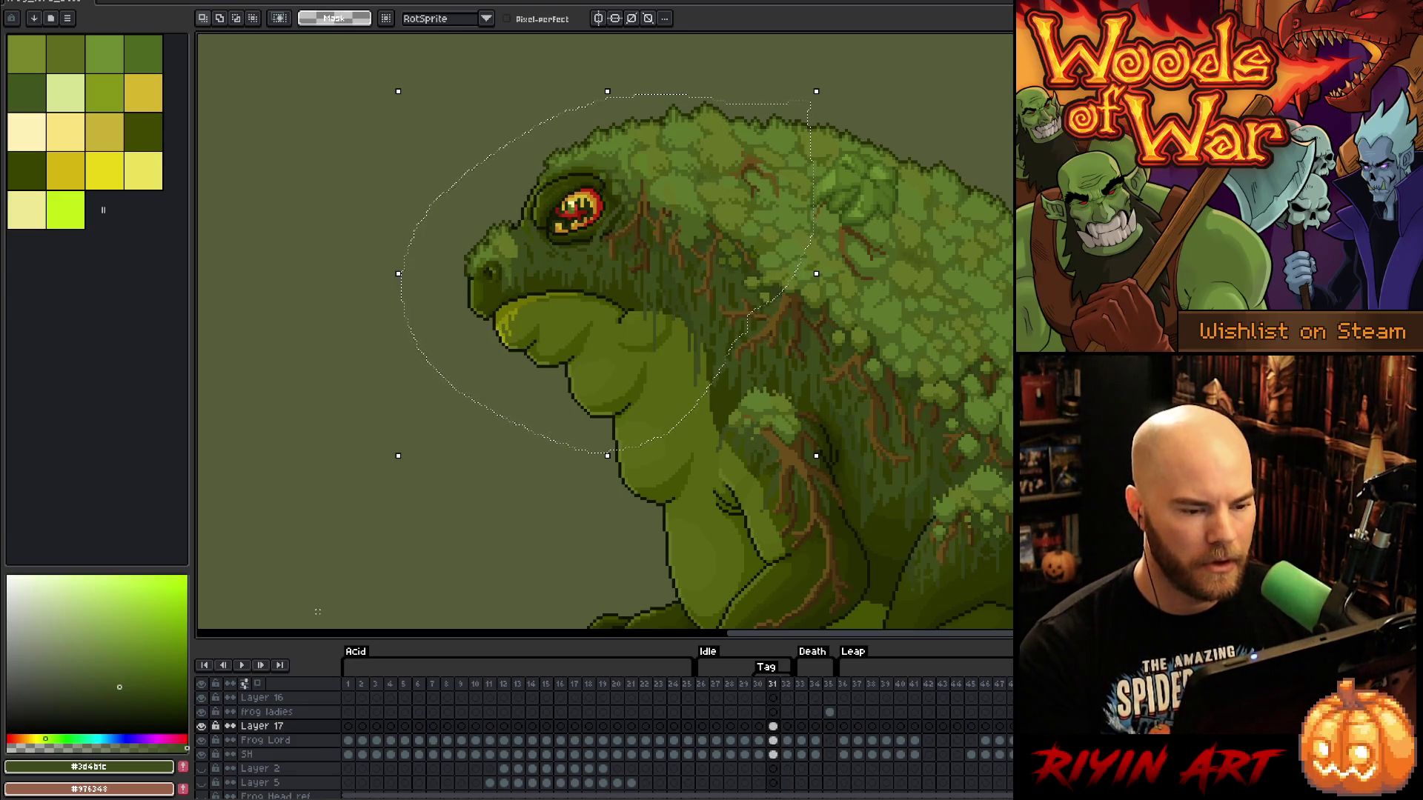
Lasso the frog's head on frame 31, nudge it up a pixel and commit the move
key(Up)
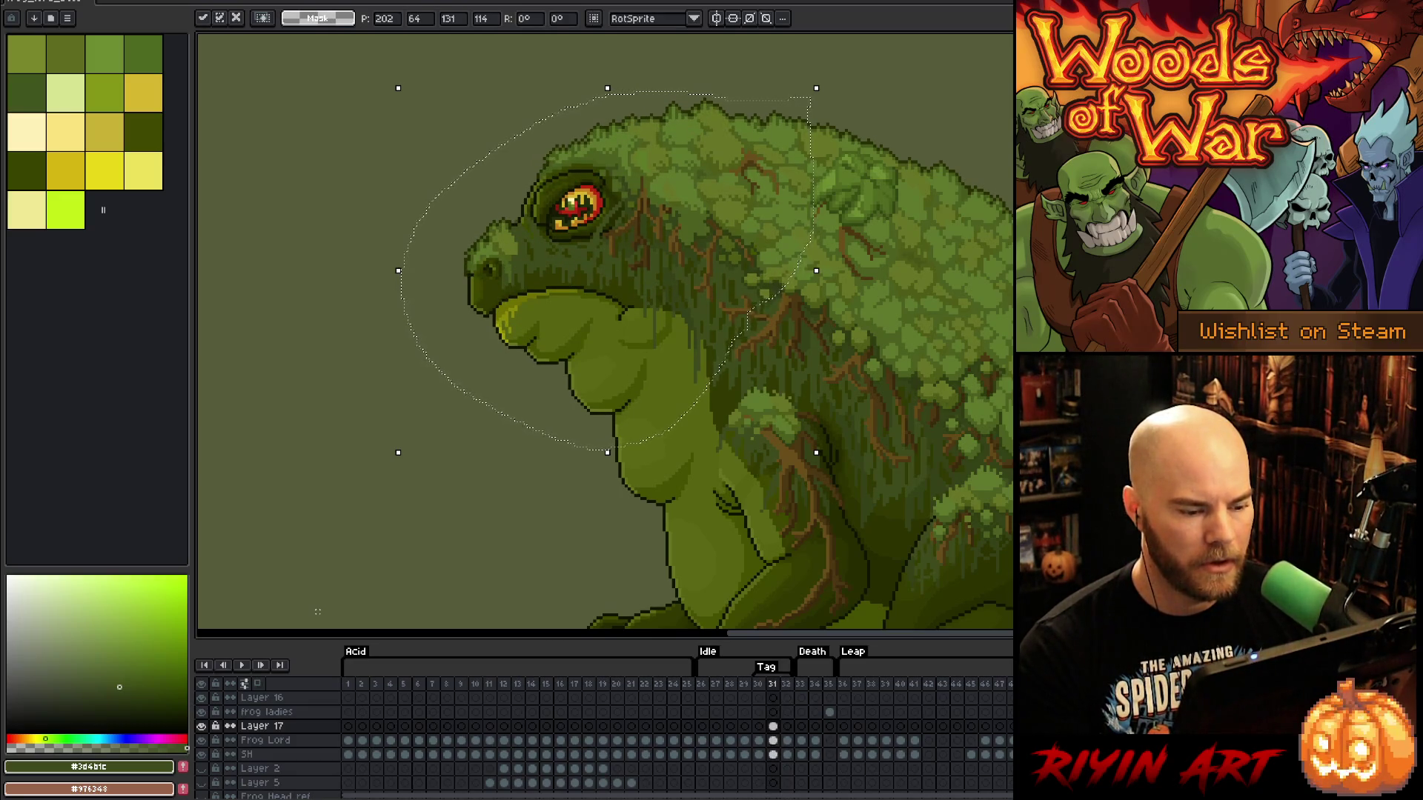
key(Return)
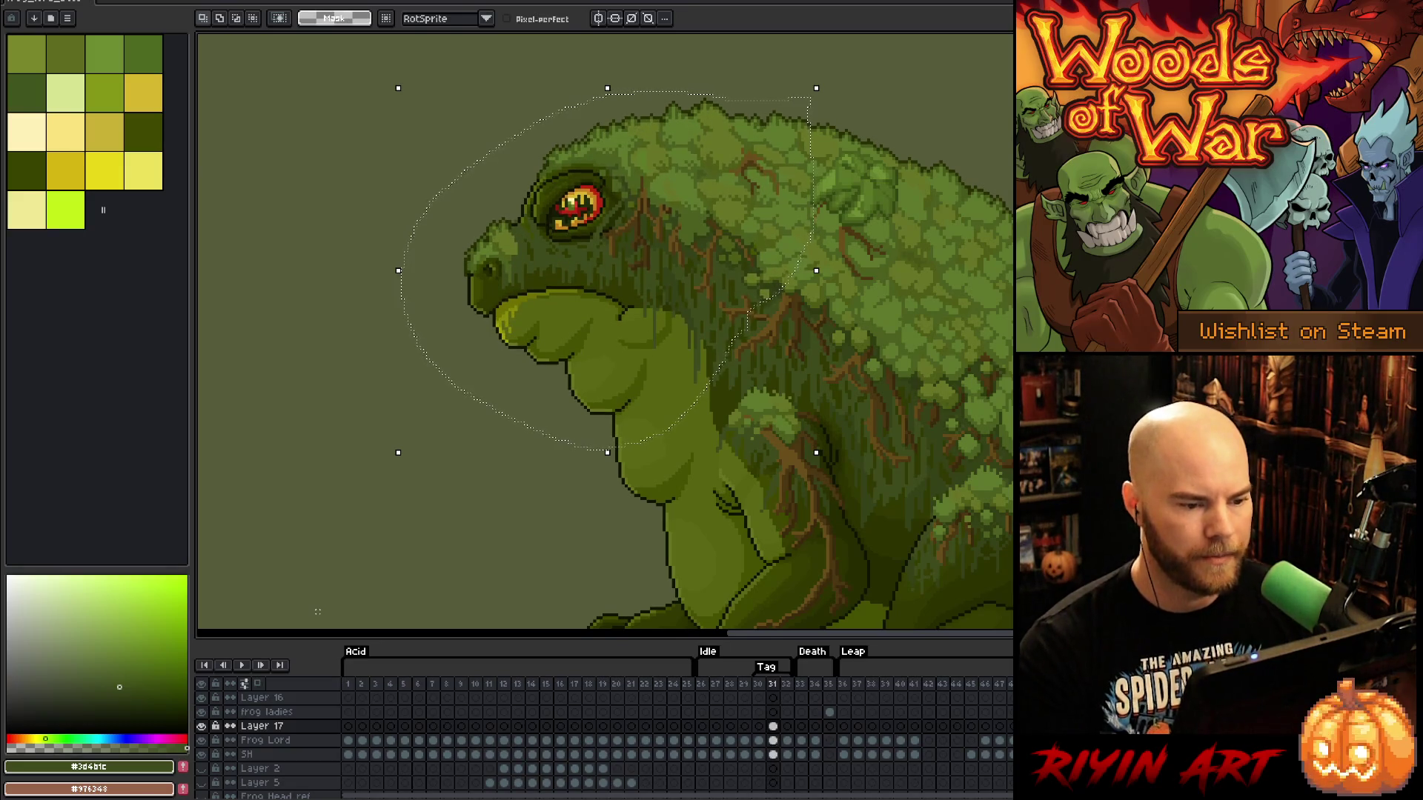
mouse_move(790, 131)
mouse_down()
mouse_move(852, 89)
mouse_move(745, 126)
mouse_move(635, 127)
mouse_move(563, 158)
mouse_up()
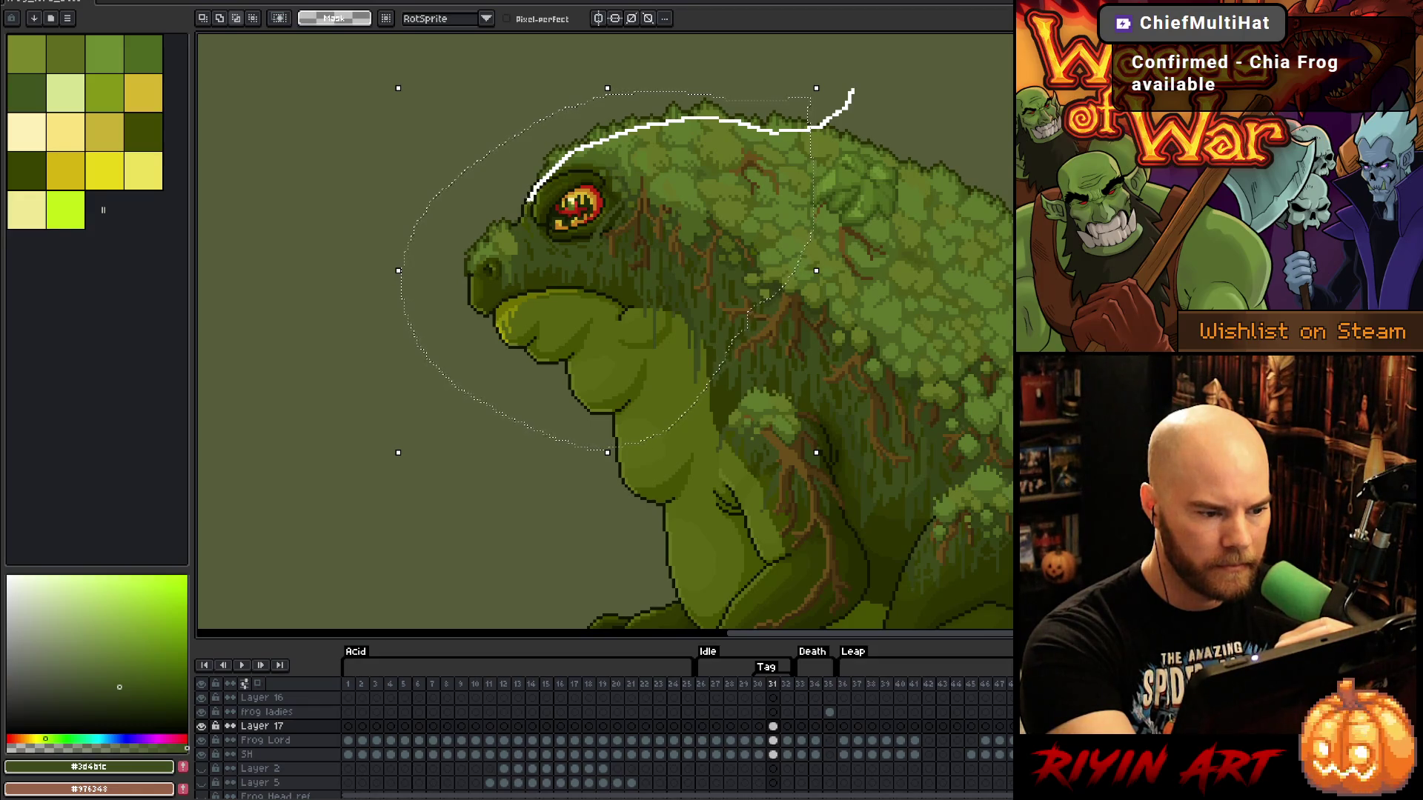
mouse_move(510, 228)
mouse_down()
mouse_move(474, 256)
mouse_move(356, 281)
mouse_move(306, 271)
mouse_move(961, 199)
mouse_move(963, 148)
mouse_up()
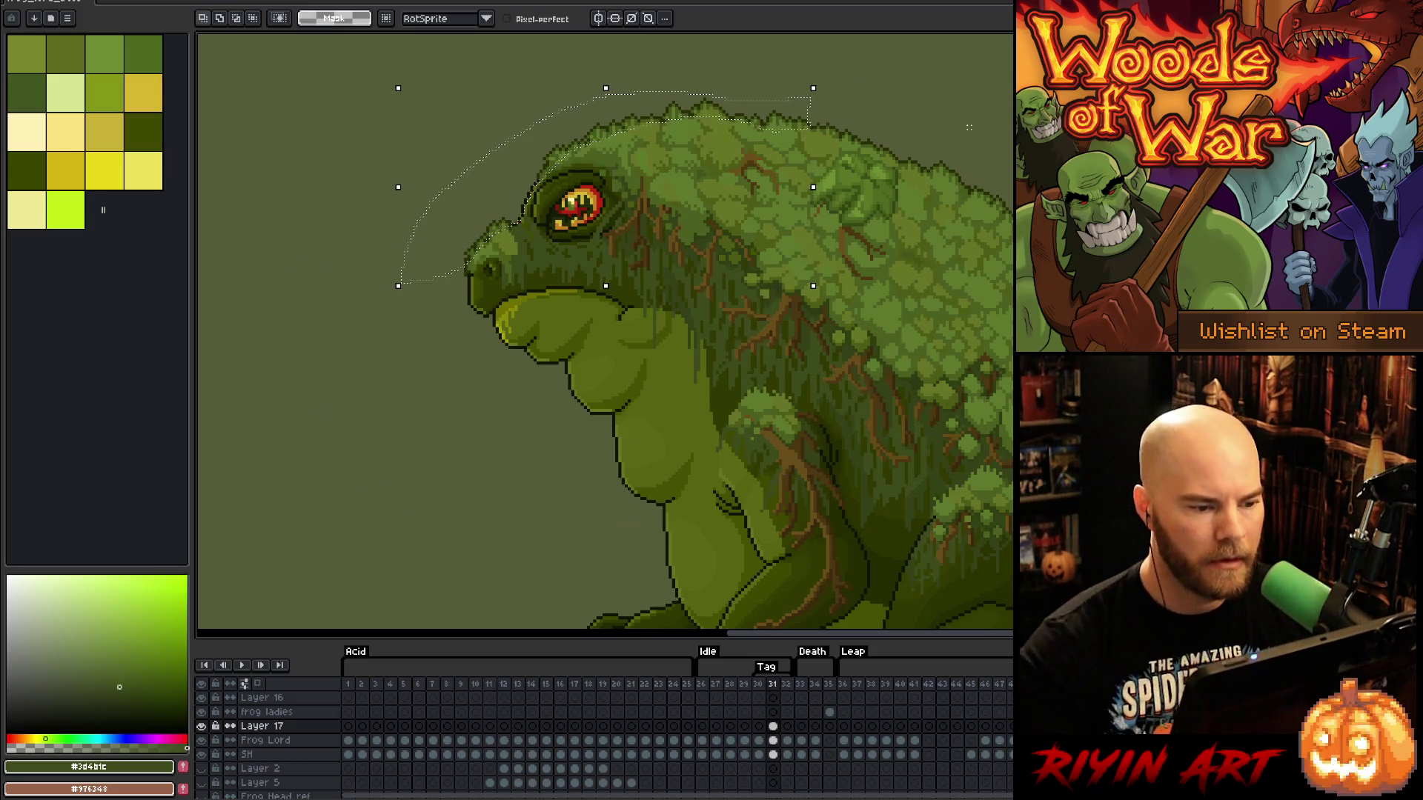
key(ctrl+t)
key(Return)
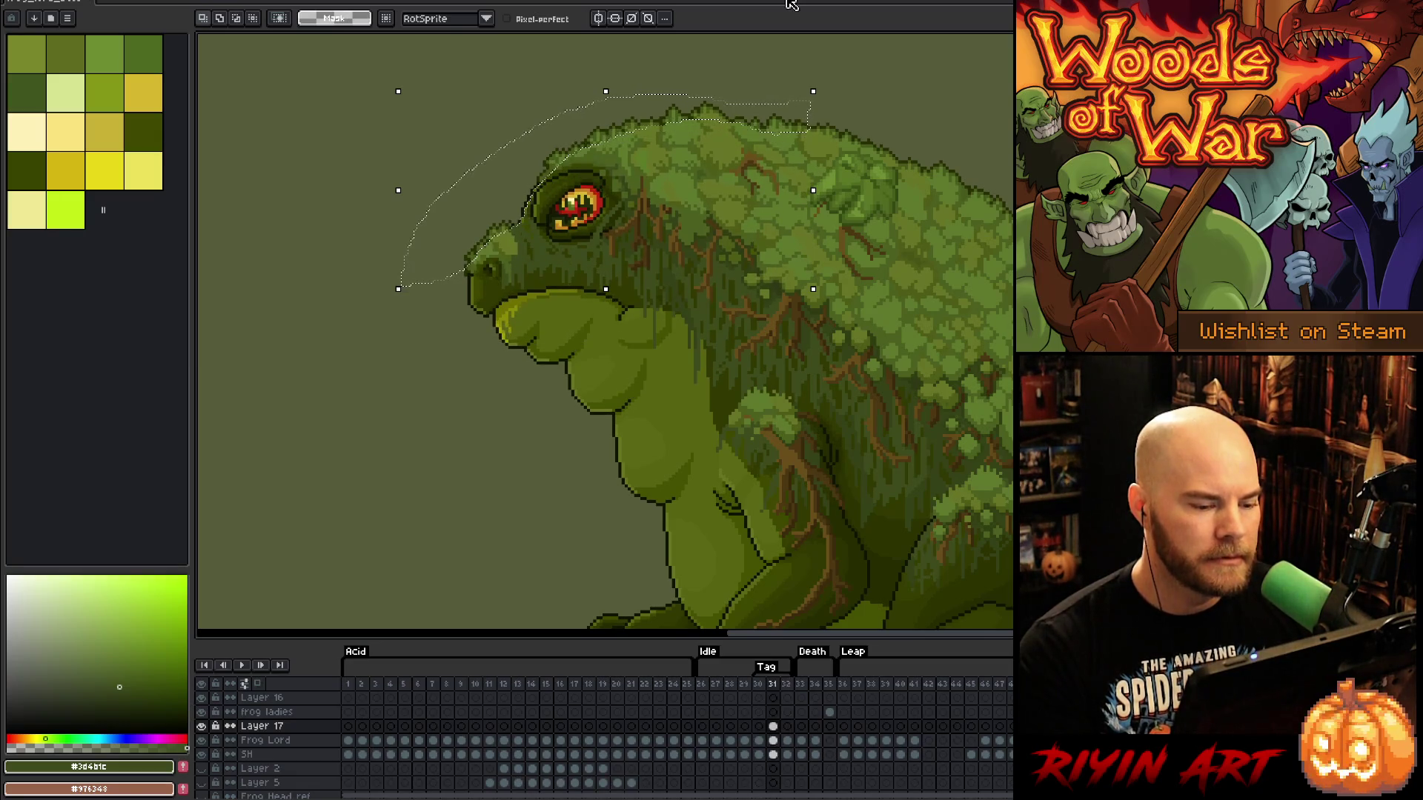
Flip between the neighbouring idle frames to preview the raised head, then deselect
key(Left)
key(Right)
key(Right)
key(Left)
key(Left)
key(Right)
key(Left)
key(Right)
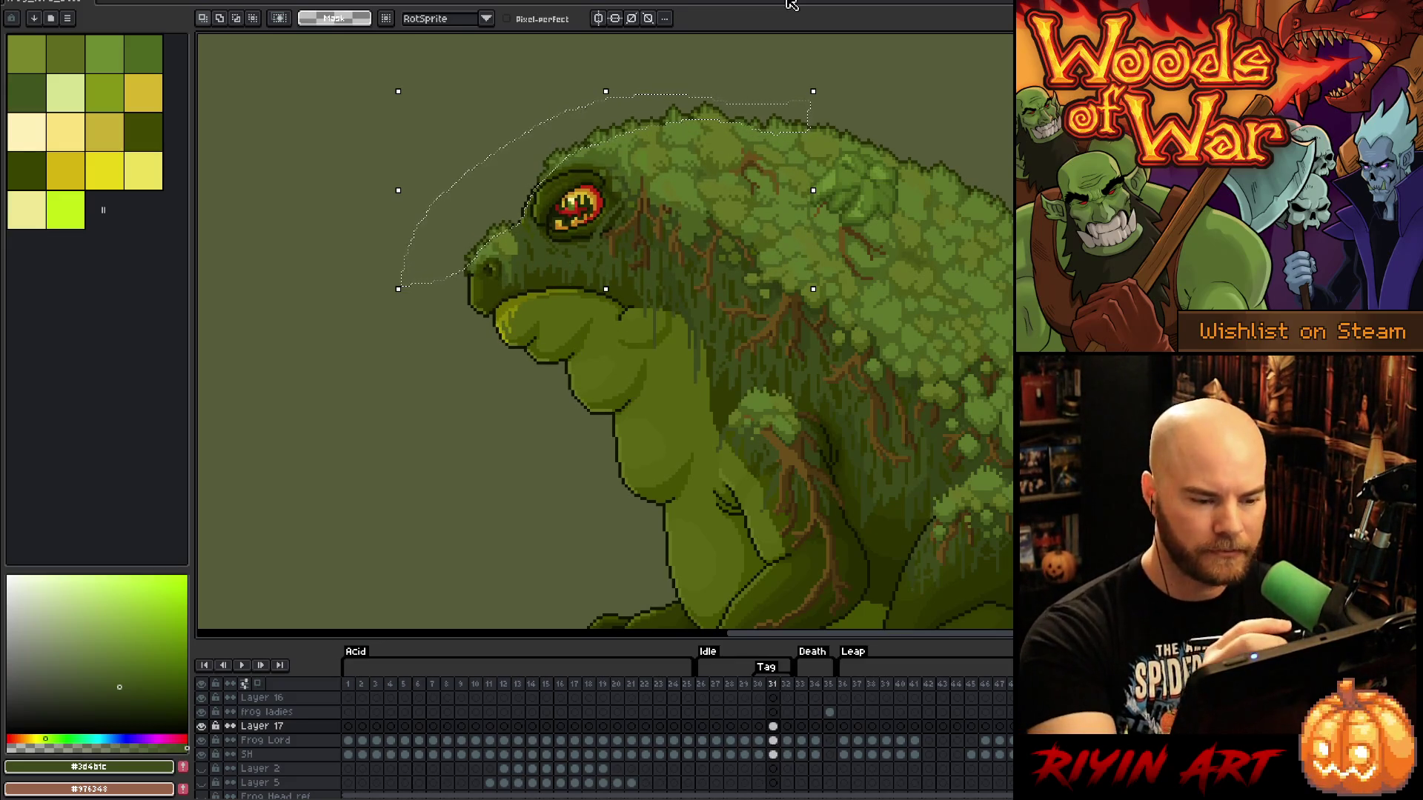
key(ctrl+d)
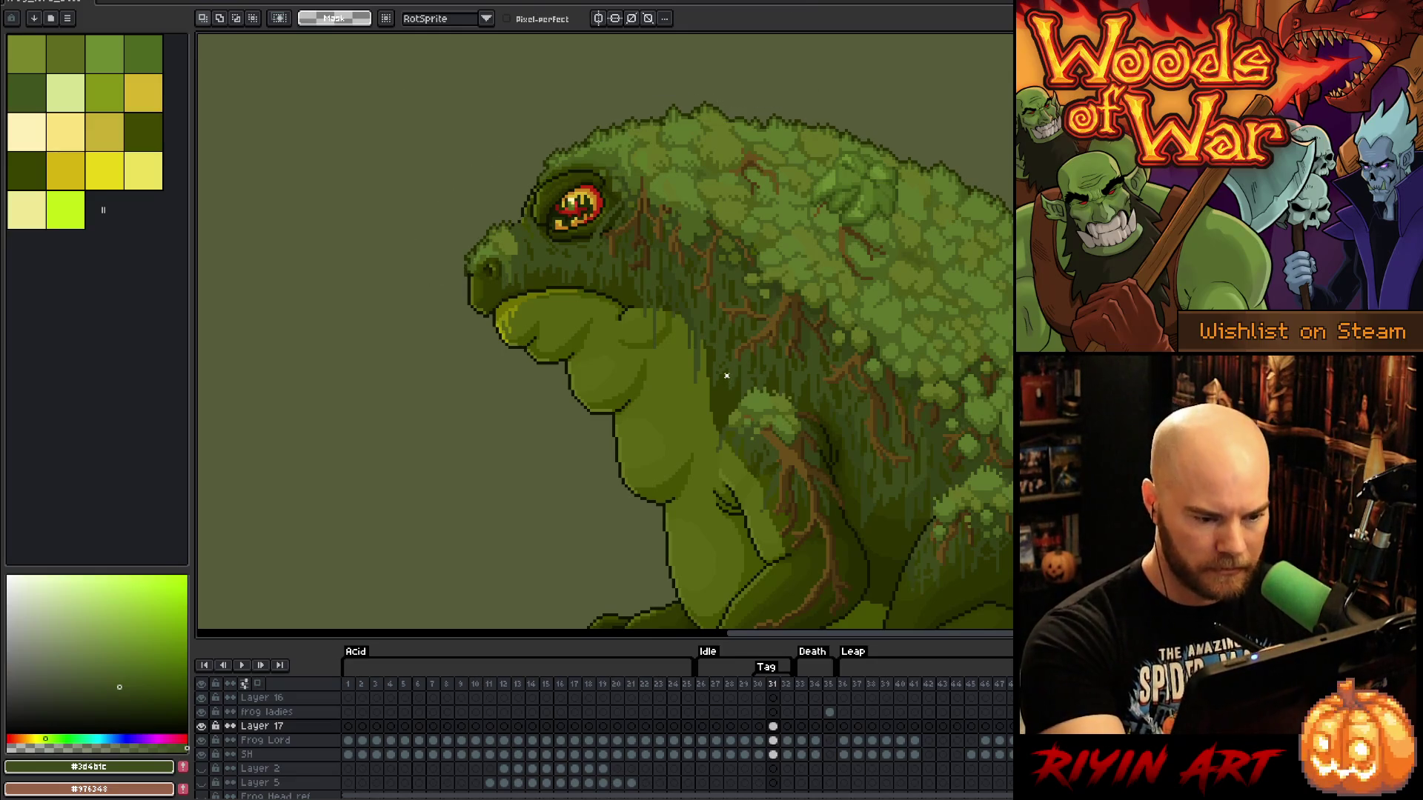
Review the idle pose by flipping through frames 30, 31 and 32
mouse_move(723, 368)
mouse_down()
mouse_move(724, 401)
mouse_move(715, 359)
mouse_up()
key(ctrl+d)
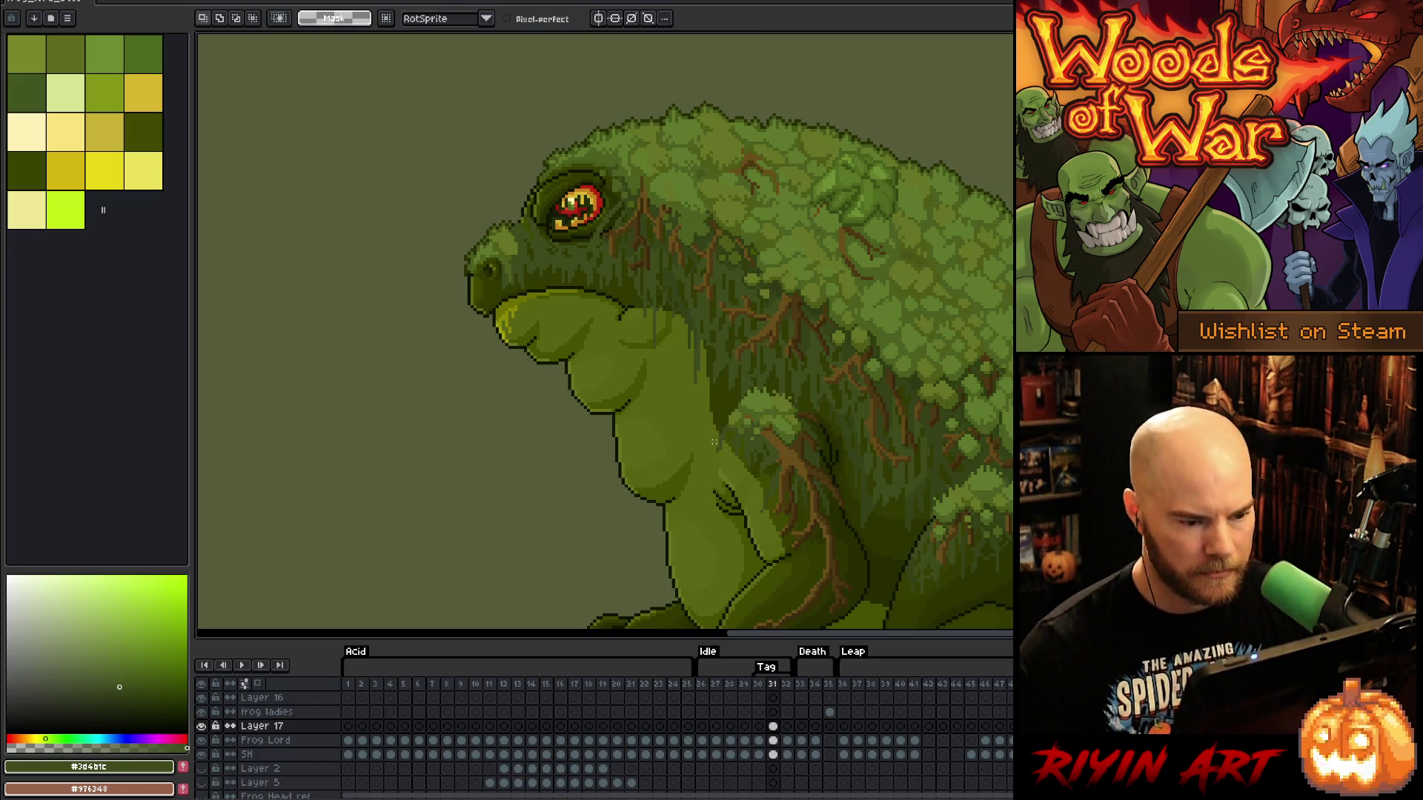
key(Right)
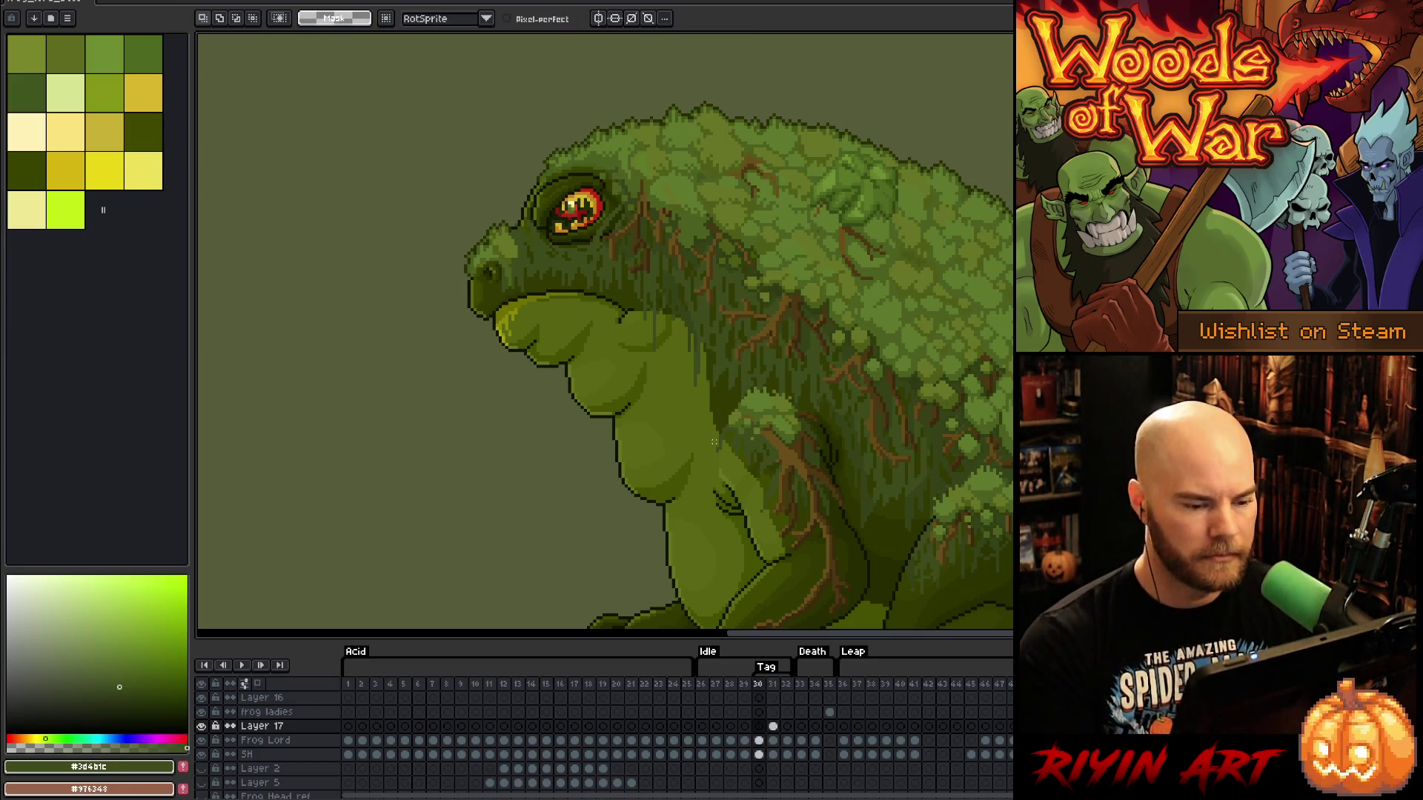
key(Left)
key(Left)
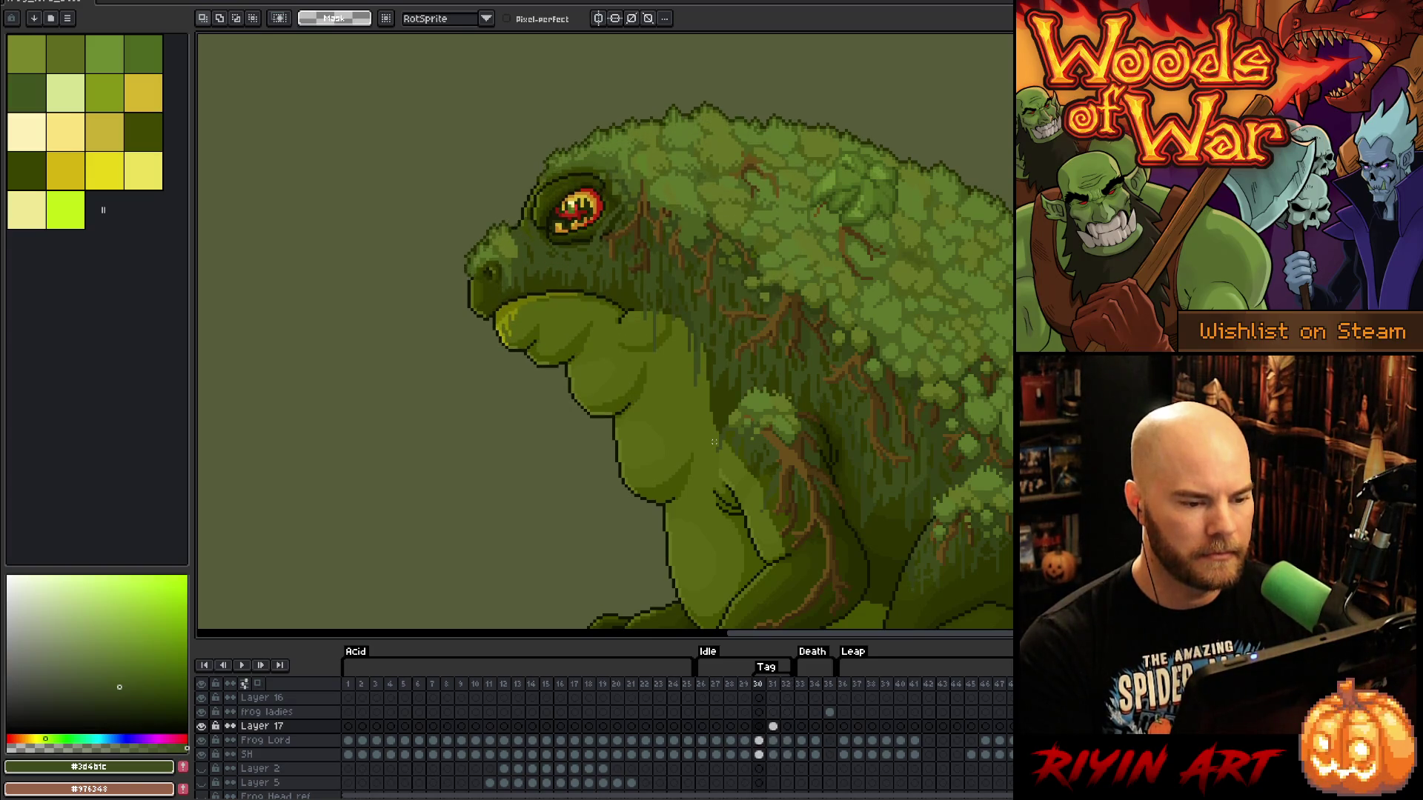
key(Right)
key(Right)
key(Left)
key(Left)
key(Right)
key(Right)
key(Left)
key(Left)
key(Right)
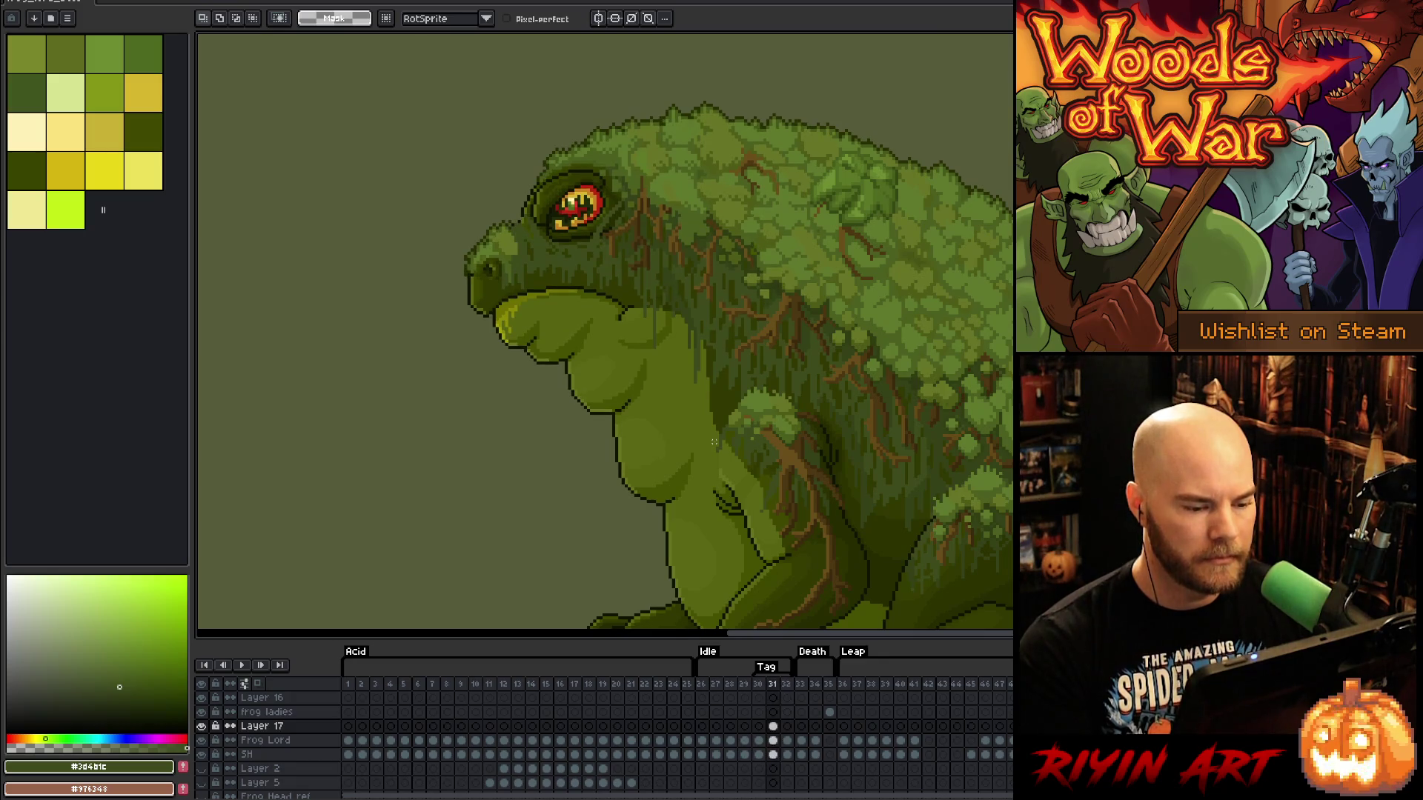
key(Right)
key(Left)
key(Right)
key(Left)
key(Left)
key(Right)
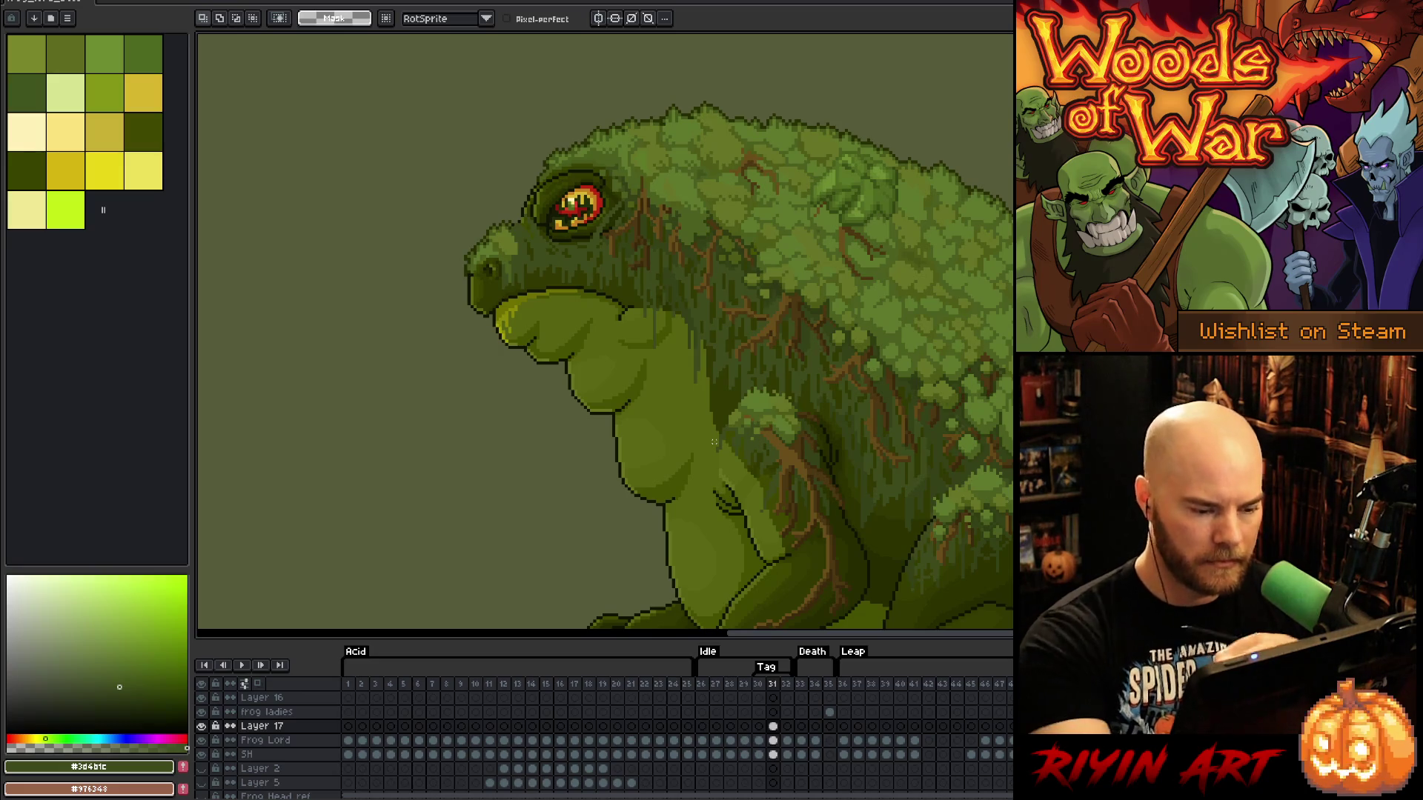
Eyedrop the frog's mid-green belly colour from the Layer 17 cel on frame 31
click(773, 726)
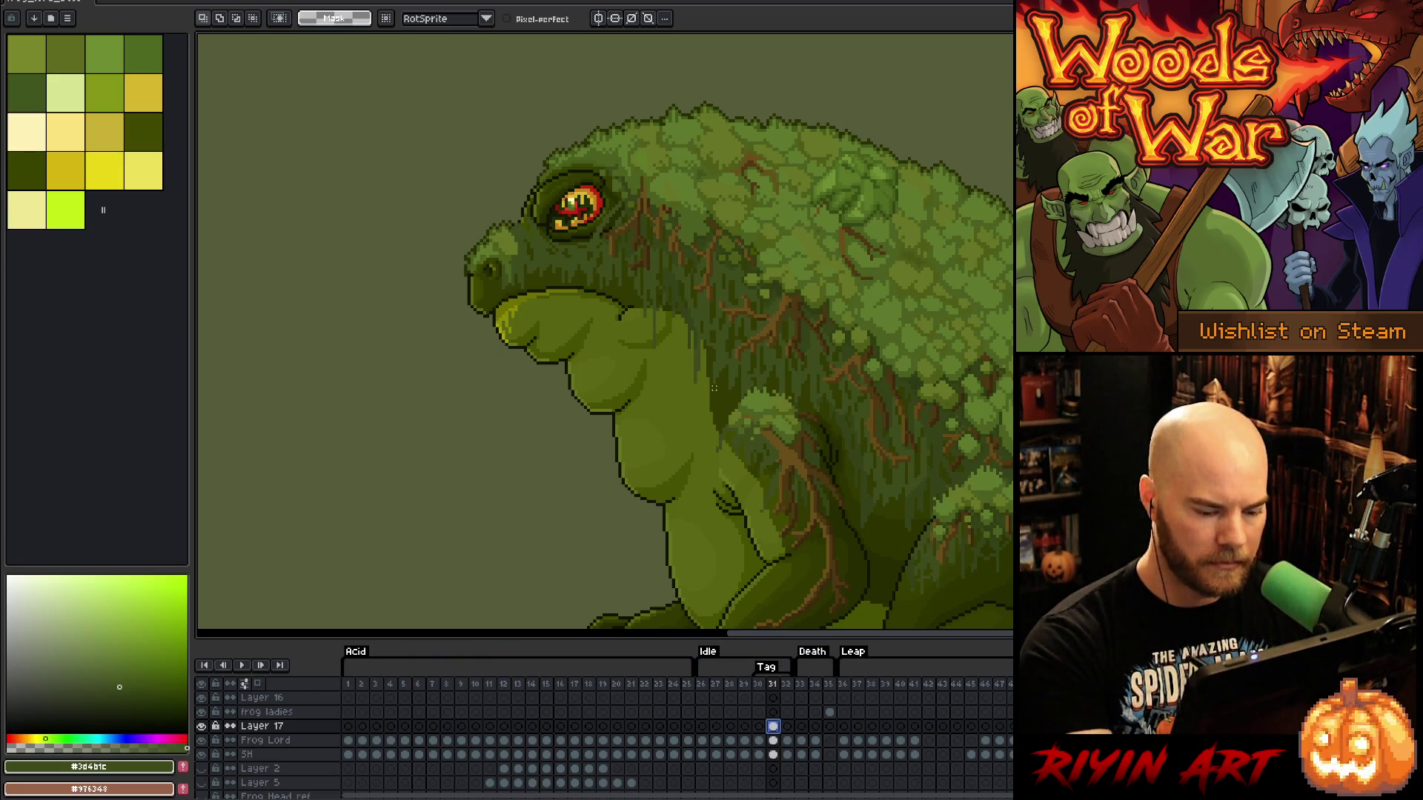
key(i)
click(659, 441)
Zoom in and sample the dark outline colour for the 1px Pencil on frame 31
key(b)
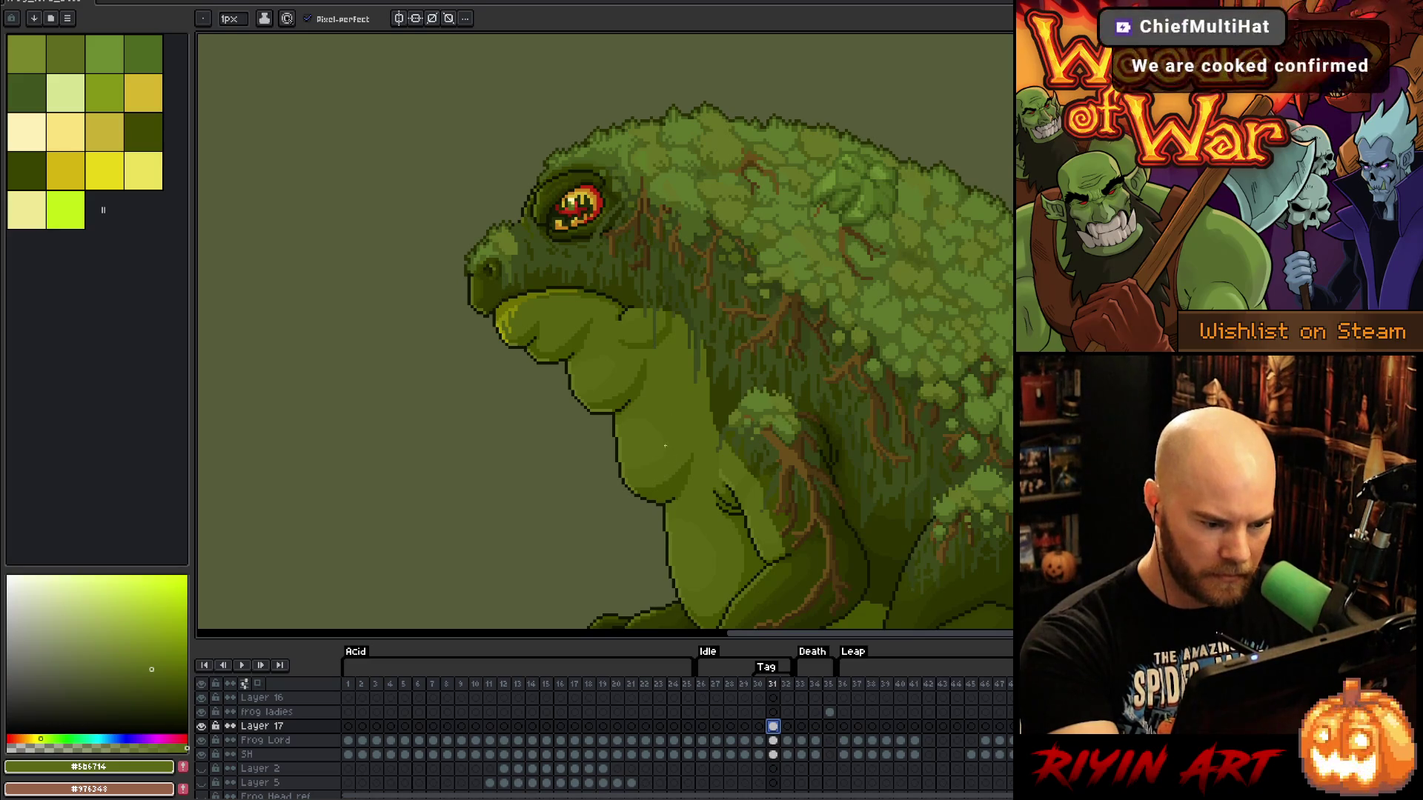
scroll(673, 424, up, 5)
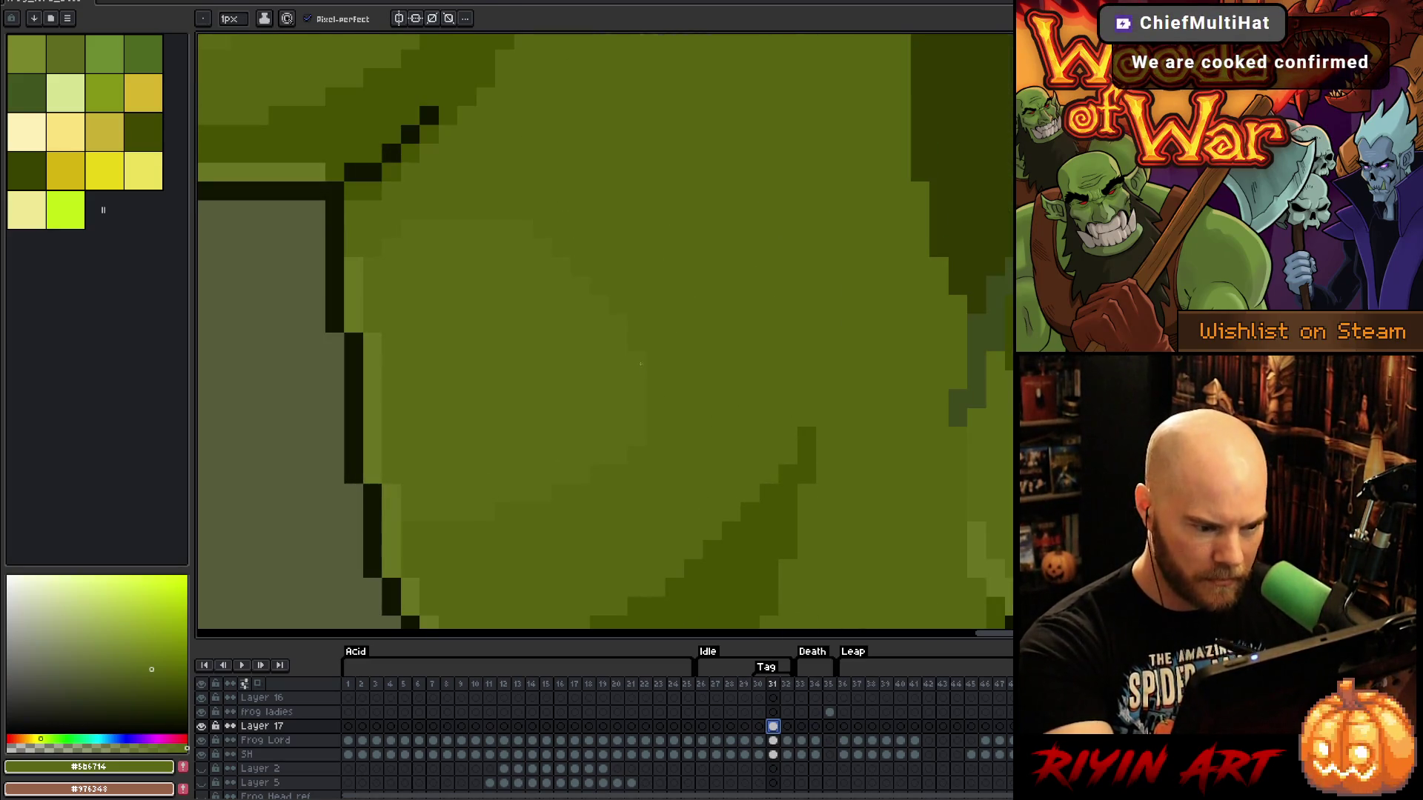
scroll(608, 426, down, 4)
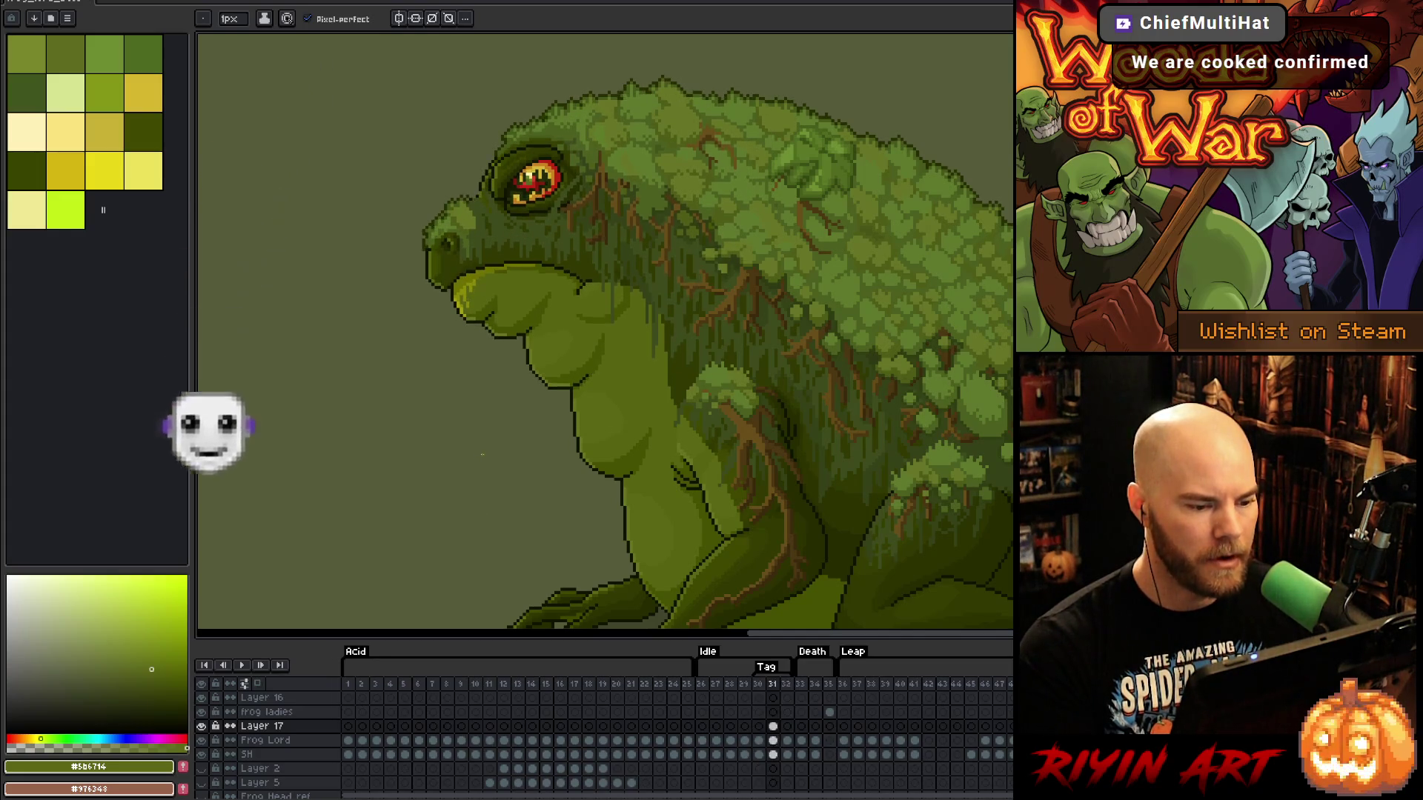
key(Right)
scroll(467, 469, up, 3)
key(Left)
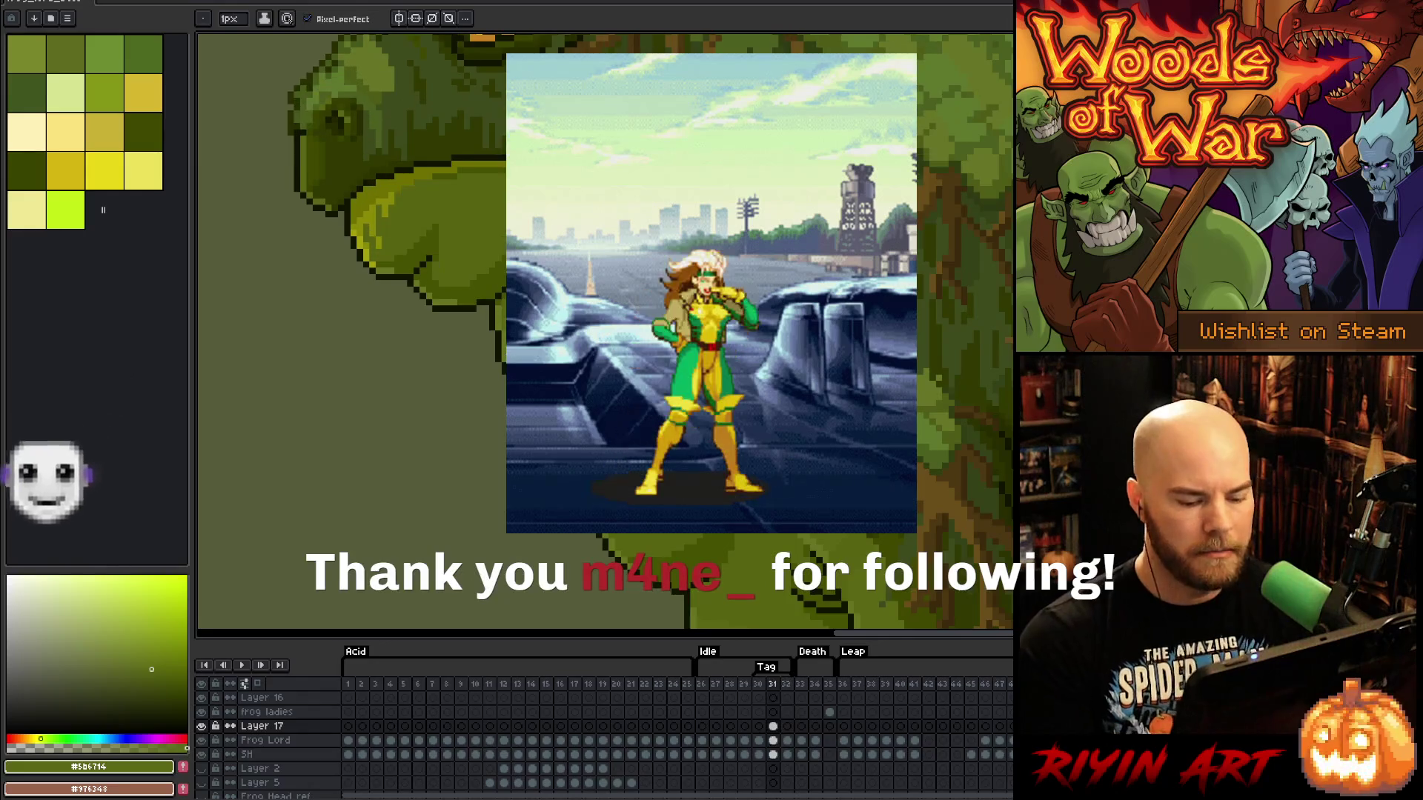
key(i)
key(b)
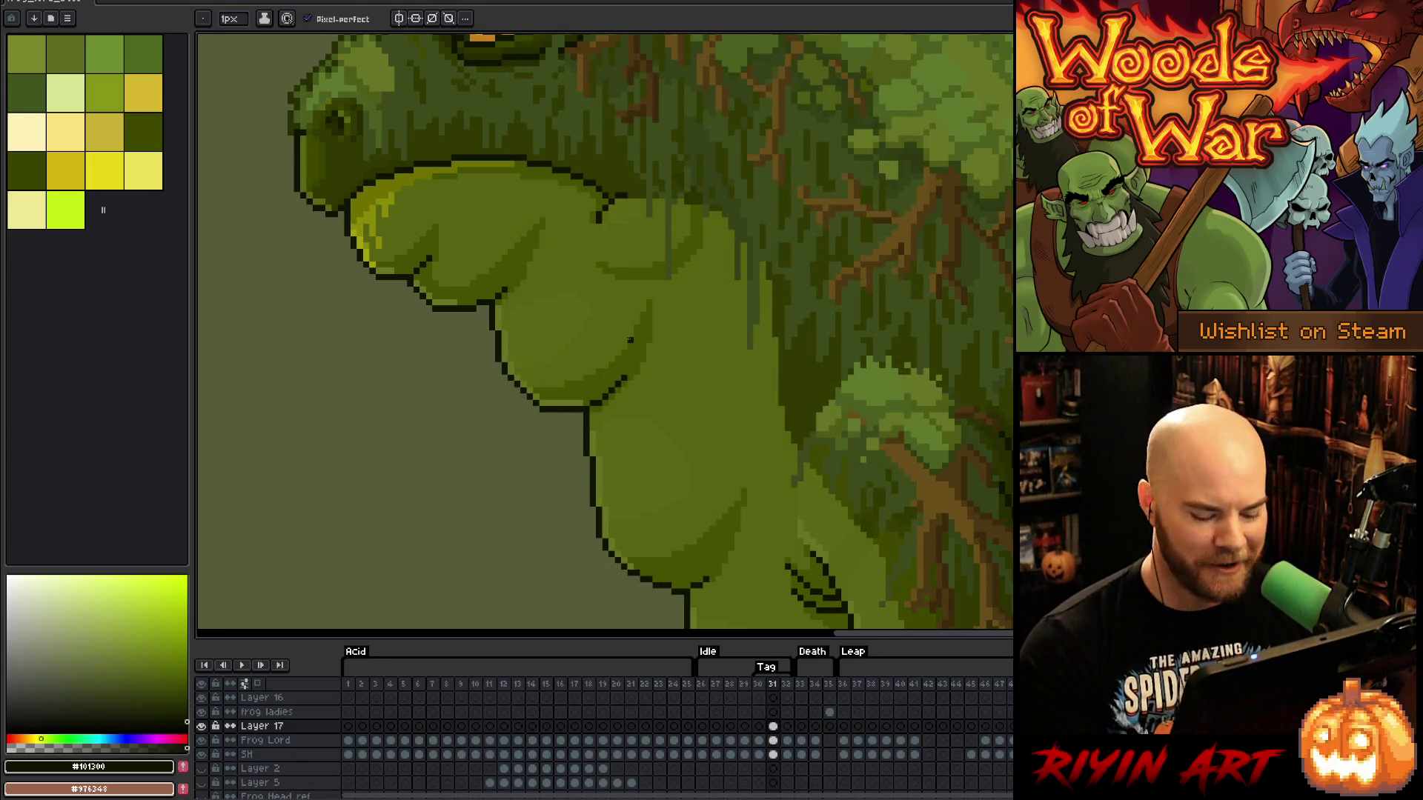
Compare the throat folds on frame 31 against frames 30 and 32
key(Left)
key(Right)
key(Left)
key(Right)
key(Left)
key(Right)
key(Right)
key(Left)
key(Left)
key(Right)
key(Right)
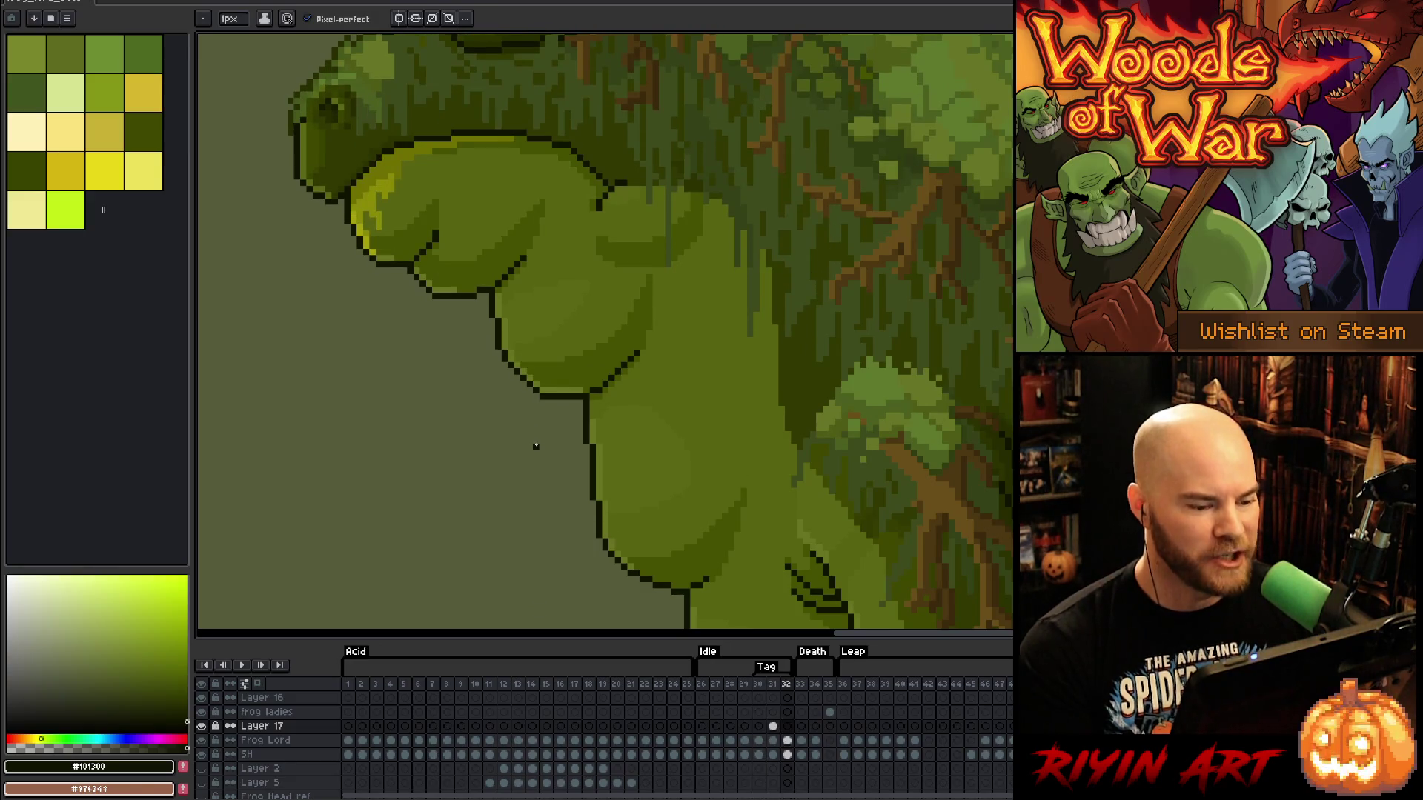
key(Left)
key(Right)
key(Left)
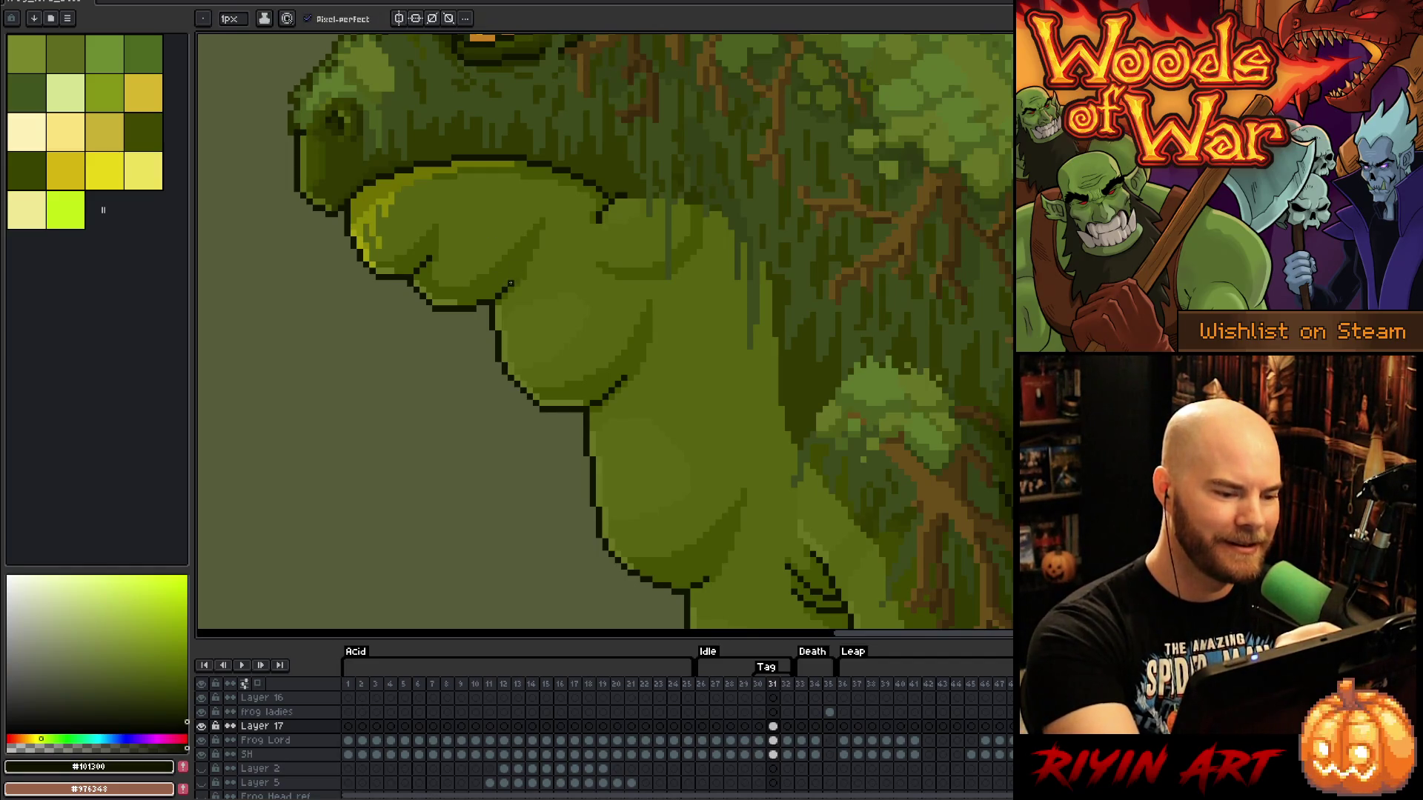
Recheck the touched-up throat outline across the idle frames, settling on frame 31
key(Right)
key(Left)
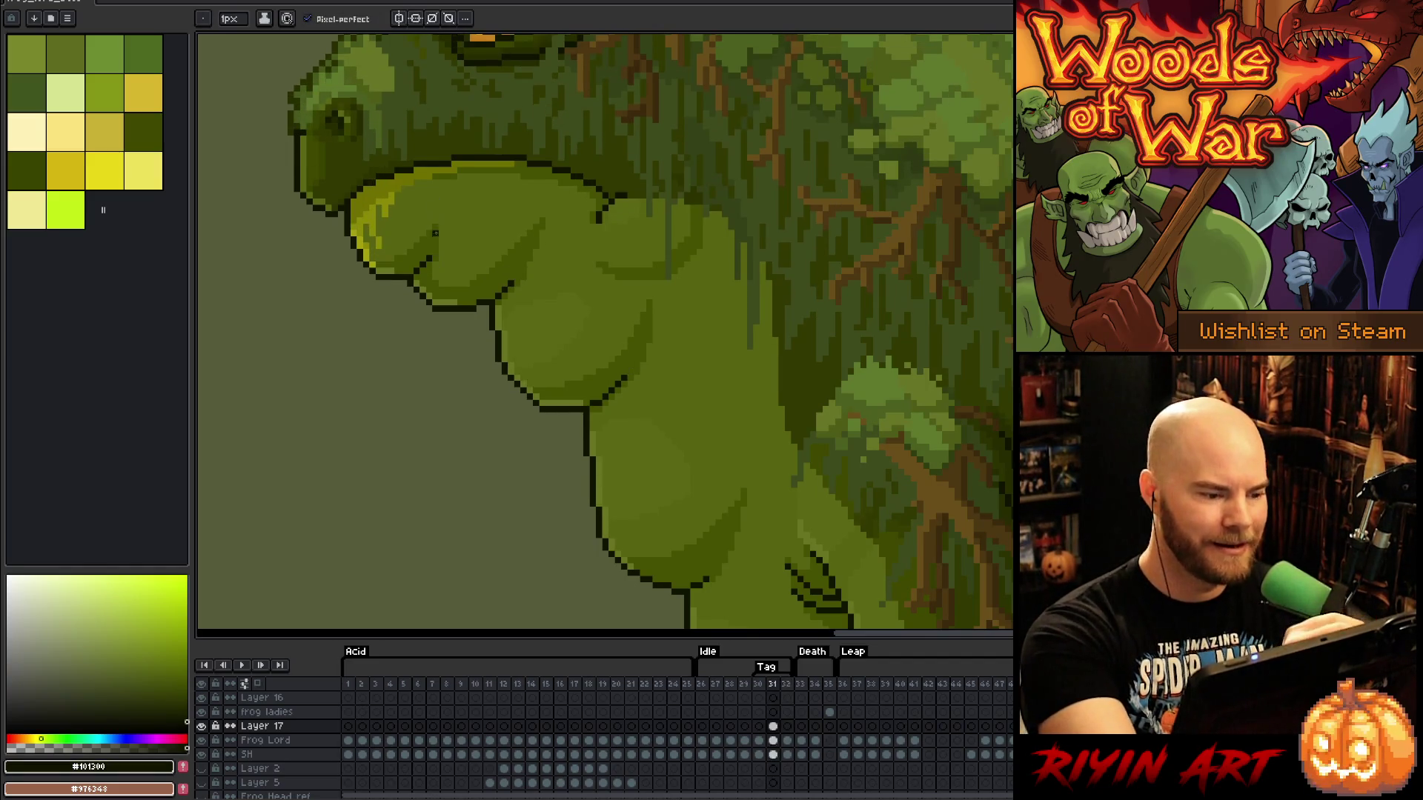
key(Left)
key(Right)
key(Right)
key(Left)
key(Left)
key(Right)
key(Right)
key(Left)
key(Left)
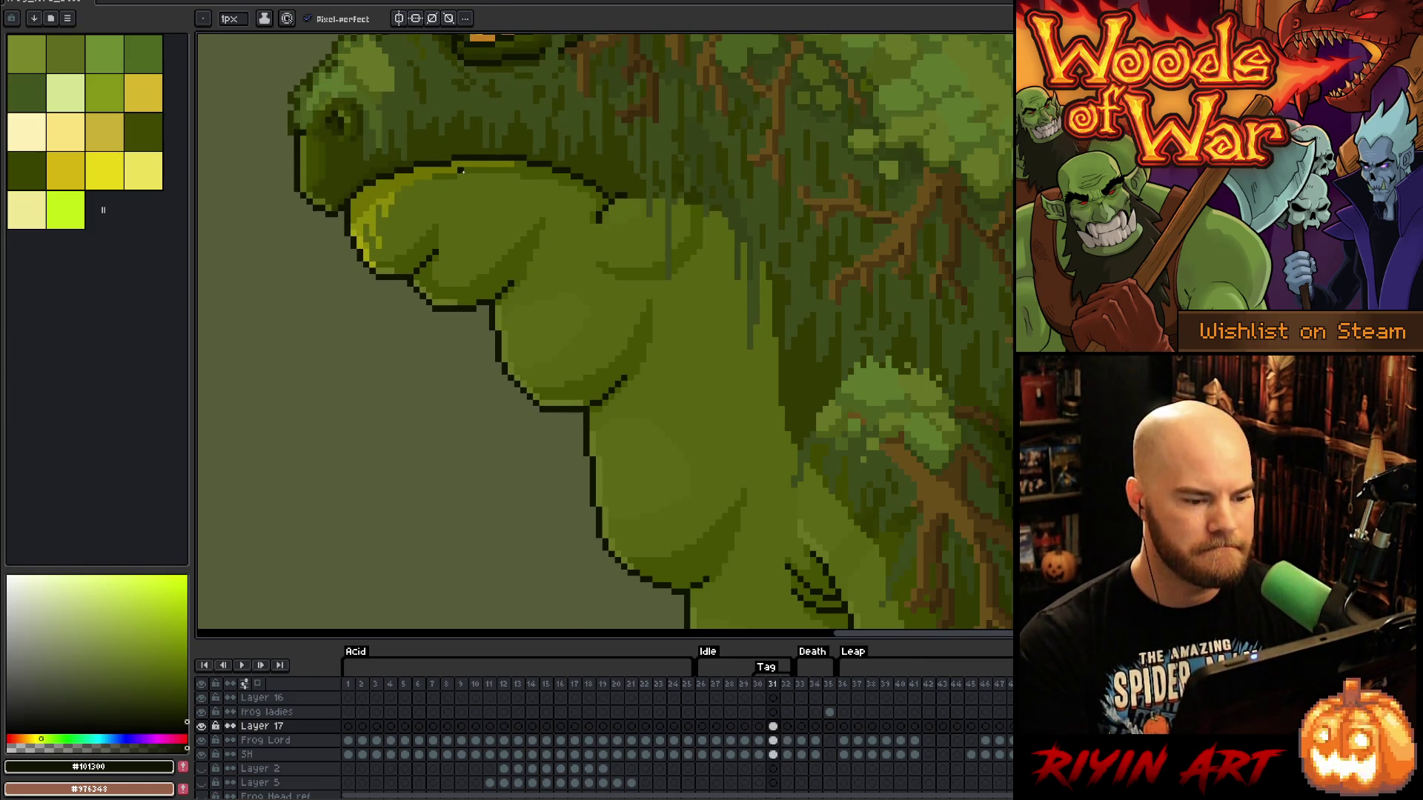
key(Right)
key(Right)
key(Right)
key(Left)
key(Left)
key(Right)
key(Left)
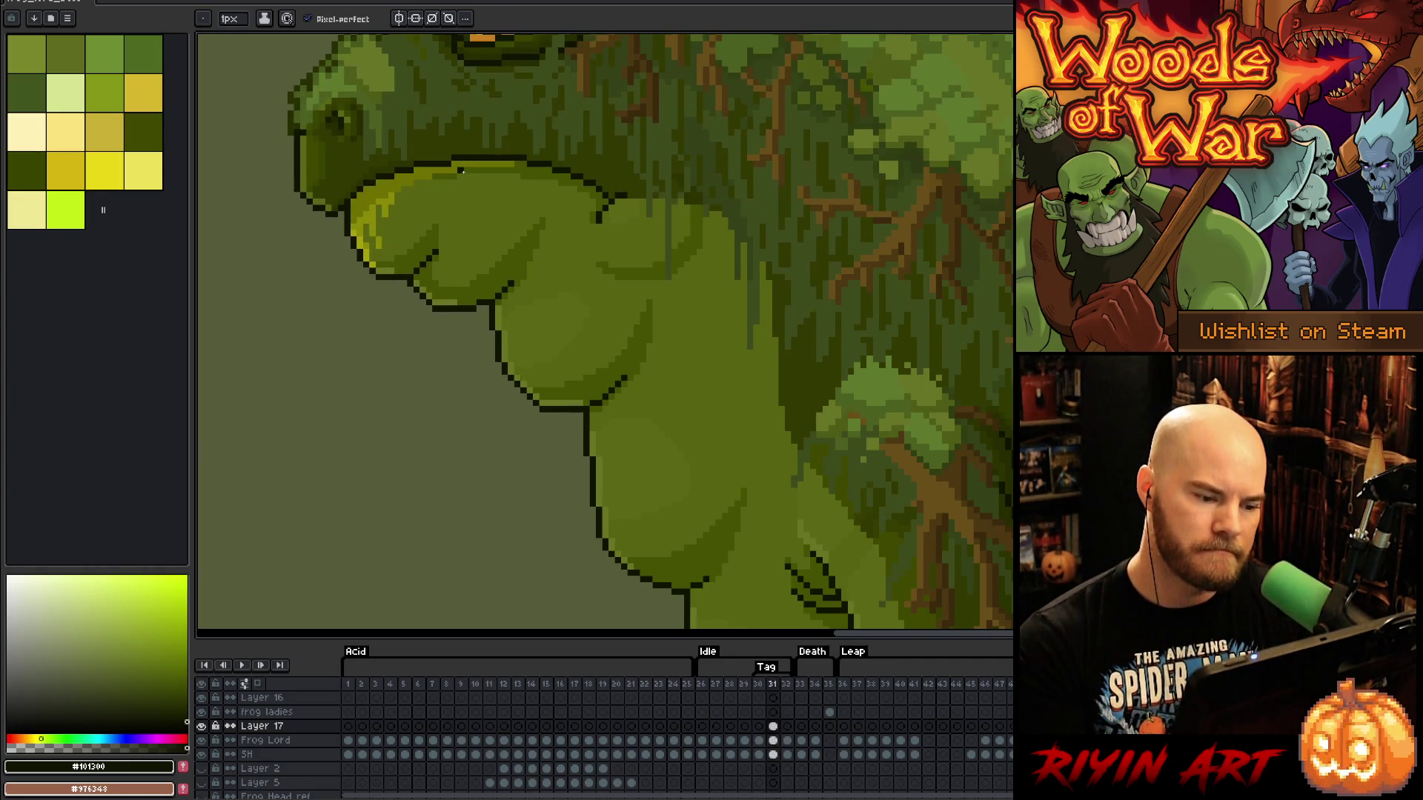
Lasso the lower throat bulge, raise it one pixel, and sample a darker belly green
key(m)
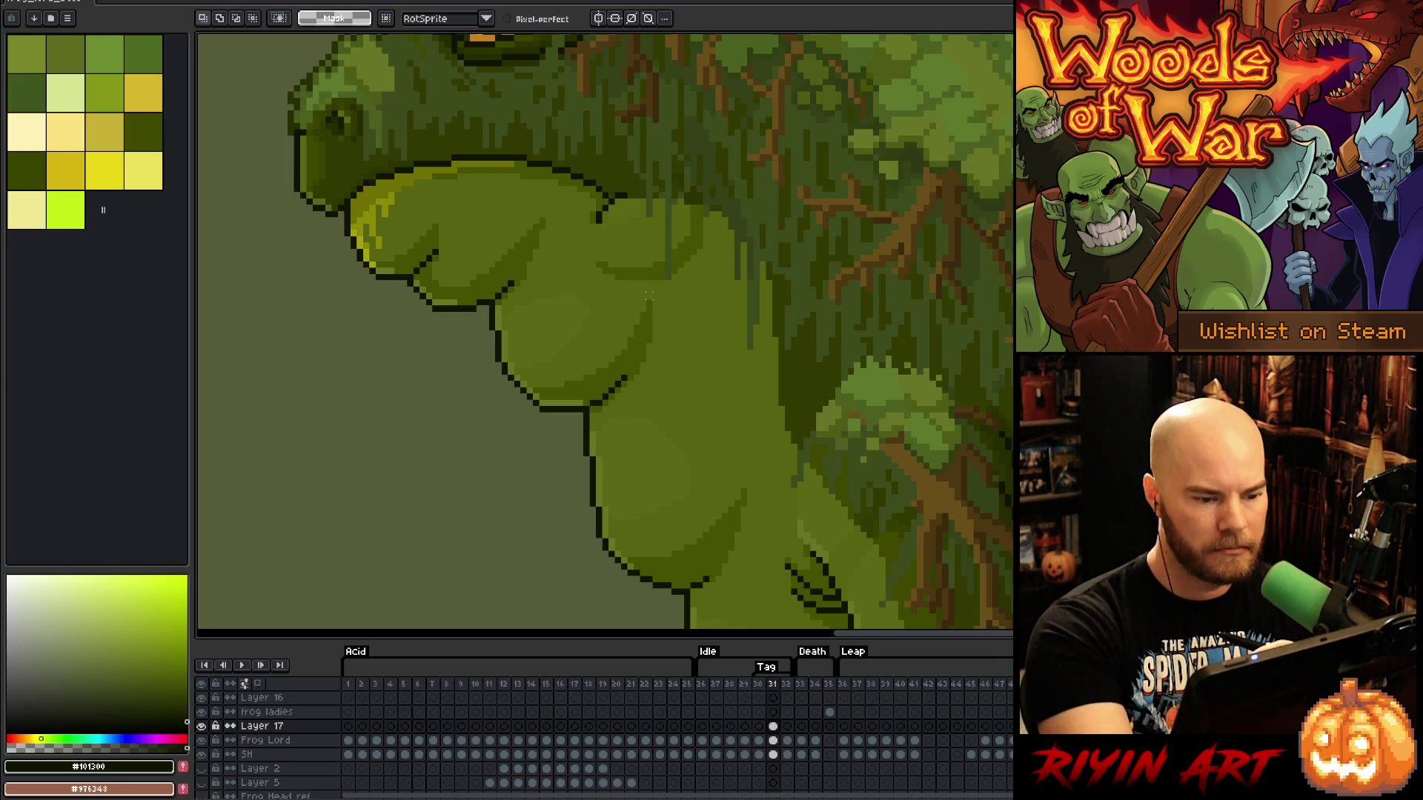
mouse_move(649, 329)
mouse_down()
mouse_move(571, 392)
mouse_move(535, 391)
mouse_move(645, 306)
mouse_up()
key(Up)
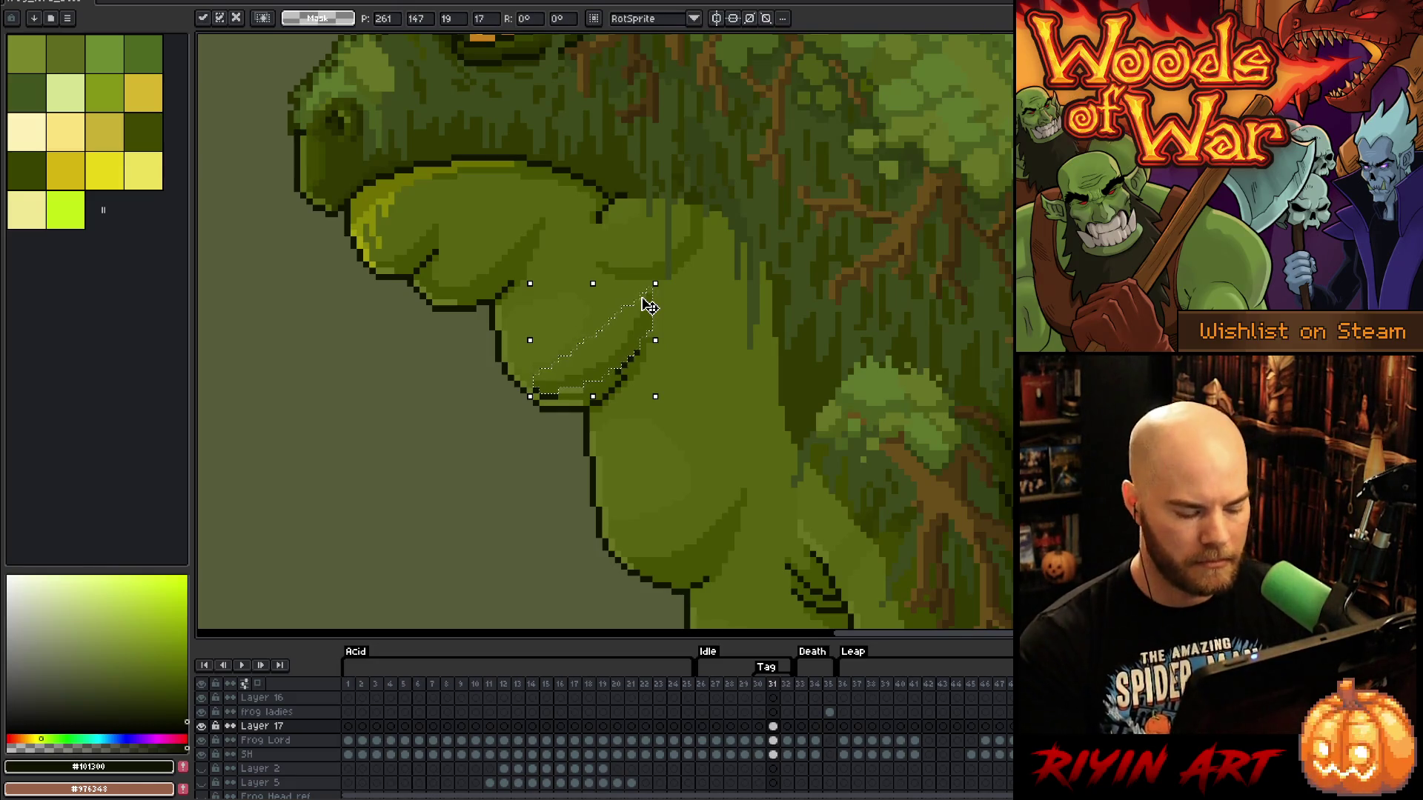
key(Return)
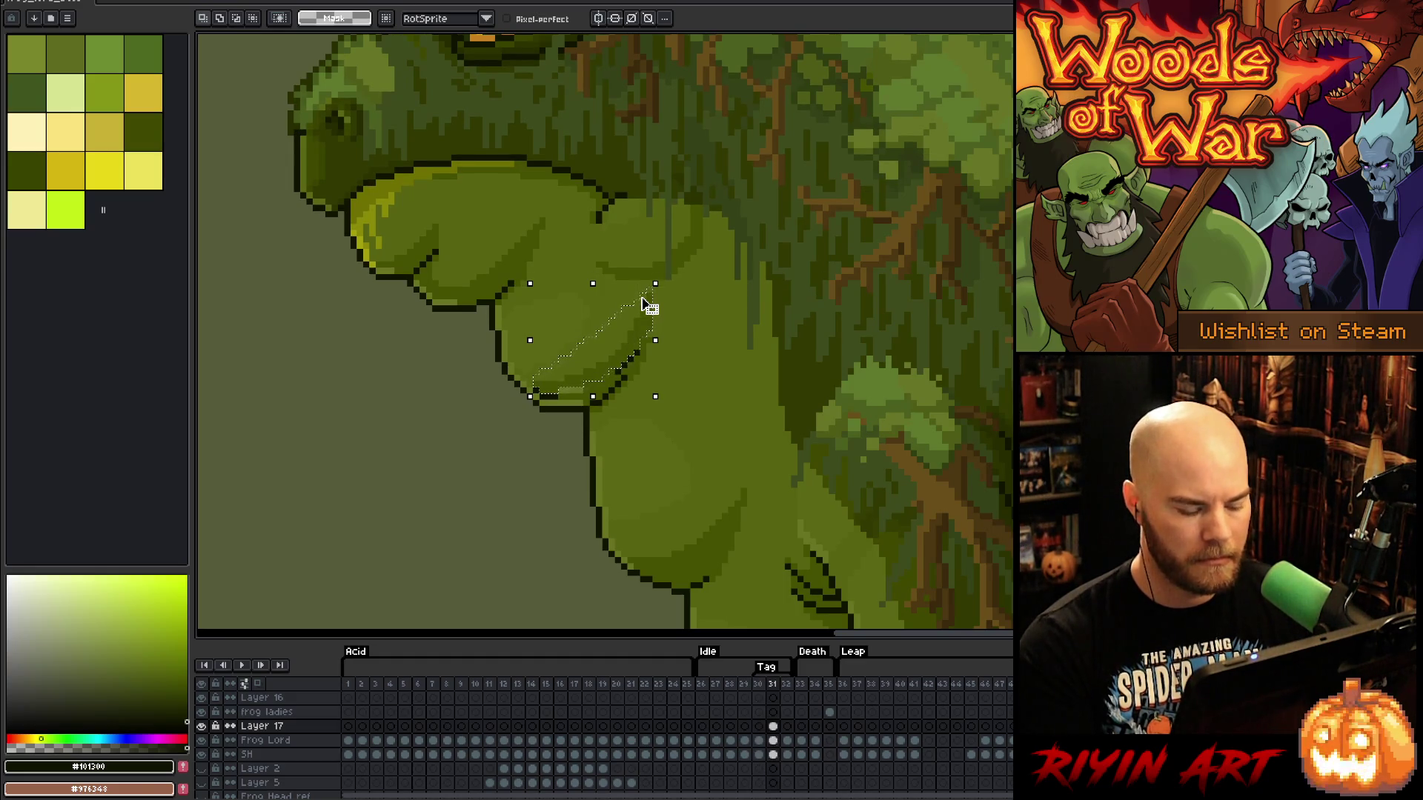
key(ctrl+d)
key(b)
alt+click(650, 327)
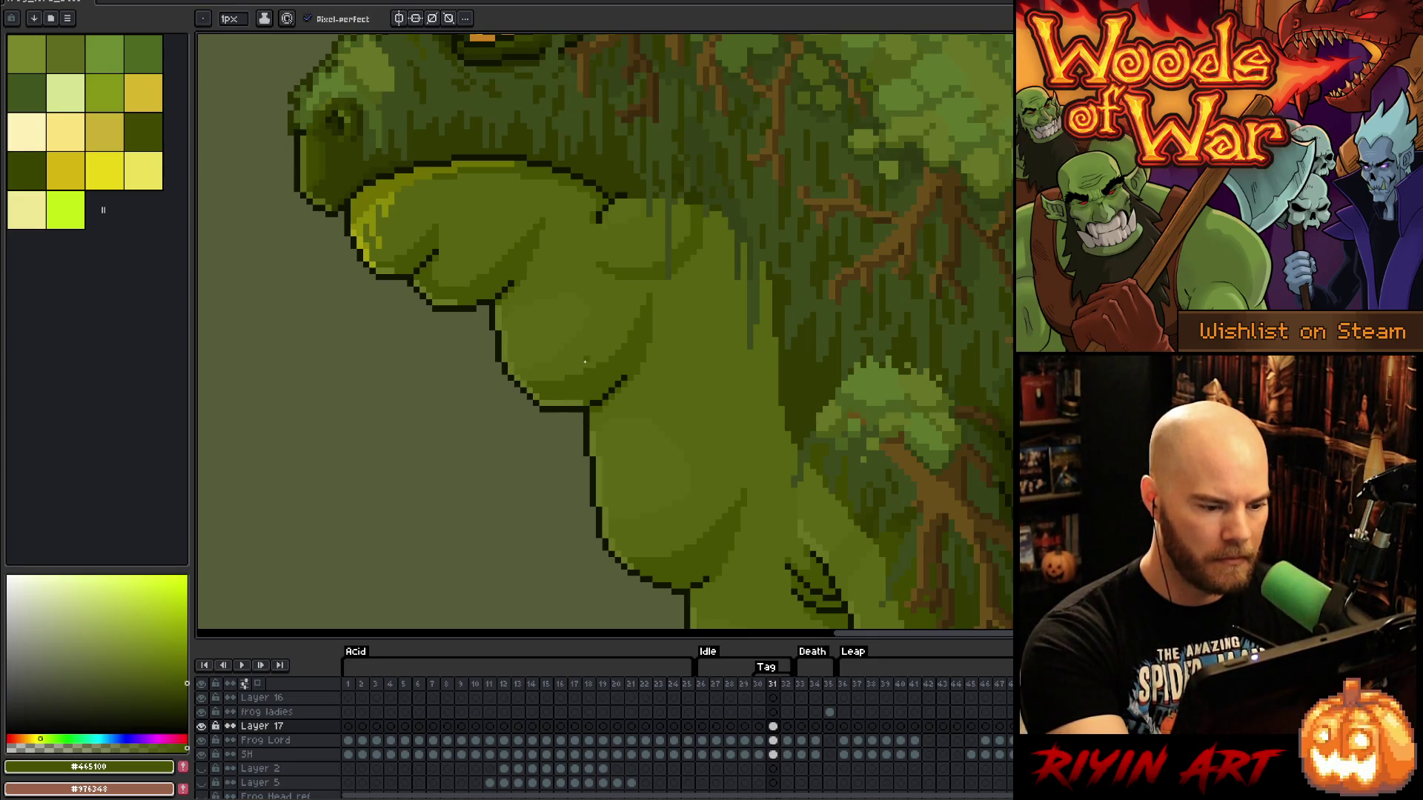
Compare the raised throat across frames 30–32, then lasso a crescent-shaped part of the frog
key(Left)
key(Right)
key(Left)
key(Right)
key(Left)
key(Right)
key(Right)
key(Left)
key(Left)
key(Right)
key(Left)
key(Right)
key(Right)
key(Left)
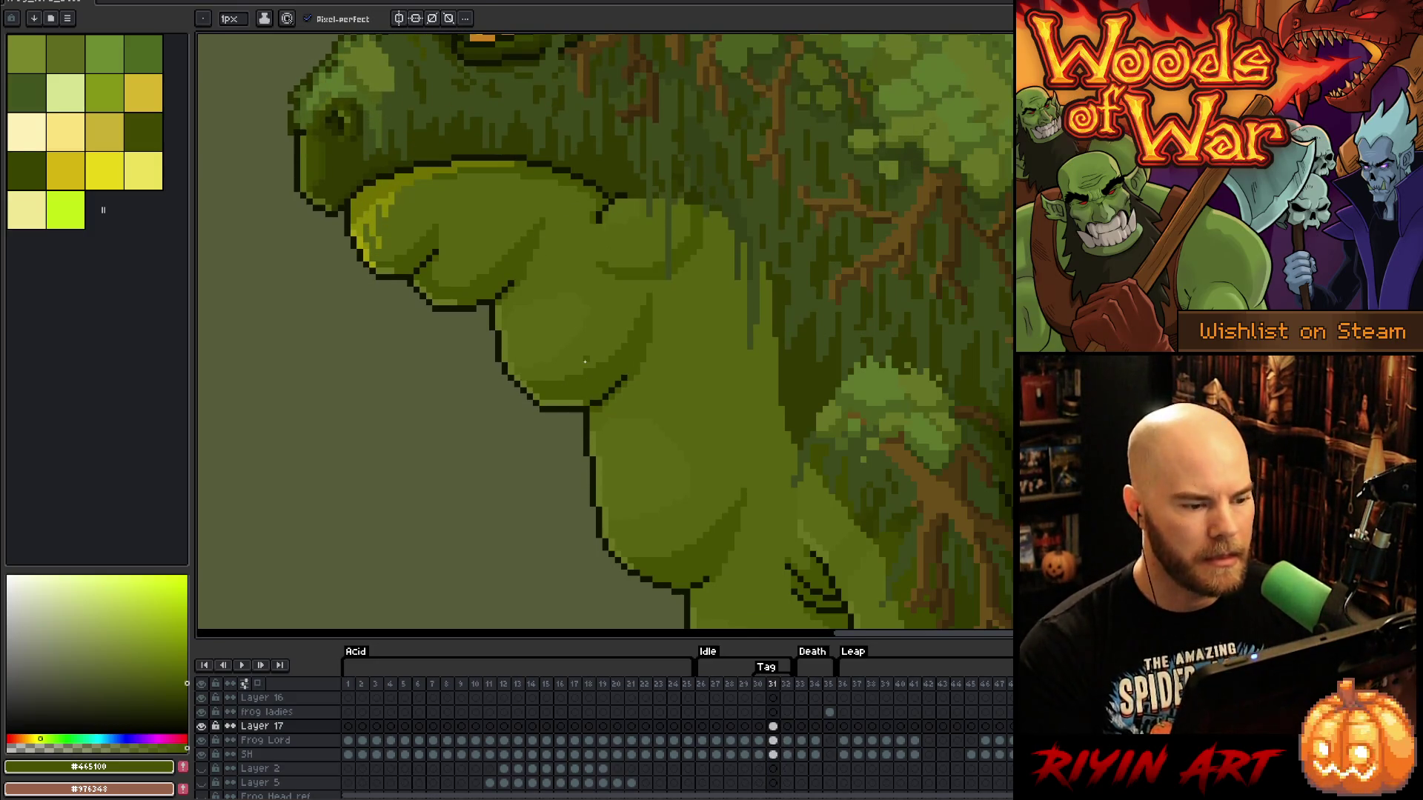
key(m)
mouse_move(542, 208)
mouse_down()
mouse_move(467, 282)
mouse_move(434, 290)
mouse_move(518, 208)
mouse_up()
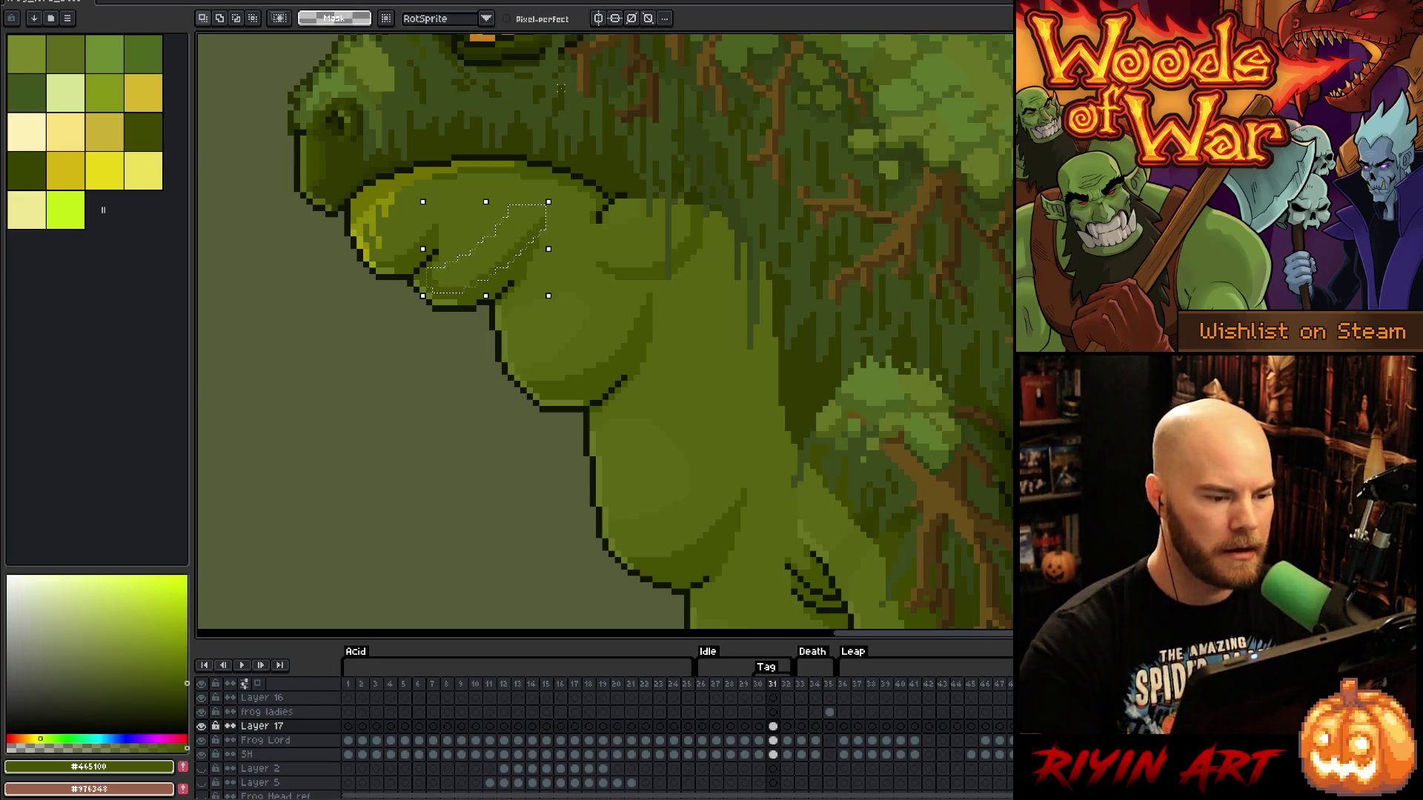
Transform and apply the selected throat piece, comparing the jaw with frames 30 and 32
key(ctrl+t)
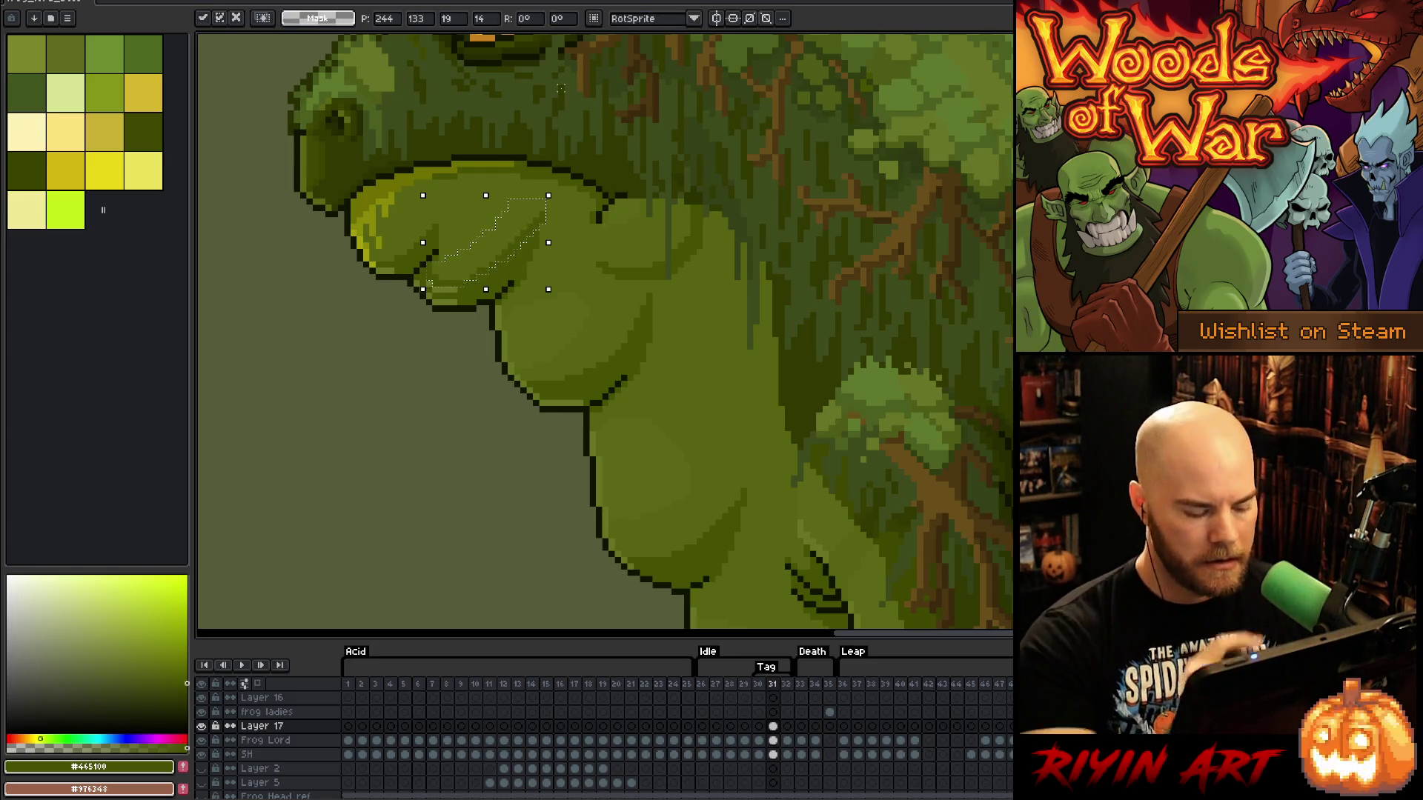
key(Return)
key(b)
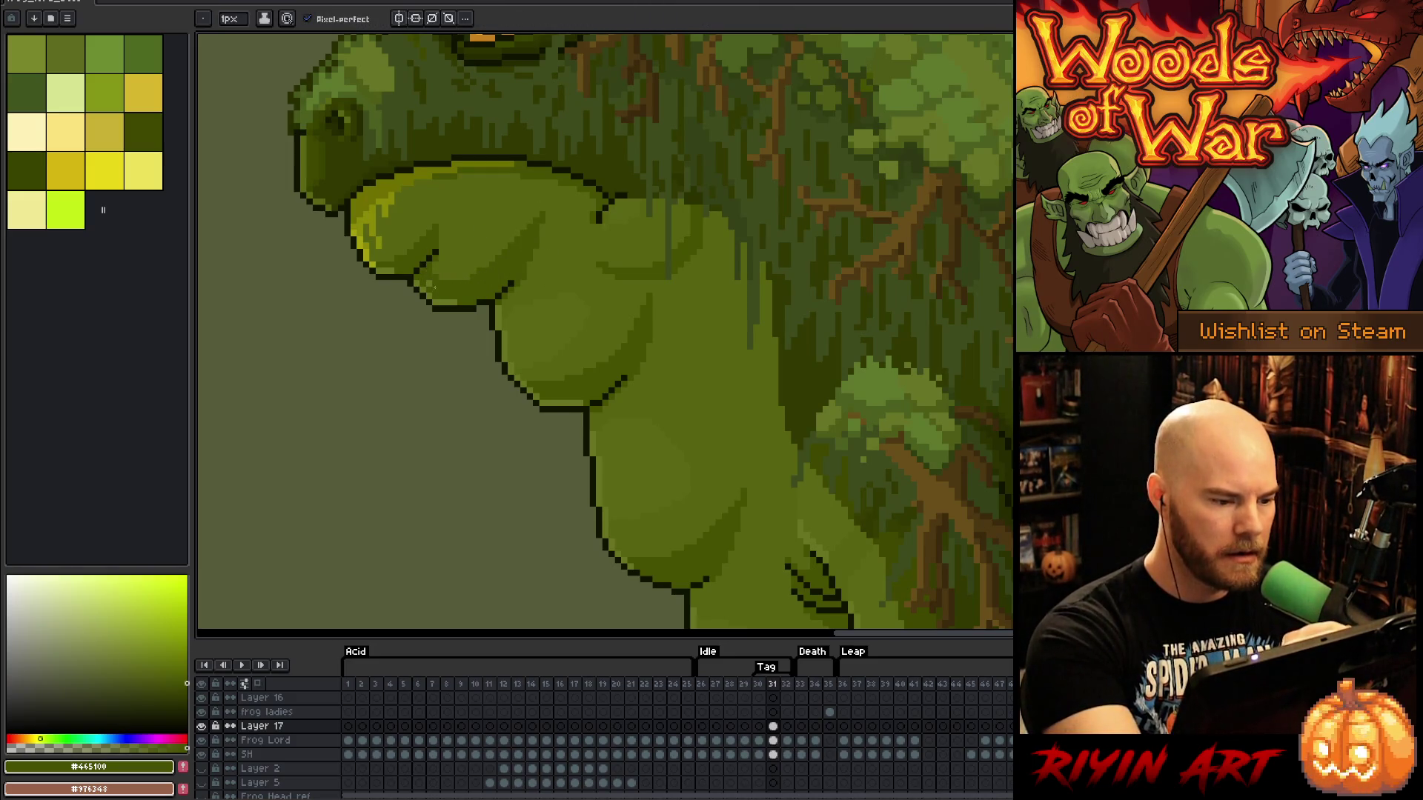
key(period)
key(comma)
key(comma)
key(period)
key(period)
key(comma)
key(comma)
key(period)
key(period)
key(comma)
key(comma)
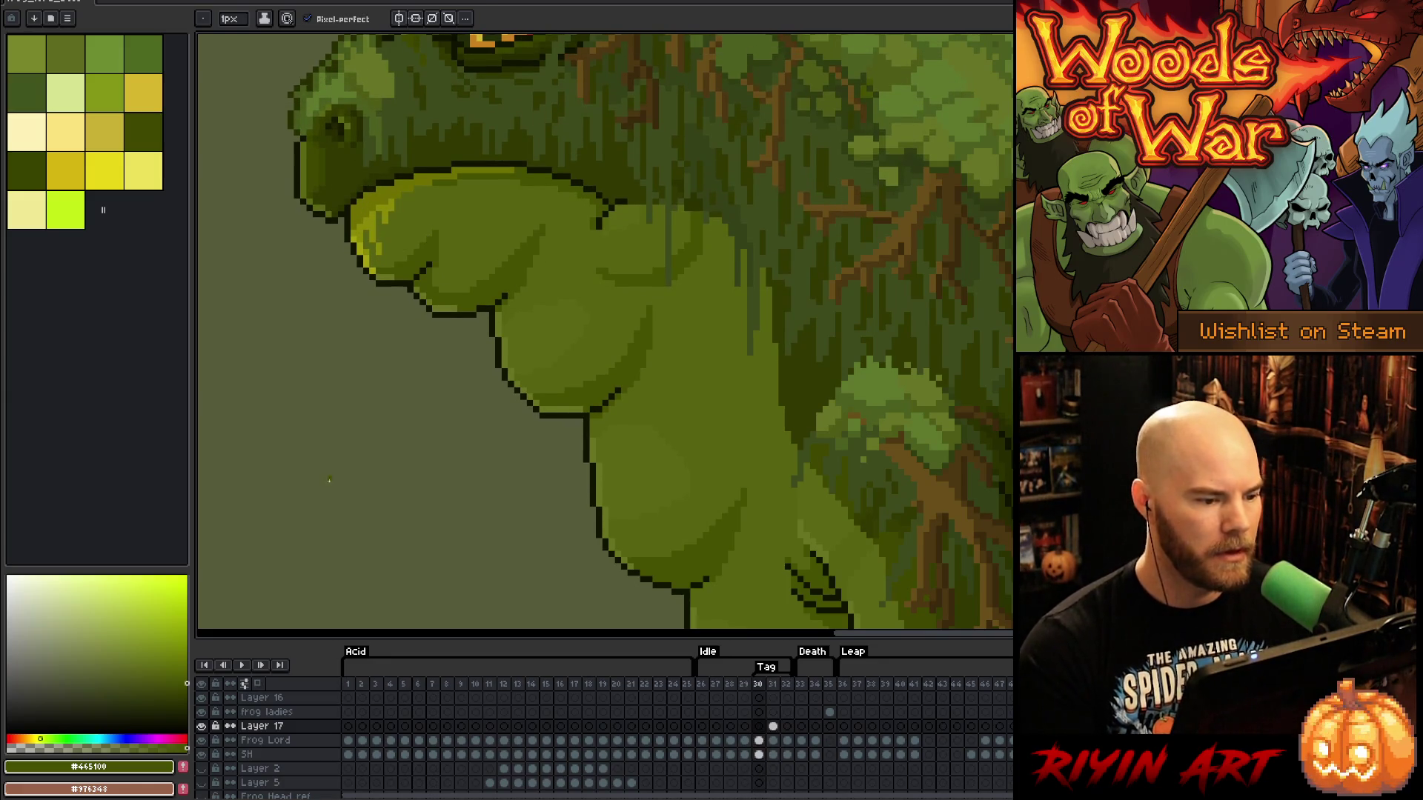
key(period)
key(period)
key(comma)
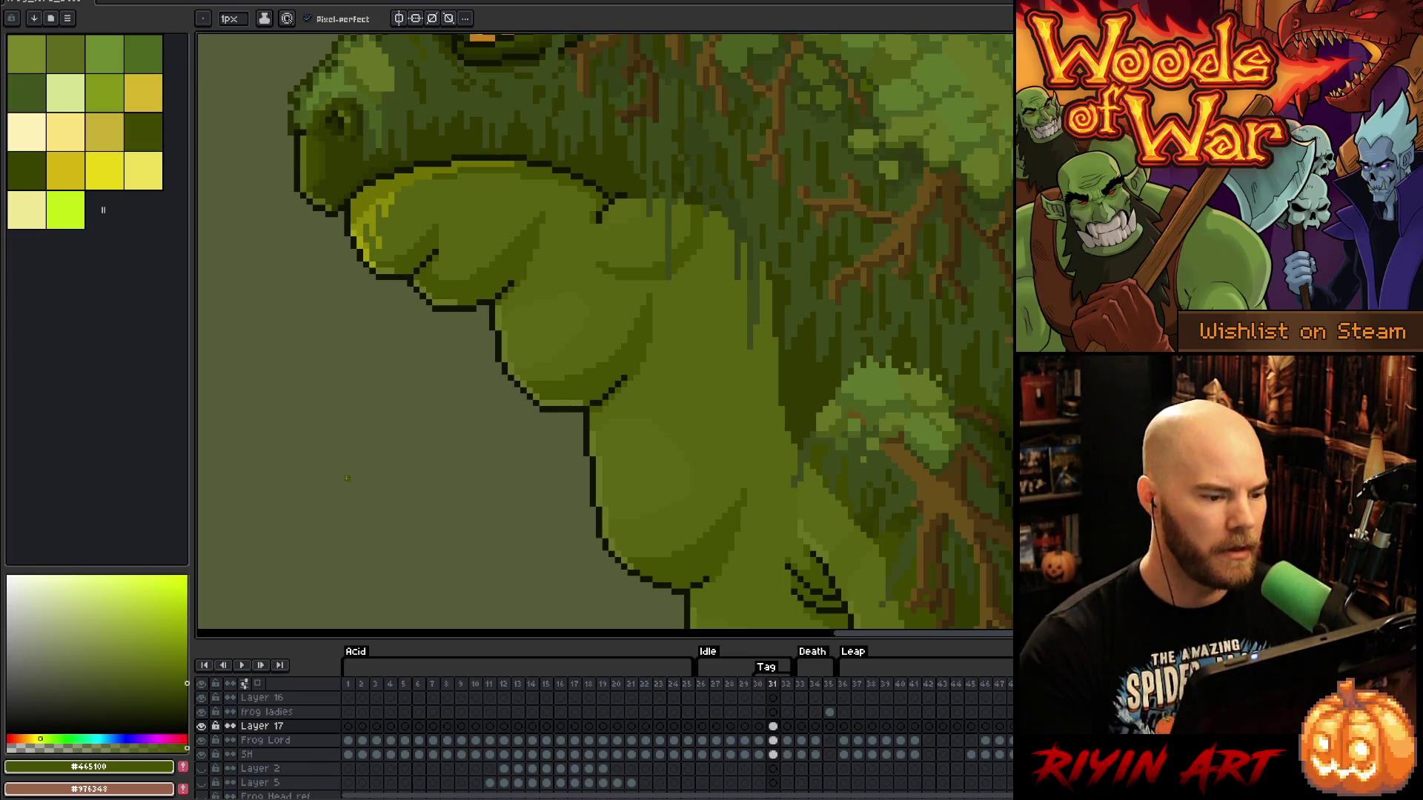
Lasso a piece of the chin edge on frame 31, move it and commit
key(m)
drag(436, 220, 380, 260)
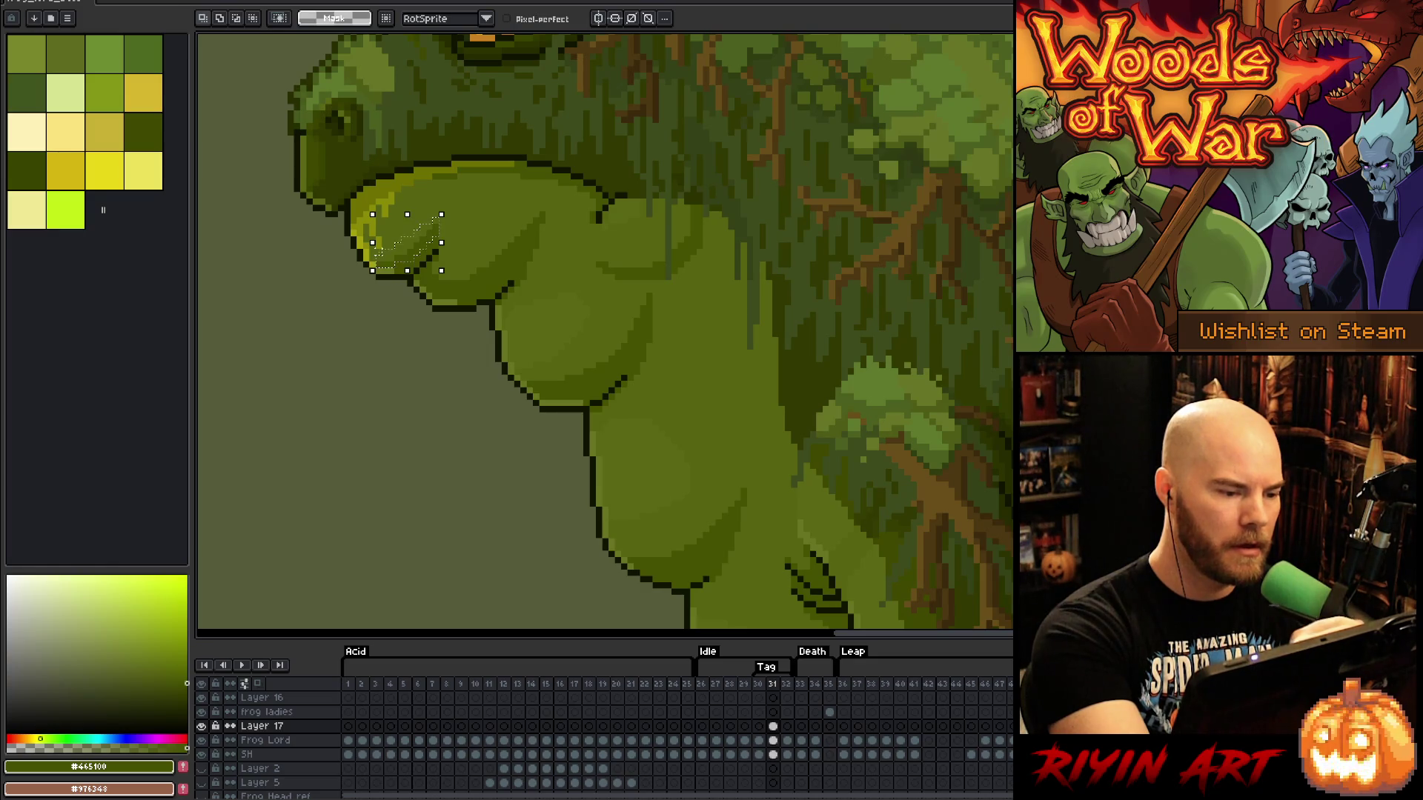
click(387, 260)
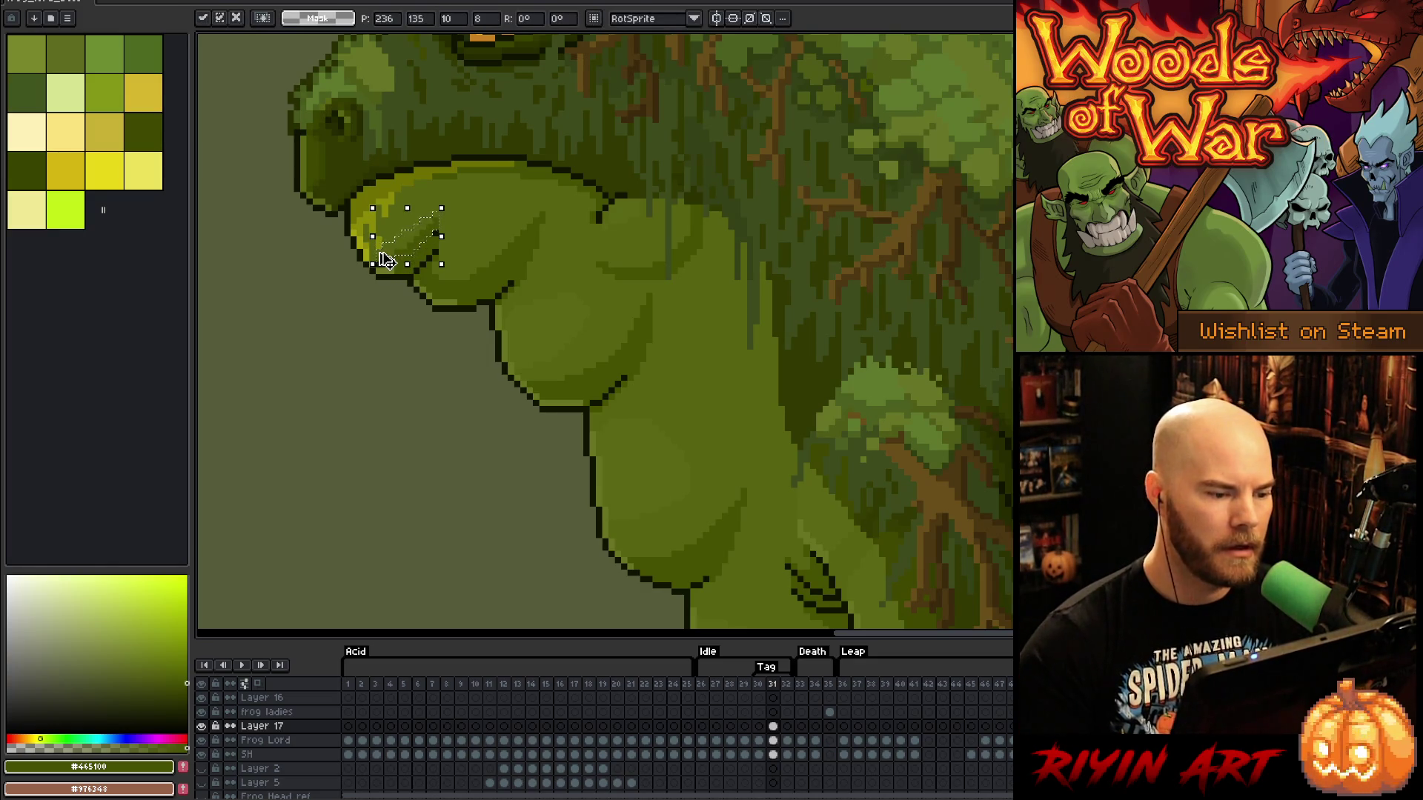
key(Return)
key(b)
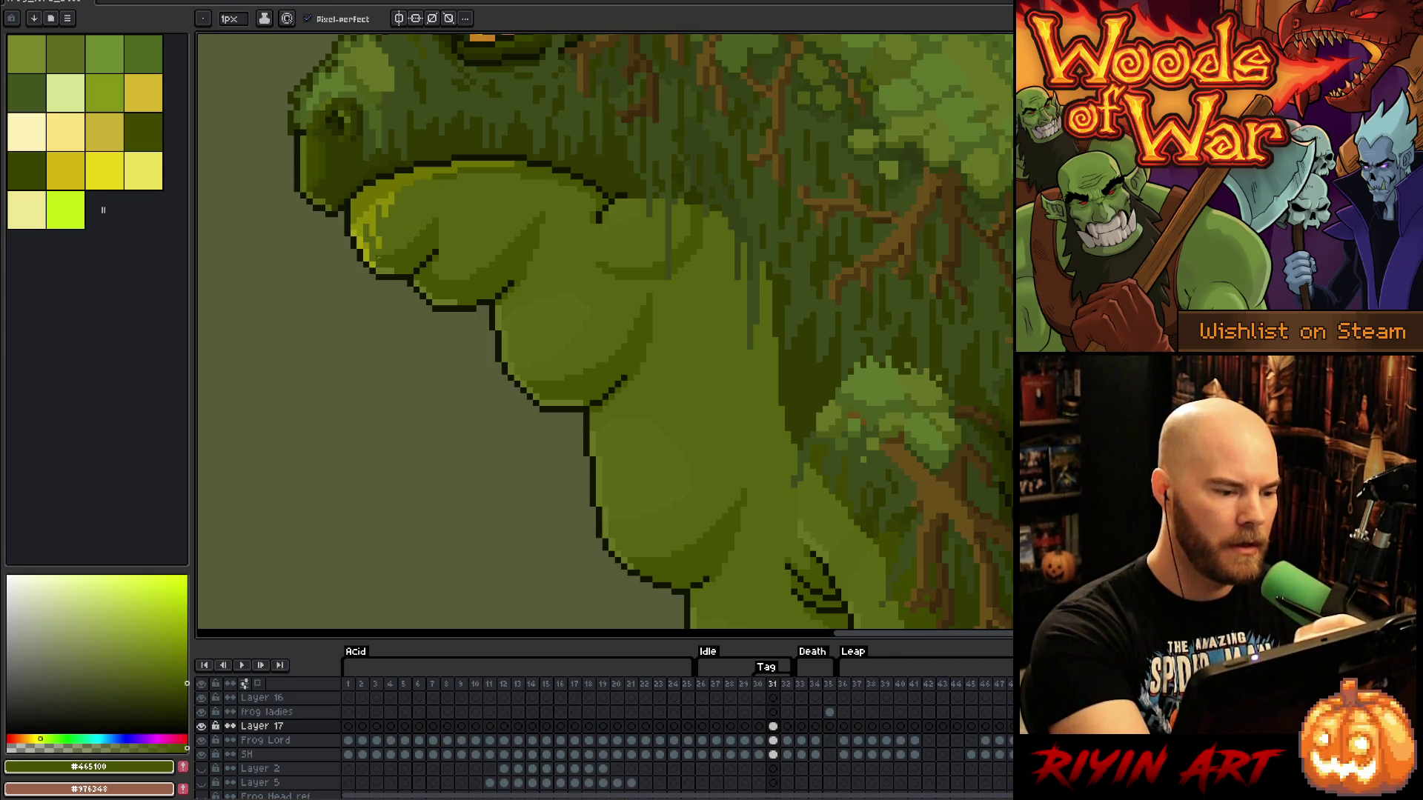
Compare the reshaped chin on frame 31 with frame 32
key(Right)
key(Left)
key(Right)
key(Left)
key(Right)
key(Left)
key(Right)
key(Left)
key(Right)
key(Left)
key(Right)
key(Left)
key(Right)
key(Left)
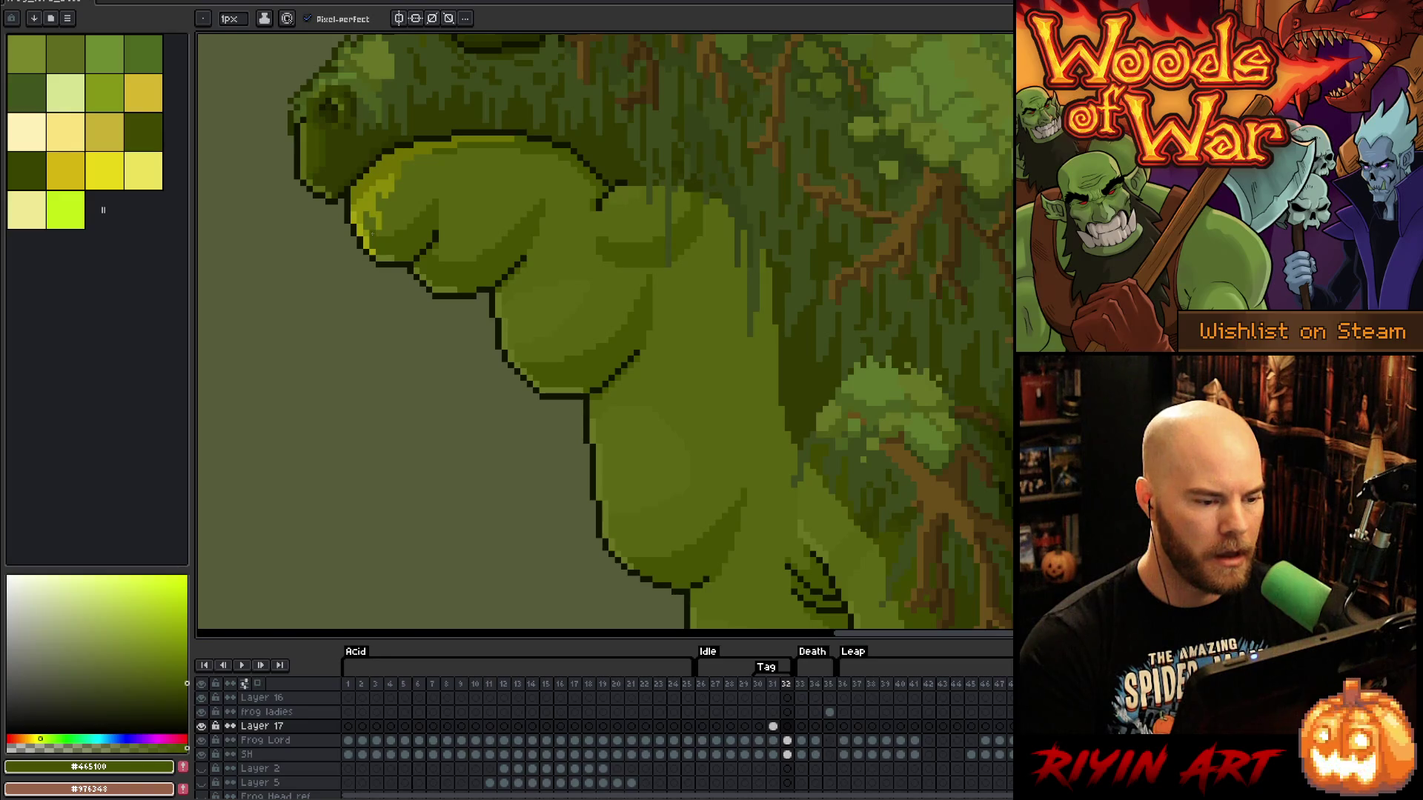
key(comma)
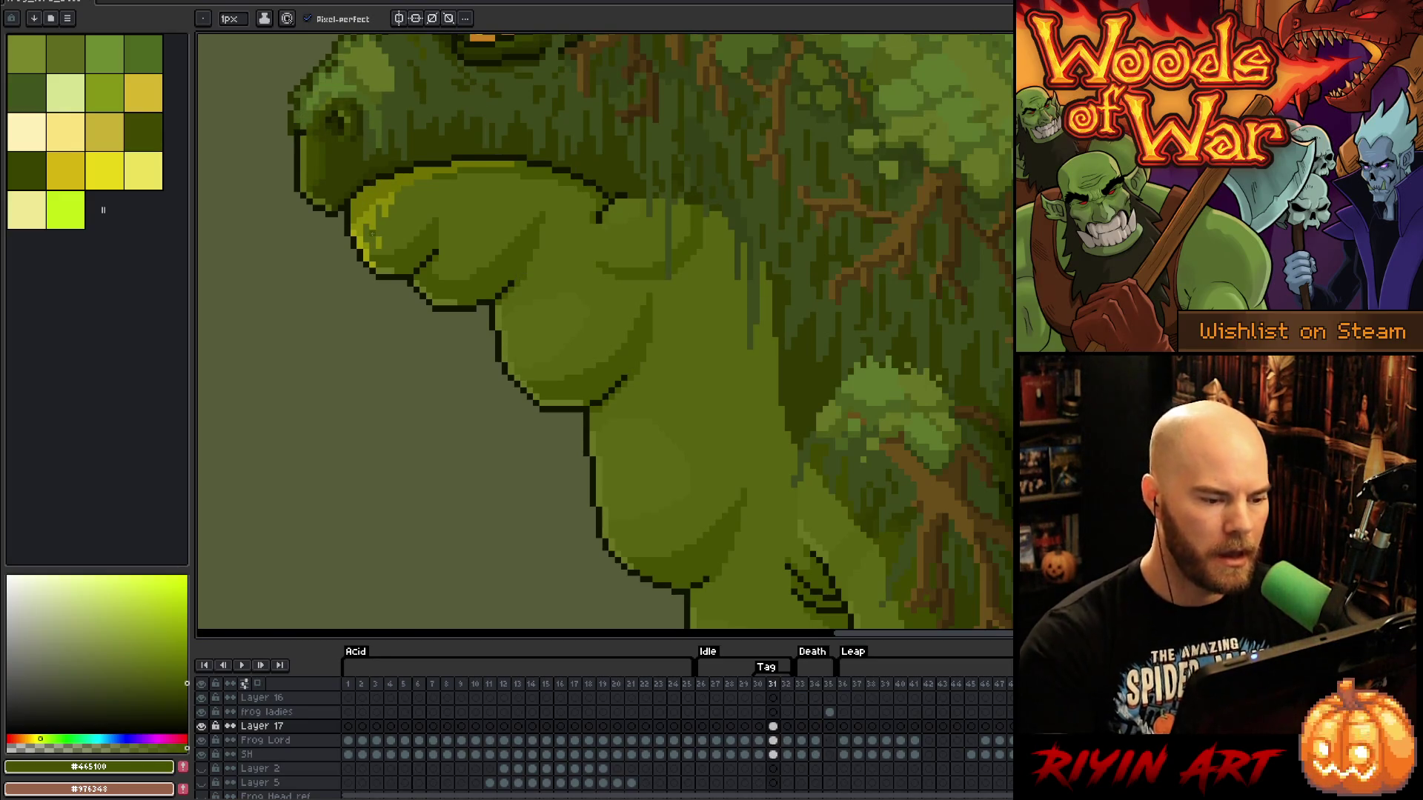
Sample the near-black dark green outline colour and recheck frames 31 and 32
alt+click(549, 158)
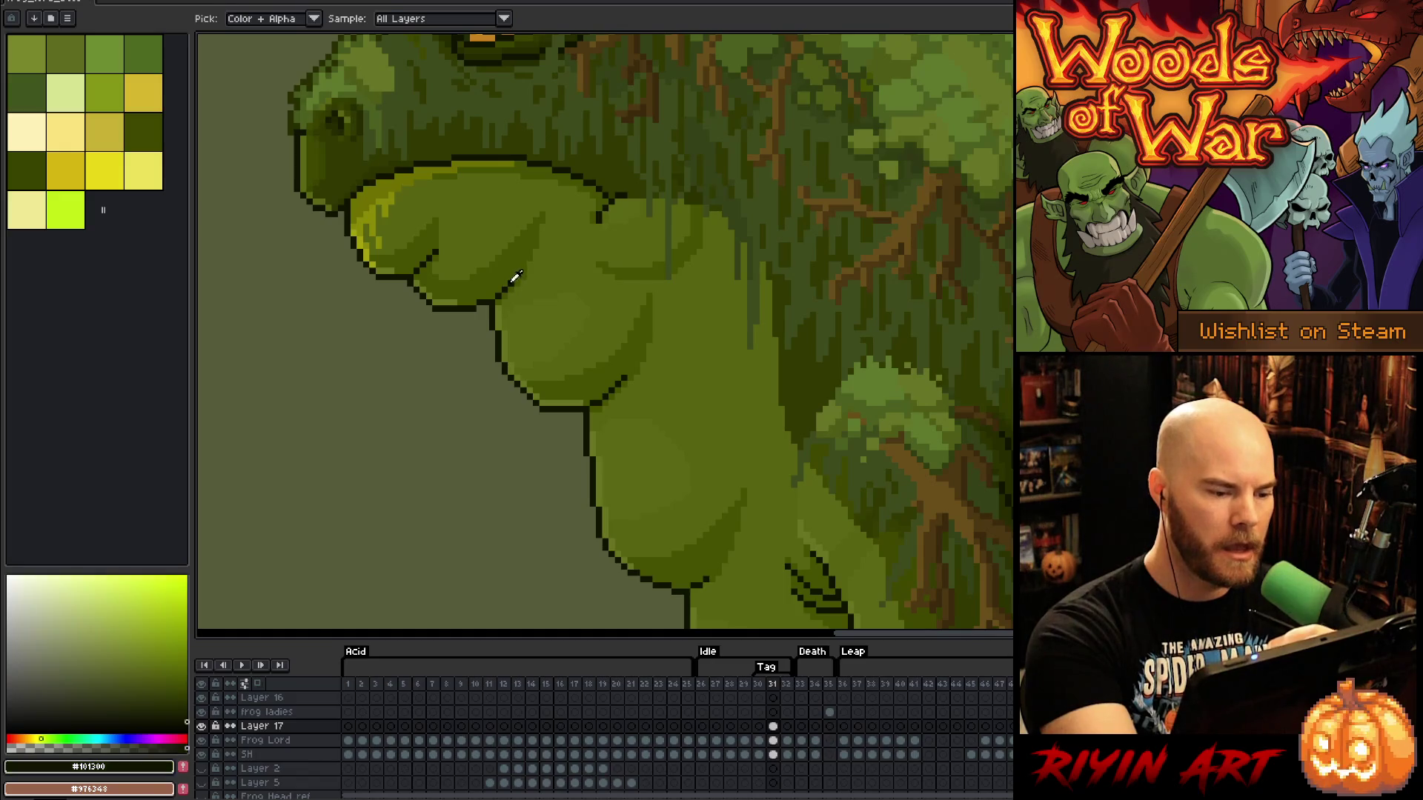
key(period)
key(comma)
key(period)
key(comma)
key(comma)
key(comma)
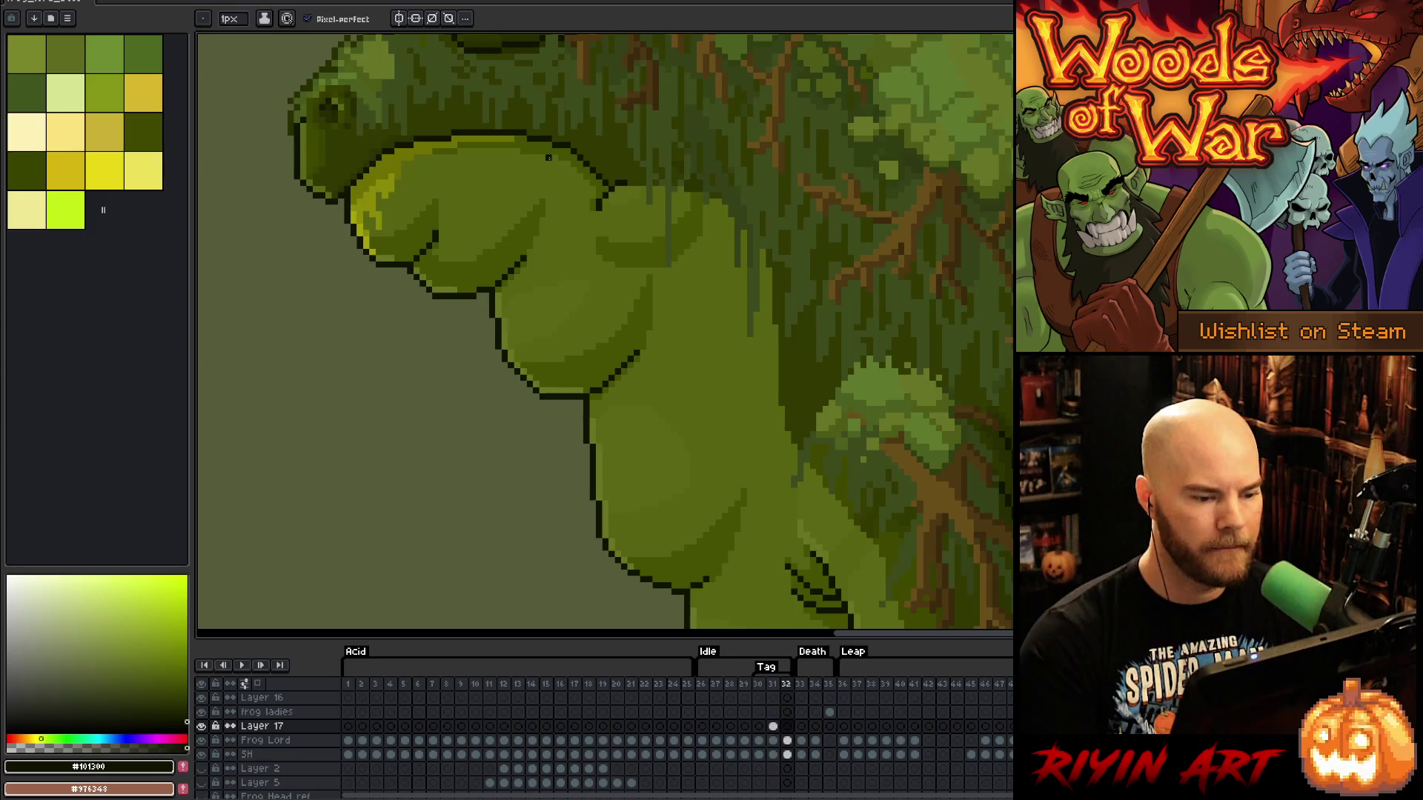
key(period)
key(period)
key(period)
key(comma)
scroll(564, 296, down, 3)
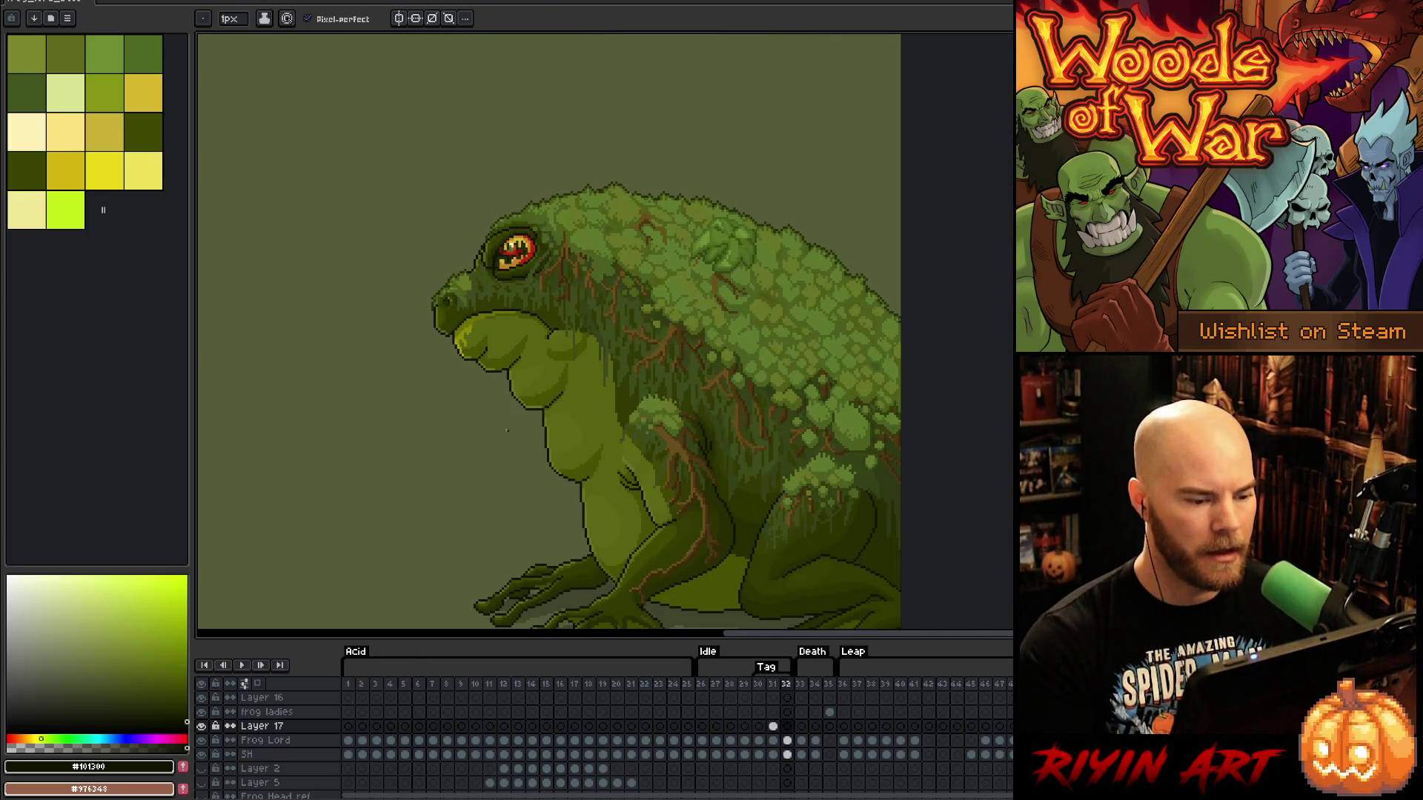
key(comma)
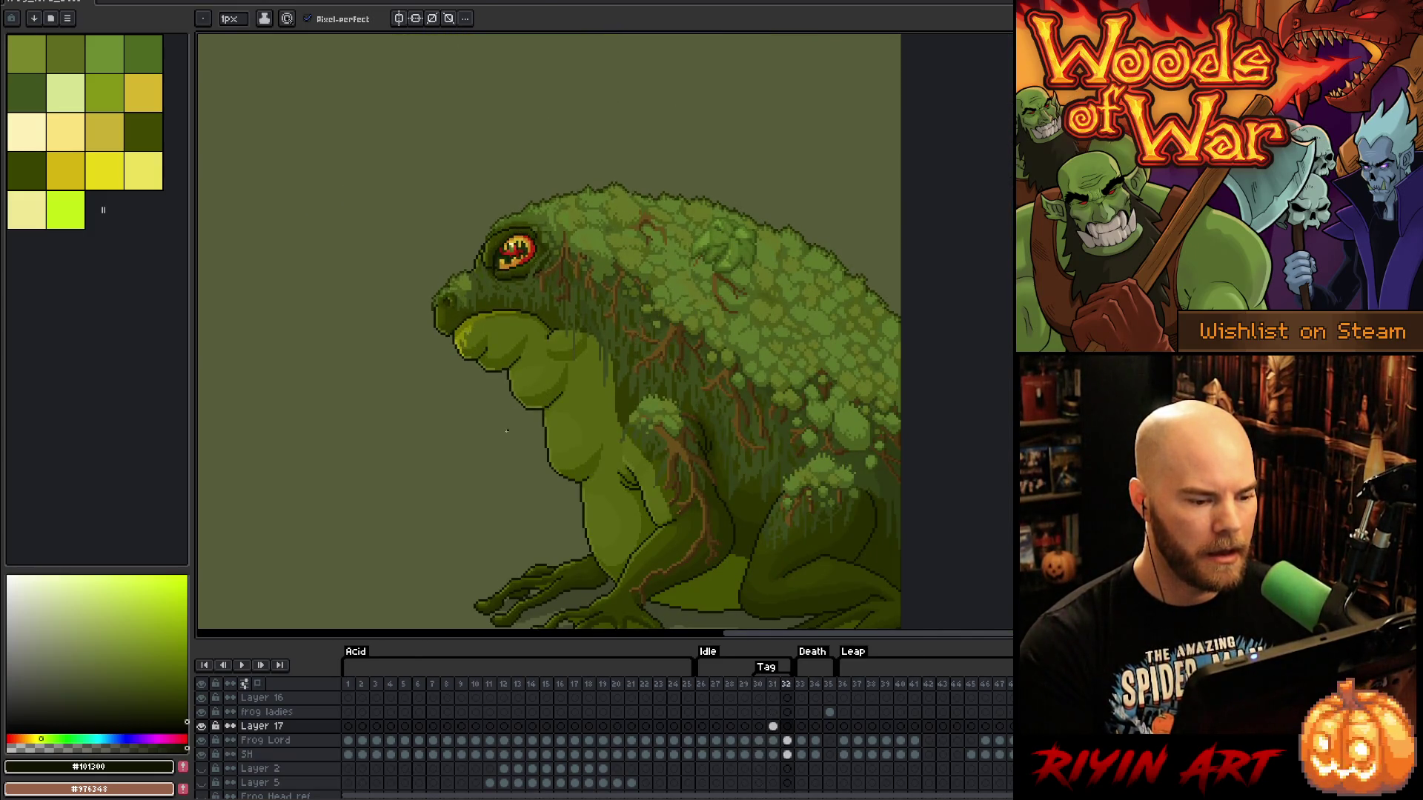
key(comma)
key(period)
key(period)
key(comma)
key(comma)
key(period)
key(period)
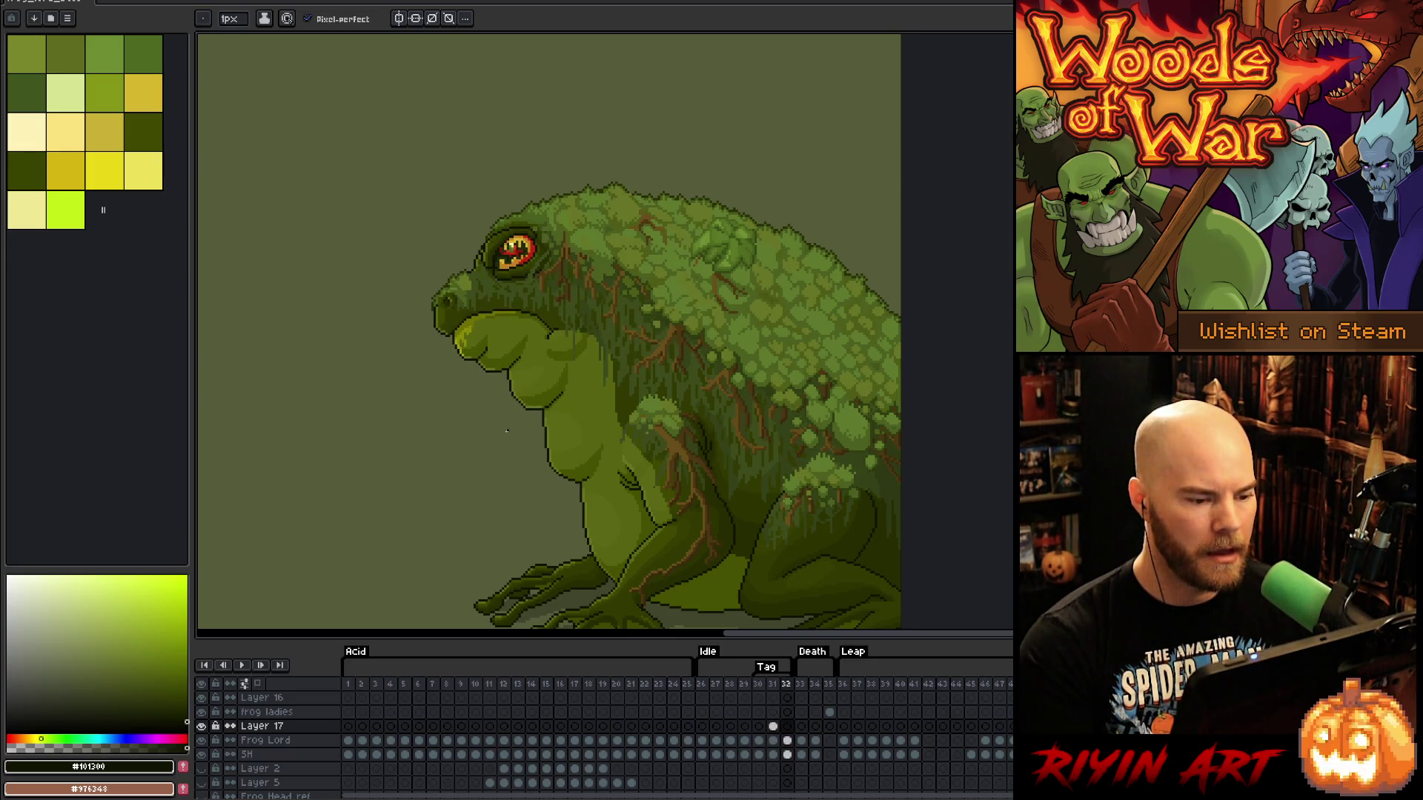
scroll(507, 431, up, 3)
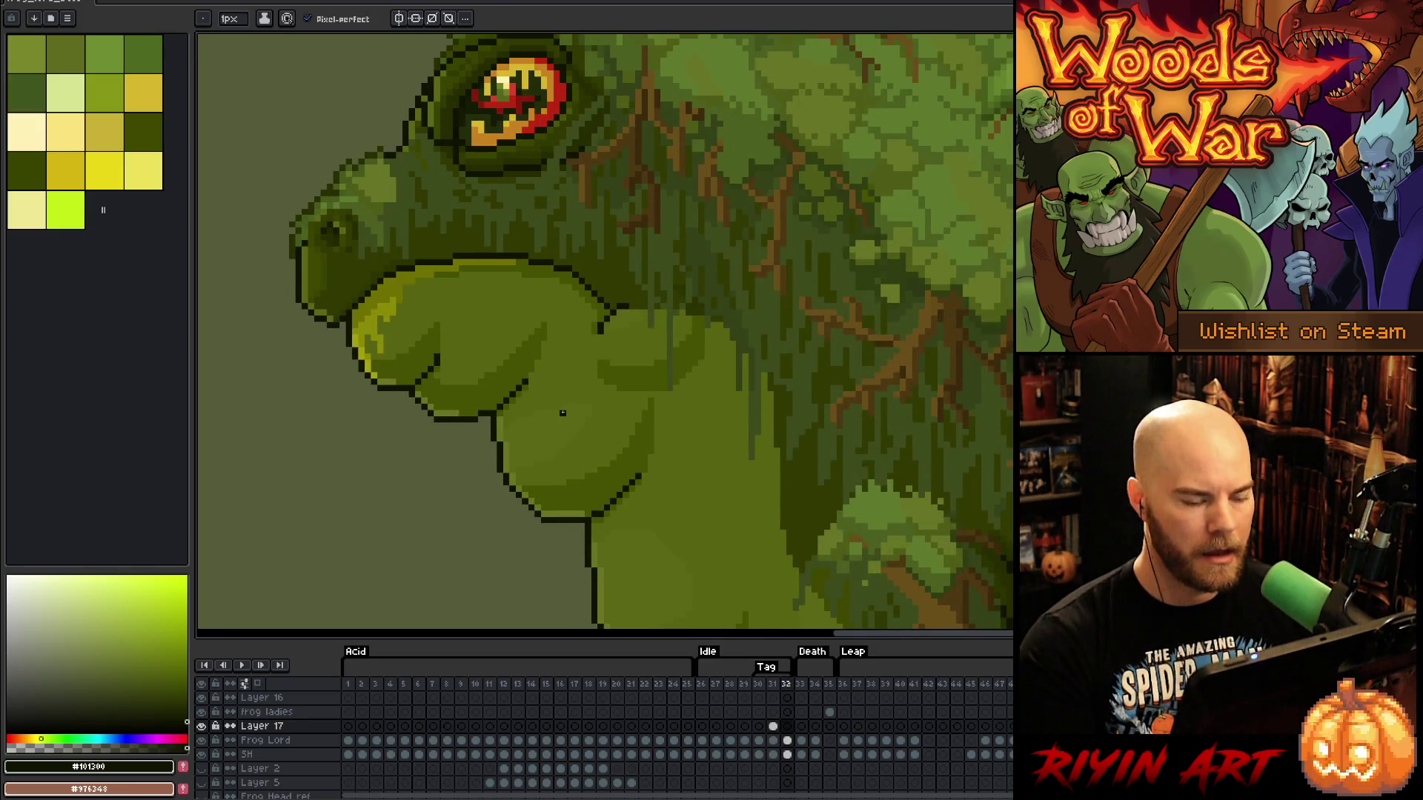
On frame 31, shift a small chest patch below the throat and sample the mid-green body colour
key(comma)
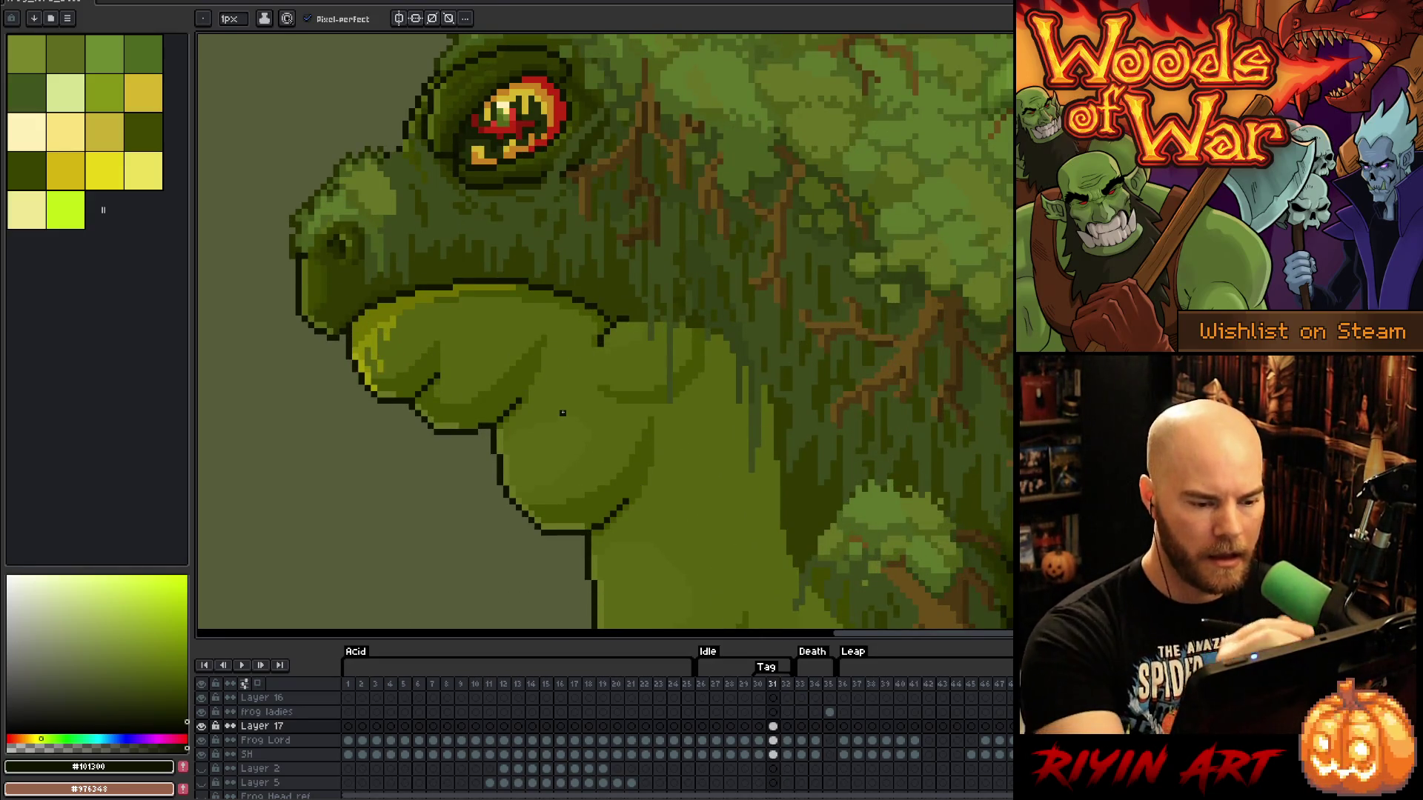
key(m)
drag(670, 350, 694, 380)
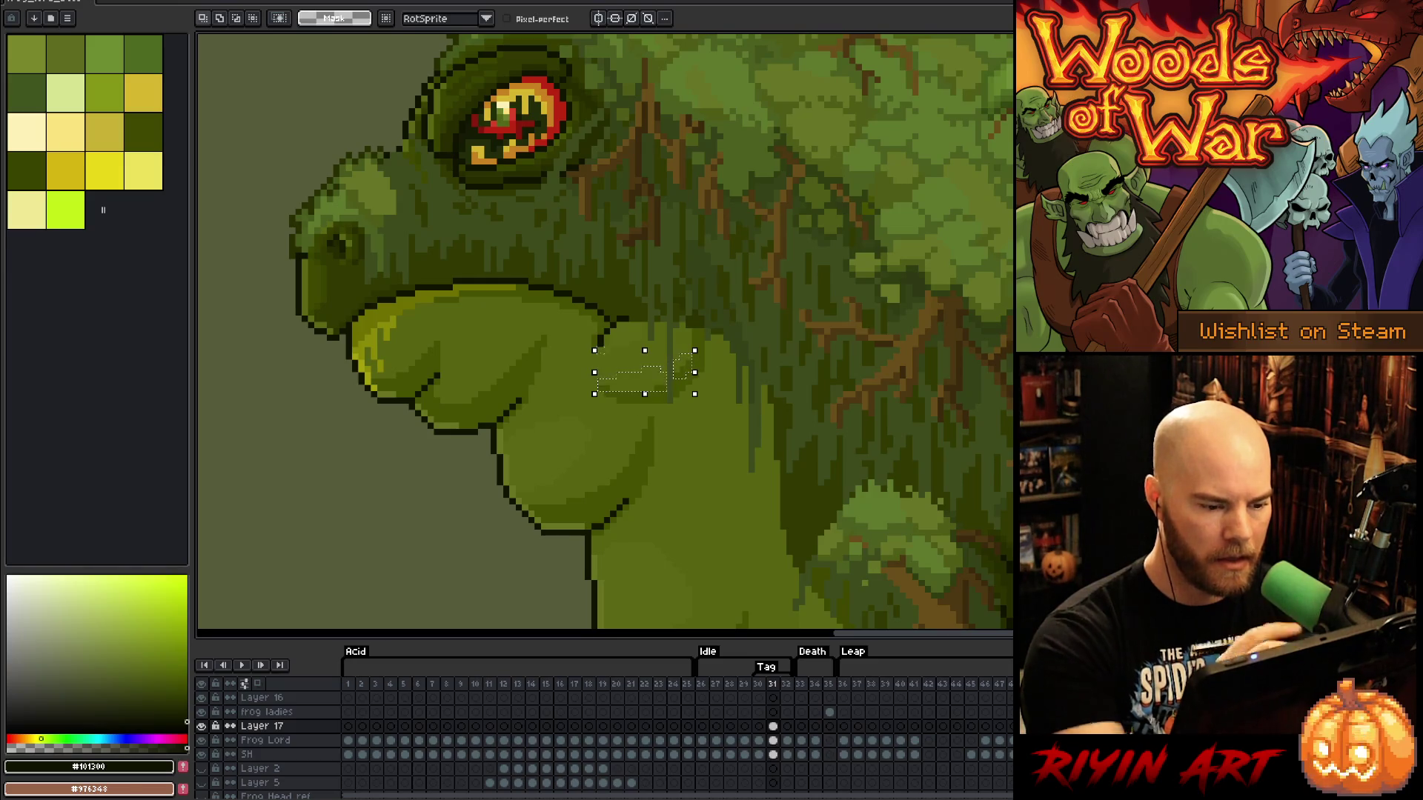
key(ctrl+d)
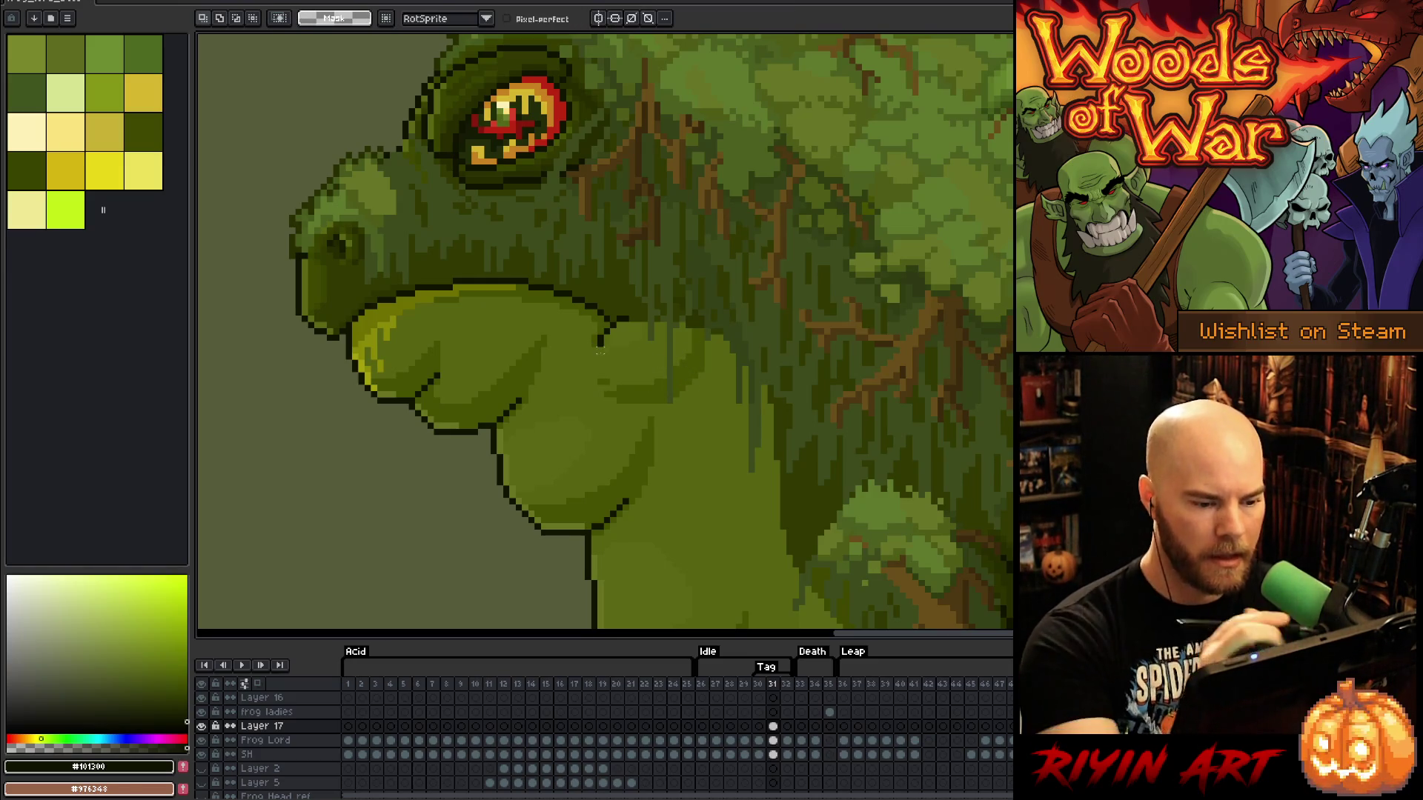
key(b)
alt+click(607, 386)
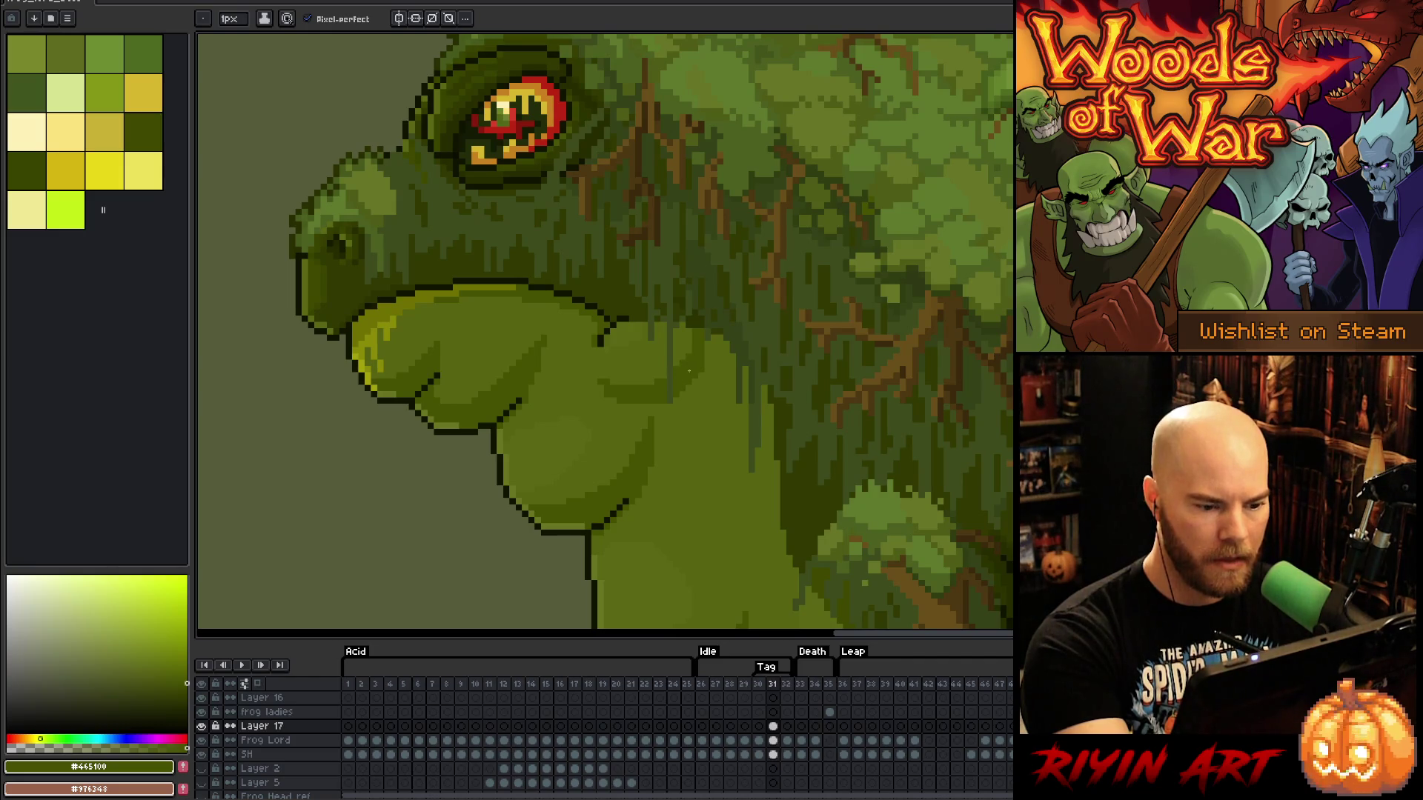
Flip back and forth through idle frames 30–32 to check the chest motion
key(m)
key(Right)
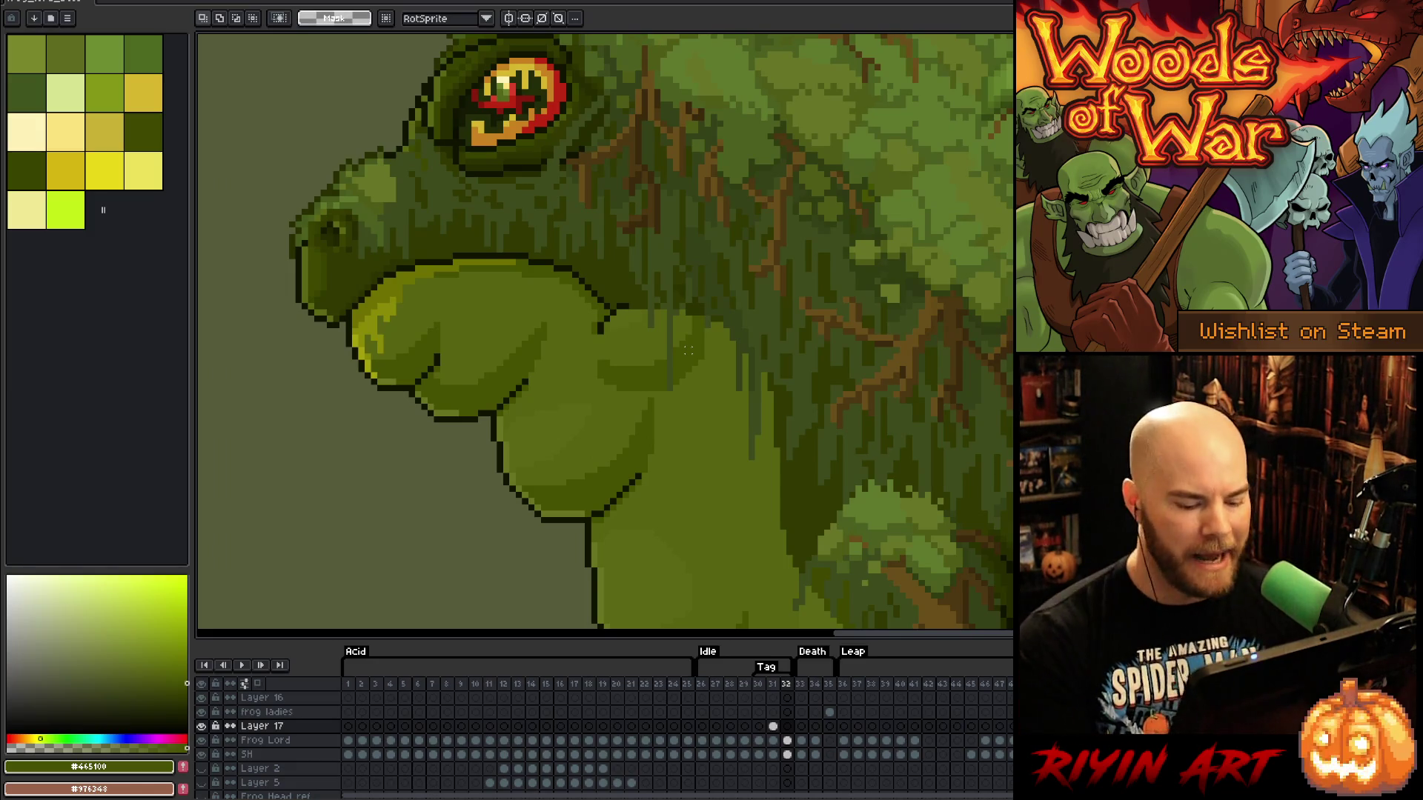
key(Left)
key(Left)
key(Right)
key(Right)
key(Left)
key(Left)
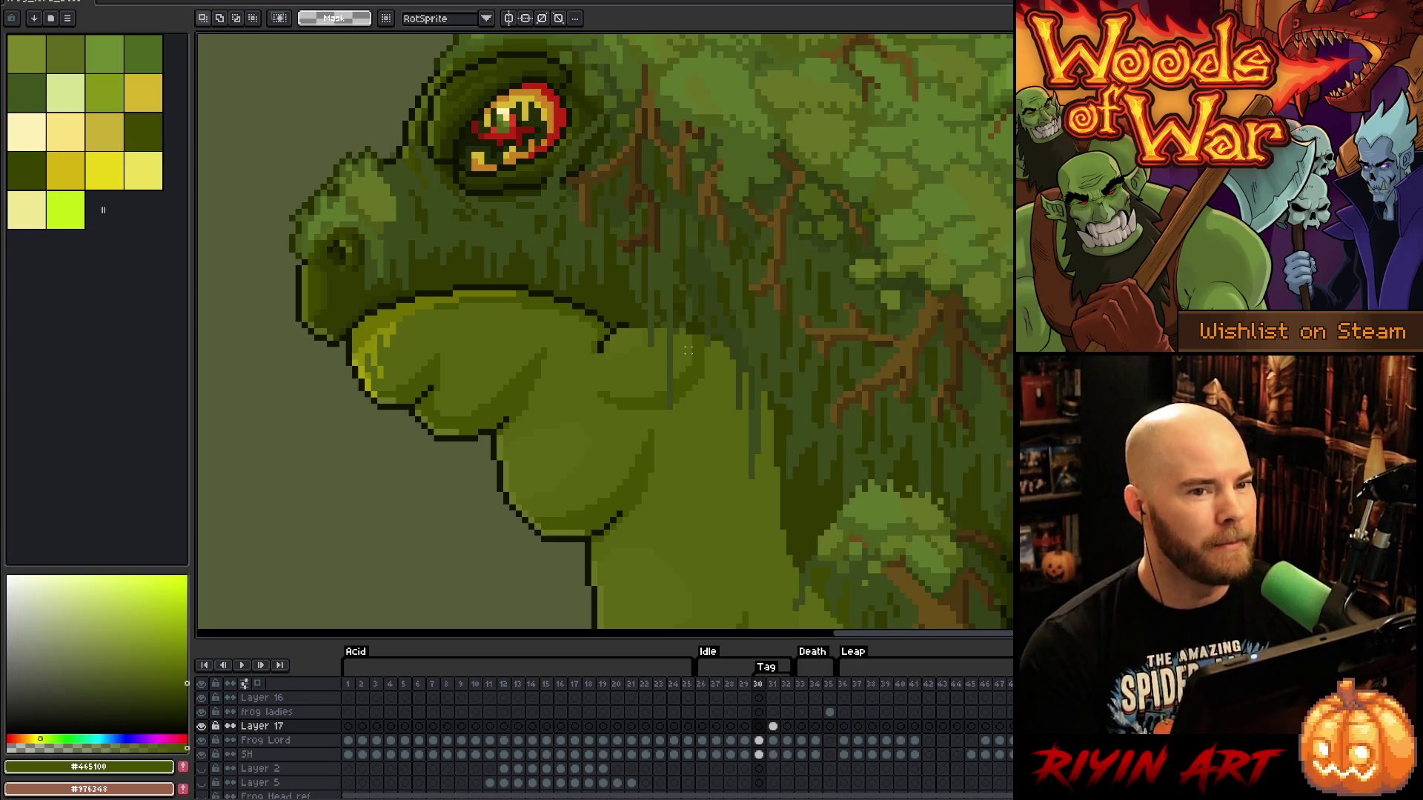
key(Right)
key(Right)
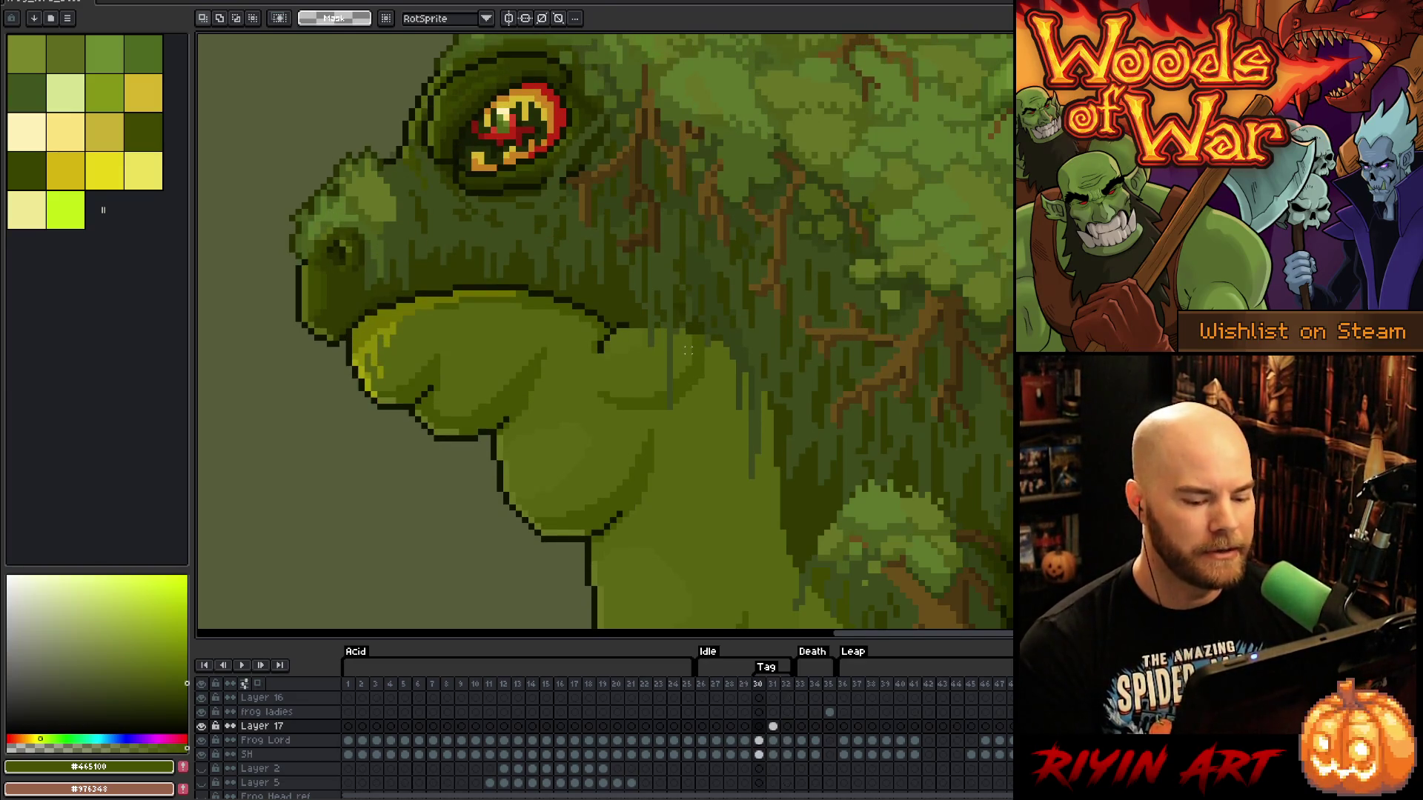
key(Left)
key(Right)
key(Left)
key(Left)
key(Right)
key(b)
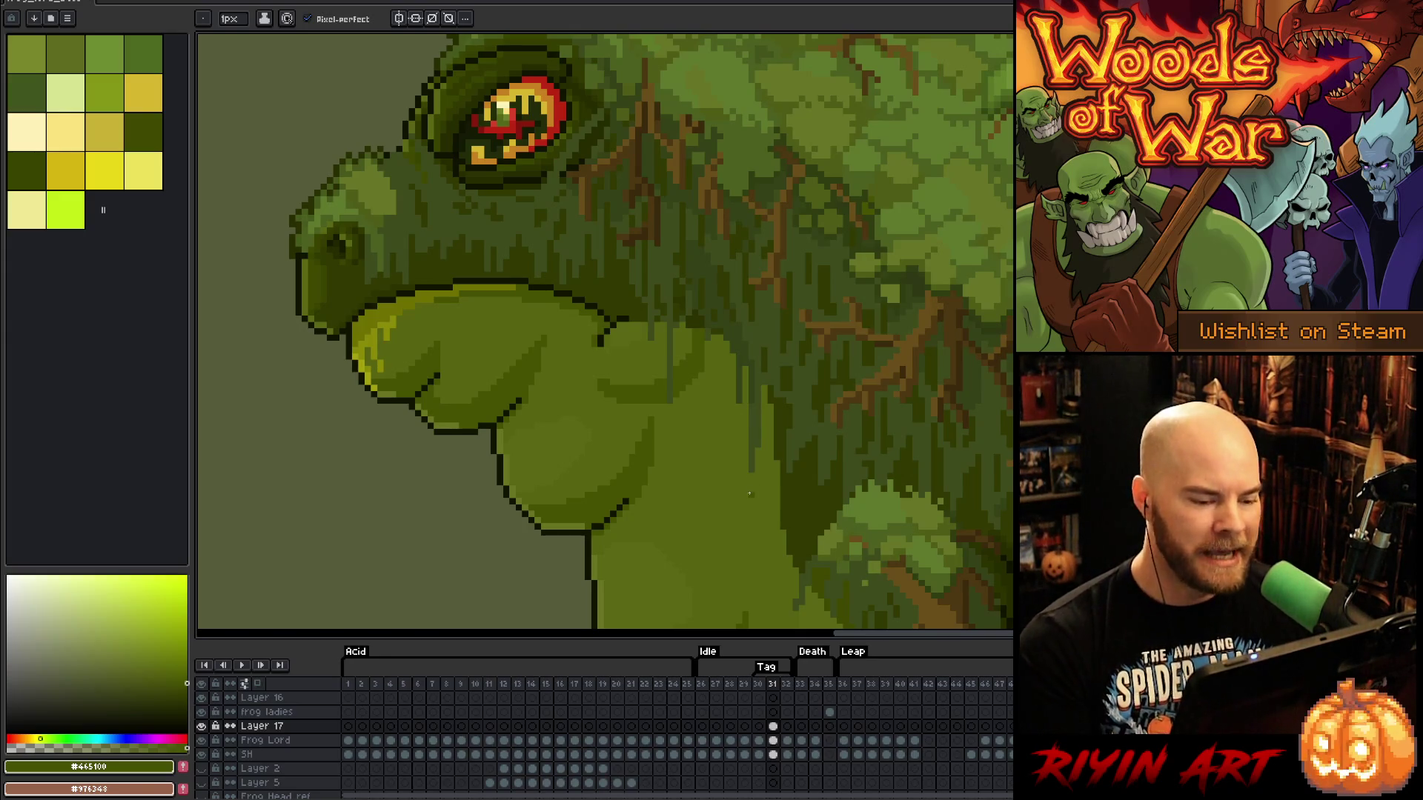
key(Left)
key(Right)
key(Right)
key(Left)
key(Left)
key(Right)
key(Right)
key(Left)
key(Left)
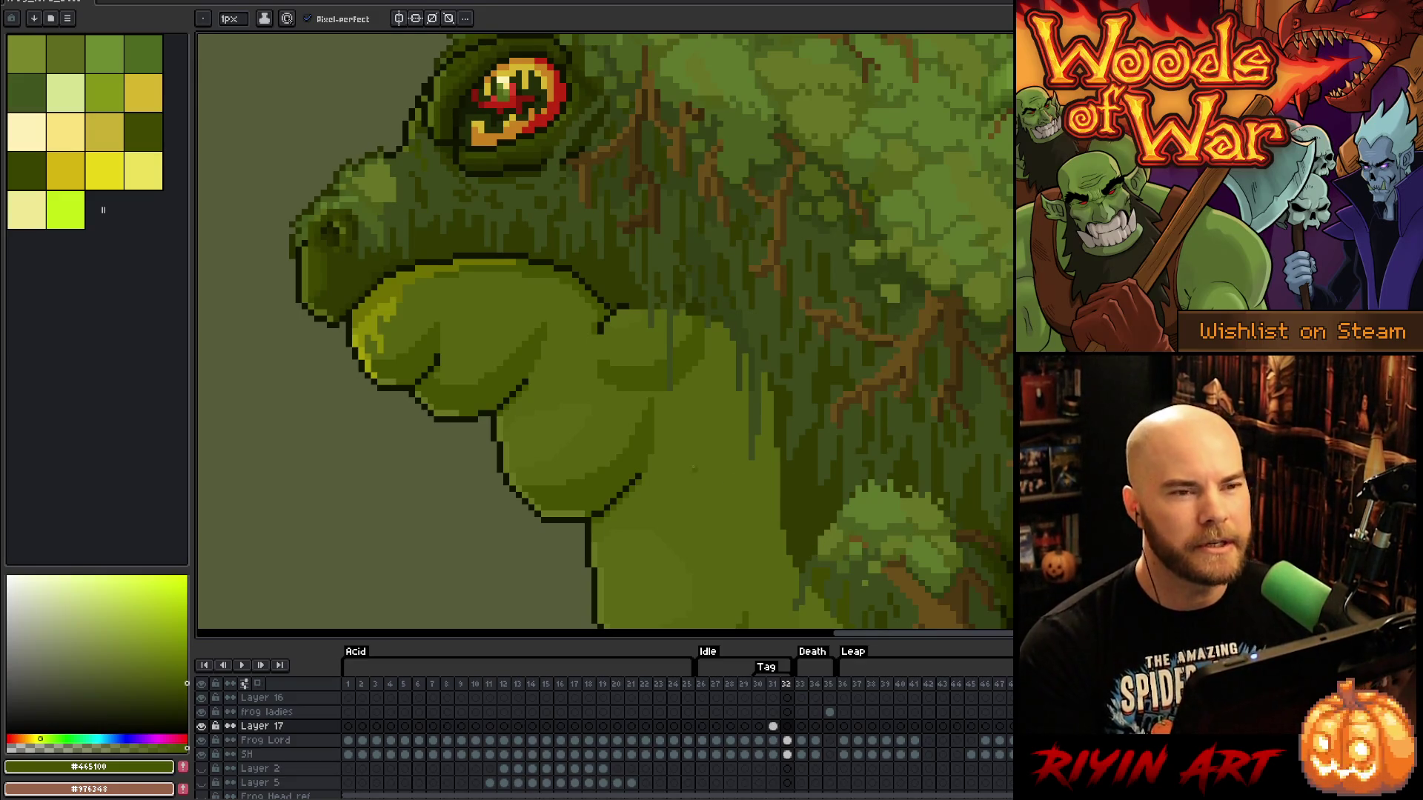
scroll(491, 335, down, 2)
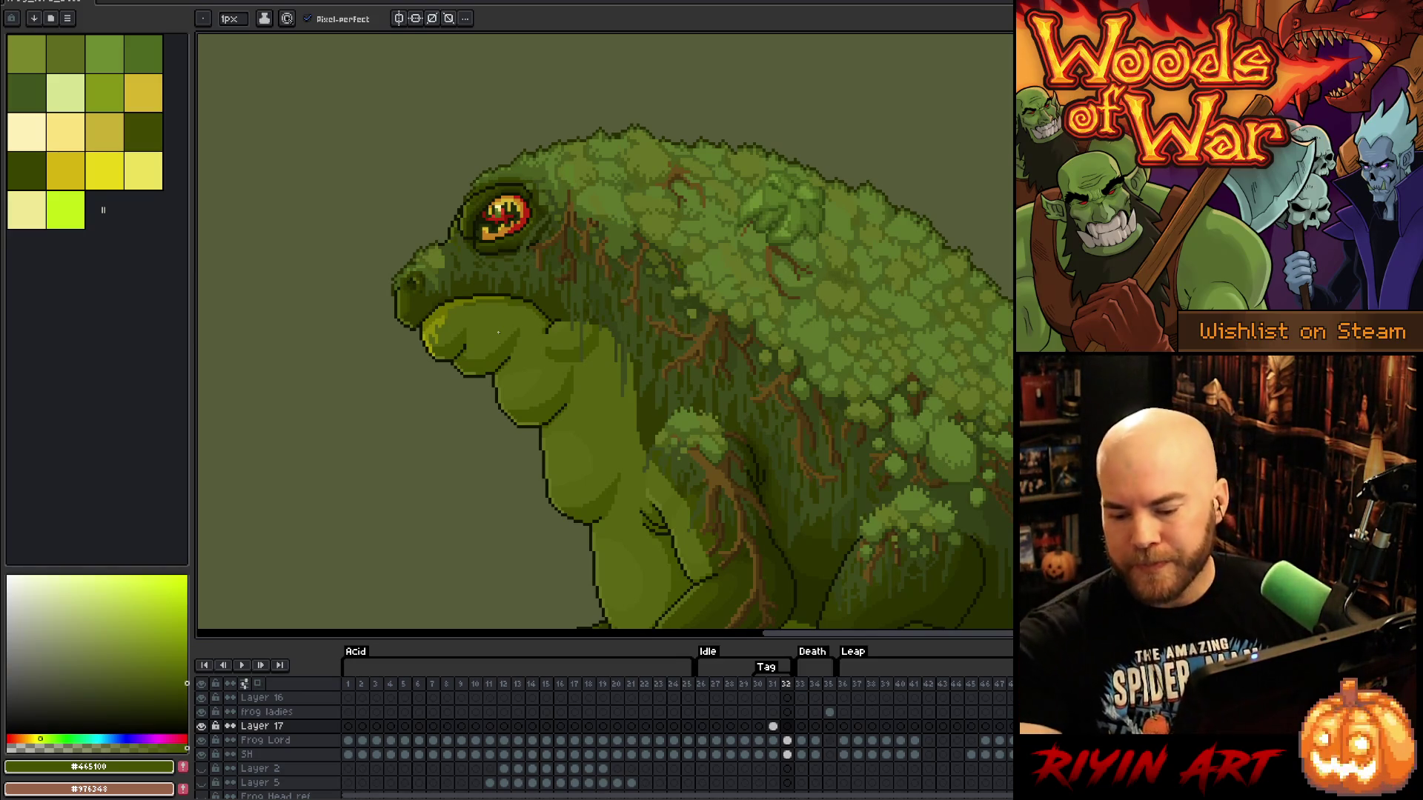
key(Left)
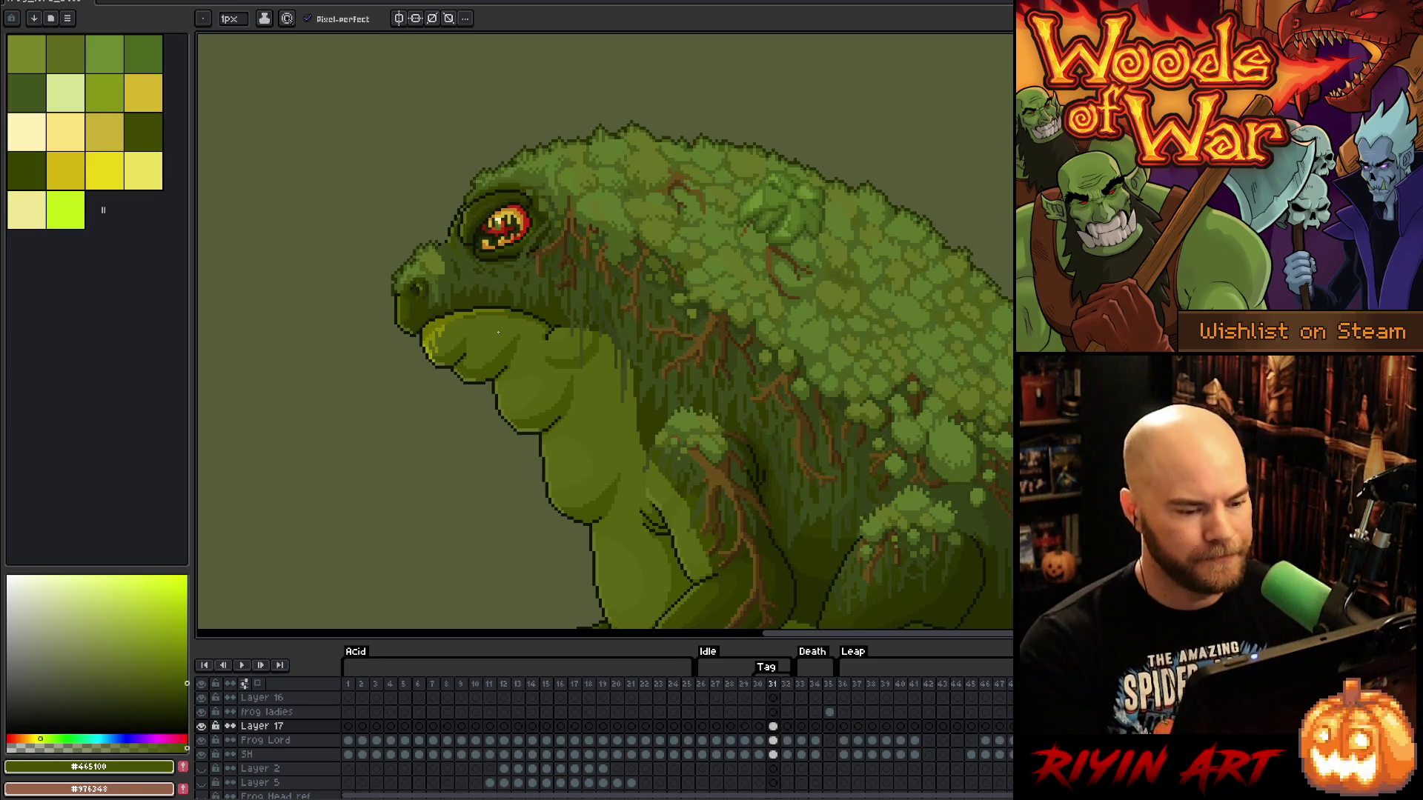
key(Right)
key(Left)
key(Right)
key(Left)
key(Left)
key(Right)
key(Right)
key(Left)
key(Left)
key(Right)
key(Right)
key(Left)
key(Left)
key(Right)
key(Right)
key(Left)
key(Left)
key(Right)
key(Right)
key(Left)
key(Left)
key(Right)
key(Right)
key(Left)
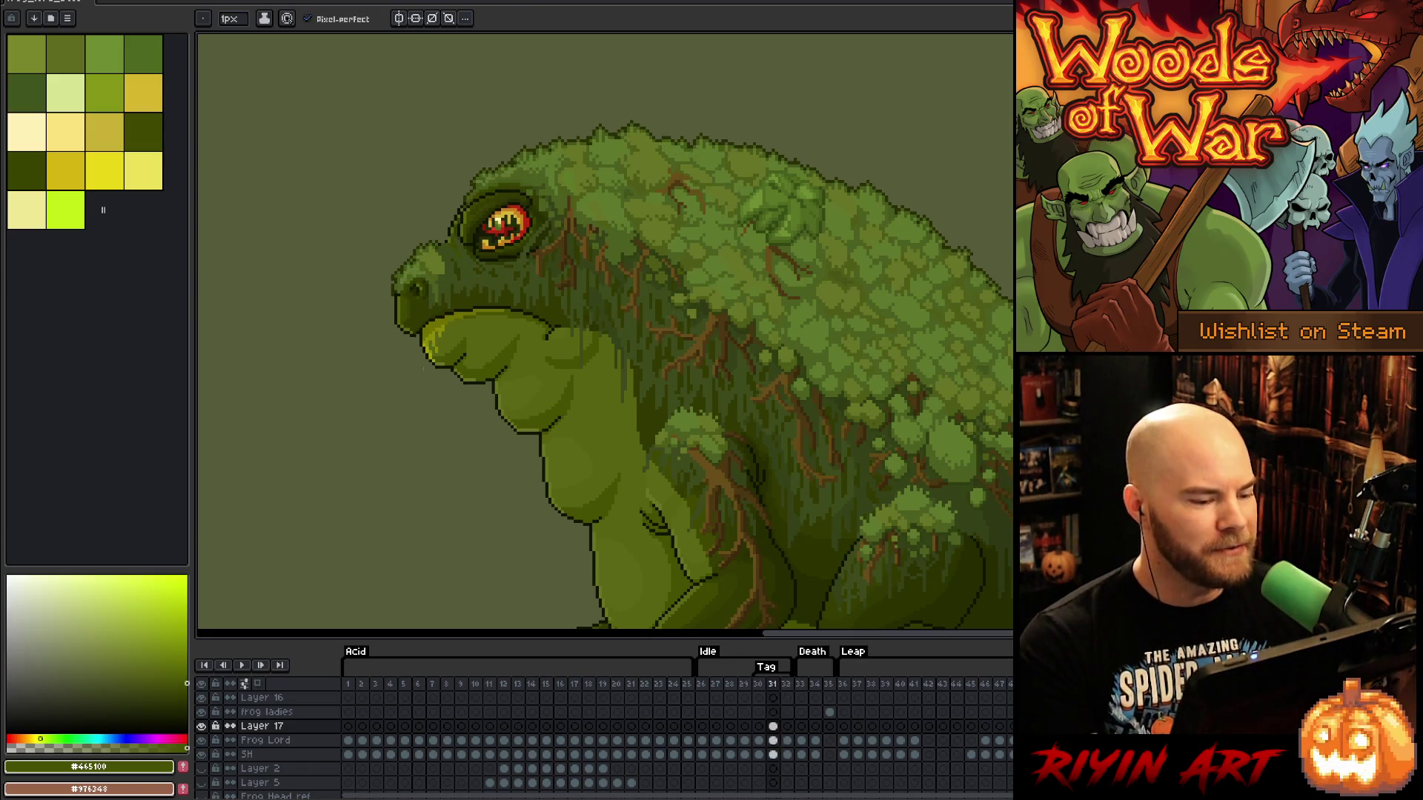
scroll(517, 361, up, 3)
key(Left)
key(Right)
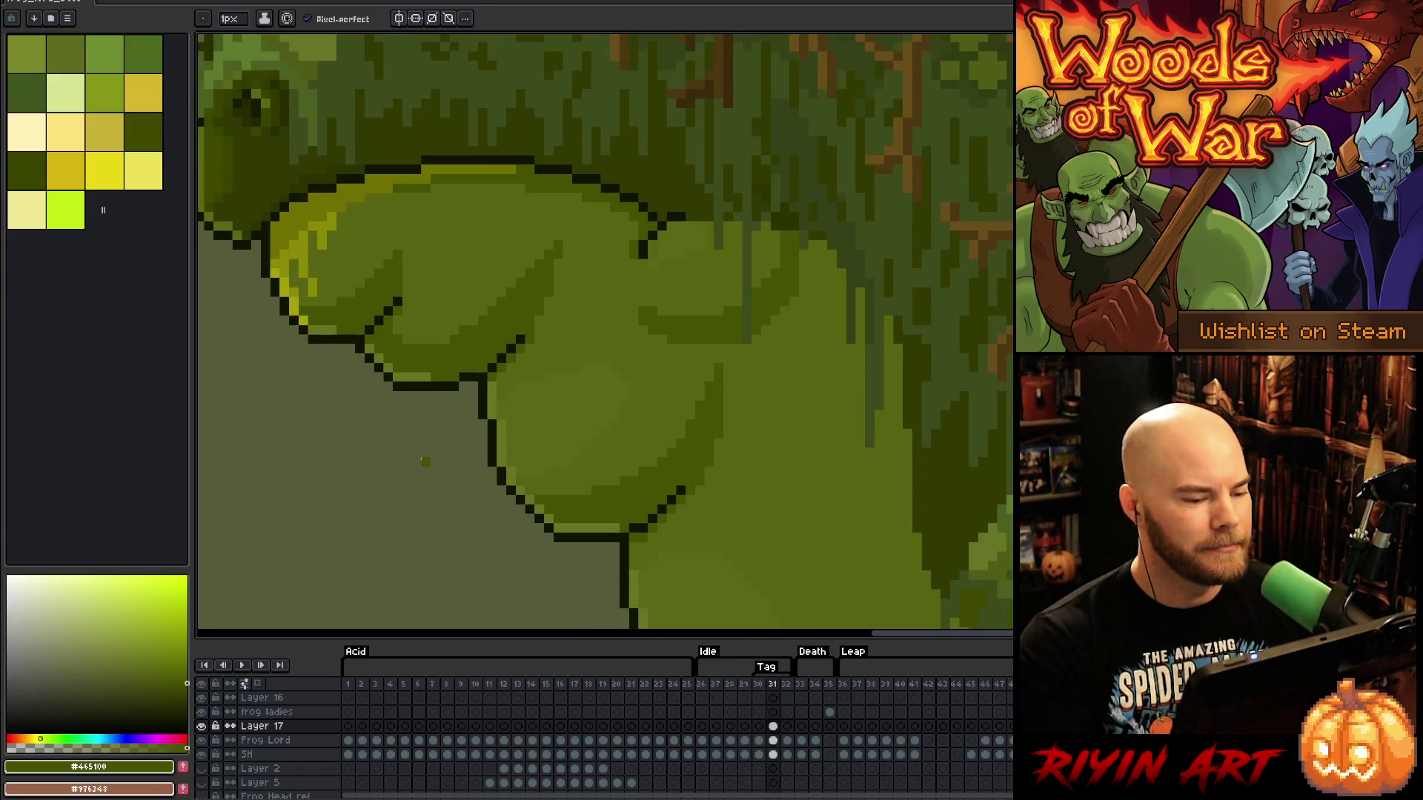
key(Left)
key(Right)
key(Right)
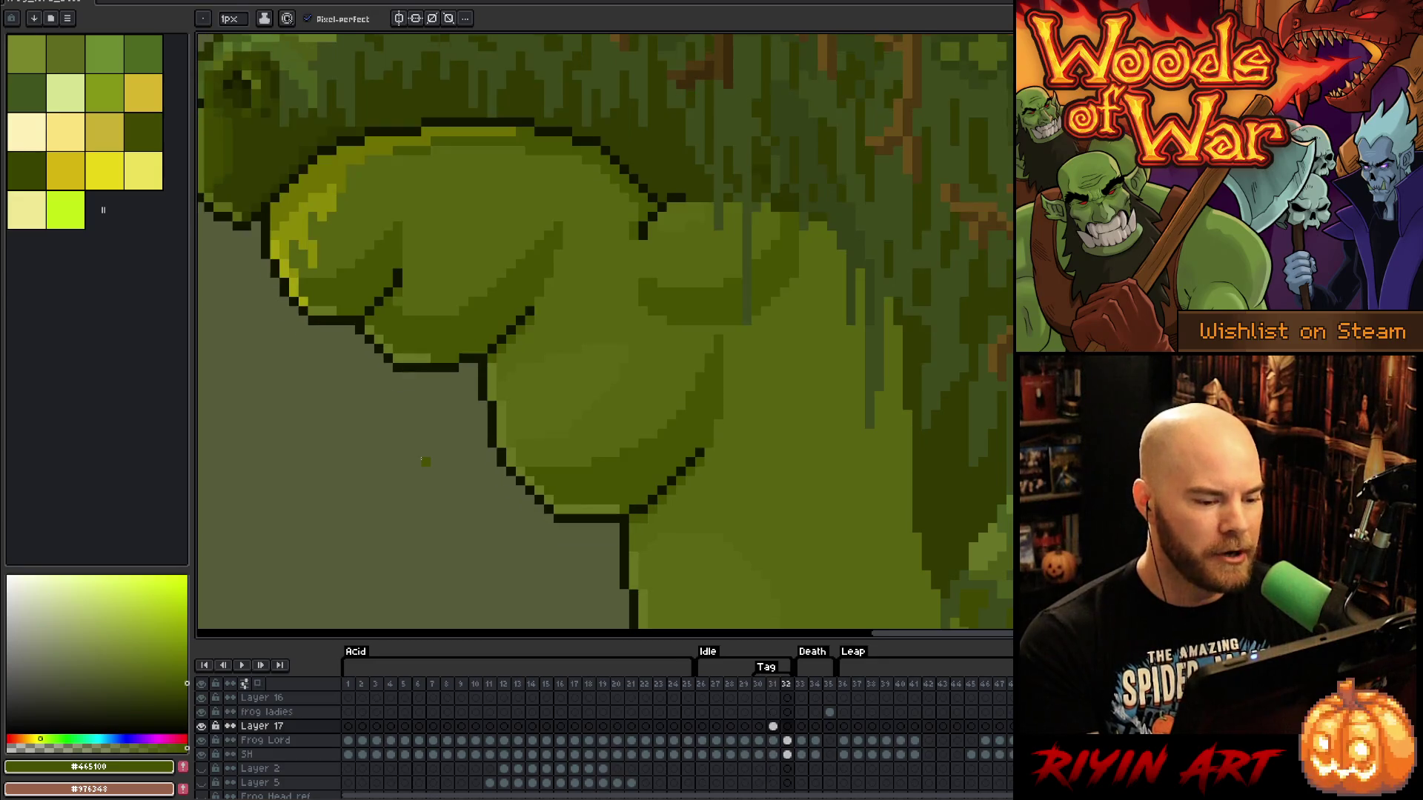
key(Left)
key(Left)
key(Right)
key(Right)
key(Left)
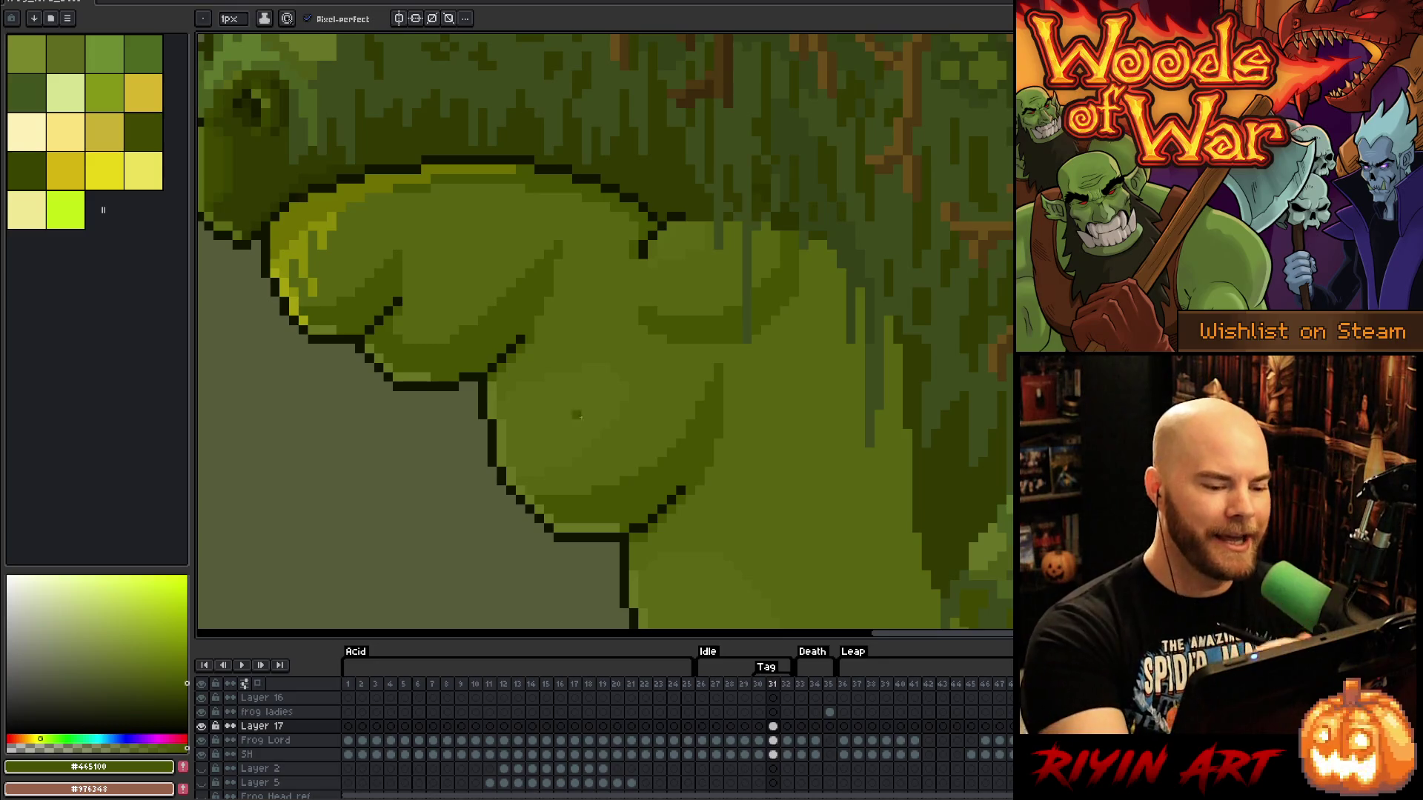
alt+click(622, 379)
key(Right)
key(Left)
key(Right)
key(Left)
key(Left)
key(Right)
key(Right)
scroll(646, 304, down, 5)
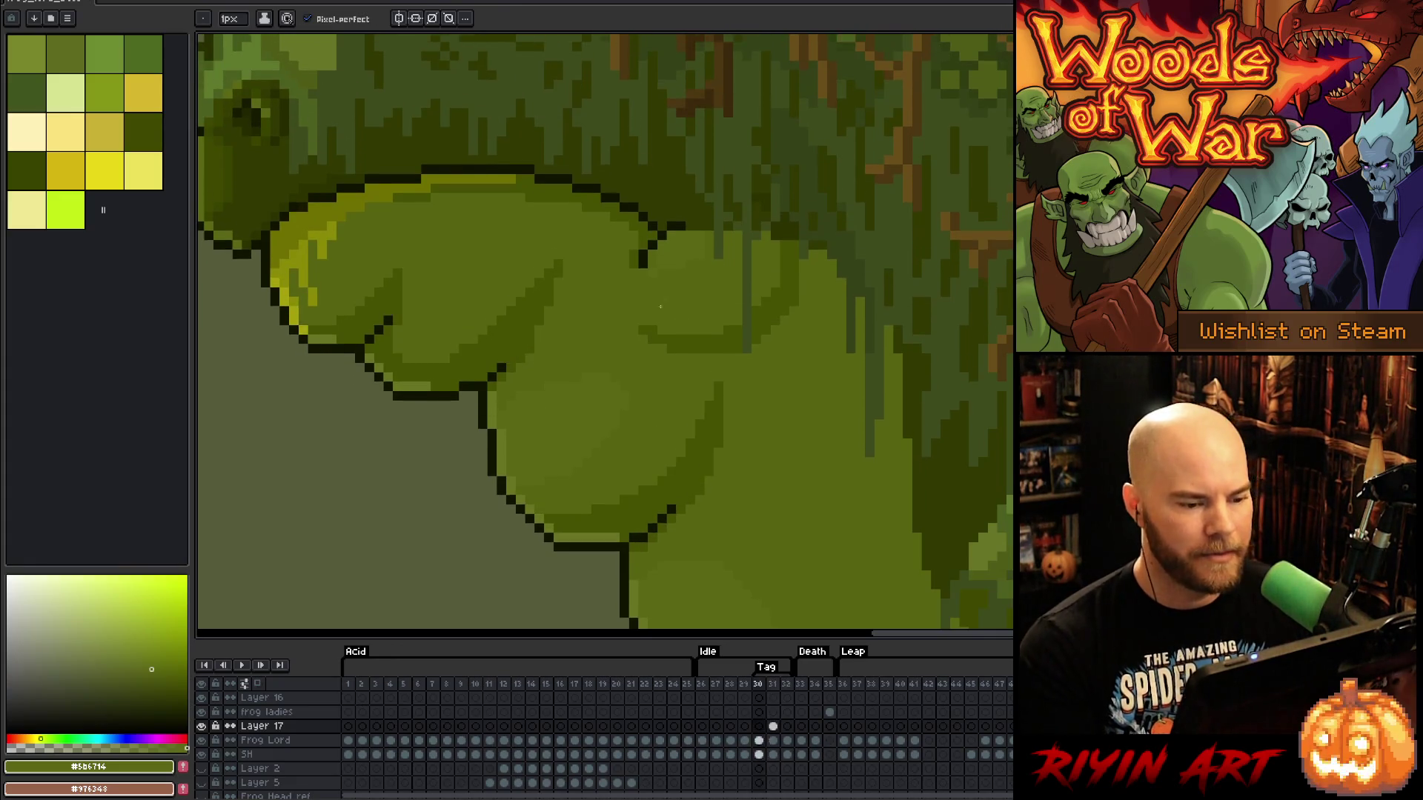
key(Left)
key(Right)
key(Left)
key(Right)
key(Left)
key(Right)
key(Left)
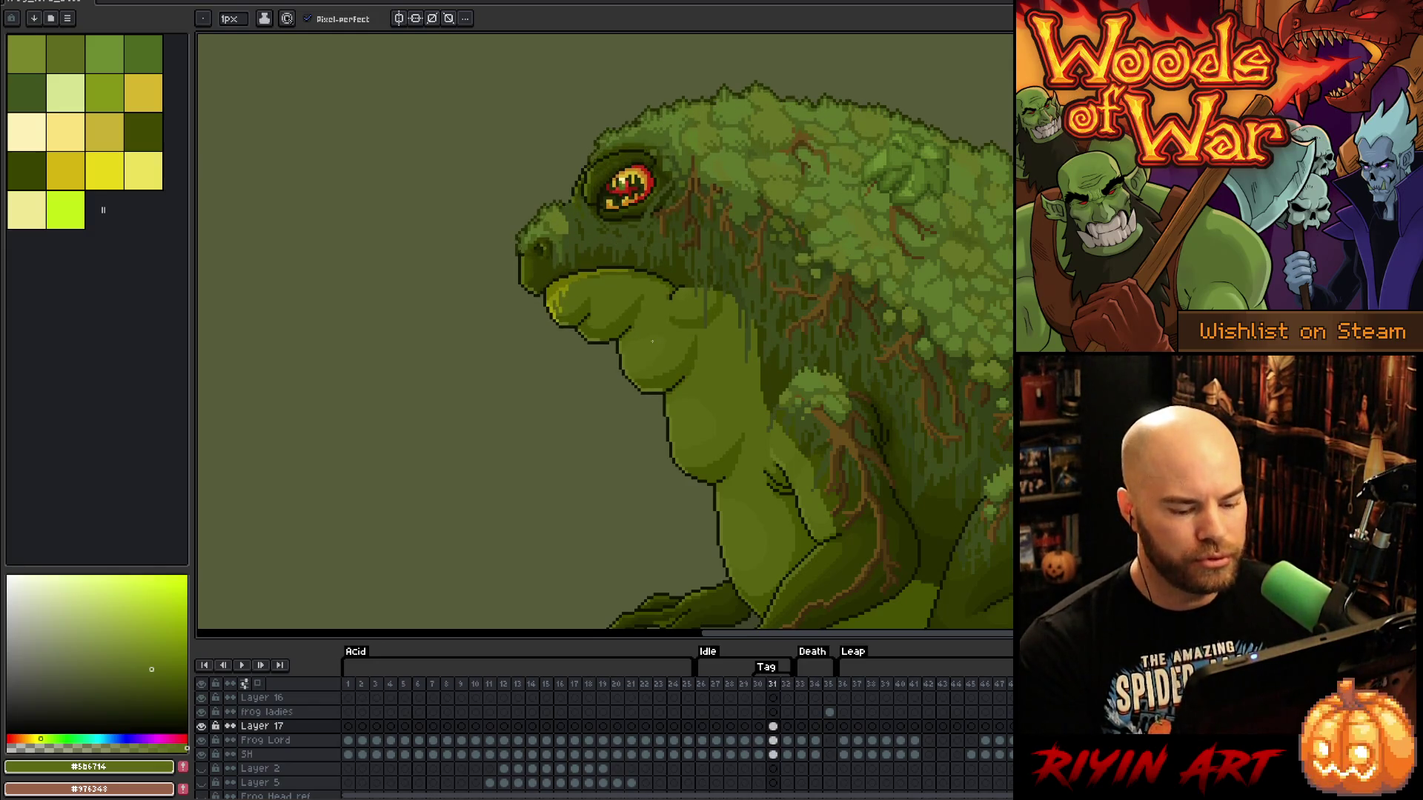
Make the Frog Lord layer active while comparing the head across idle frames 31 and 32
key(Right)
key(Left)
key(Right)
key(Left)
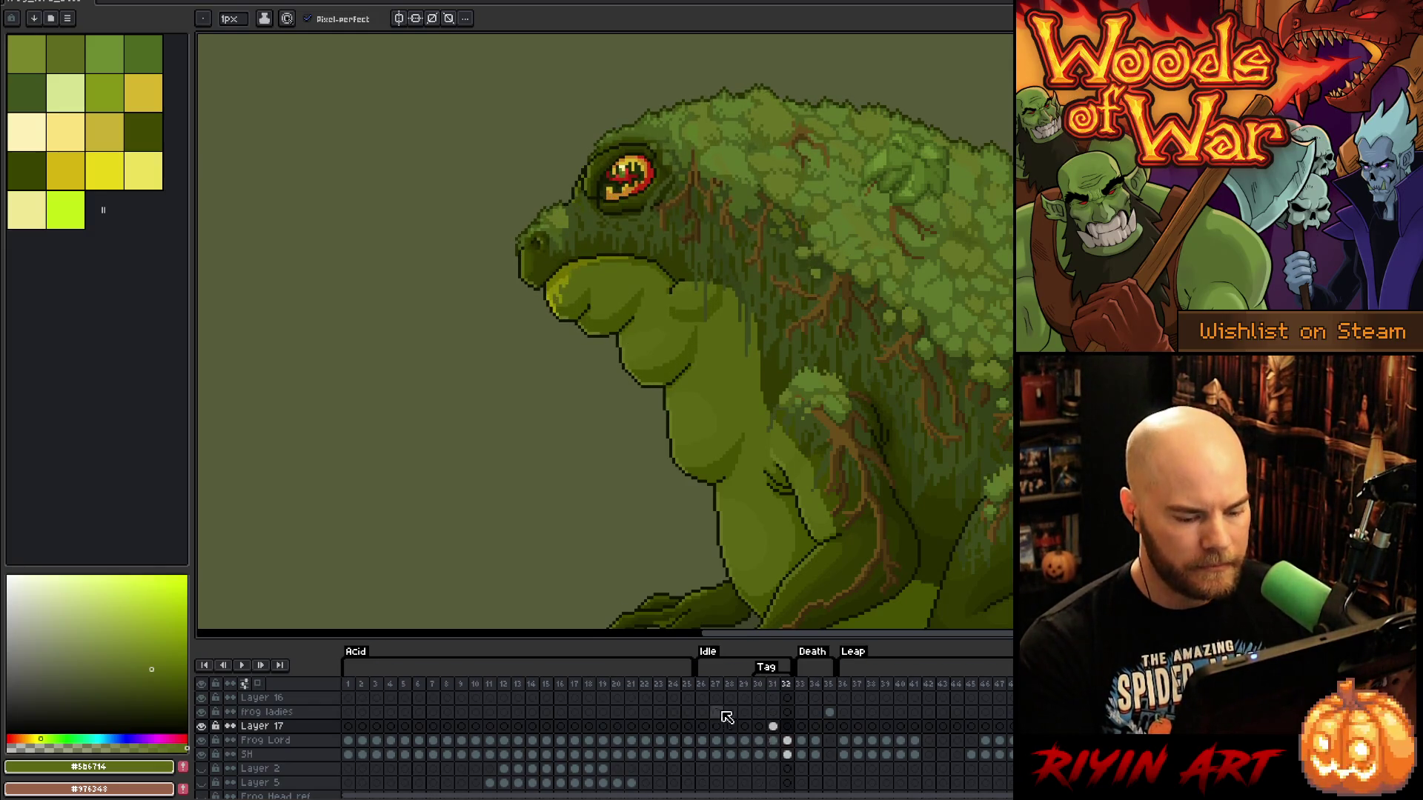
scroll(787, 754, down, 1)
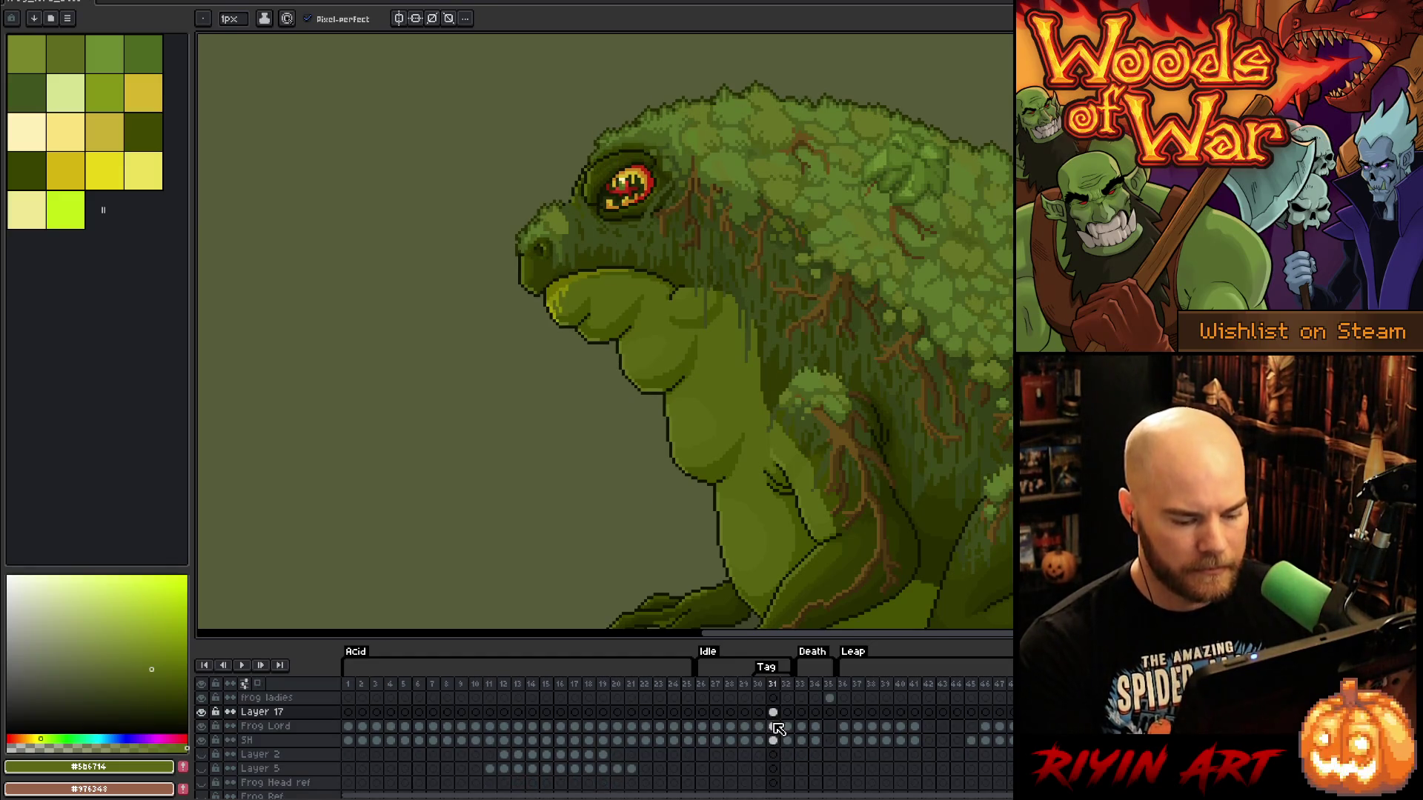
click(776, 727)
key(Right)
key(Left)
key(Right)
key(Left)
key(Right)
key(Left)
key(Right)
key(Left)
key(Right)
key(Left)
key(Right)
key(Left)
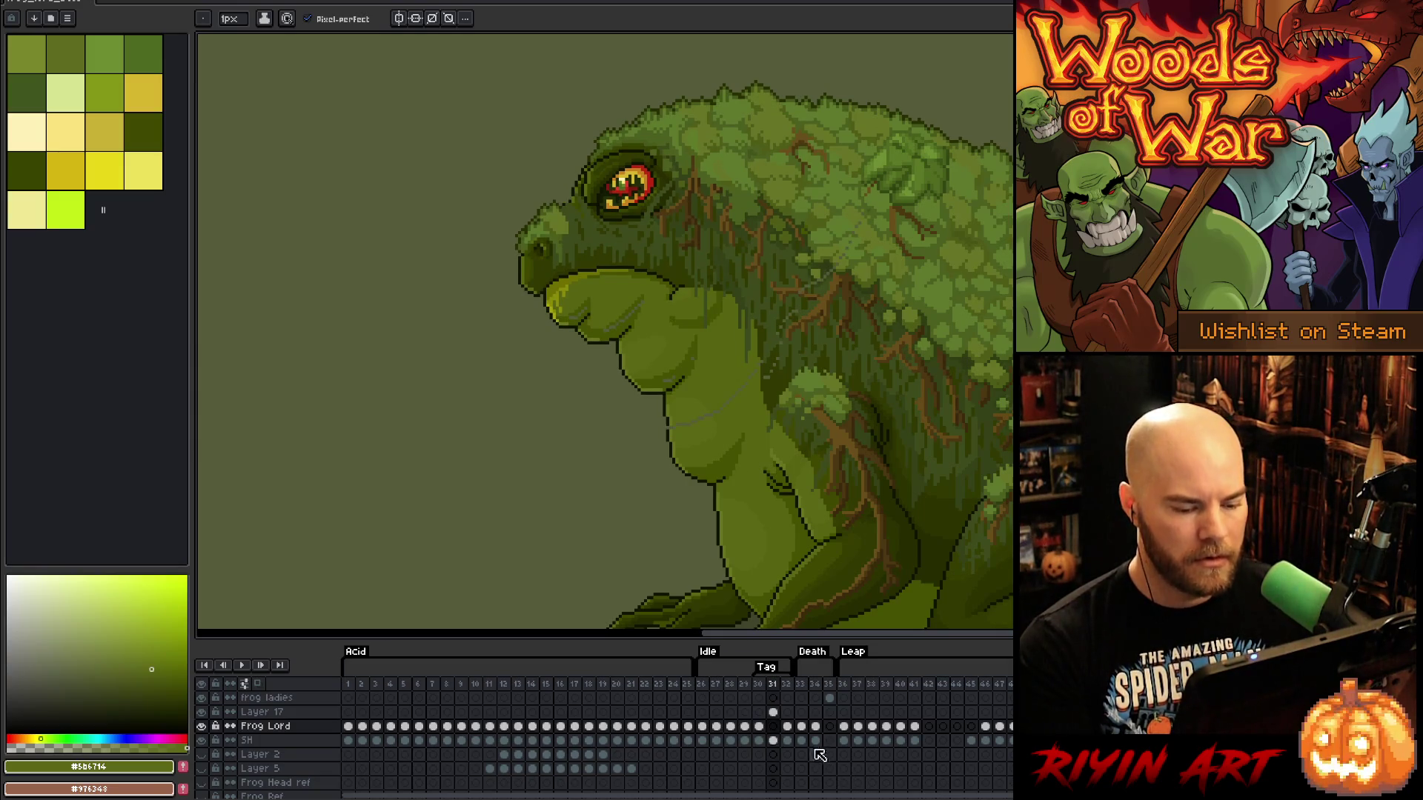
click(773, 712)
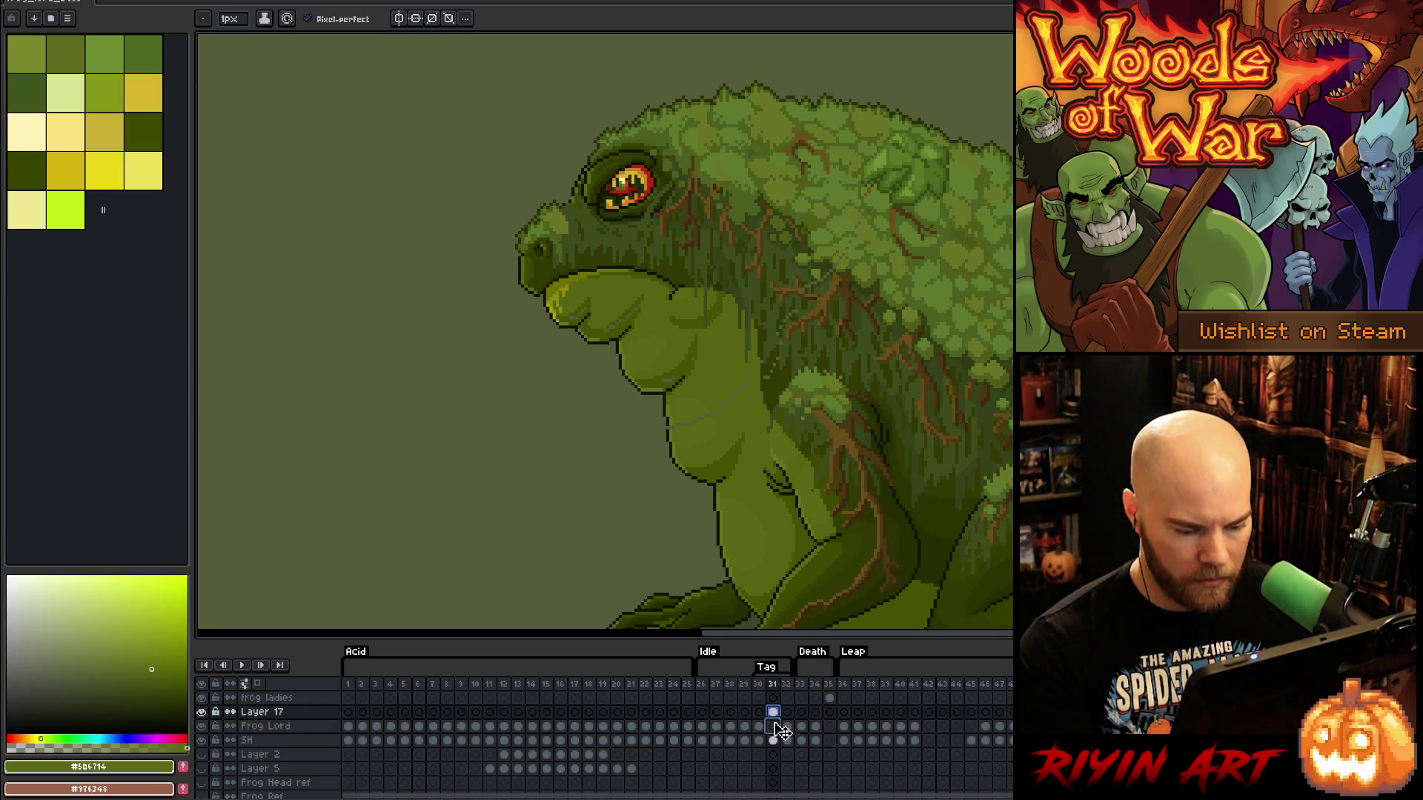
click(775, 727)
scroll(627, 148, up, 2)
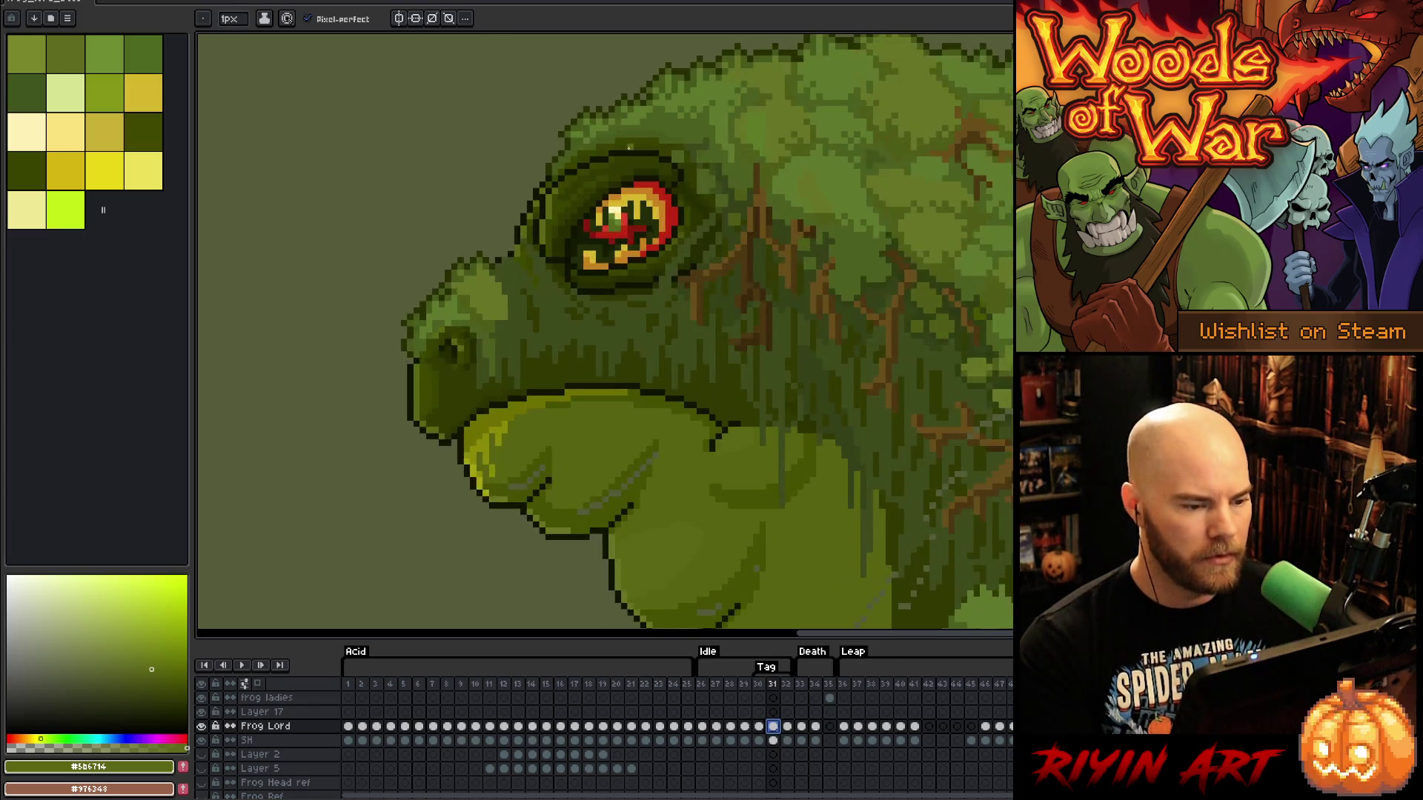
Save the sprite as a new version, frog_lord_boss_v20.aseprite, via Save As
key(alt+f)
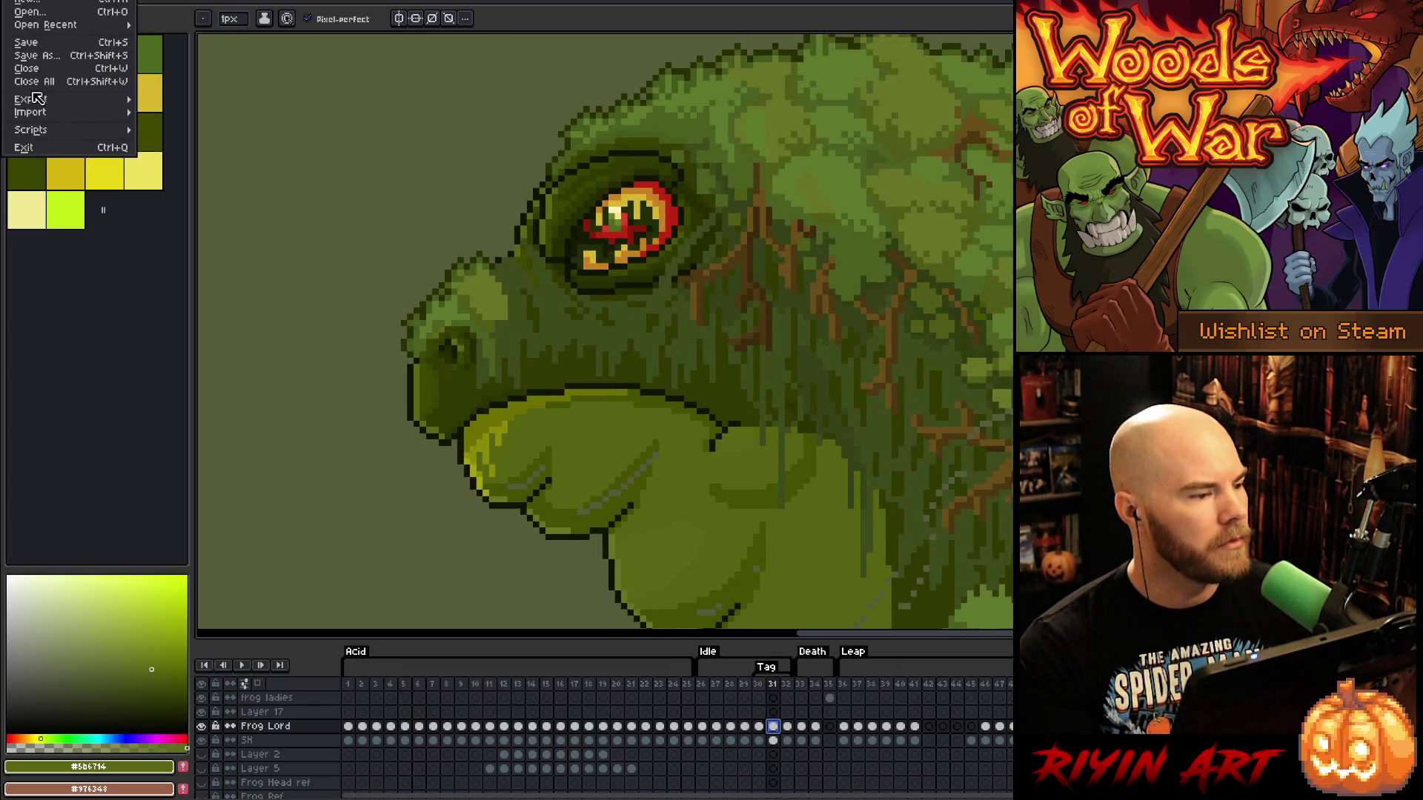
click(41, 61)
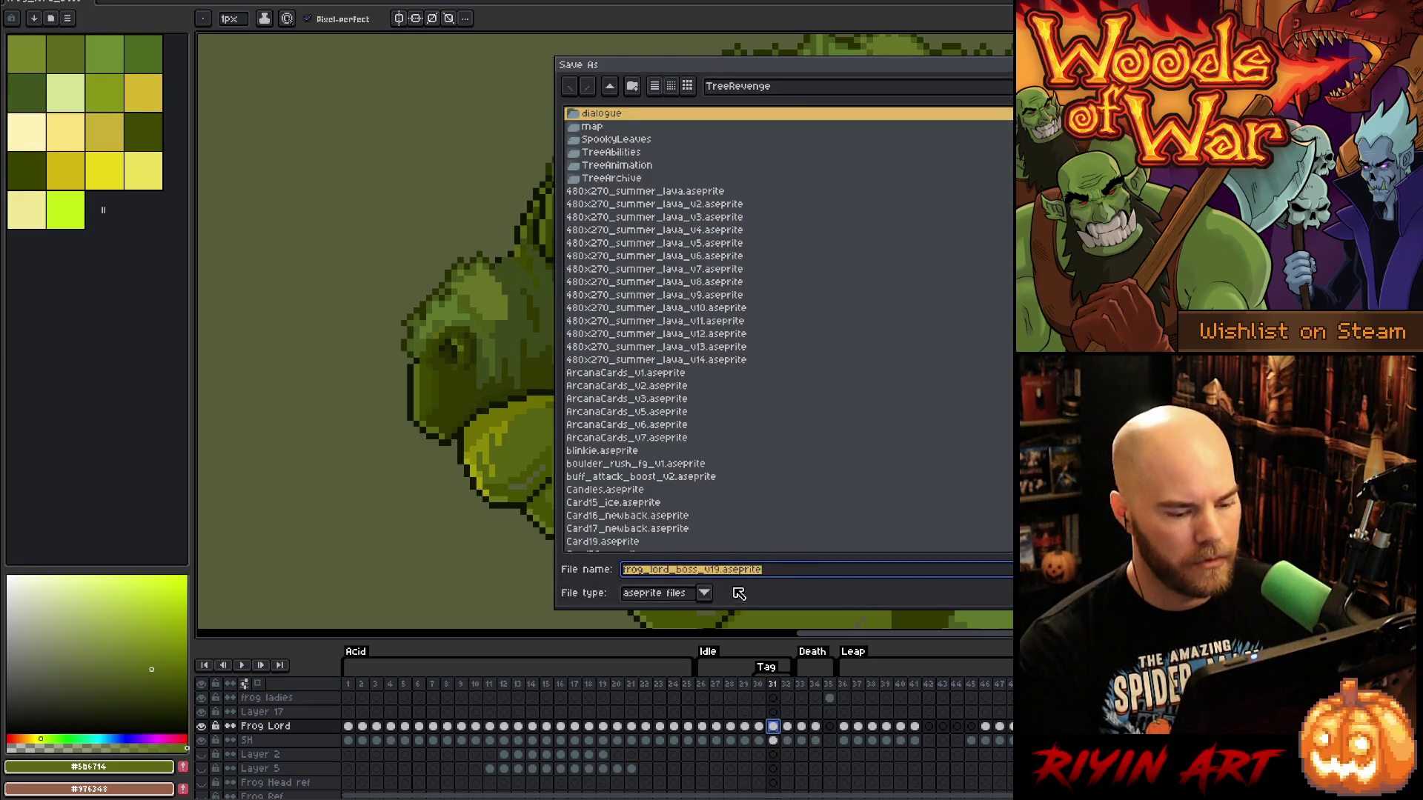
click(714, 569)
key(BackSpace)
key(BackSpace)
text(20)
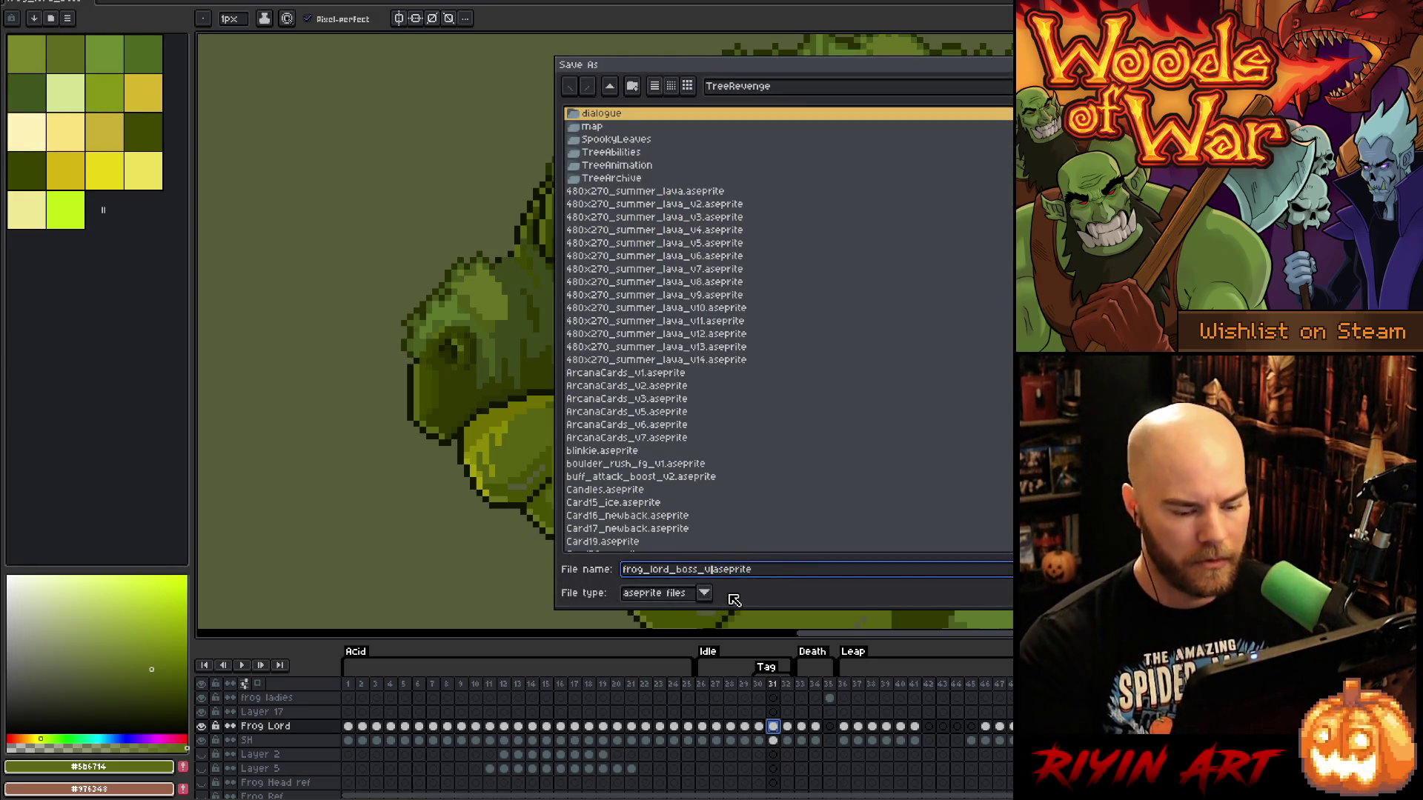
key(Return)
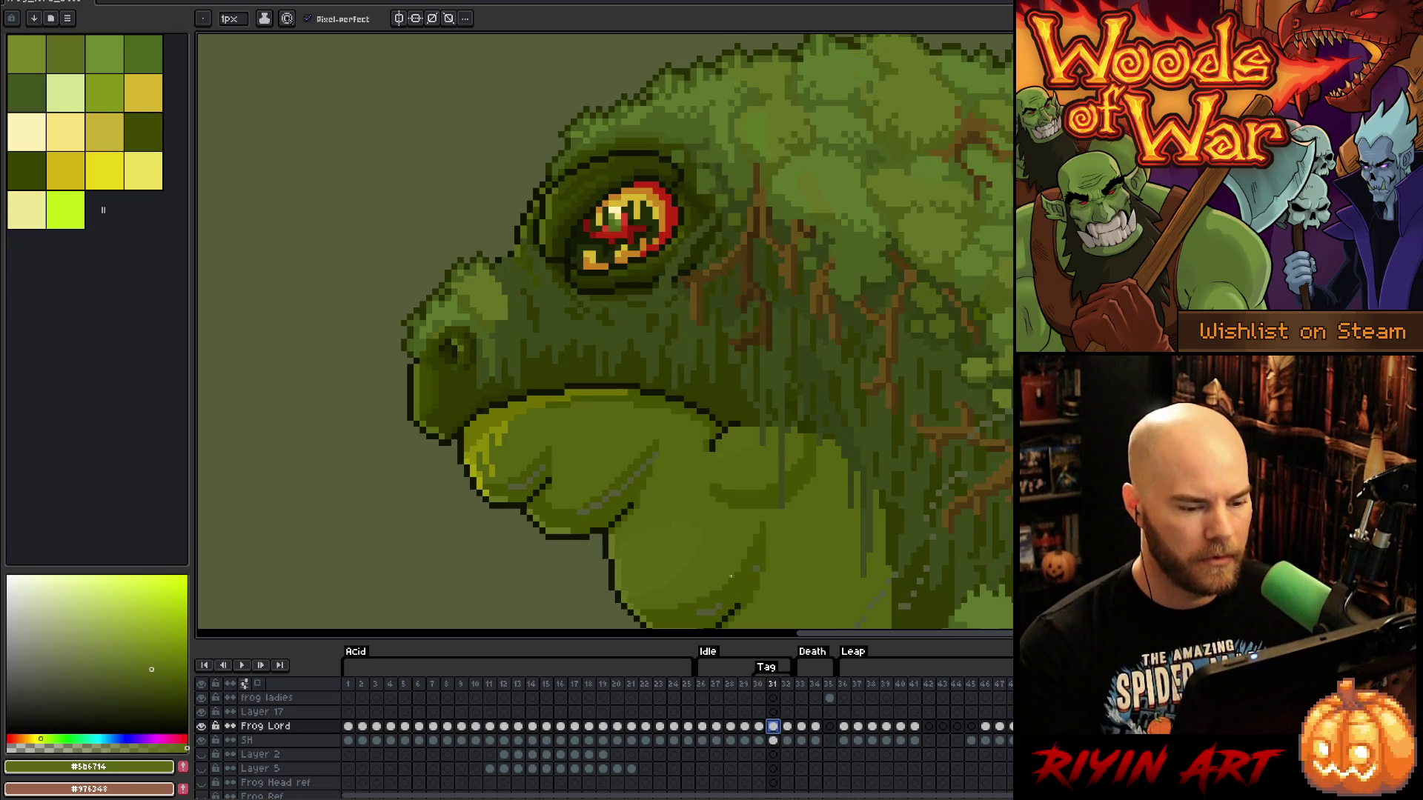
scroll(453, 430, down, 1)
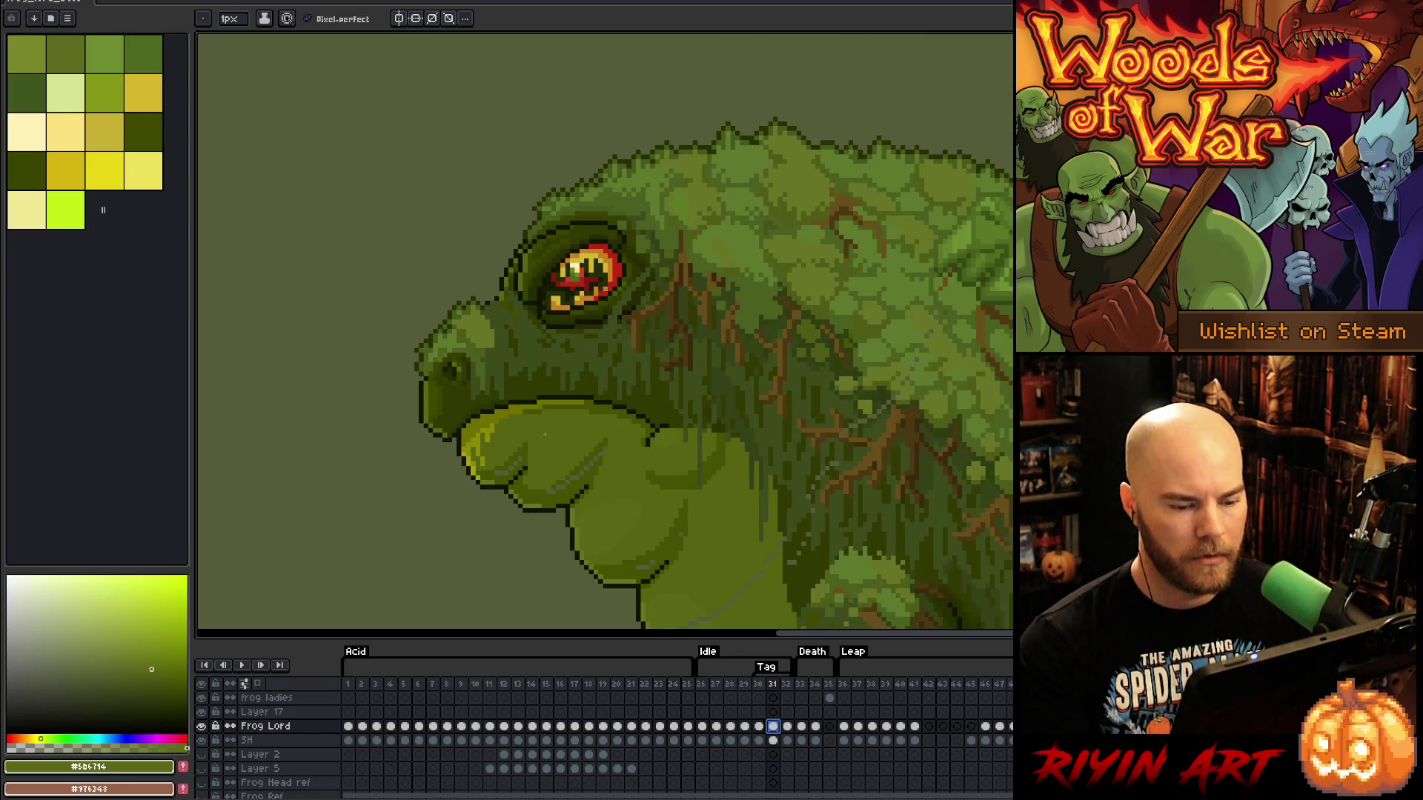
Sample the near-black dark green outline from the frog's head and review frames 30–32, ending on 32
scroll(545, 435, up, 1)
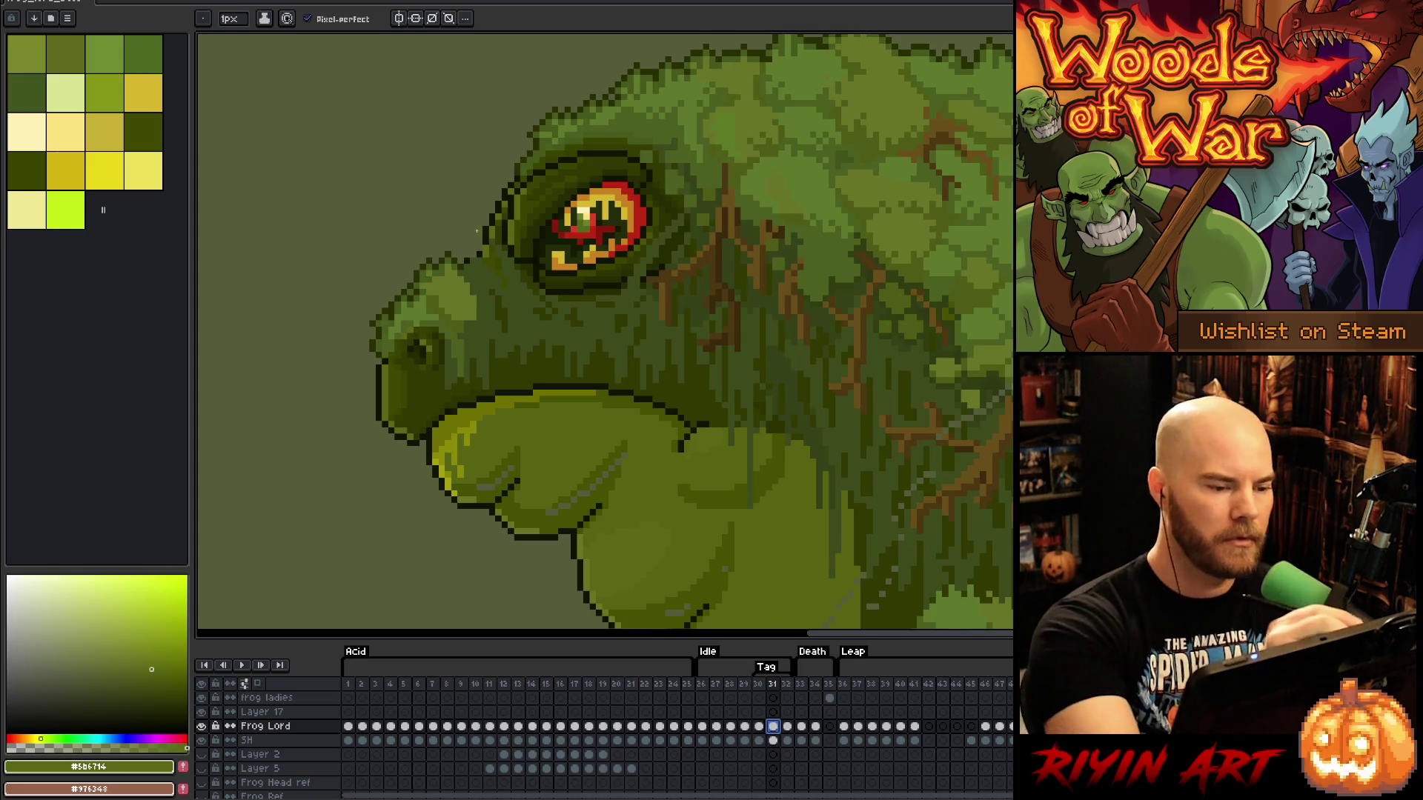
alt+click(479, 250)
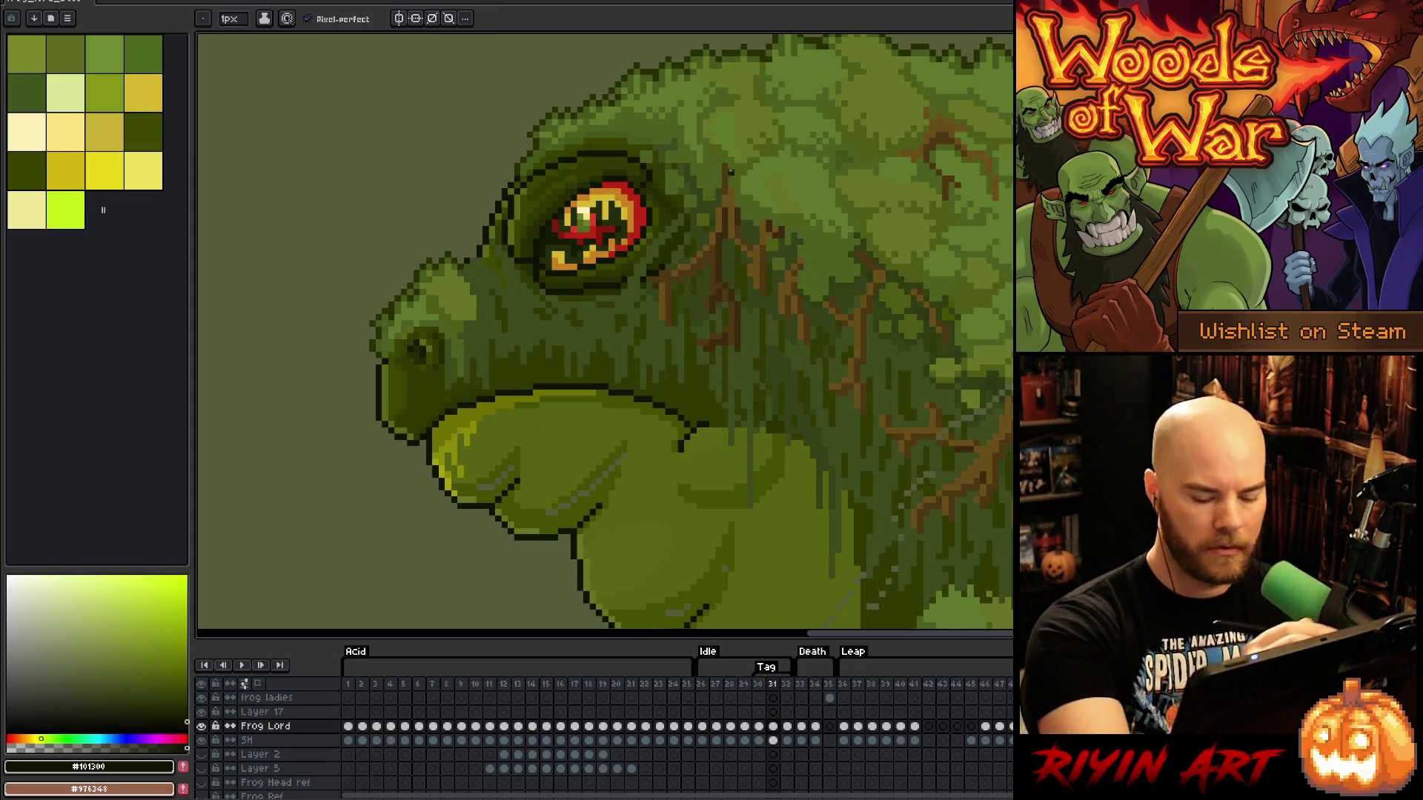
key(comma)
key(period)
key(period)
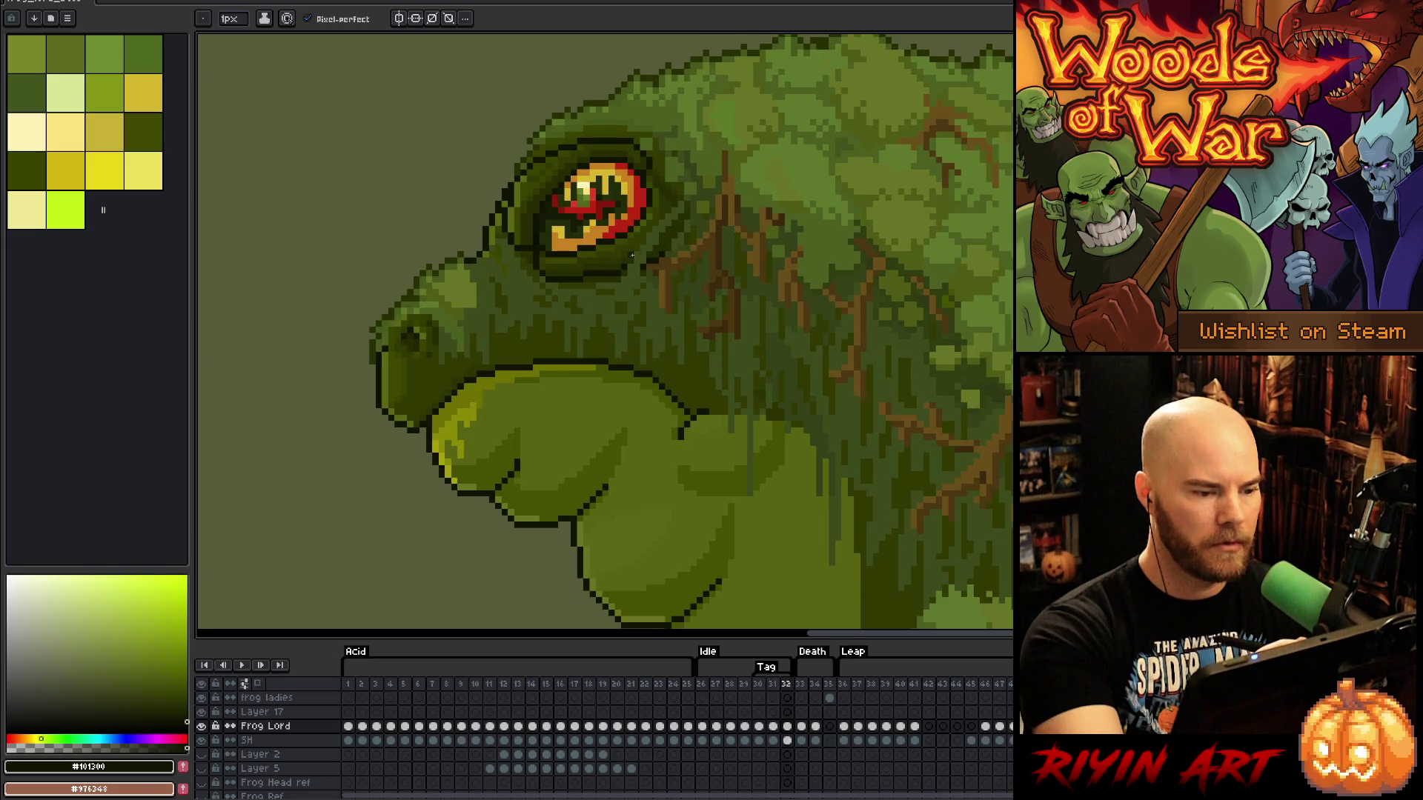
key(comma)
key(comma)
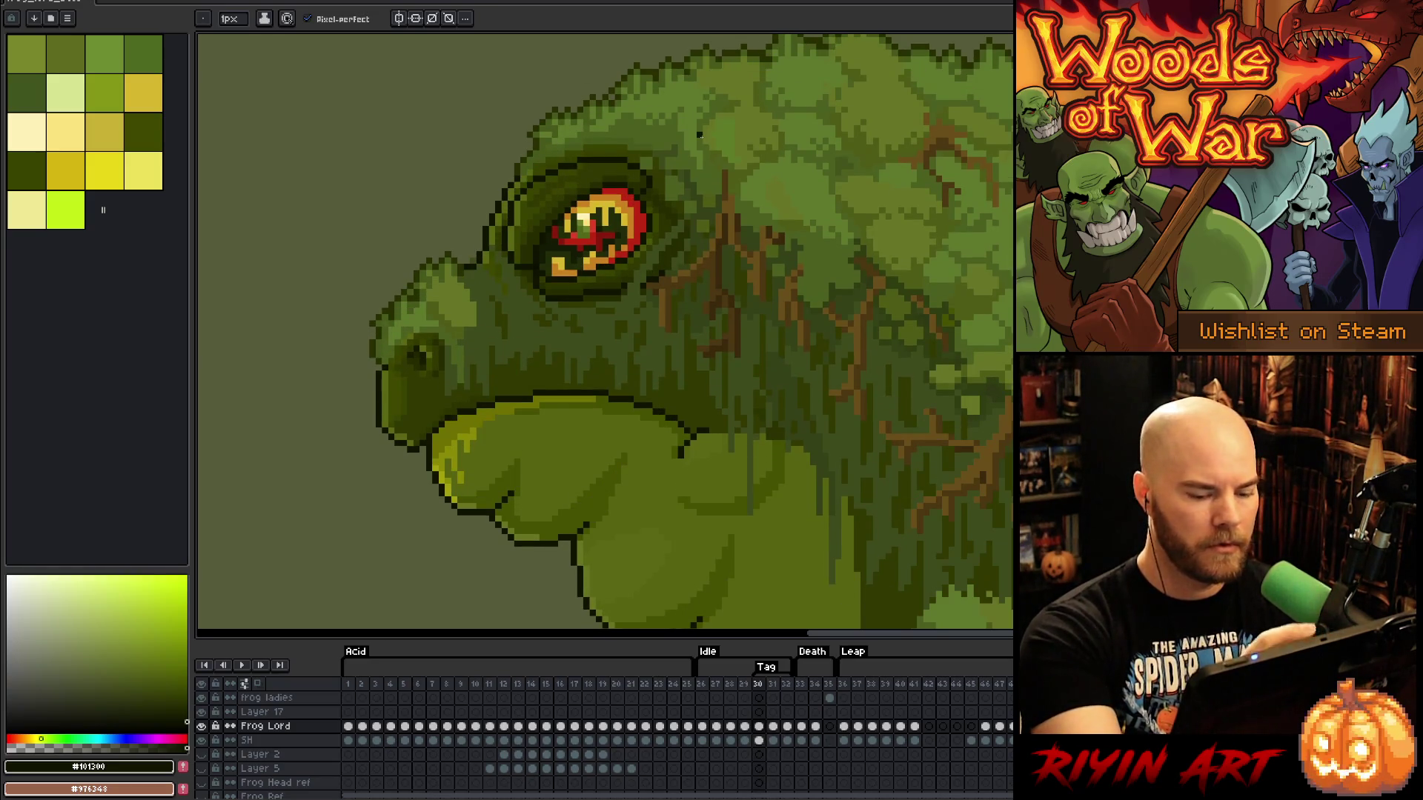
key(period)
key(period)
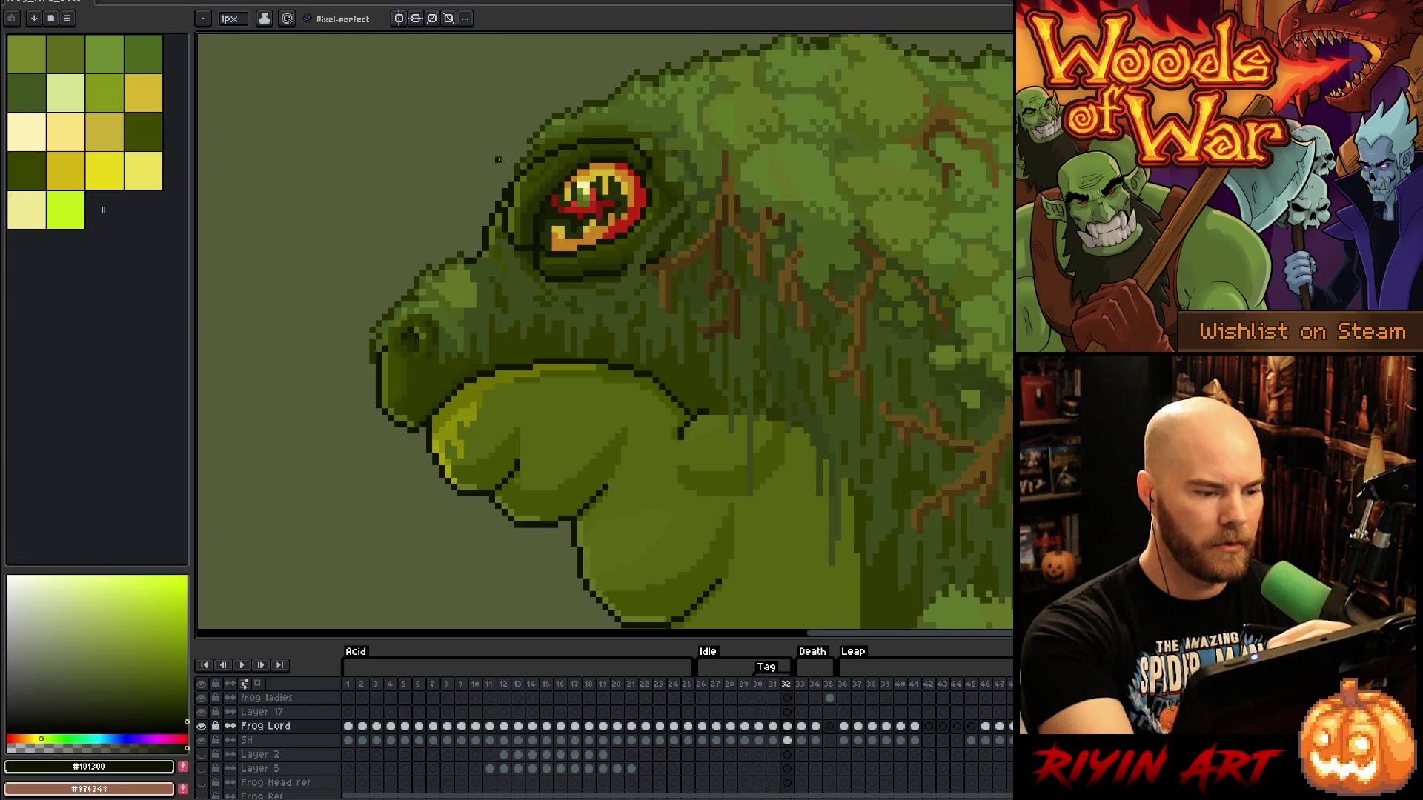
key(comma)
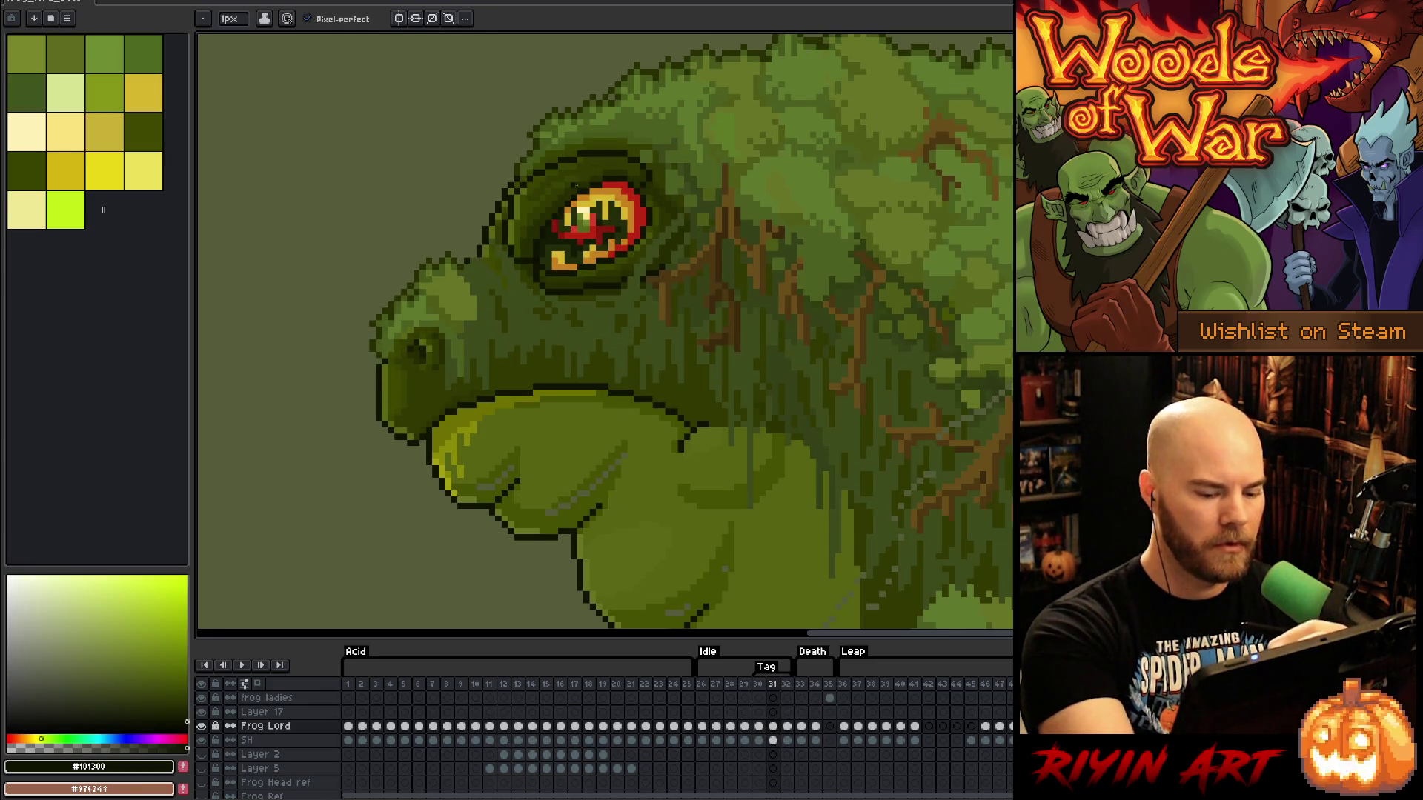
key(period)
Paste the copied outline pixels beside the frog's eye on frame 31 and compare frames 30–32
key(m)
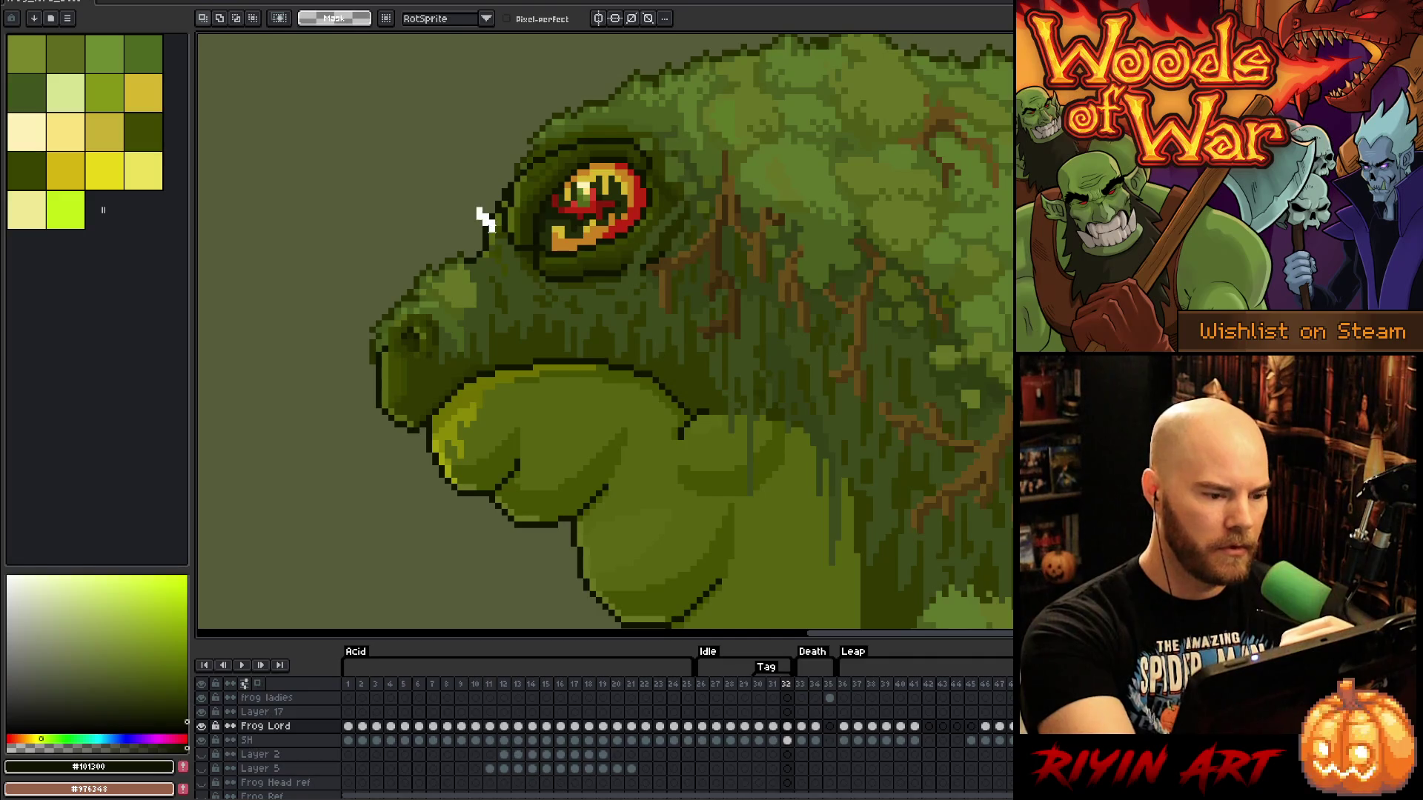
drag(460, 204, 498, 266)
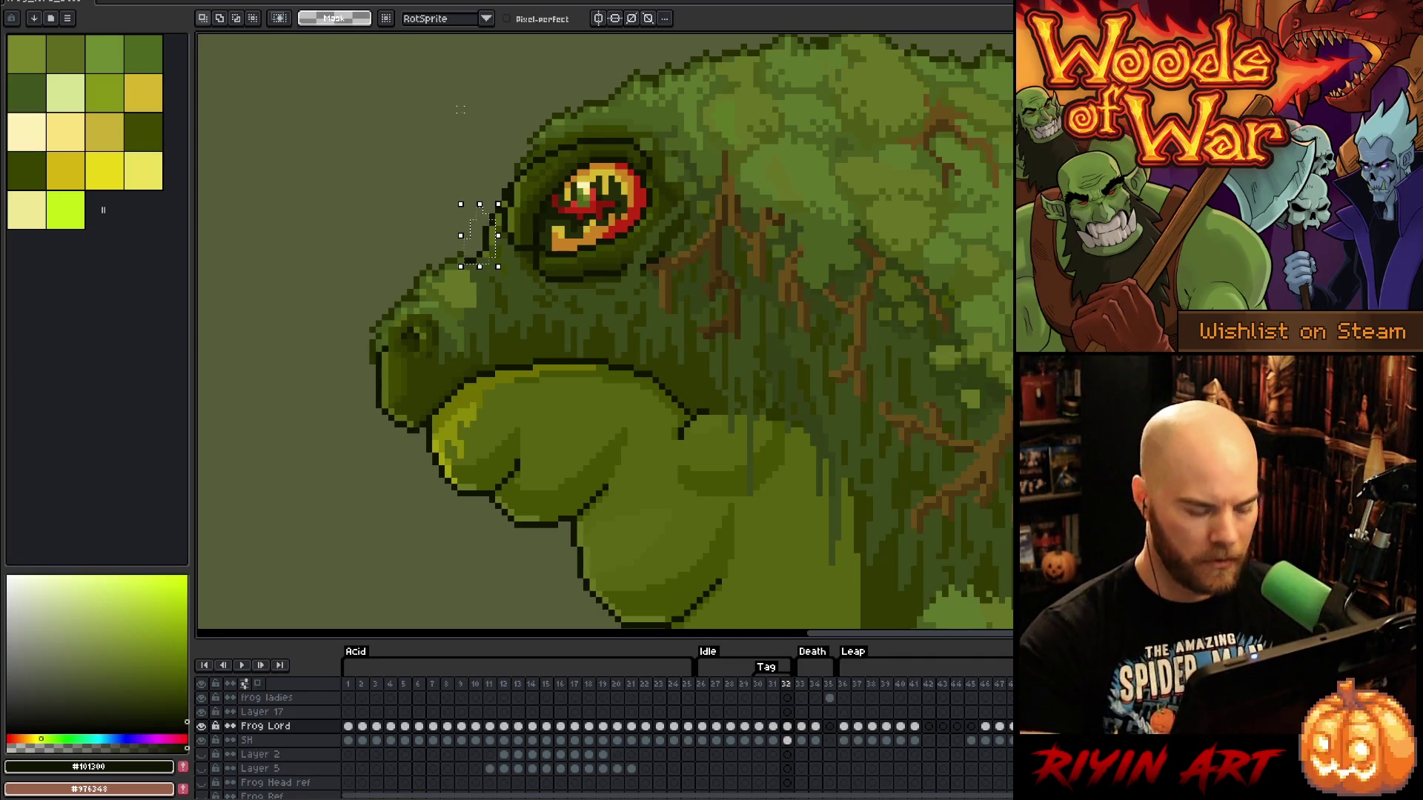
key(comma)
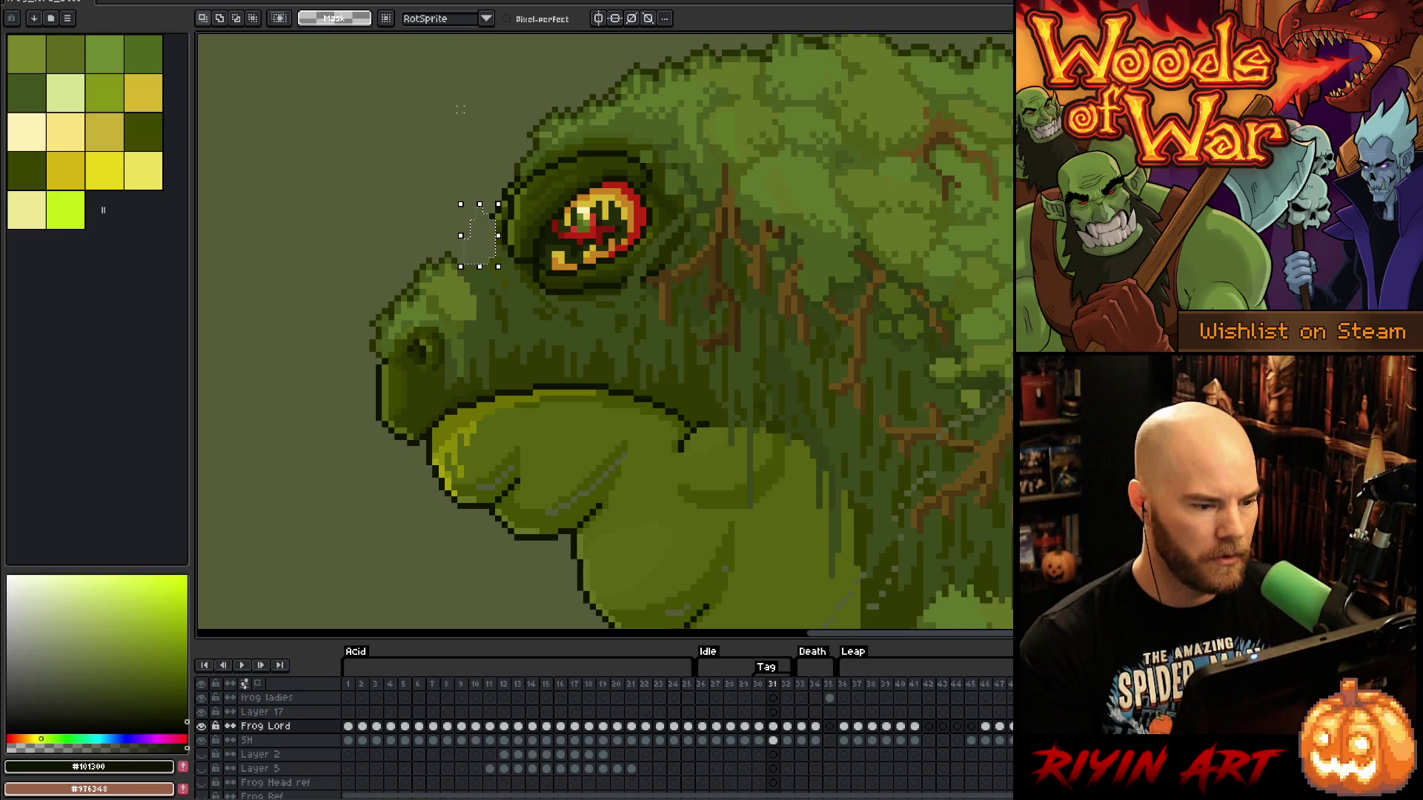
key(ctrl+v)
key(period)
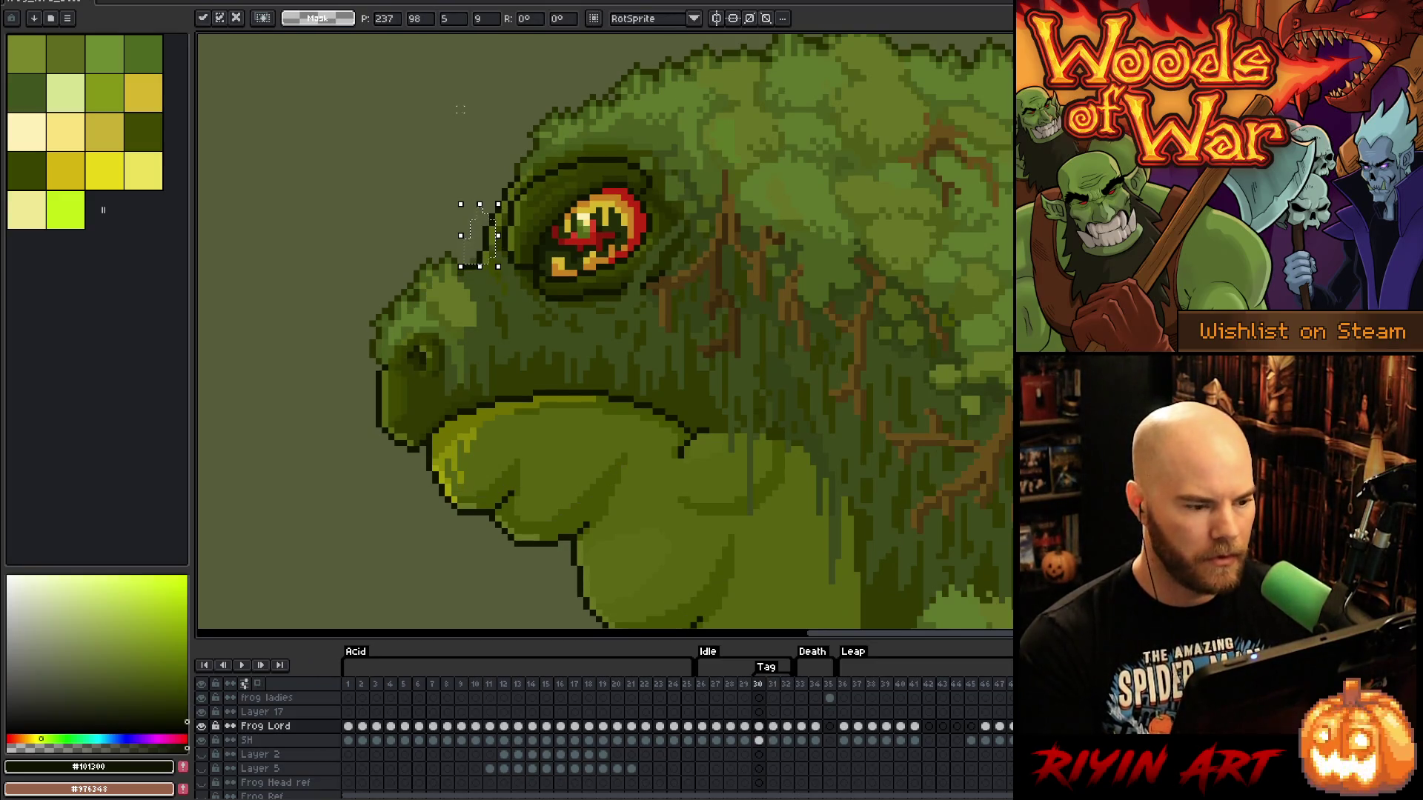
key(comma)
key(period)
key(comma)
key(comma)
key(period)
key(period)
key(comma)
key(comma)
key(period)
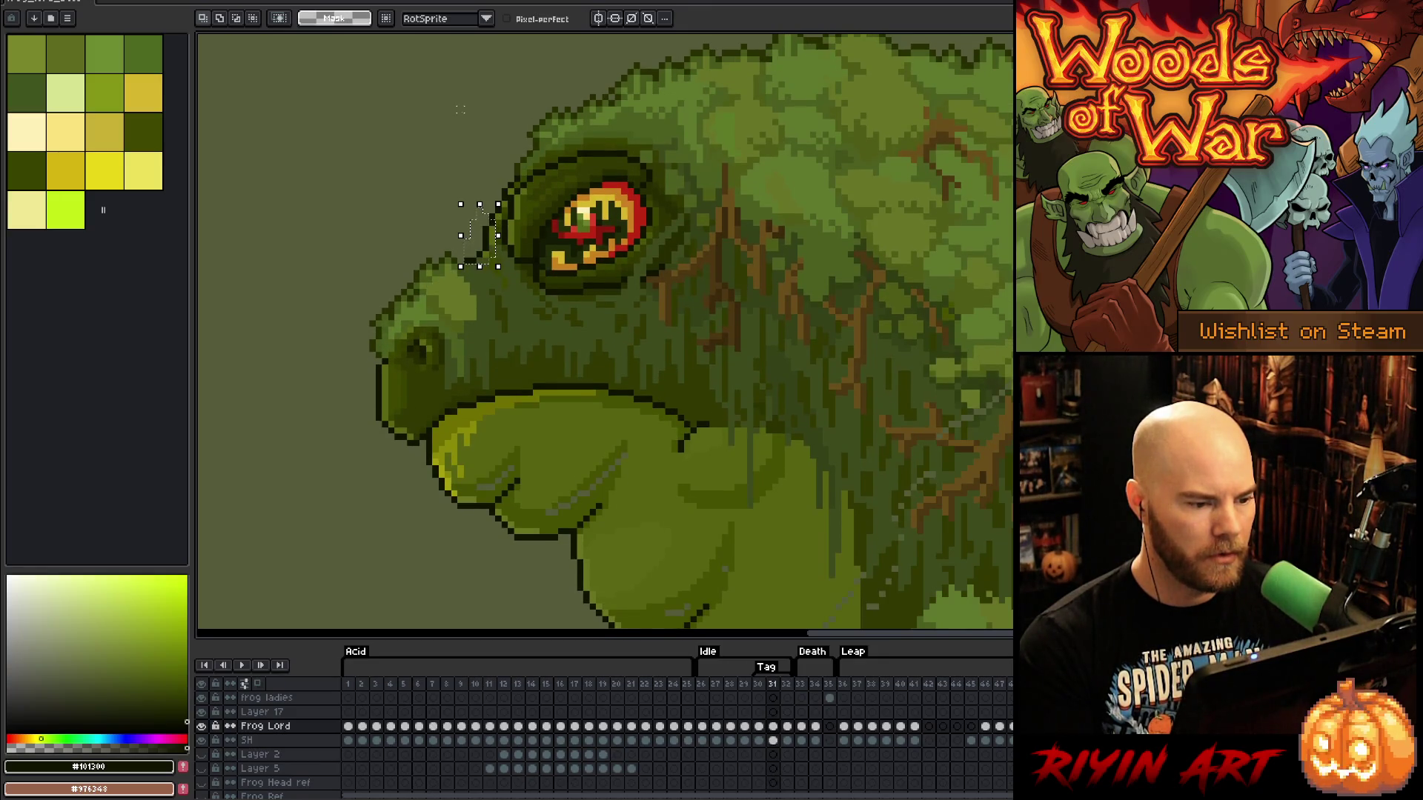
key(period)
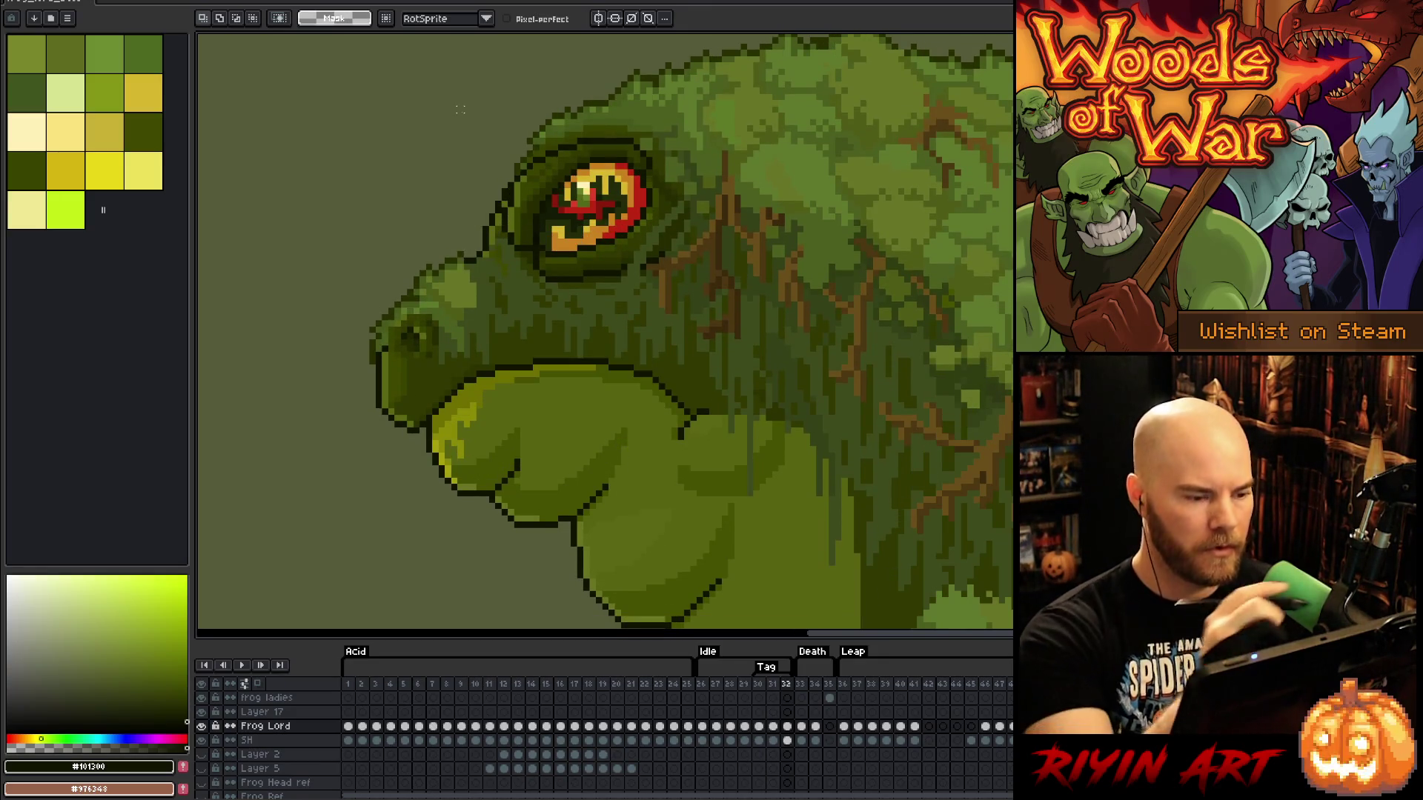
Deselect and sample the mid-green colour from the snout on frame 31
key(ctrl+d)
key(b)
alt+click(485, 235)
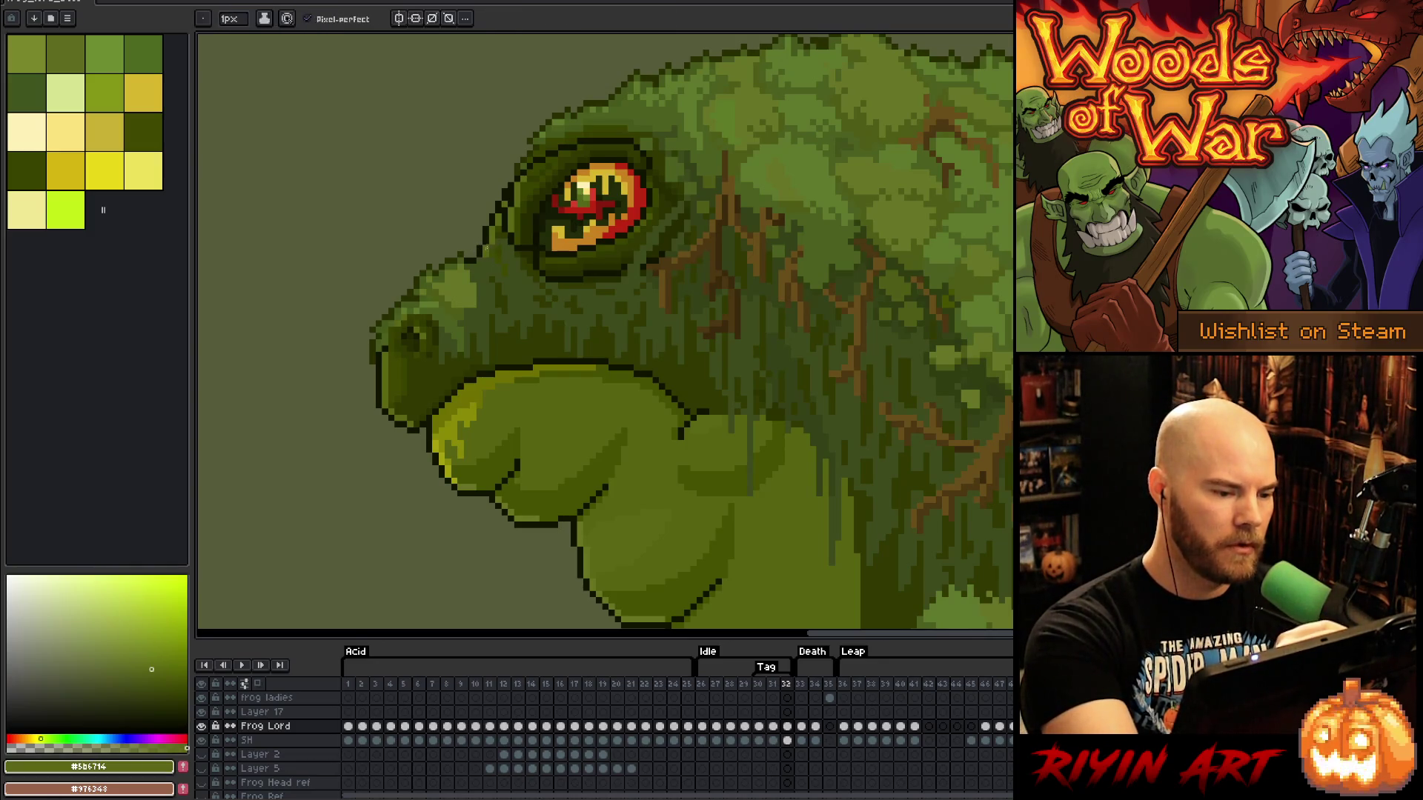
key(comma)
key(Return)
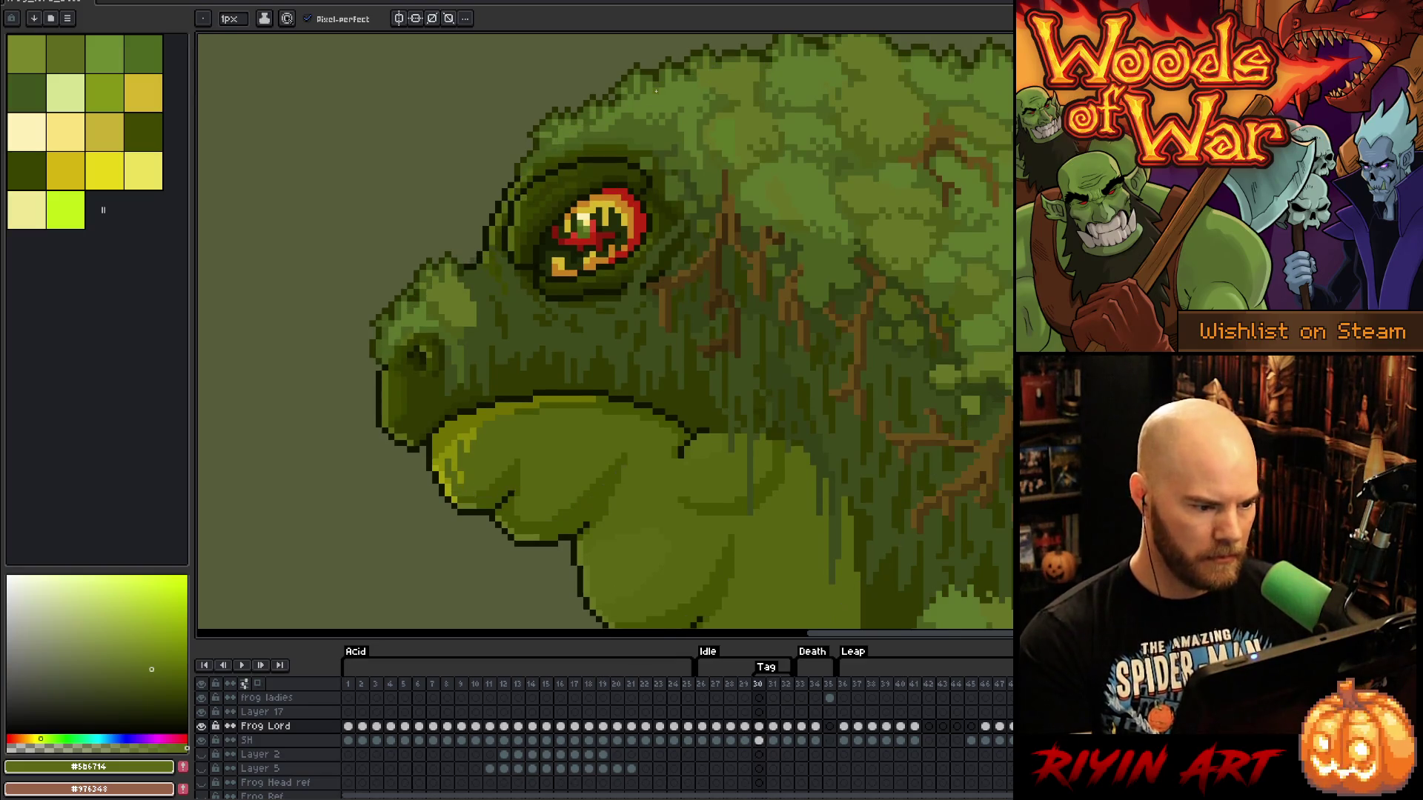
Lasso along the brow, apply the snout change, and outline the top of the frog's back
key(m)
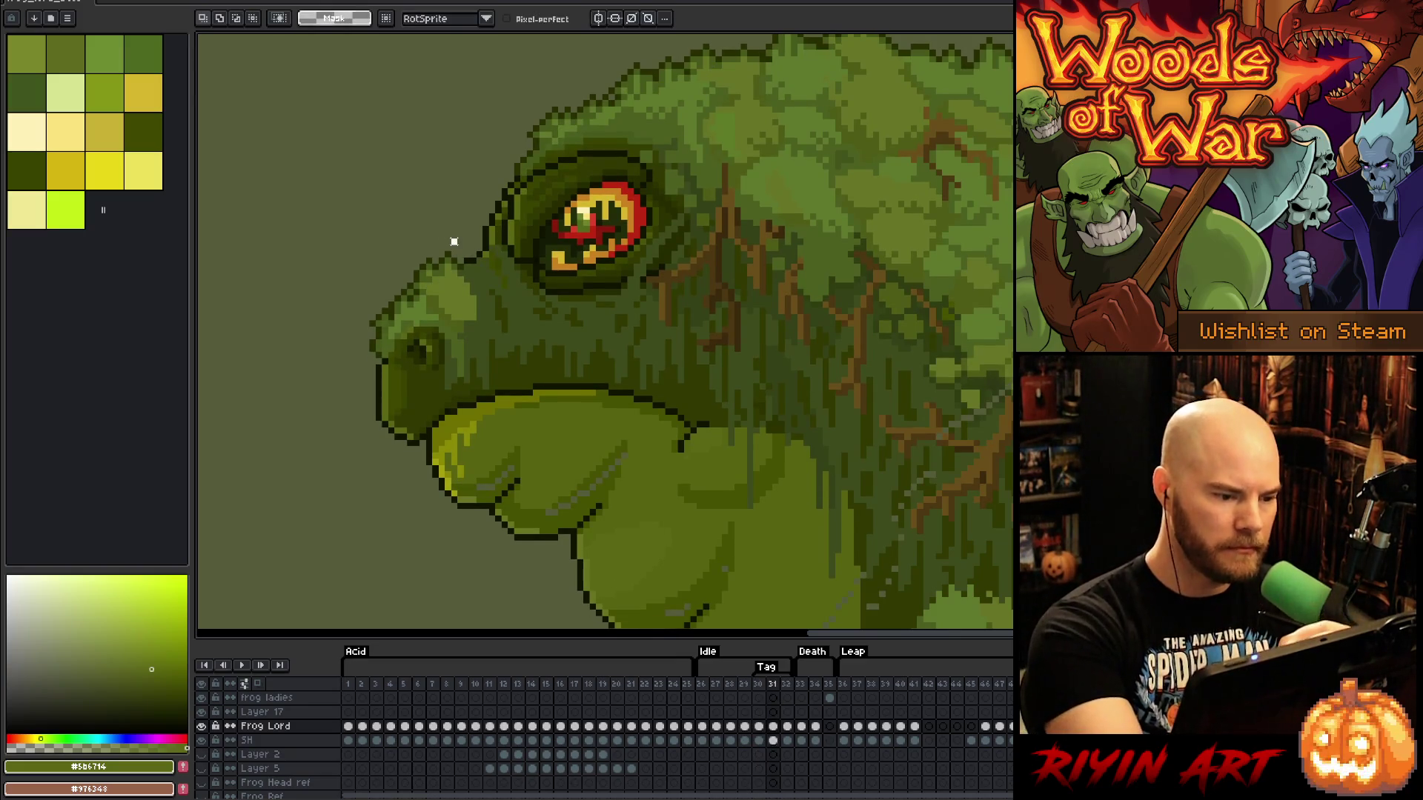
mouse_move(447, 273)
mouse_down()
mouse_move(423, 300)
mouse_move(403, 251)
mouse_up()
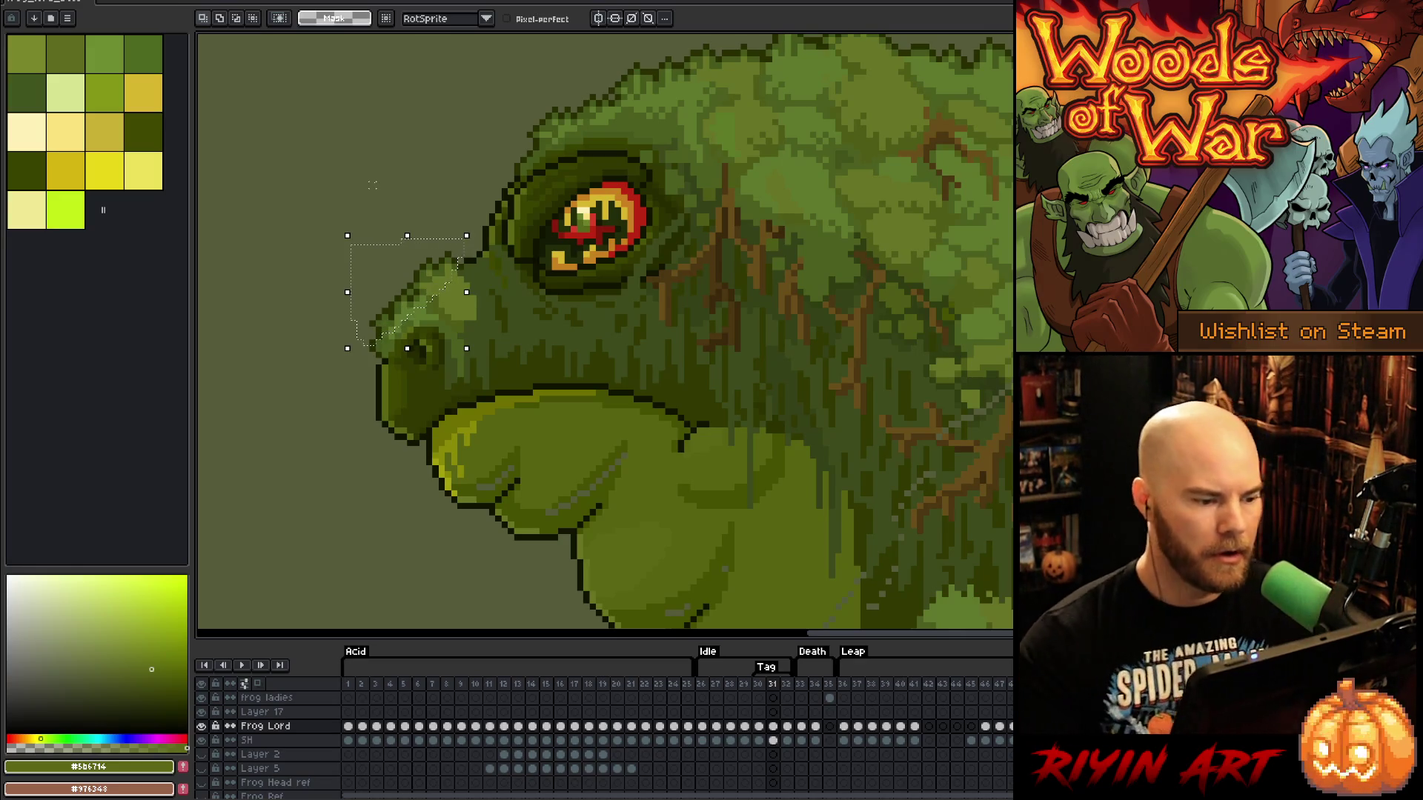
mouse_move(373, 185)
mouse_down()
mouse_move(313, 200)
mouse_move(315, 252)
mouse_up()
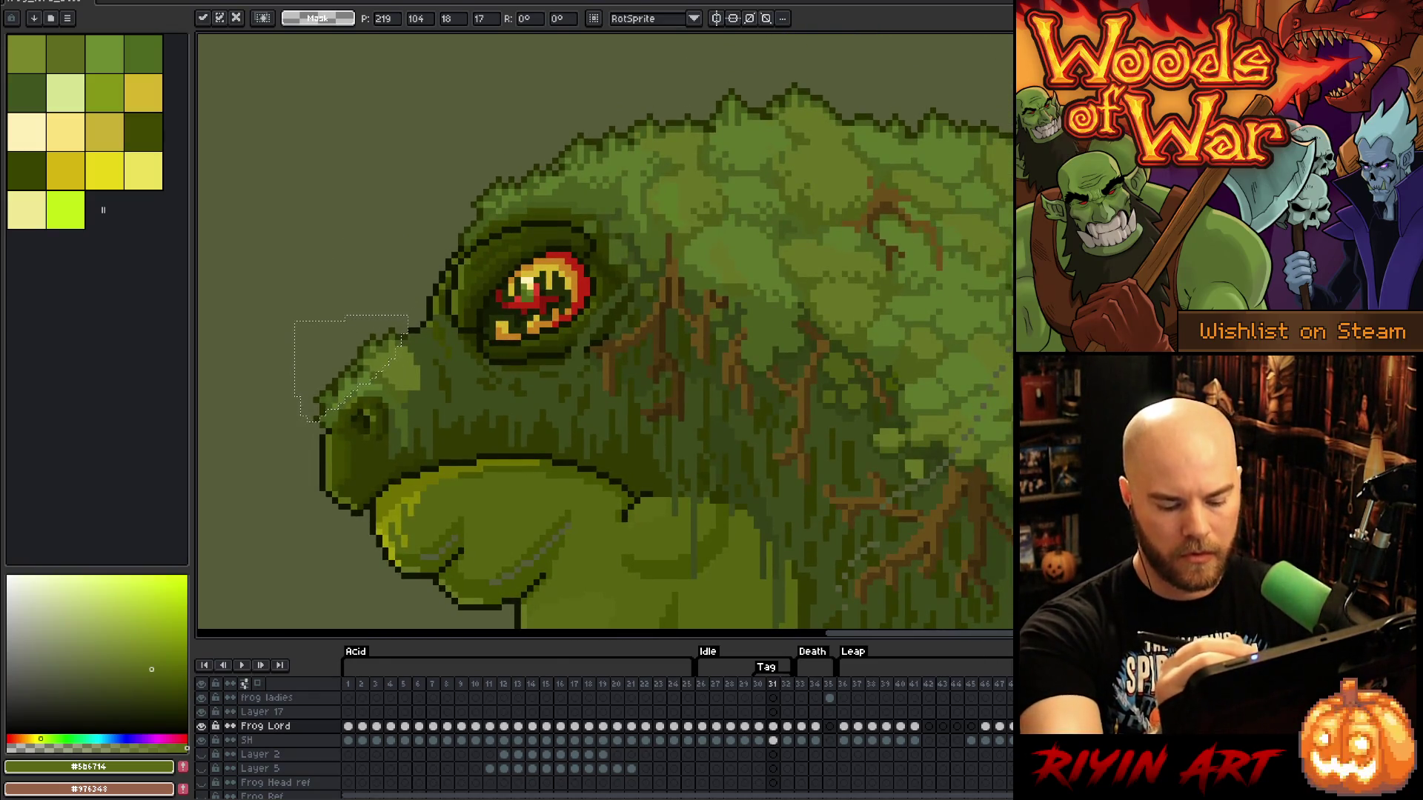
key(period)
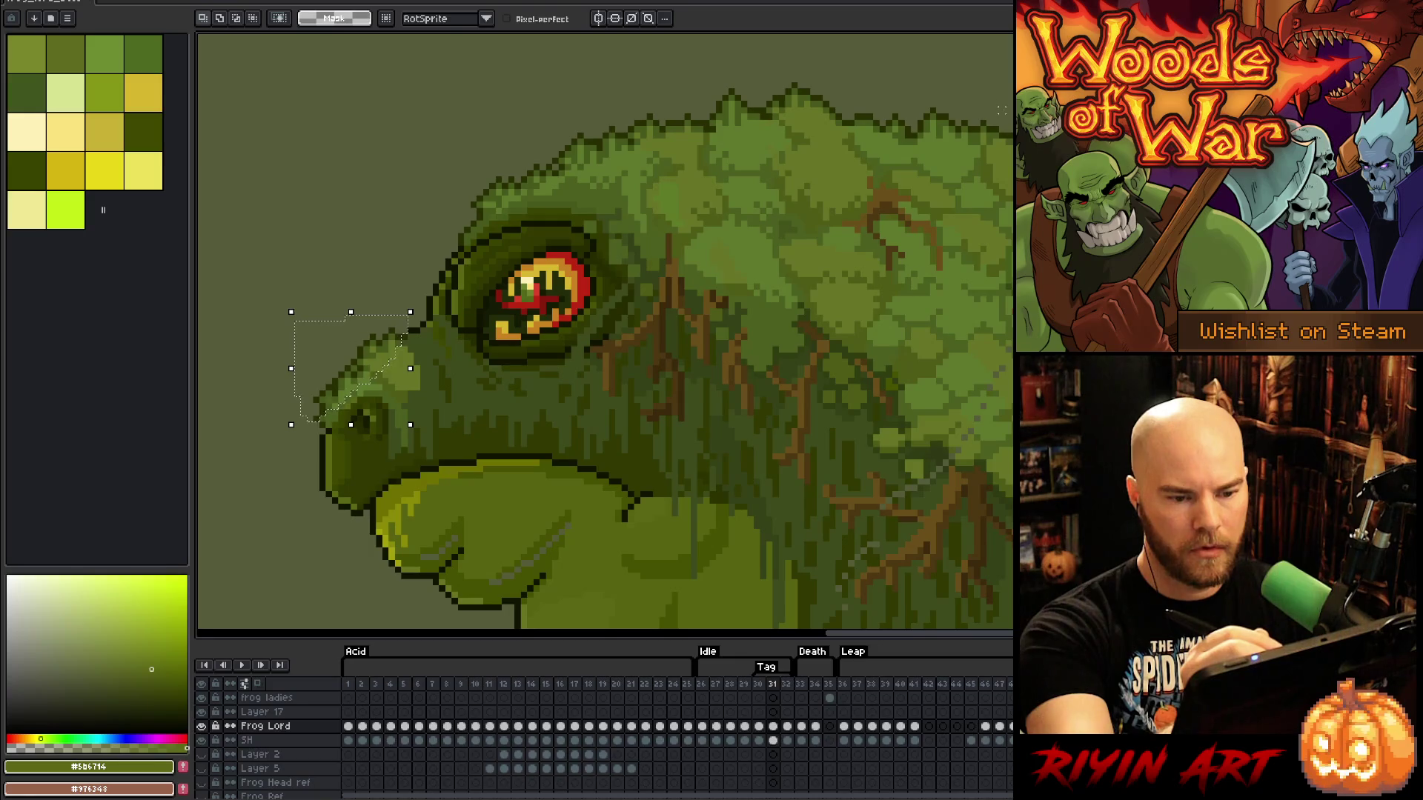
mouse_move(1002, 112)
mouse_down()
mouse_move(1002, 141)
mouse_move(986, 149)
mouse_move(823, 115)
mouse_move(648, 140)
mouse_move(472, 212)
mouse_move(774, 59)
mouse_move(975, 86)
mouse_up()
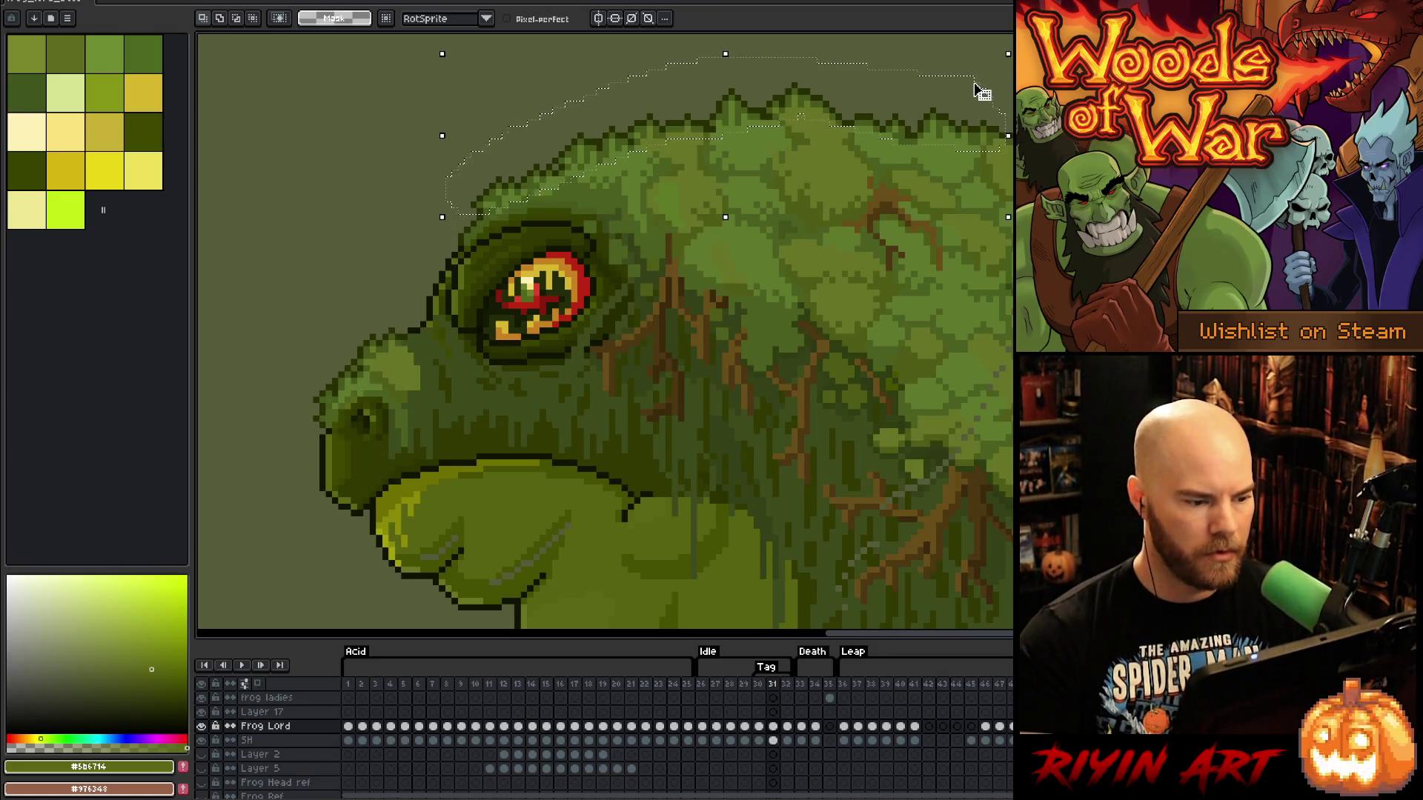
Nudge the selected top of the back down one pixel, compare across frames 30–32, and deselect
key(Down)
key(comma)
key(period)
key(comma)
key(period)
key(comma)
key(period)
key(period)
key(comma)
key(period)
key(comma)
key(period)
key(comma)
key(period)
key(ctrl+d)
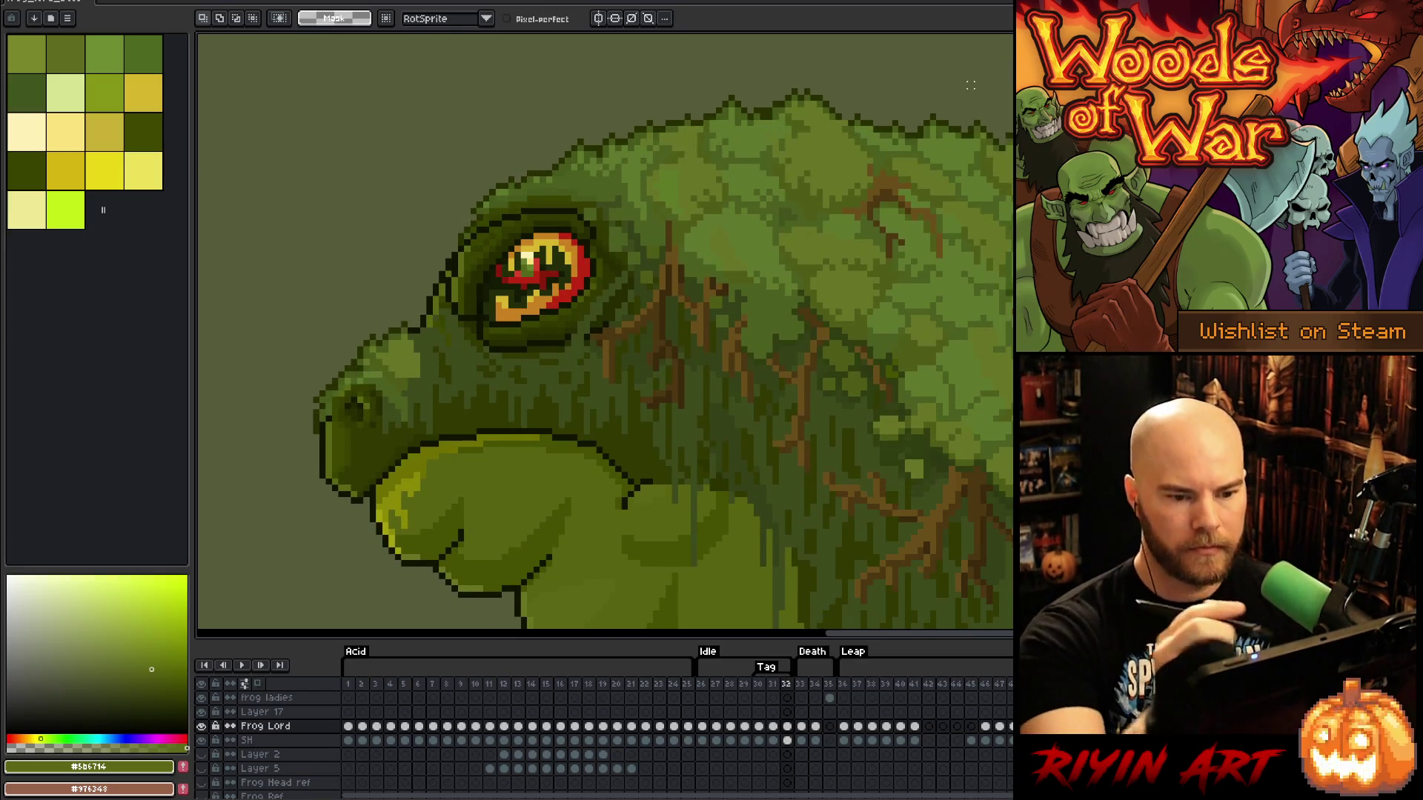
Sample the dark outline #282e00 and mid green #46591c from the back on frame 31
key(i)
click(1004, 140)
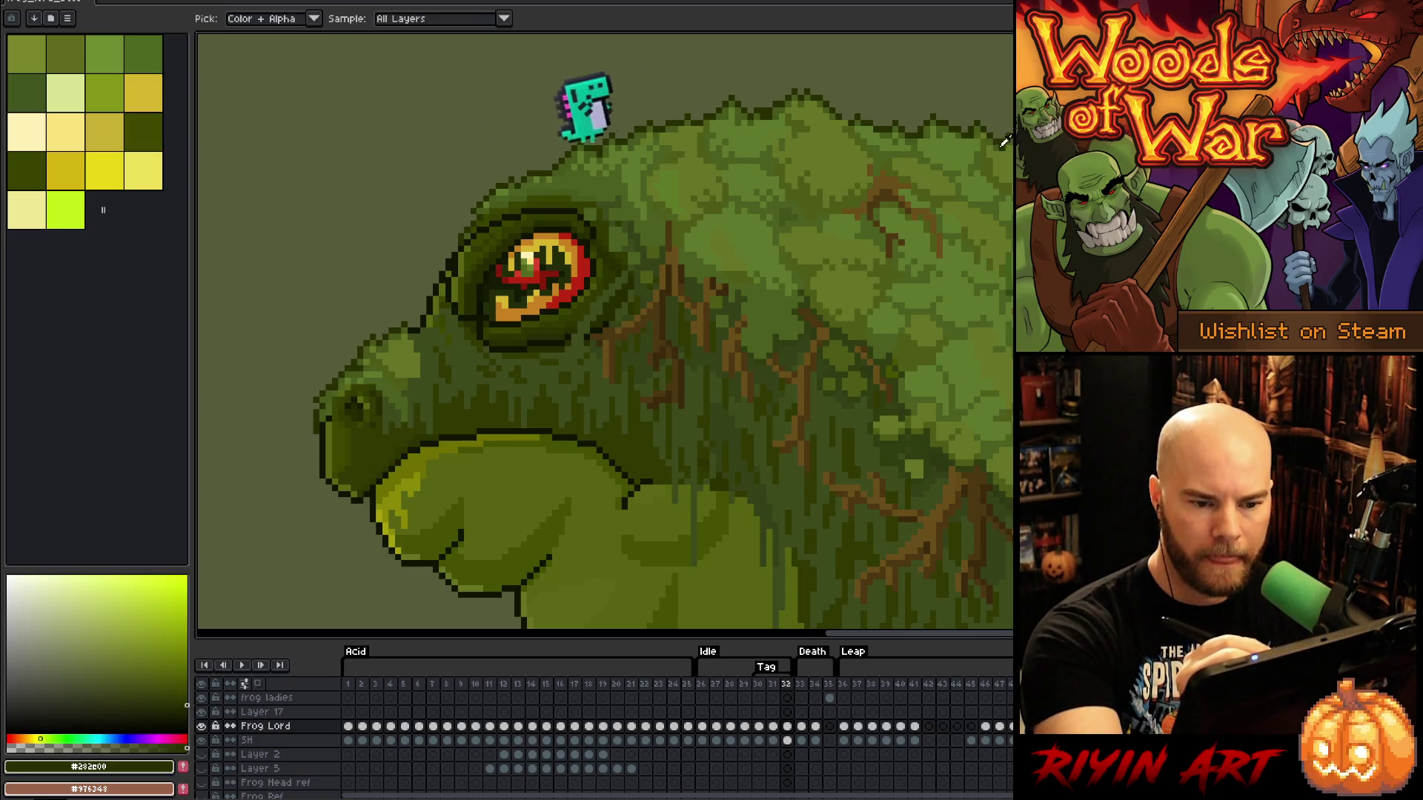
click(1005, 141)
key(b)
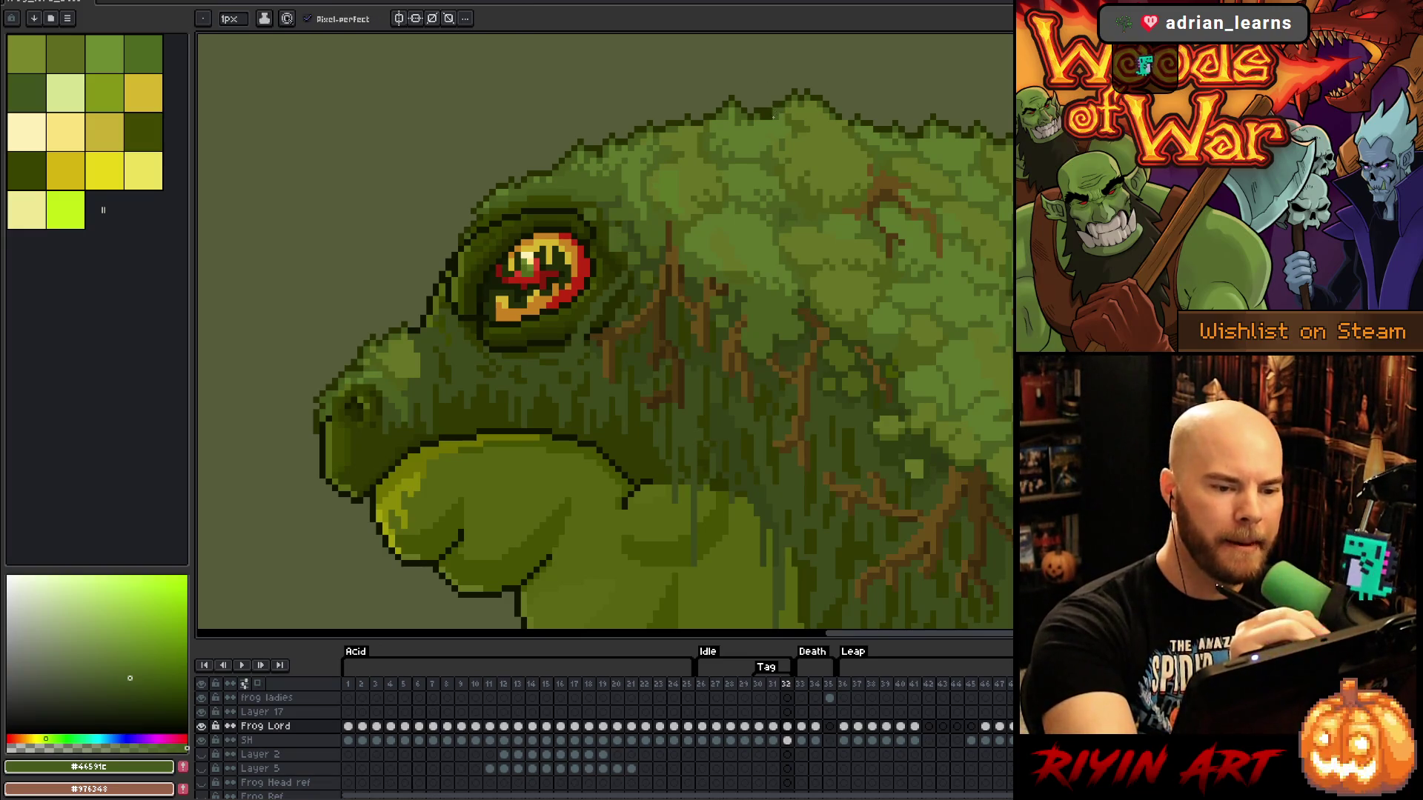
key(comma)
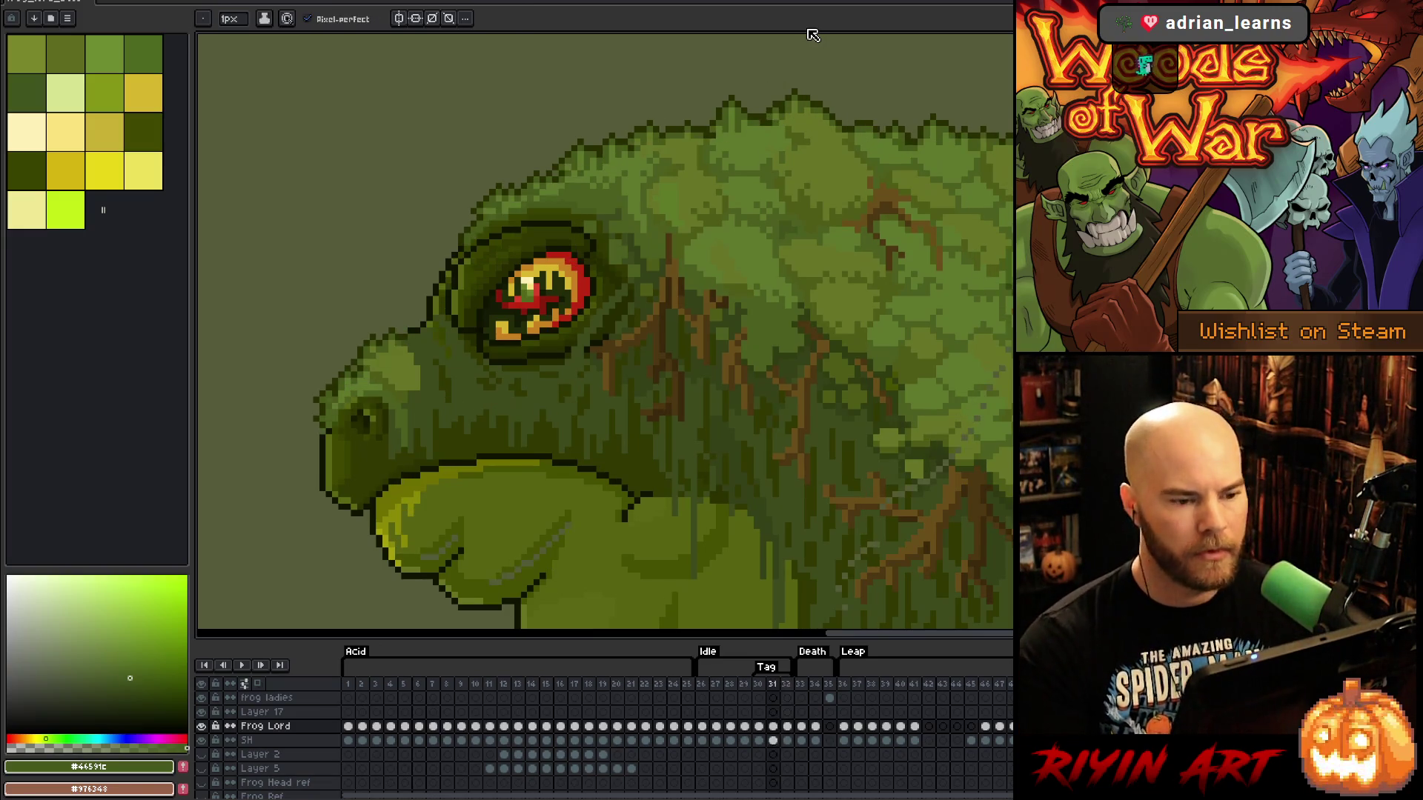
key(i)
key(b)
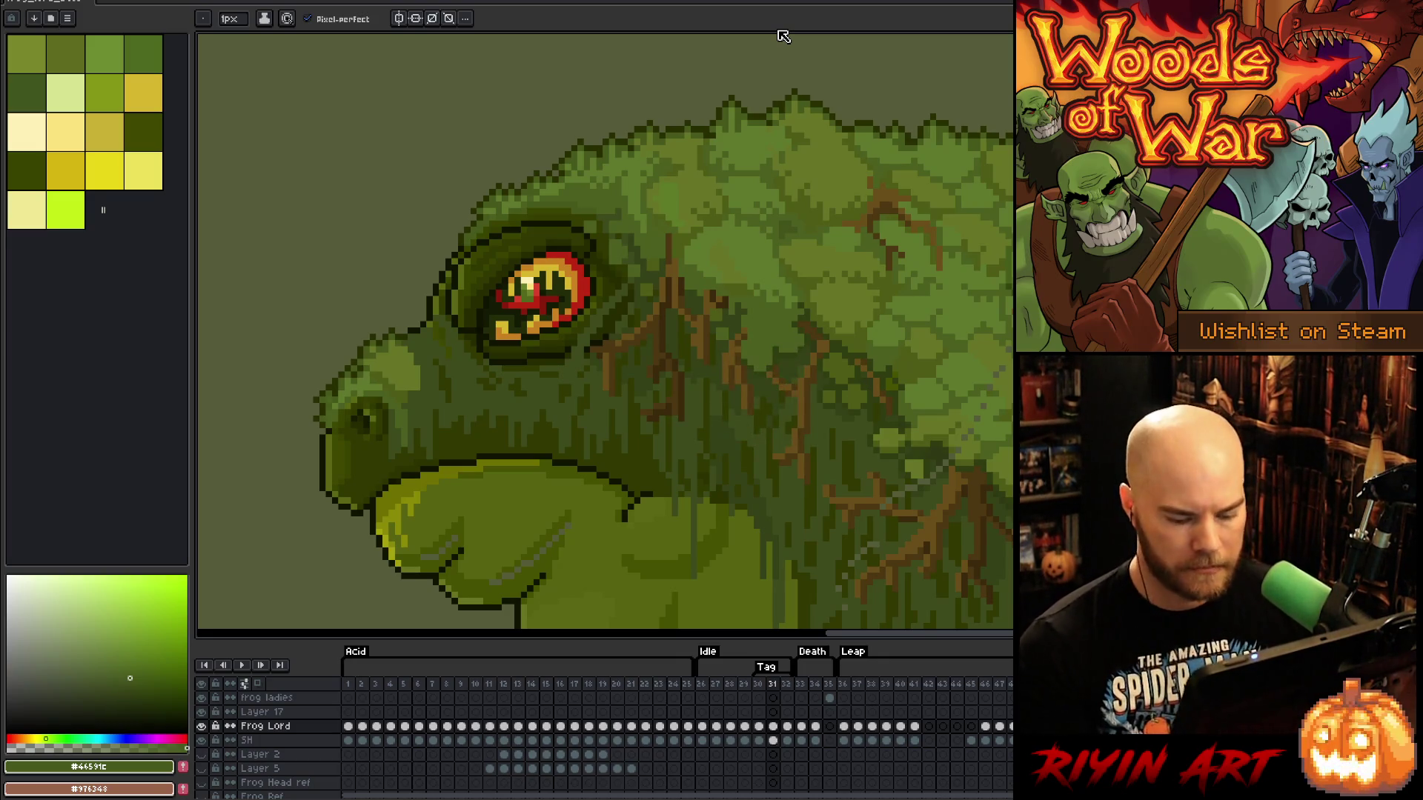
Shade the neck with sampled #465100, #101300, #5B6714, #576310, dark olive #313900 and moss #3d4b1c
scroll(662, 319, down, 5)
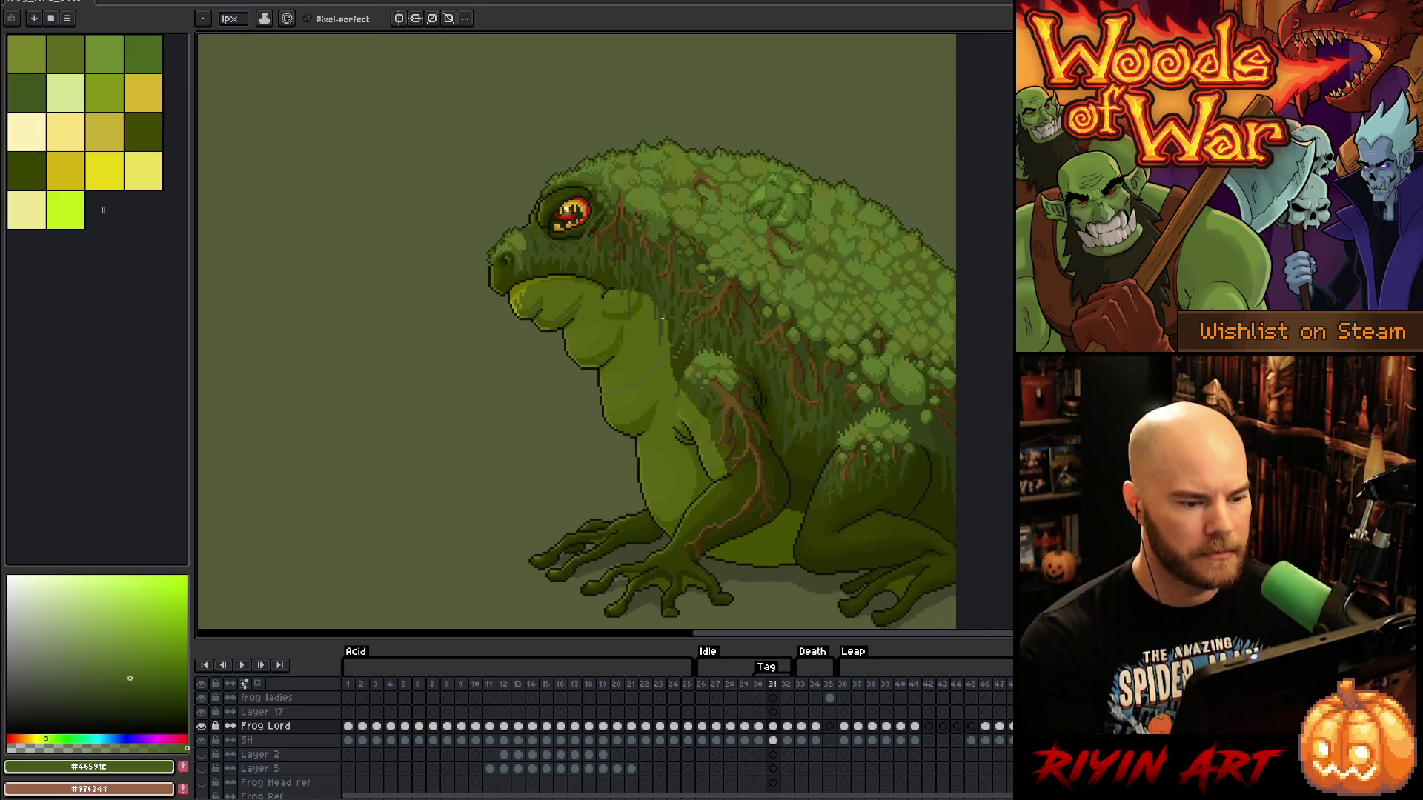
scroll(662, 318, up, 2)
alt+click(527, 320)
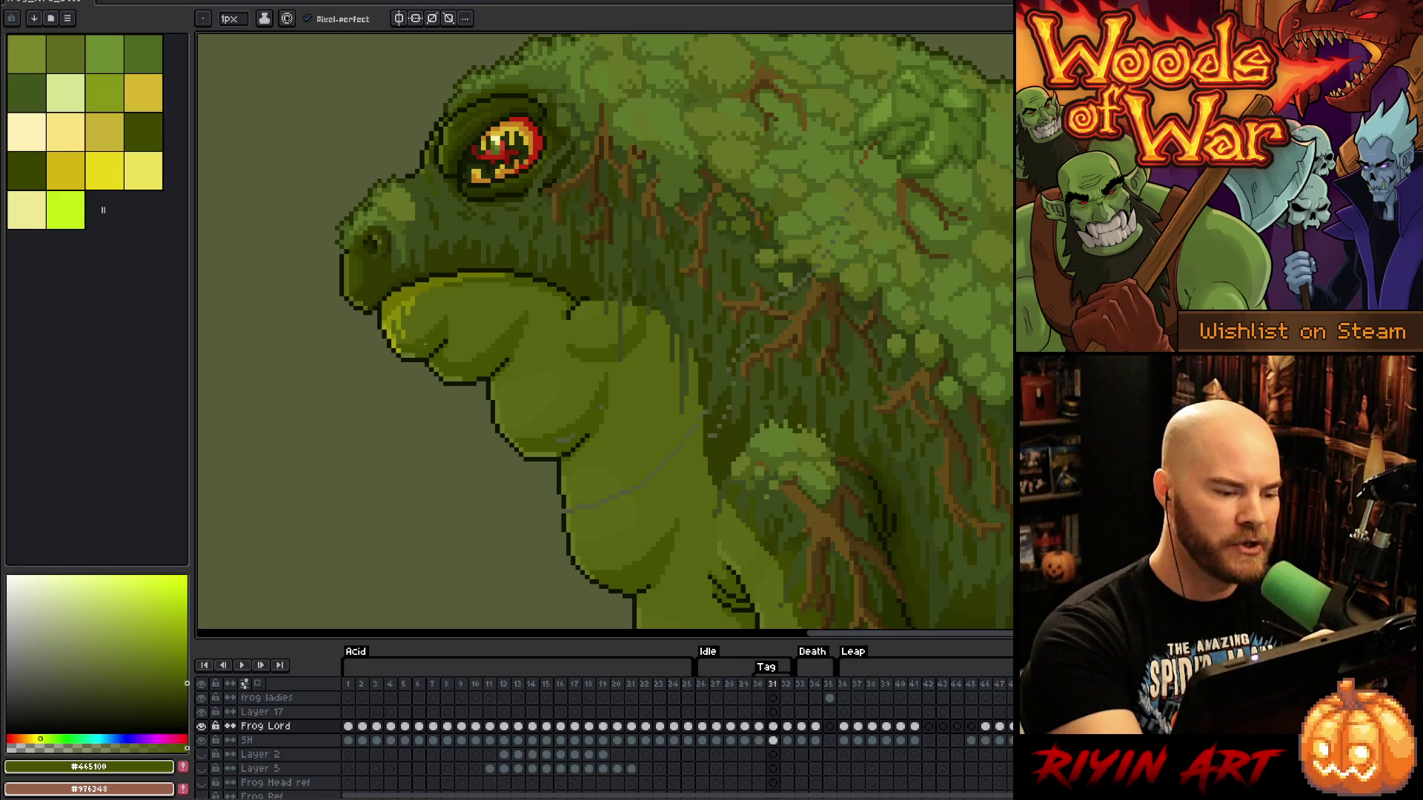
alt+click(564, 521)
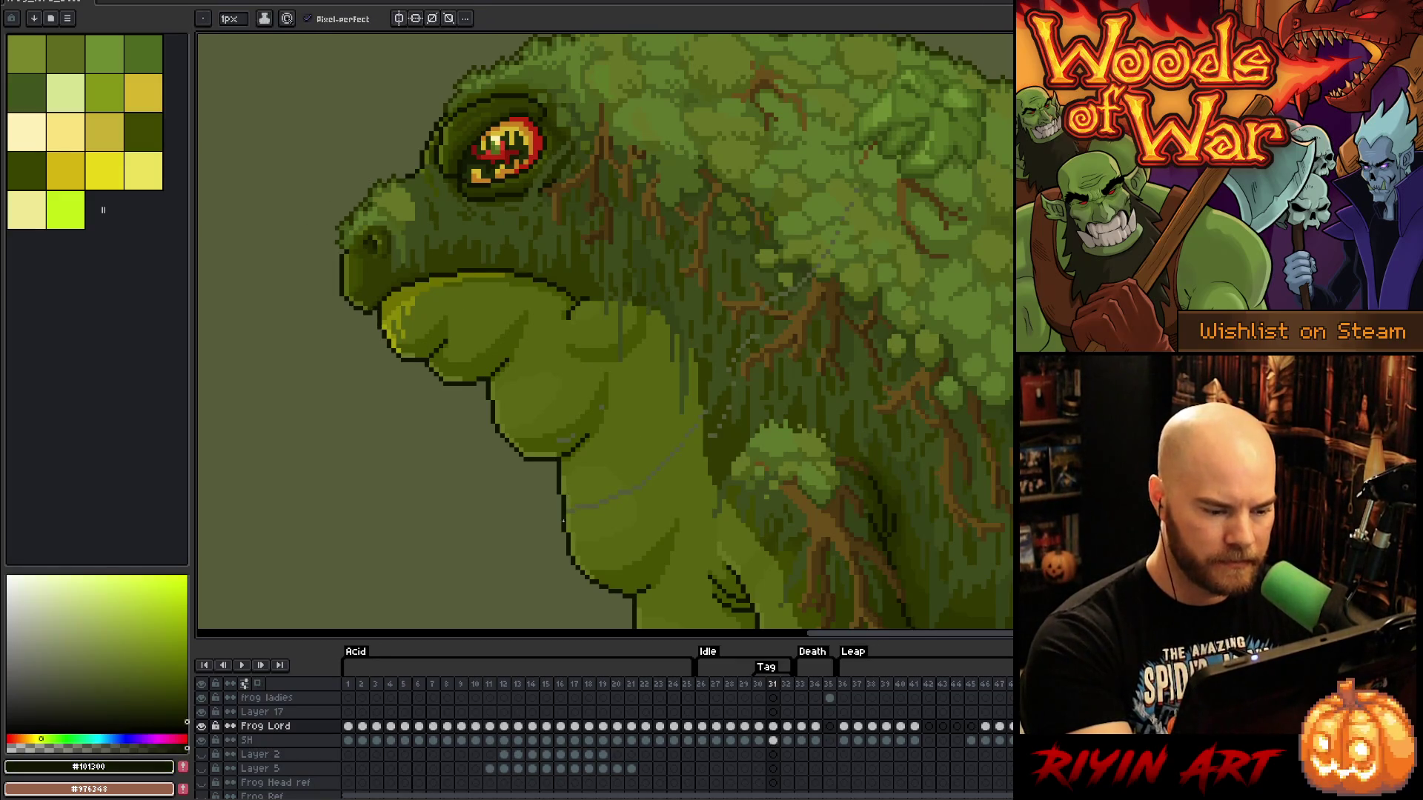
alt+click(572, 517)
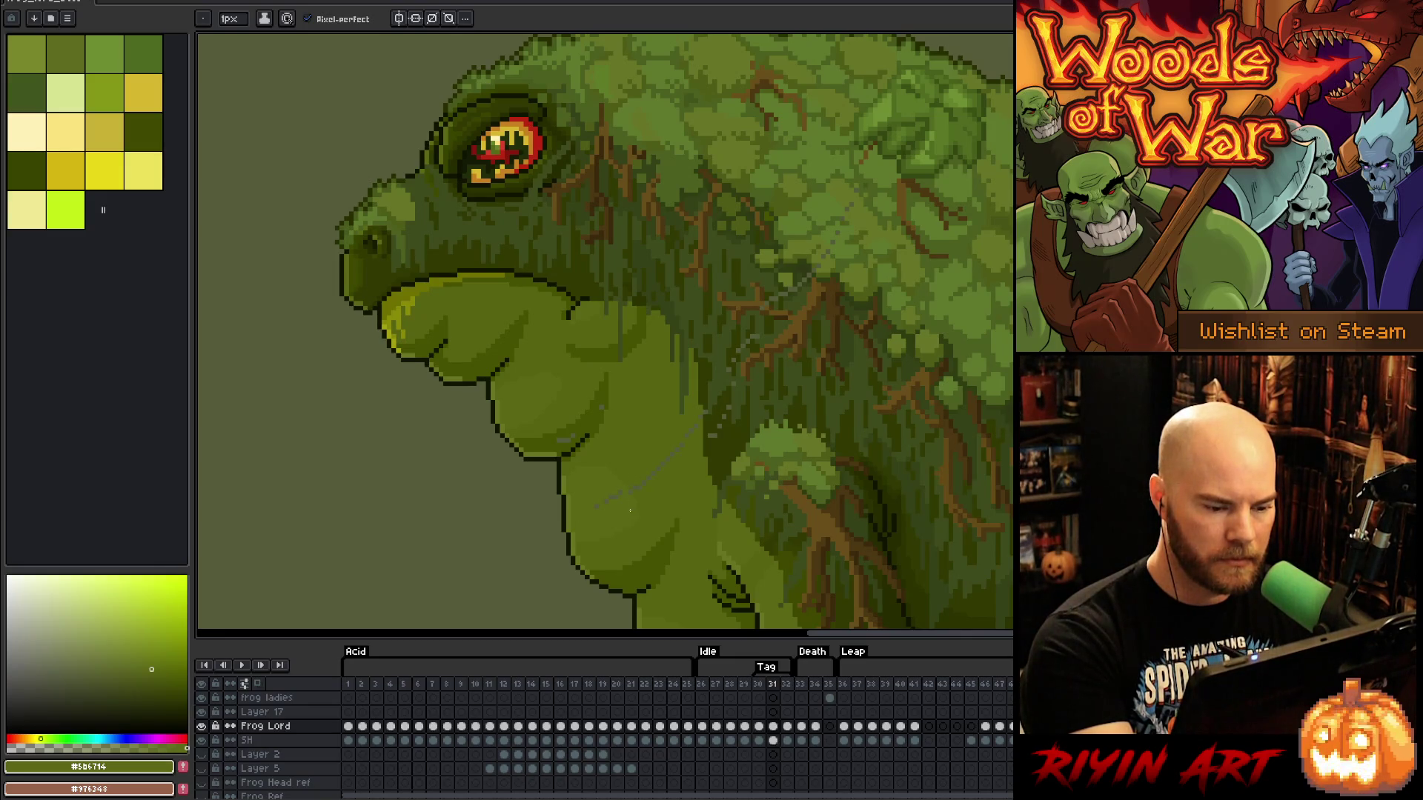
alt+click(557, 443)
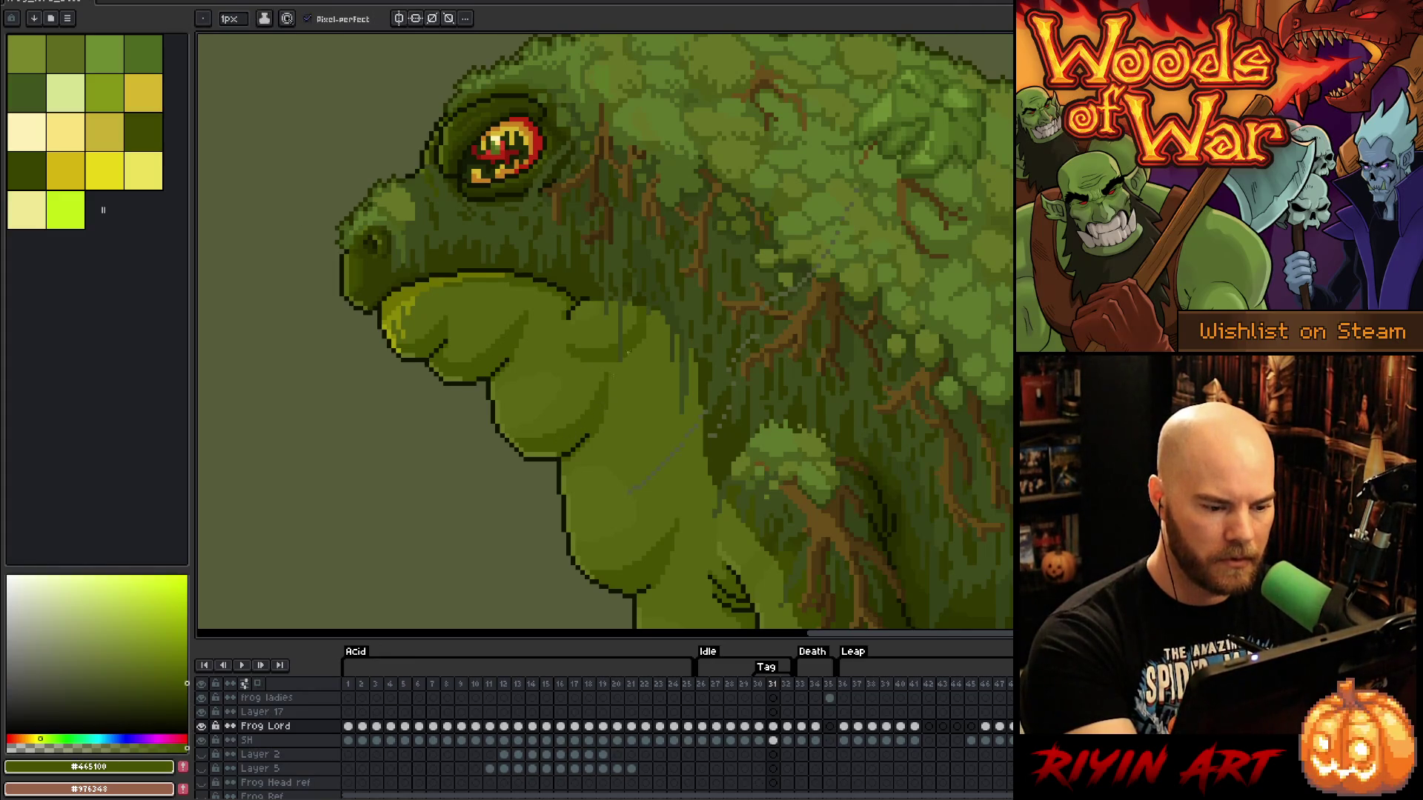
alt+click(635, 487)
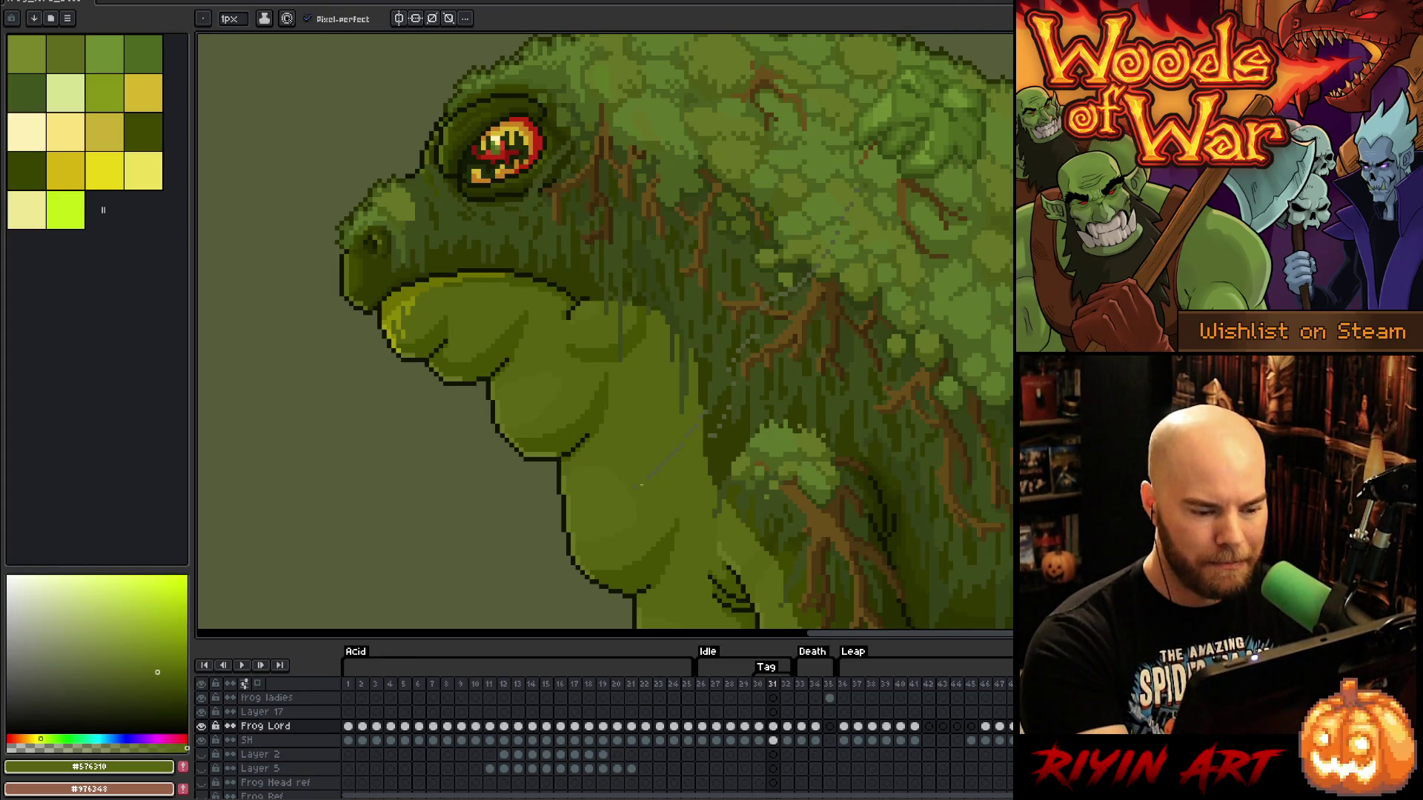
alt+click(705, 419)
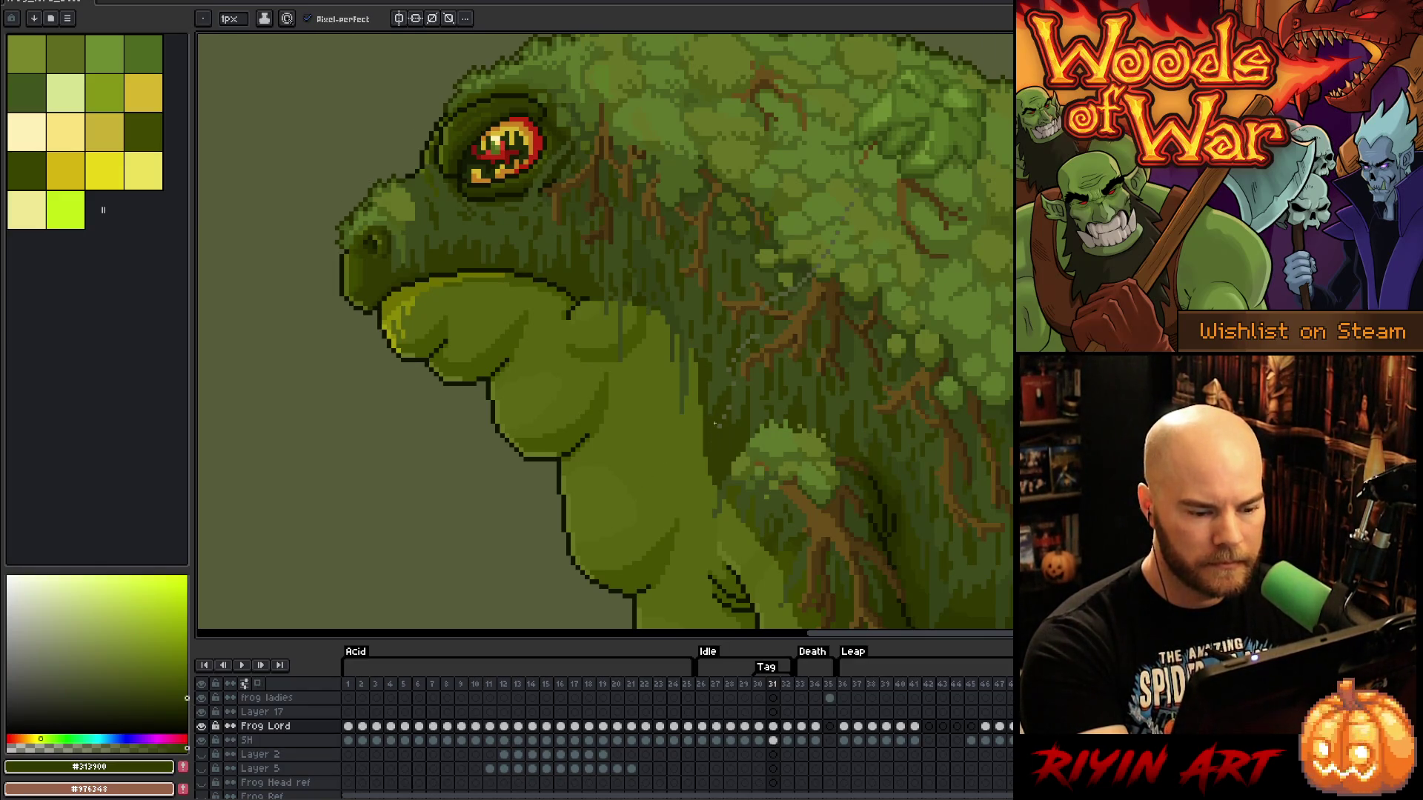
alt+click(740, 387)
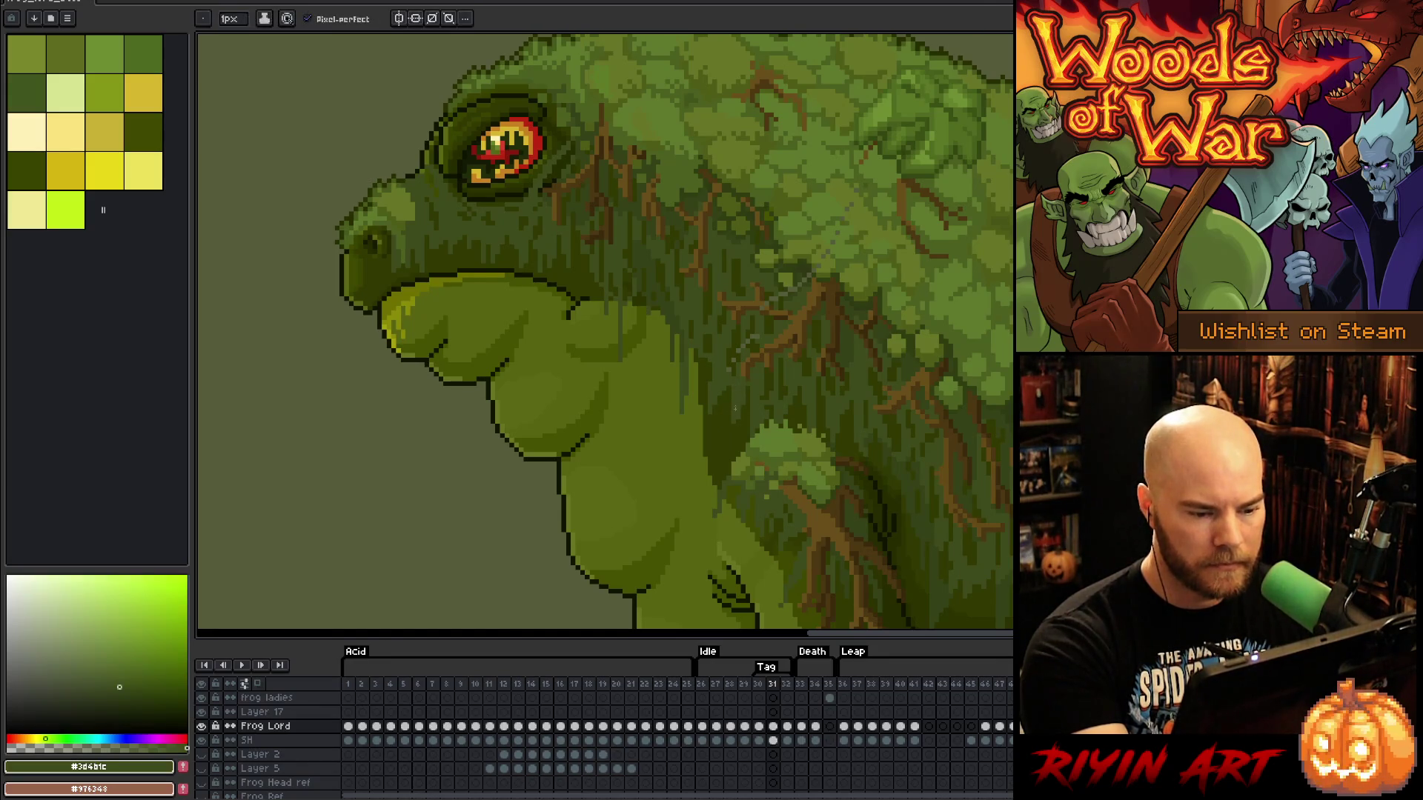
alt+click(733, 361)
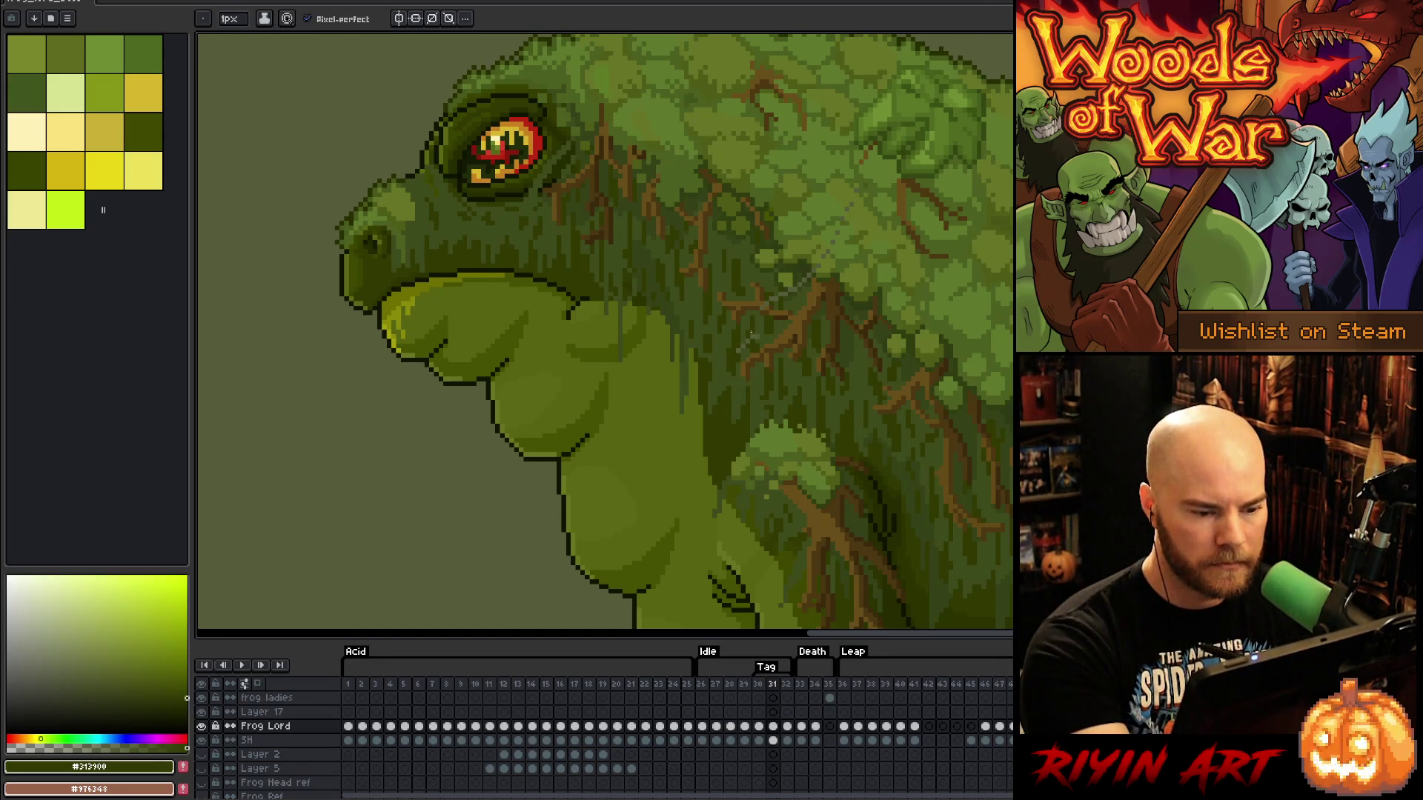
alt+click(748, 331)
alt+click(756, 340)
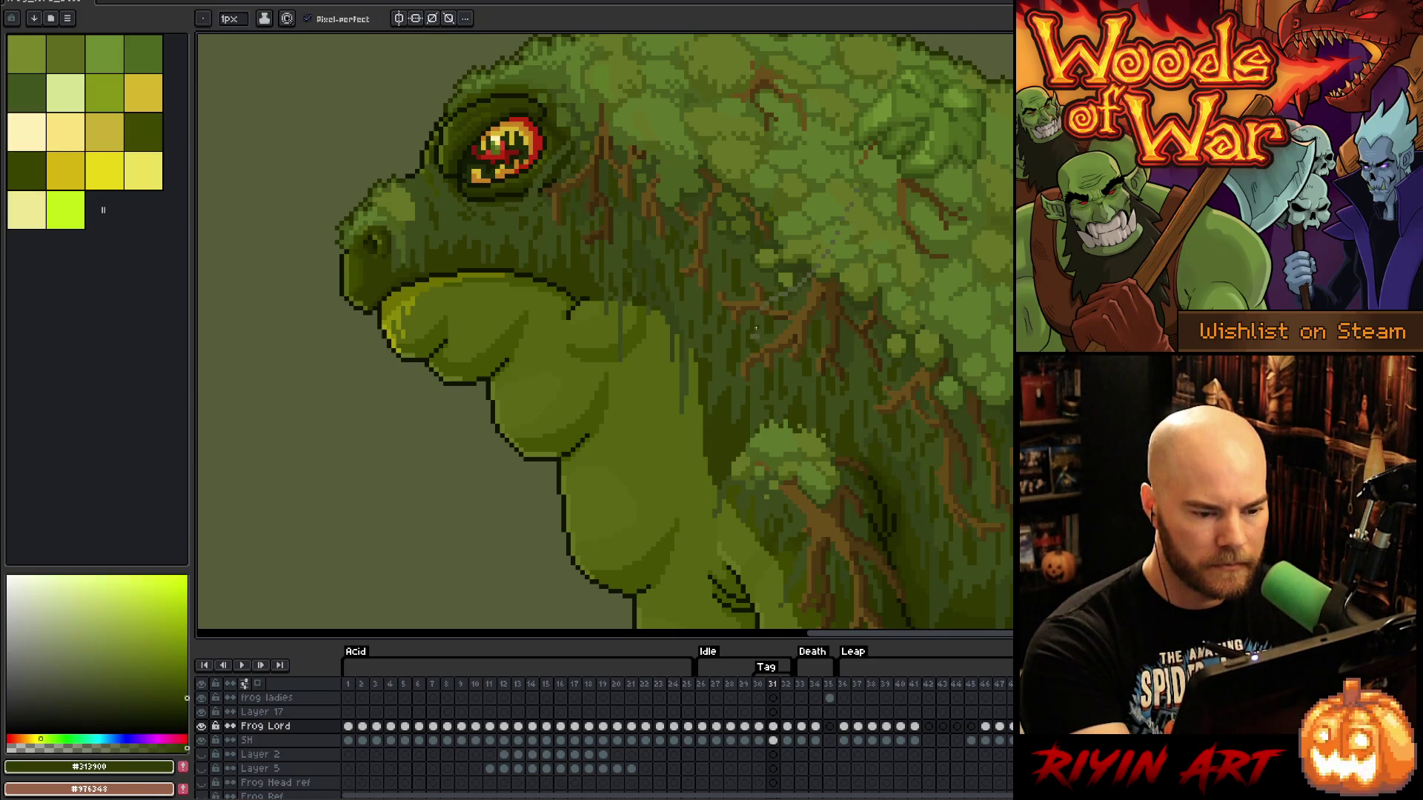
alt+click(757, 334)
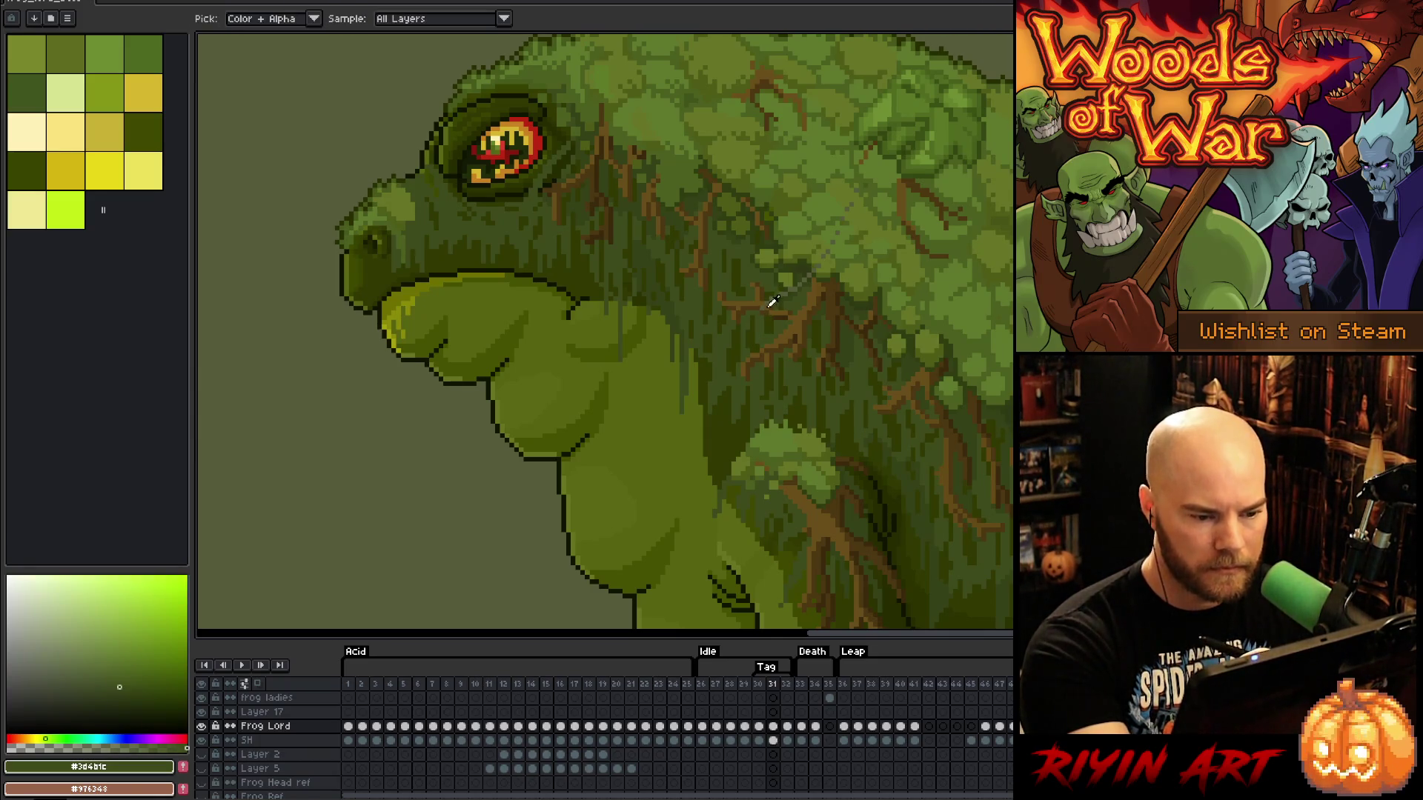
Shade the neck-to-back join using browns #694e19 and #4c3711 and moss greens up to #667426
alt+click(772, 300)
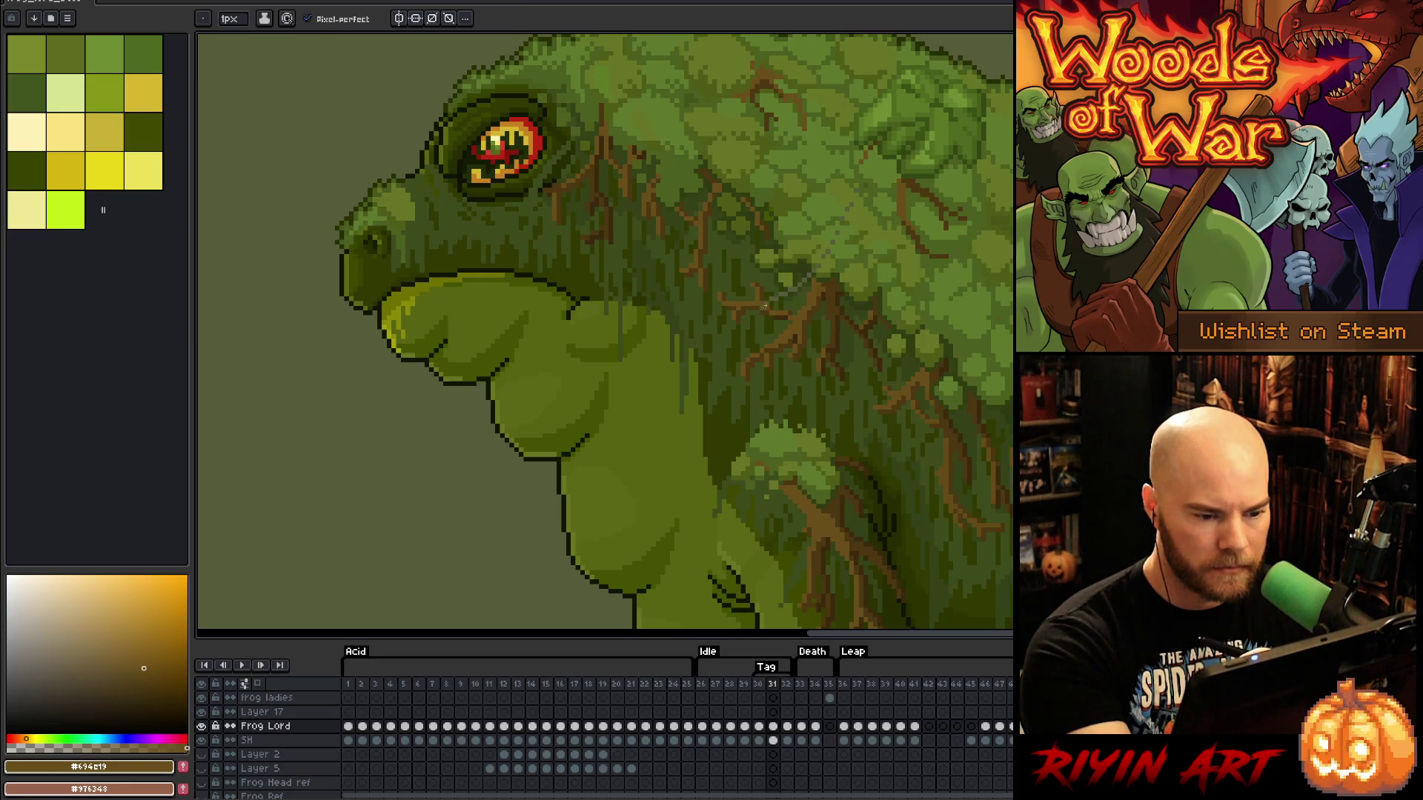
alt+click(763, 308)
alt+click(767, 293)
alt+click(771, 301)
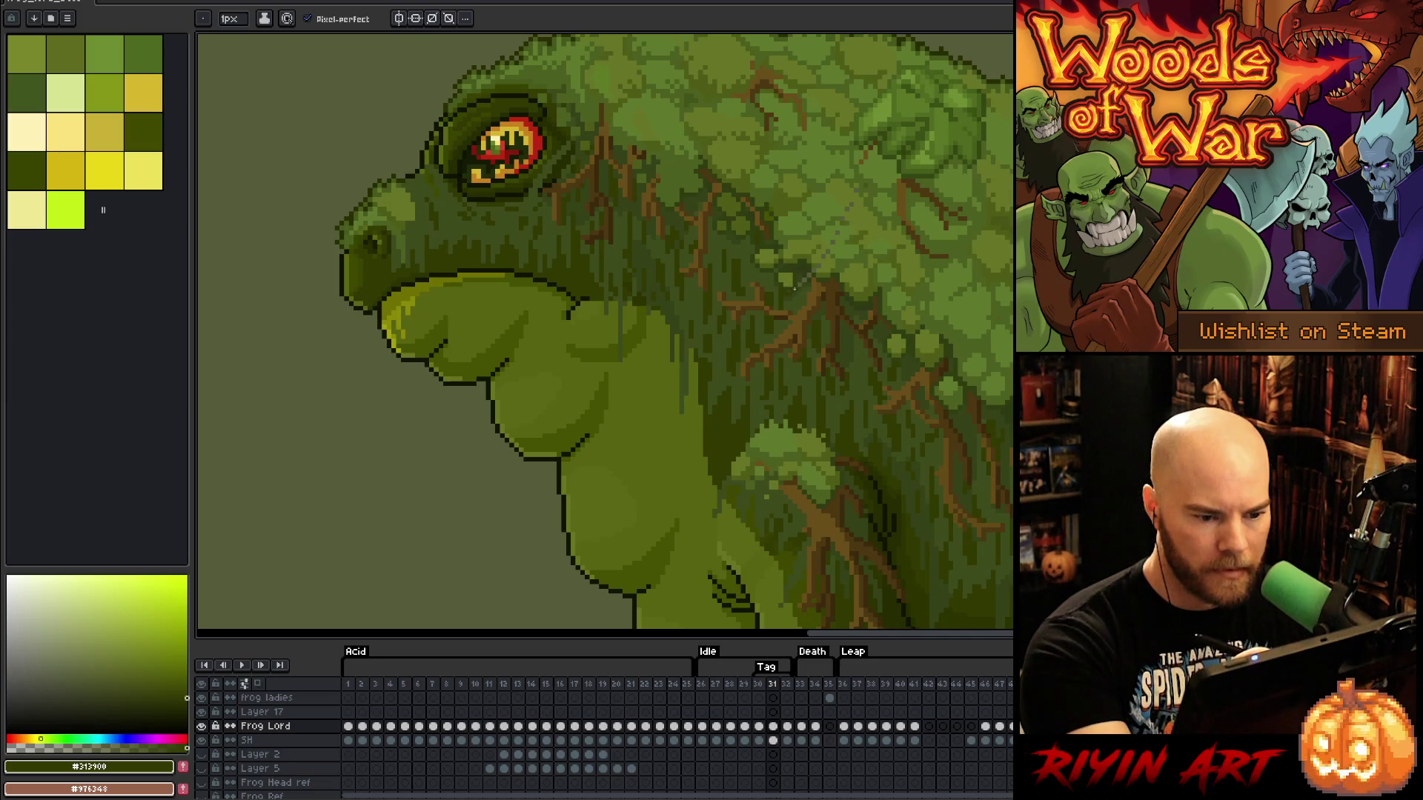
alt+click(790, 290)
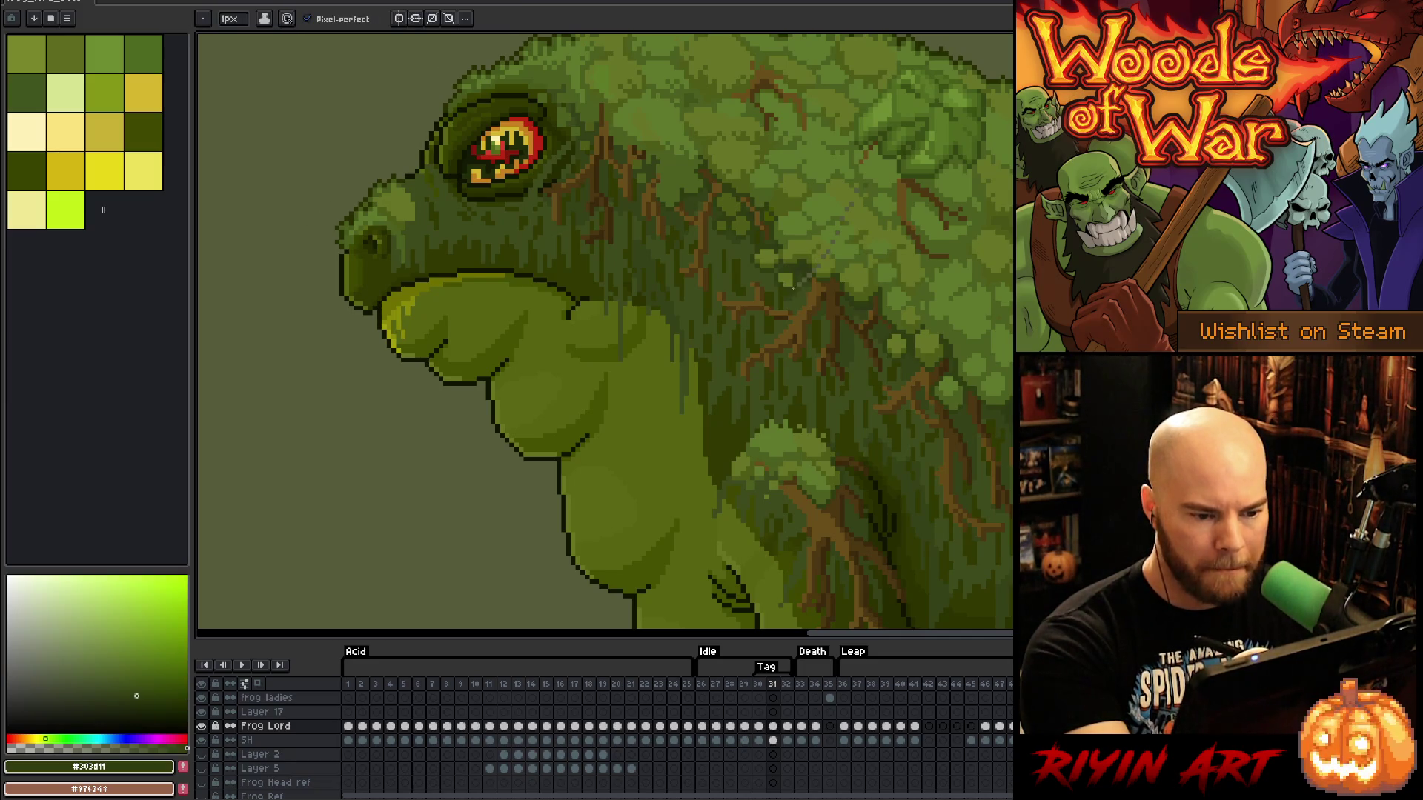
alt+click(800, 284)
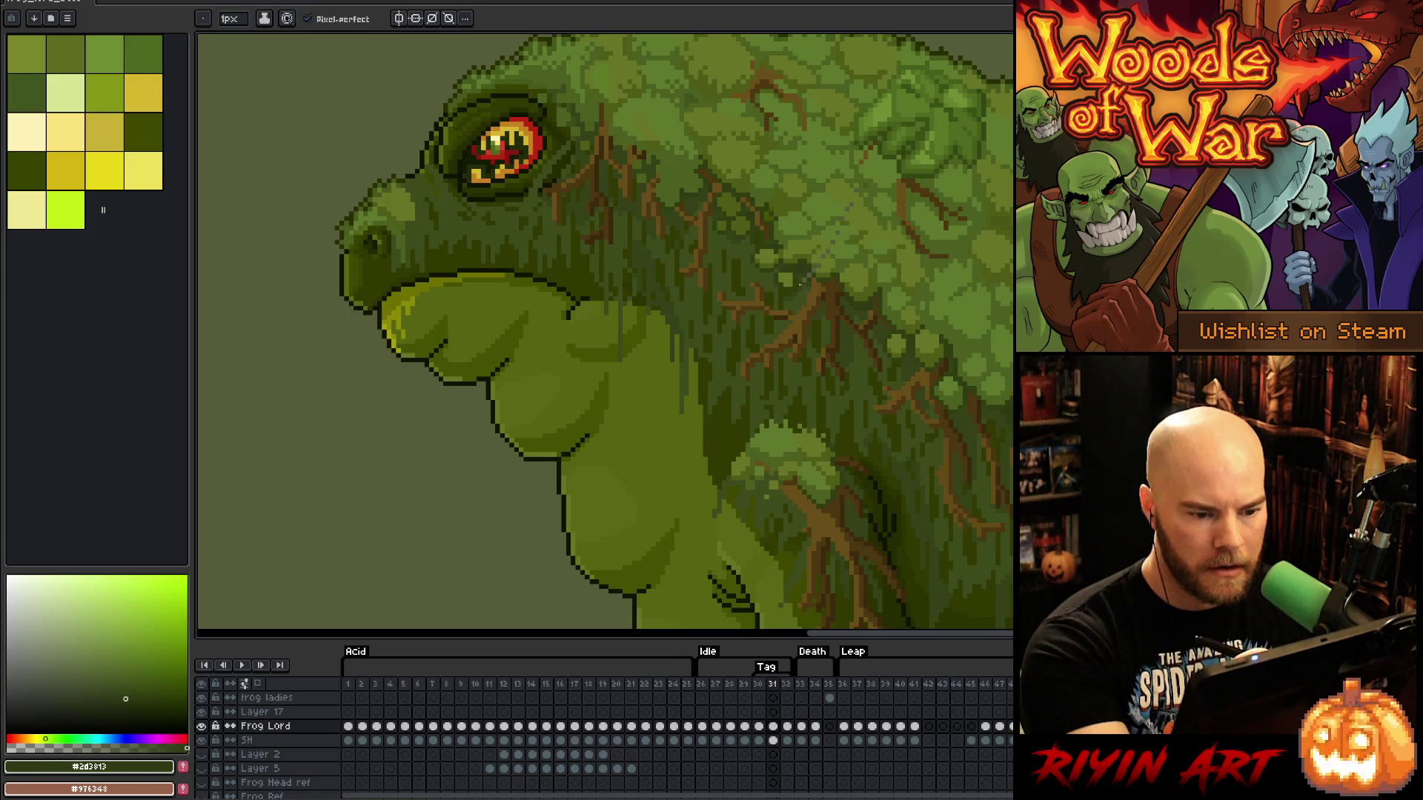
alt+click(803, 271)
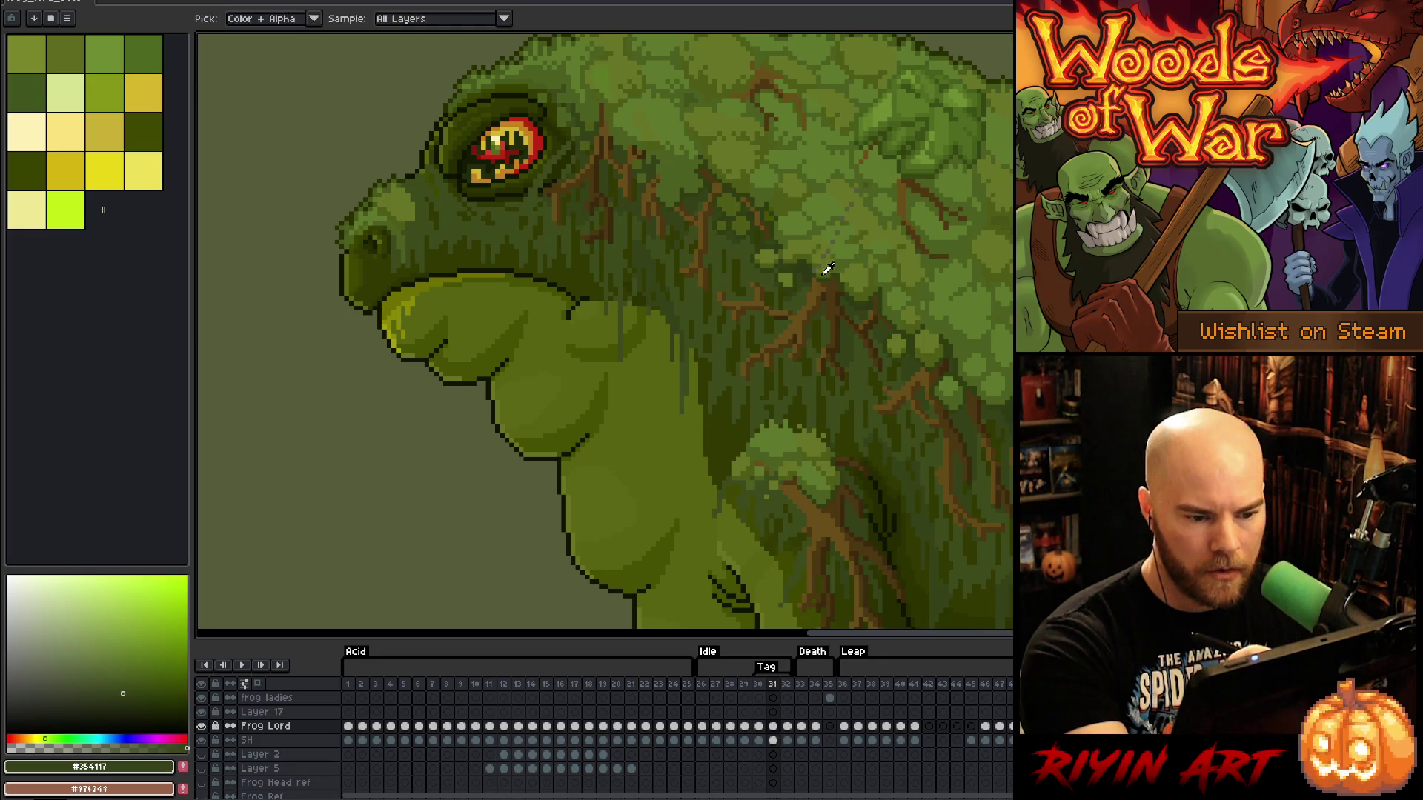
alt+click(814, 275)
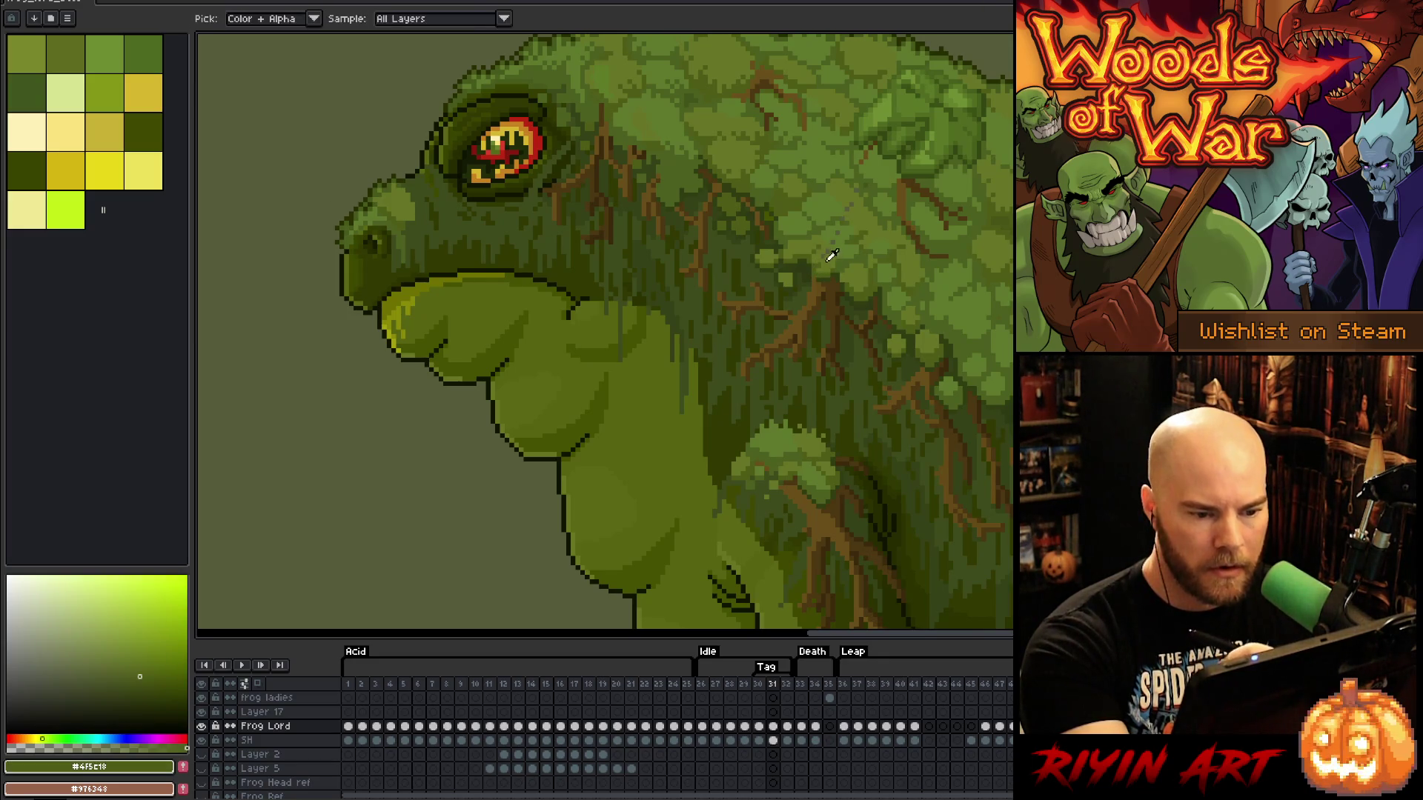
alt+click(831, 239)
alt+click(838, 230)
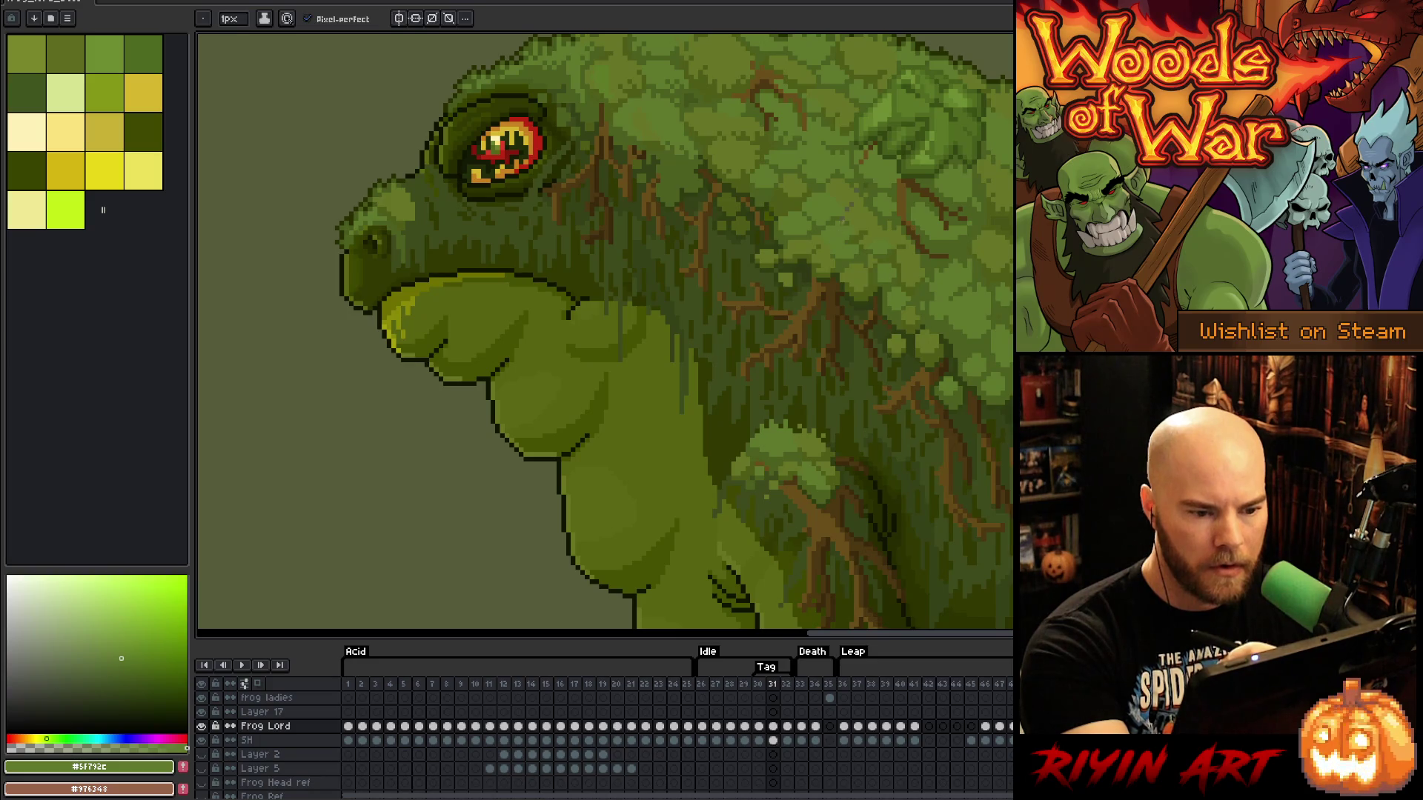
alt+click(858, 209)
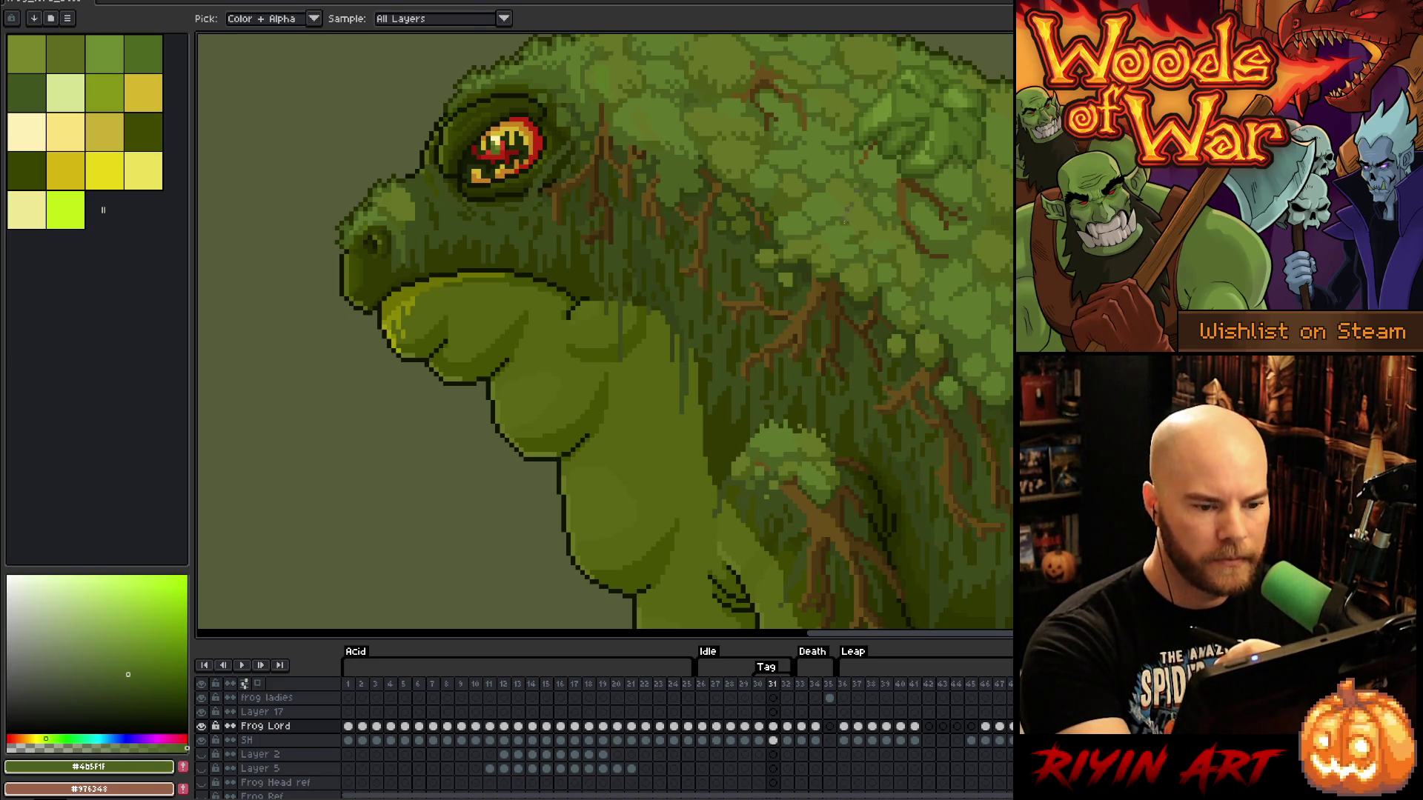
alt+click(859, 185)
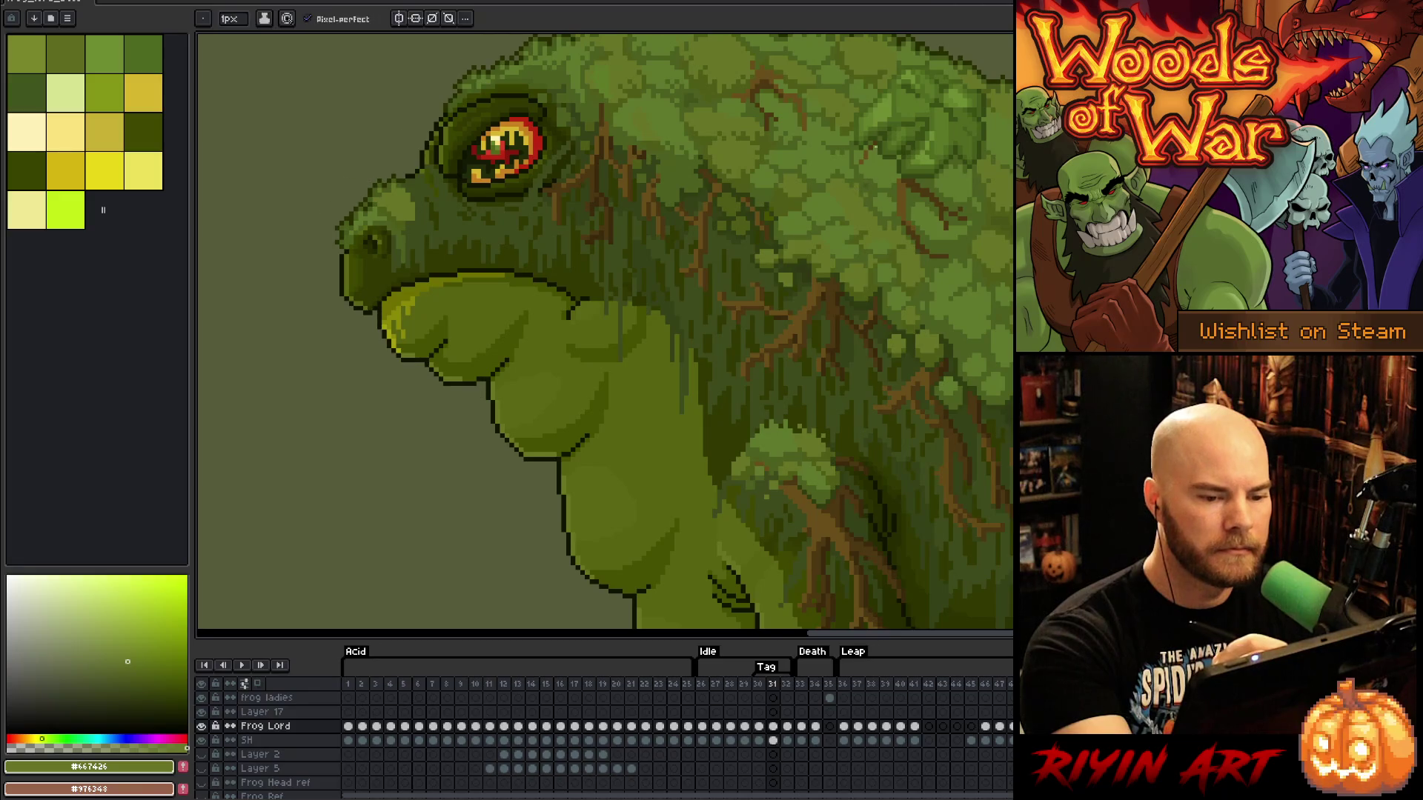
drag(875, 148, 845, 274)
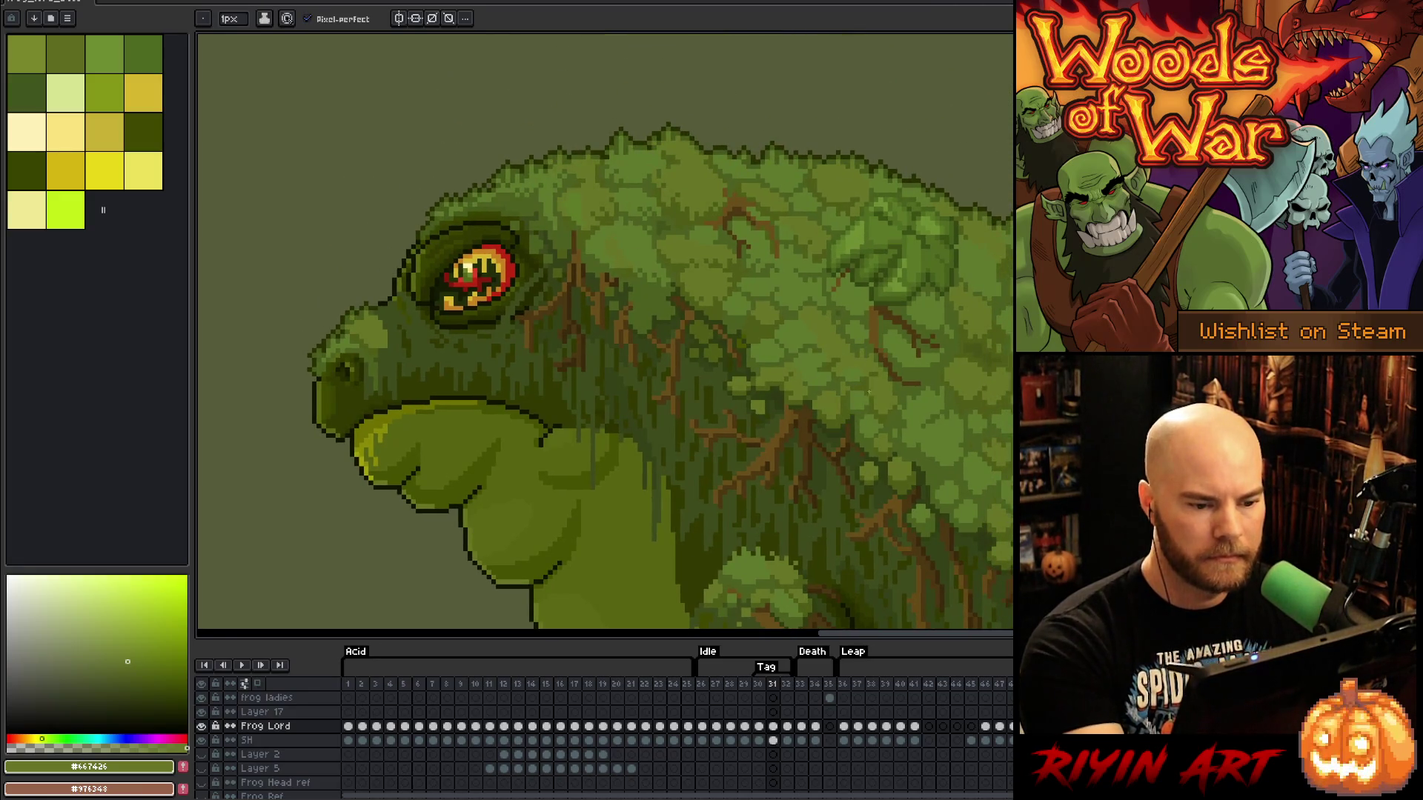
drag(852, 457, 922, 354)
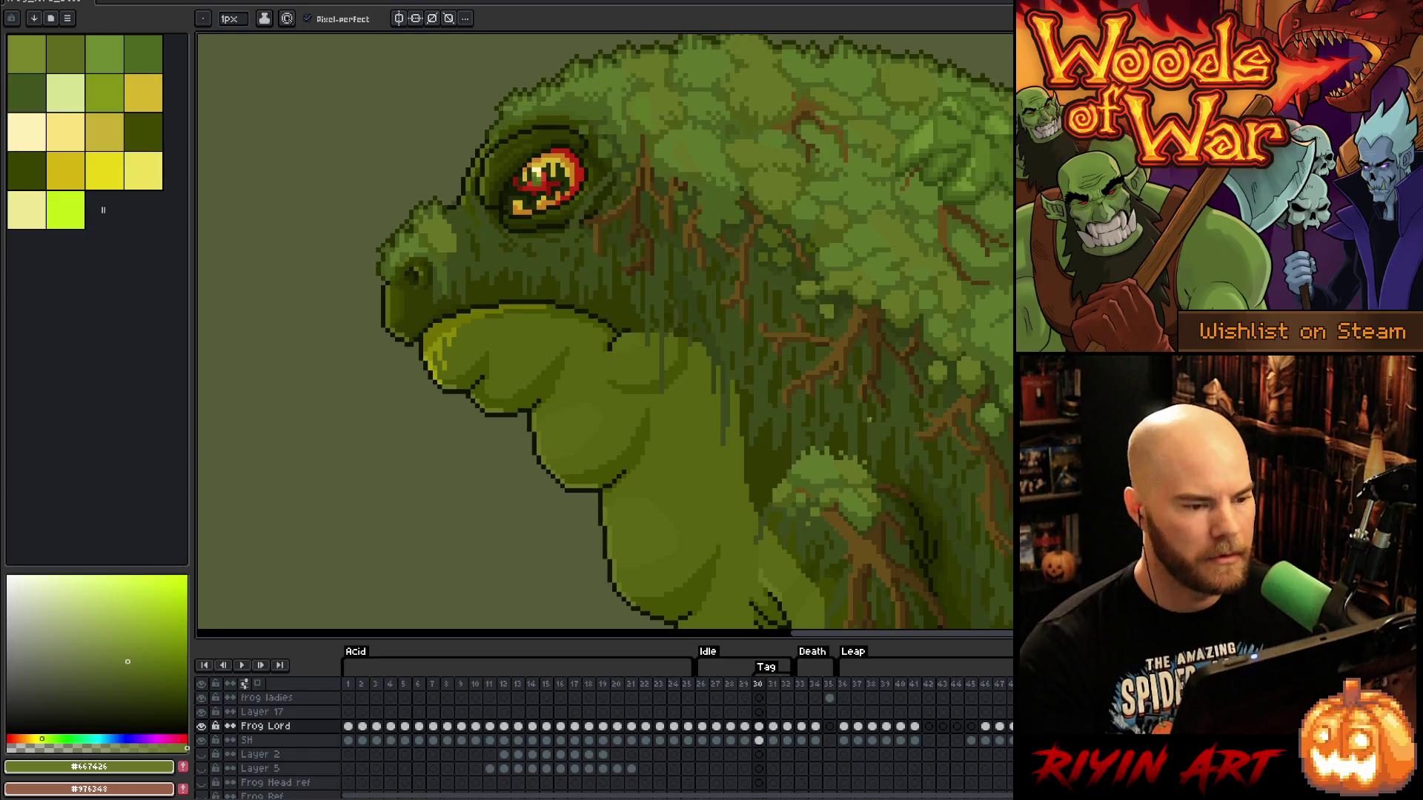
scroll(723, 222, down, 3)
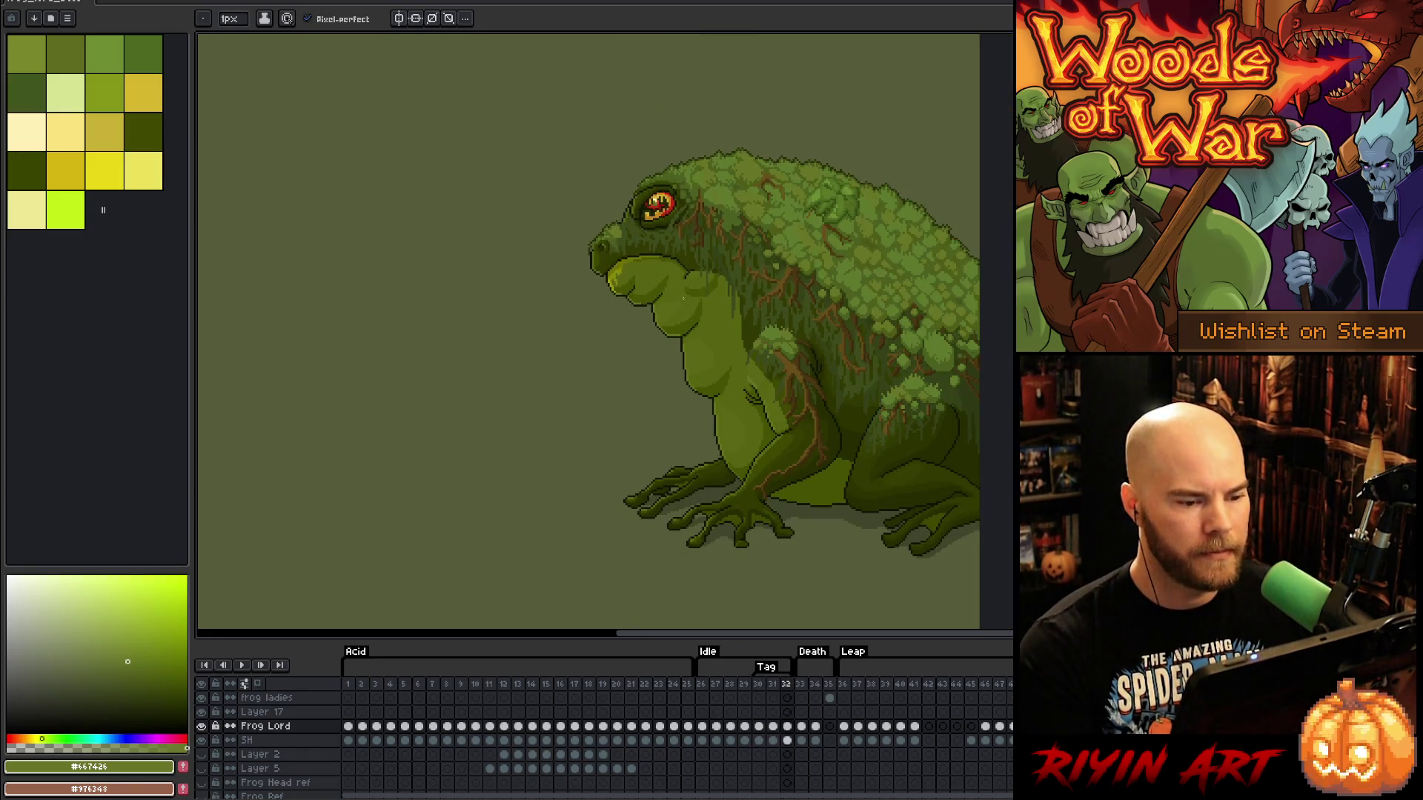
scroll(707, 280, up, 1)
scroll(707, 280, up, 2)
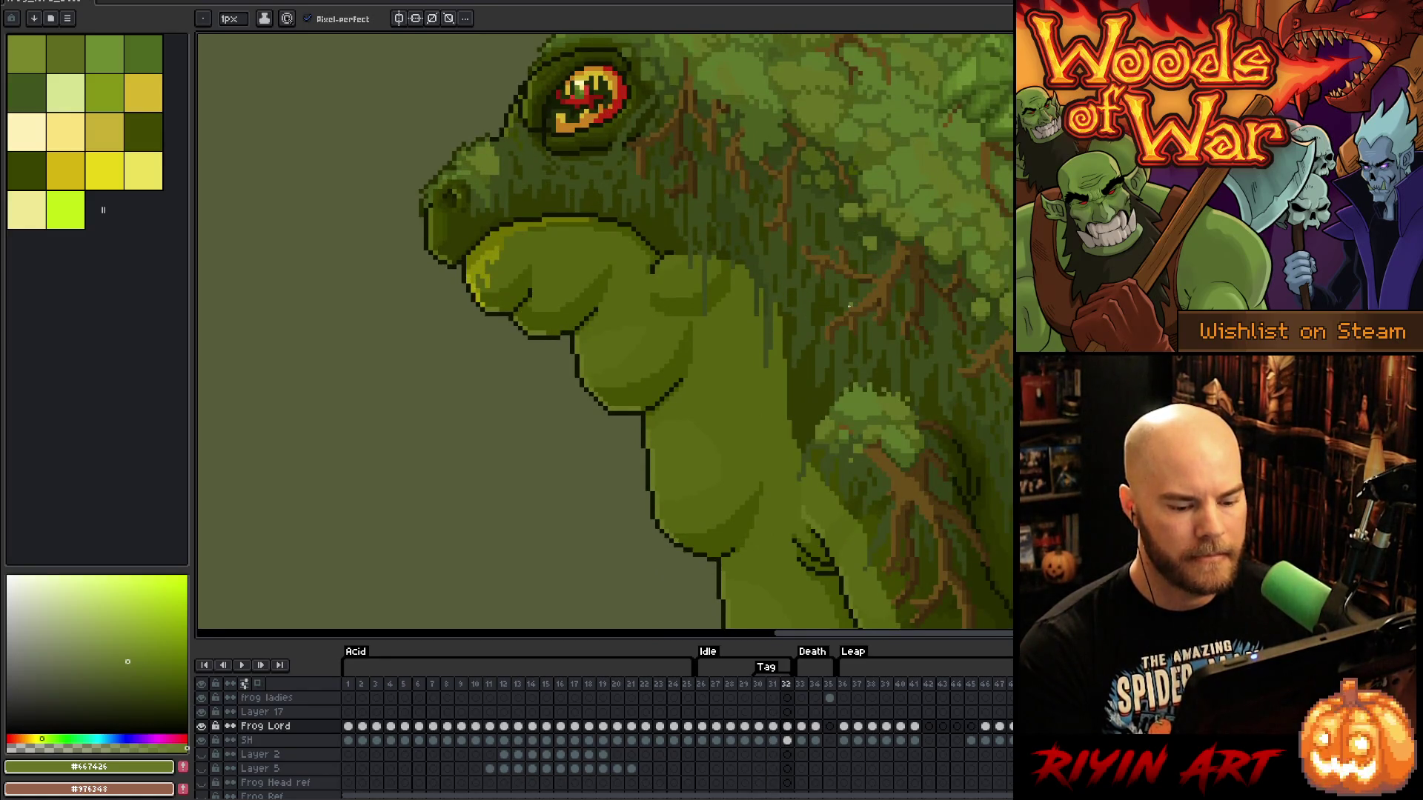
key(Right)
key(Right)
key(Left)
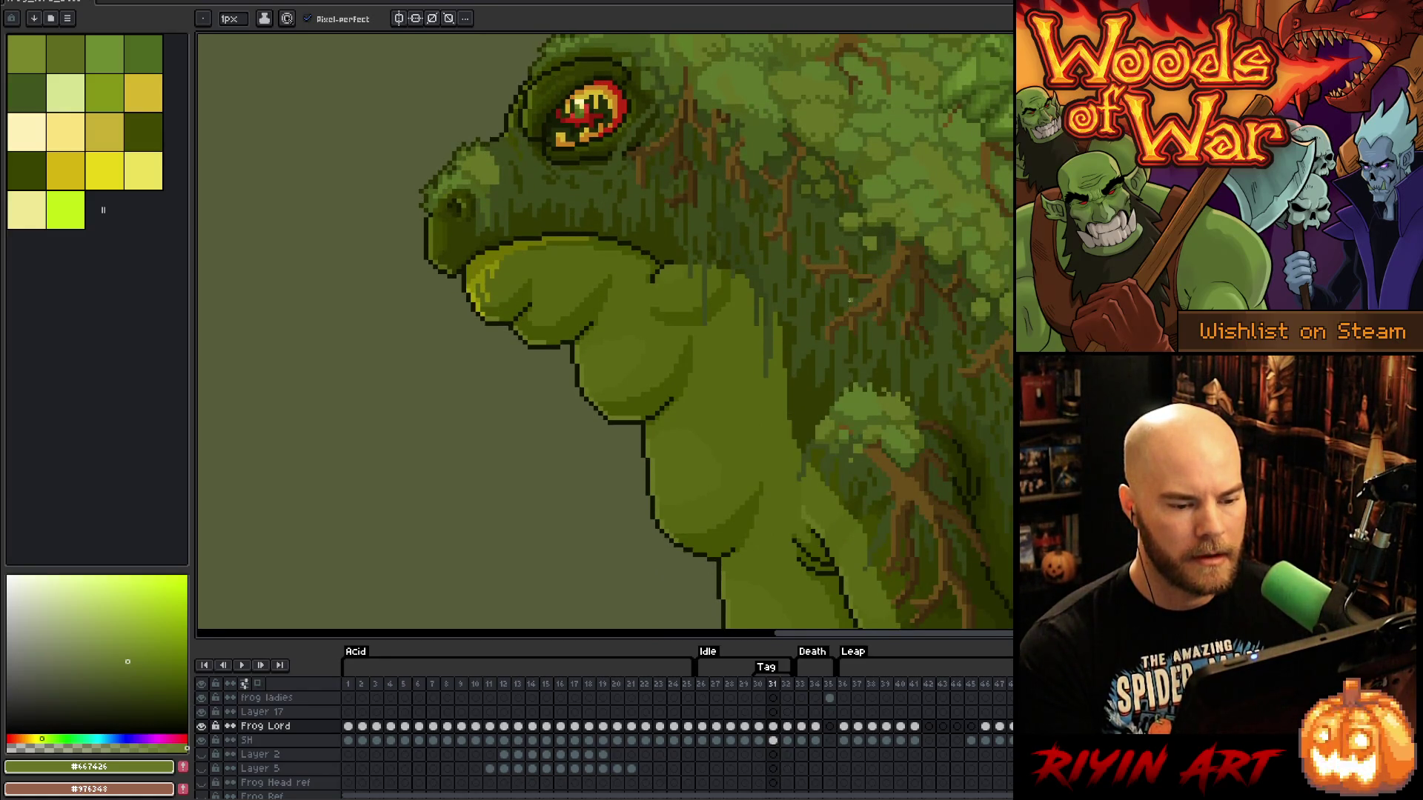
key(Left)
scroll(850, 300, up, 2)
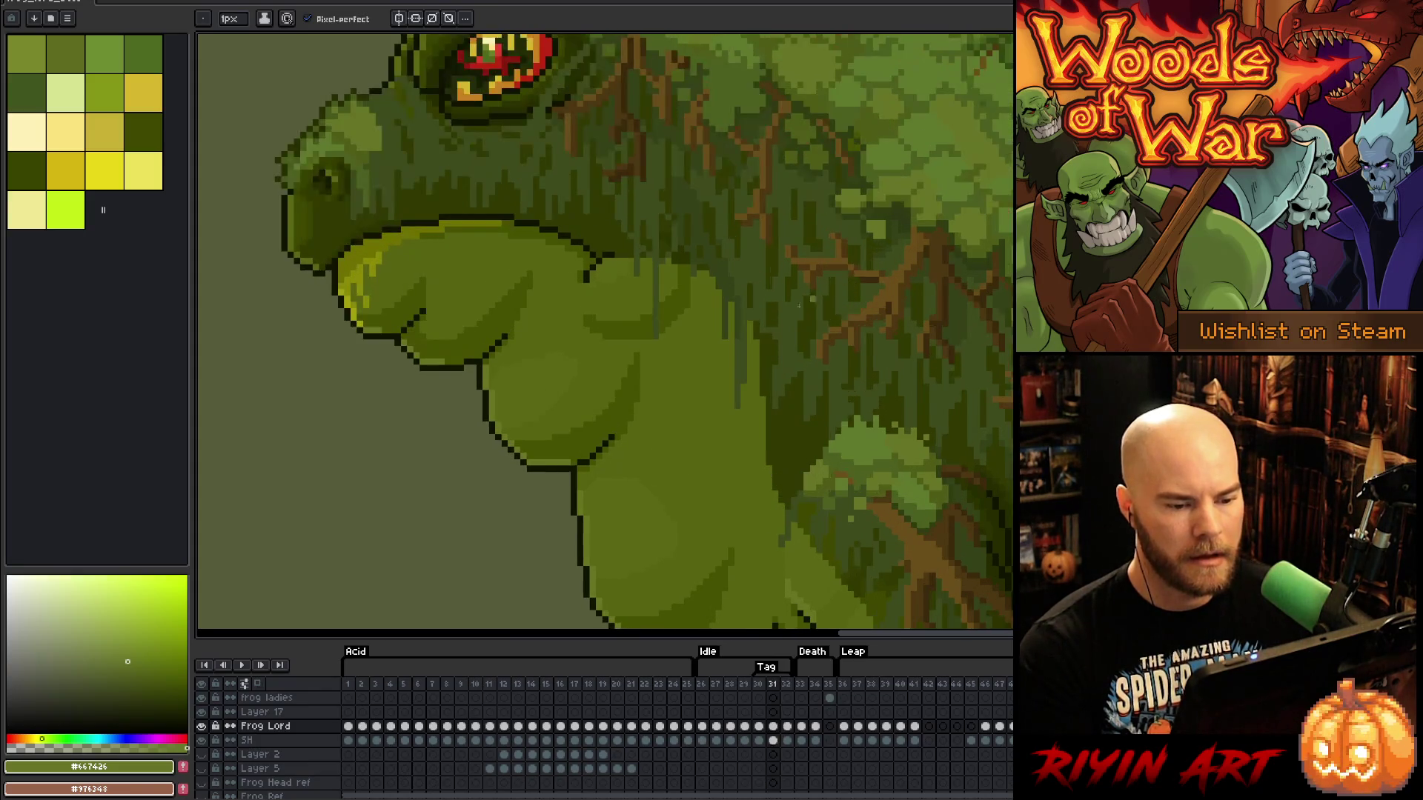
alt+click(859, 132)
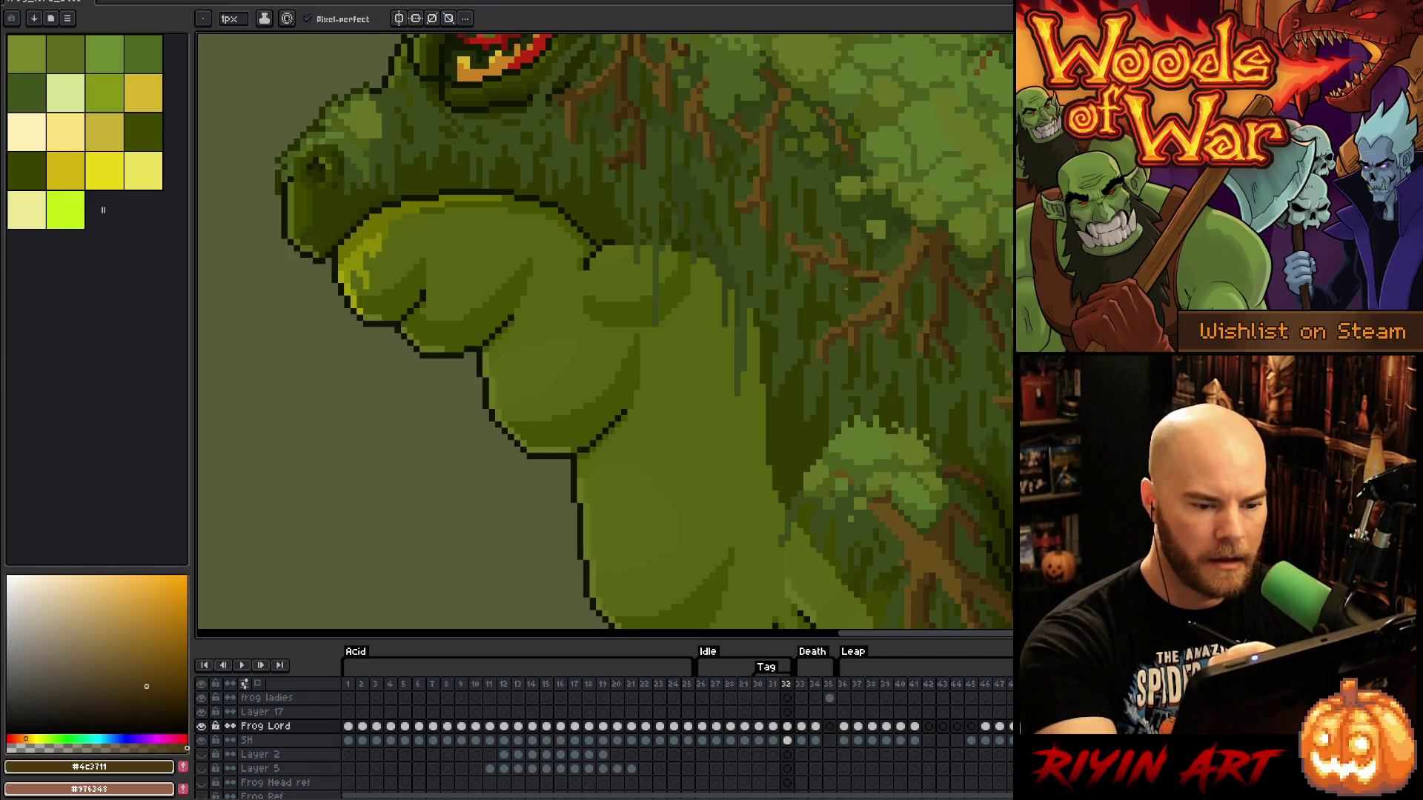
alt+click(899, 104)
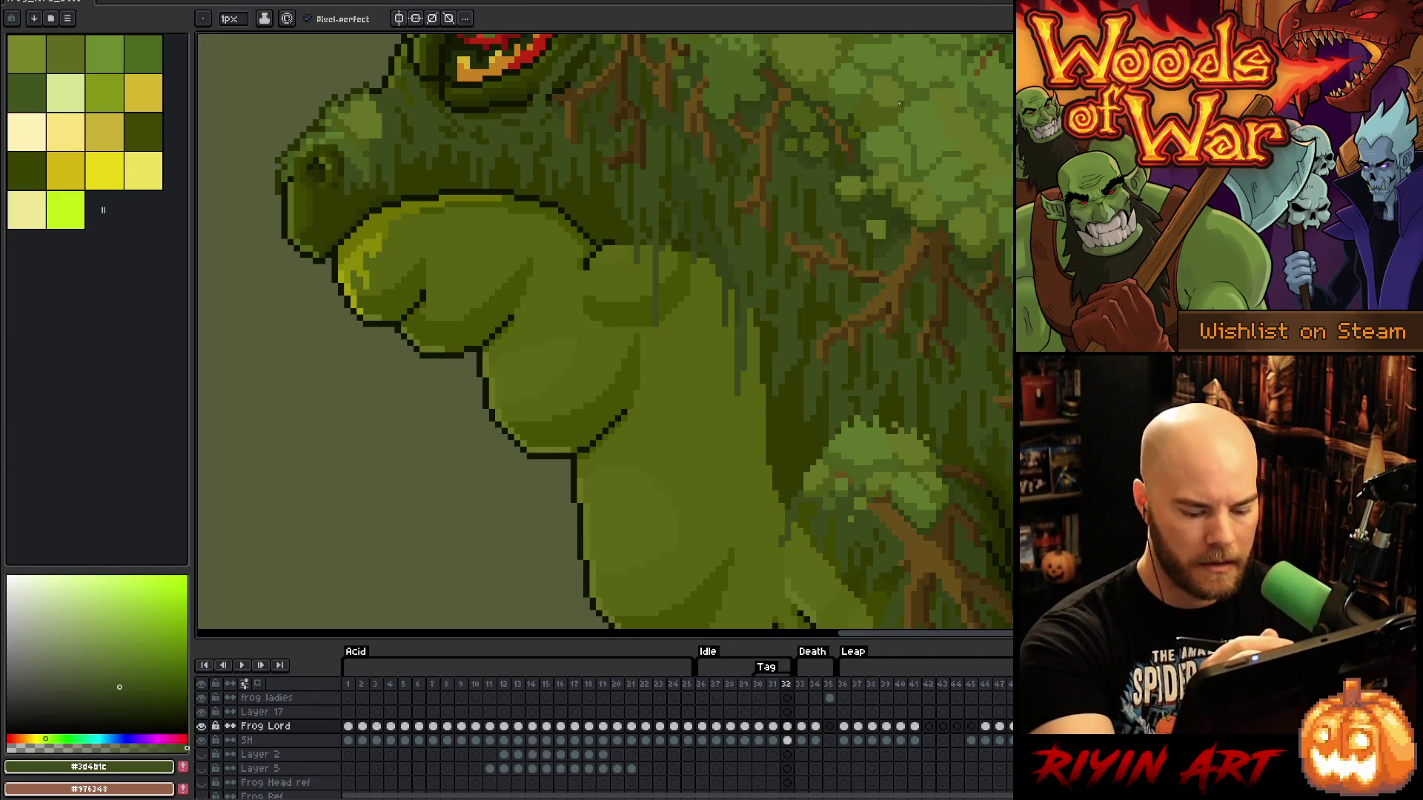
key(Right)
key(Left)
key(Left)
key(Right)
key(Left)
key(Right)
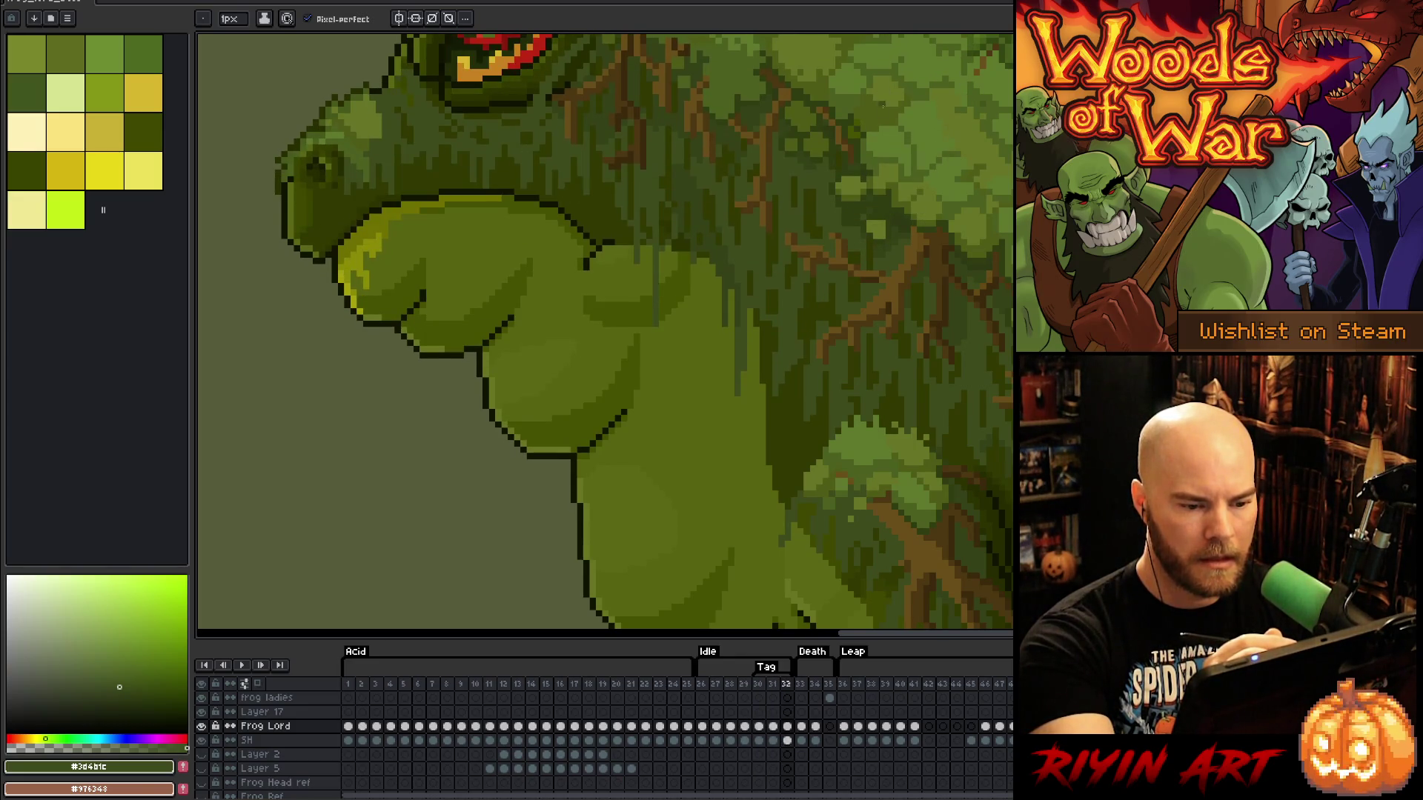
key(Left)
key(Right)
key(Left)
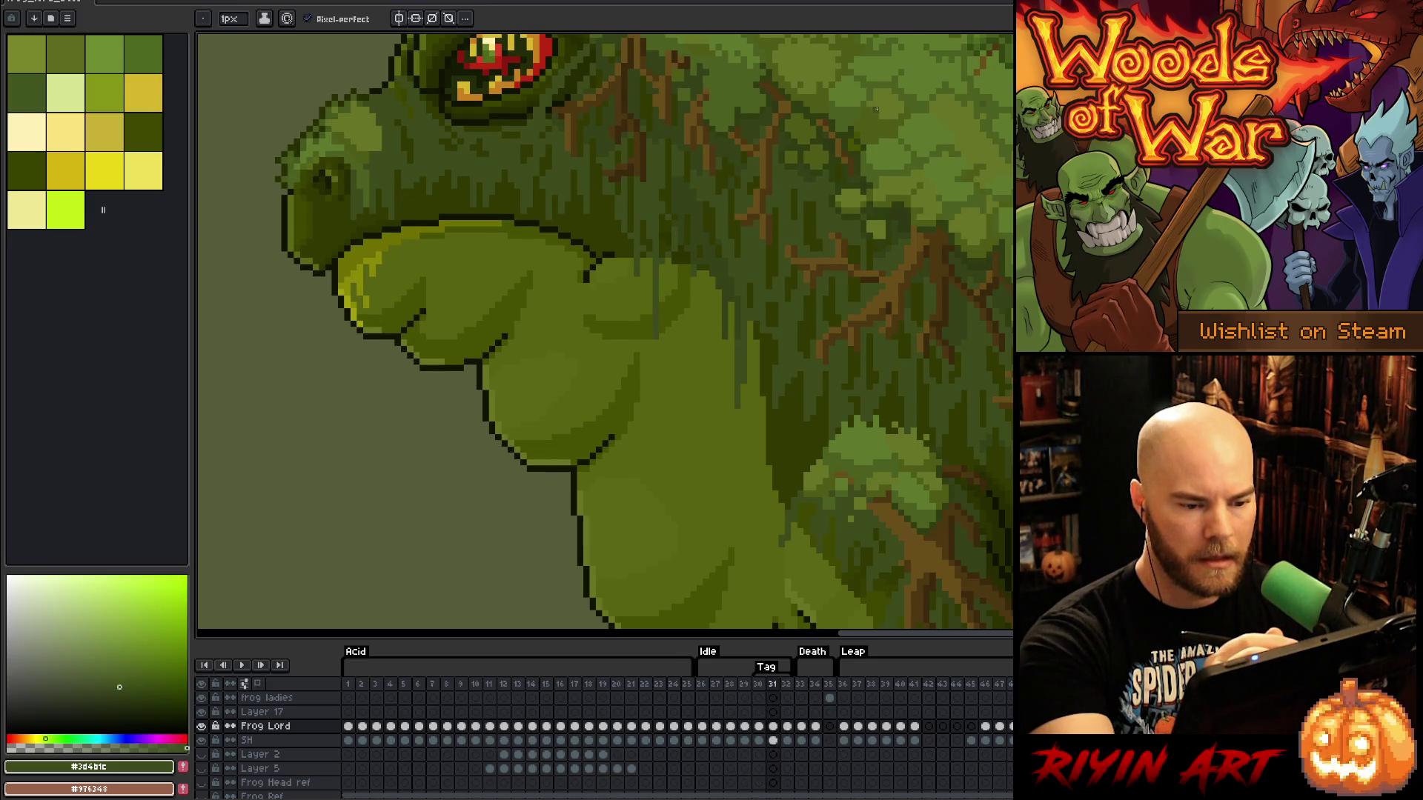
key(Right)
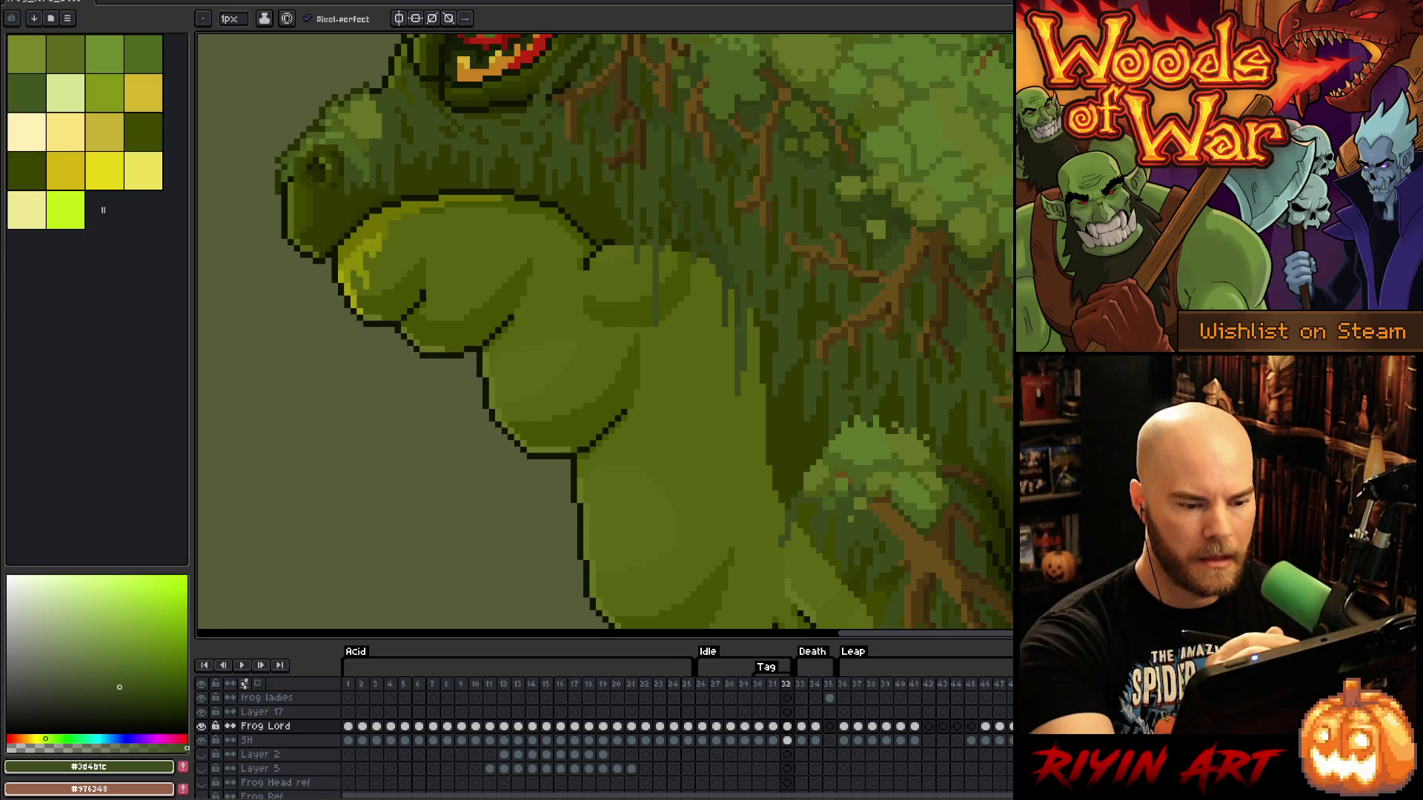
key(Left)
key(Right)
key(Left)
key(Left)
key(Right)
key(Right)
key(Left)
key(Right)
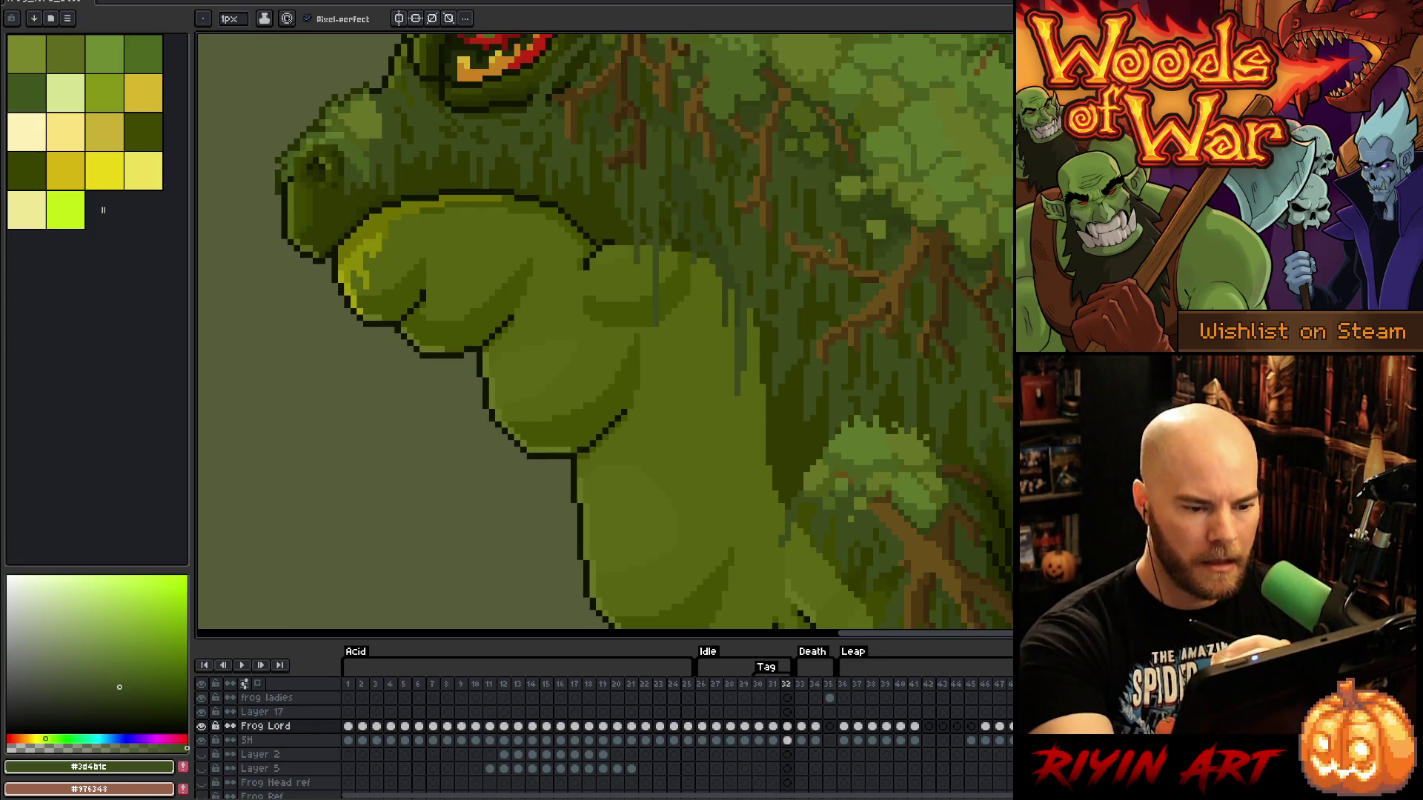
alt+click(829, 252)
alt+click(840, 268)
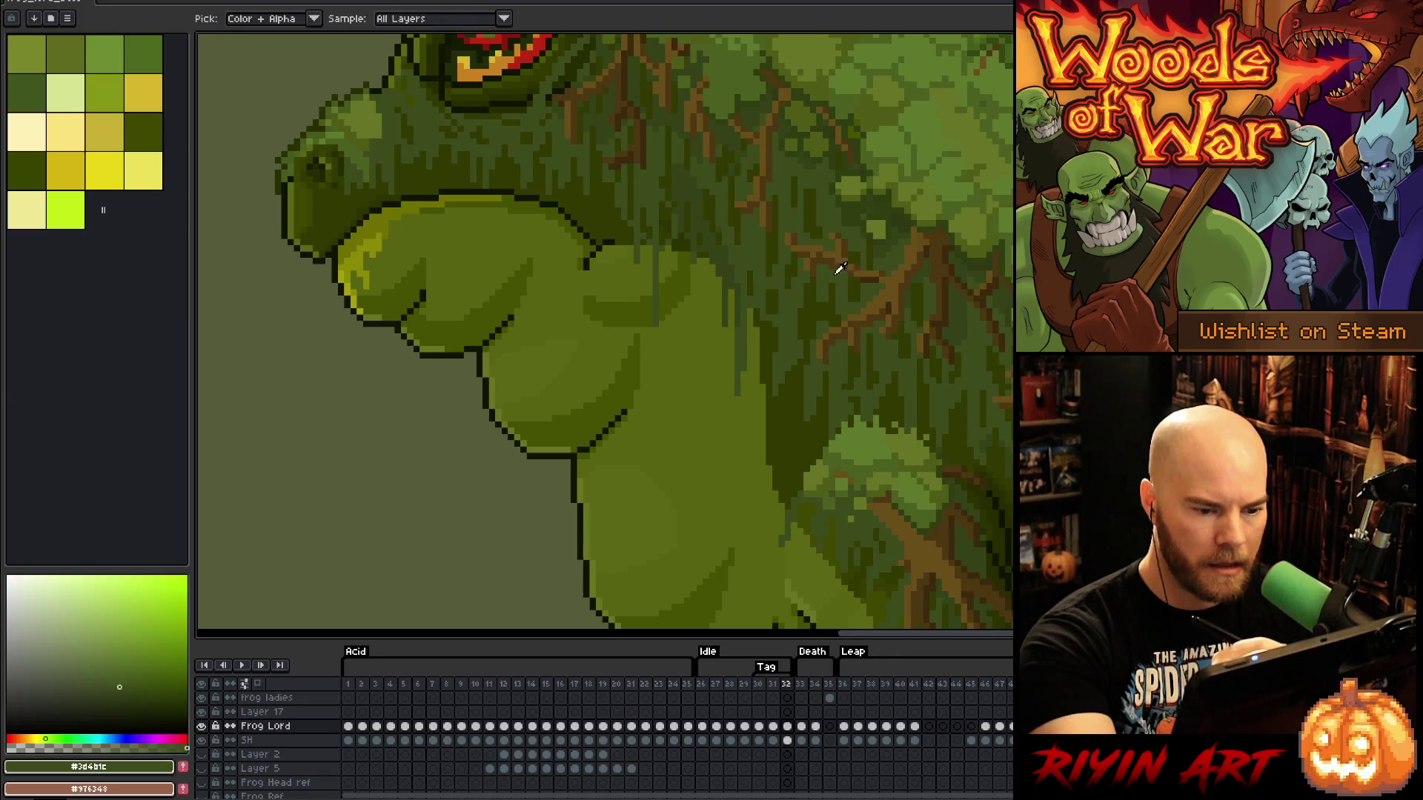
key(Left)
key(Left)
key(Right)
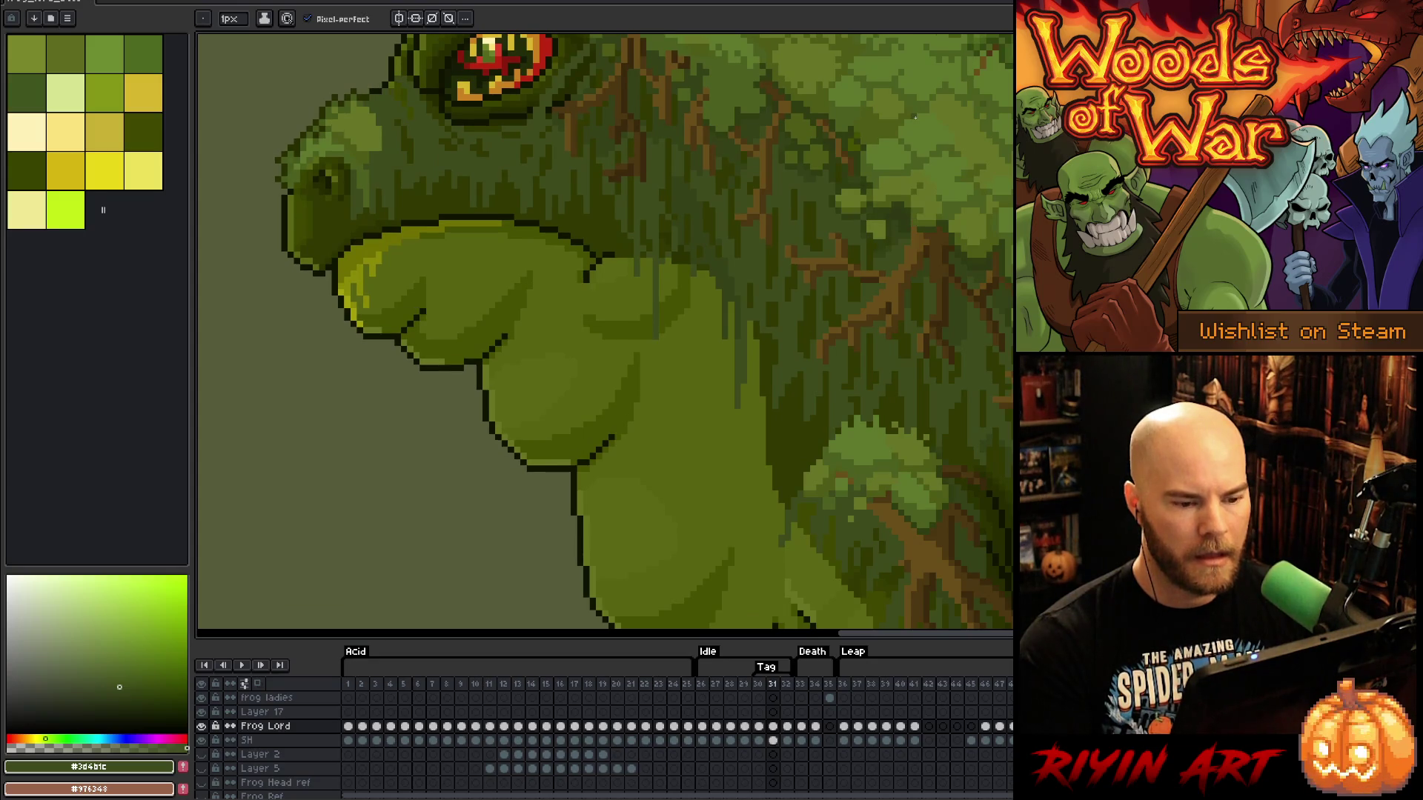
key(Right)
key(Left)
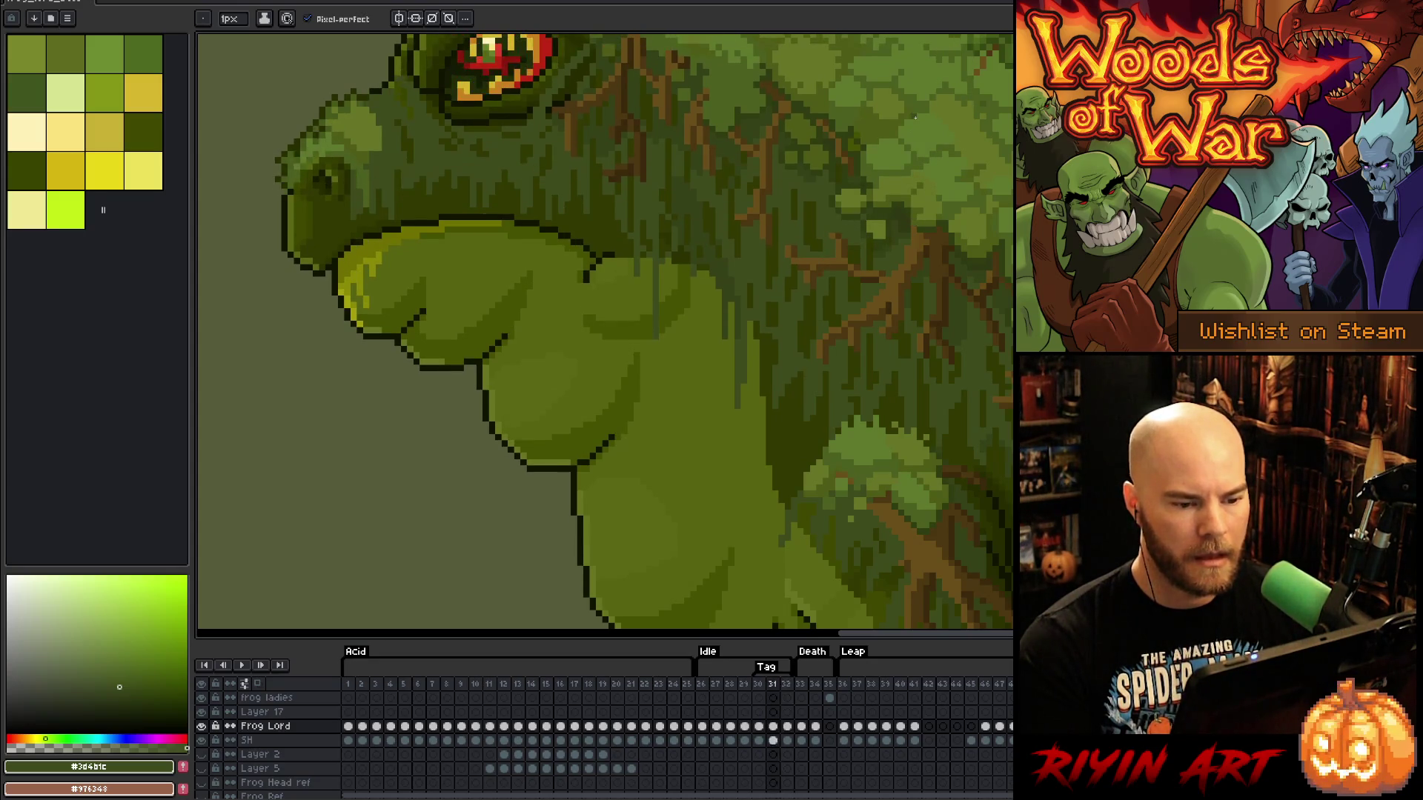
key(m)
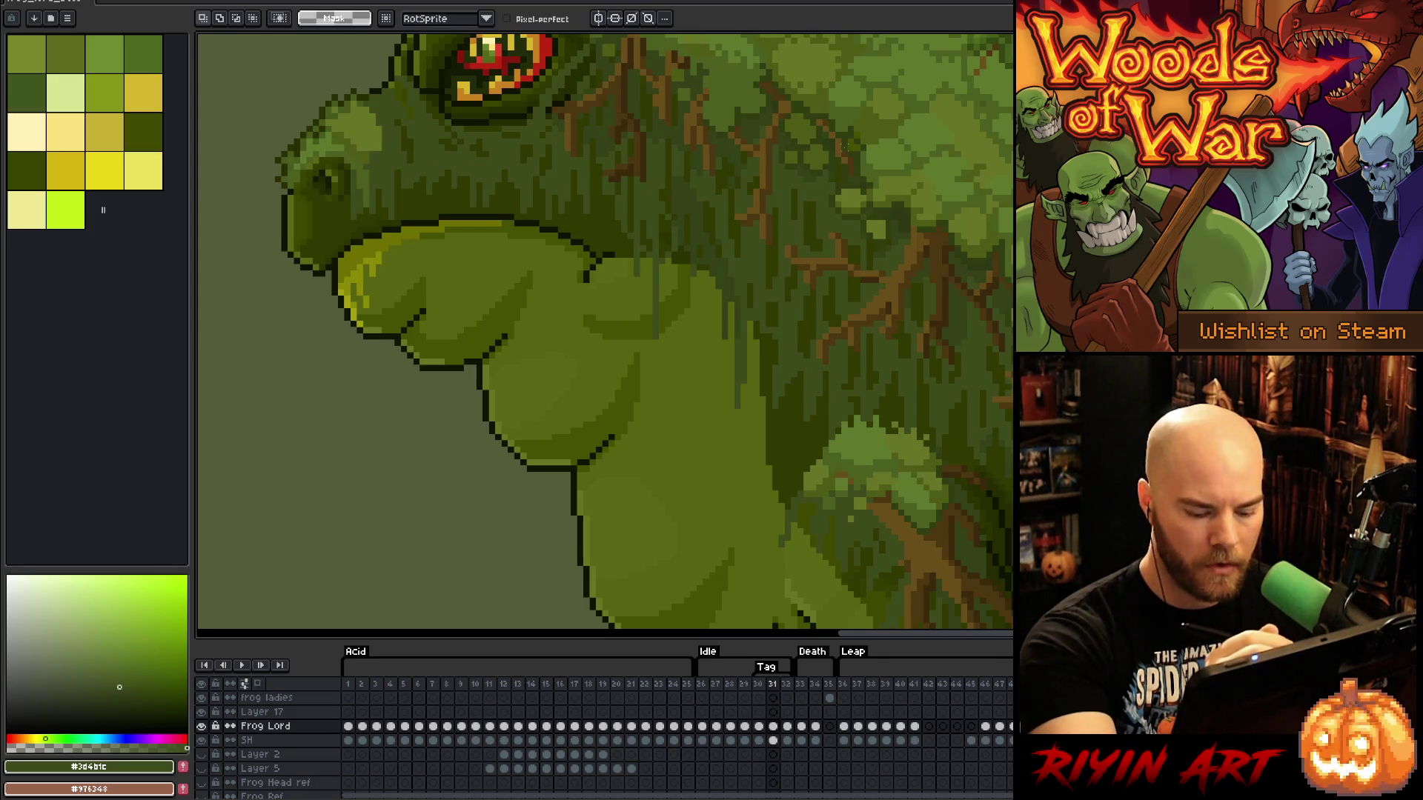
key(Right)
key(Left)
key(Right)
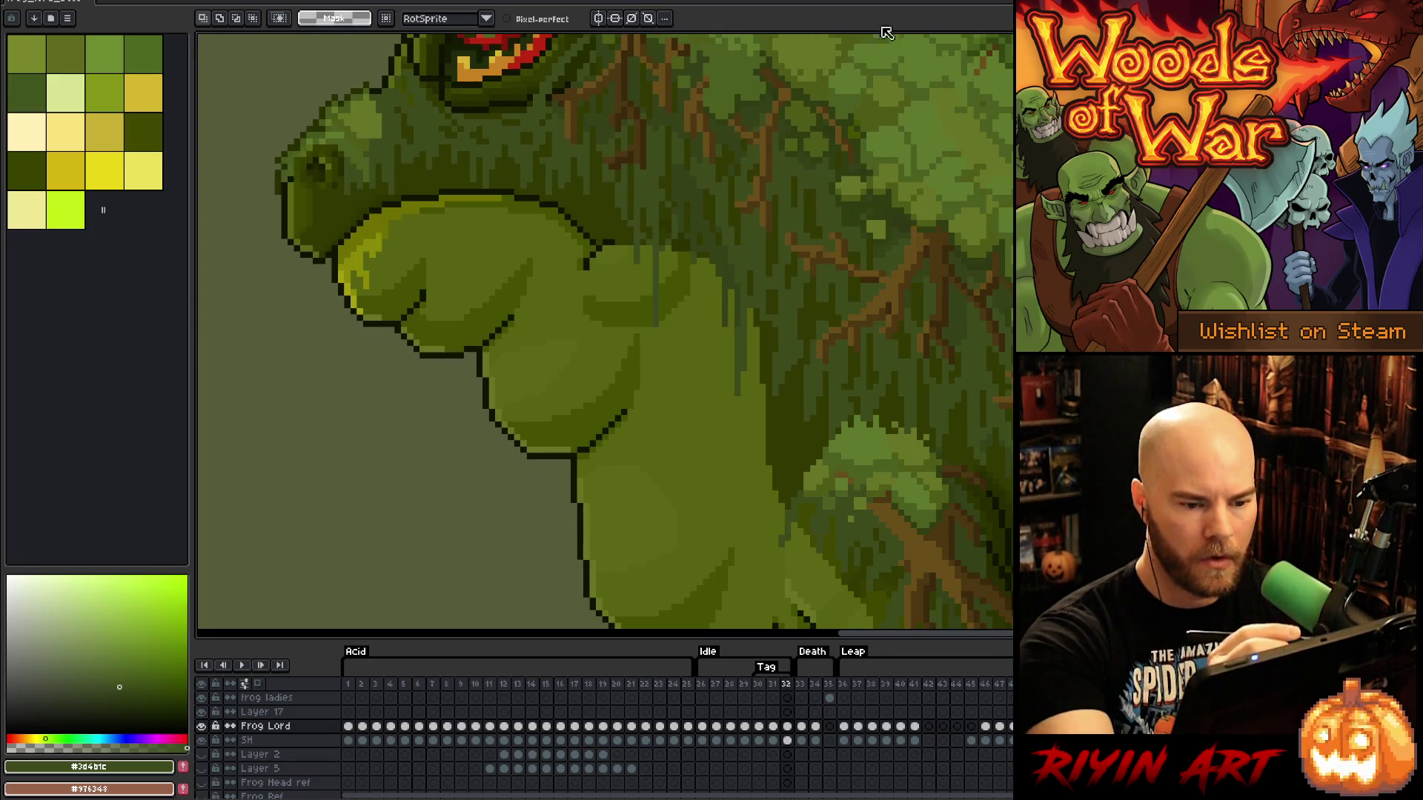
key(b)
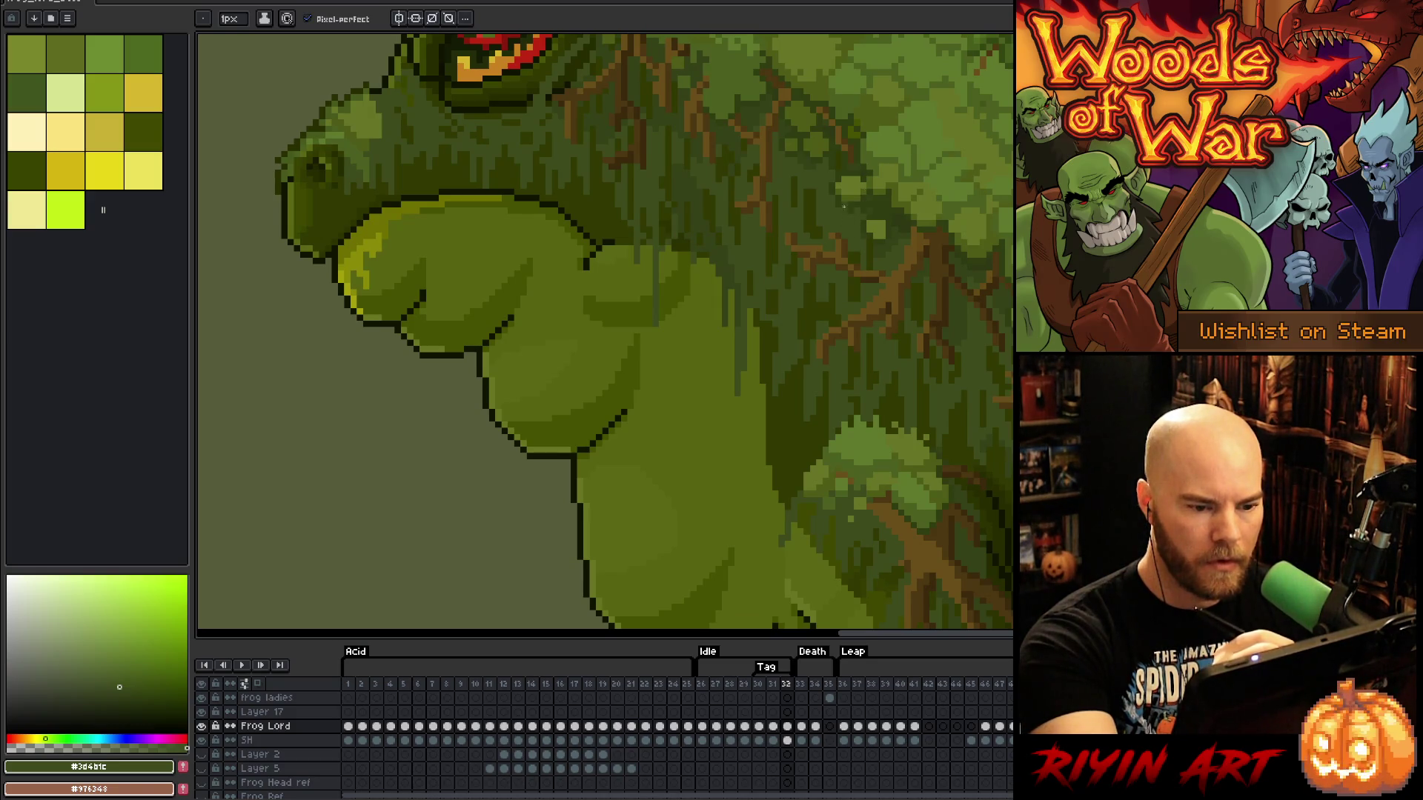
key(Left)
key(Right)
key(Left)
key(Right)
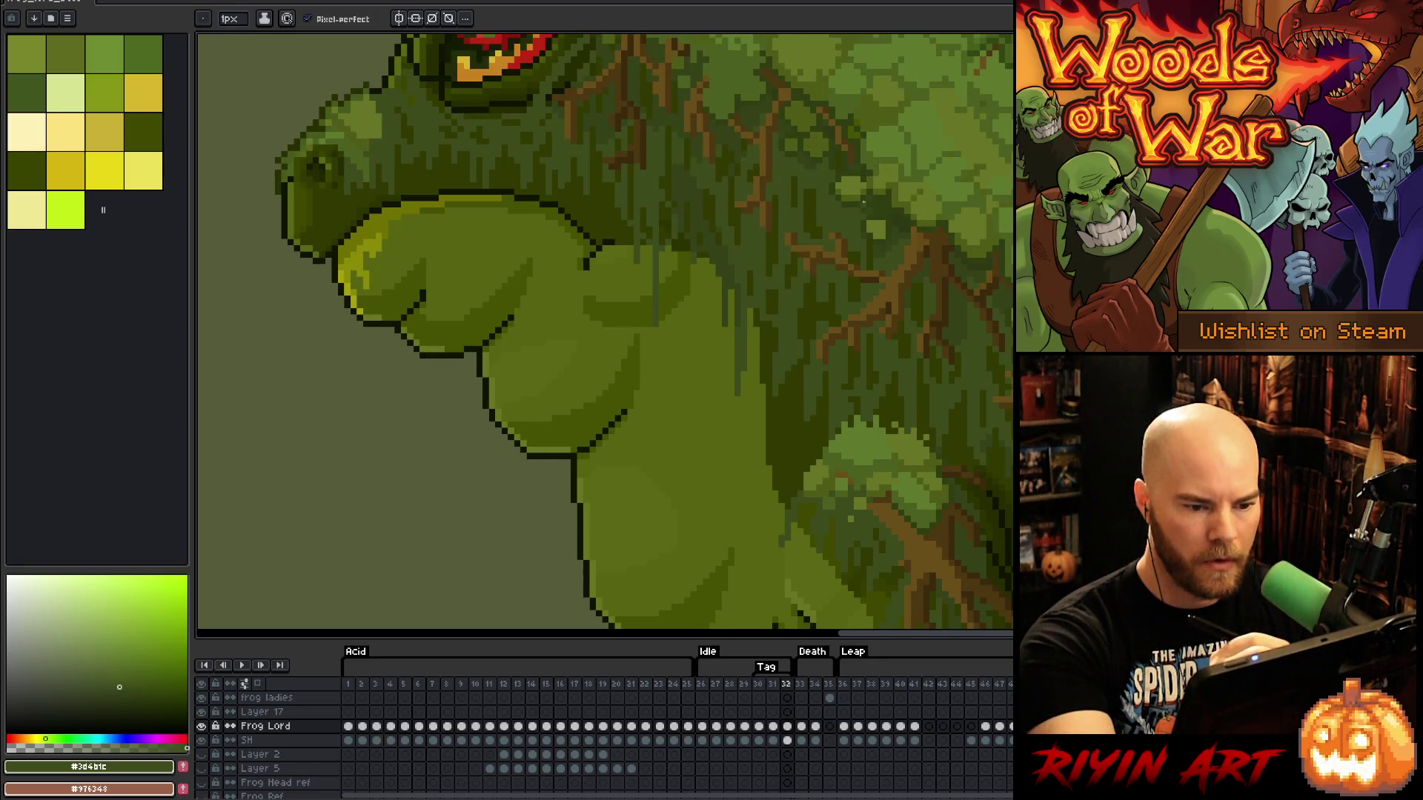
key(Left)
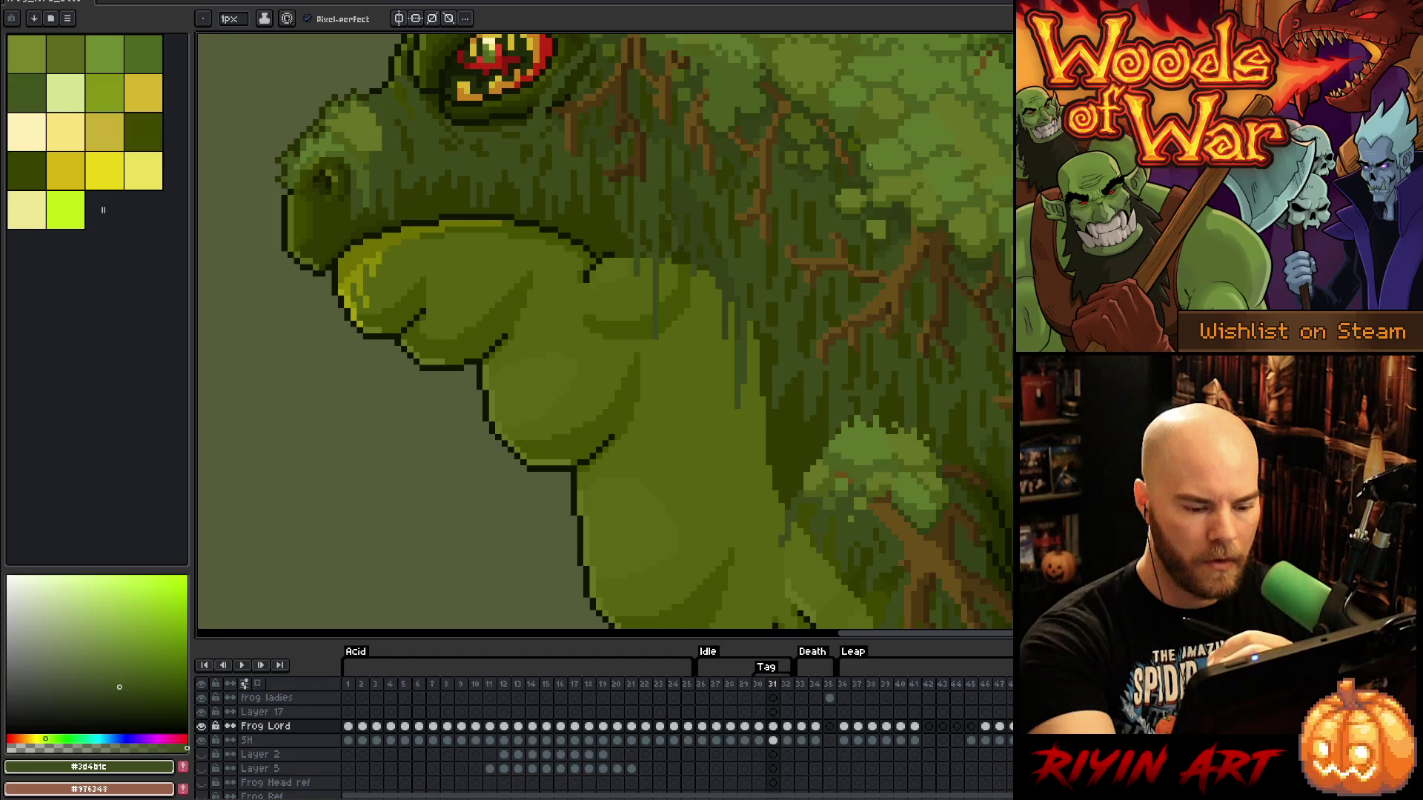
key(Right)
key(Left)
key(Right)
key(Left)
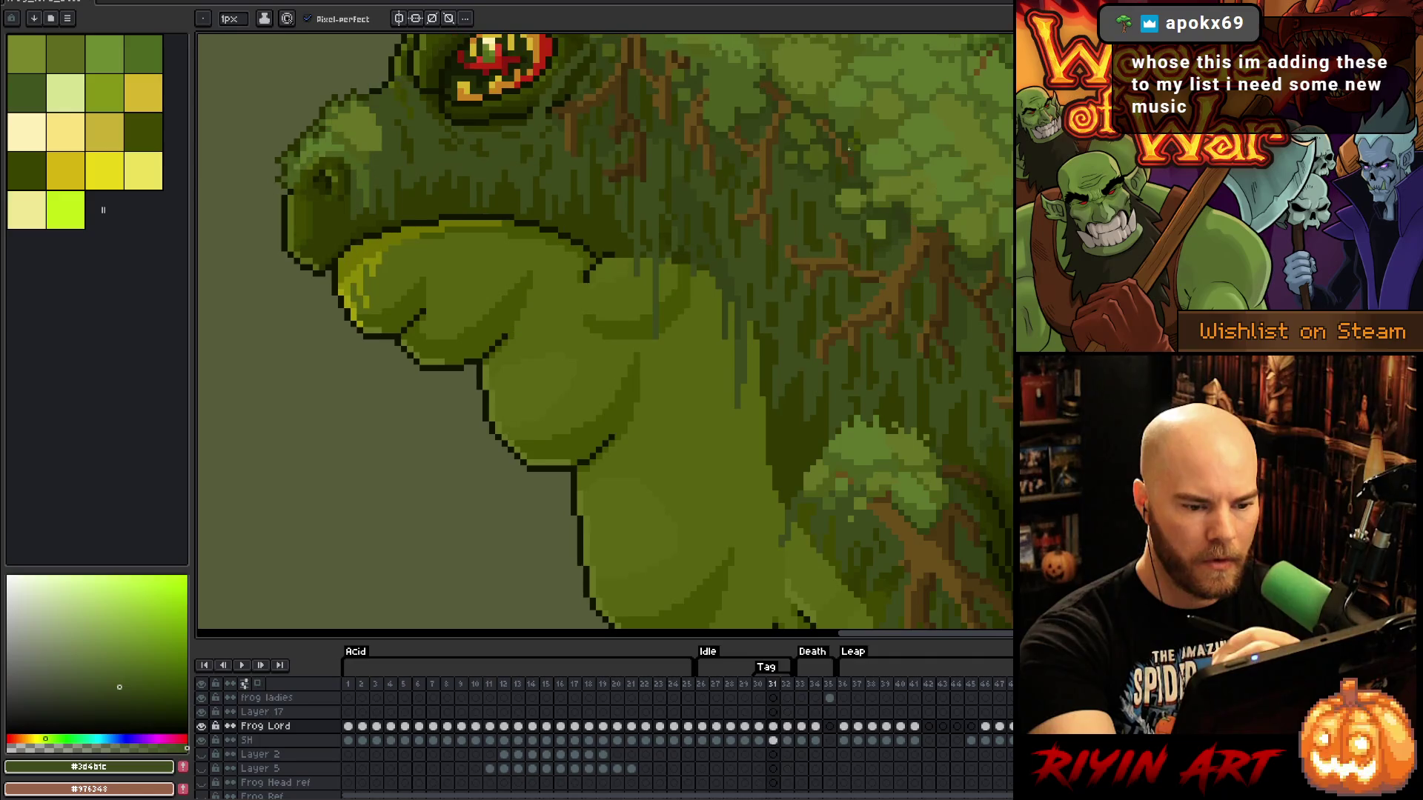
key(Right)
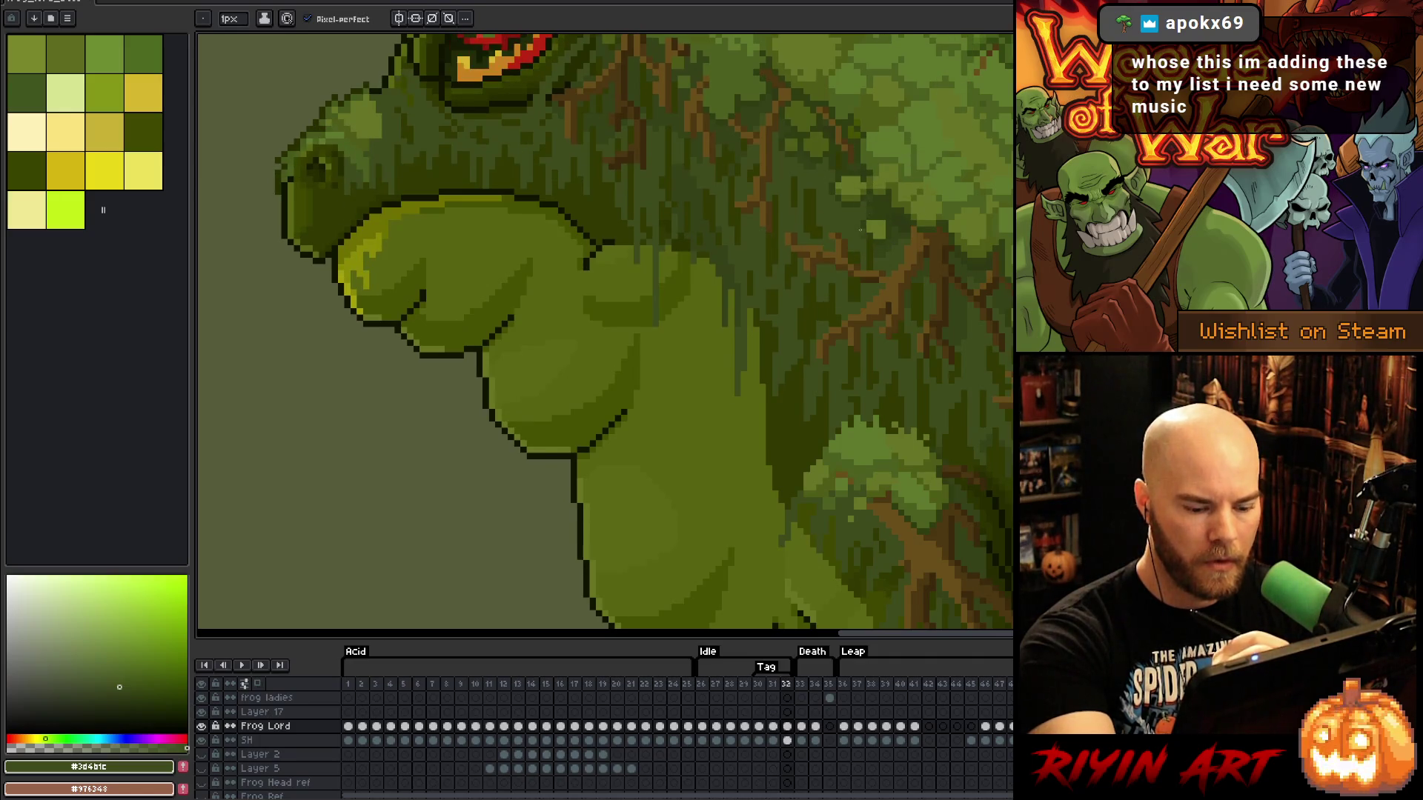
key(Left)
alt+click(863, 189)
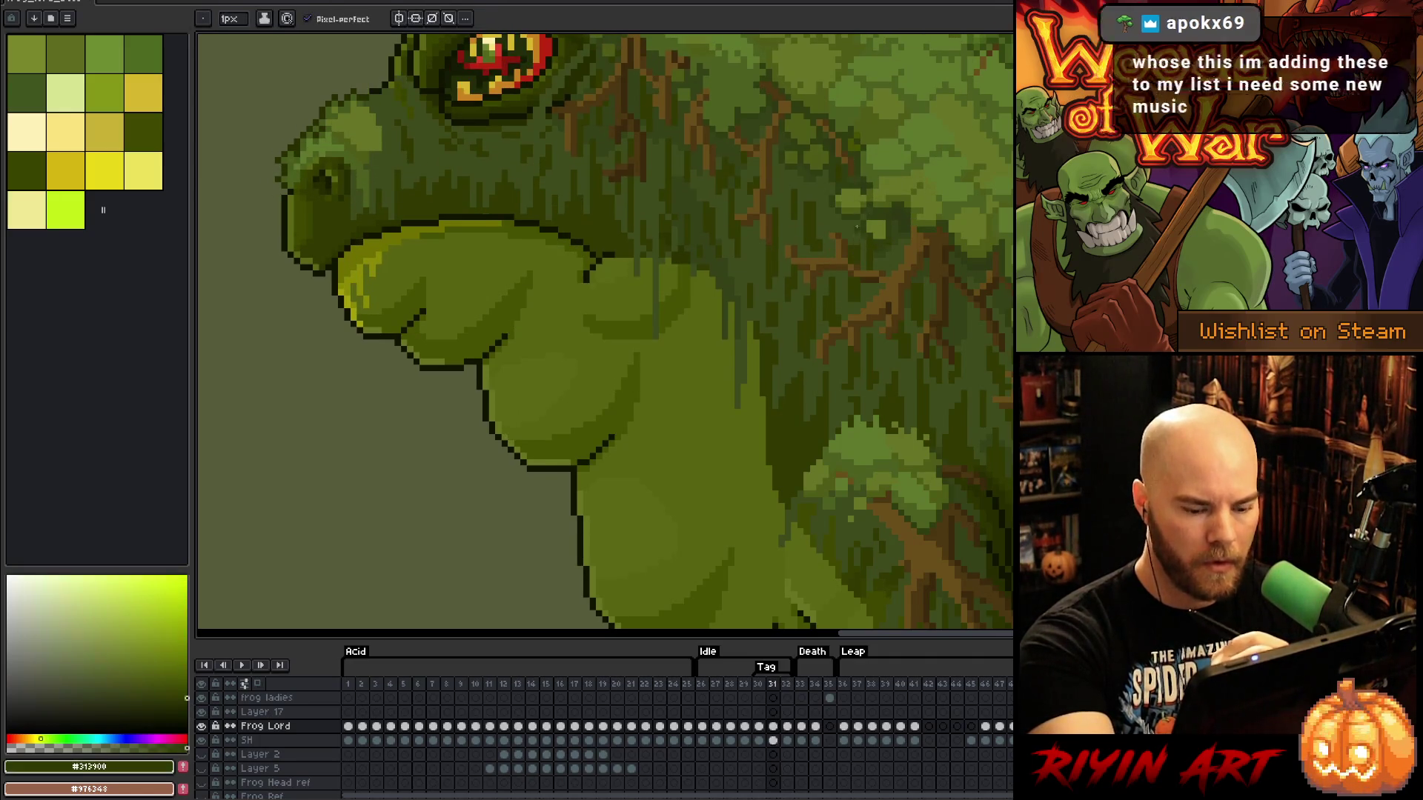
key(Right)
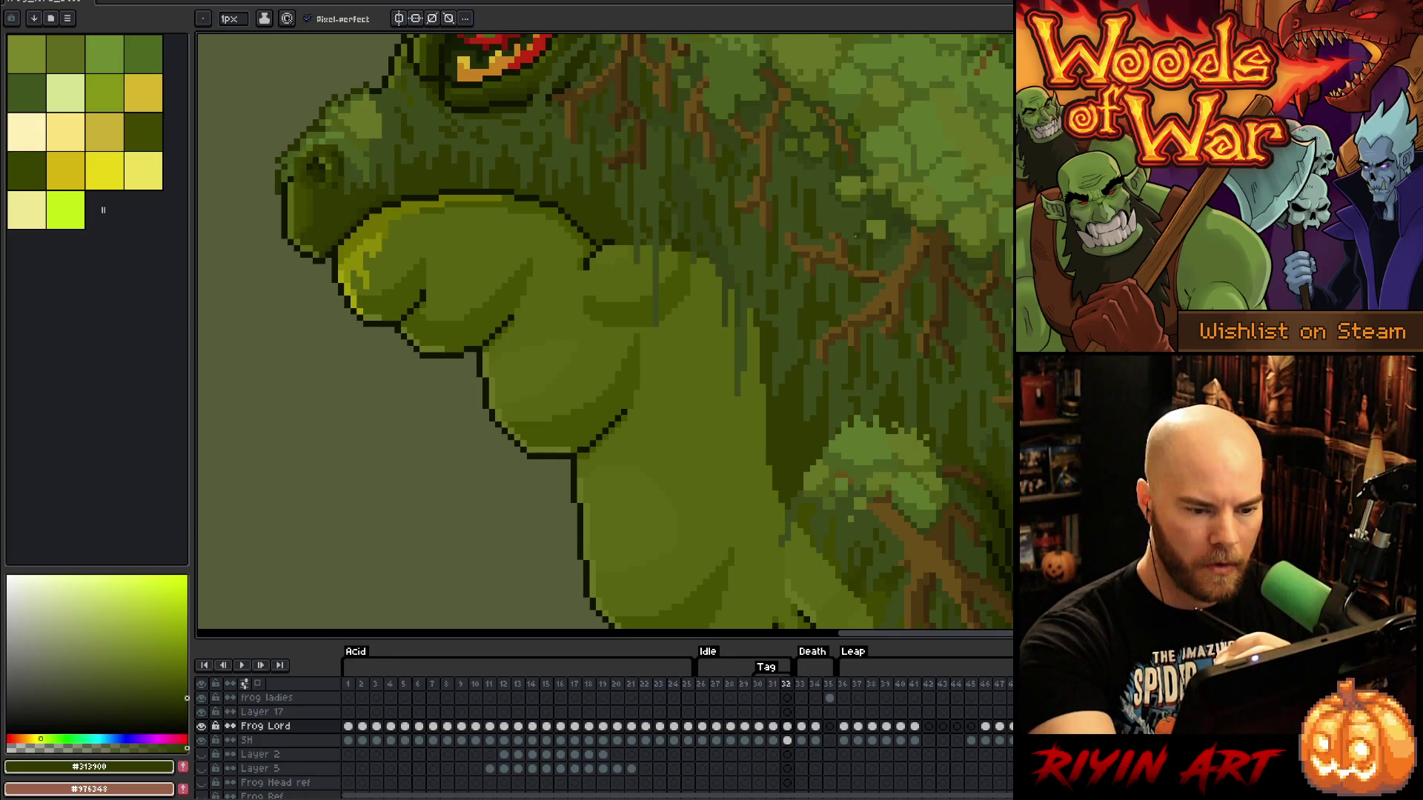
key(Left)
key(Left)
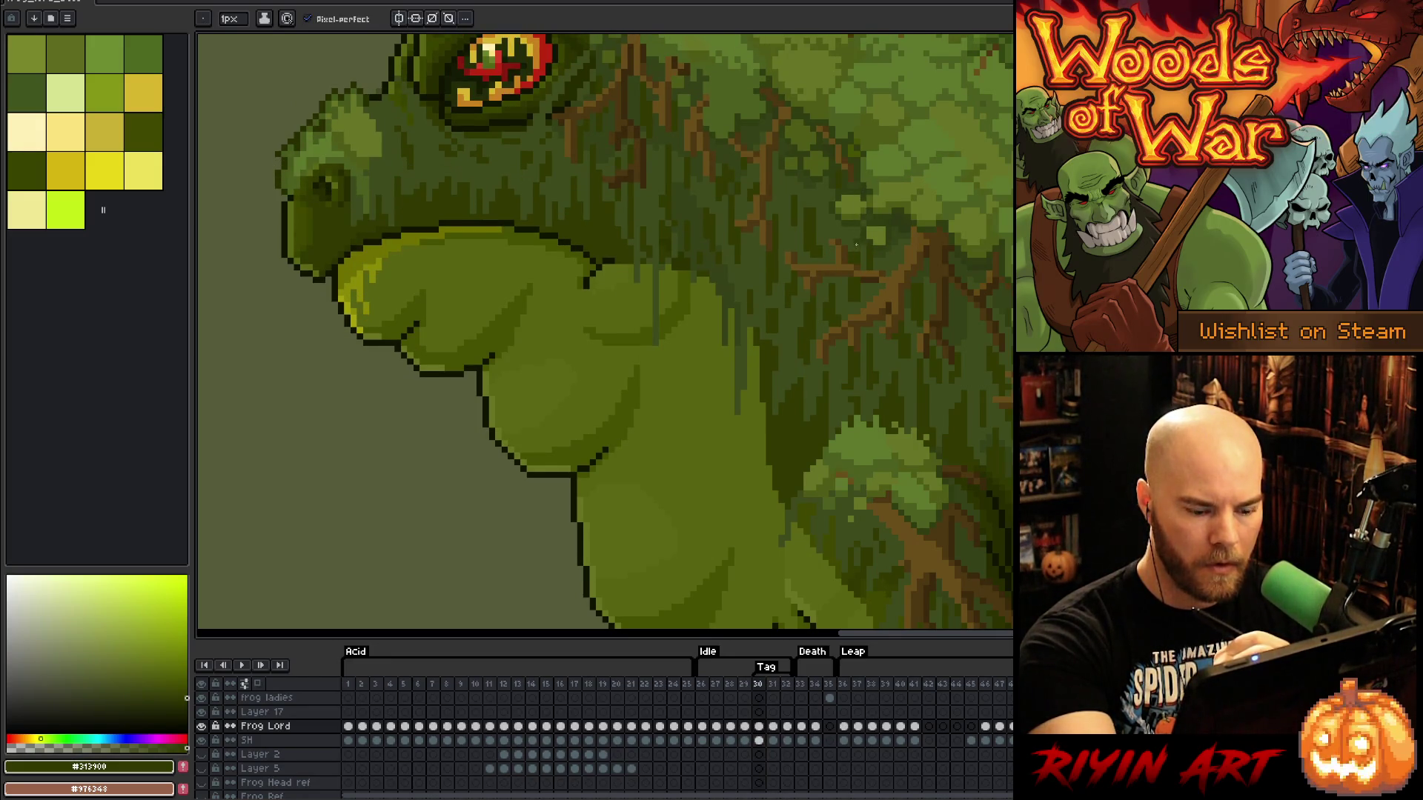
key(Right)
key(Right)
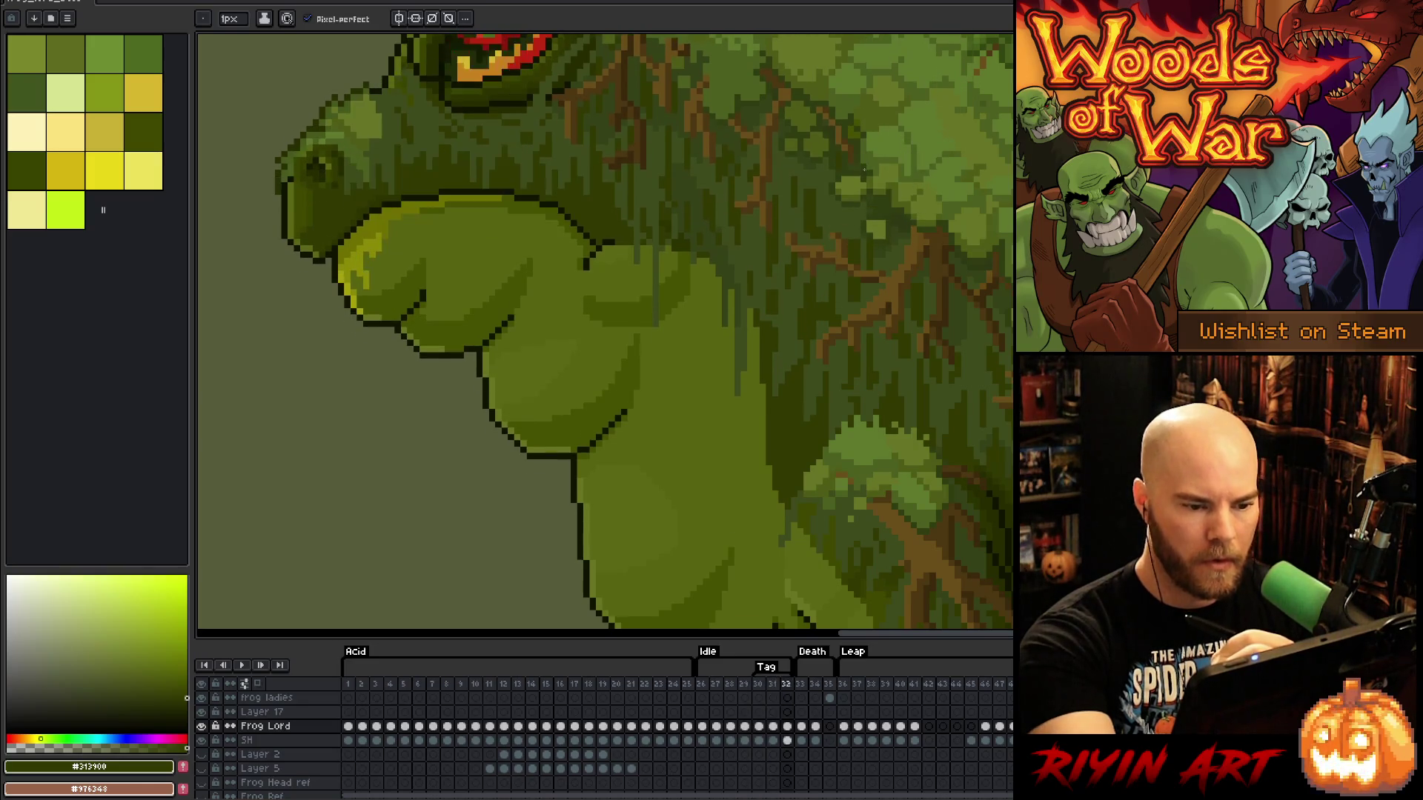
key(Left)
key(Right)
key(Left)
key(Left)
key(Right)
key(Right)
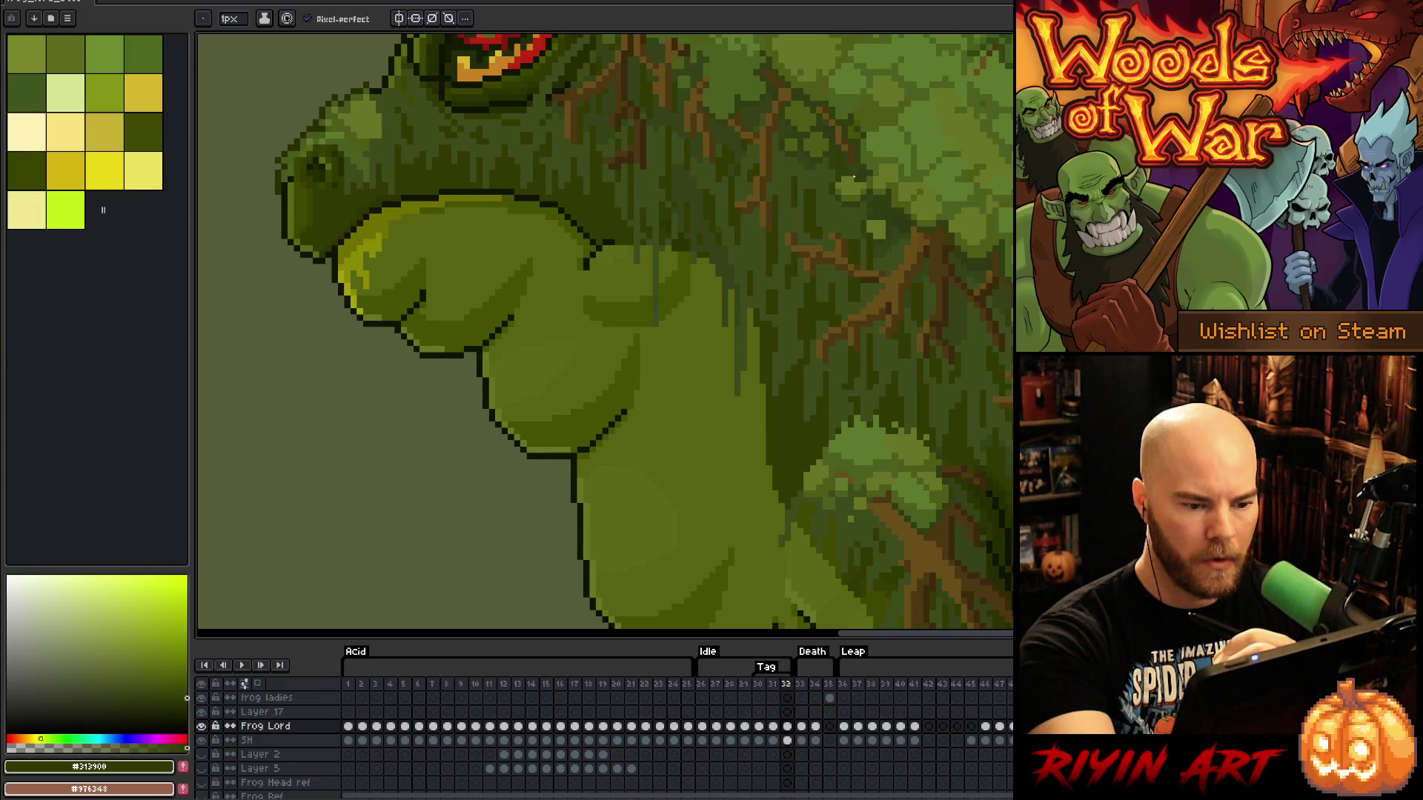
key(Left)
key(m)
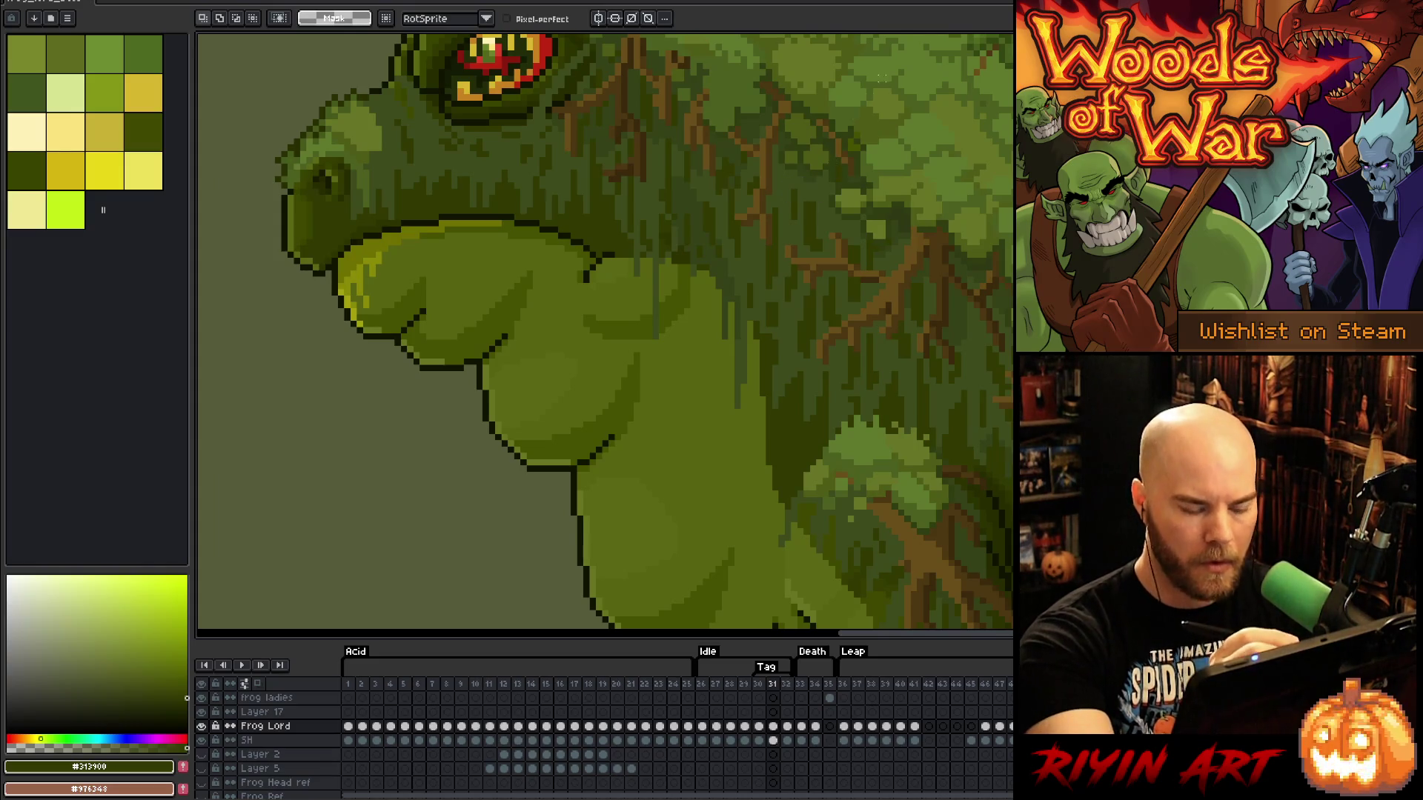
key(Right)
key(Left)
key(Right)
key(Left)
key(Right)
key(Left)
key(Left)
key(Right)
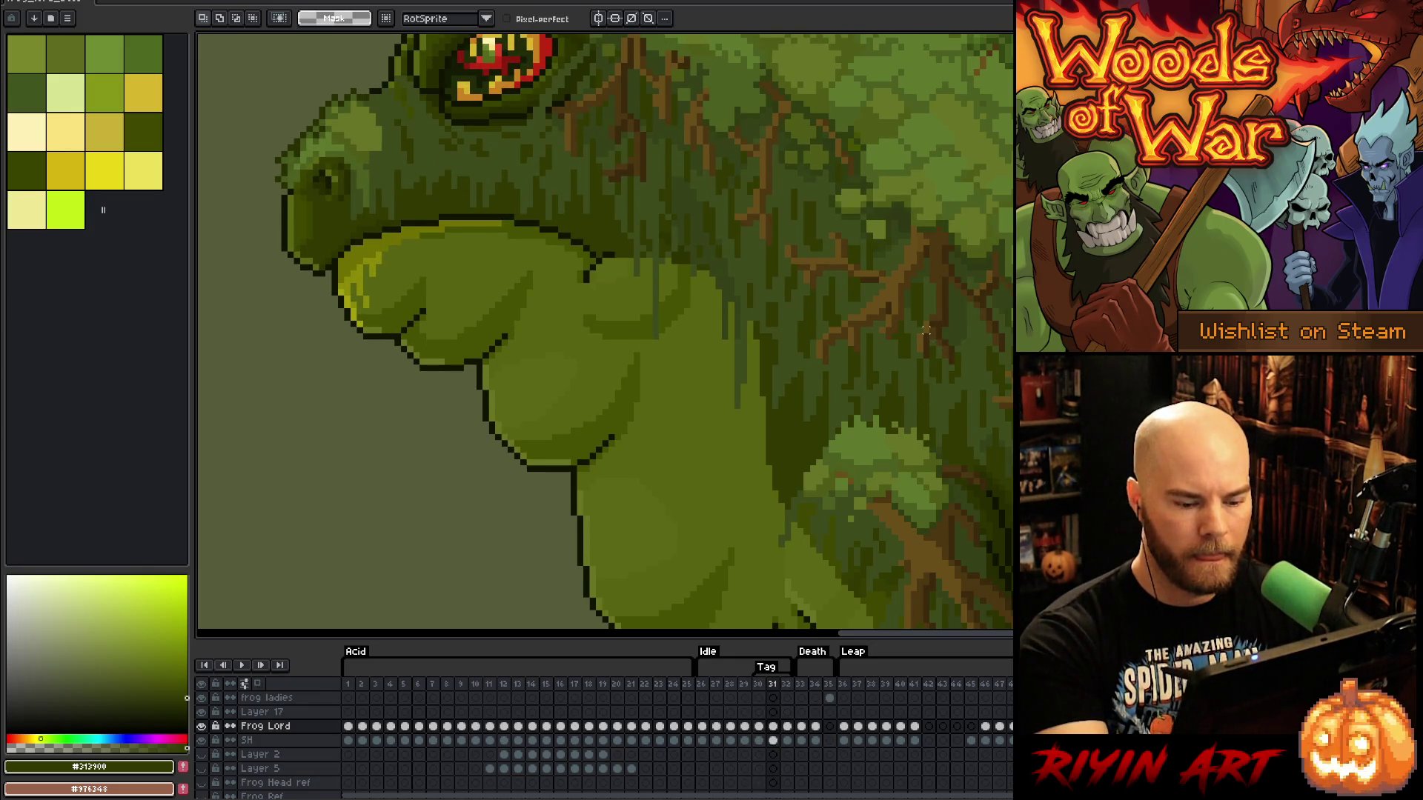
mouse_move(875, 179)
mouse_down()
mouse_move(971, 161)
mouse_move(905, 217)
mouse_up()
Clear the selection, pick a dark green from the frog, and flip frames 30–32 to compare poses
key(Escape)
key(b)
key(Left)
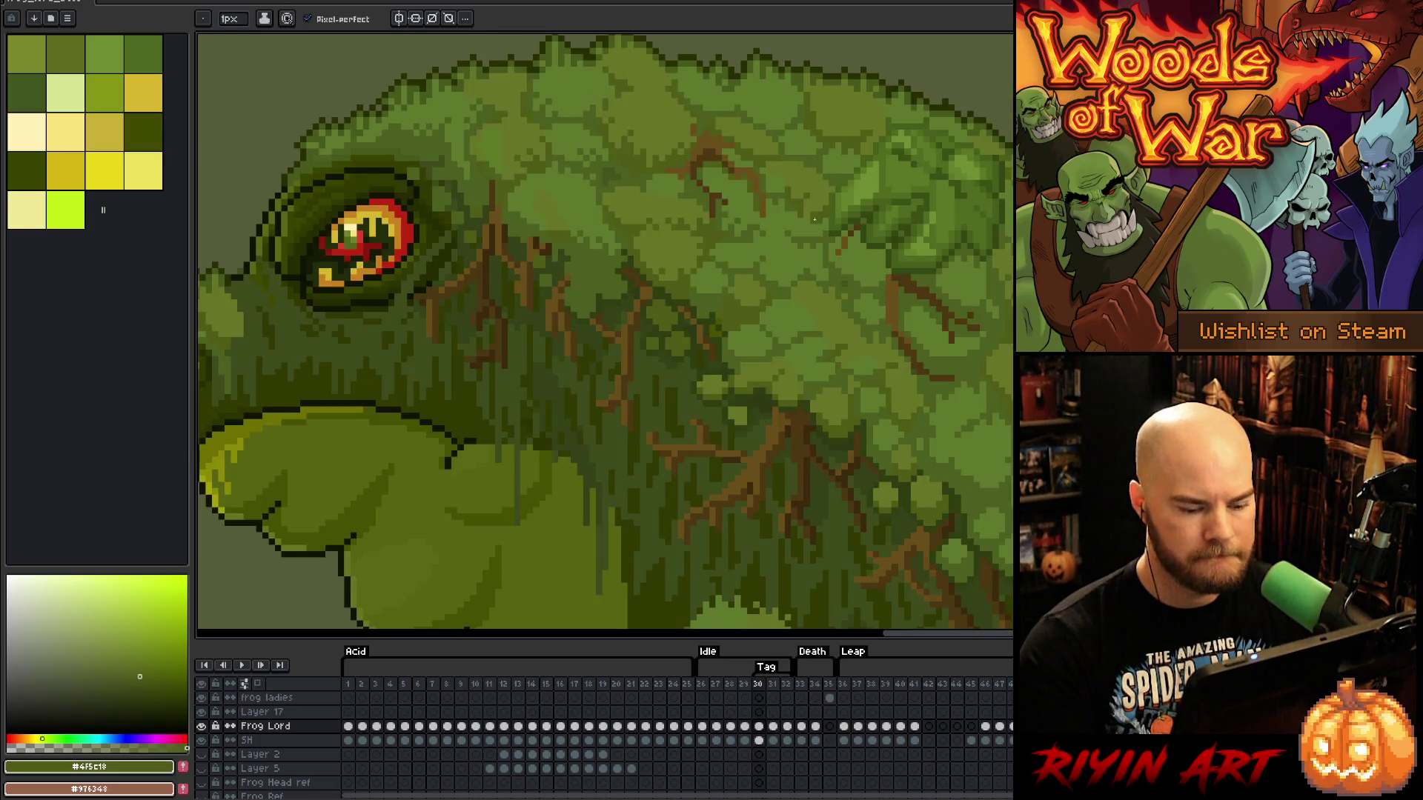
key(Right)
alt+click(787, 400)
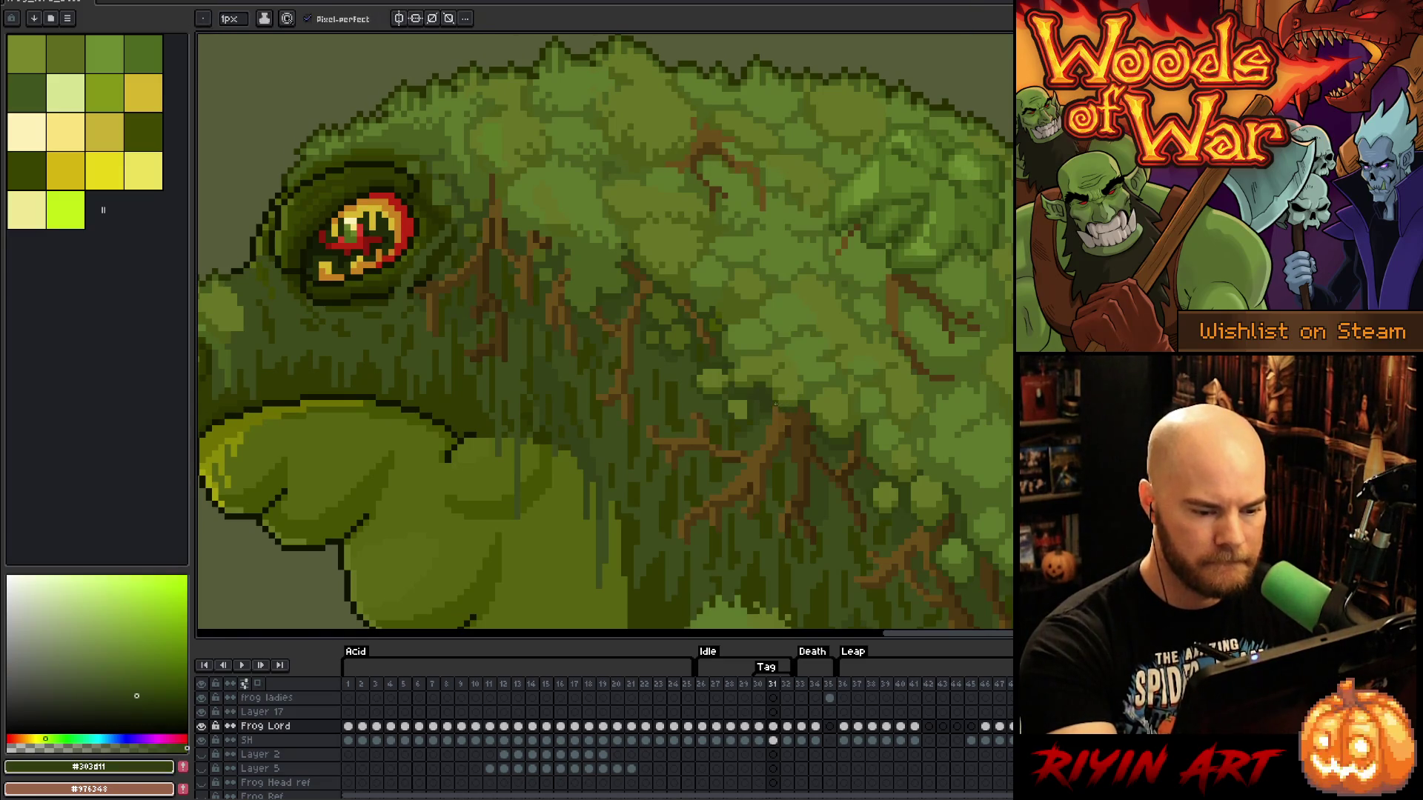
key(Right)
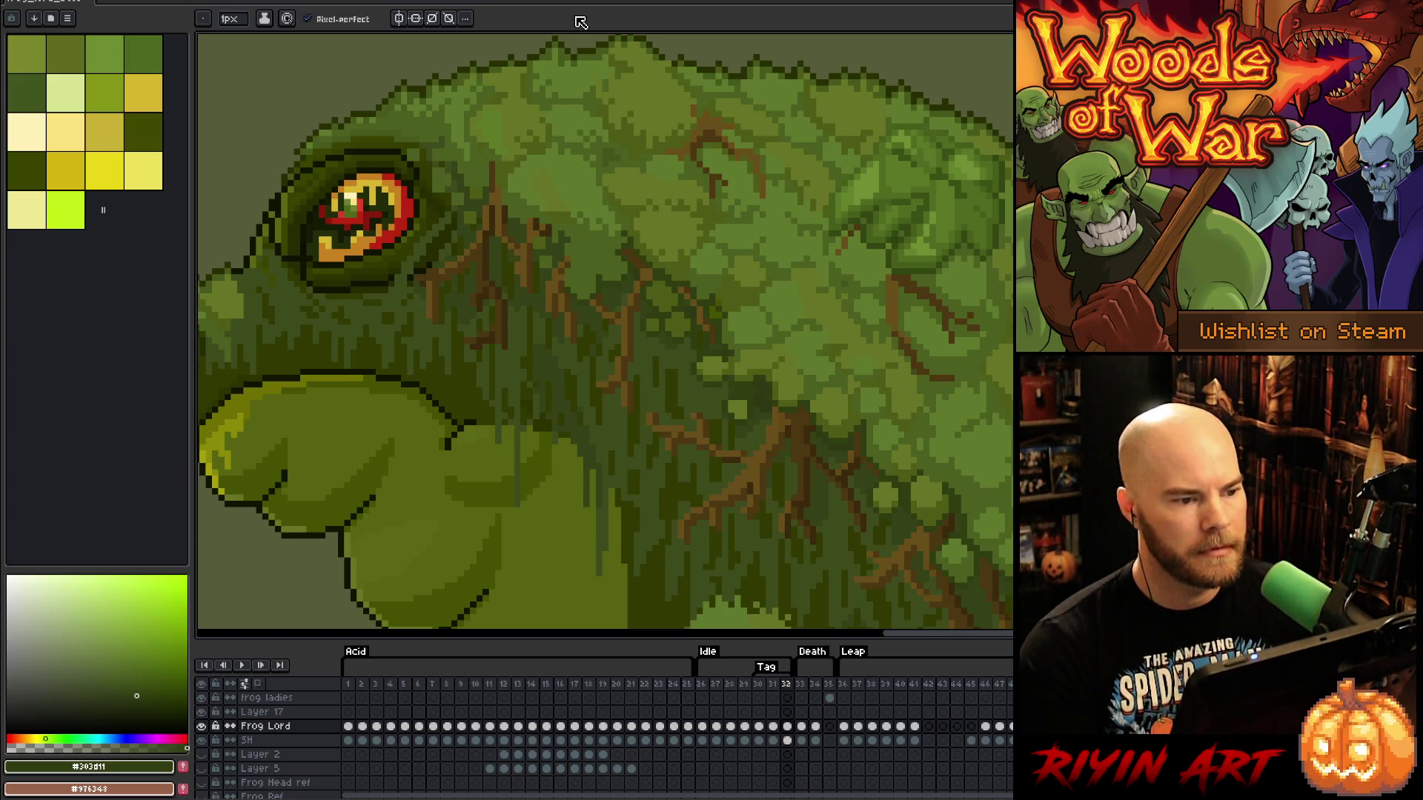
key(Left)
key(Left)
key(Right)
key(Right)
key(Left)
key(Left)
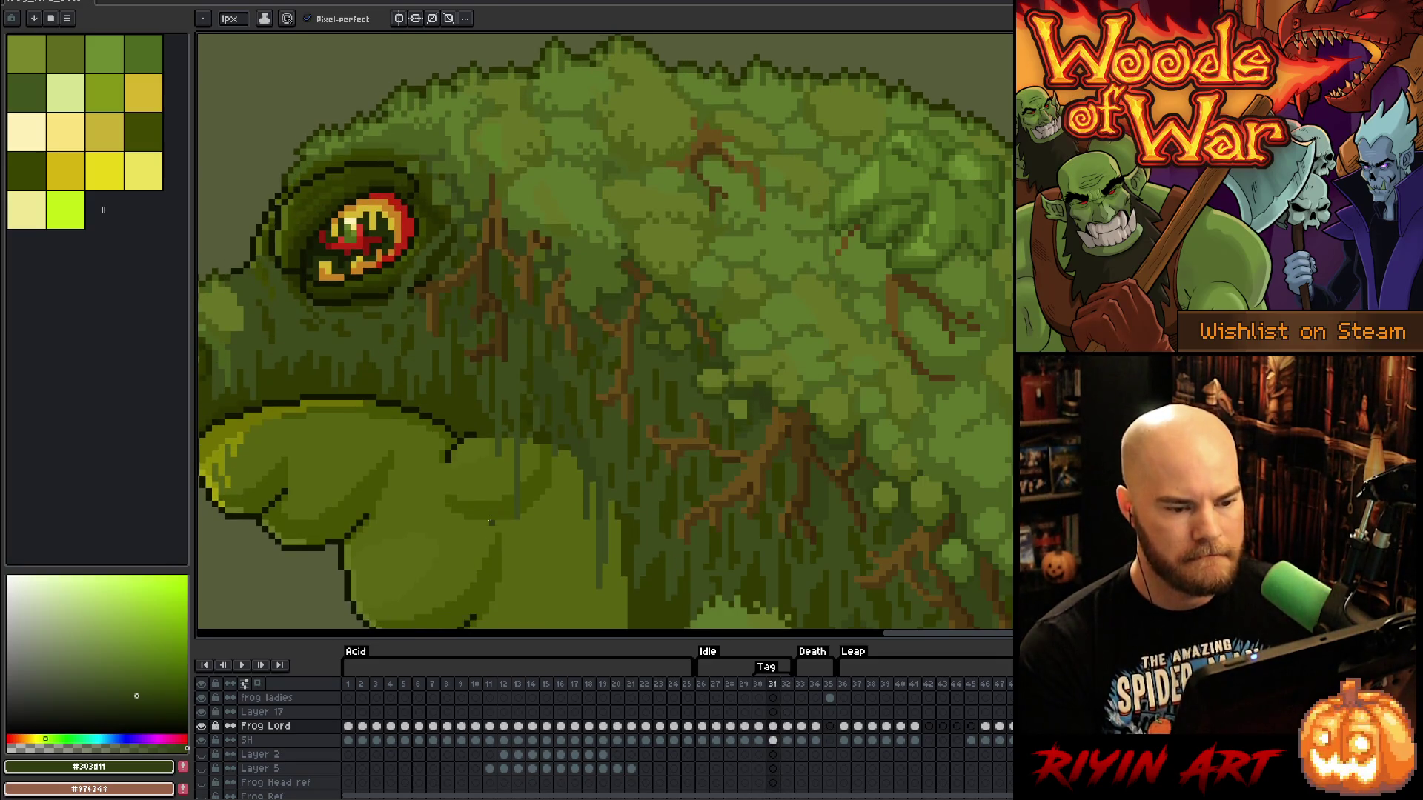
key(Right)
key(Right)
key(Left)
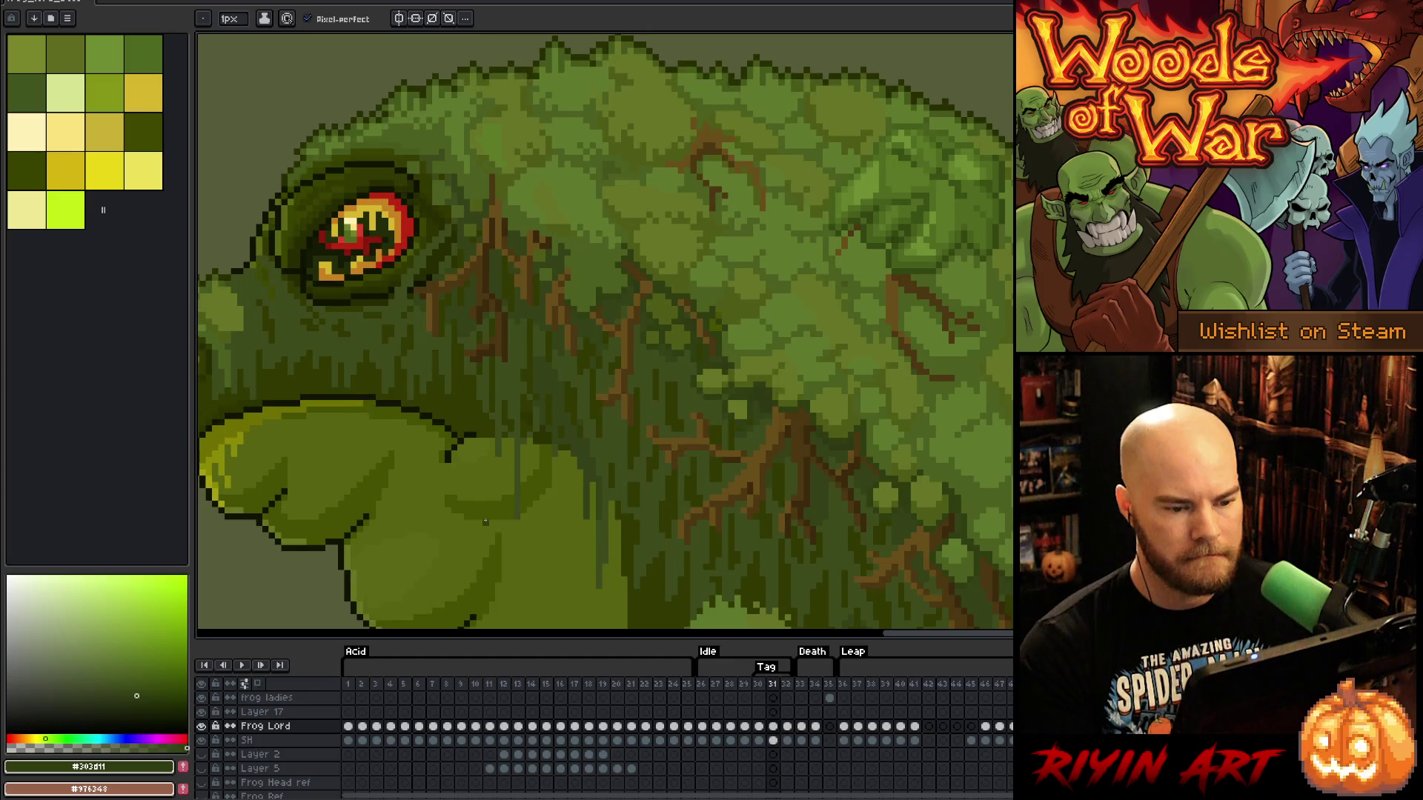
key(q)
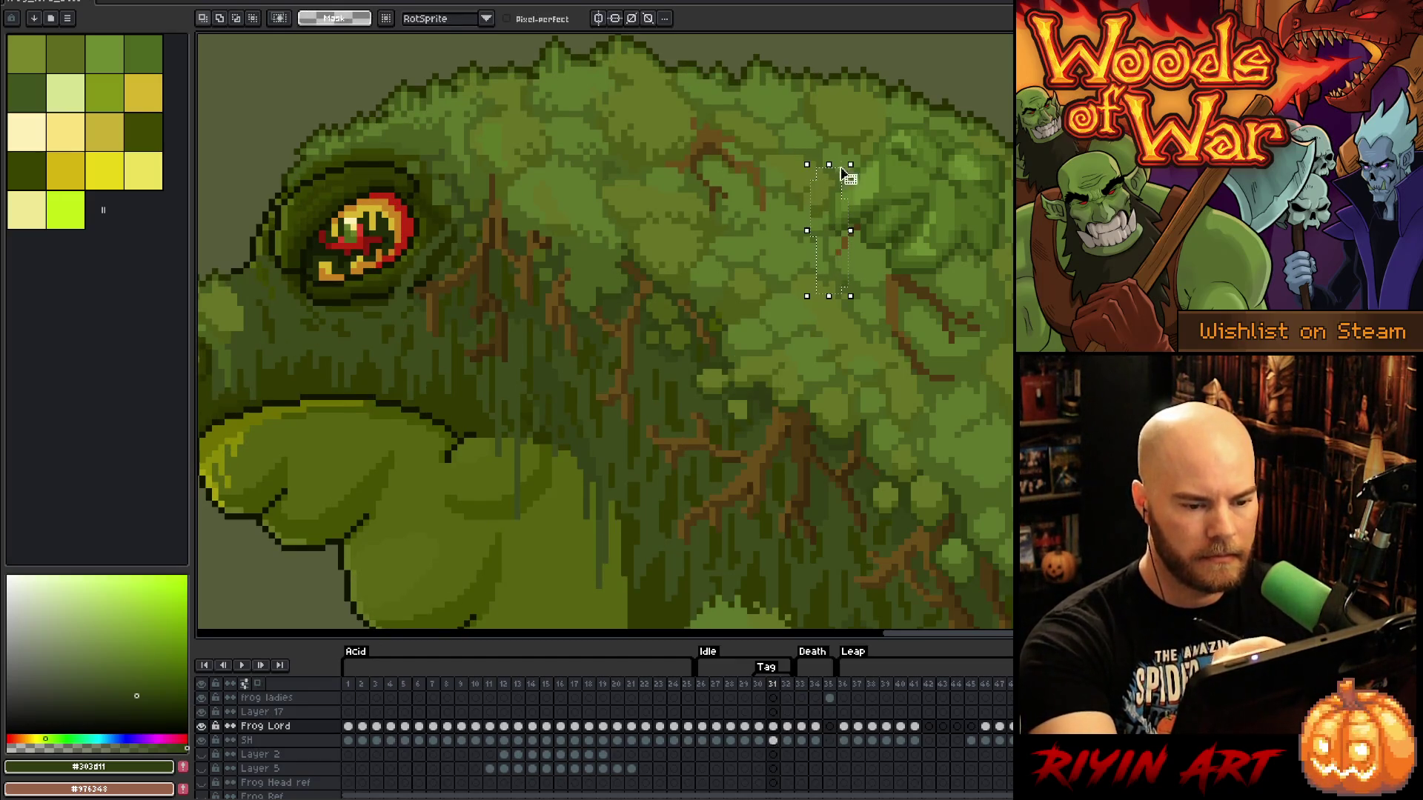
Nudge the marked head-moss patch on frame 32 up one pixel and deselect to apply it
click(787, 727)
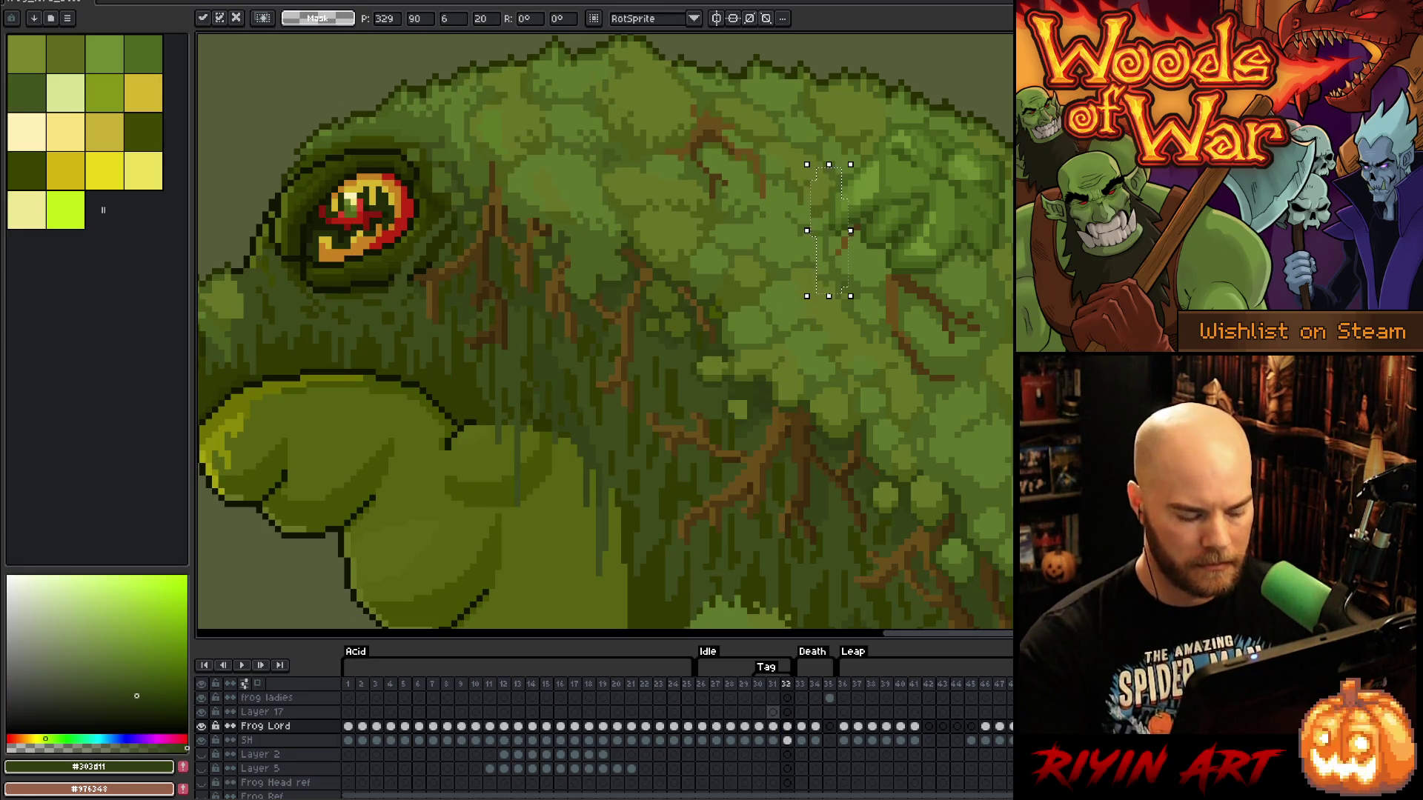
key(Up)
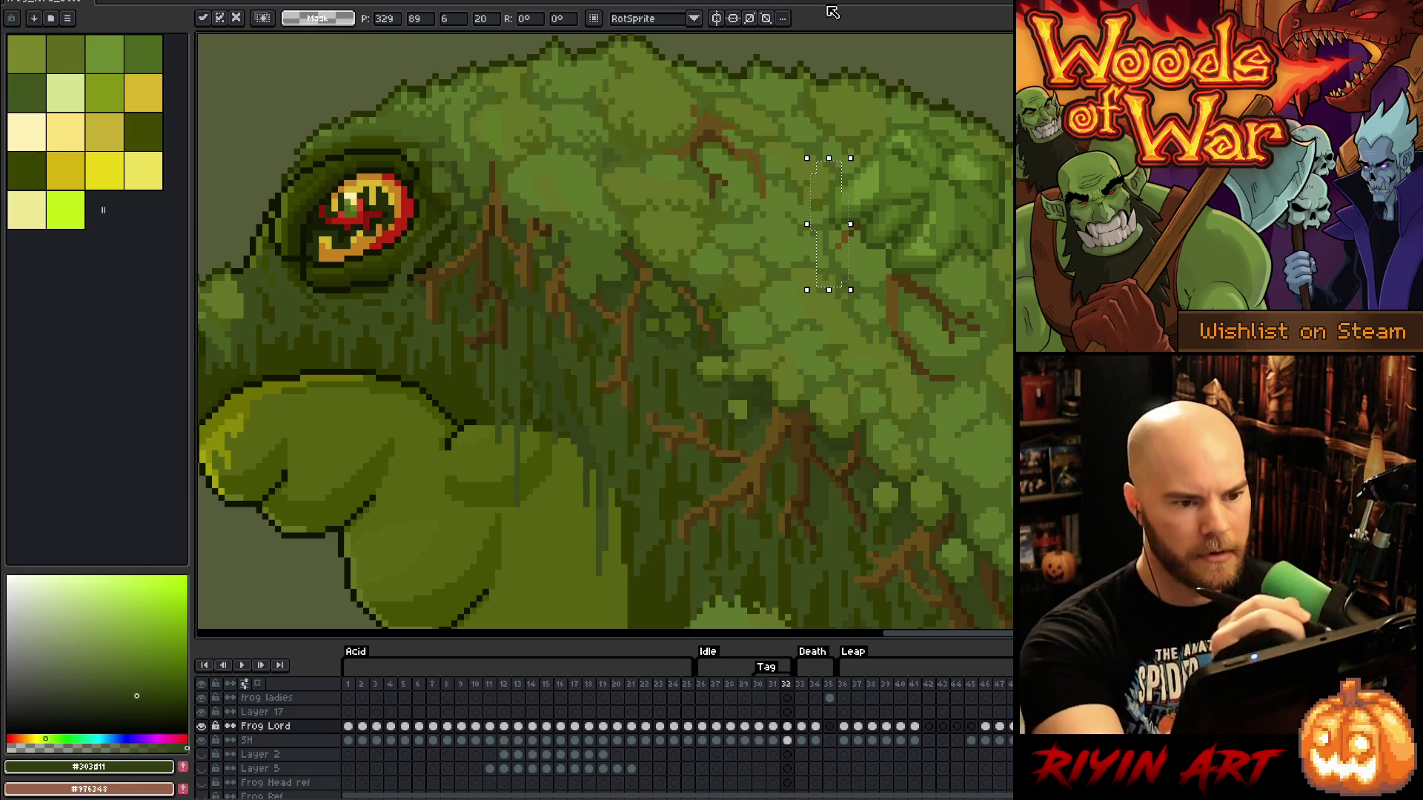
key(ctrl+d)
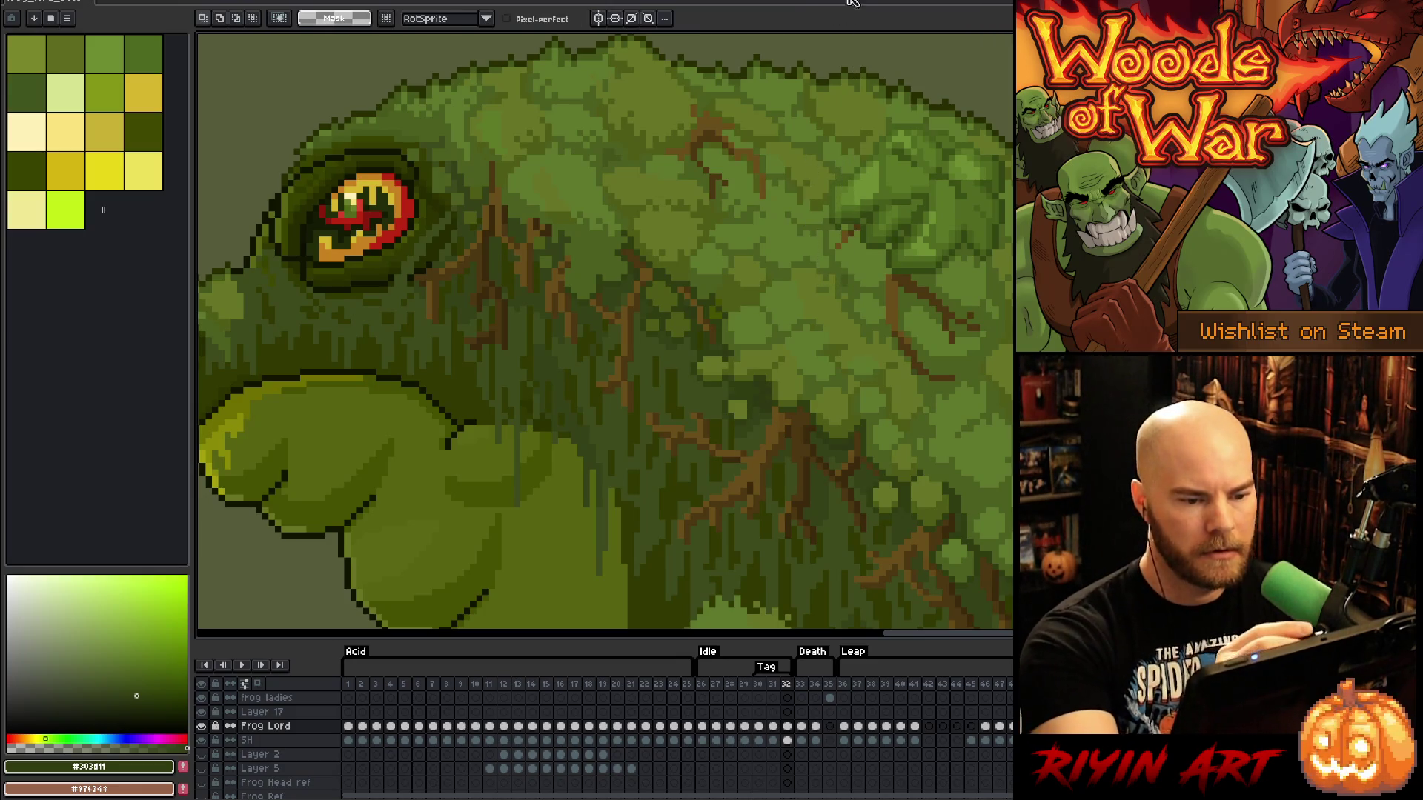
Compare frames 31 and 32, then take the Pencil and sample a mid green from the frog
key(comma)
key(period)
key(comma)
key(period)
key(b)
alt+click(842, 179)
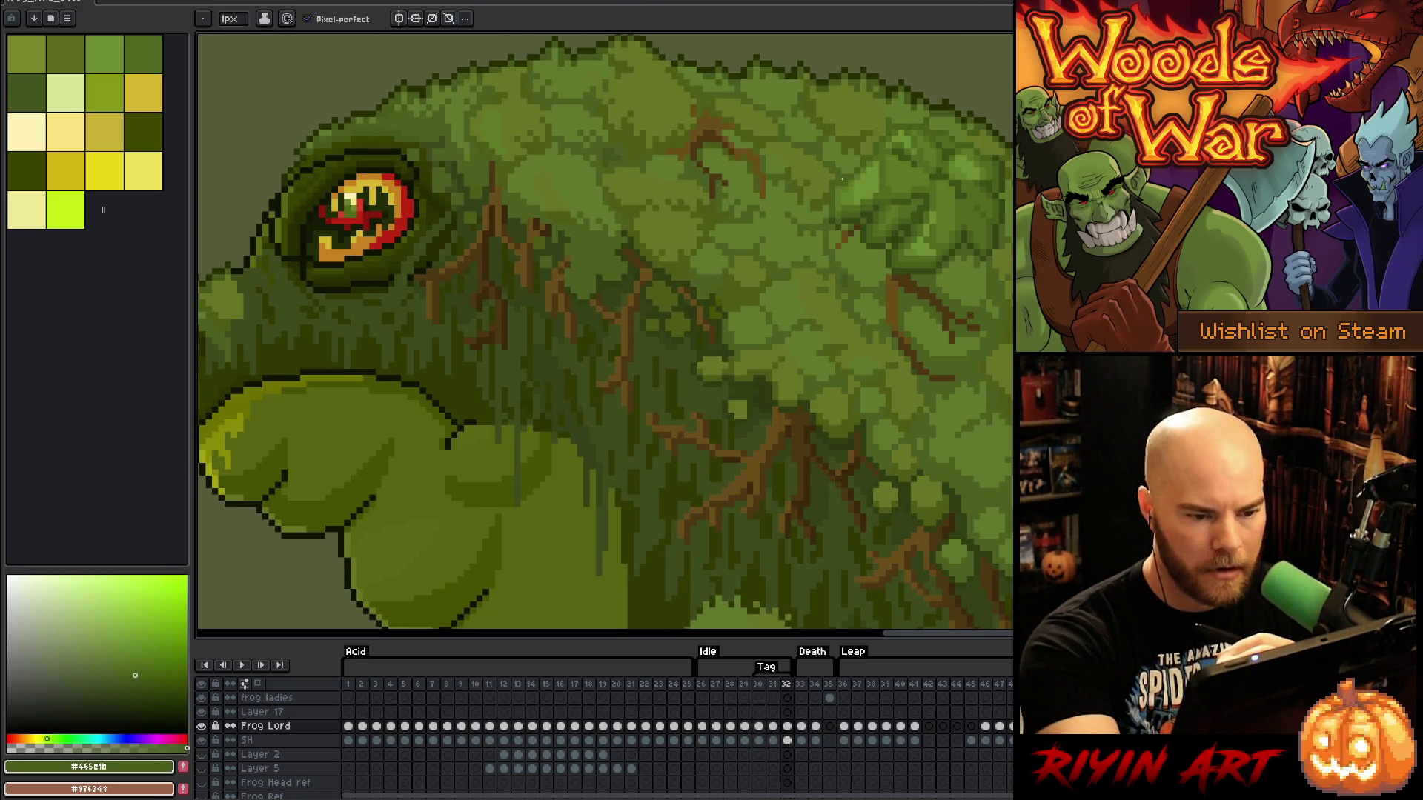
Flip repeatedly between frames 31 and 32 to check the eye, mouth and throat touch-ups, ending on 32
key(comma)
key(period)
key(comma)
key(period)
key(comma)
key(period)
key(comma)
key(period)
key(comma)
key(period)
key(comma)
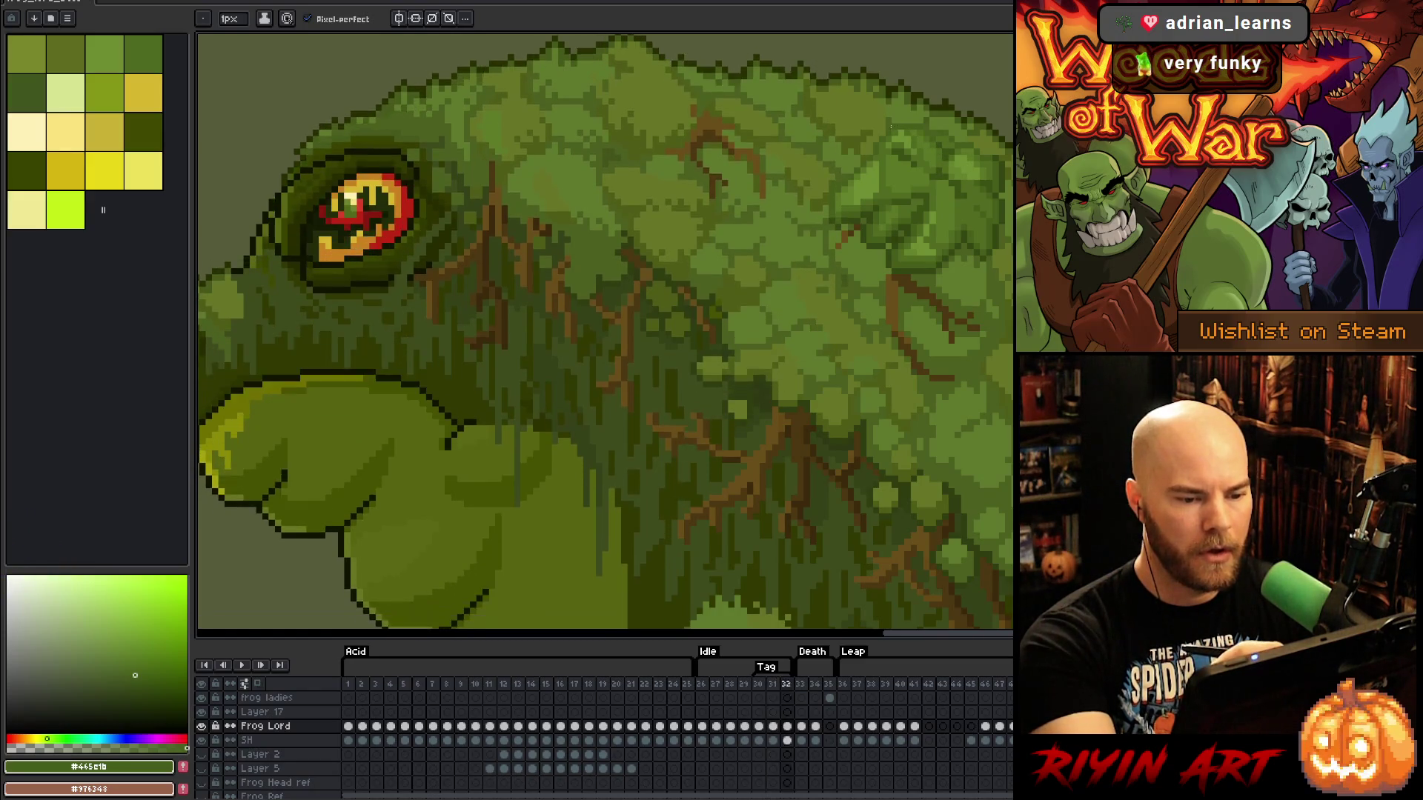
key(period)
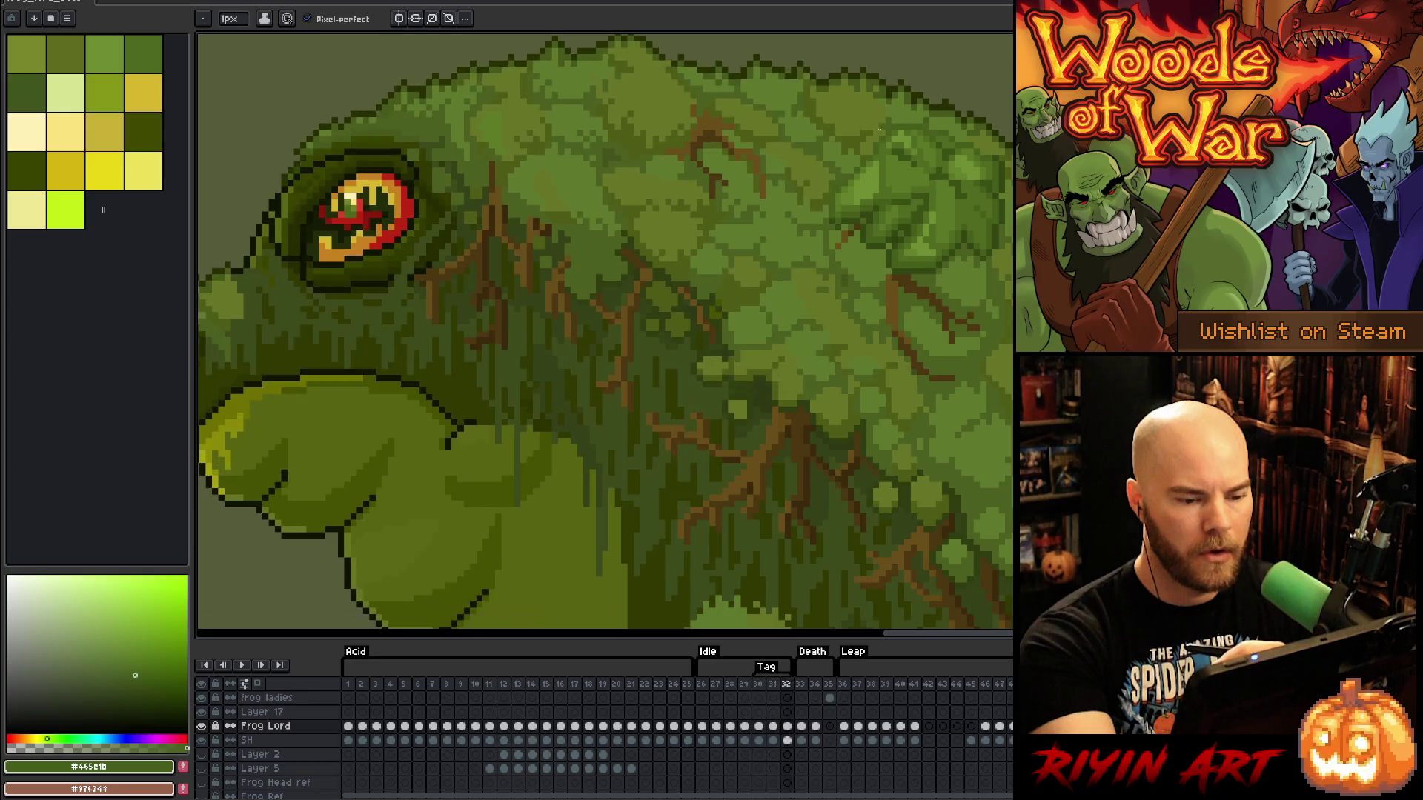
key(comma)
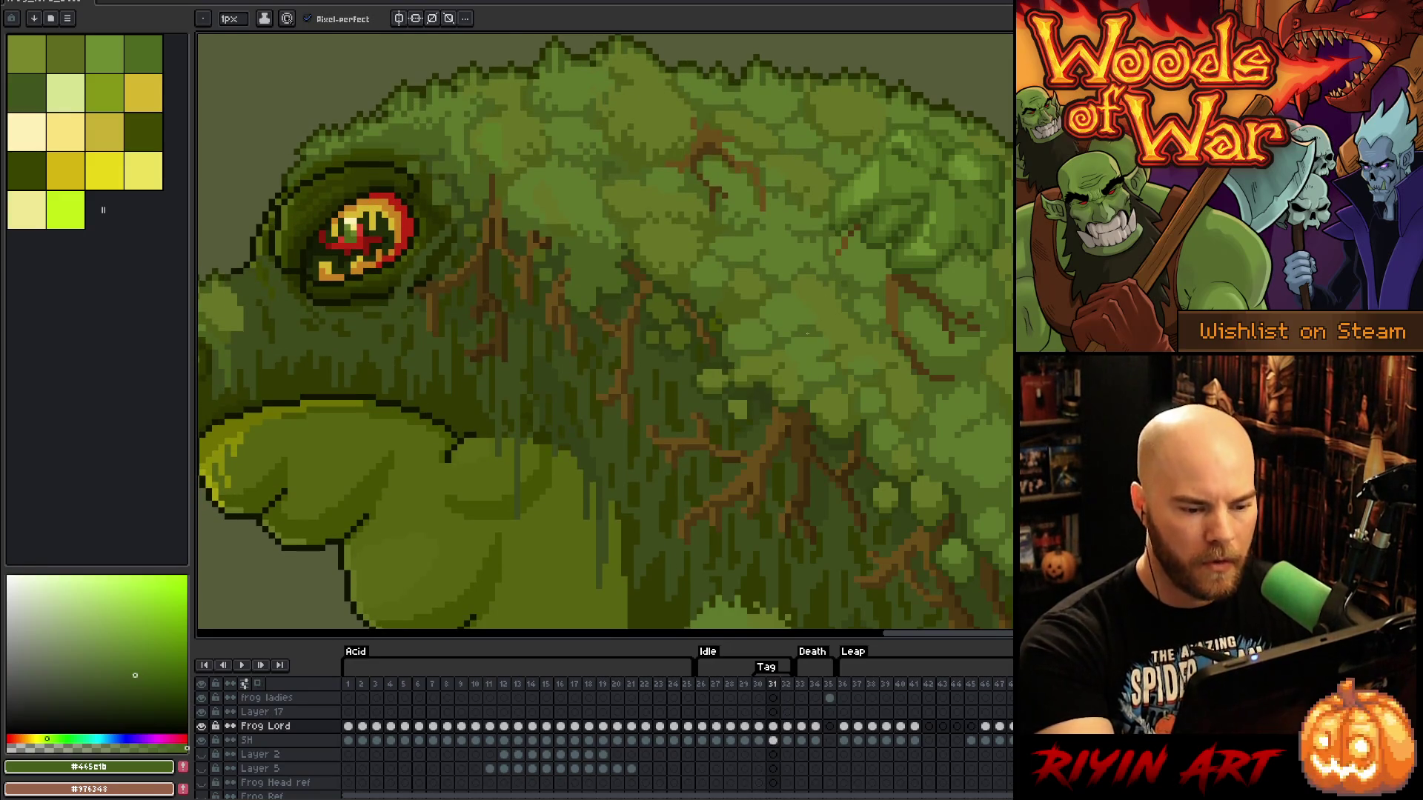
key(period)
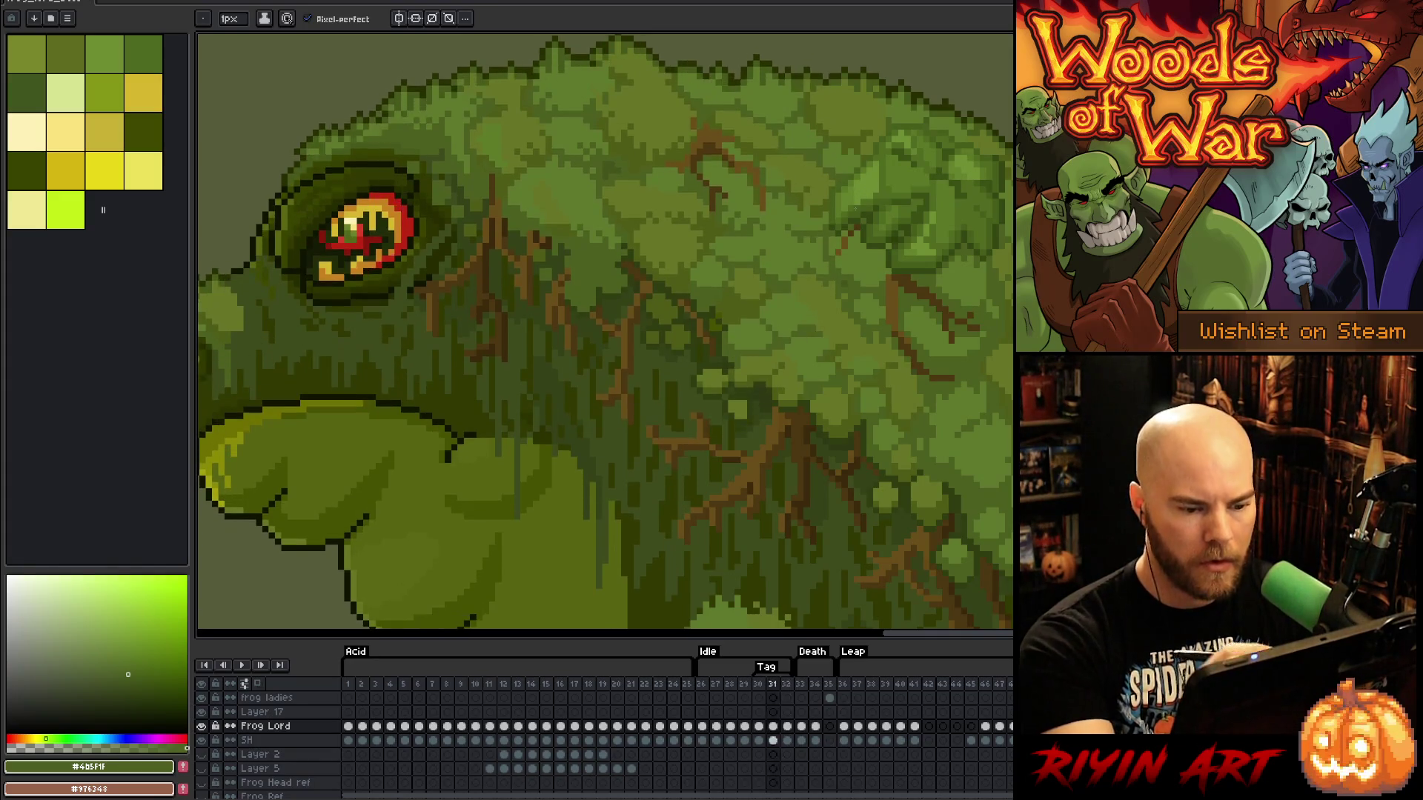
Sample a lighter green, preview the idle loop, then sample the dark olive #313900 and replay
alt+click(807, 310)
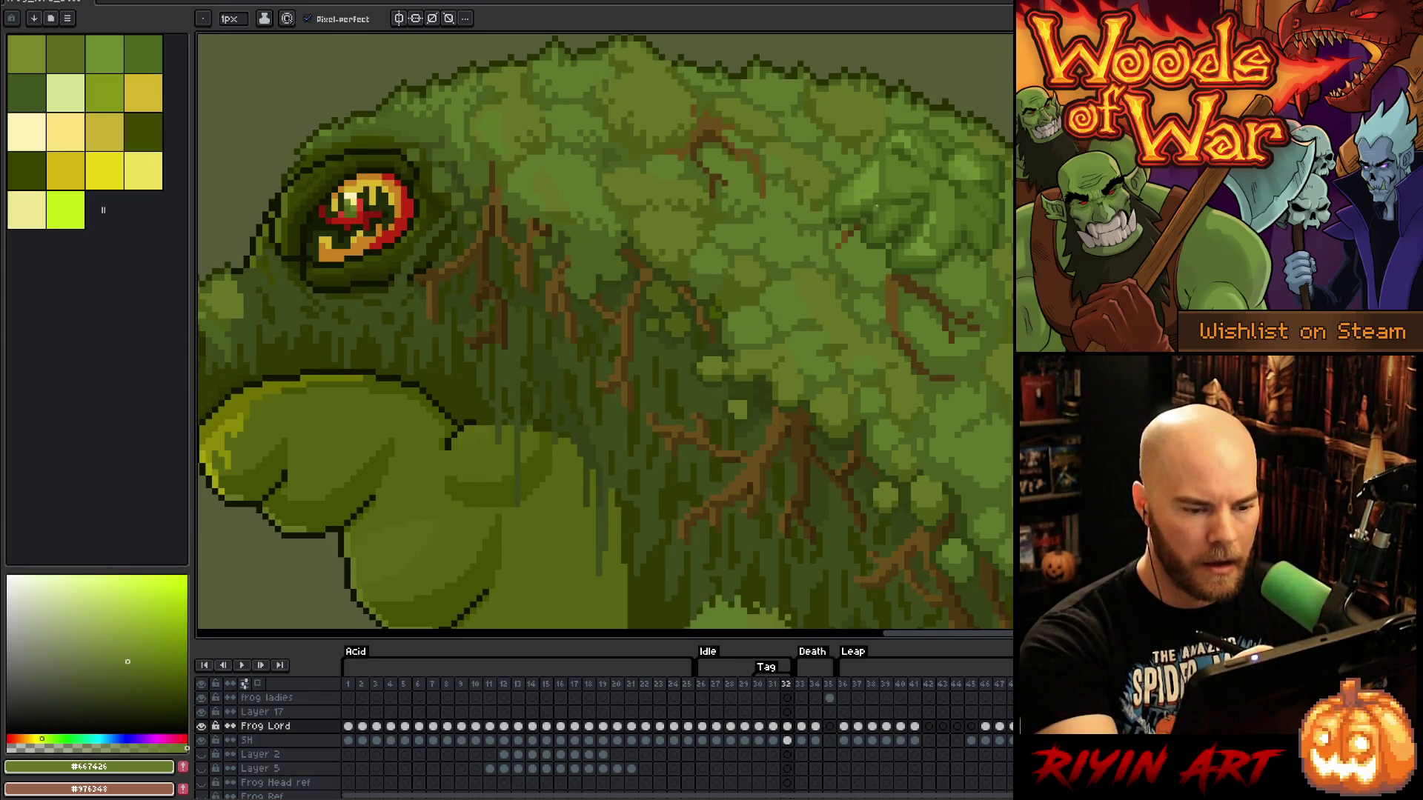
key(Return)
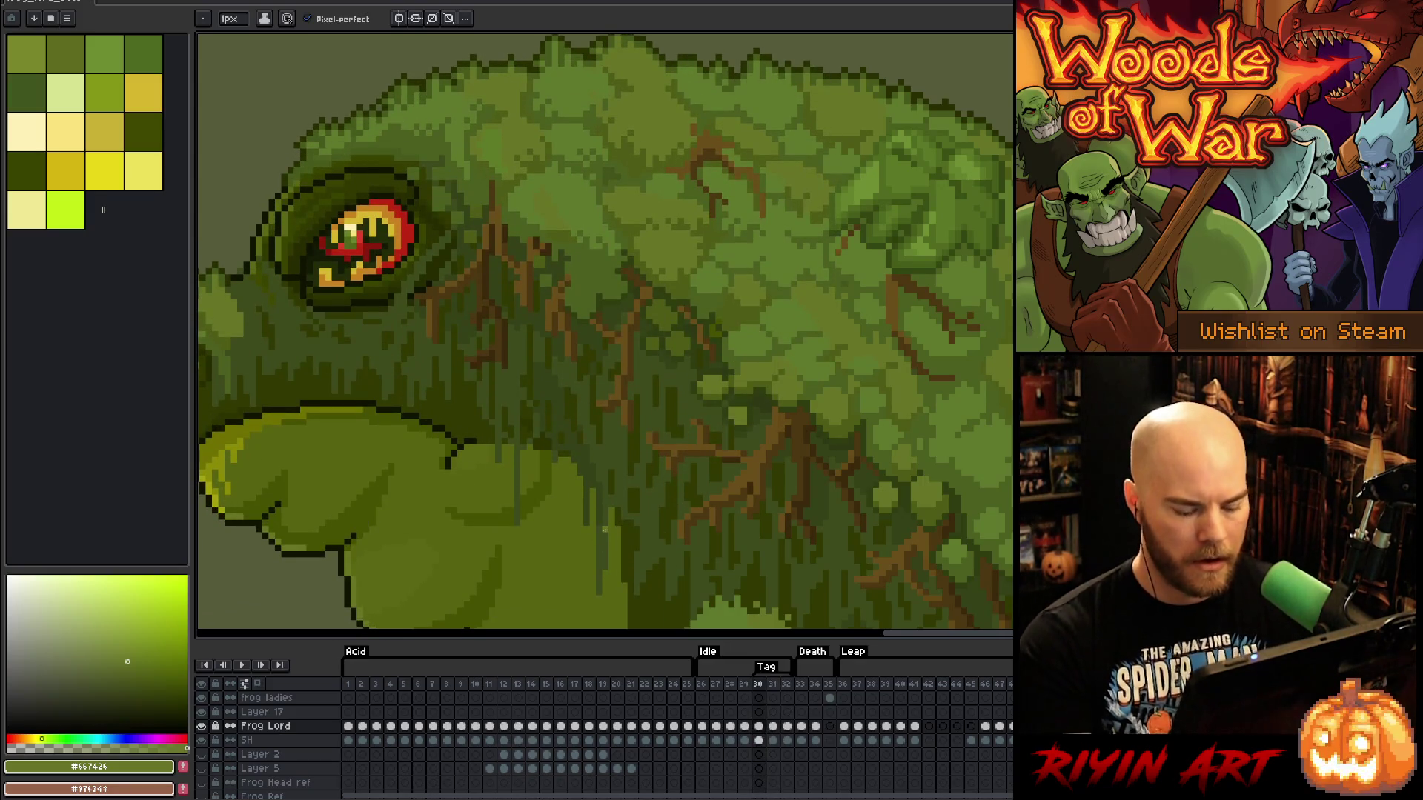
alt+click(683, 474)
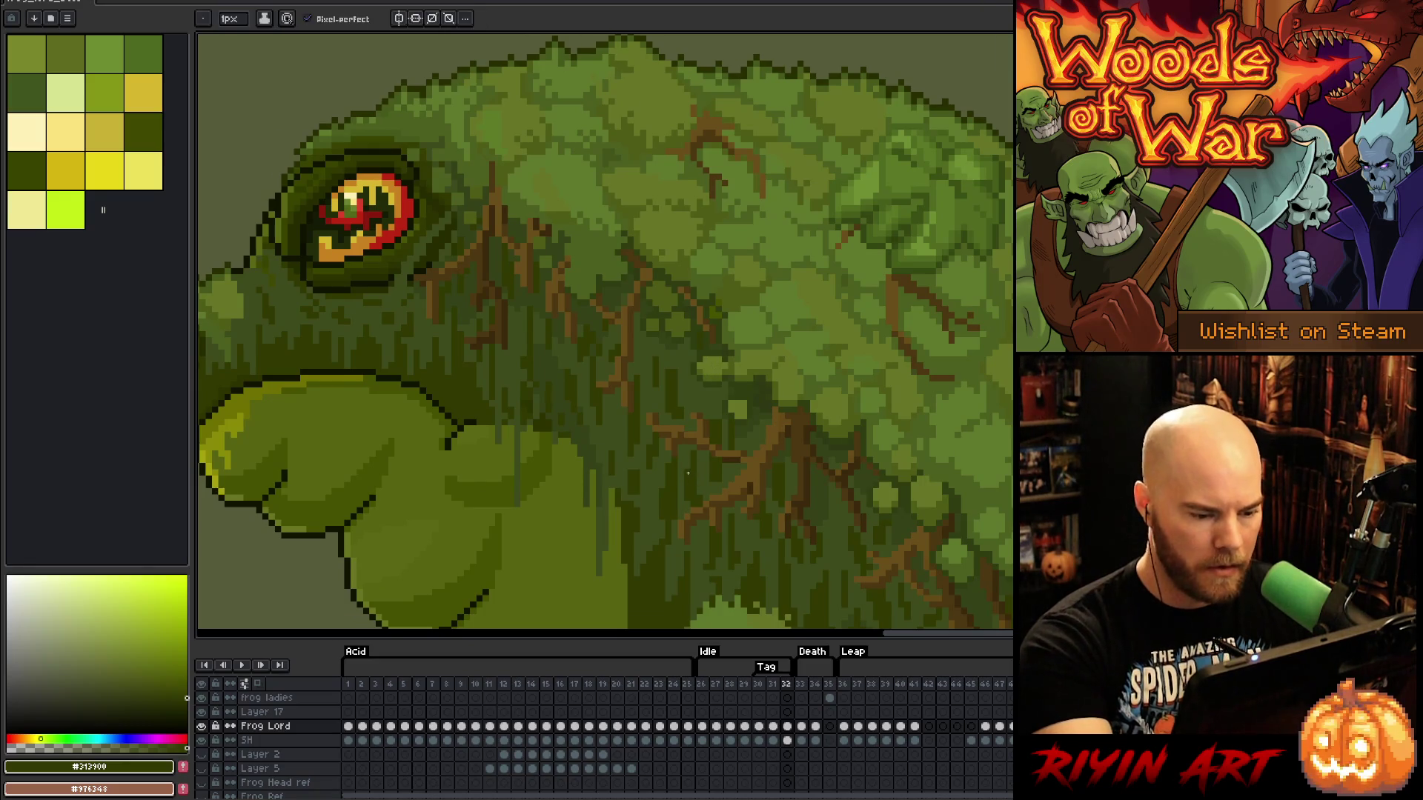
key(Return)
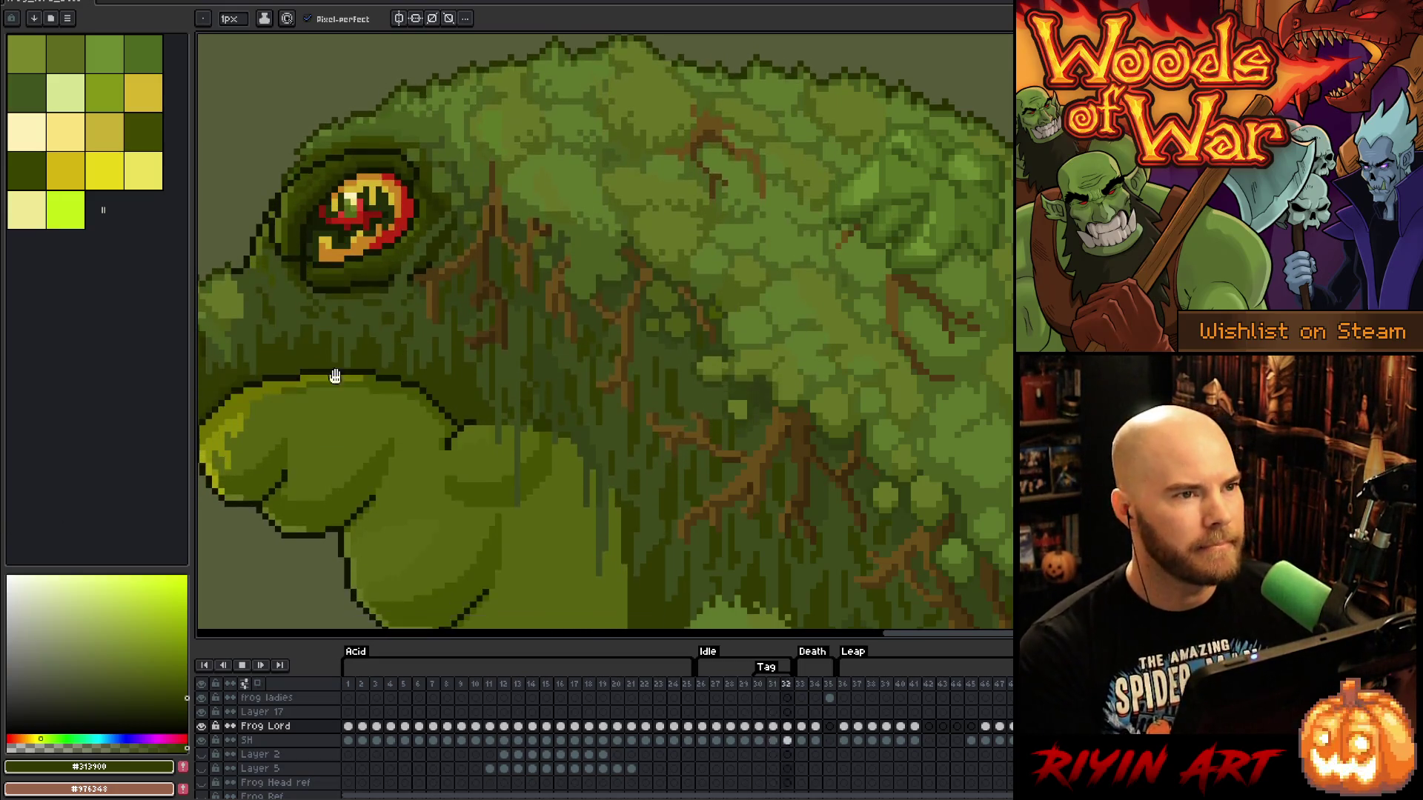
Zoom out and save the frog boss animation with Ctrl+S, then zoom back in
scroll(663, 338, down, 2)
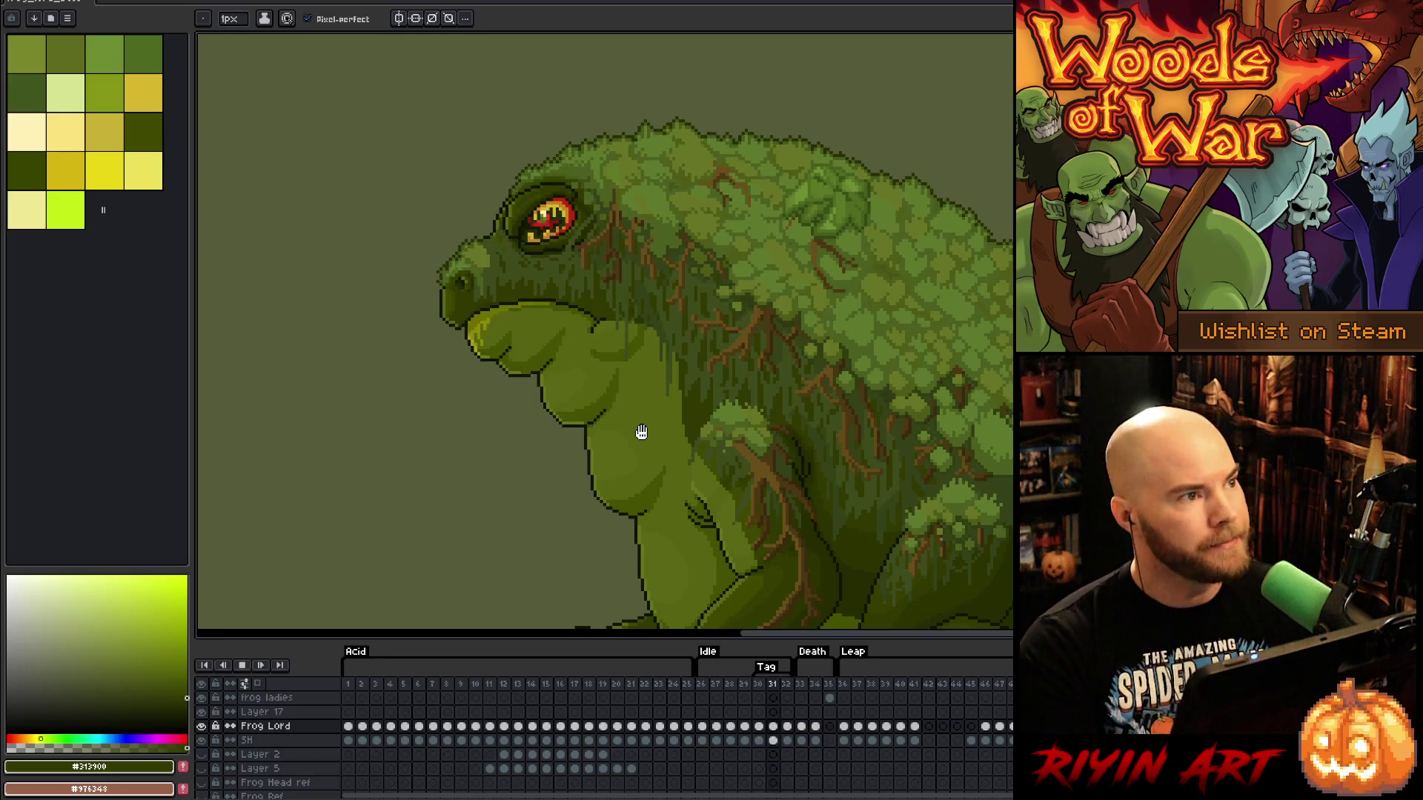
key(ctrl+s)
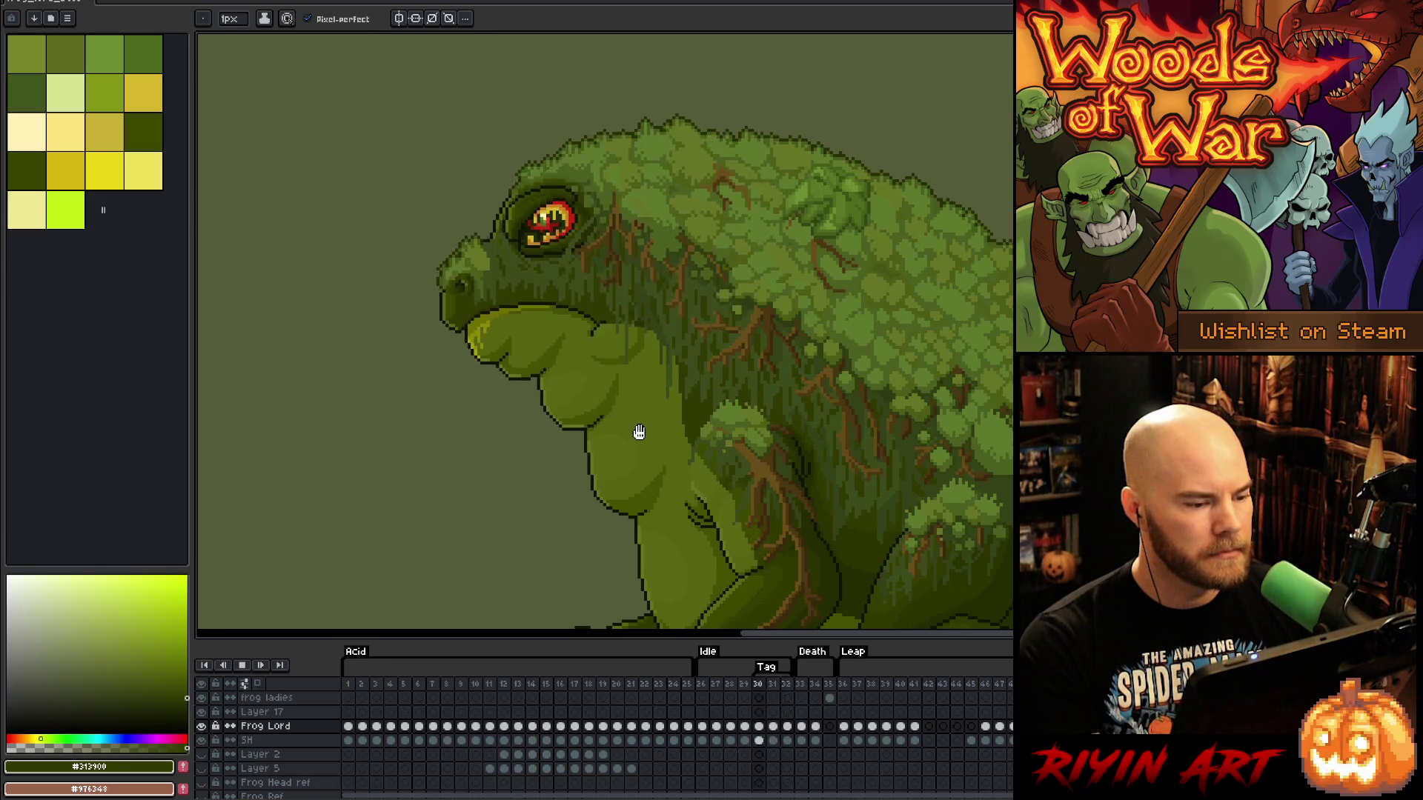
scroll(469, 215, up, 1)
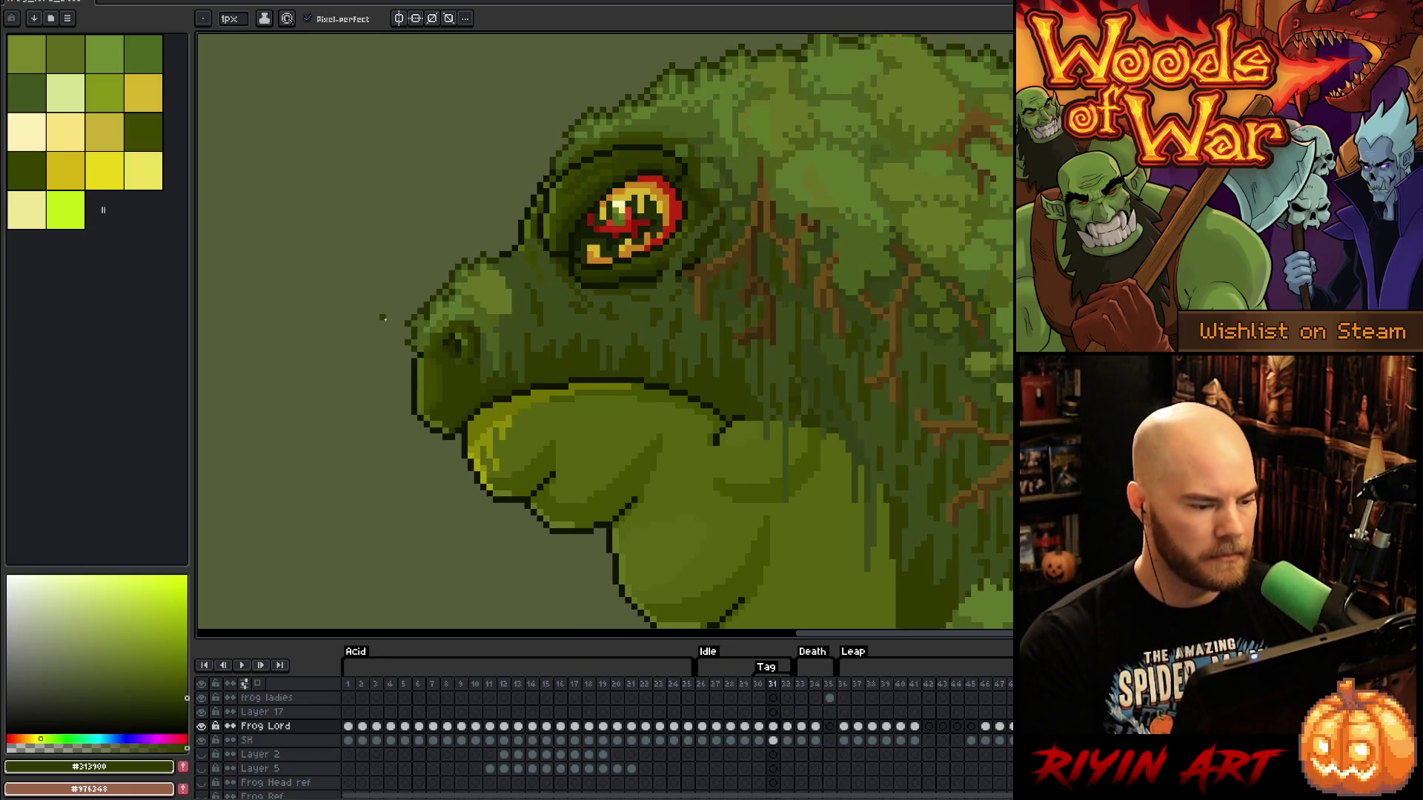
Eyedrop a darker olive, then a mid green from the frog's head, and return to the Pencil
alt+click(414, 353)
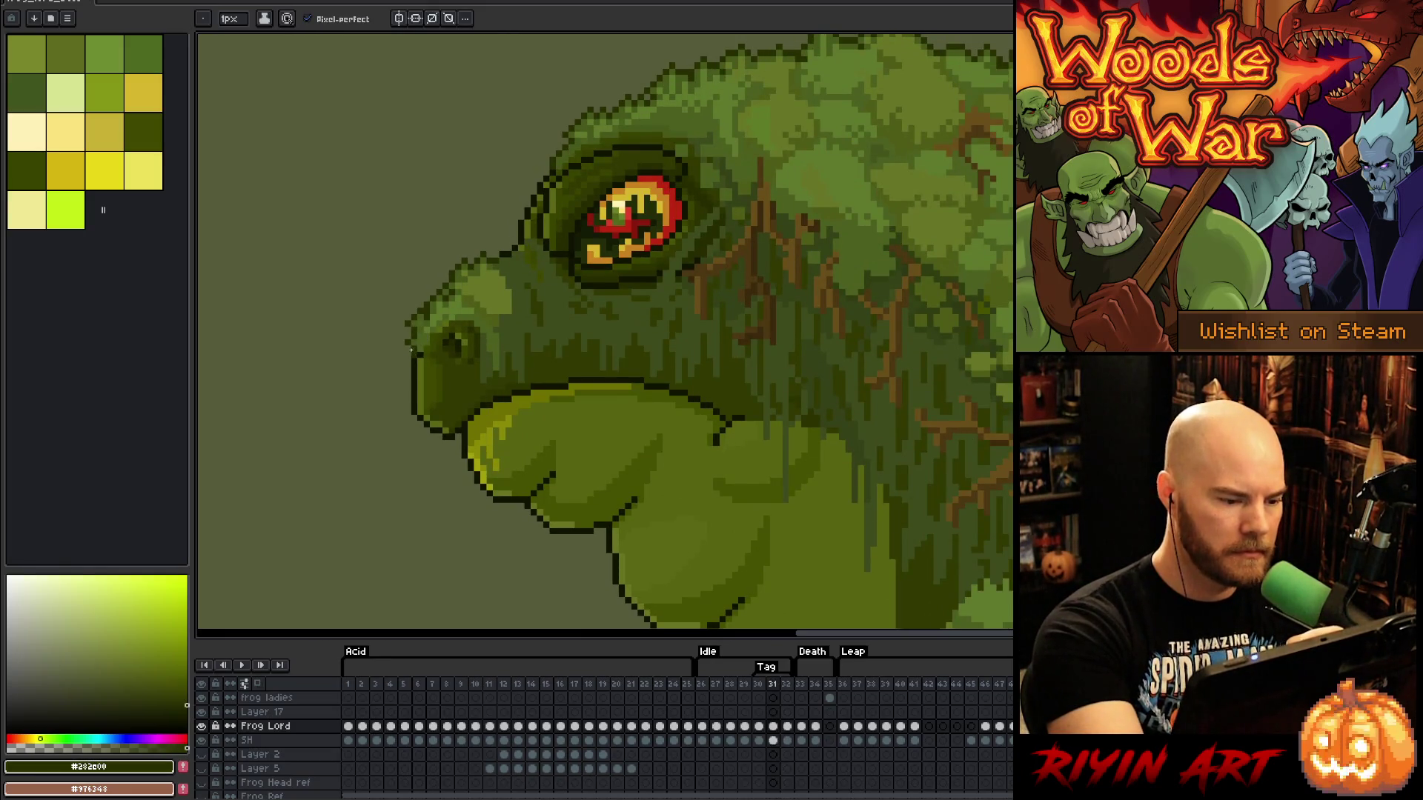
alt+click(422, 337)
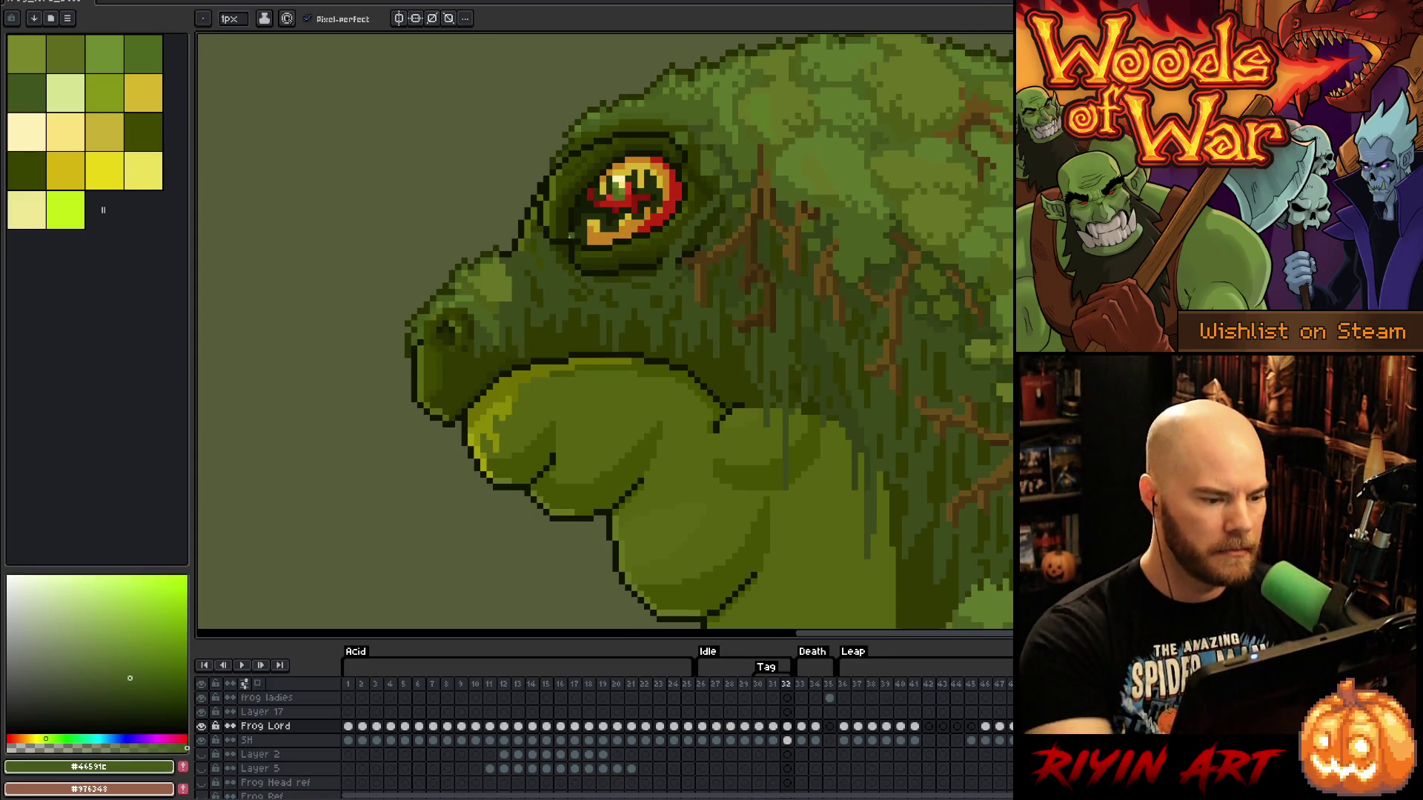
key(b)
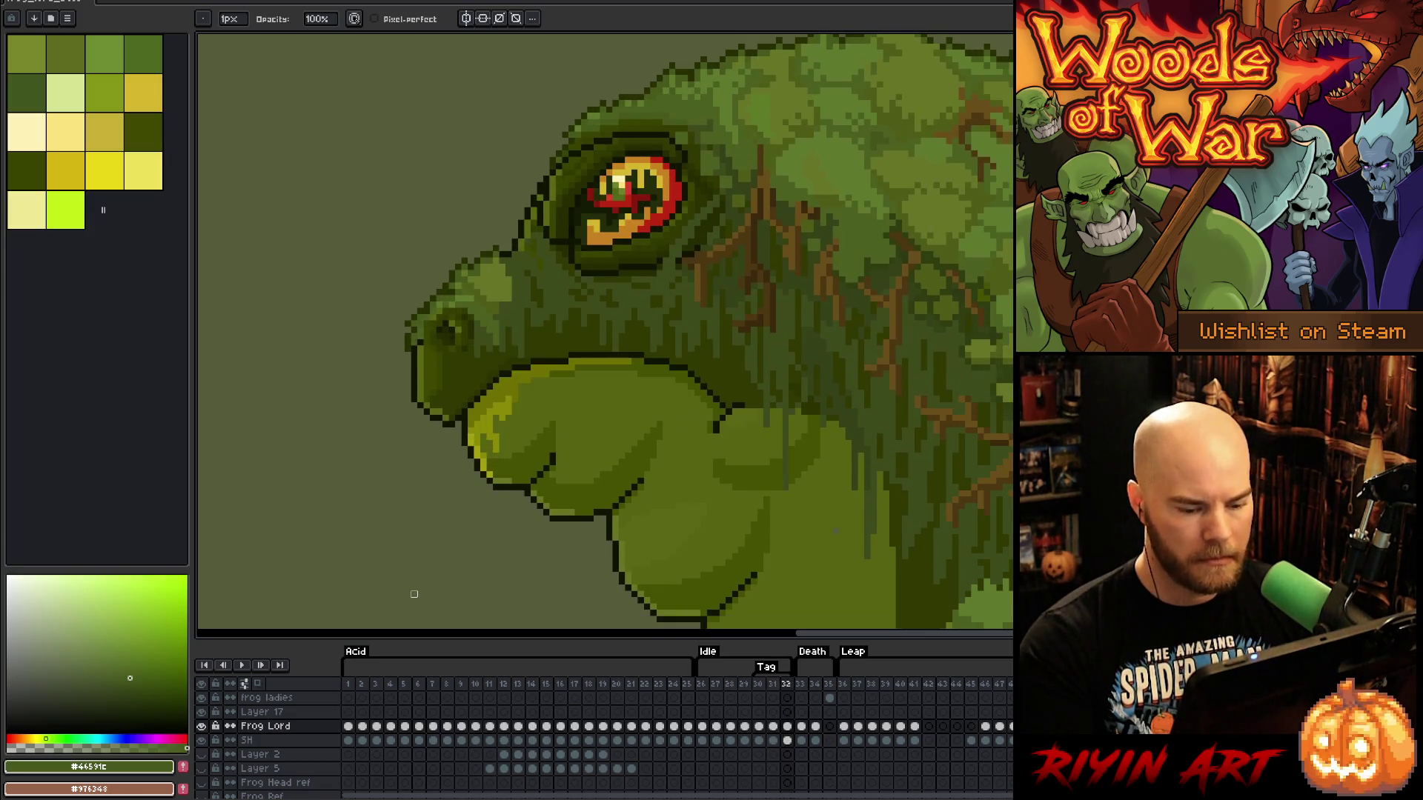
Remove the Tag marker from the timeline and stop the animation playback
right_click(765, 689)
click(781, 701)
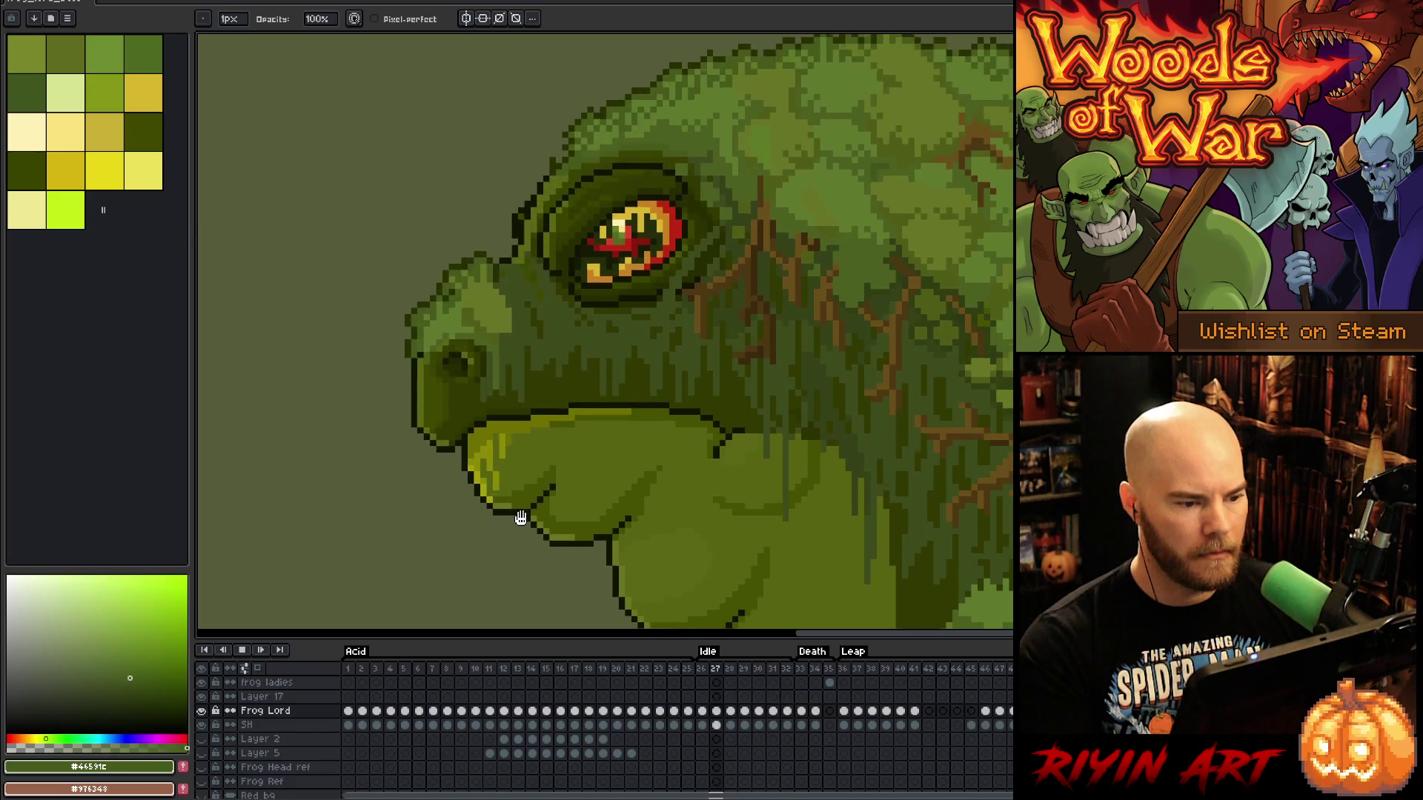
key(Return)
Check frames 26, 30 and 31, then play the idle loop to preview it
click(702, 670)
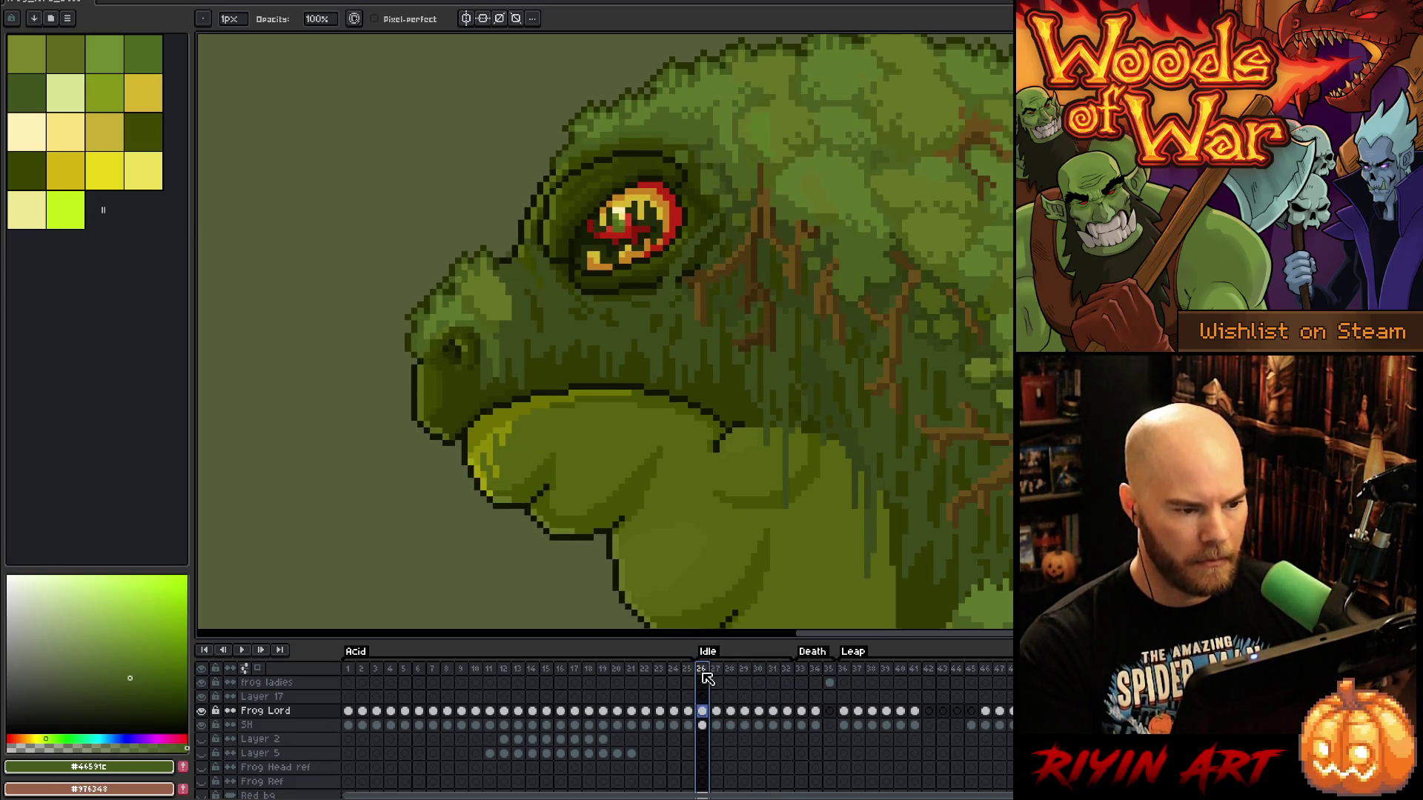
click(778, 673)
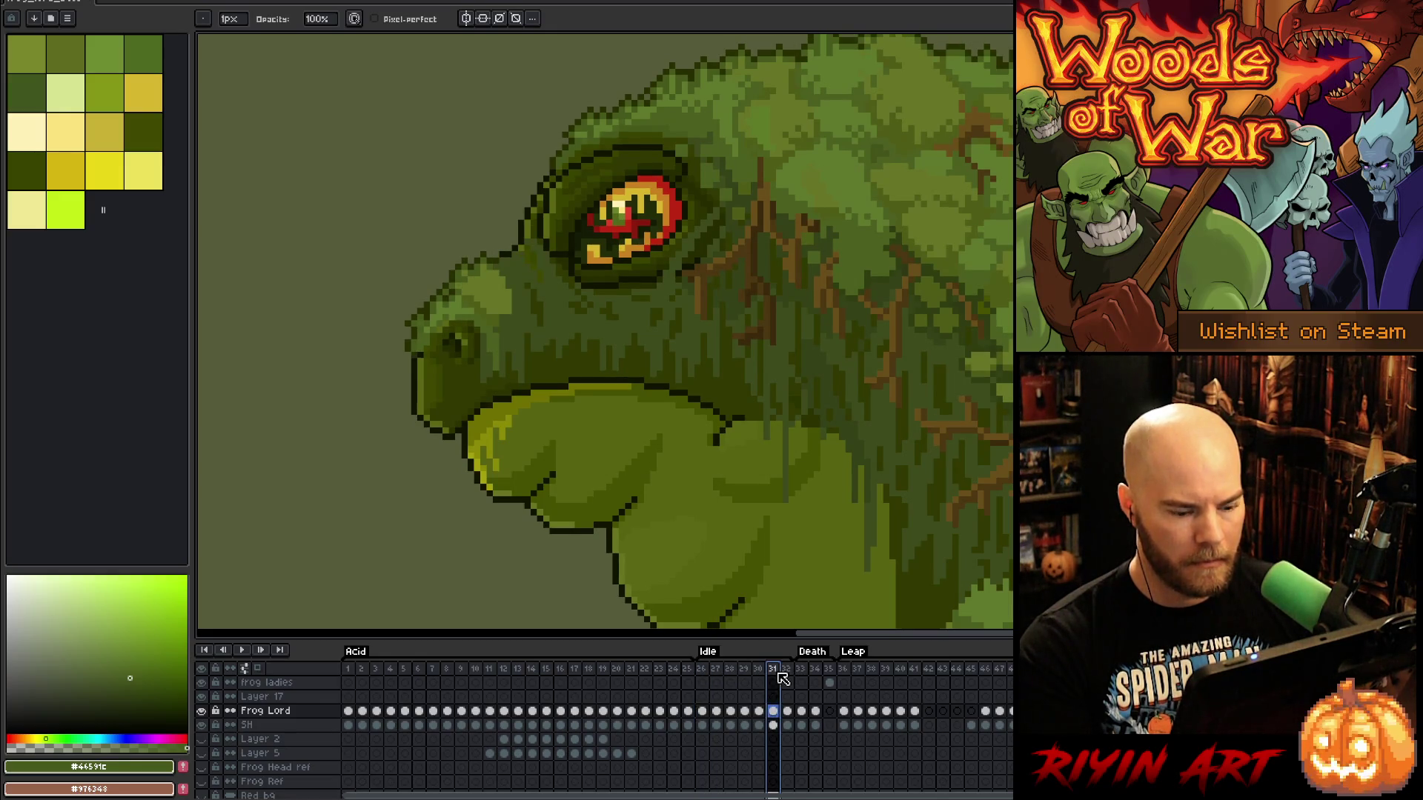
click(761, 673)
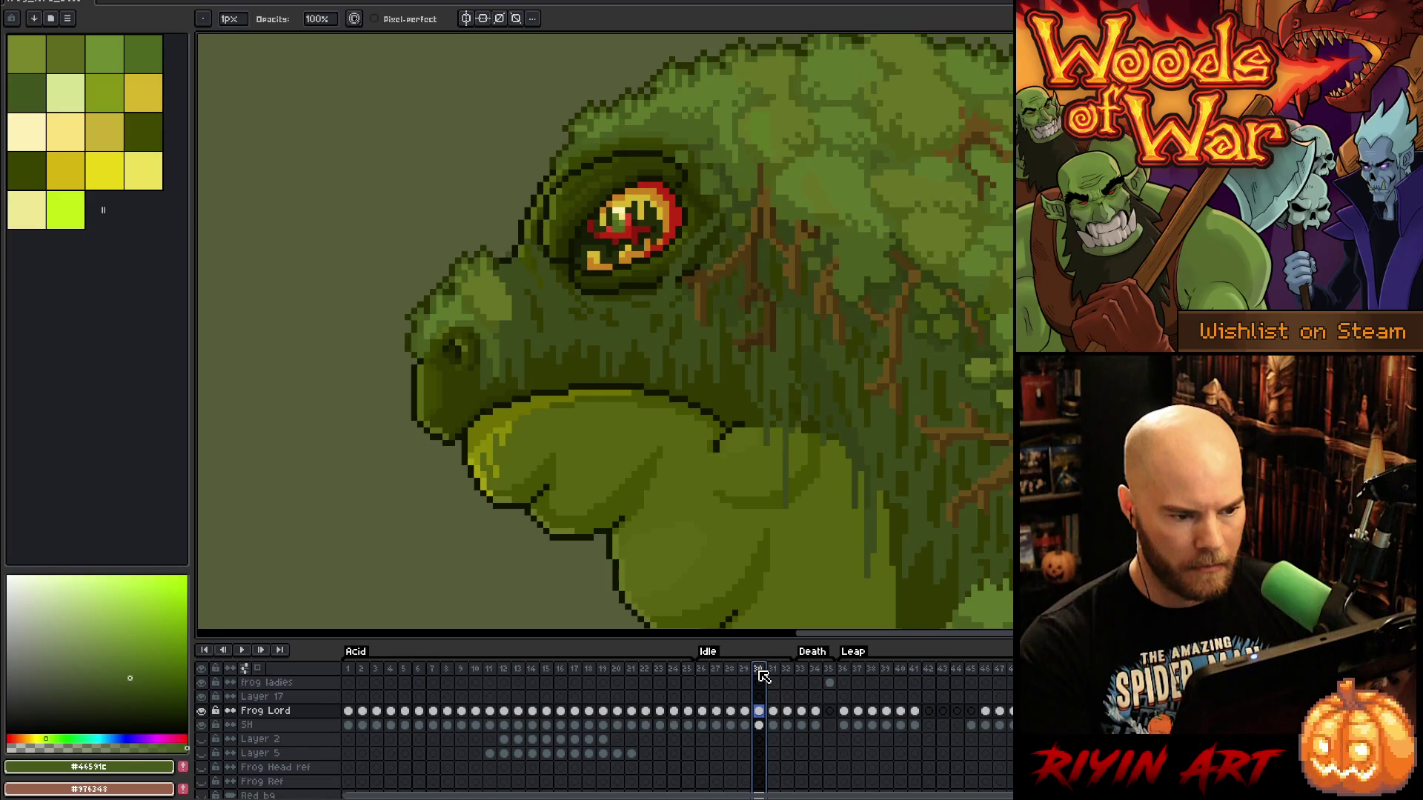
click(704, 672)
click(776, 674)
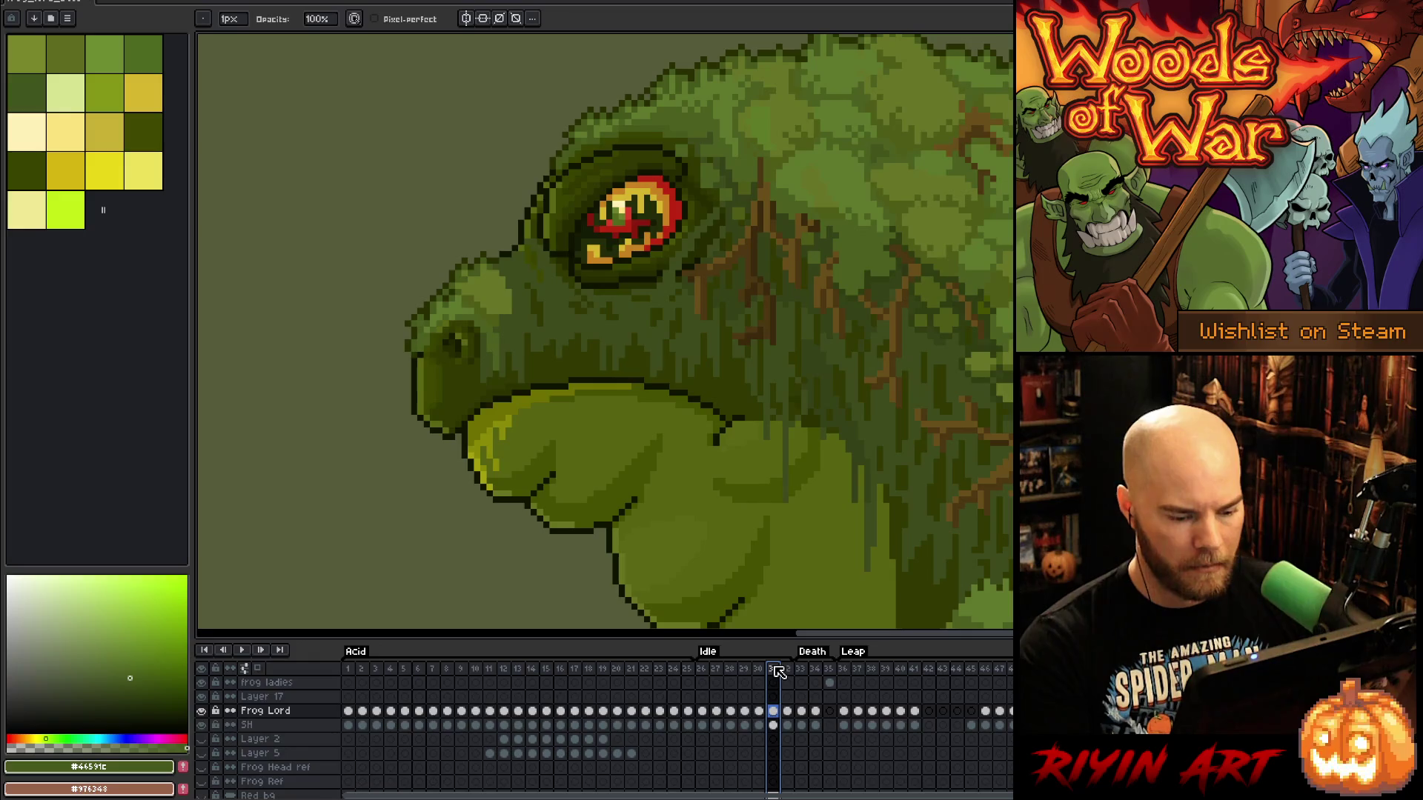
right_click(778, 672)
key(Escape)
scroll(696, 475, down, 3)
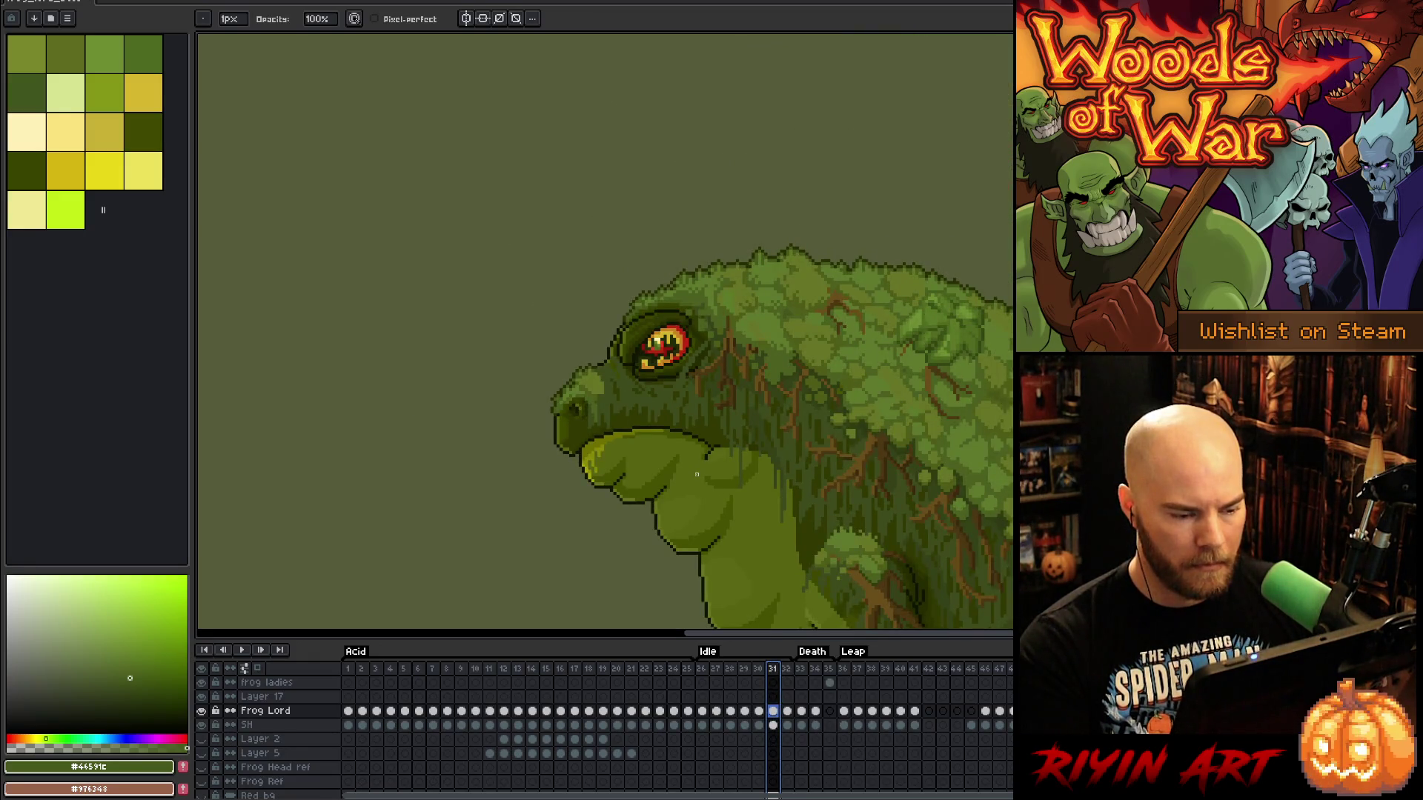
key(Return)
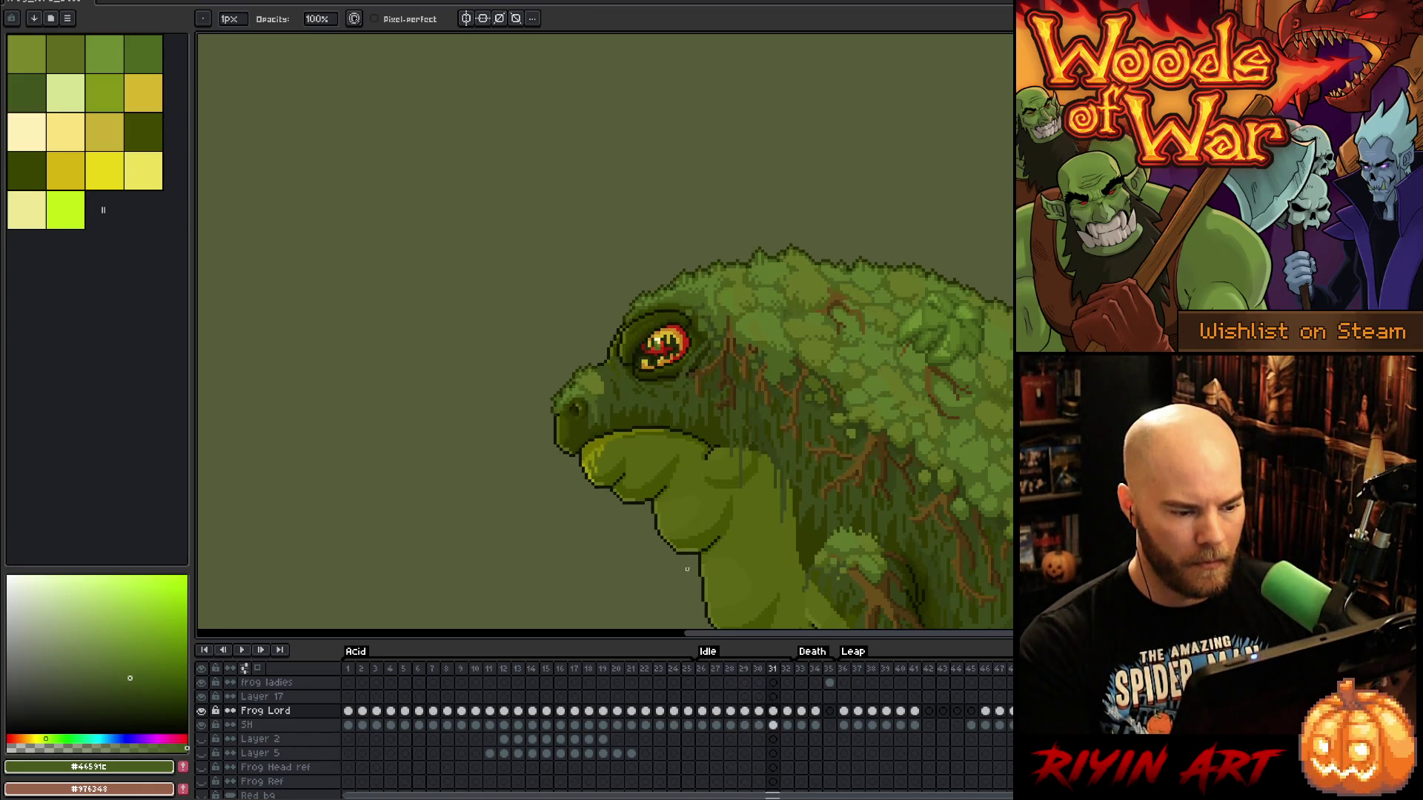
Stop on frame 31, insert a new frame after it with Alt+N, and replay the loop
click(775, 676)
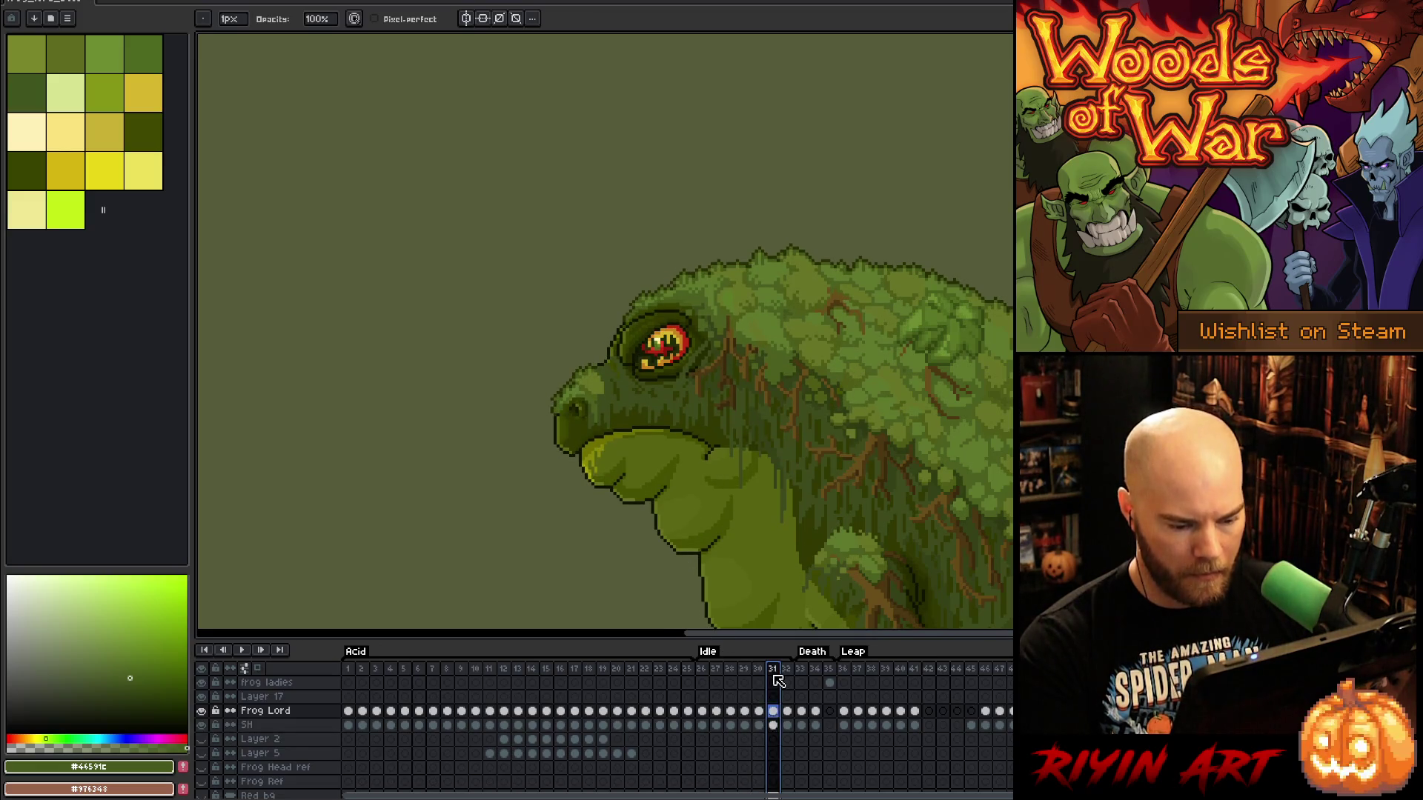
right_click(778, 681)
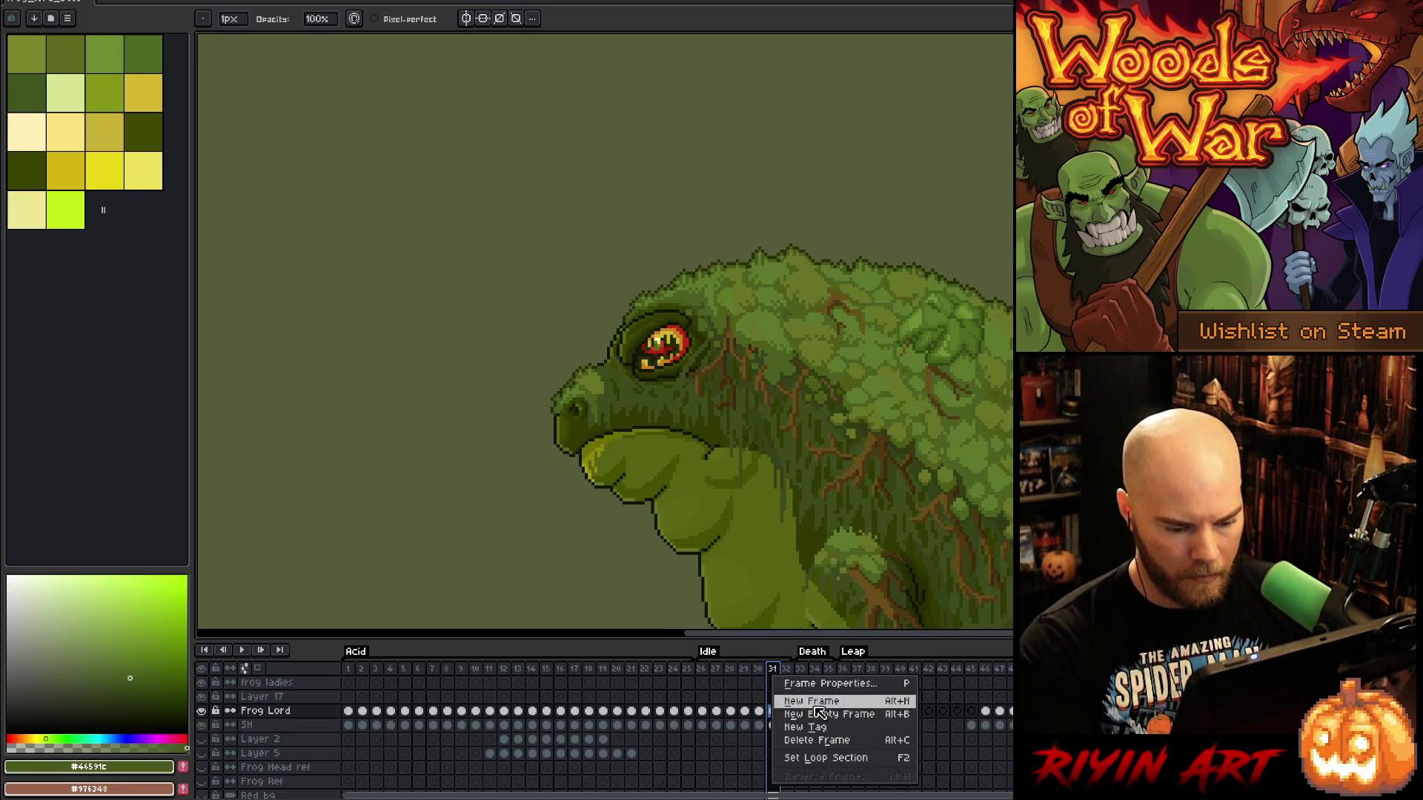
click(776, 670)
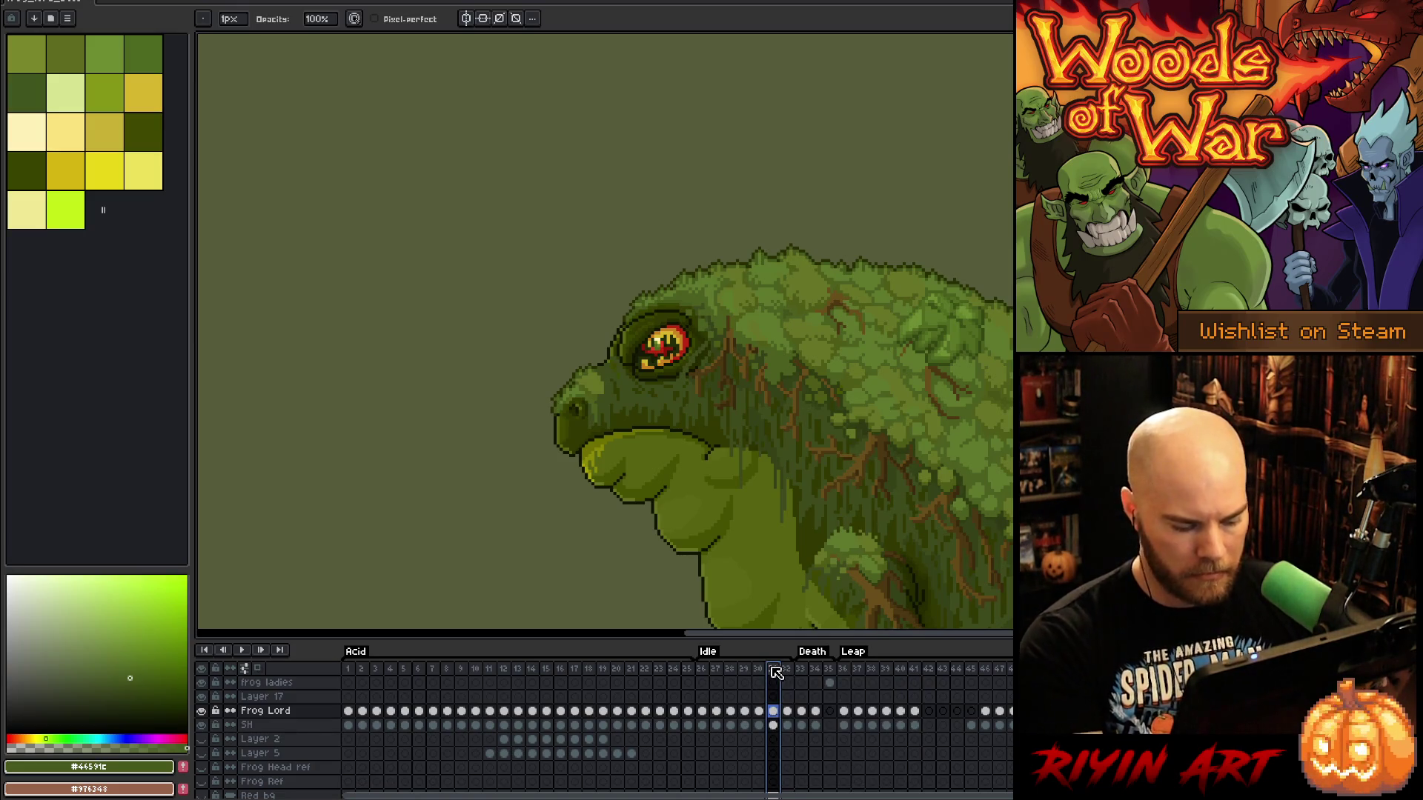
key(alt+n)
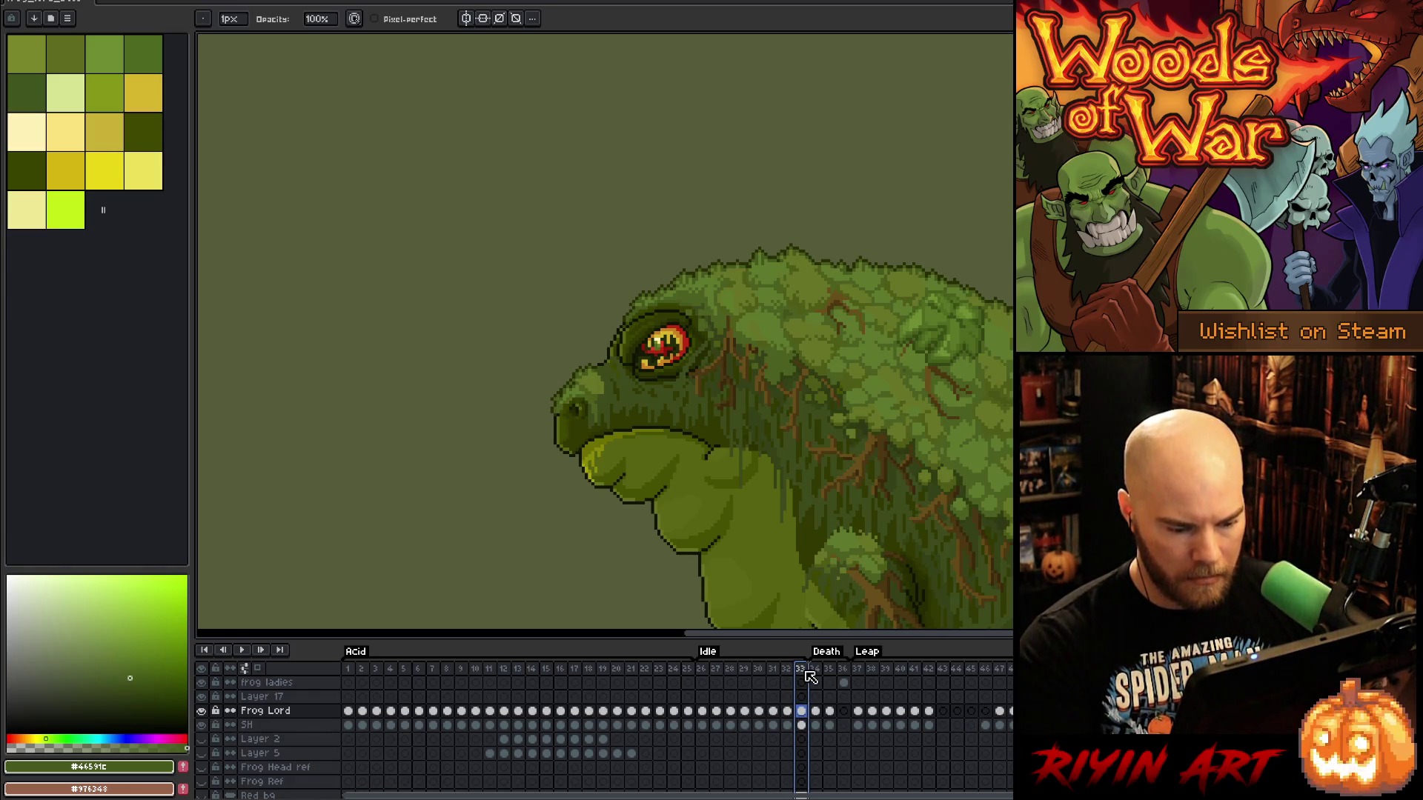
key(Return)
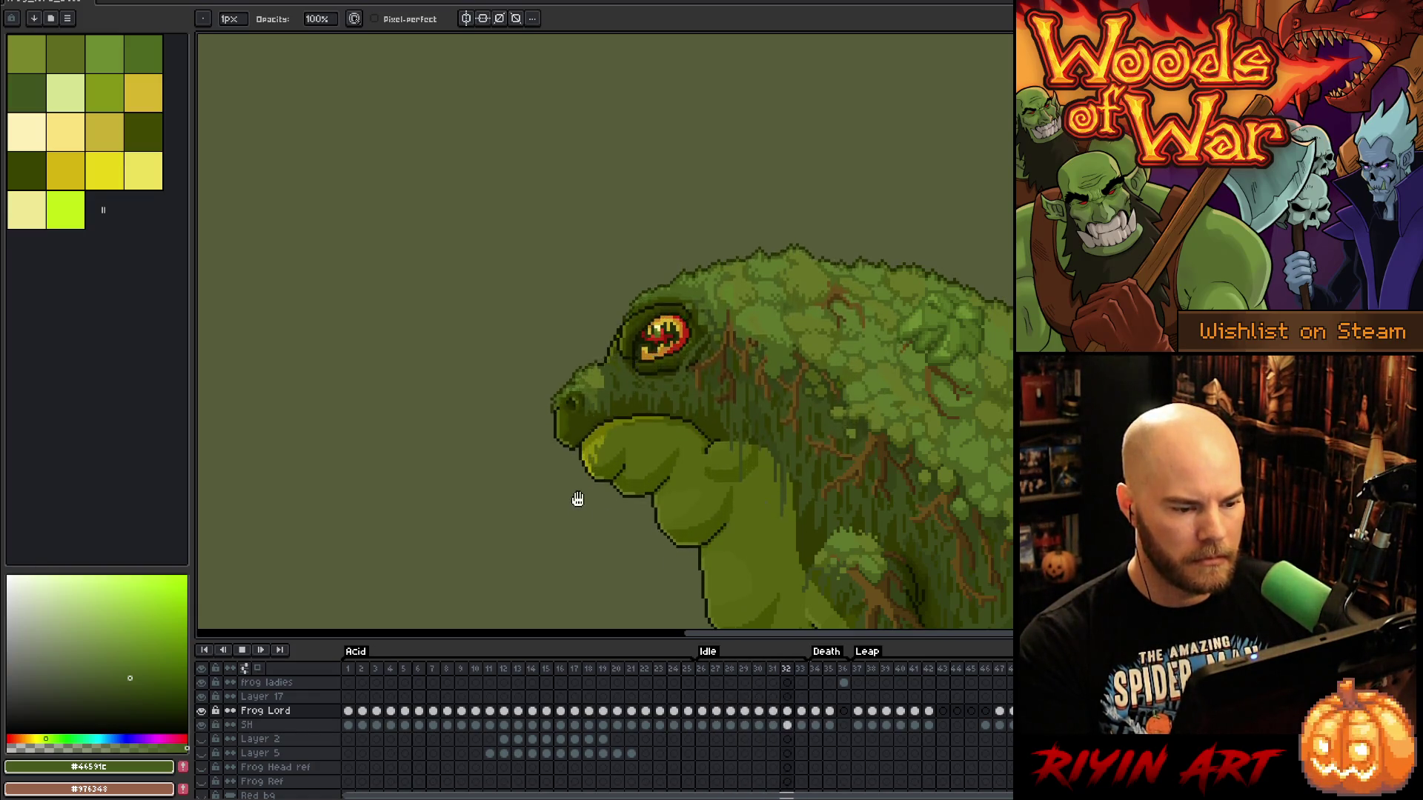
scroll(578, 499, down, 2)
mouse_move(591, 559)
mouse_down()
mouse_move(581, 416)
mouse_move(610, 434)
mouse_up()
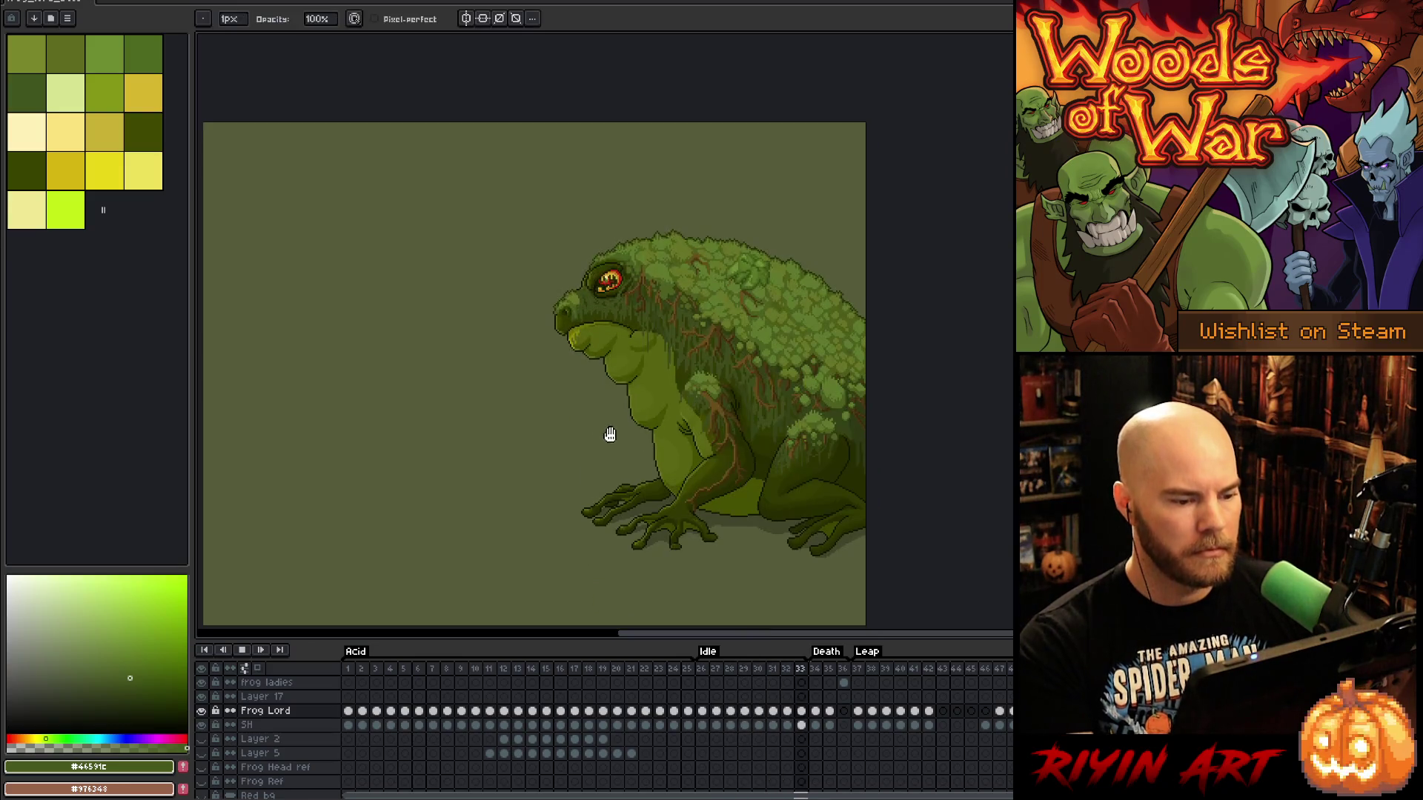
scroll(641, 421, up, 1)
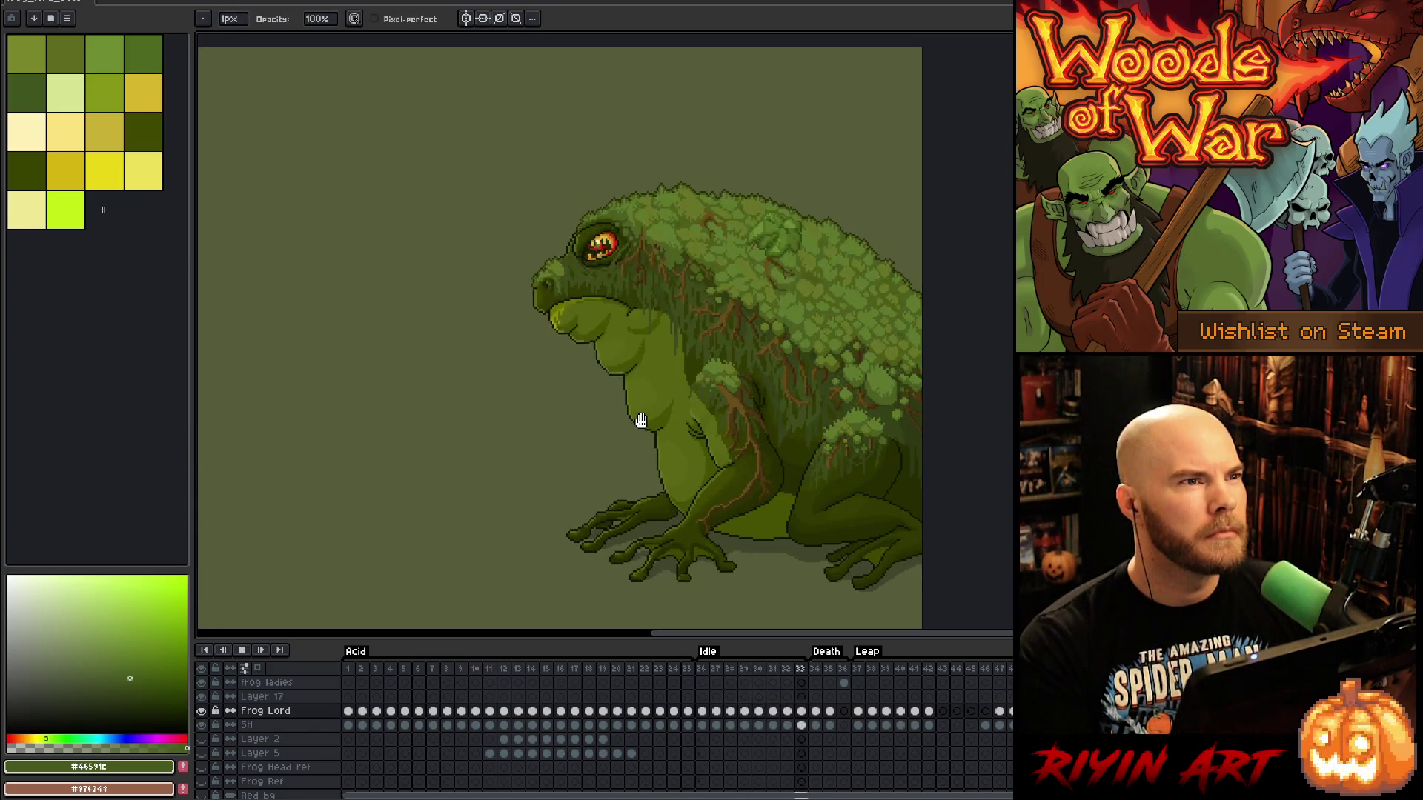
scroll(641, 420, up, 1)
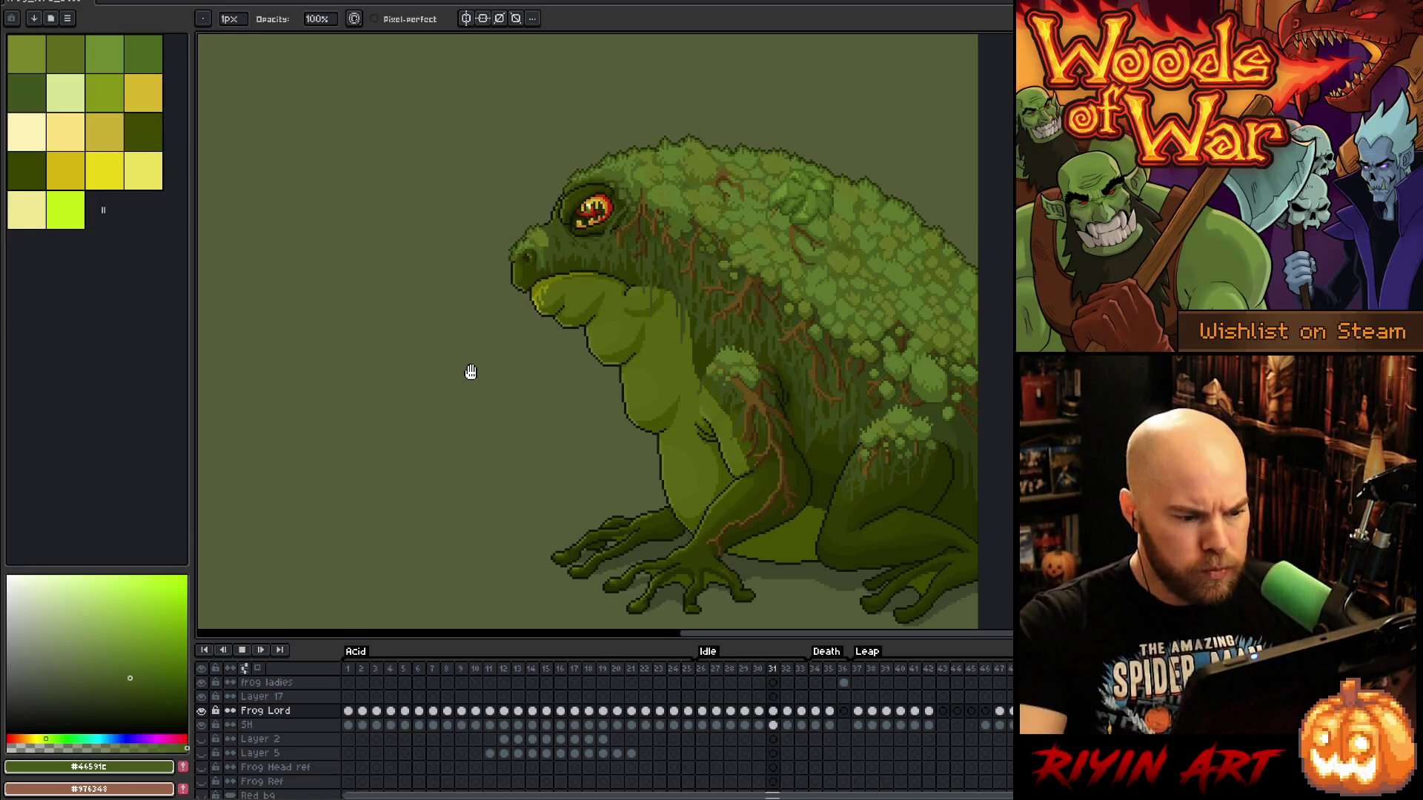
key(Return)
key(Left)
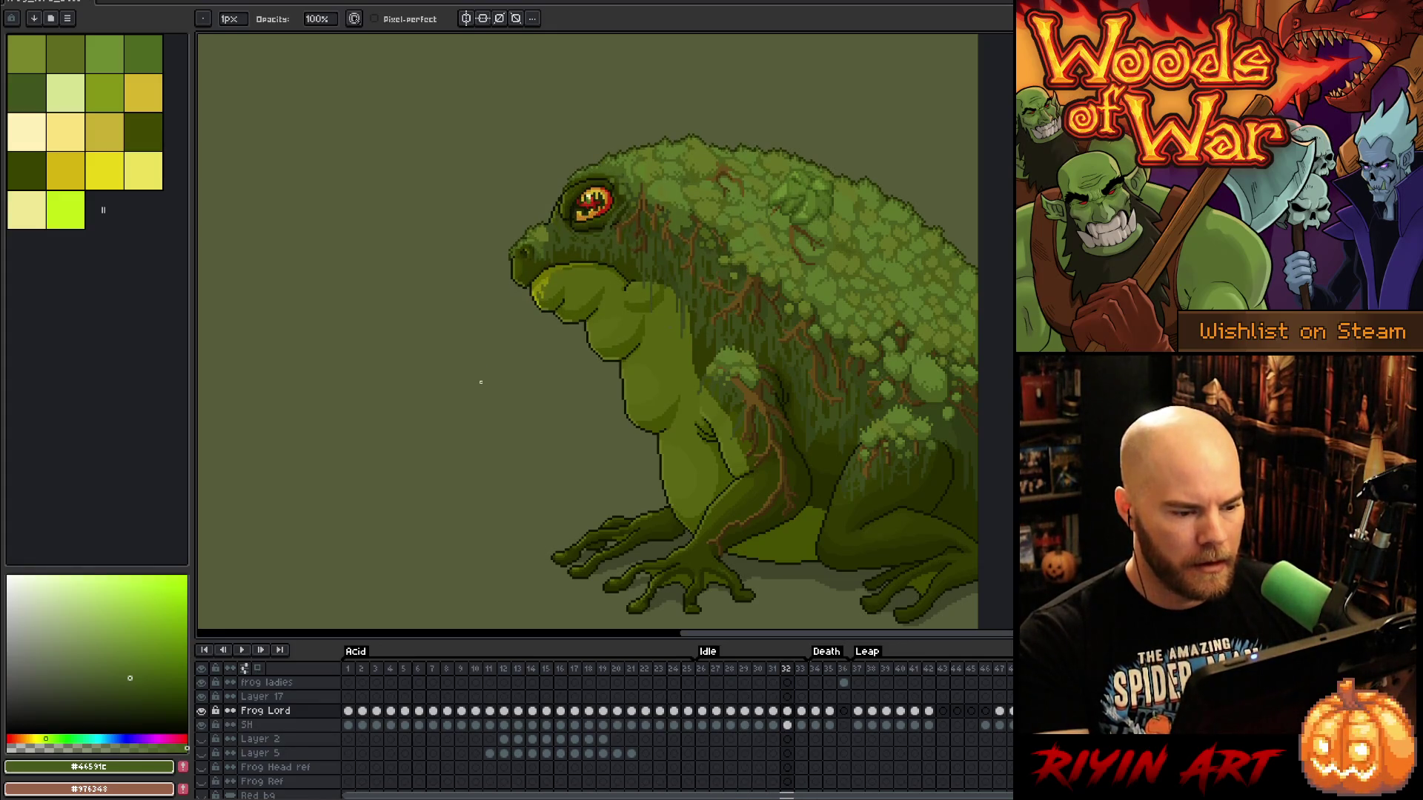
key(Left)
key(Left)
key(Left)
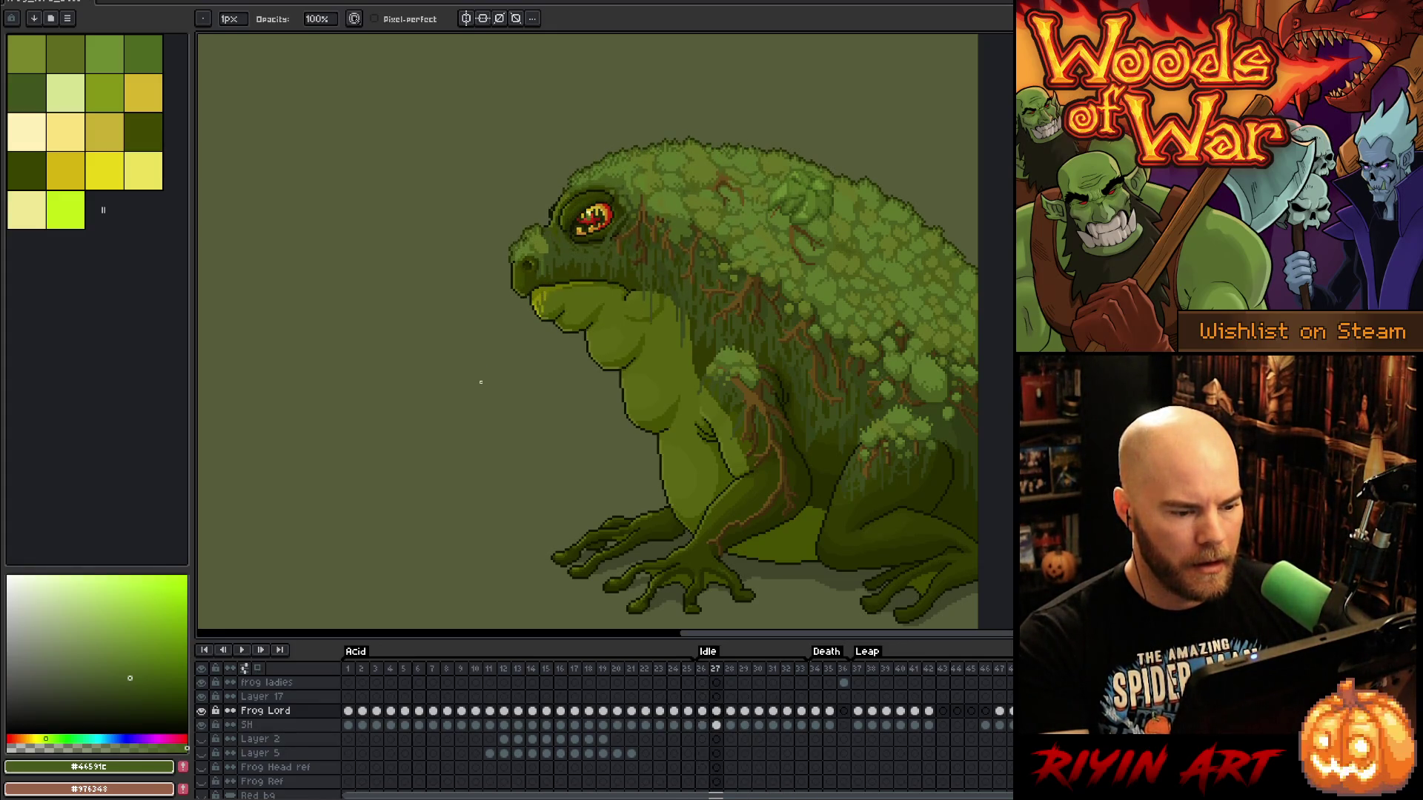
key(Right)
key(Right)
key(Right)
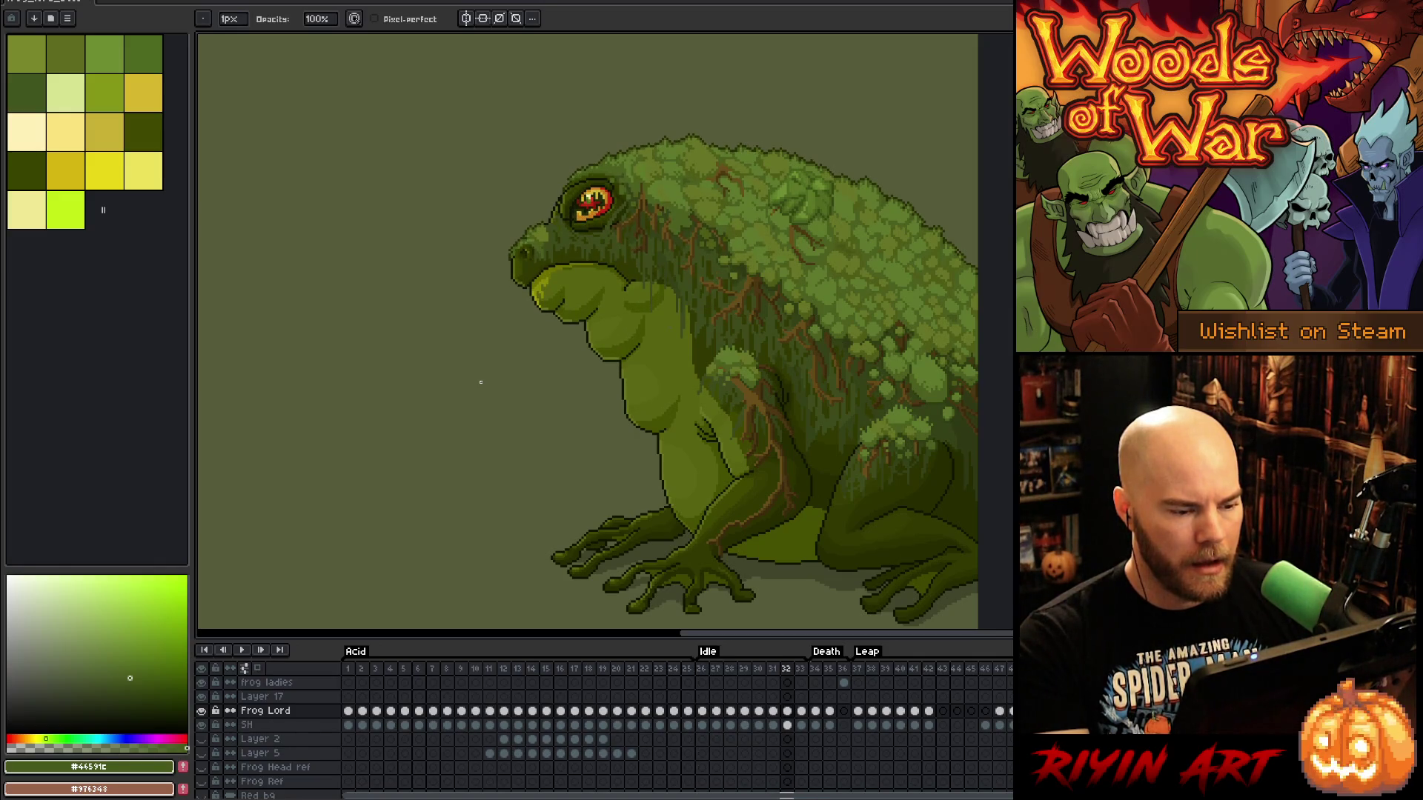
key(Left)
key(Left)
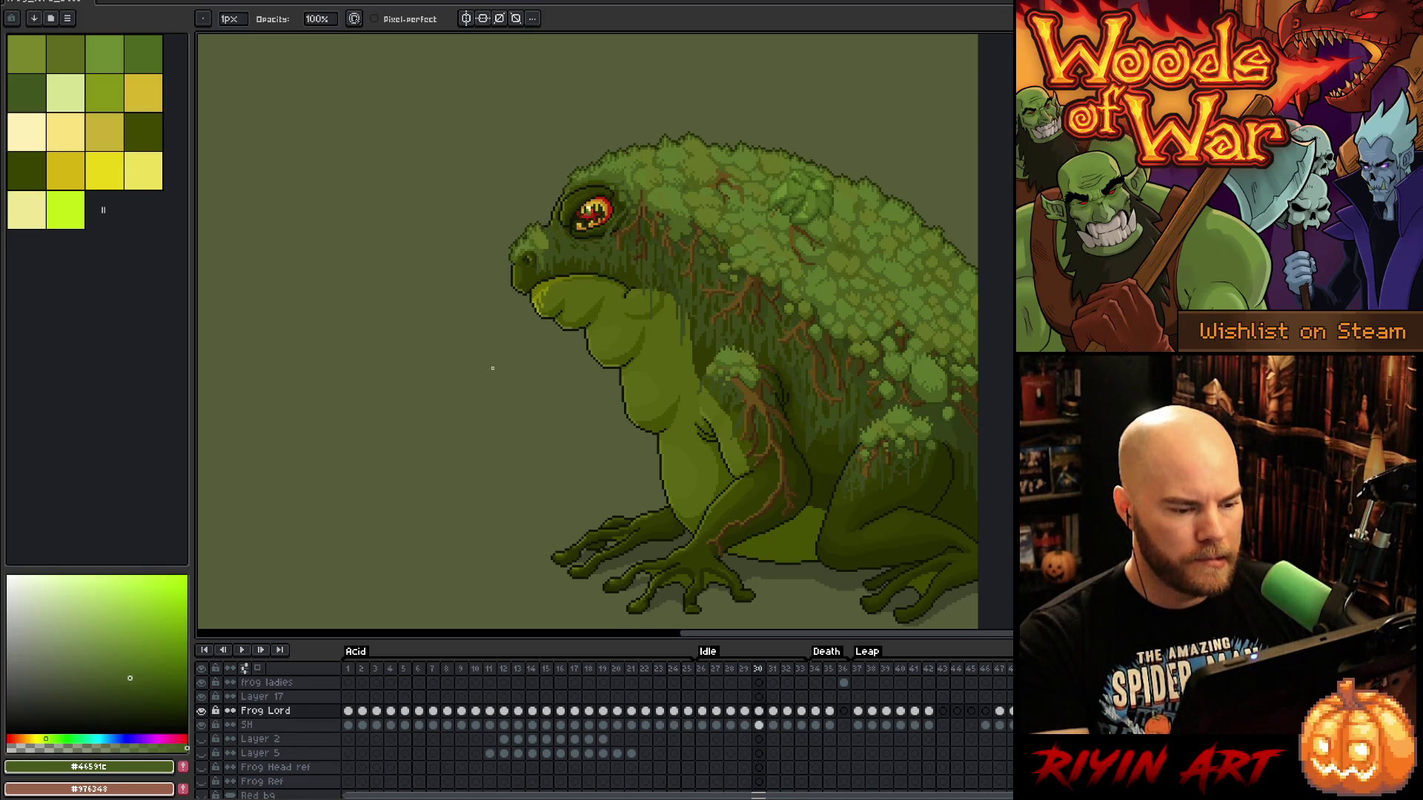
key(Right)
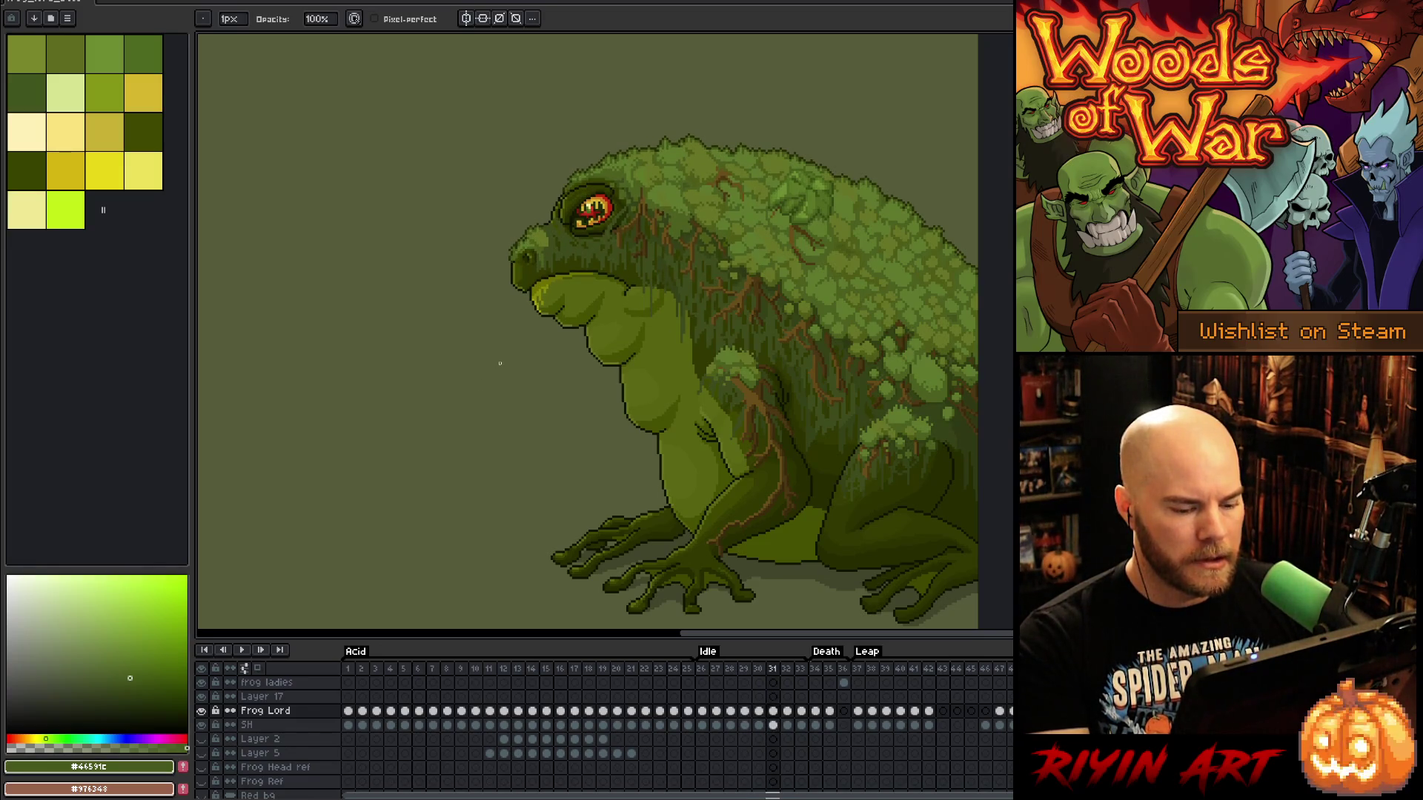
key(Left)
key(Right)
key(Left)
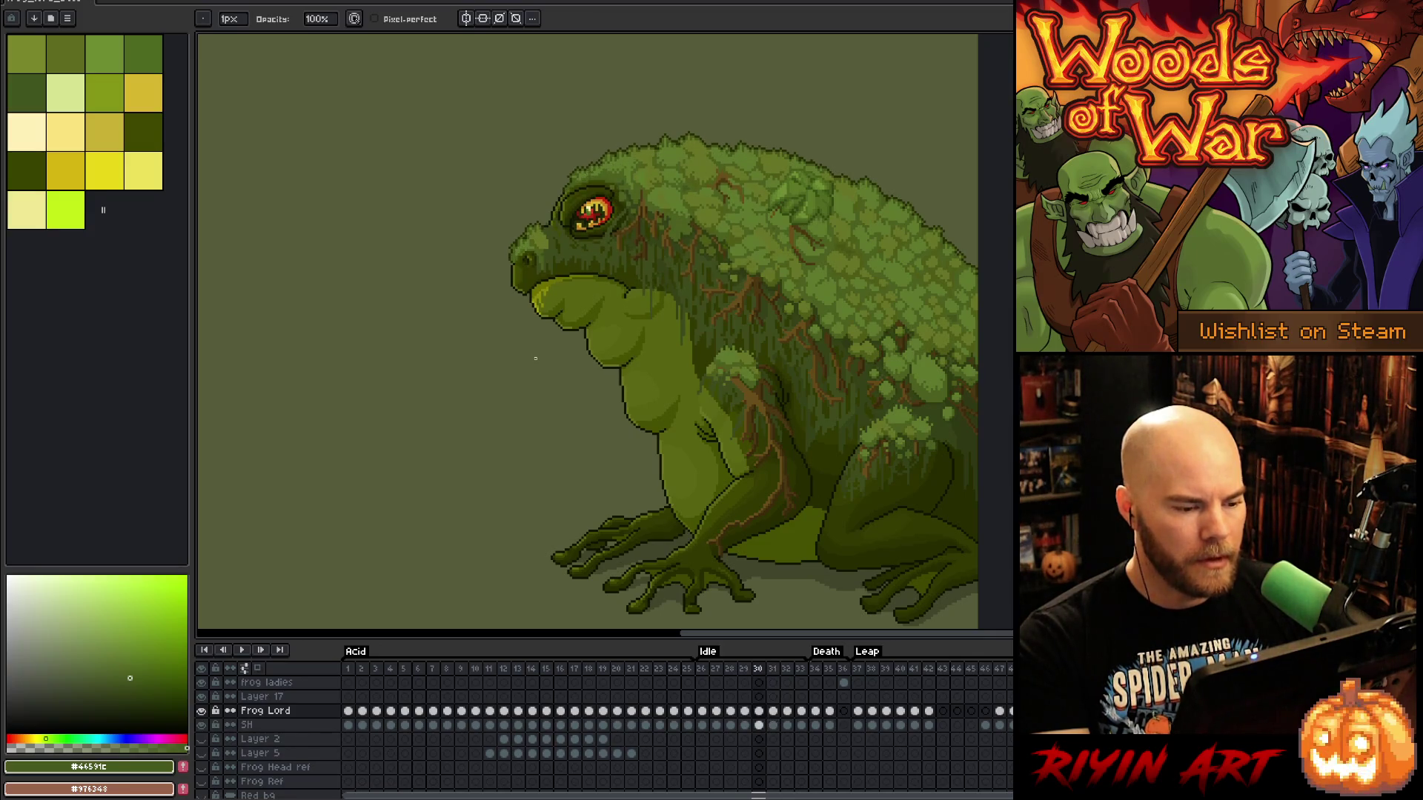
scroll(561, 342, up, 2)
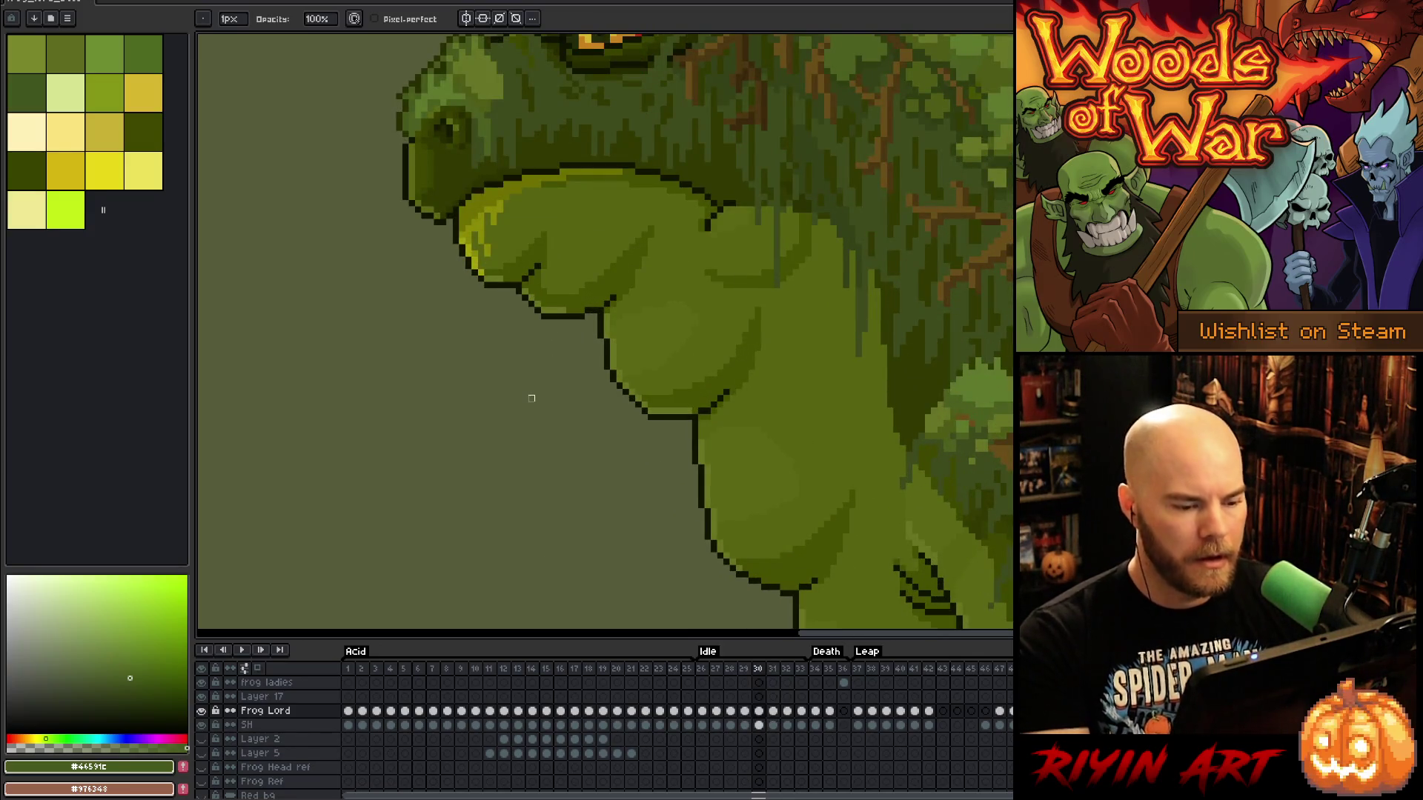
Sample the dark green #465100 from the frog and return to the single-pixel Pencil
key(Right)
key(i)
click(743, 352)
key(b)
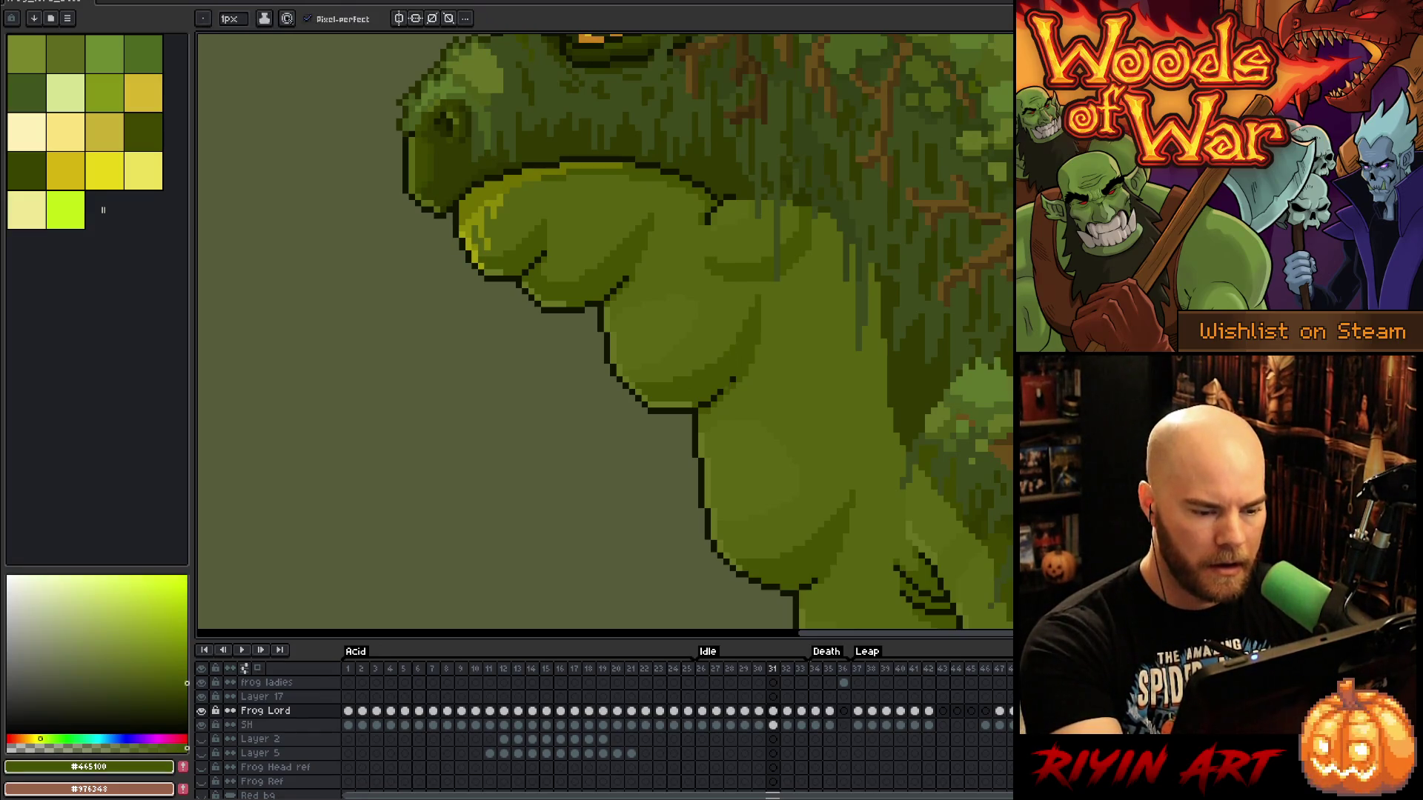
Step back and forth across frames 30, 31 and 32 to compare head poses, ending on 32
key(Left)
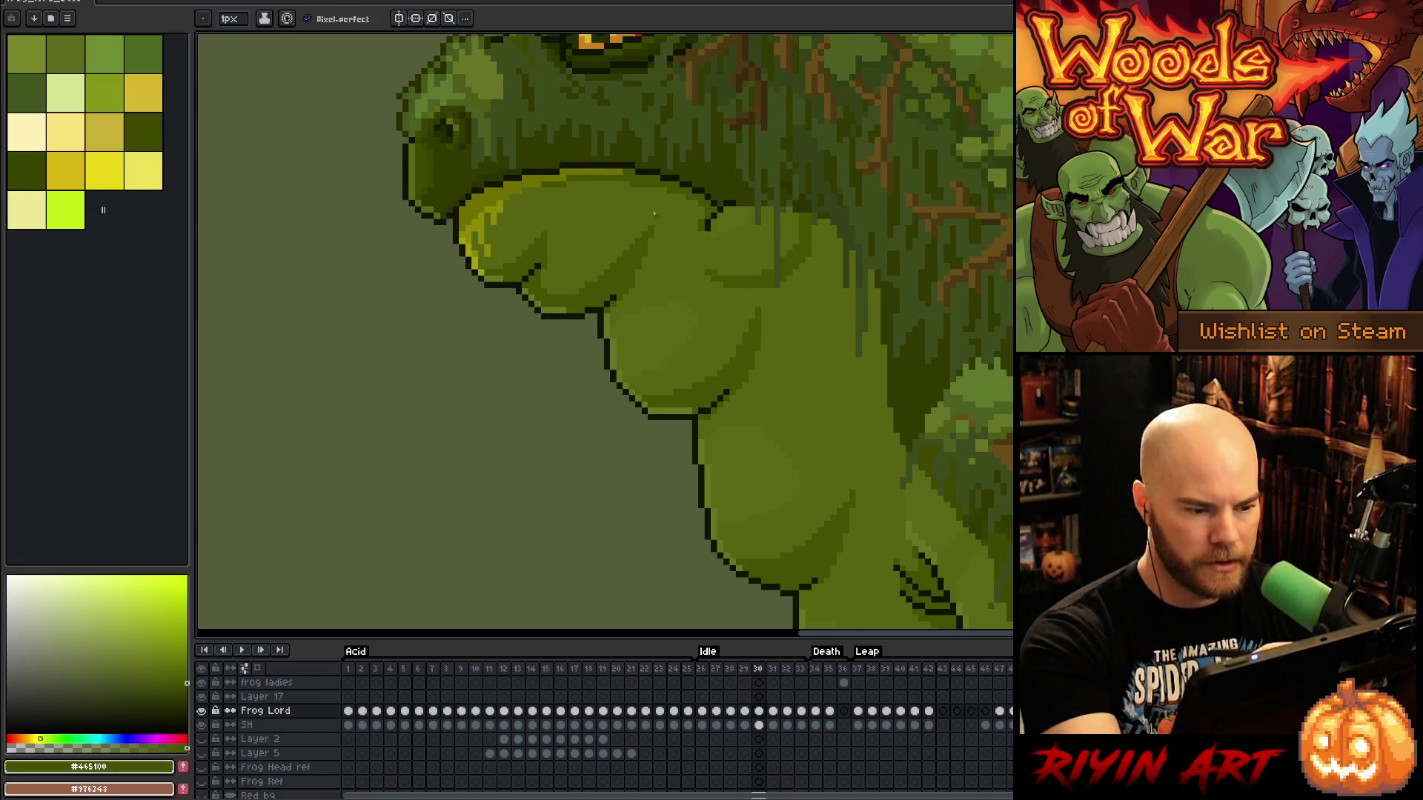
key(Right)
key(Left)
key(Right)
key(Left)
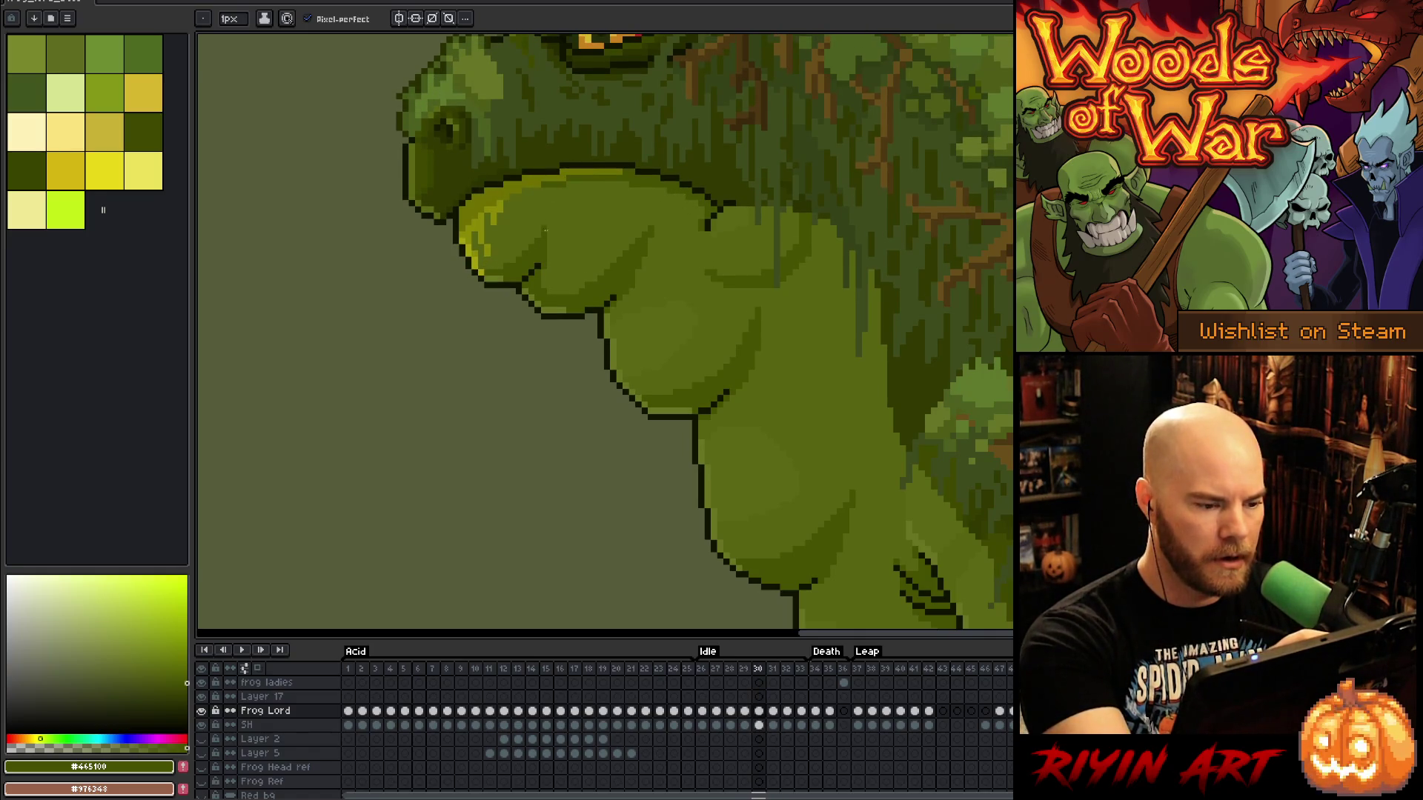
key(Right)
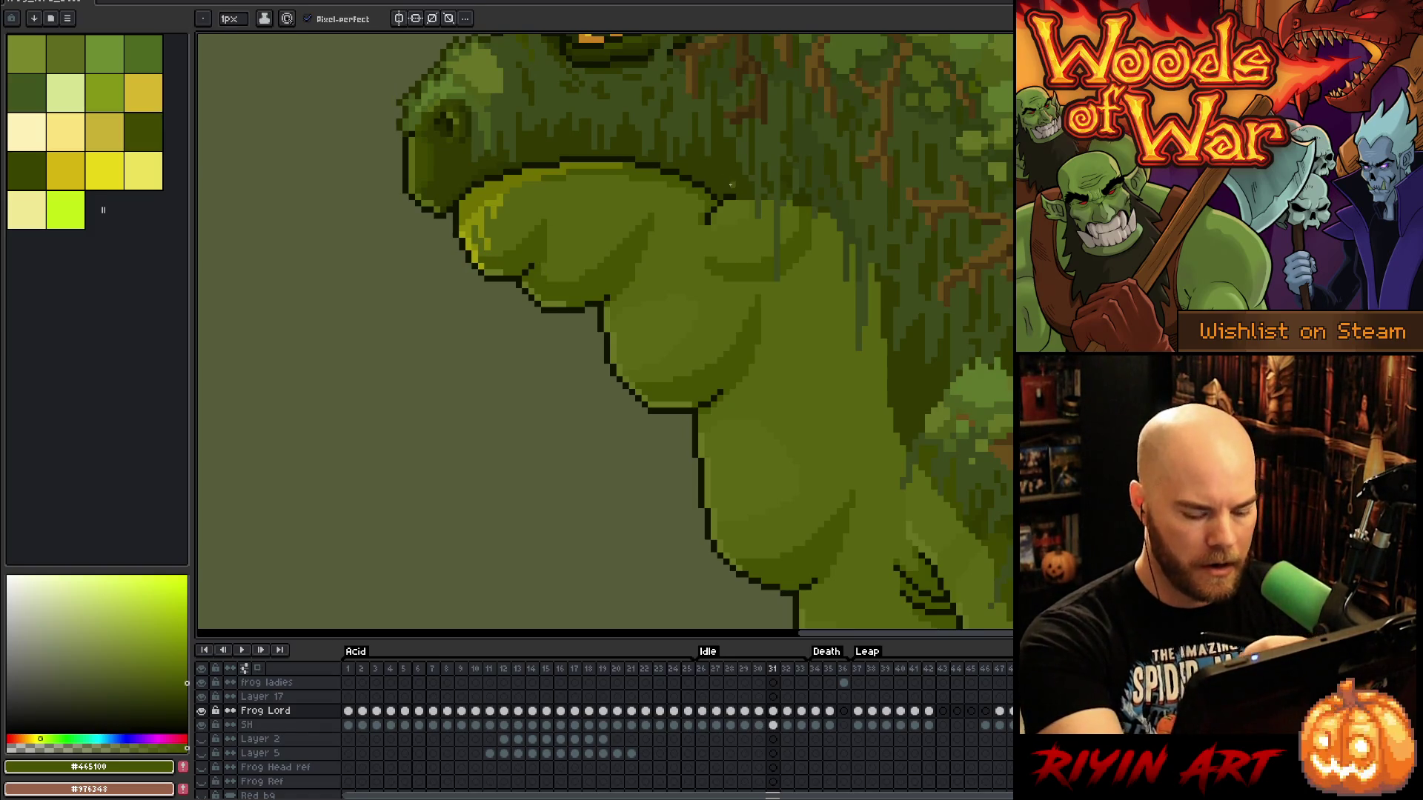
key(Left)
key(Right)
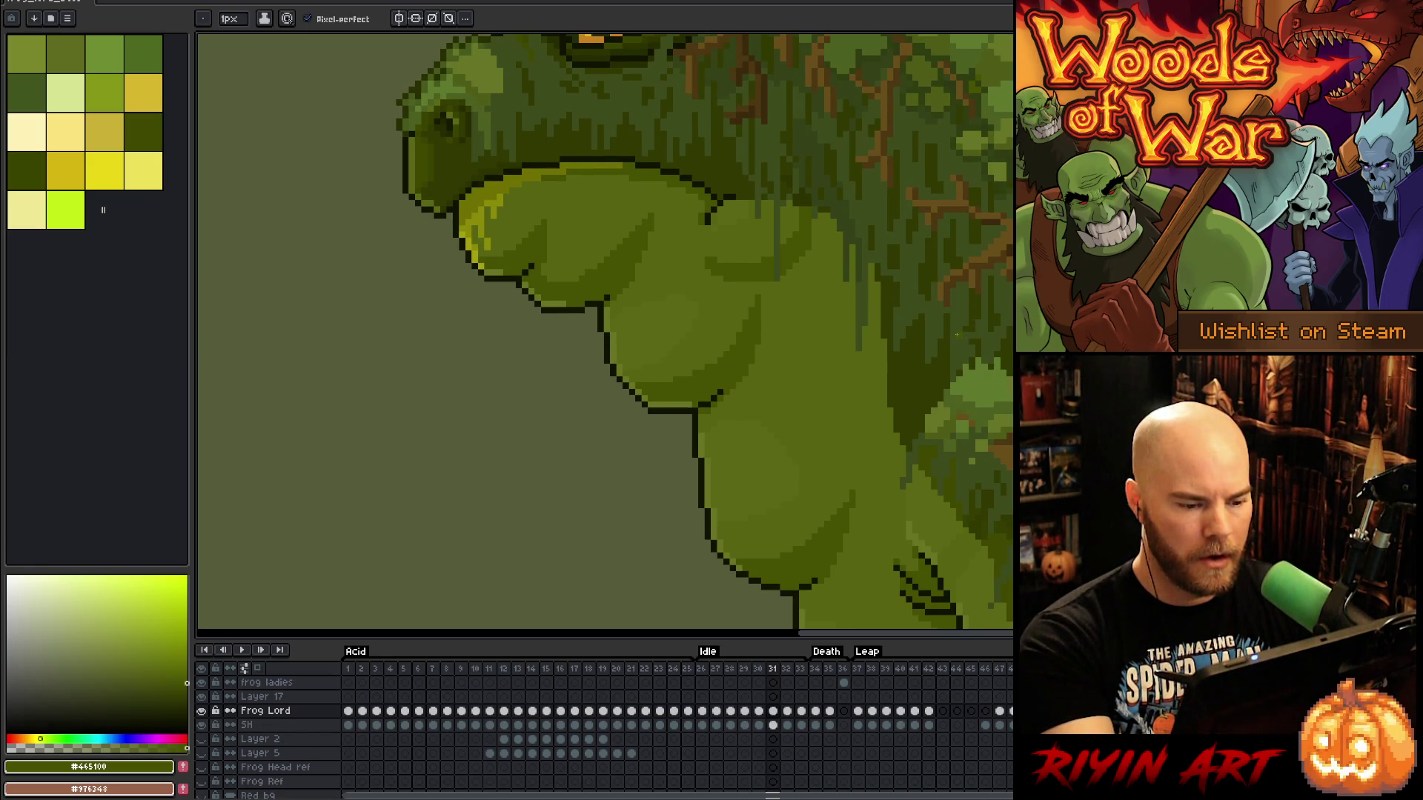
key(Right)
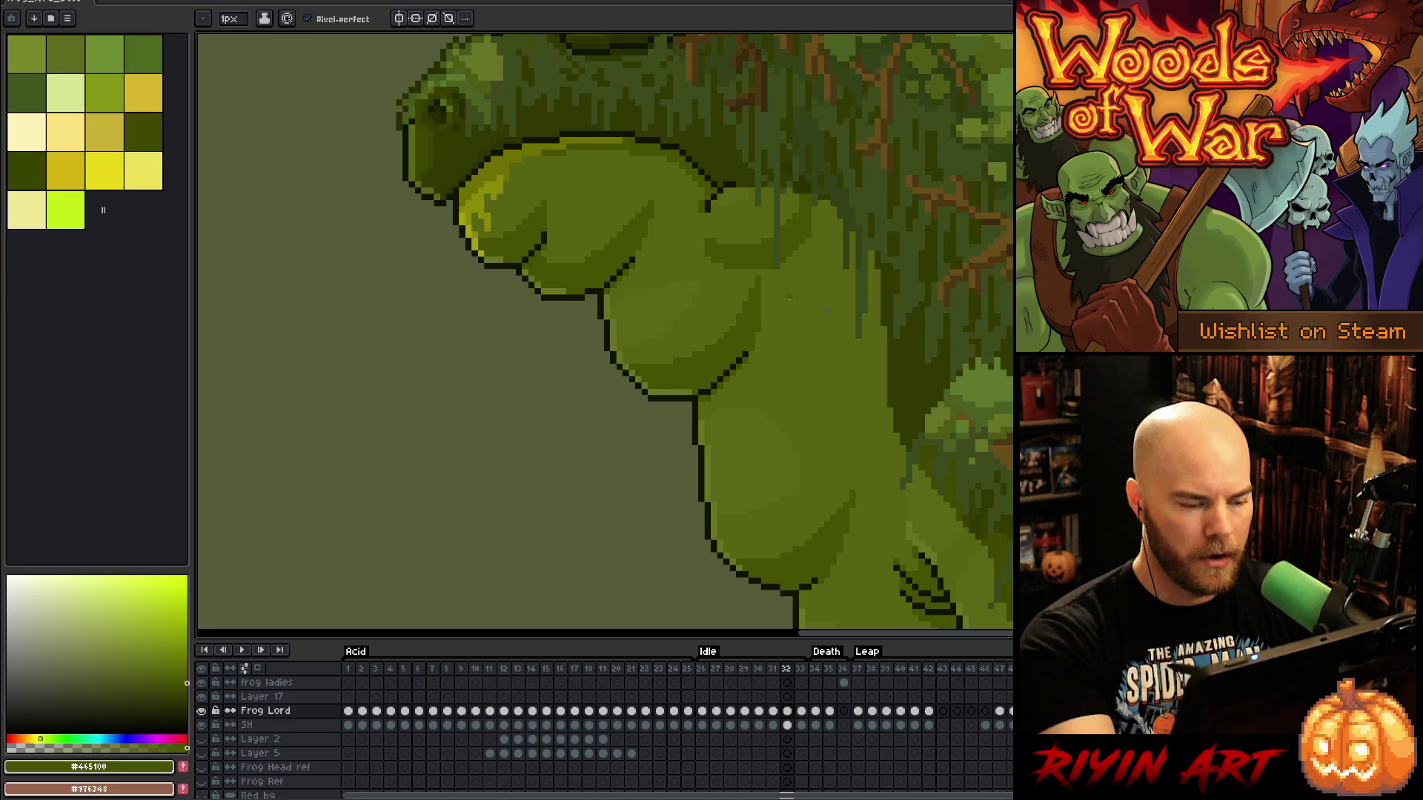
key(Left)
key(Right)
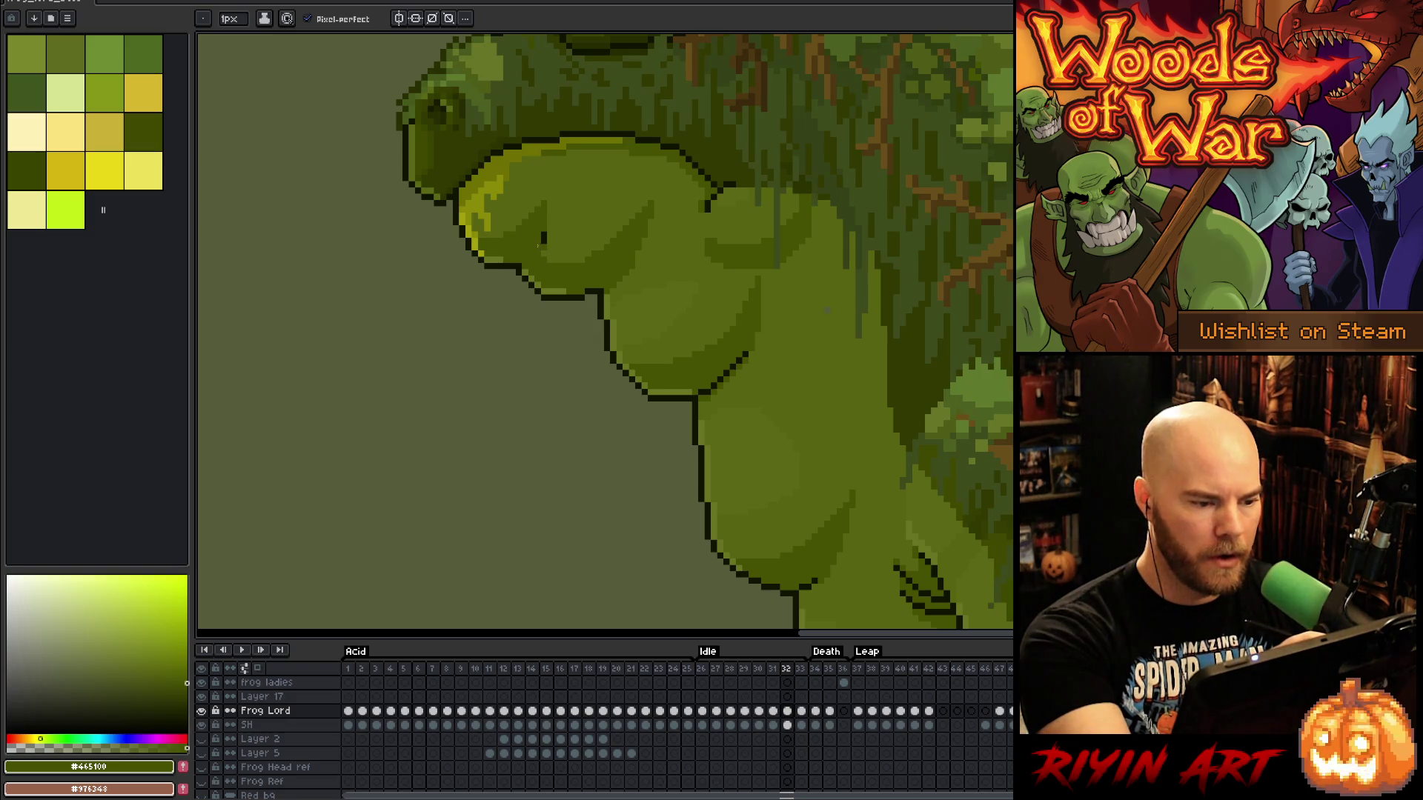
key(Left)
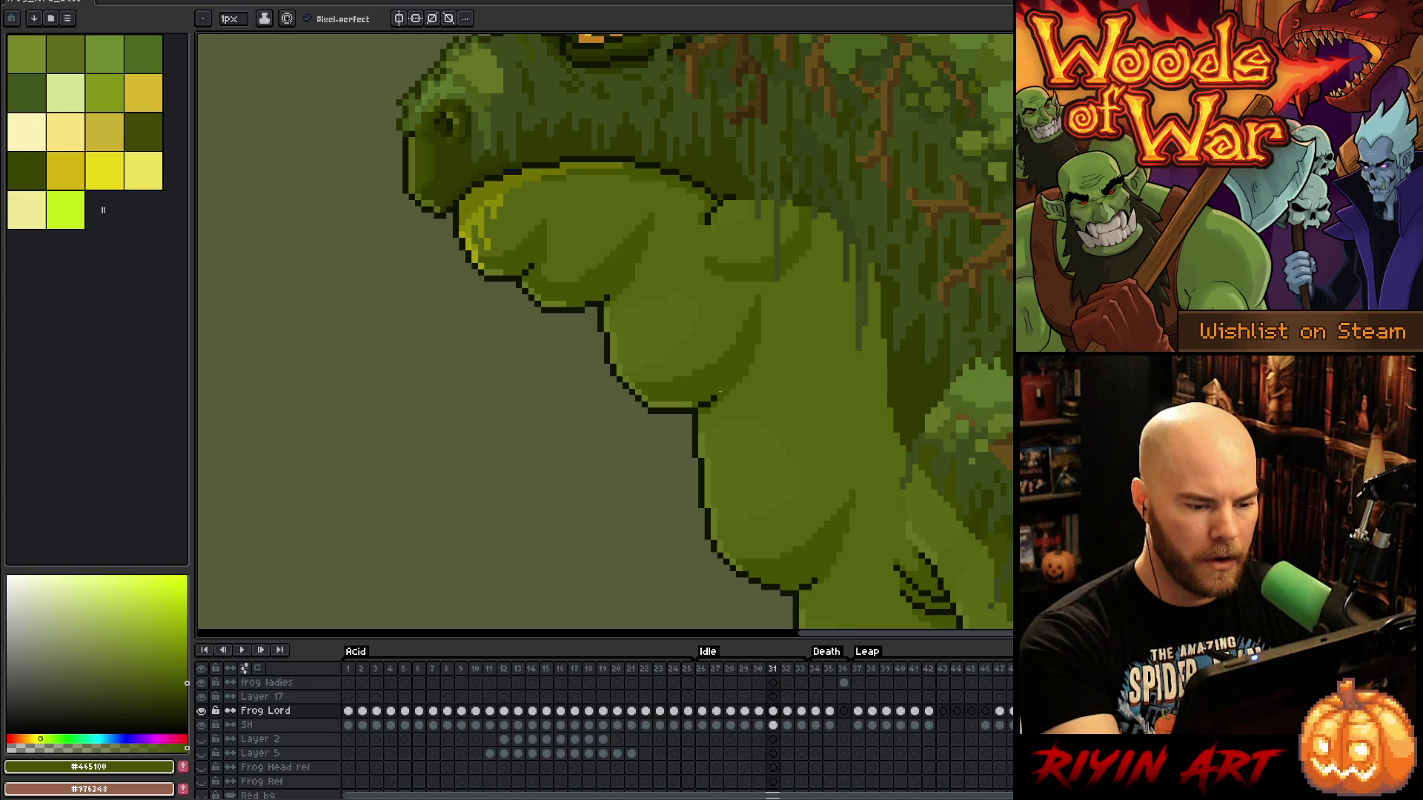
key(Left)
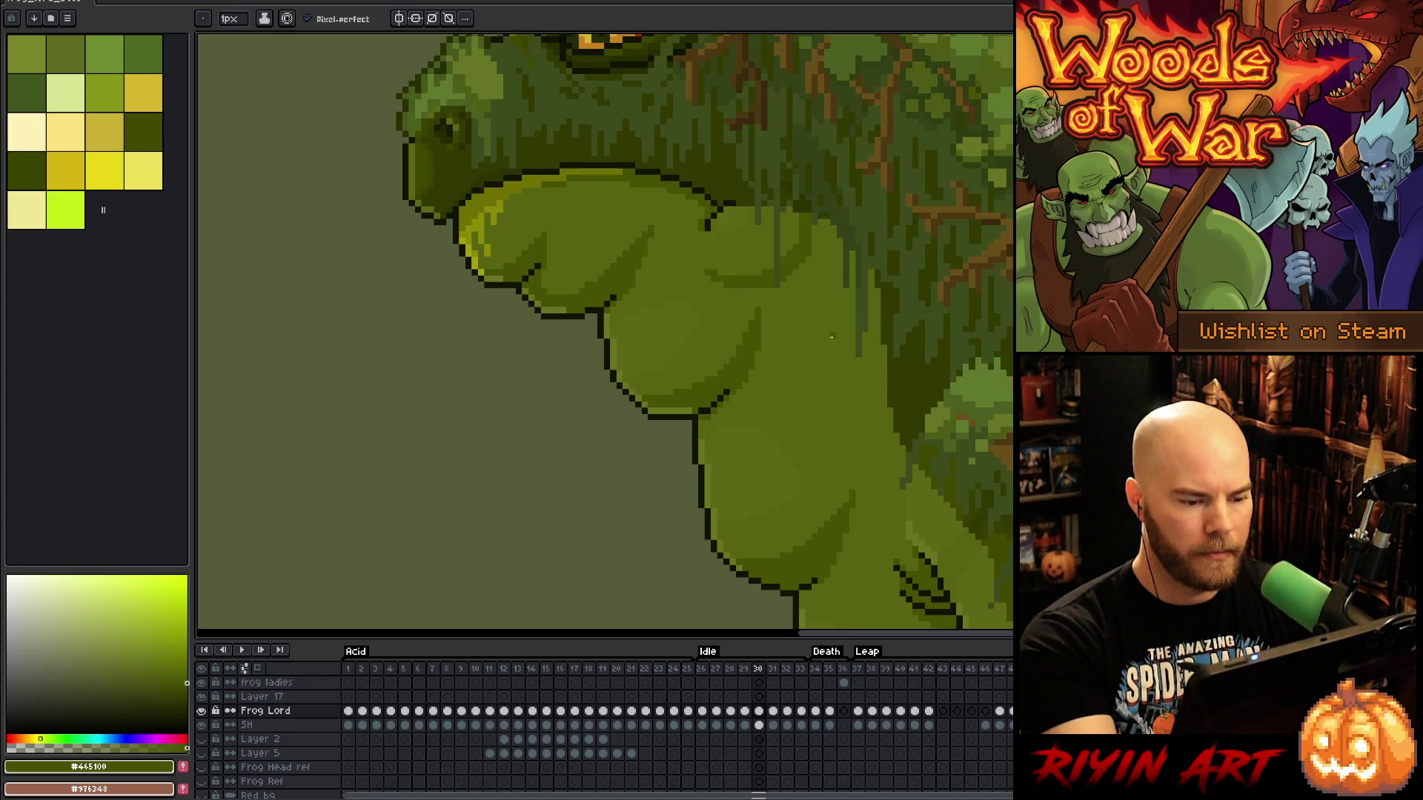
key(Right)
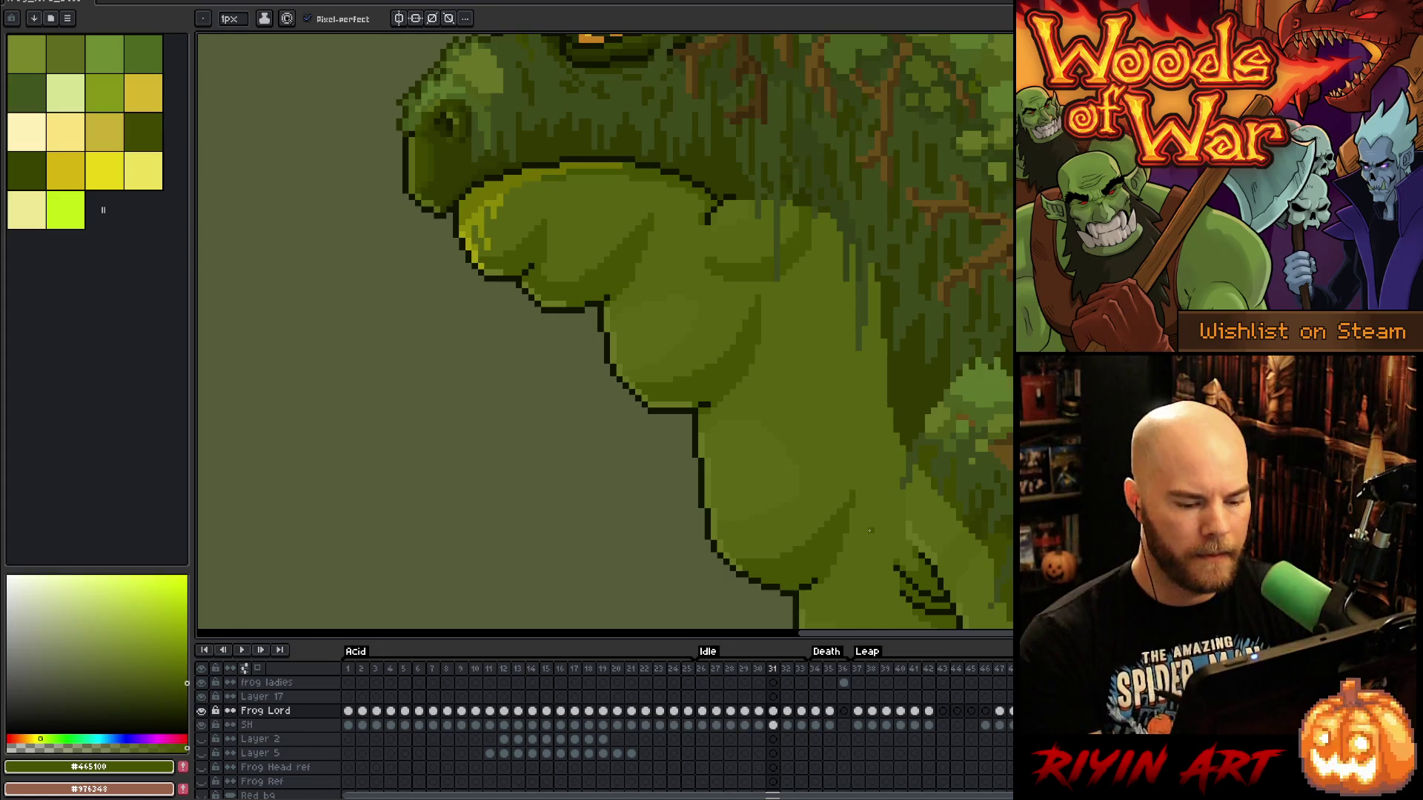
key(Right)
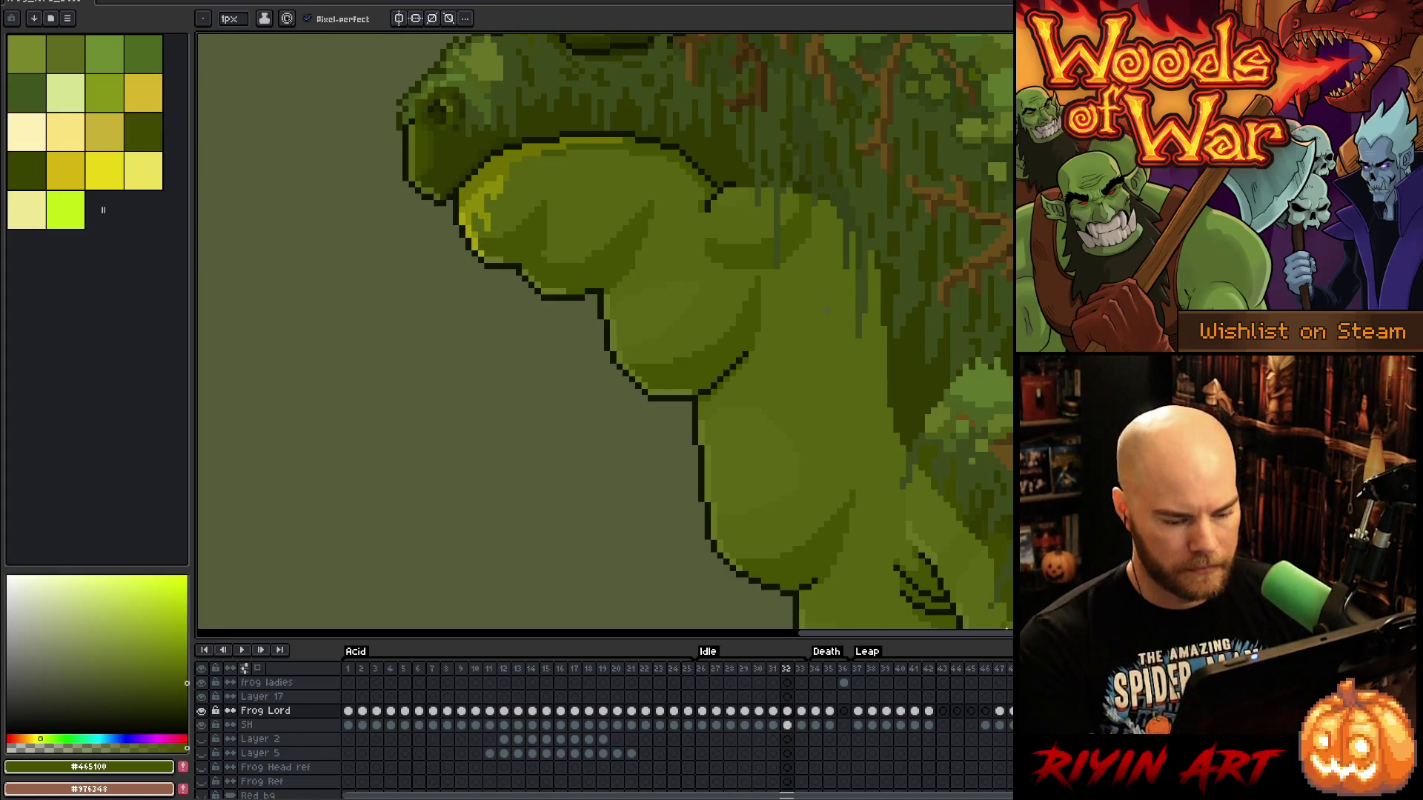
Choose the lighter green #576310, then go to frame 31 and on to frame 33
alt+click(830, 335)
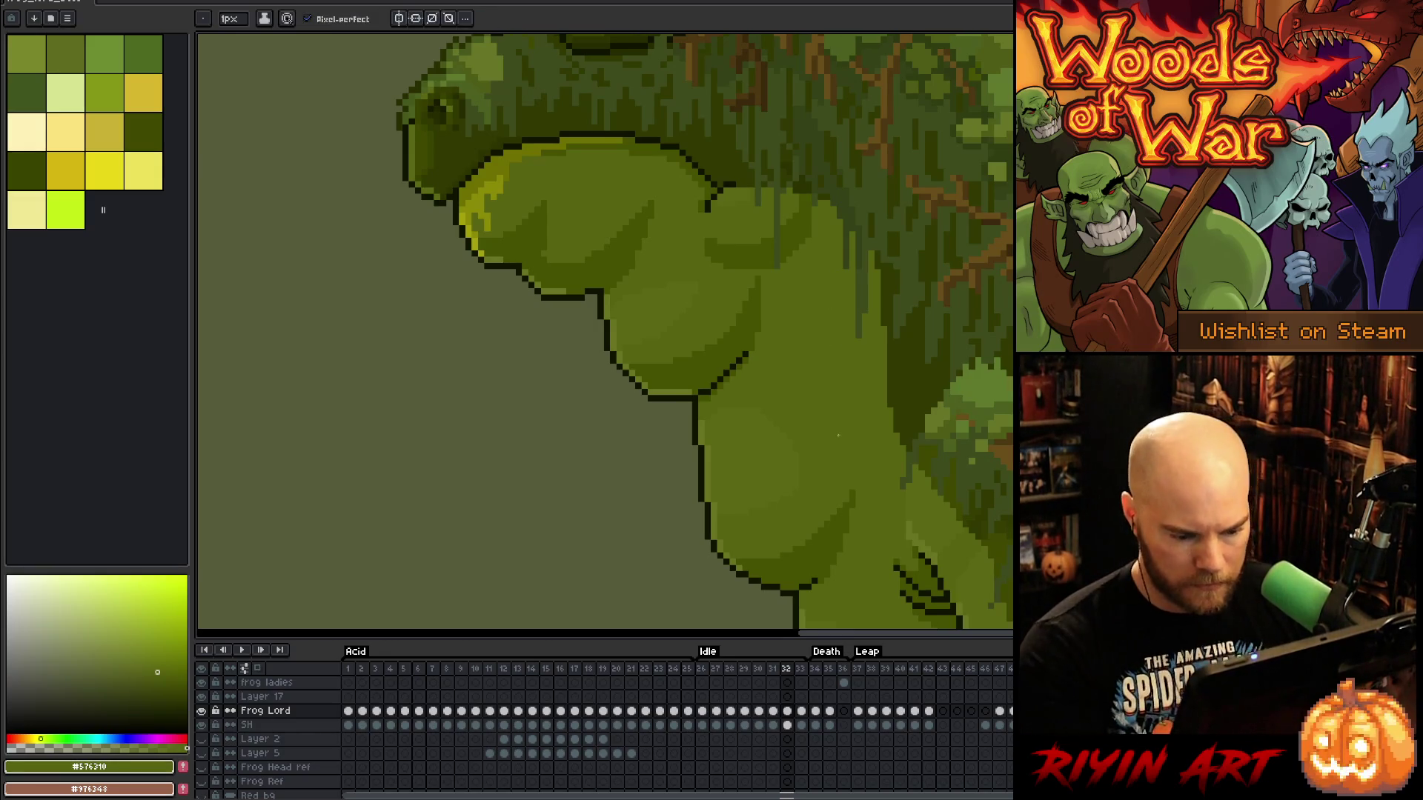
click(773, 711)
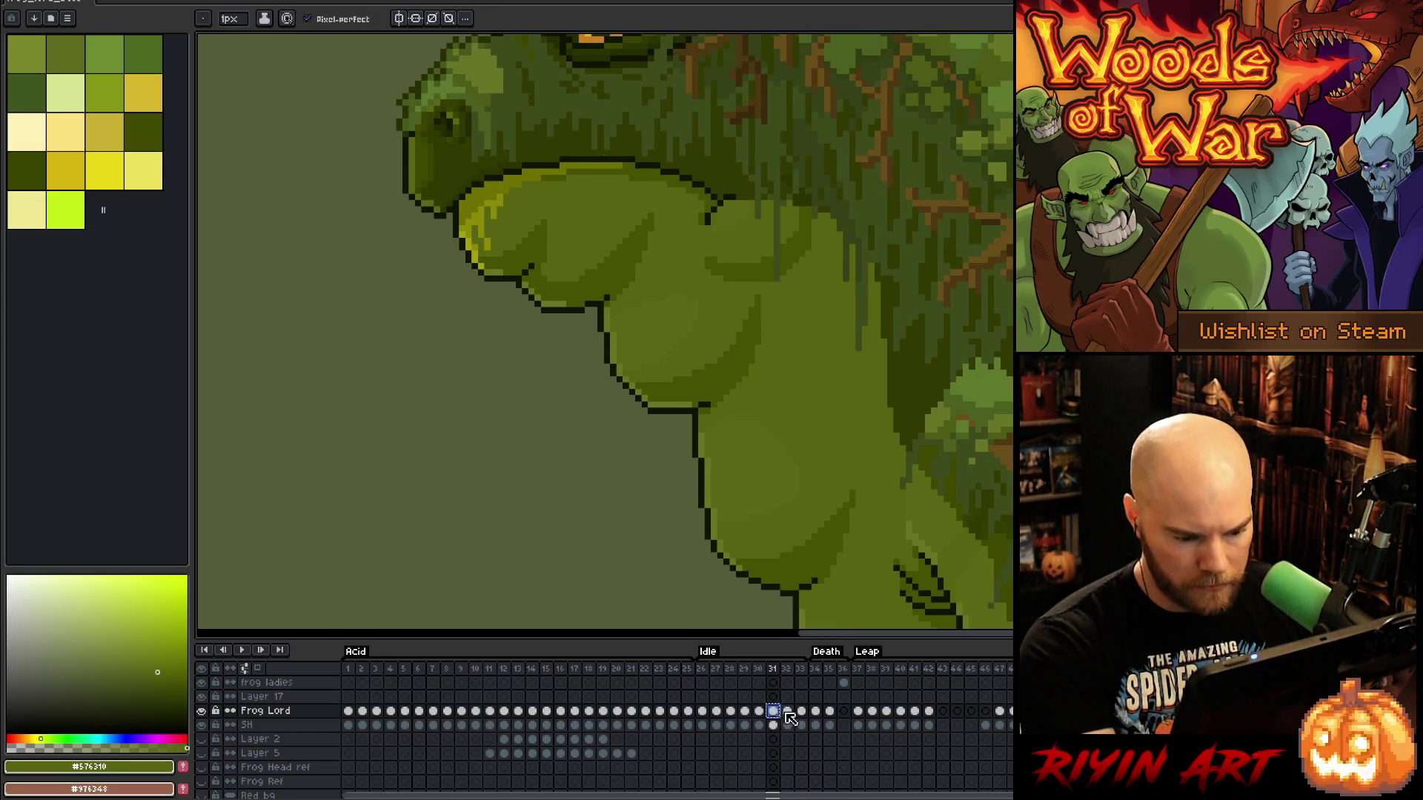
click(800, 711)
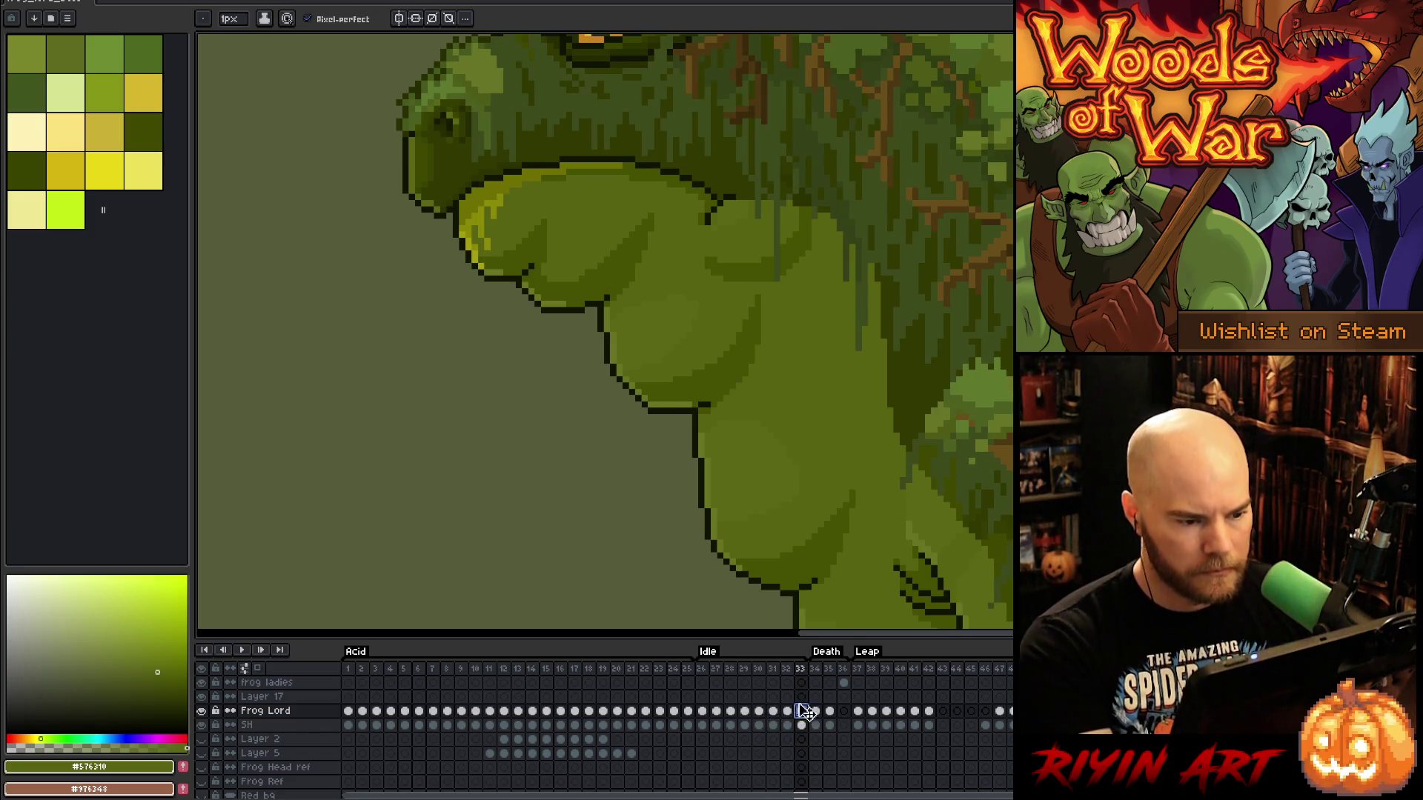
Play and stop the Idle loop, flip frames 30–32, and zoom onto frame 31's jaw and chest
scroll(548, 392, down, 2)
key(Return)
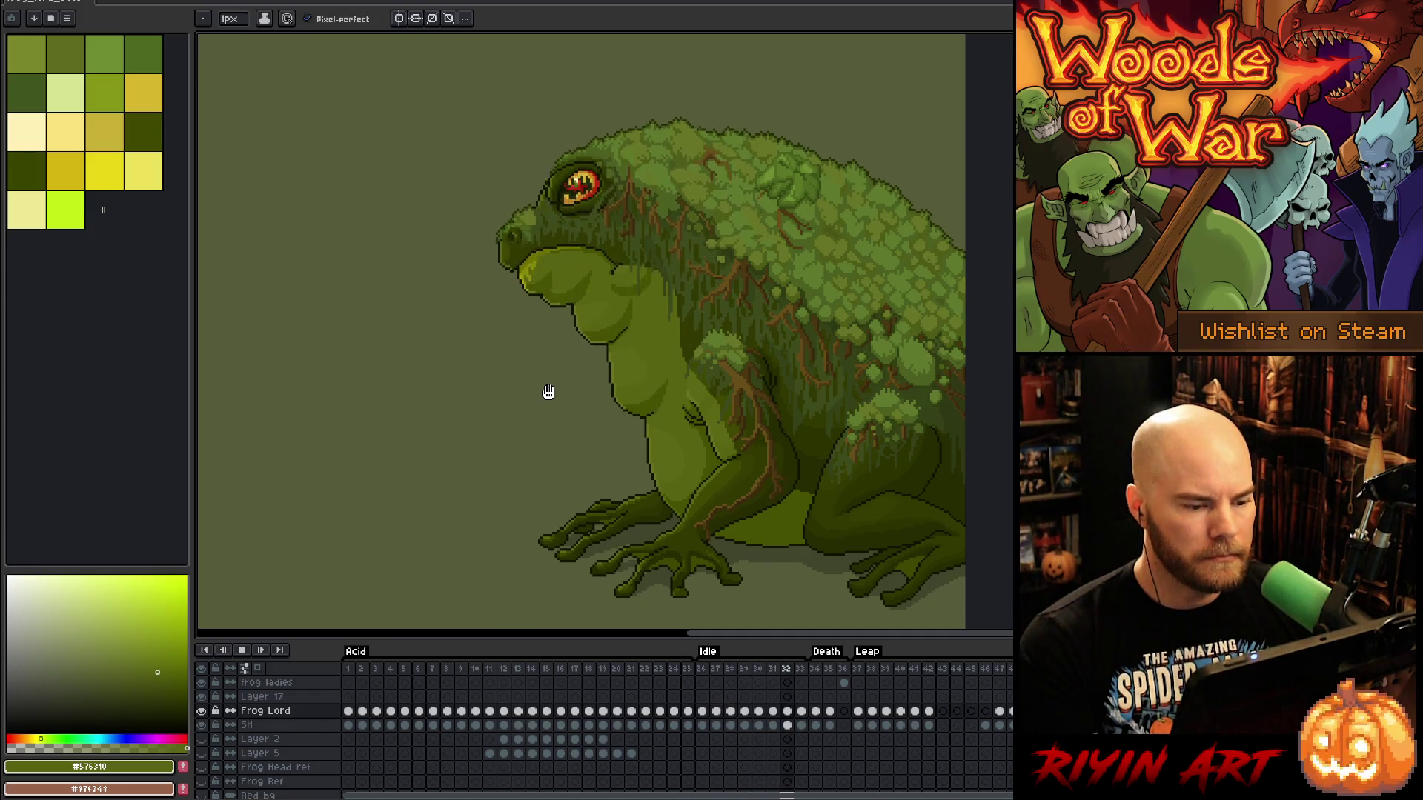
key(Return)
key(Right)
key(Right)
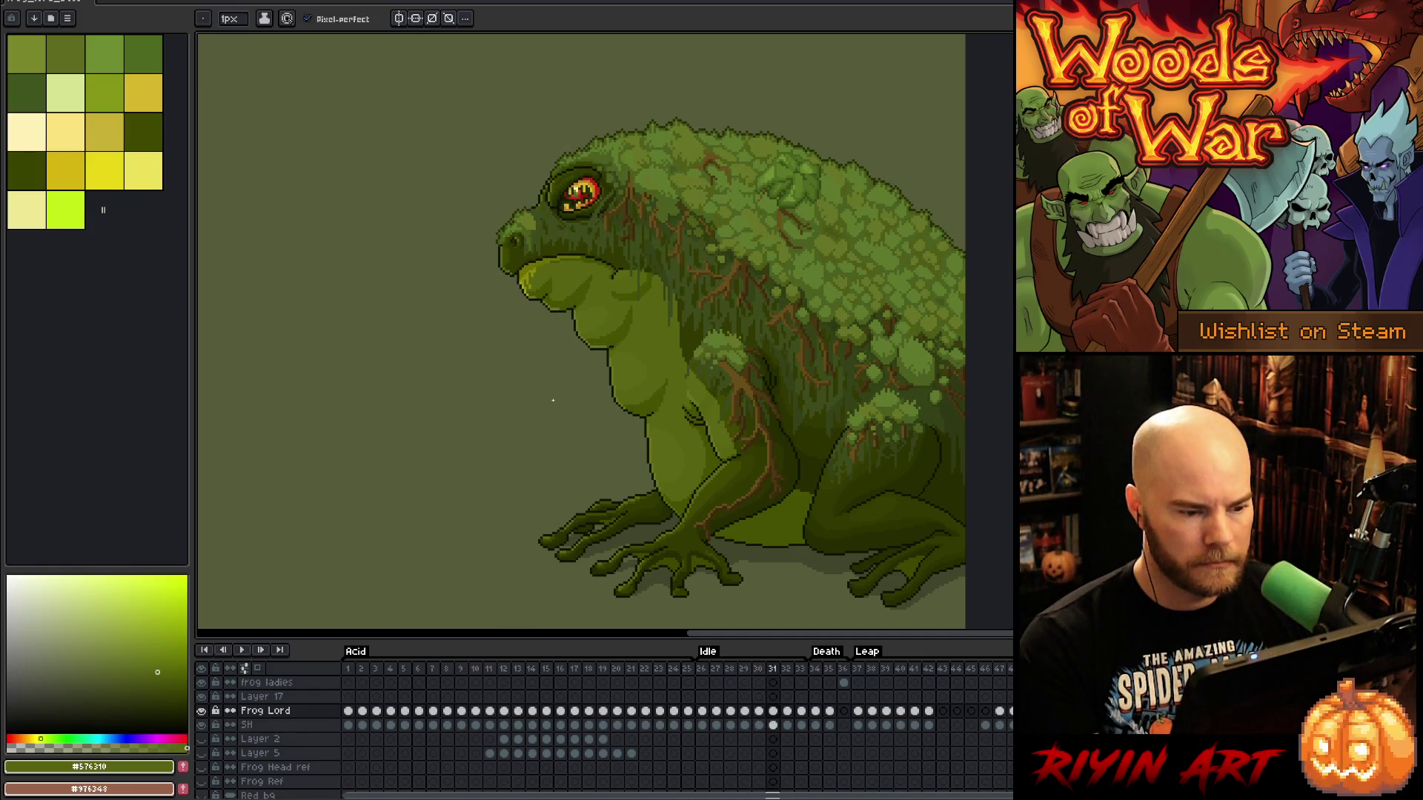
key(Left)
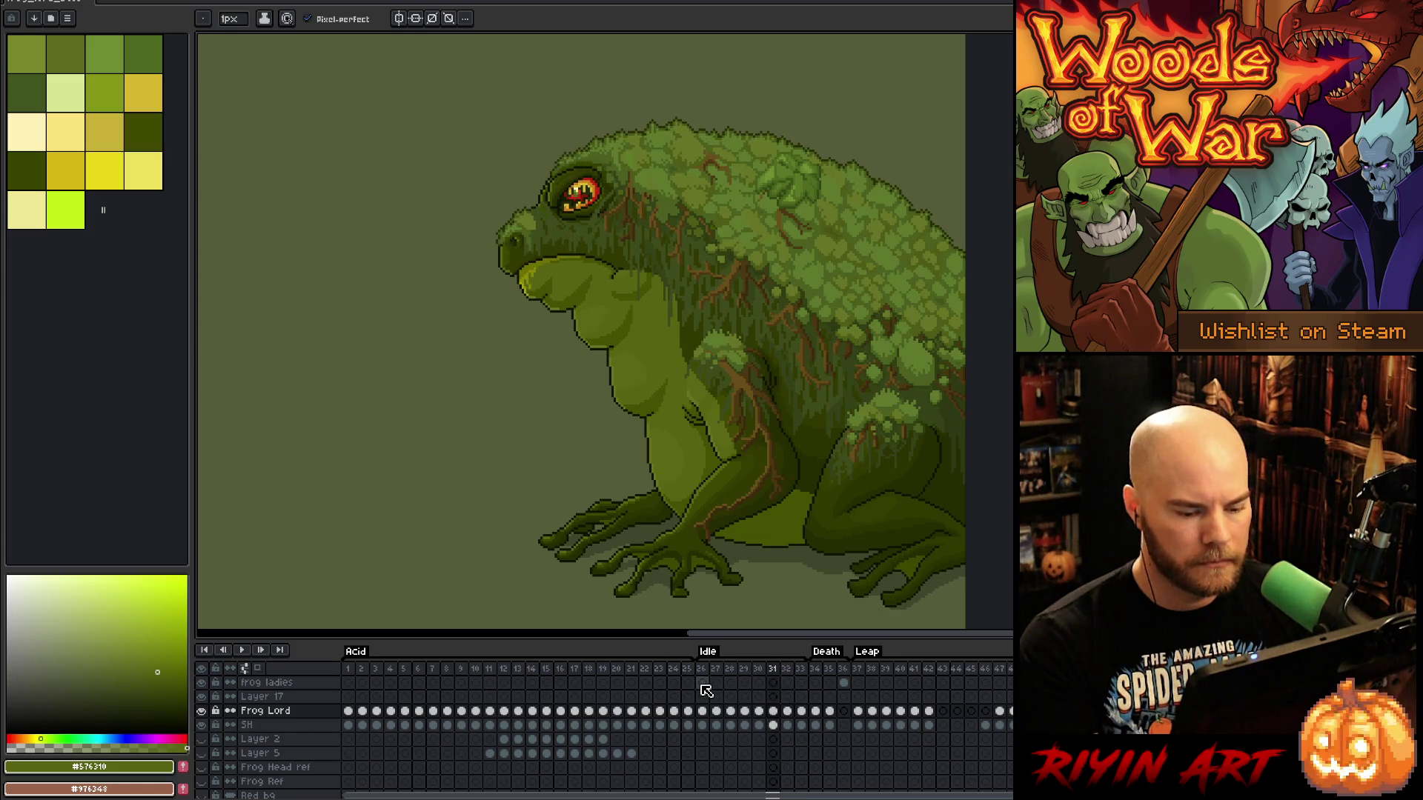
key(Left)
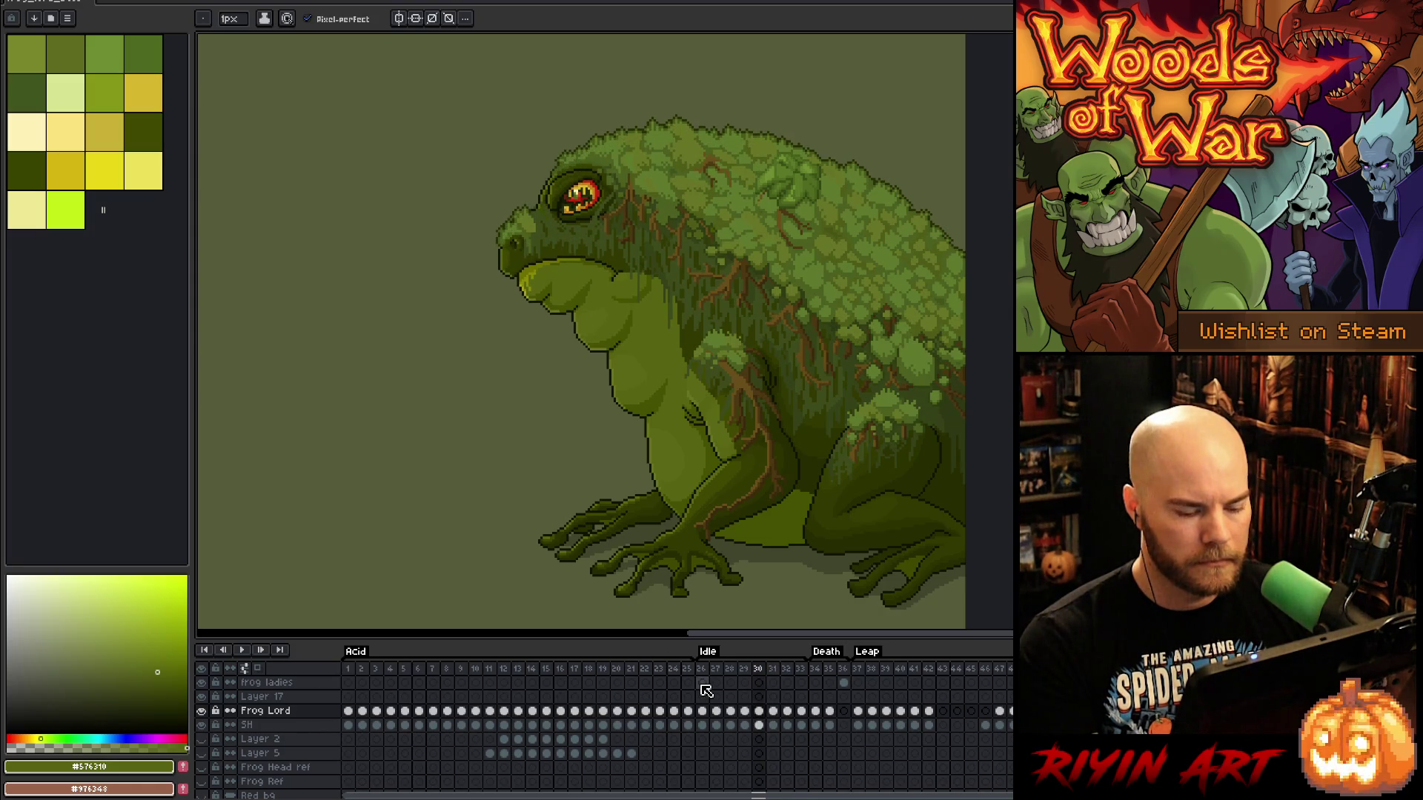
key(Right)
scroll(649, 404, up, 1)
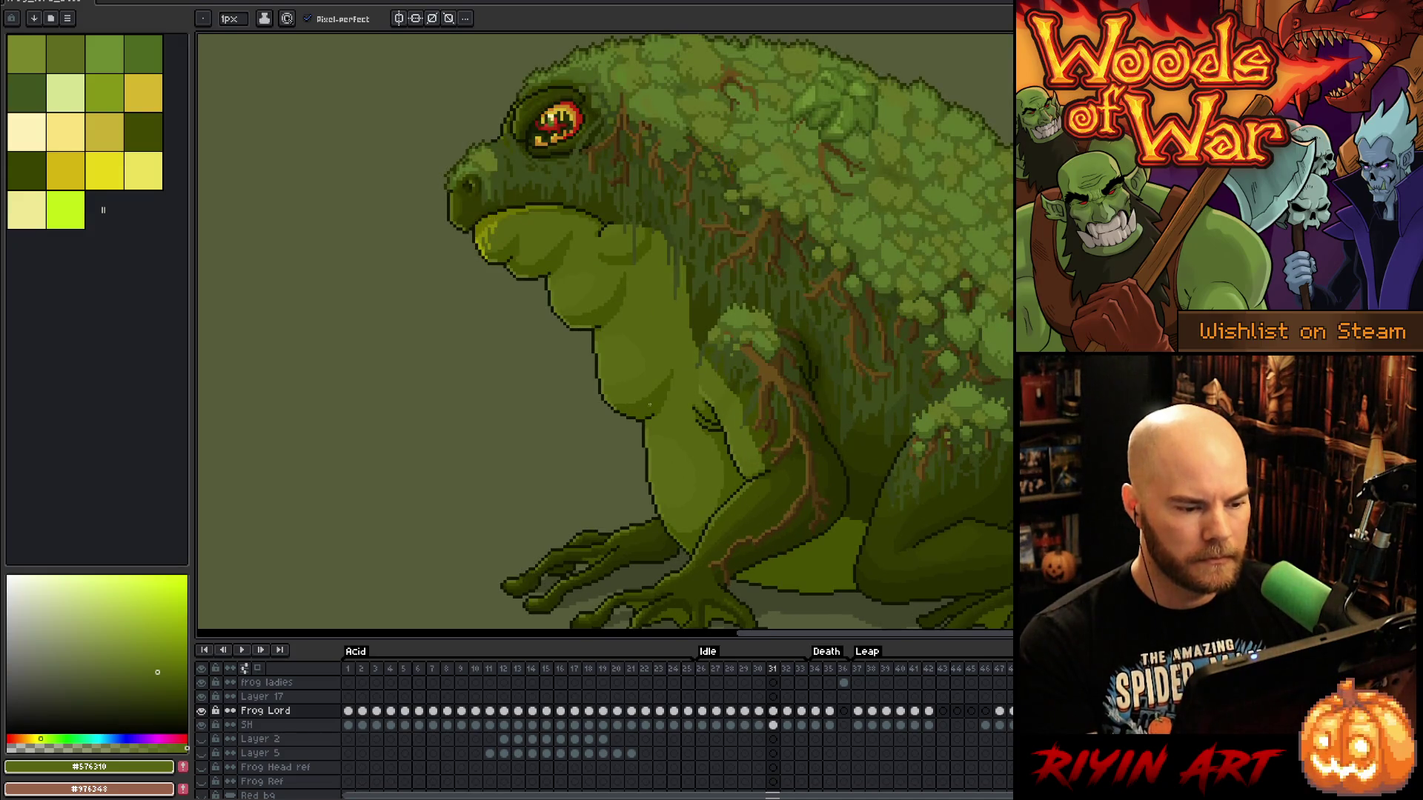
key(Left)
key(Right)
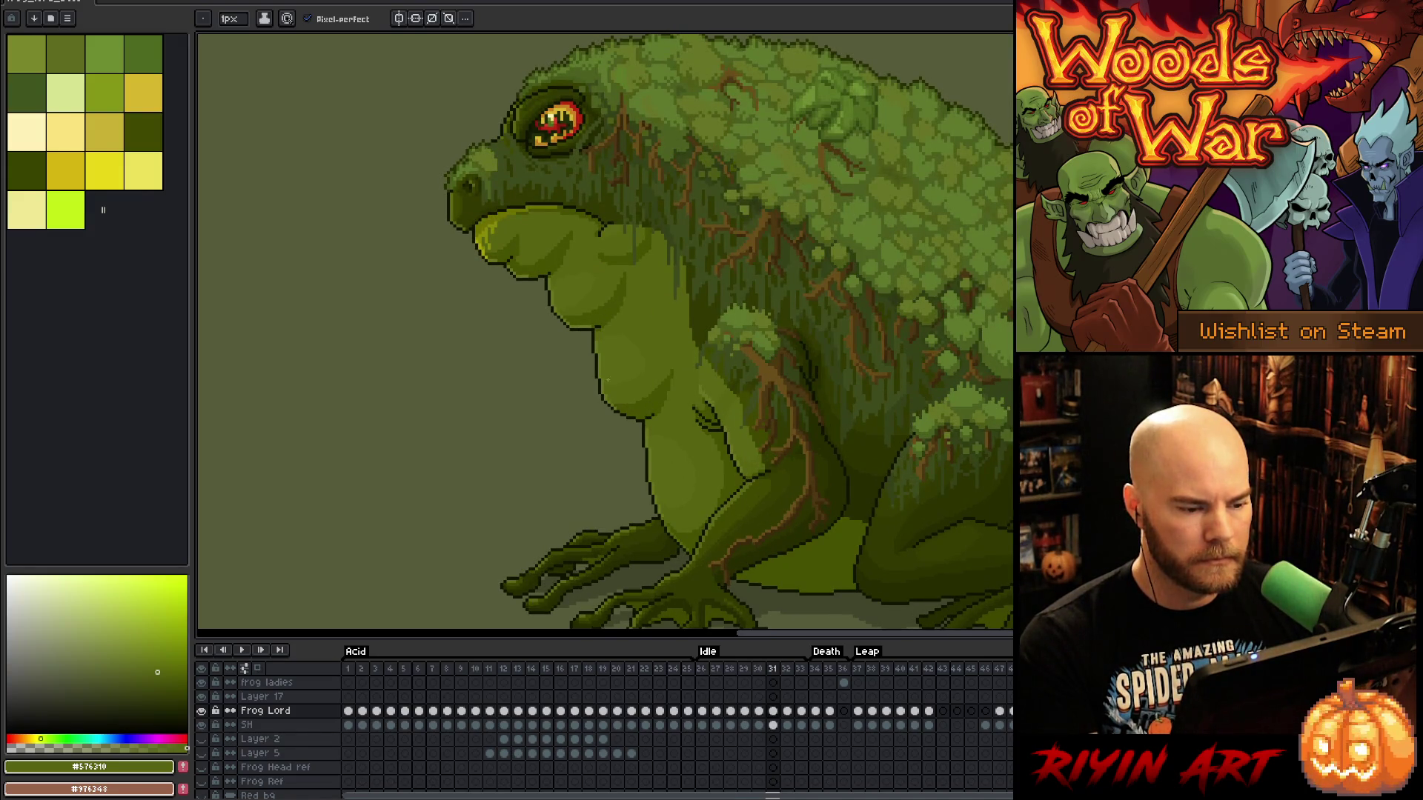
scroll(553, 332, up, 1)
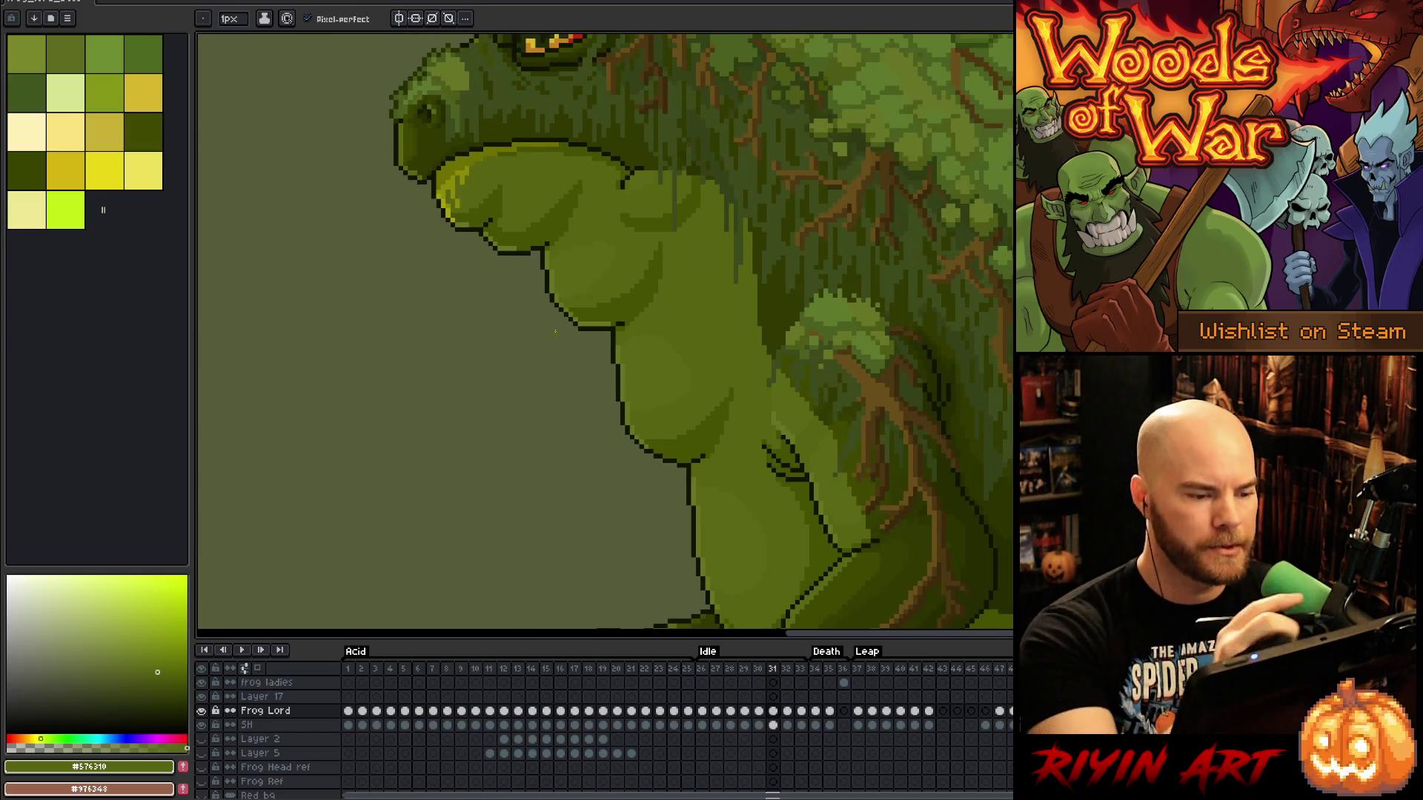
Sample the frog's dark outline colour and compare jaw poses across frames 29, 30 and 31
alt+click(675, 107)
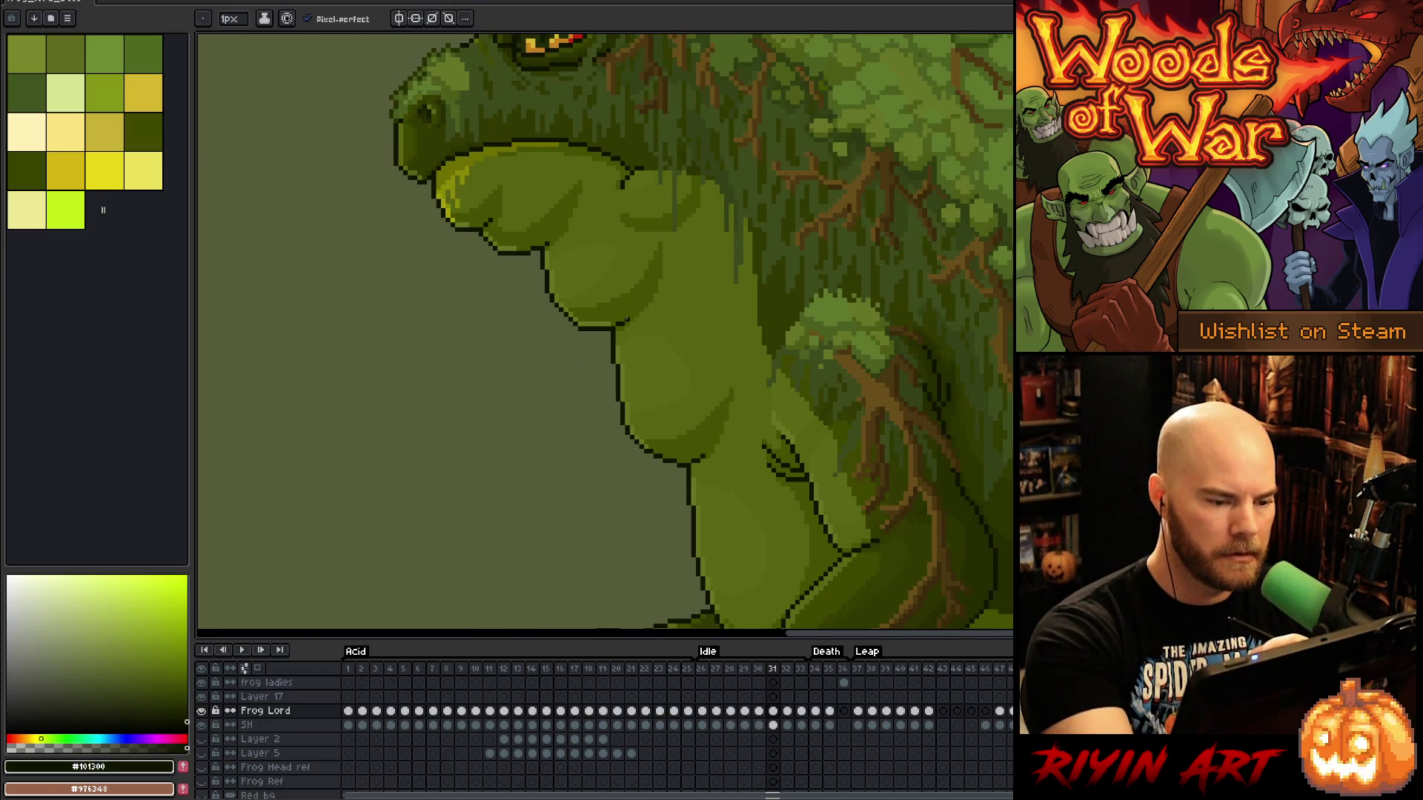
key(Left)
key(Right)
key(Left)
key(Right)
key(Left)
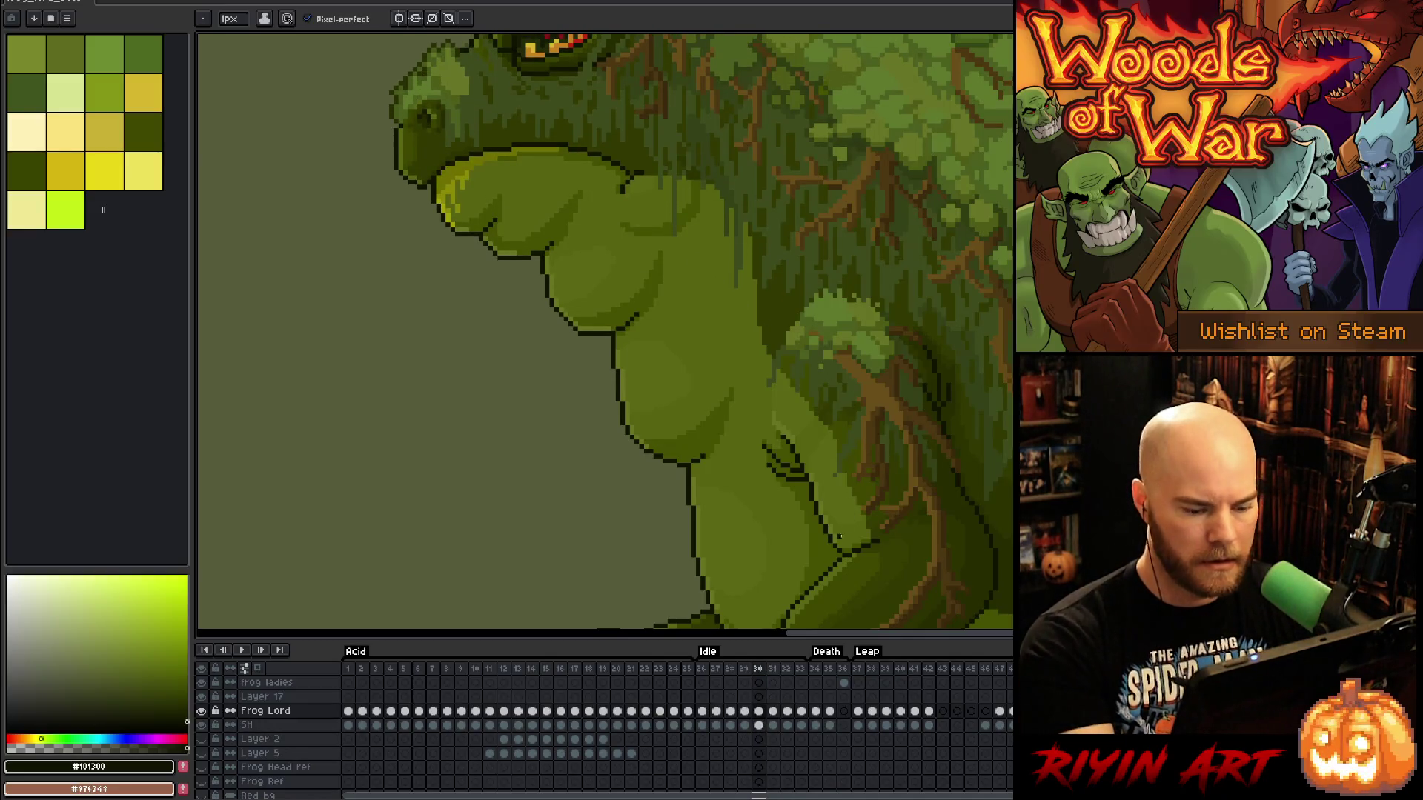
key(Left)
key(Right)
key(Left)
key(Right)
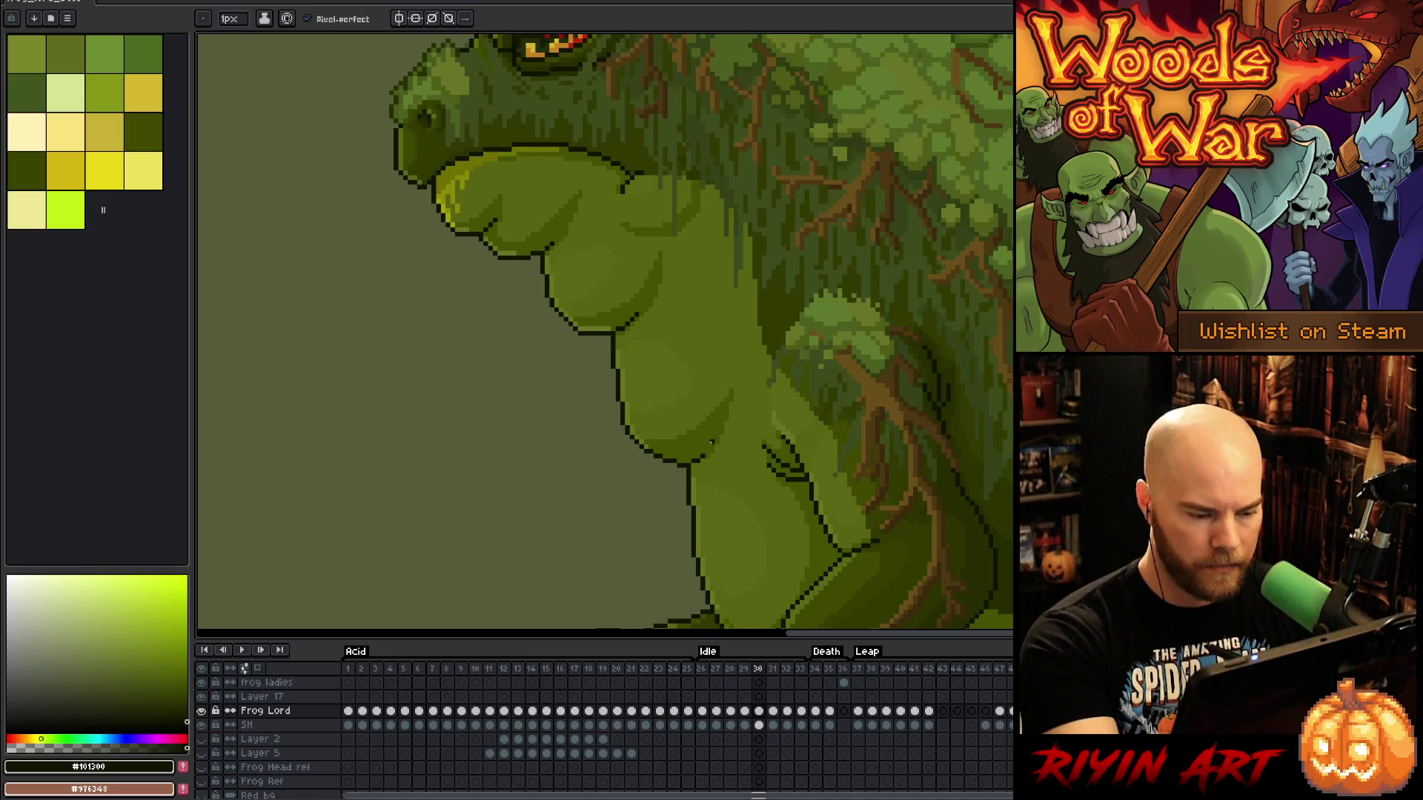
Sample a mid green from the frog's body and step through frames 31 to 33
alt+click(702, 455)
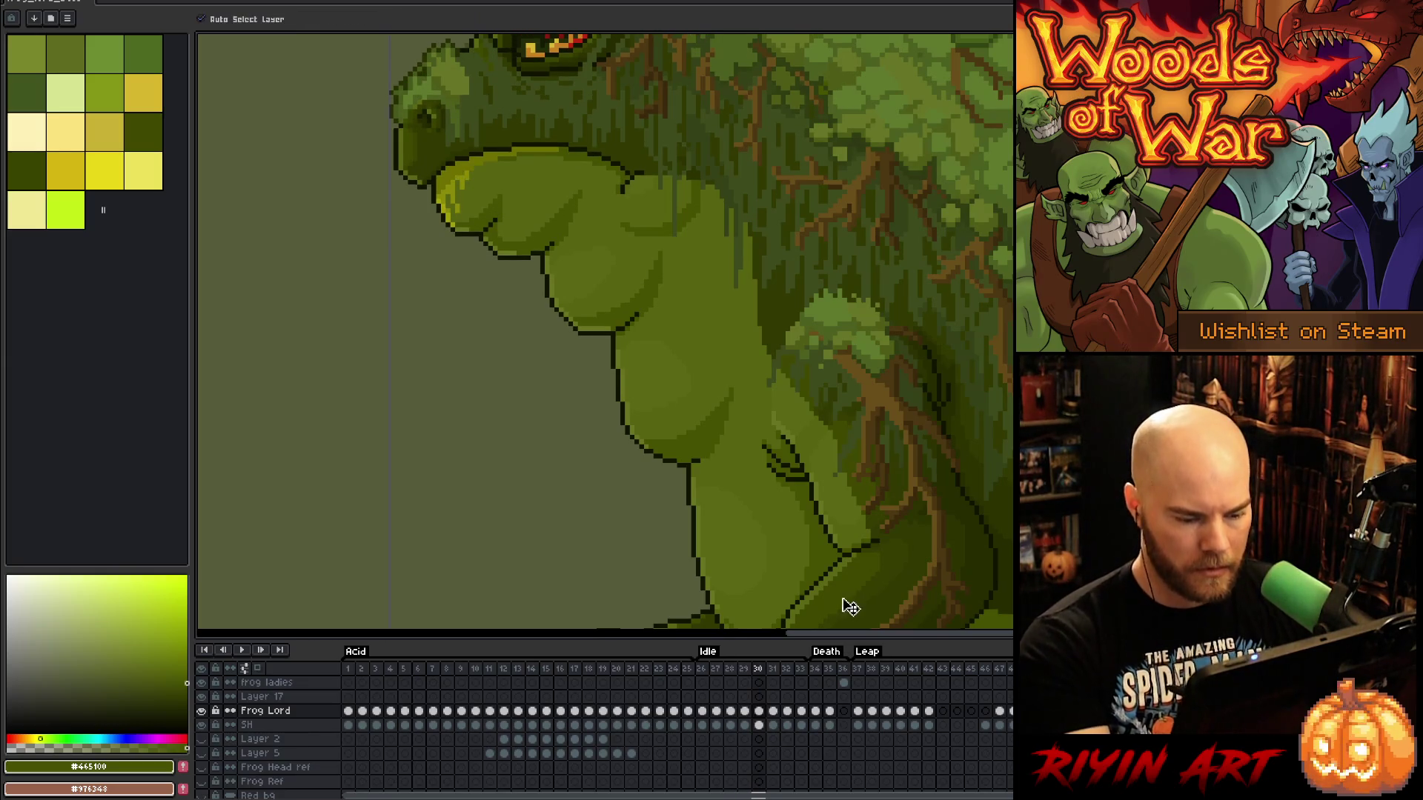
key(period)
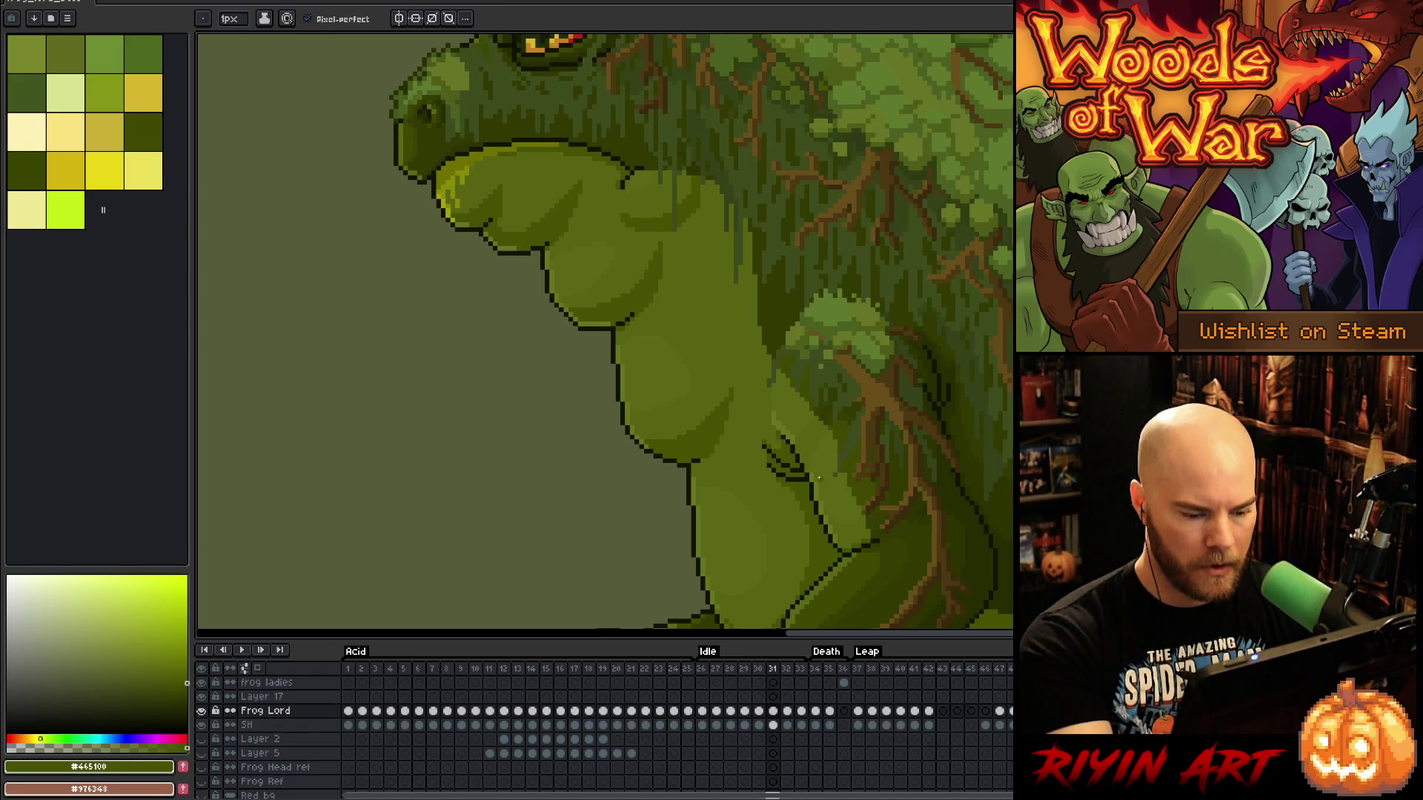
key(period)
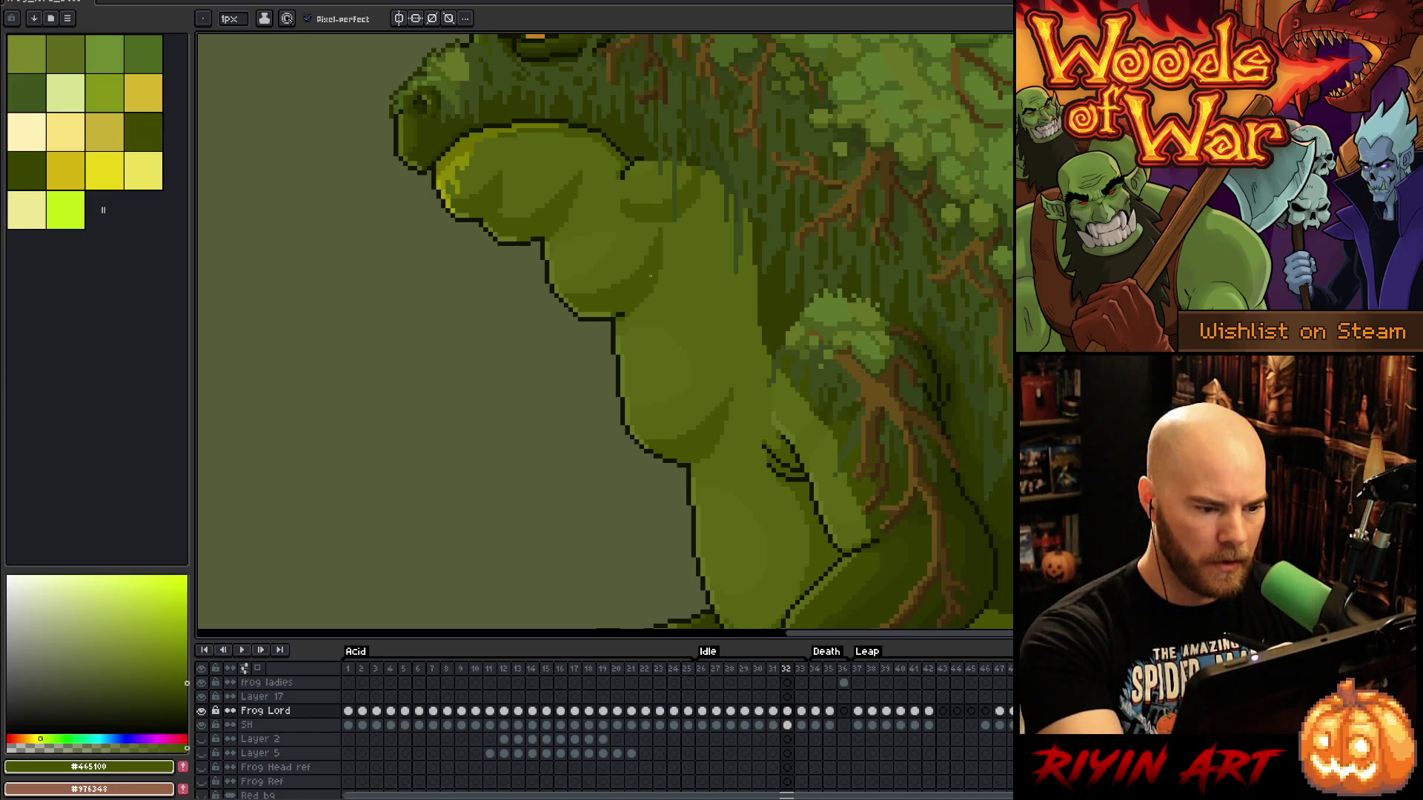
key(comma)
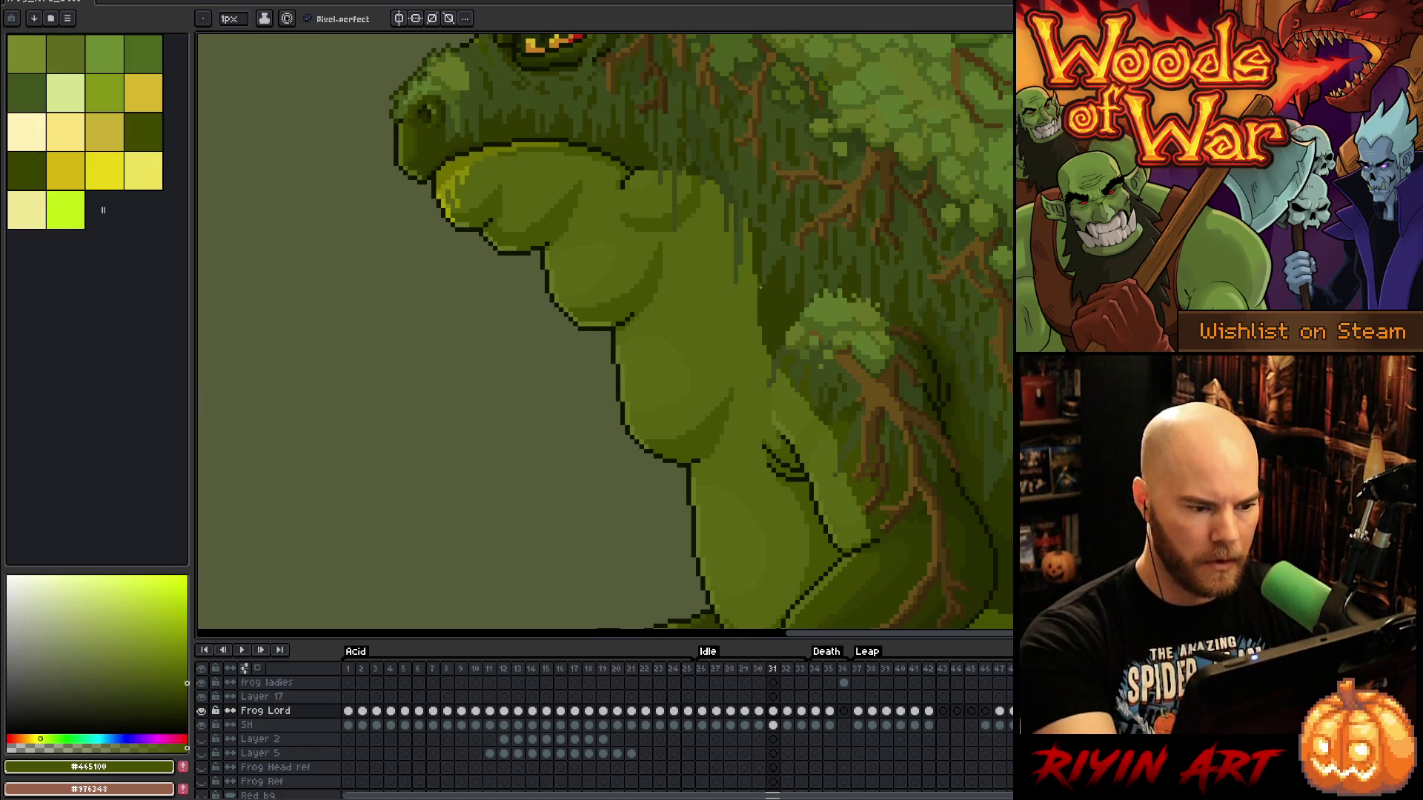
key(period)
key(comma)
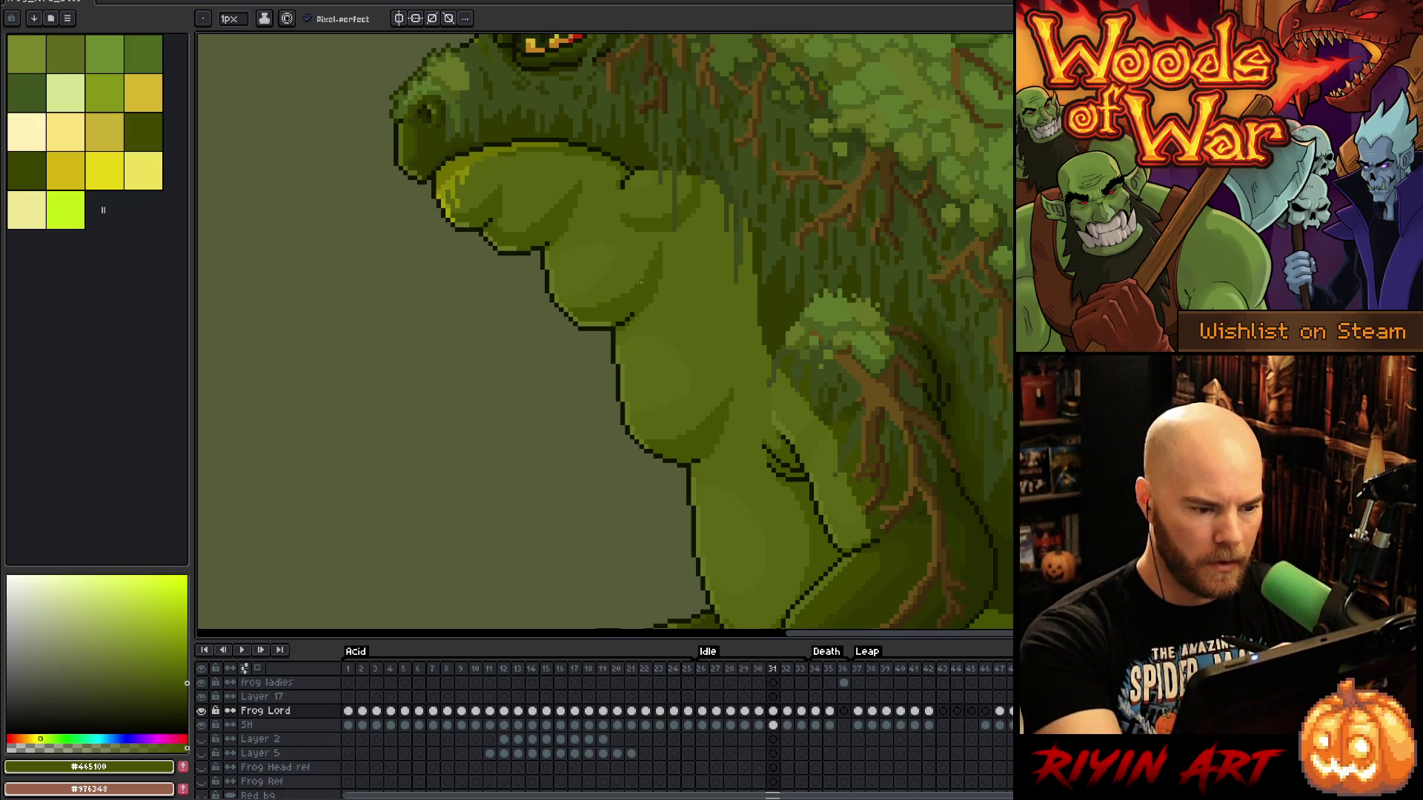
key(period)
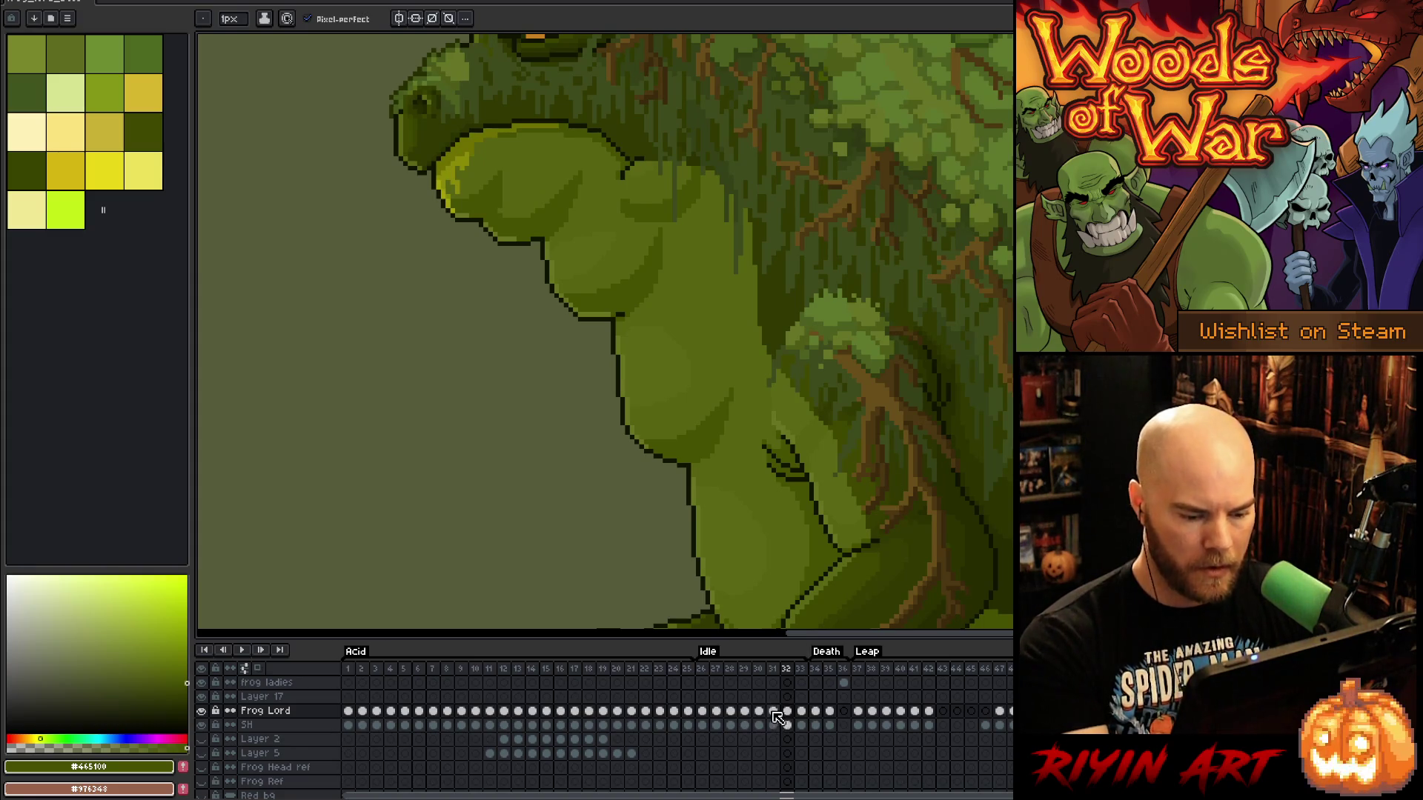
key(period)
click(802, 712)
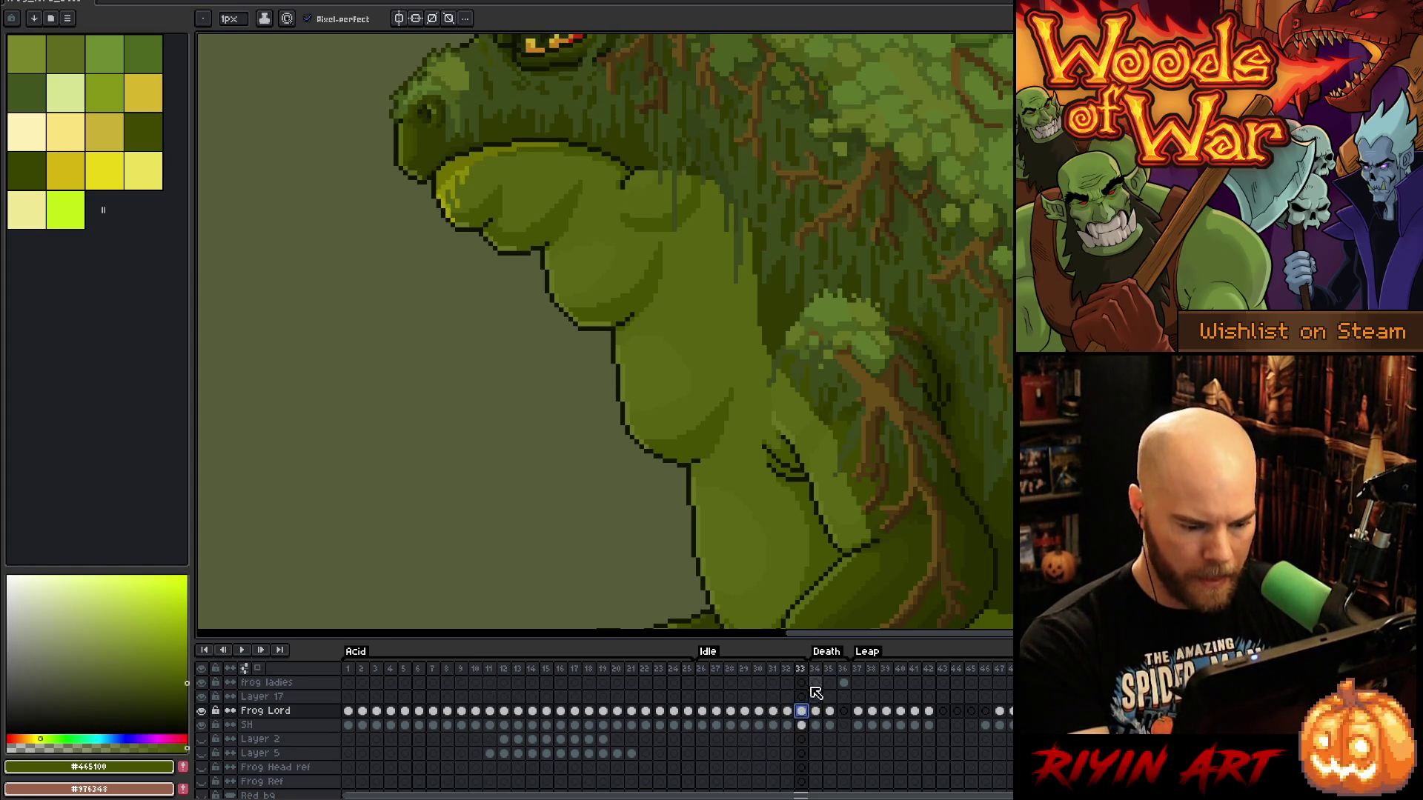
Play and stop the Idle loop, then step through frames 27 to 31, finishing on 31
key(Return)
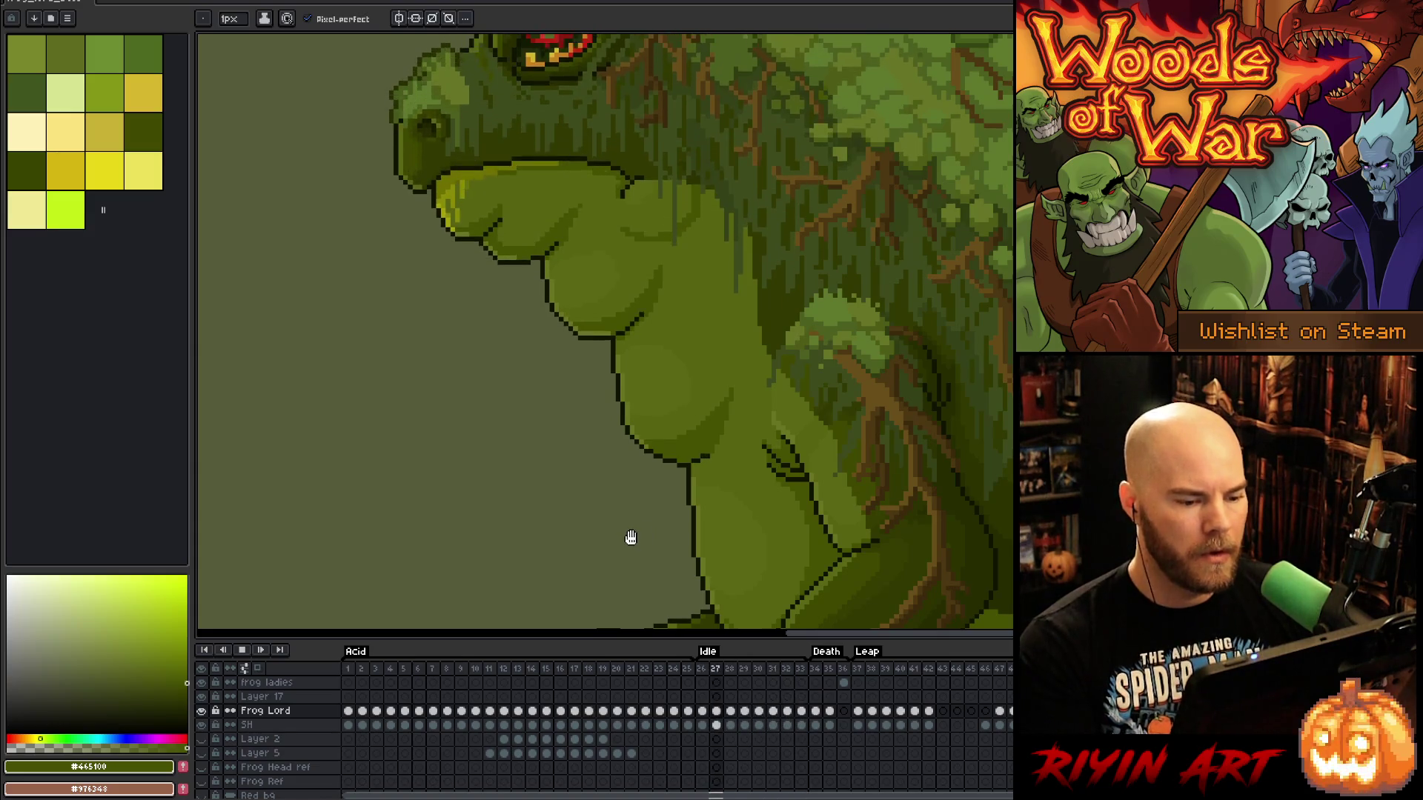
key(Return)
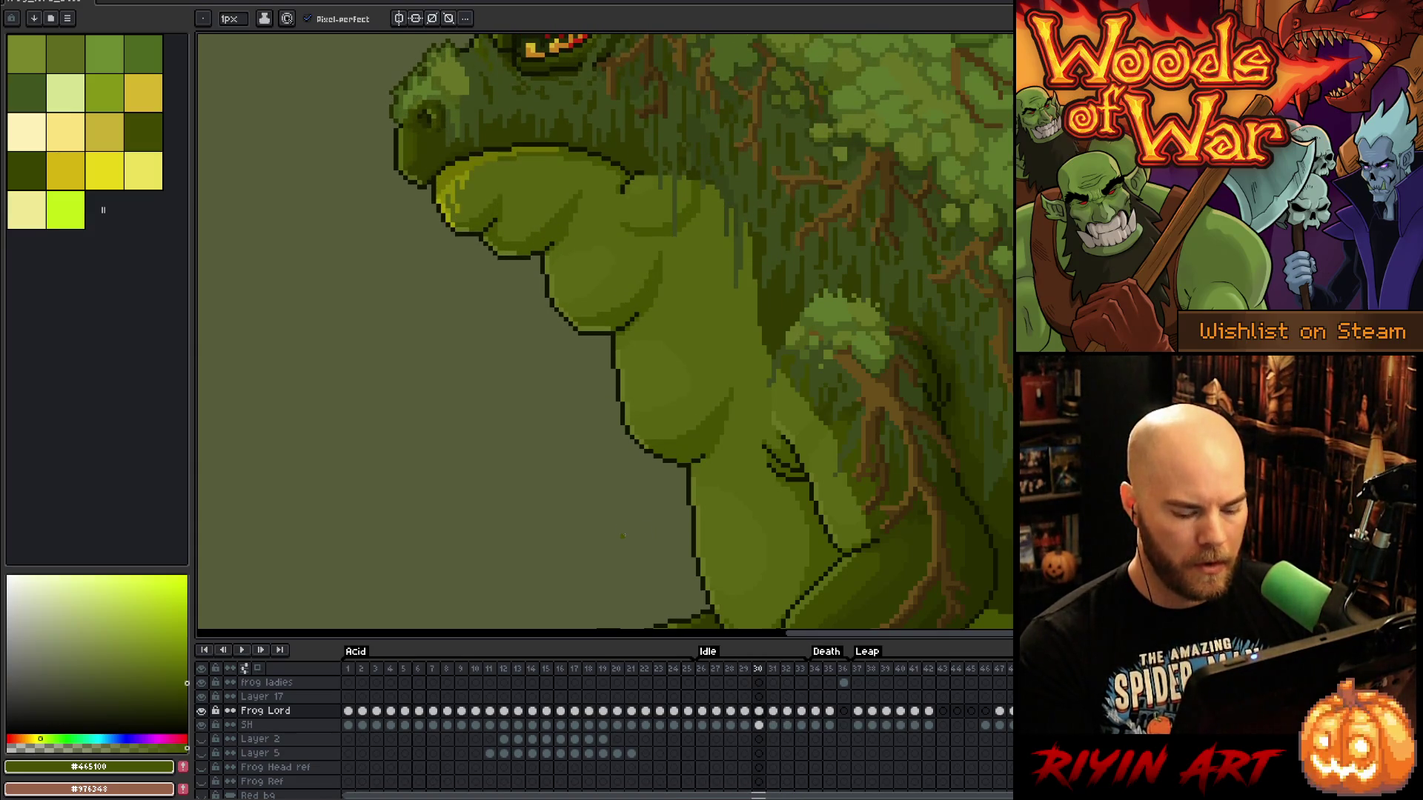
key(Right)
key(Right)
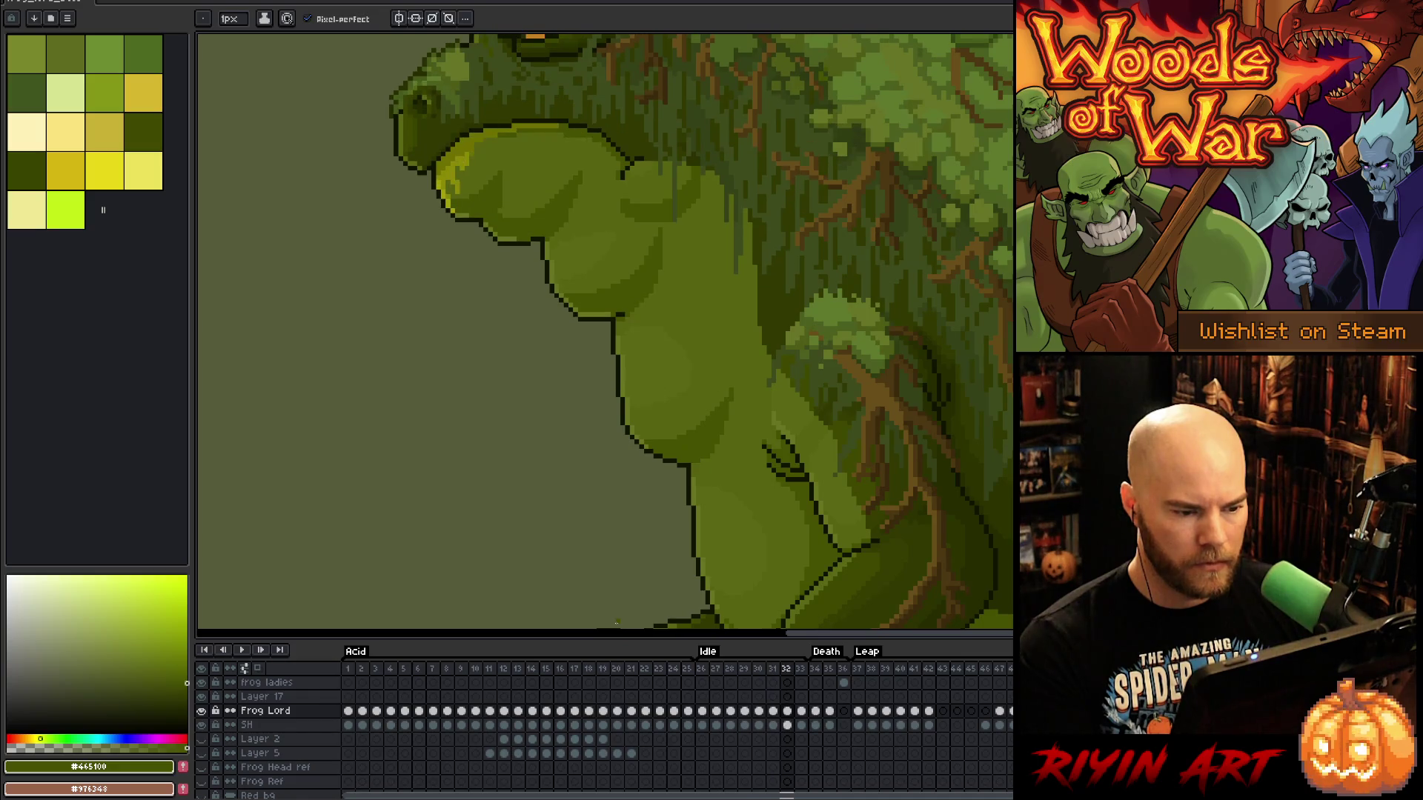
key(Right)
key(Right)
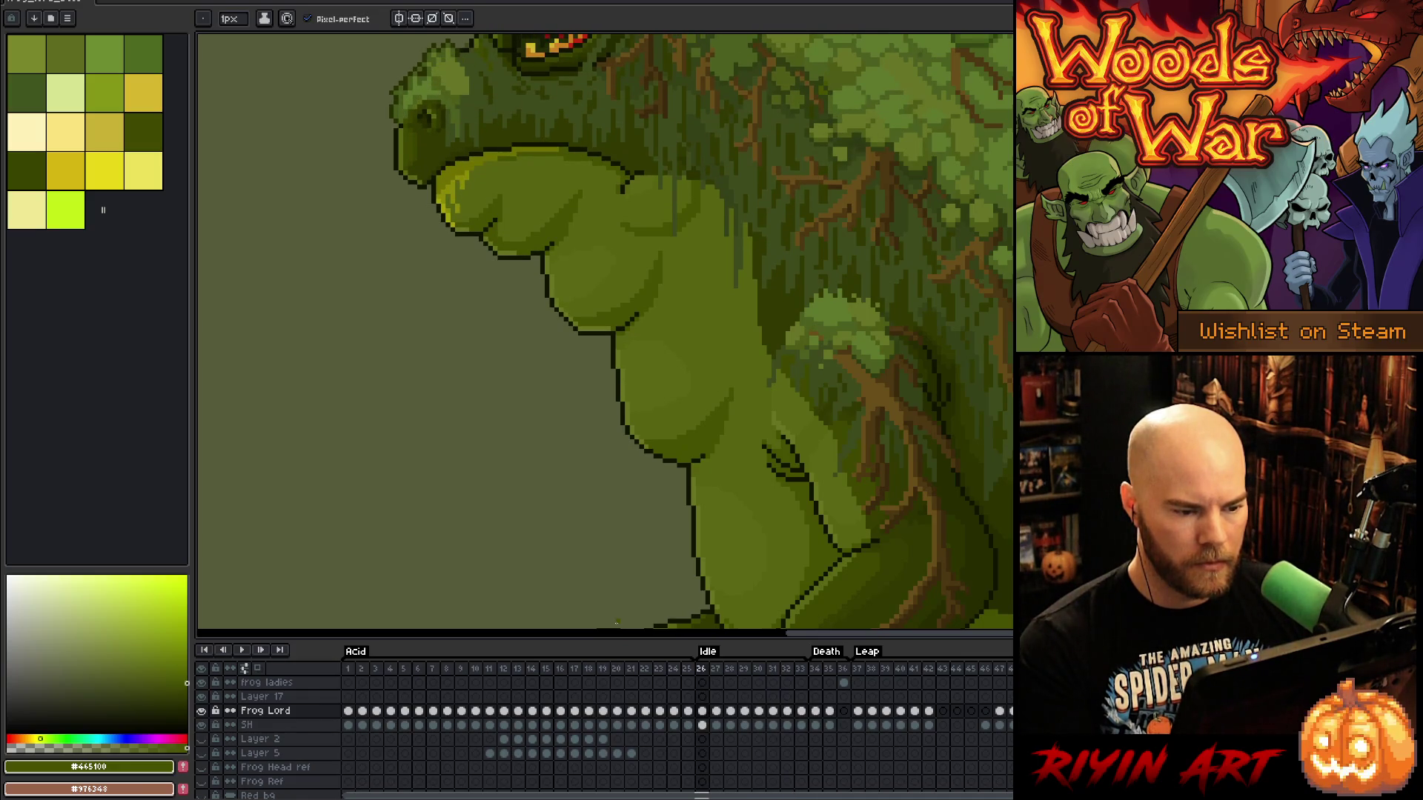
key(Left)
key(Right)
key(Right)
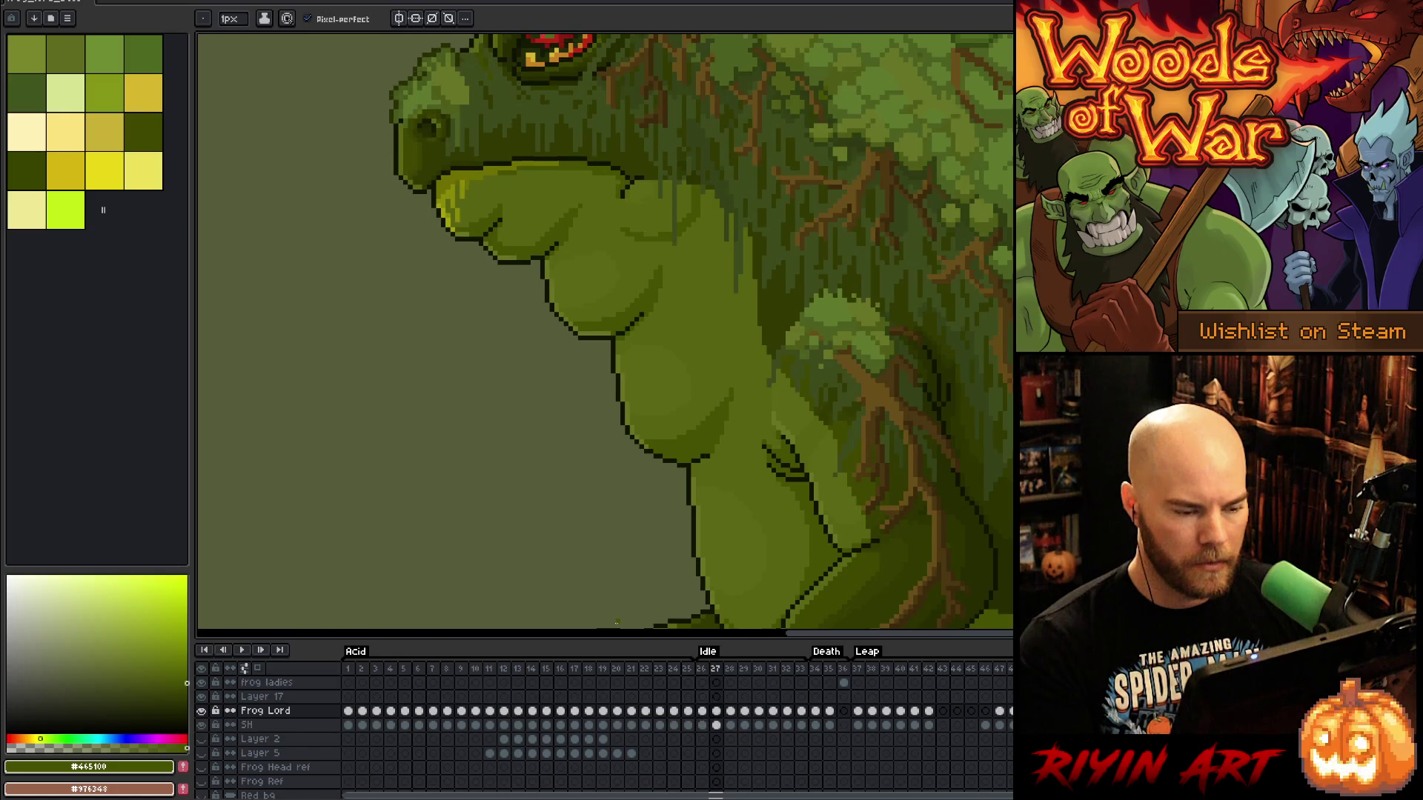
key(Right)
key(Left)
key(Right)
key(Right)
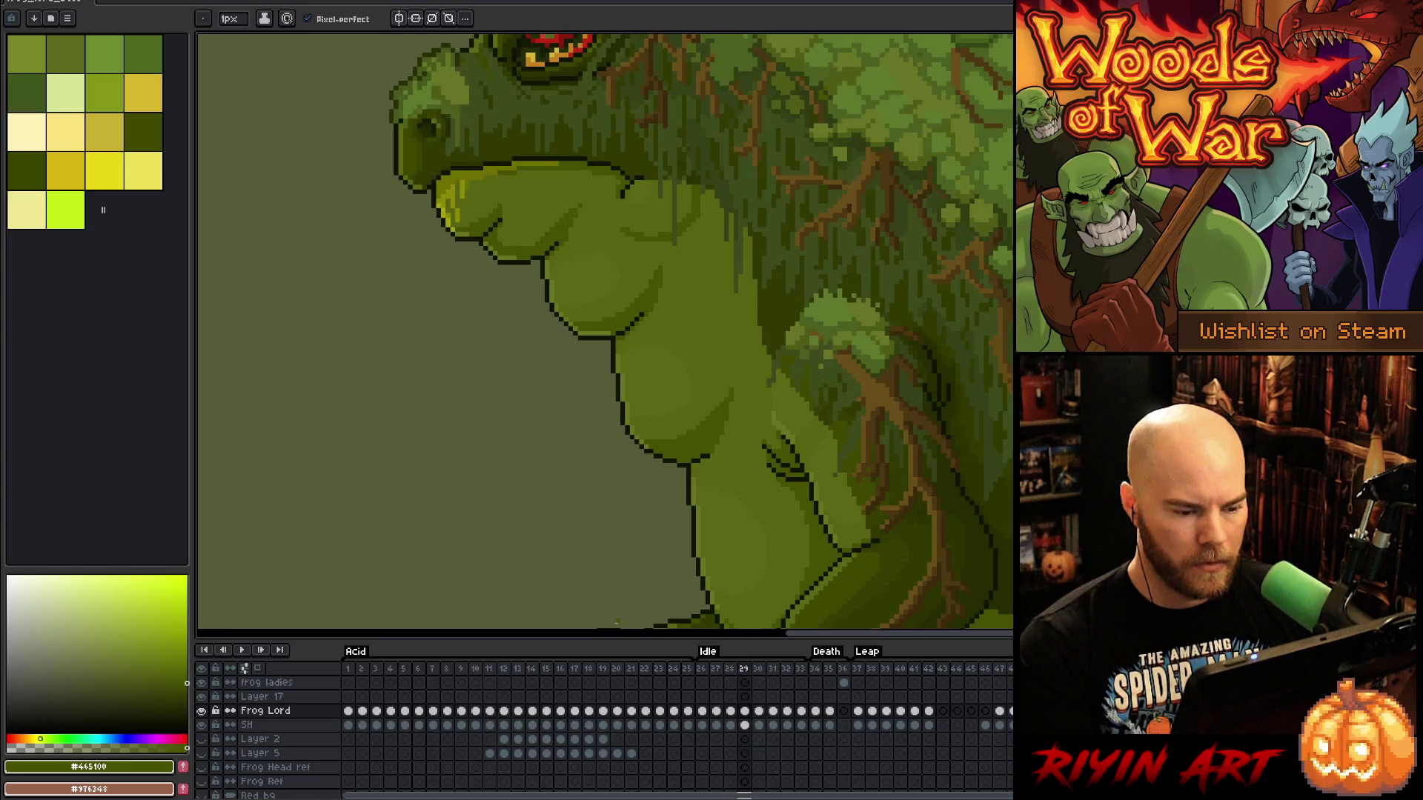
key(Right)
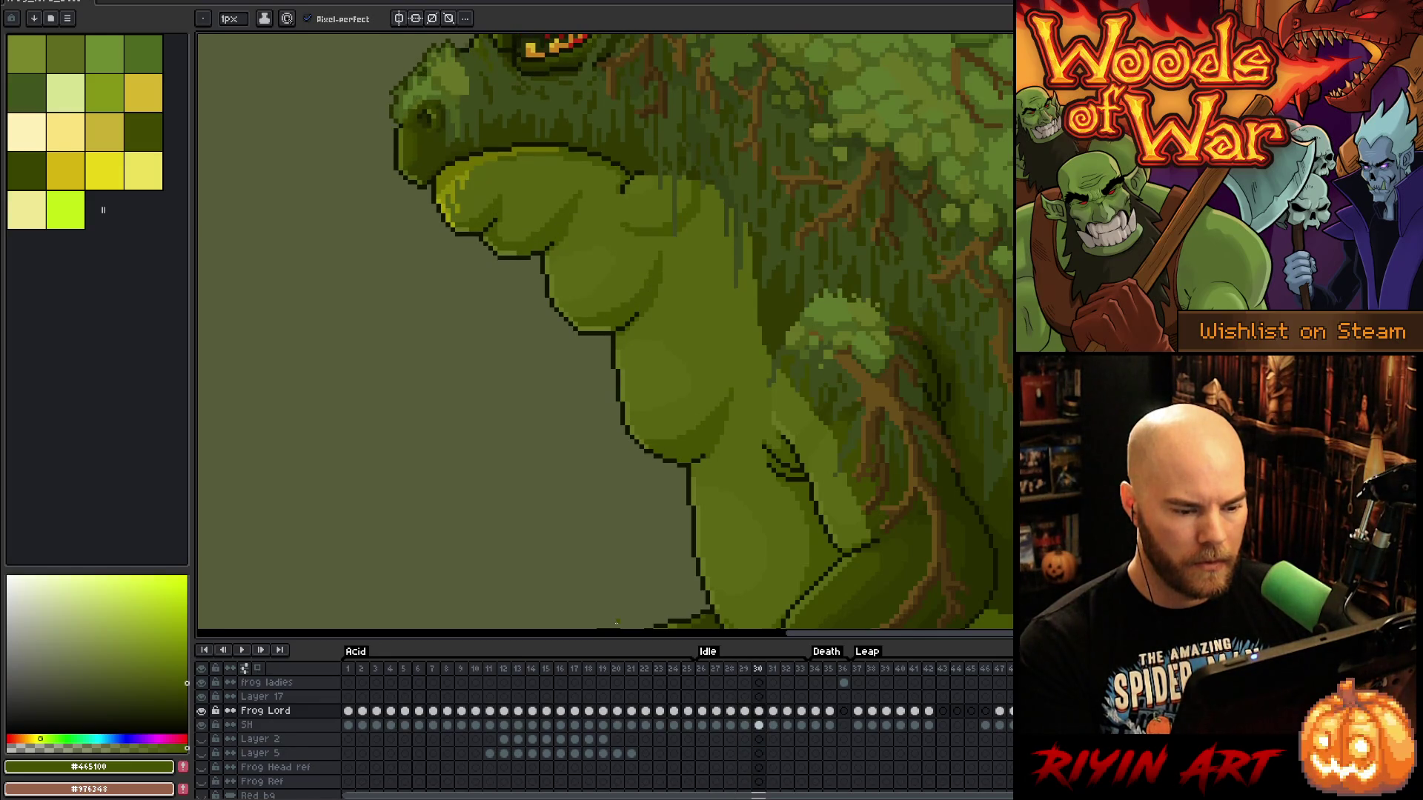
key(Right)
key(Right)
key(Left)
key(Right)
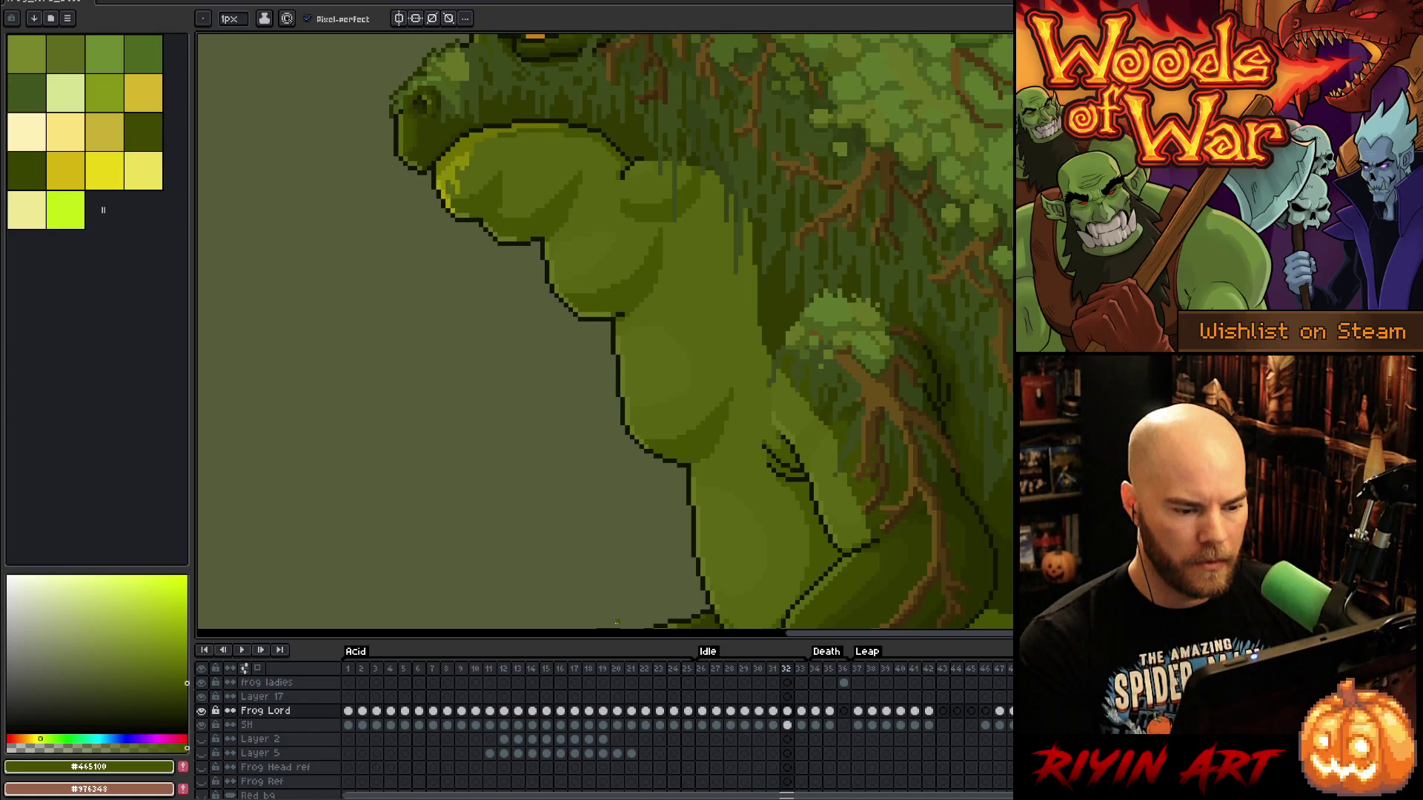
key(Left)
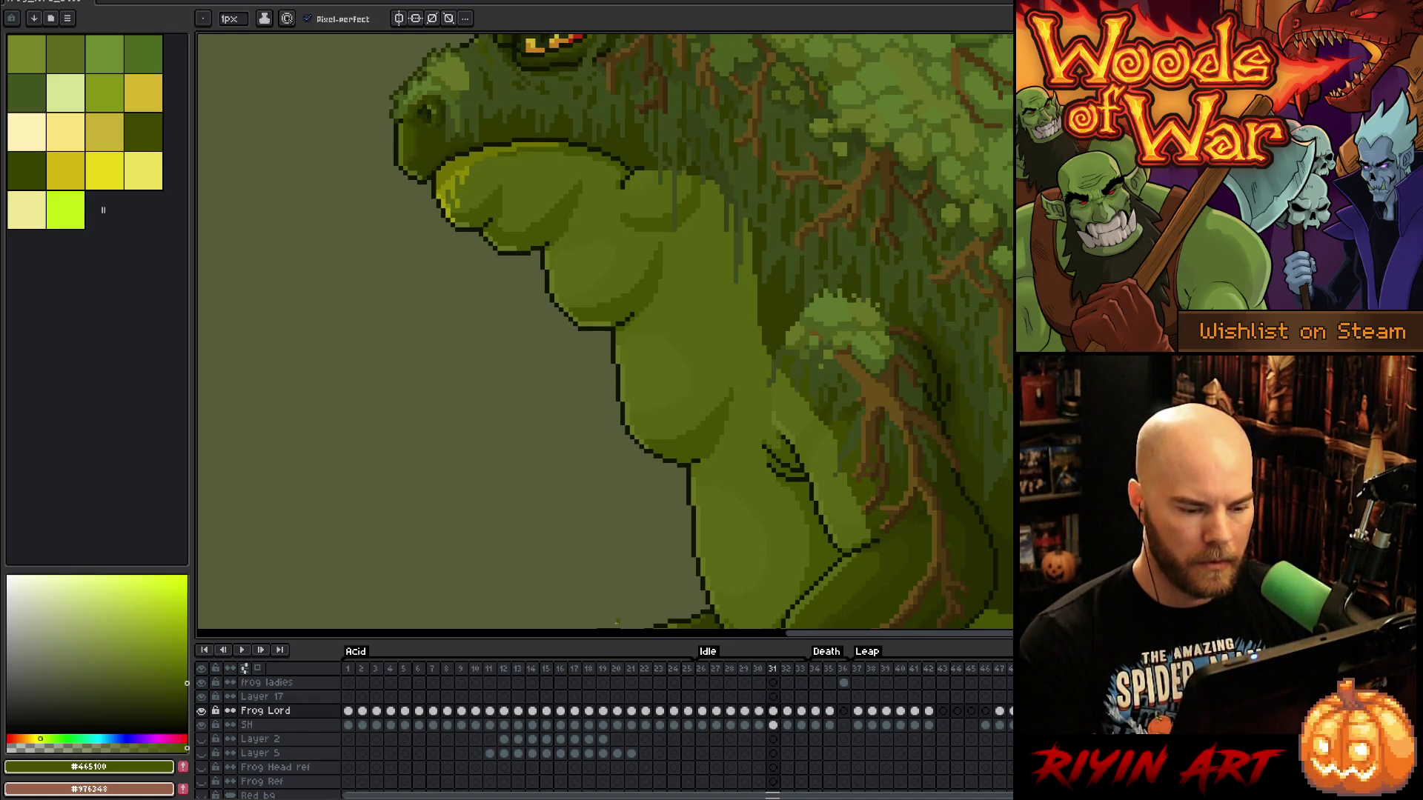
Lasso part of the lower belly bulge and commit the moved chest crease piece
key(q)
mouse_move(731, 380)
mouse_down()
mouse_move(695, 435)
mouse_move(643, 445)
mouse_up()
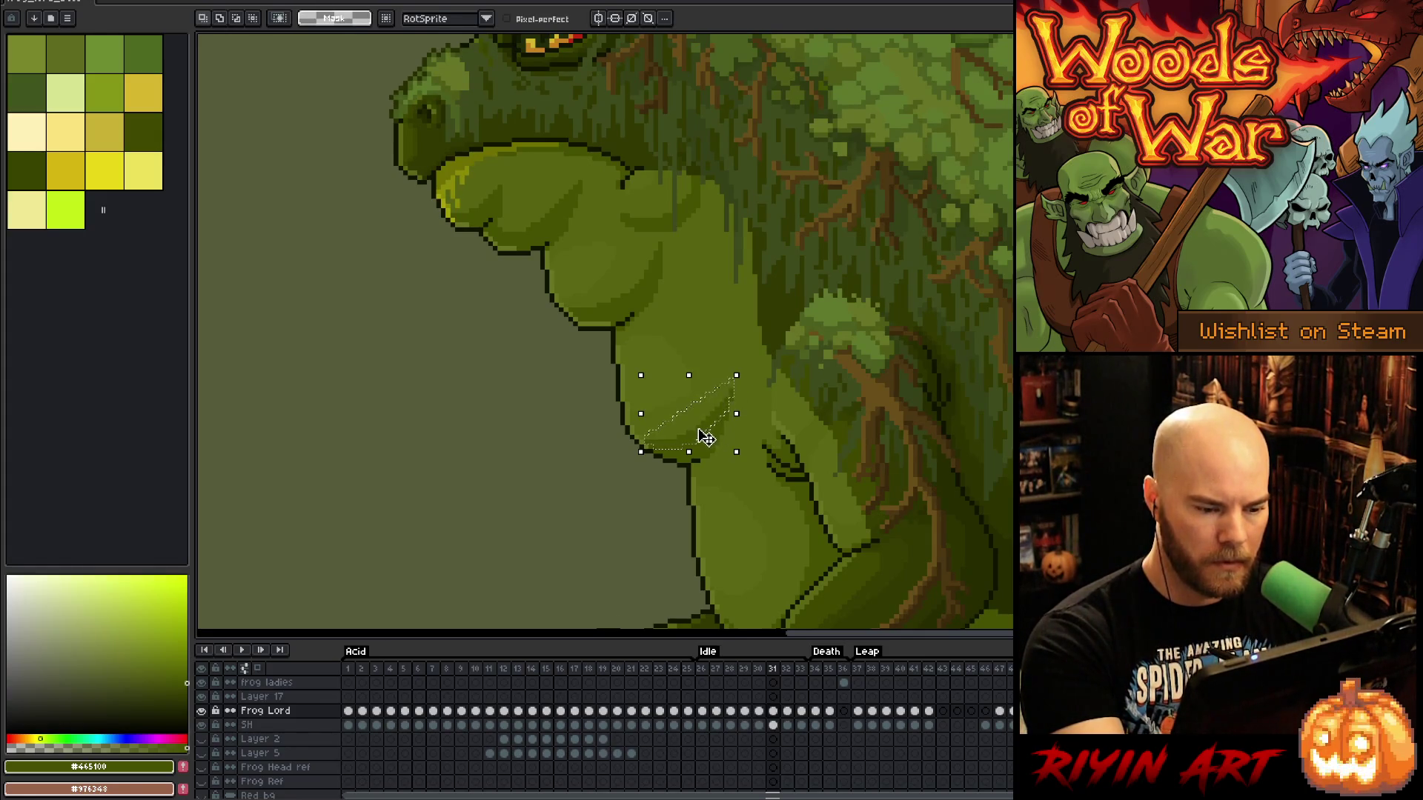
click(704, 435)
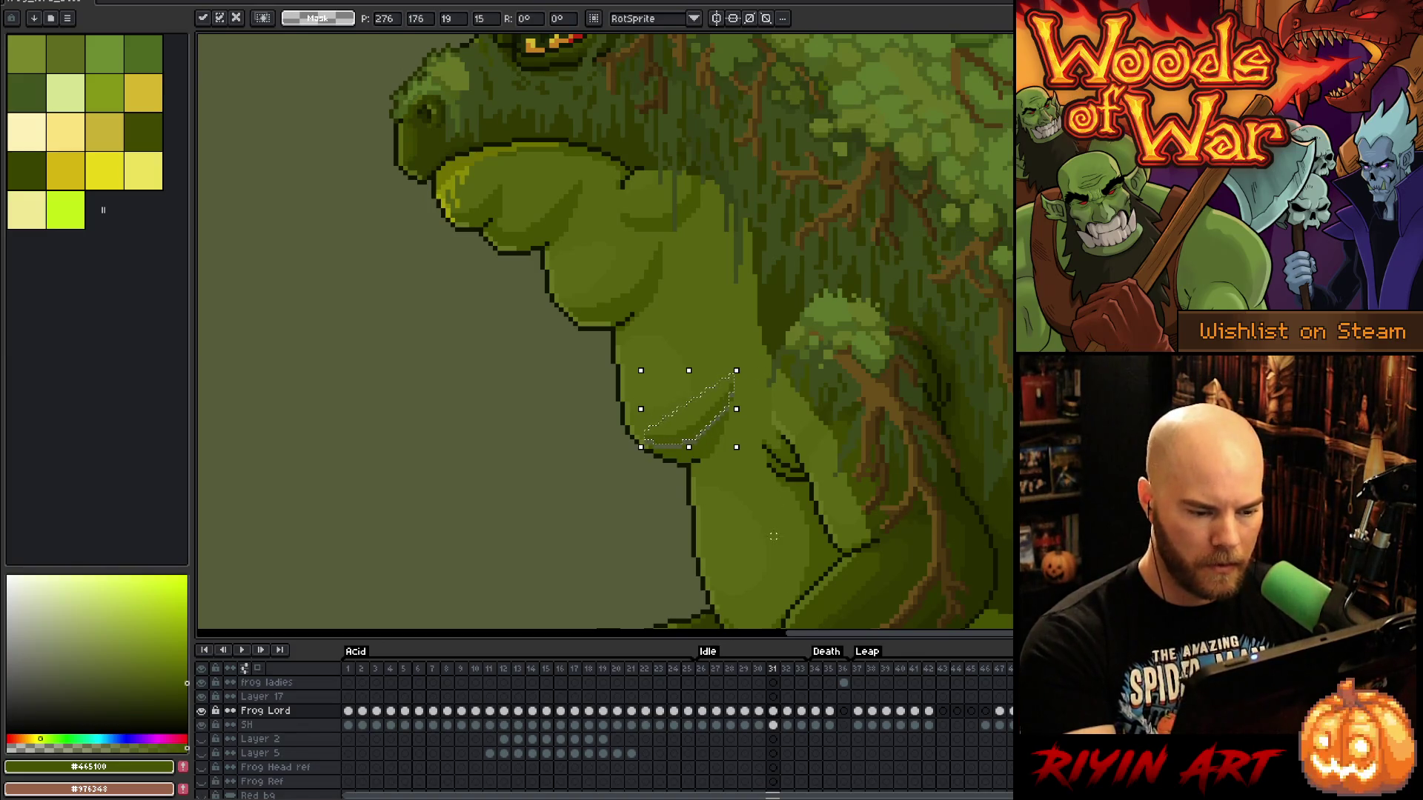
key(b)
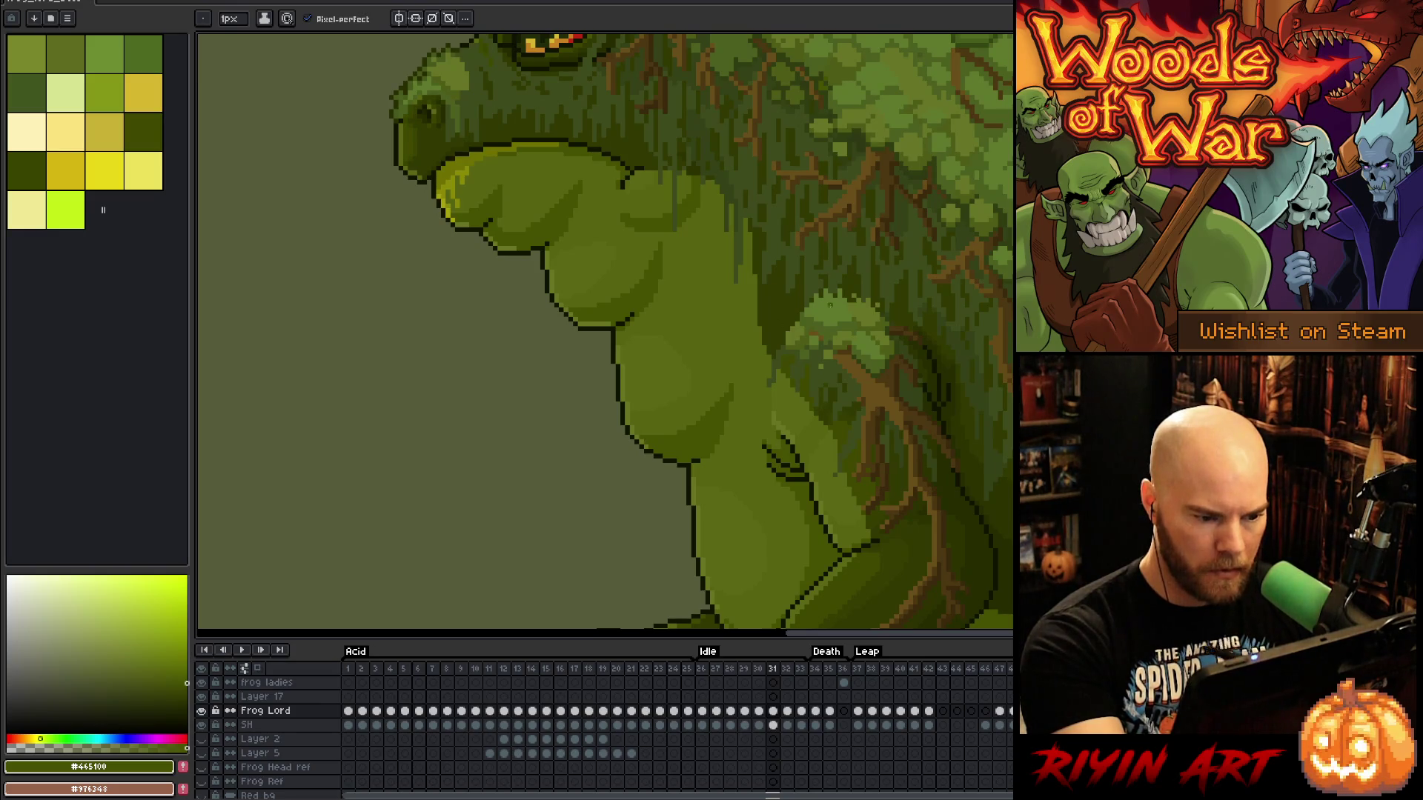
Pick a lighter green, lasso the chest crease, carry it to frame 32, and deselect
alt+click(653, 430)
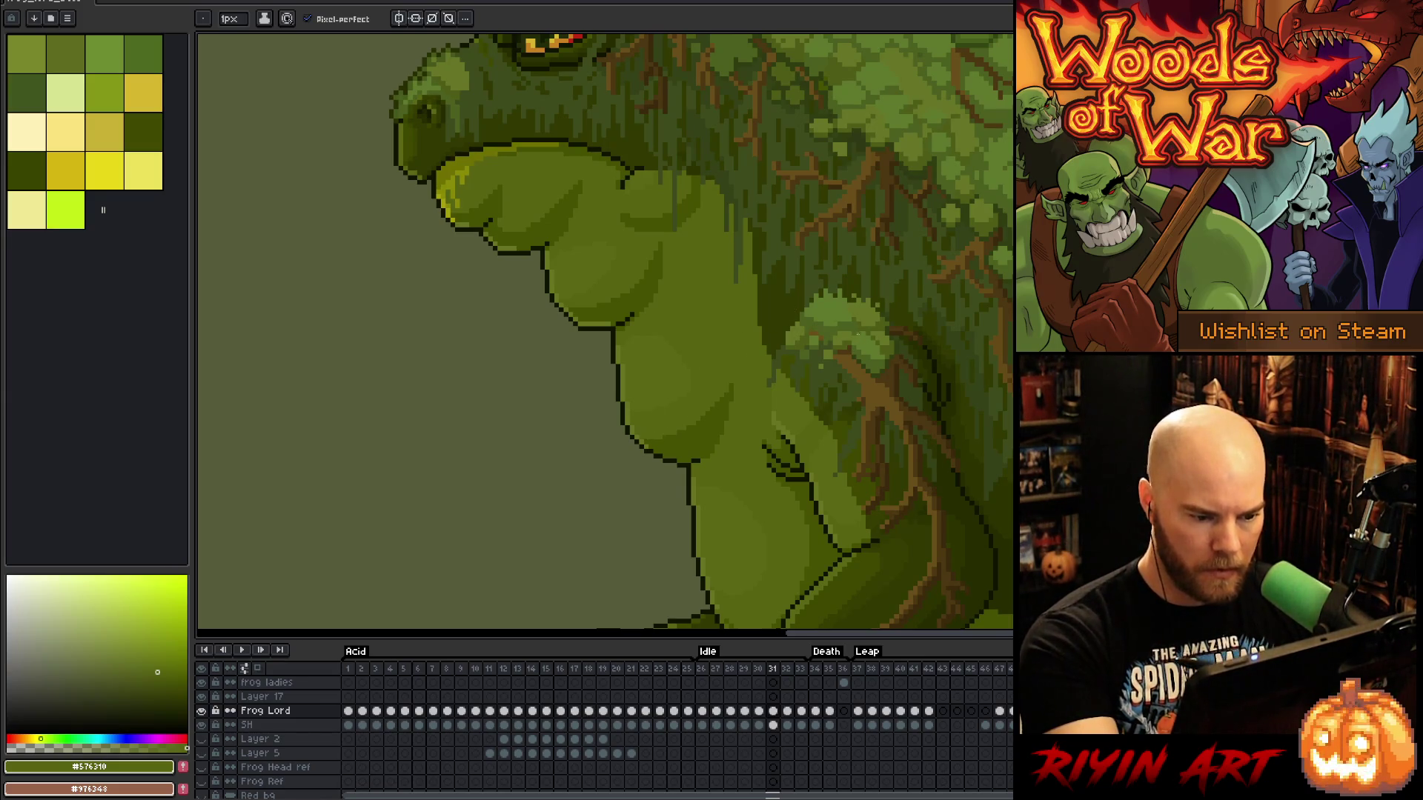
key(q)
mouse_move(741, 380)
mouse_down()
mouse_move(647, 439)
mouse_move(745, 379)
mouse_up()
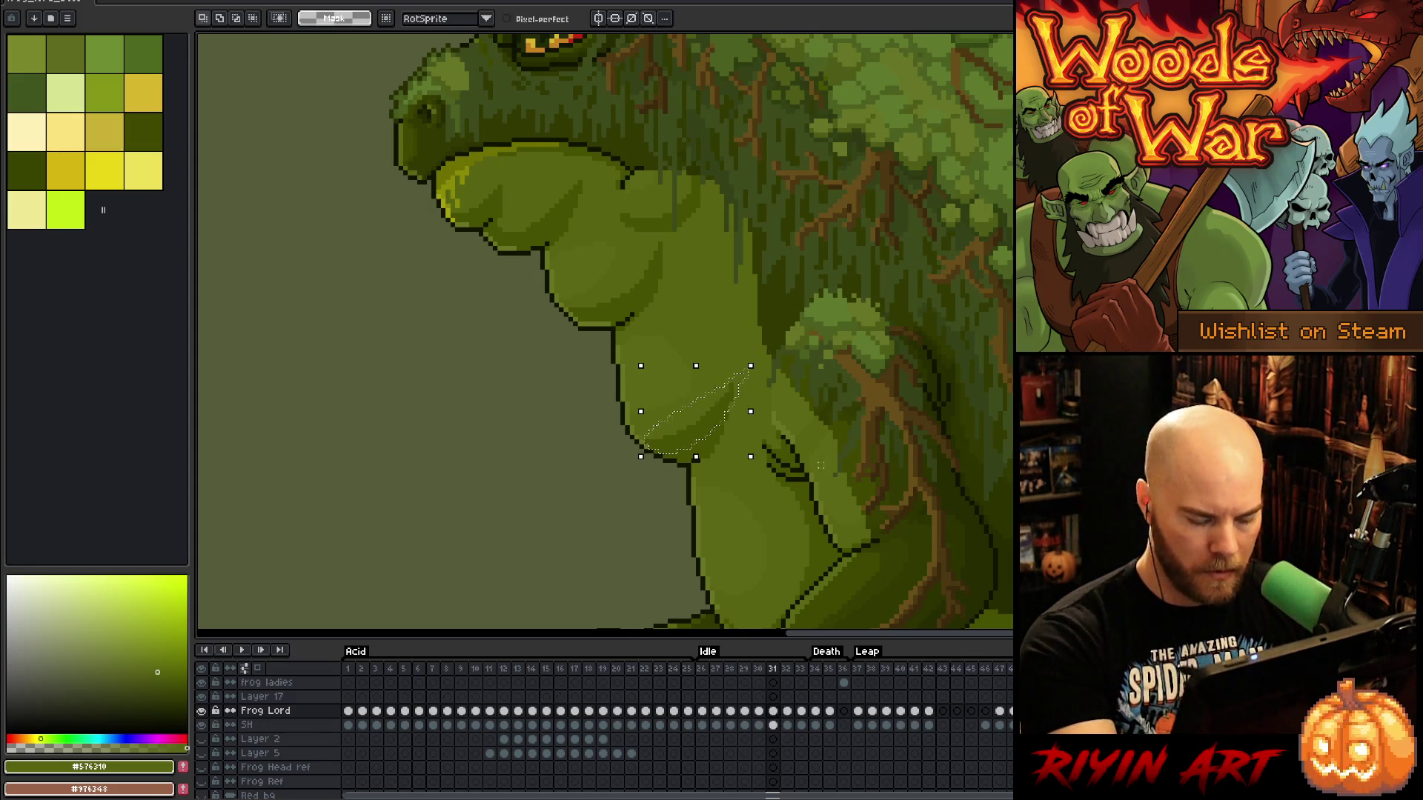
click(787, 724)
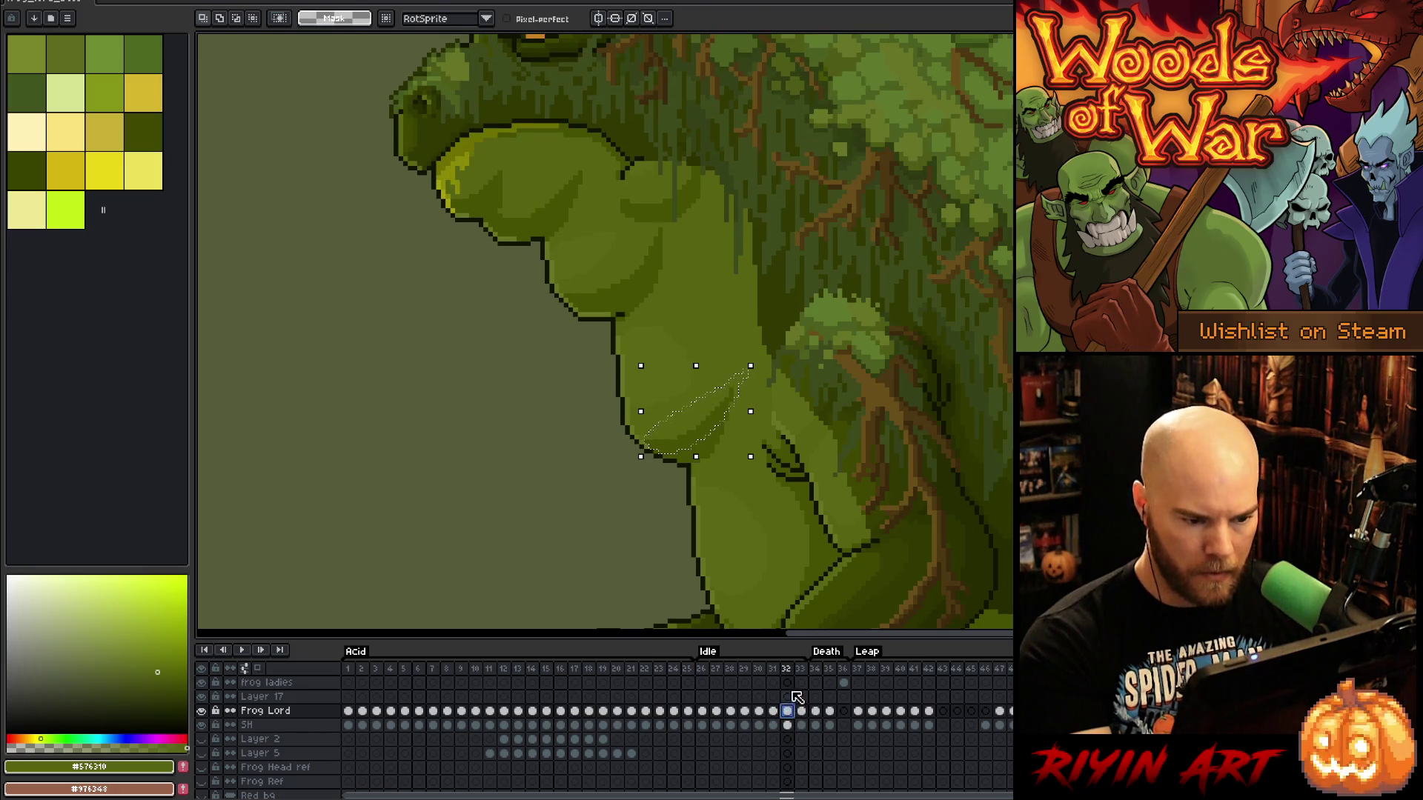
key(ctrl+d)
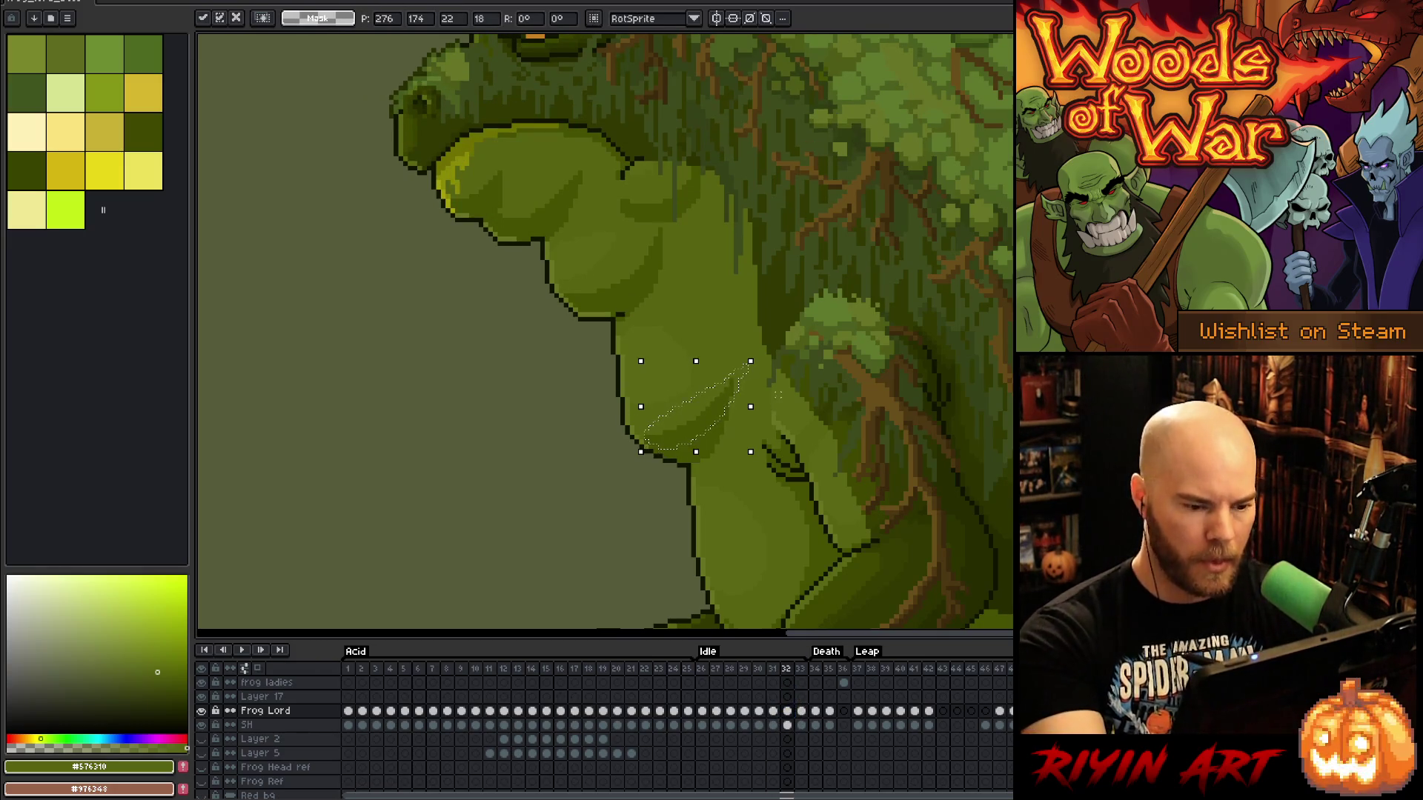
Return to the Pencil with the darker green, then check frames 31 and 33 zoomed out
key(b)
alt+click(641, 437)
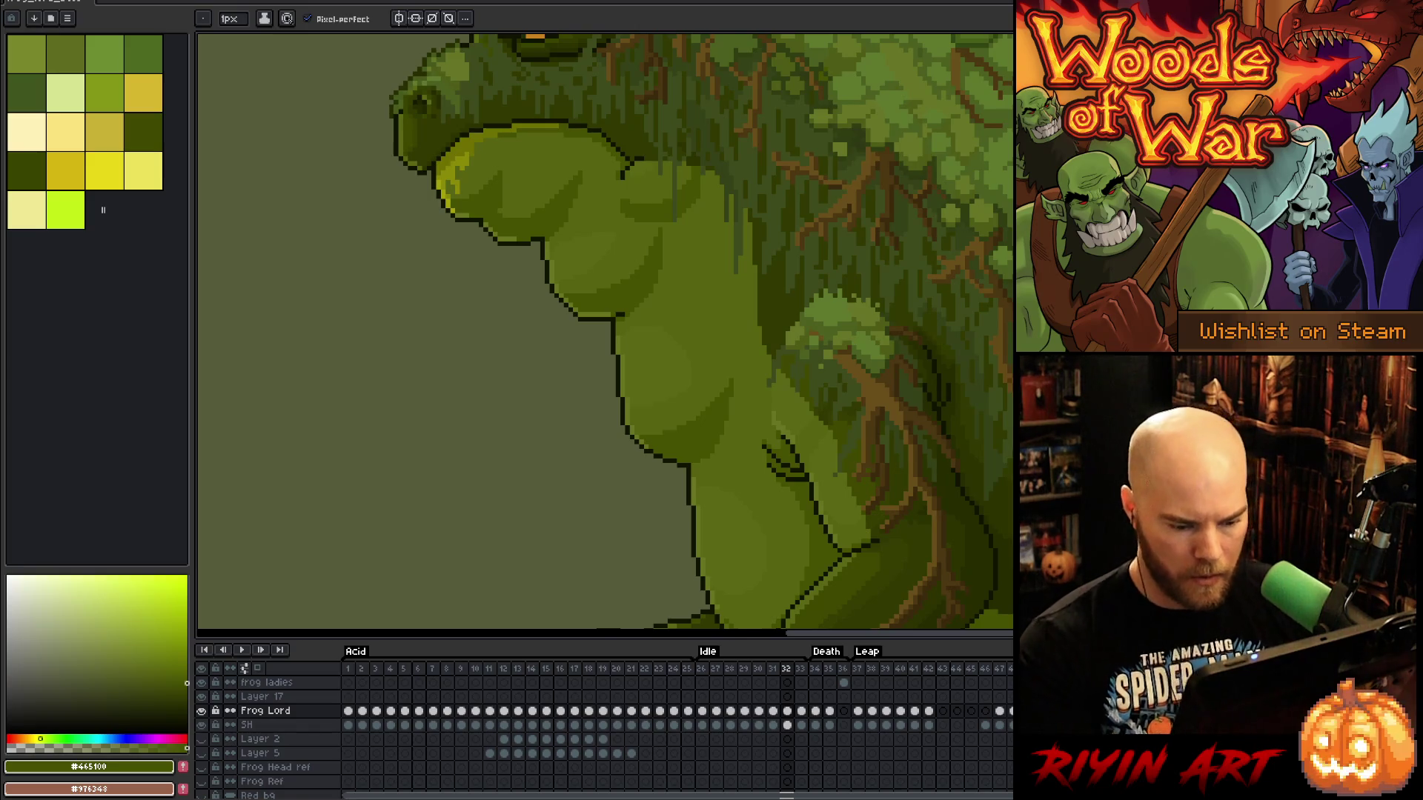
click(773, 711)
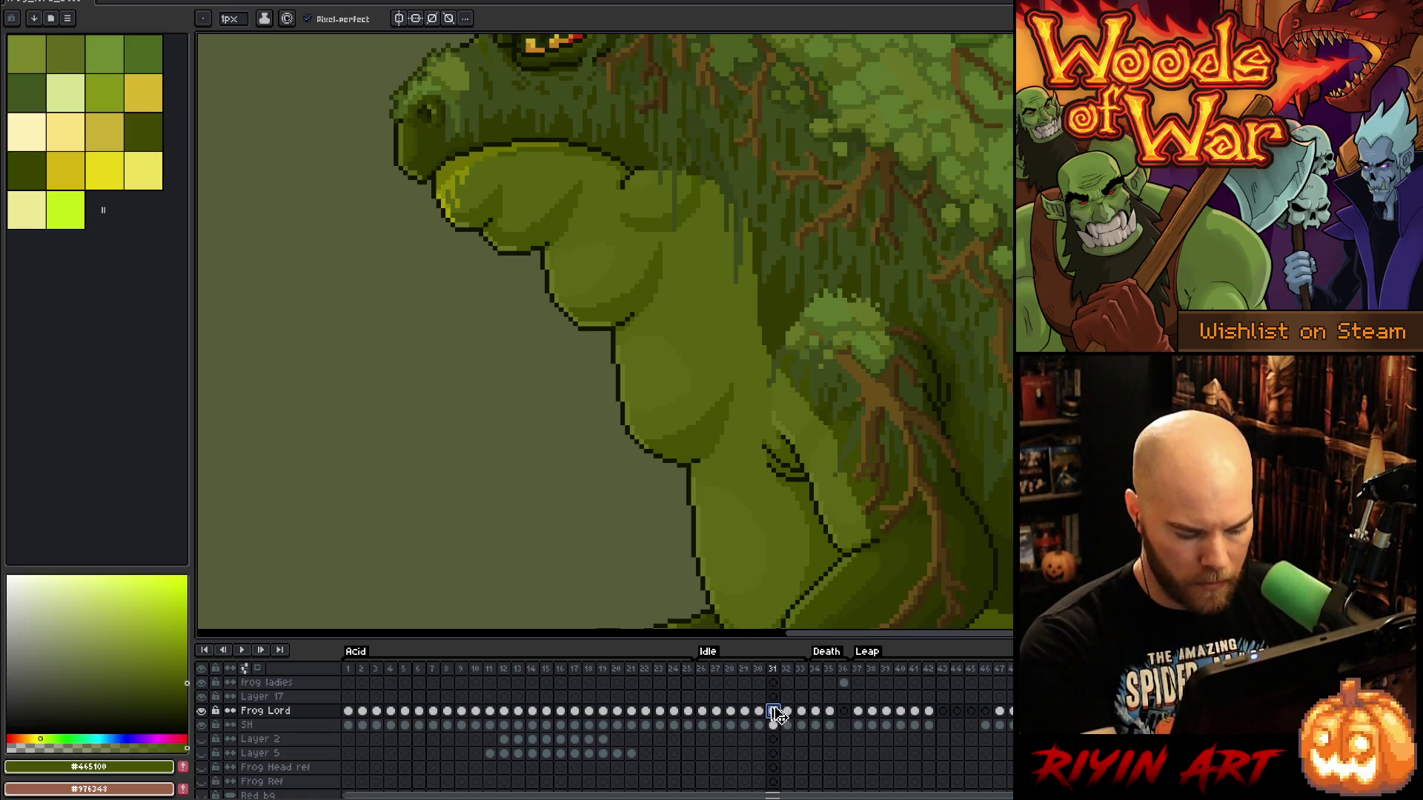
click(801, 711)
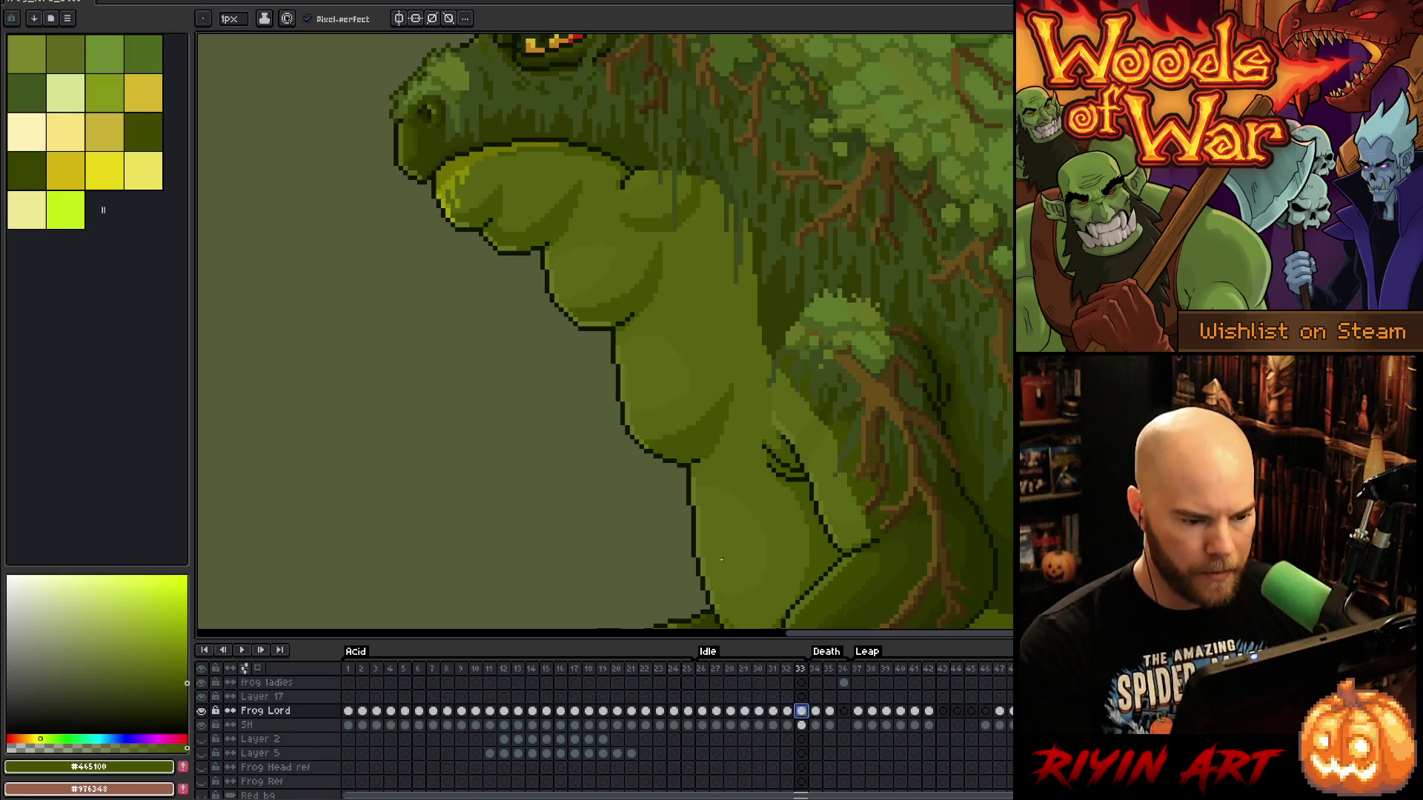
scroll(706, 540, down, 5)
Play the frog's idle animation, then stop the playback
key(Return)
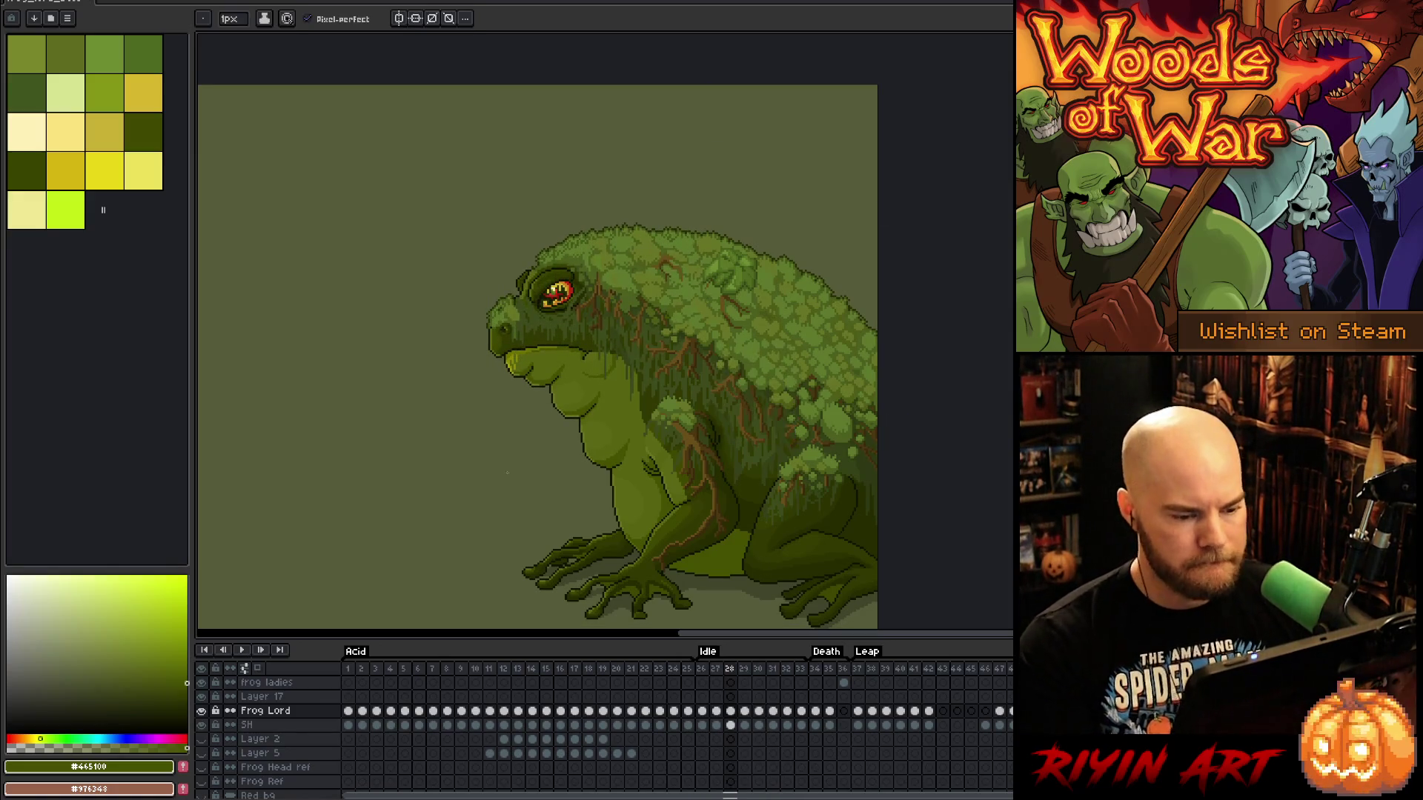
scroll(692, 416, up, 1)
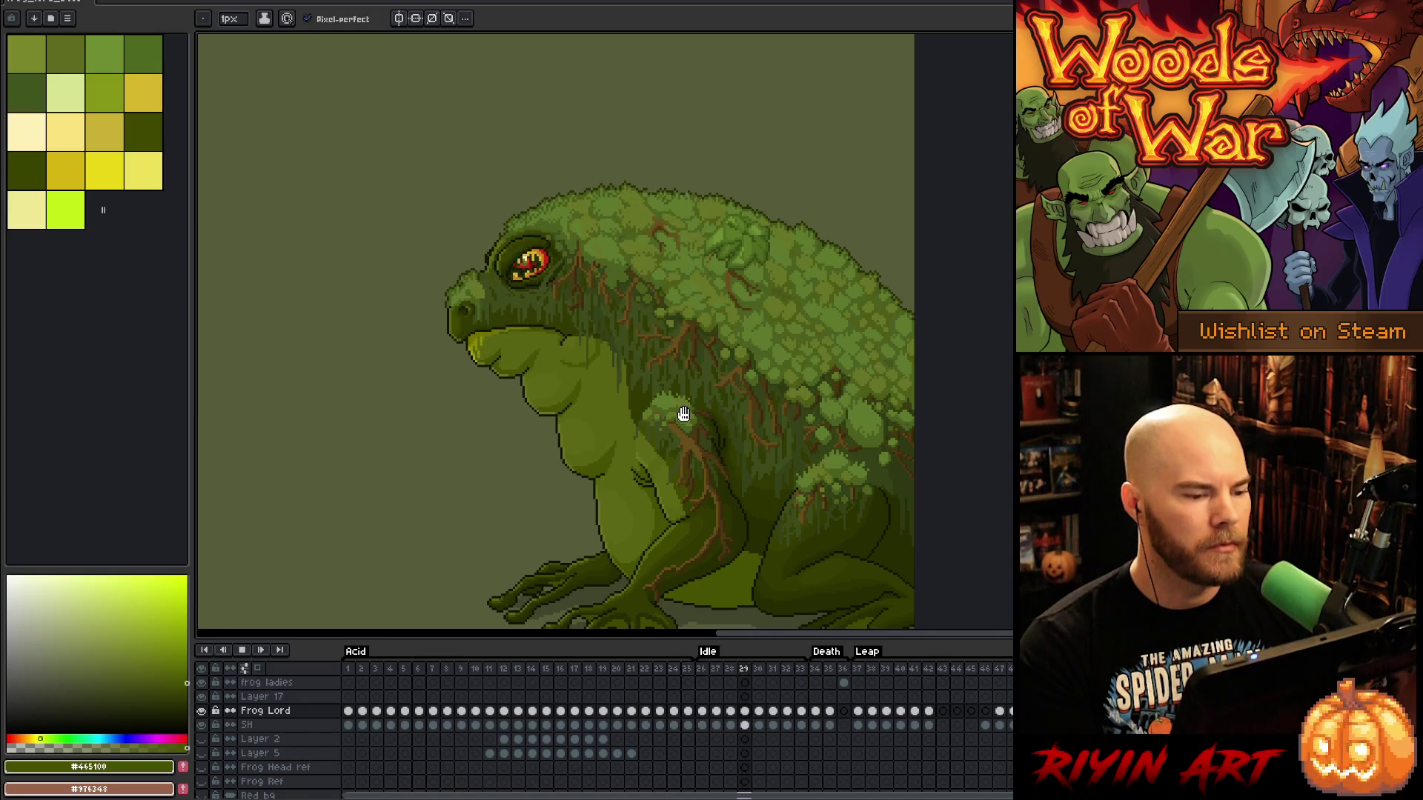
key(Return)
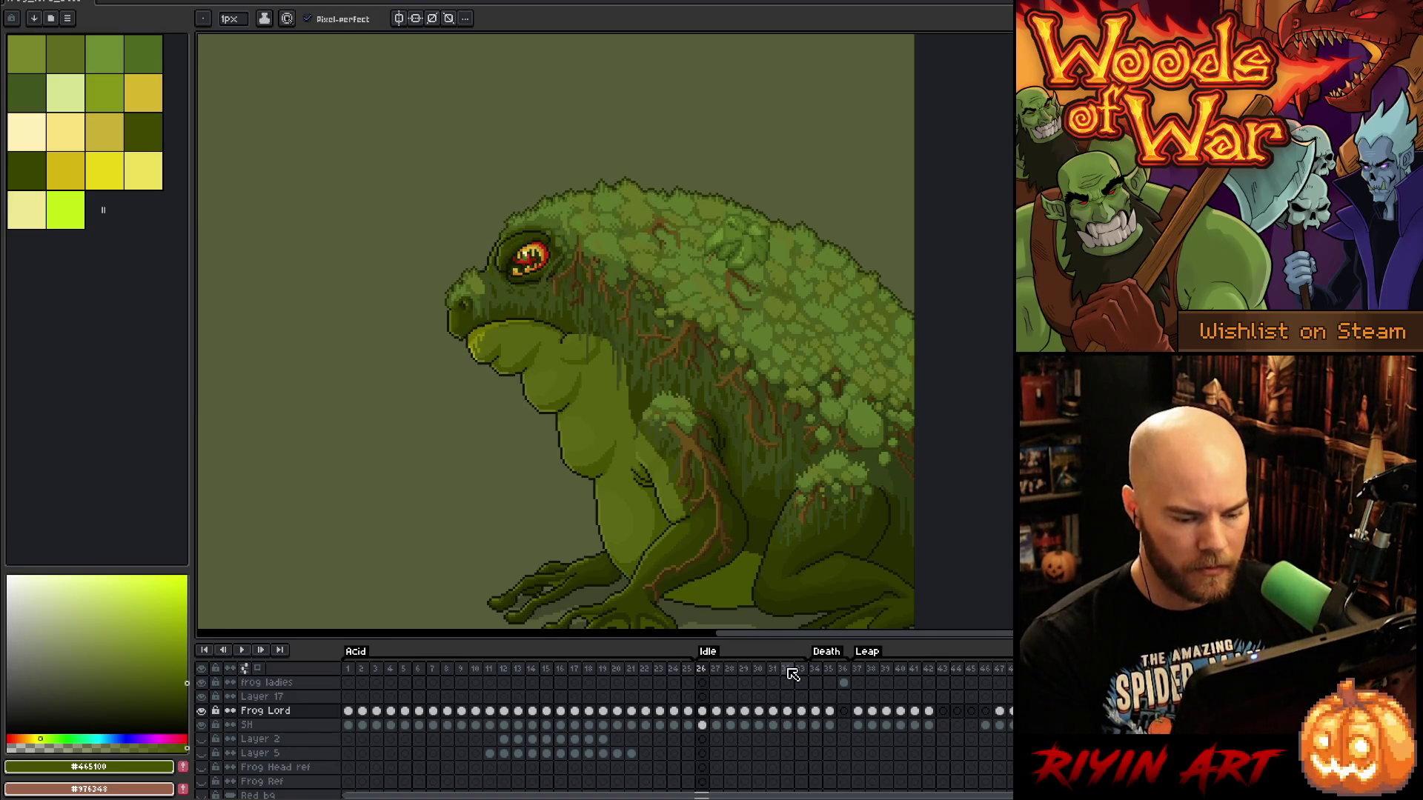
Flip between frames 30–32 to compare the frog's head and throat poses
click(788, 669)
key(Left)
key(Right)
key(Left)
key(Right)
key(Left)
key(Right)
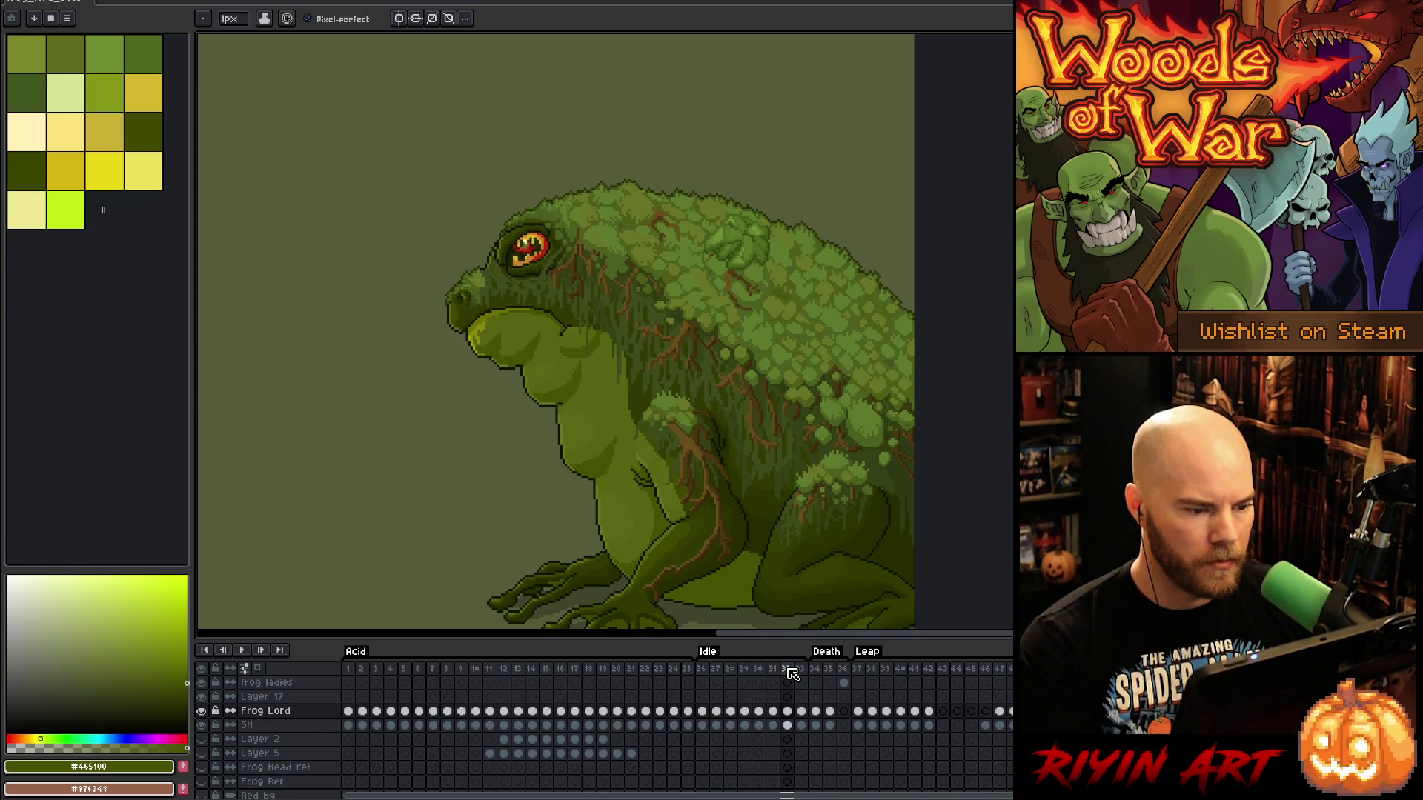
key(Left)
key(Right)
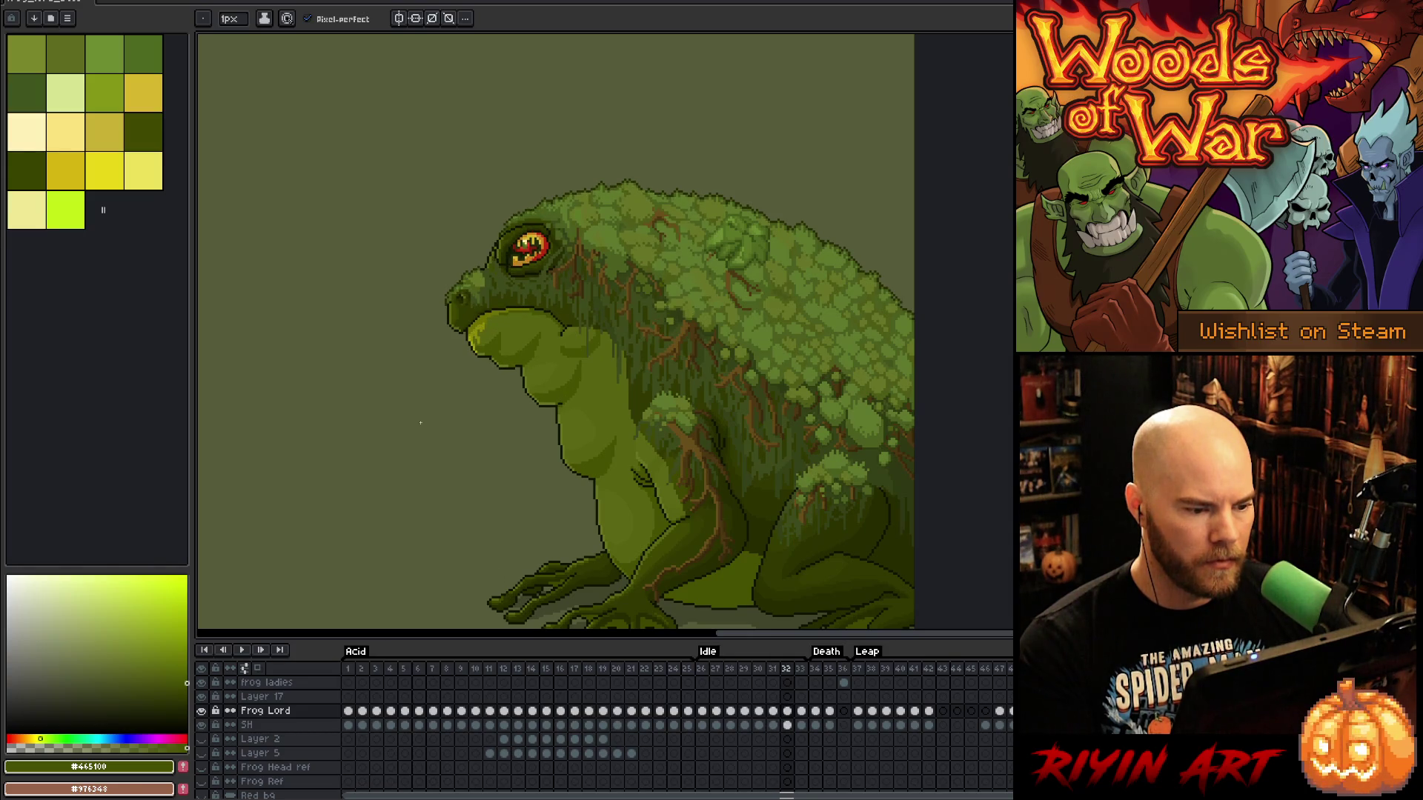
key(Left)
key(Left)
key(Right)
key(Left)
key(Right)
key(Right)
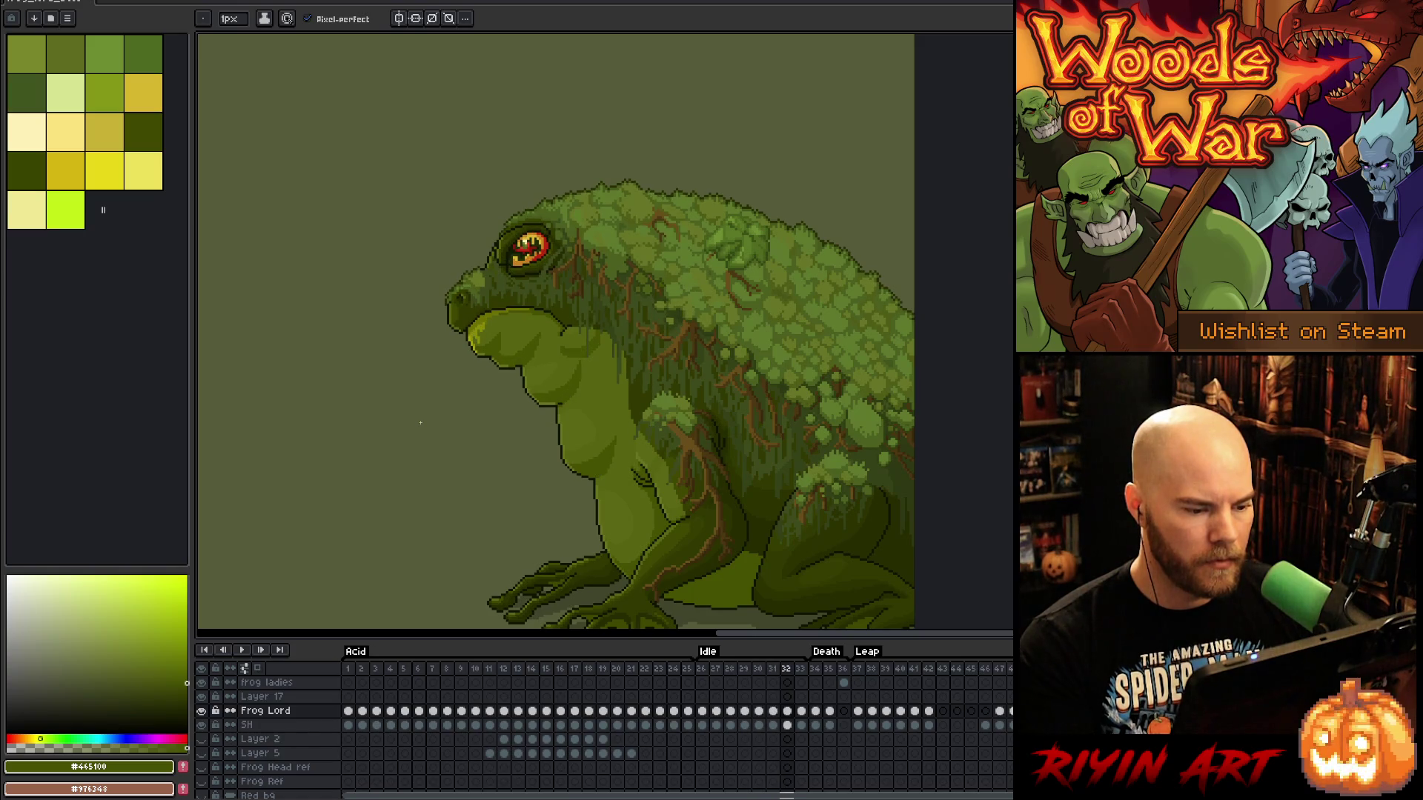
key(Left)
key(Left)
key(Right)
key(Right)
key(Left)
key(Right)
key(Left)
key(Right)
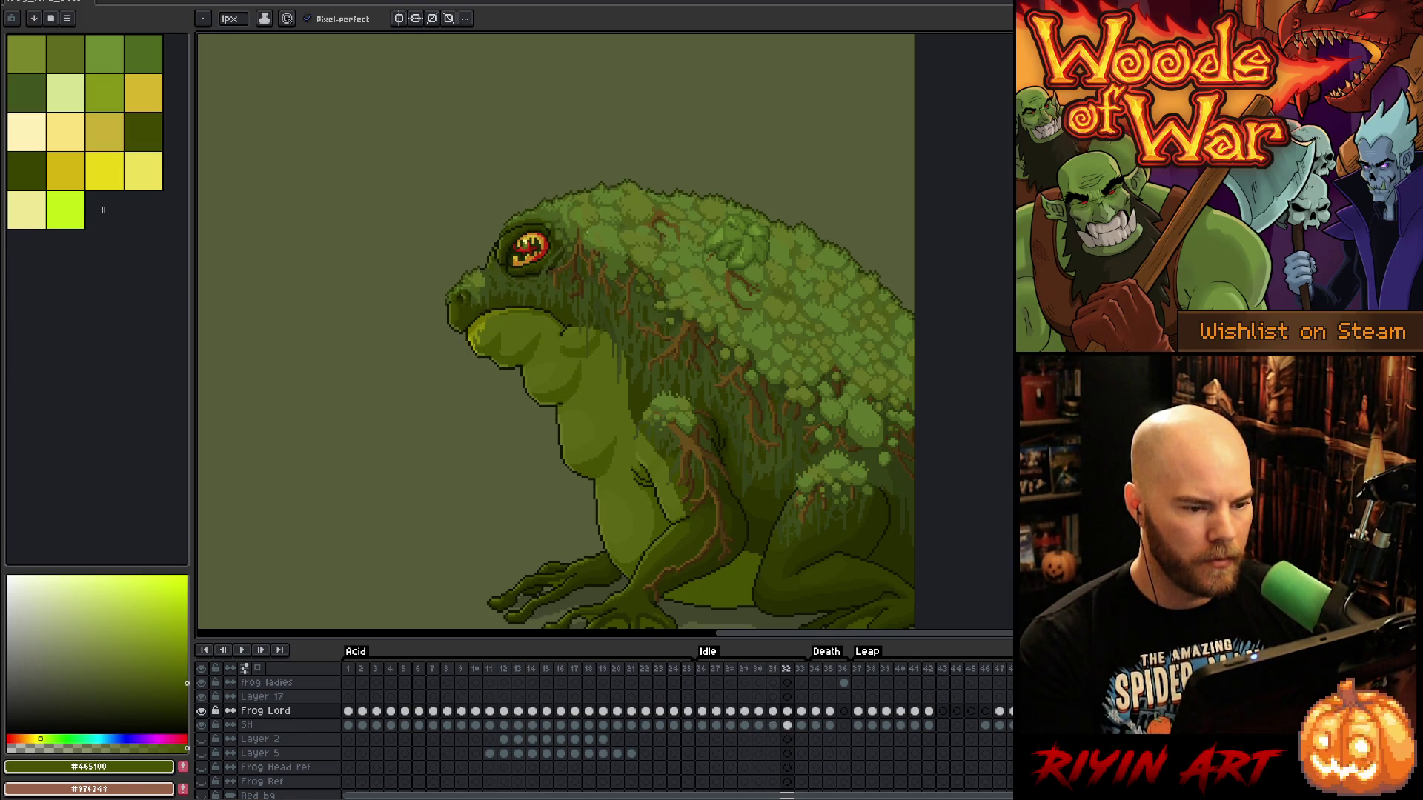
Sample the frog's dark green outline colour with the eyedropper
scroll(615, 173, up, 2)
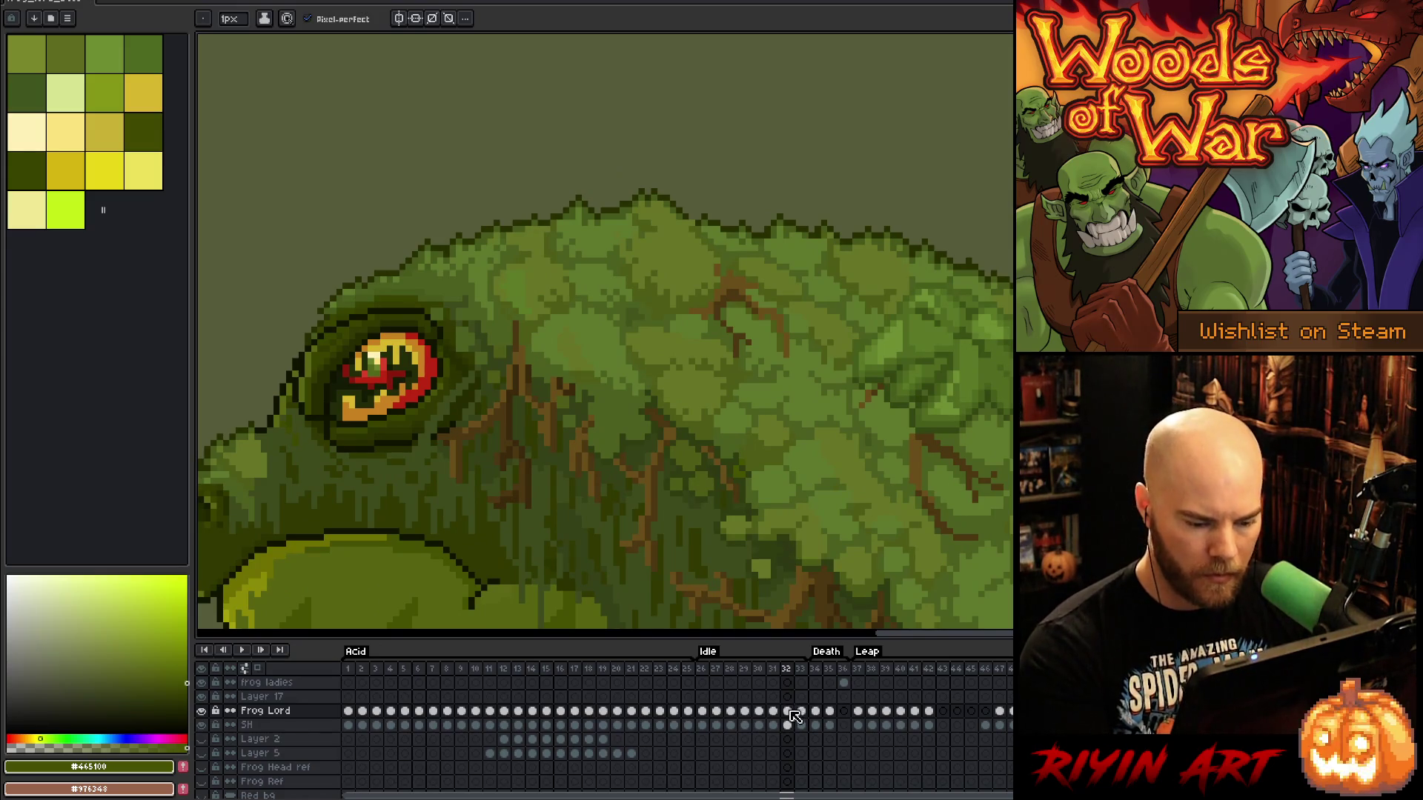
key(i)
click(704, 215)
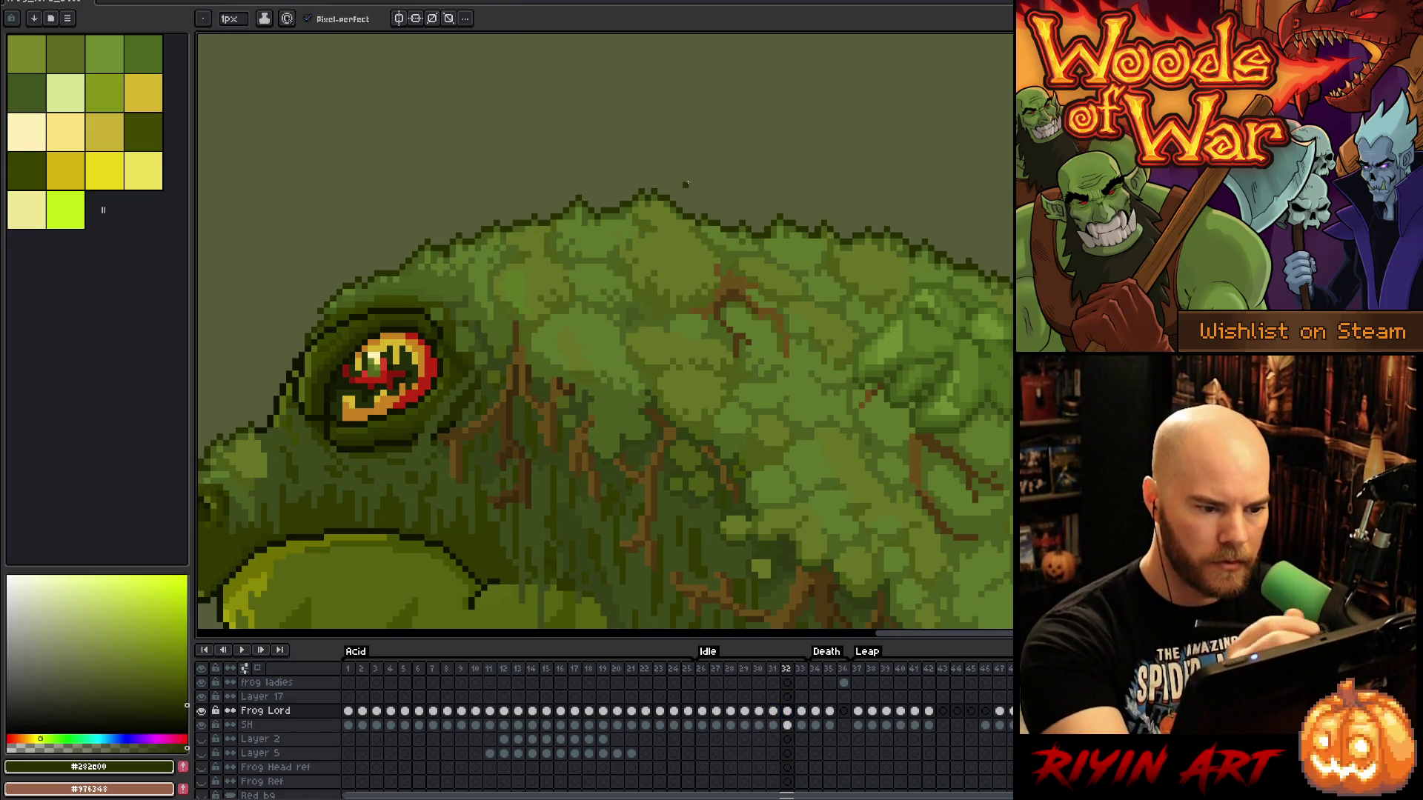
Step through frames 29–31 again, settling on frame 31
scroll(704, 215, down, 2)
key(Left)
key(Right)
key(Left)
key(Left)
key(Right)
key(Right)
key(Left)
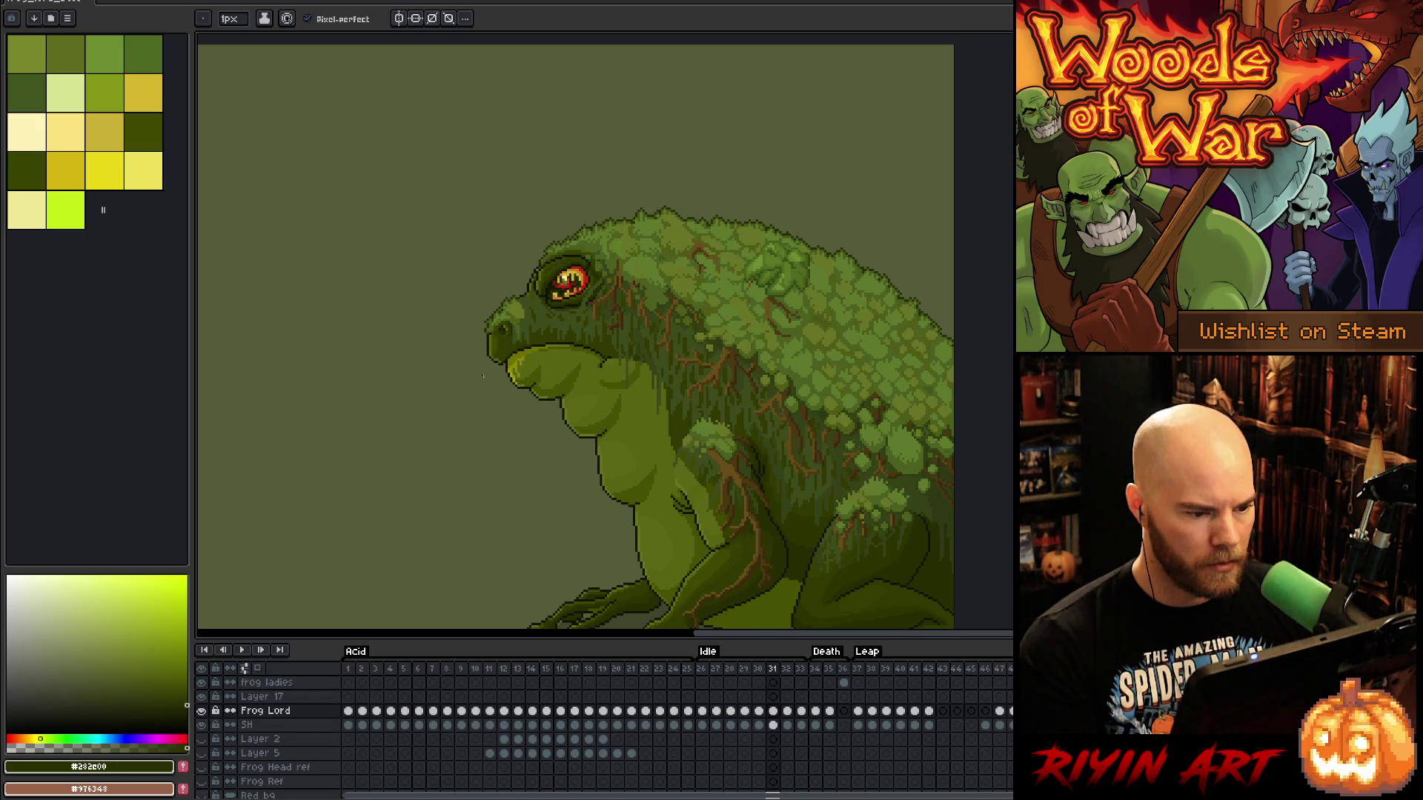
key(Left)
key(Left)
key(Right)
key(Left)
key(Right)
key(Right)
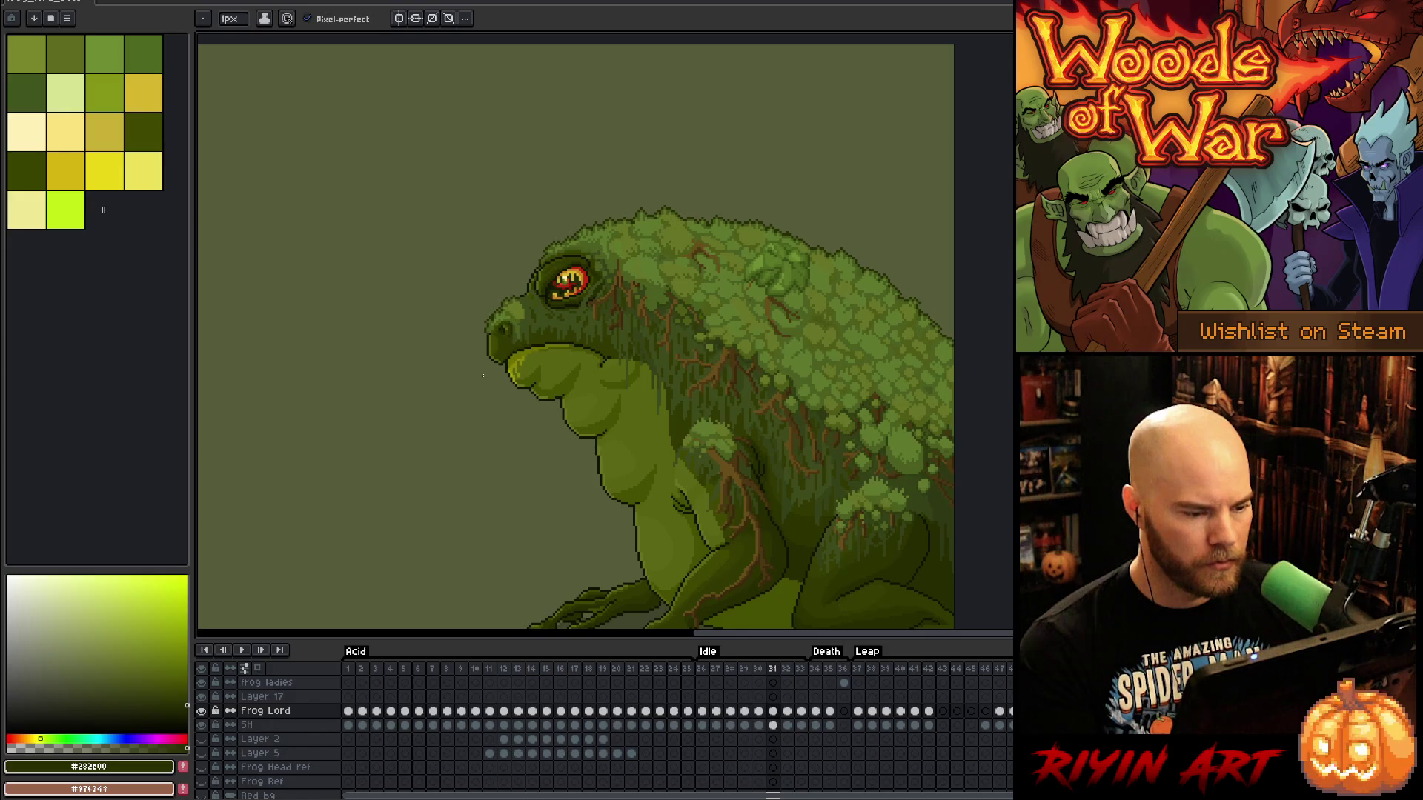
scroll(482, 376, up, 1)
key(Left)
key(Right)
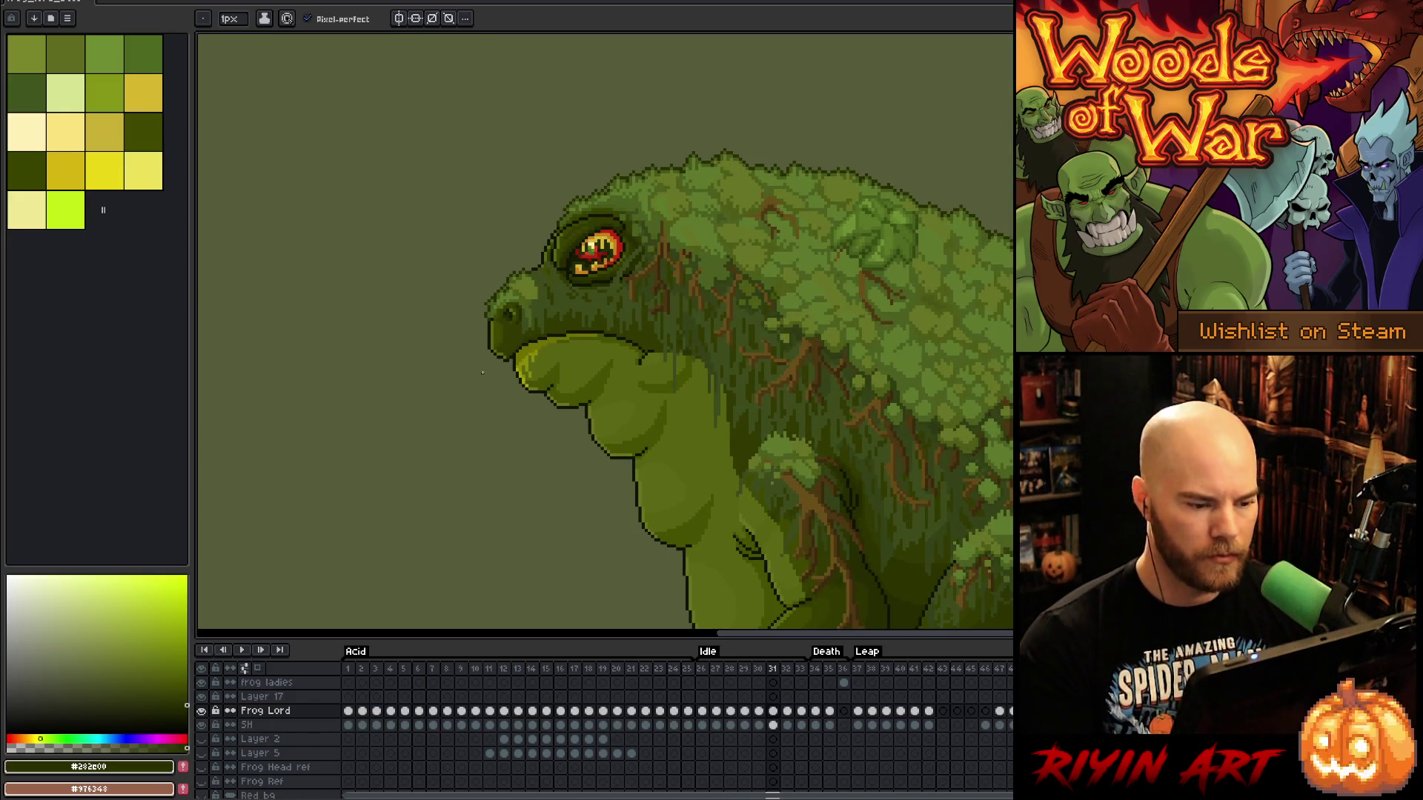
Lasso the frog's head from eye to jaw on frame 31, trimming off its right part
key(m)
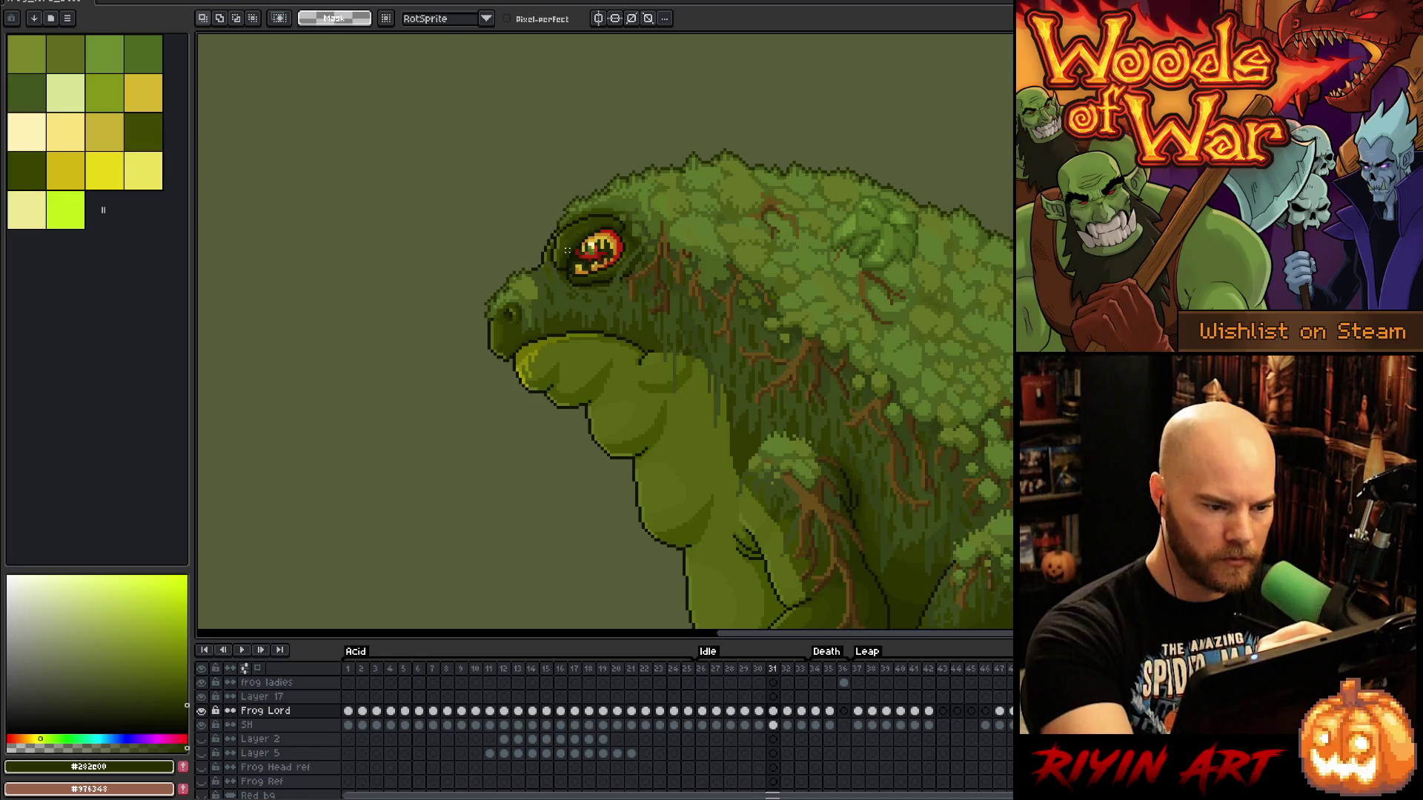
key(Left)
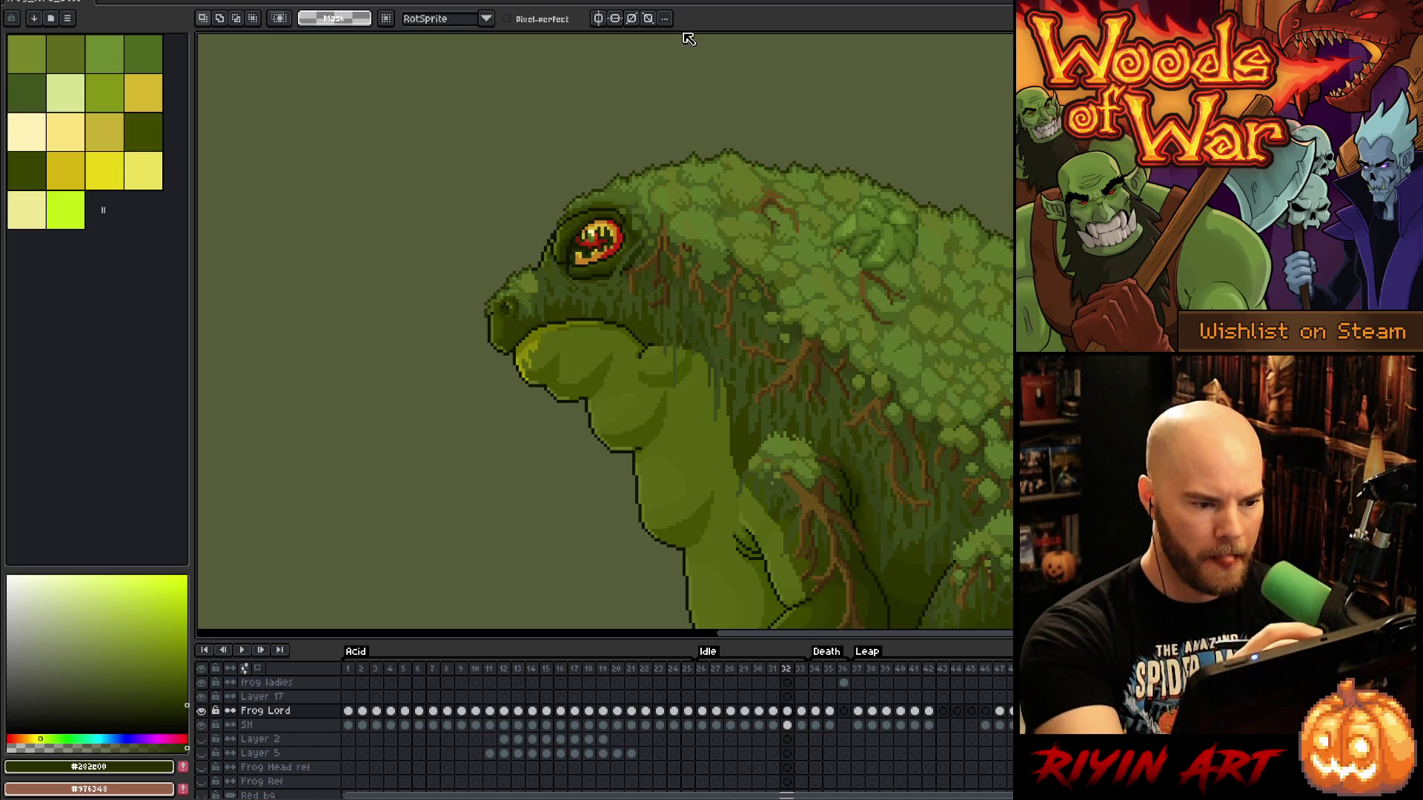
key(Right)
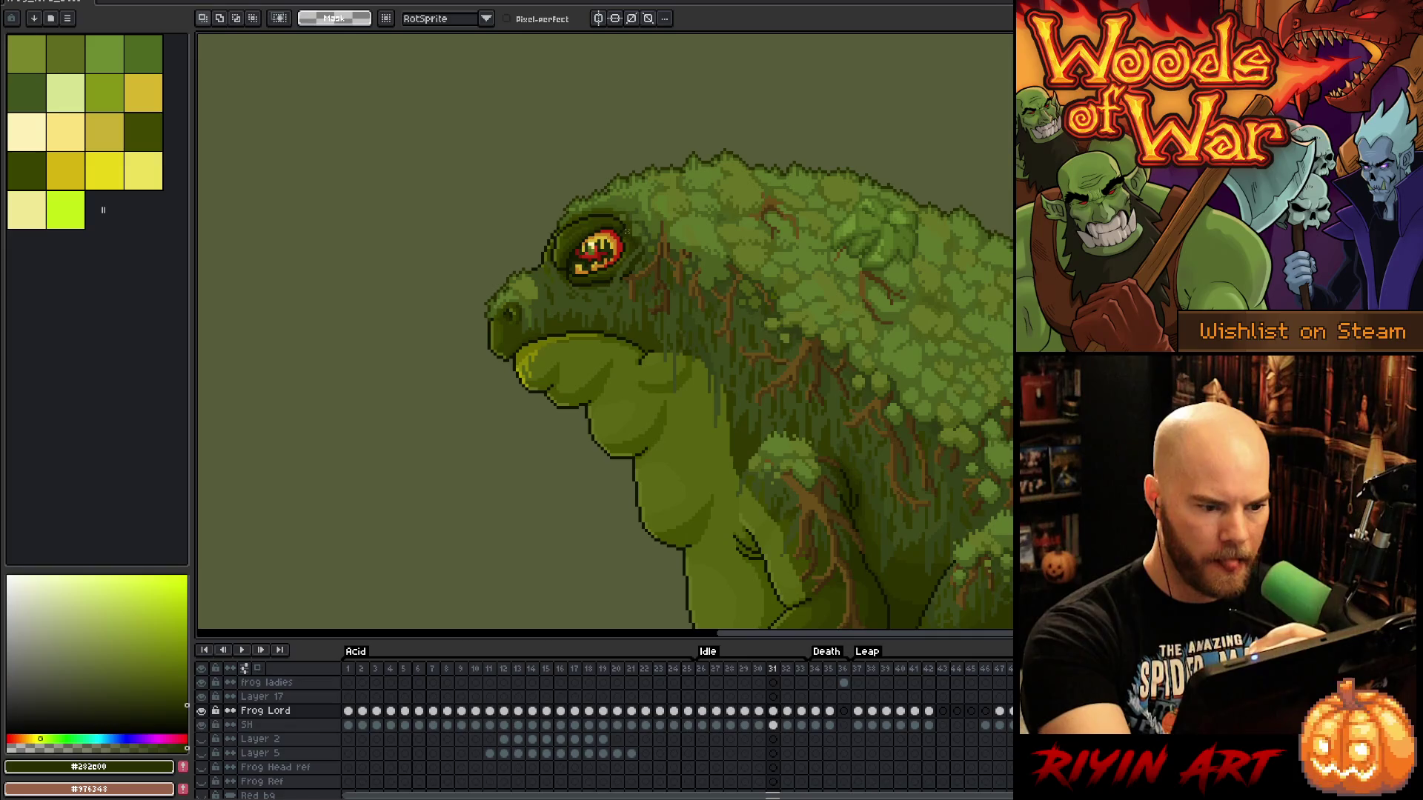
mouse_move(630, 228)
mouse_down()
mouse_move(593, 213)
mouse_move(555, 239)
mouse_move(513, 338)
mouse_move(524, 367)
mouse_move(616, 354)
mouse_move(675, 373)
mouse_move(712, 345)
mouse_up()
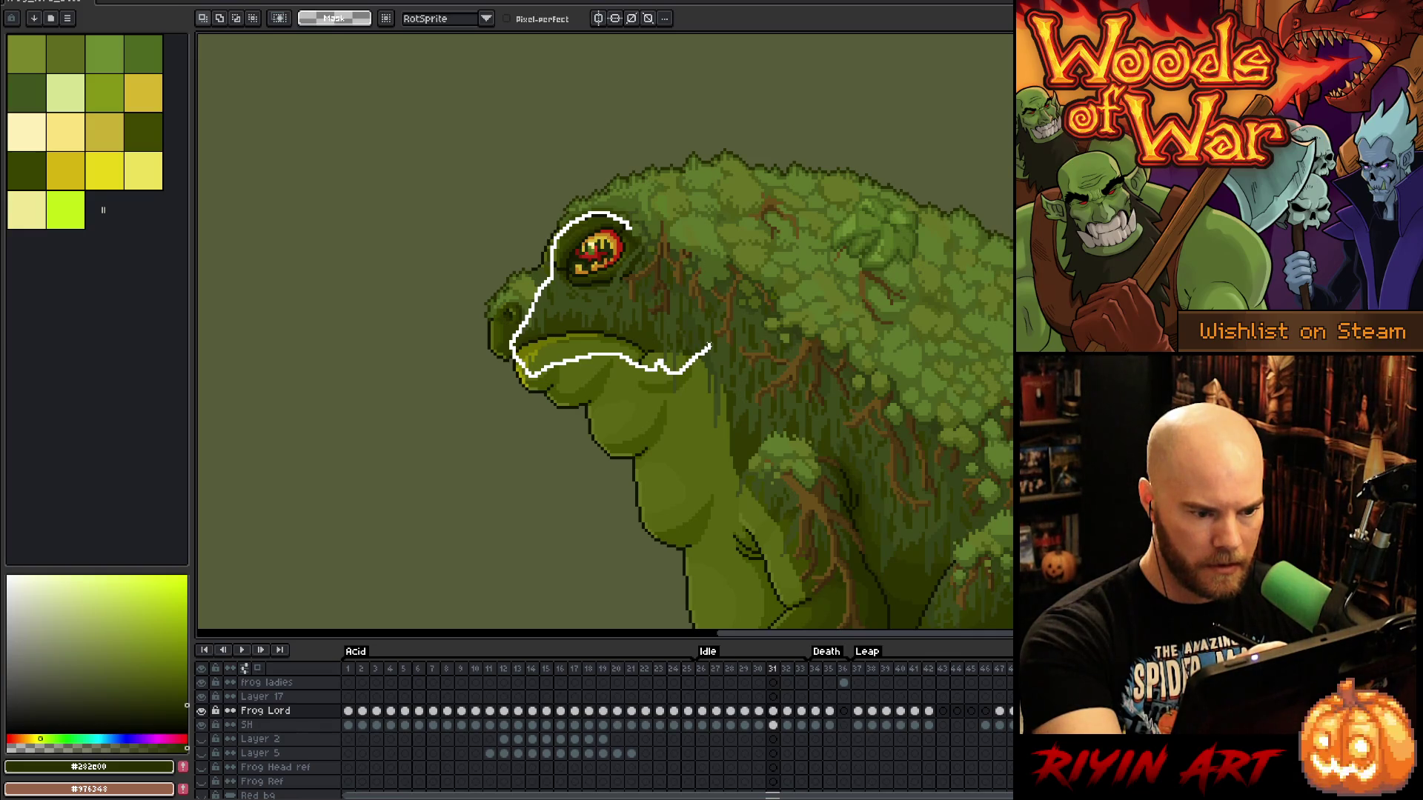
mouse_move(711, 345)
mouse_down()
mouse_move(711, 260)
mouse_move(647, 228)
mouse_up()
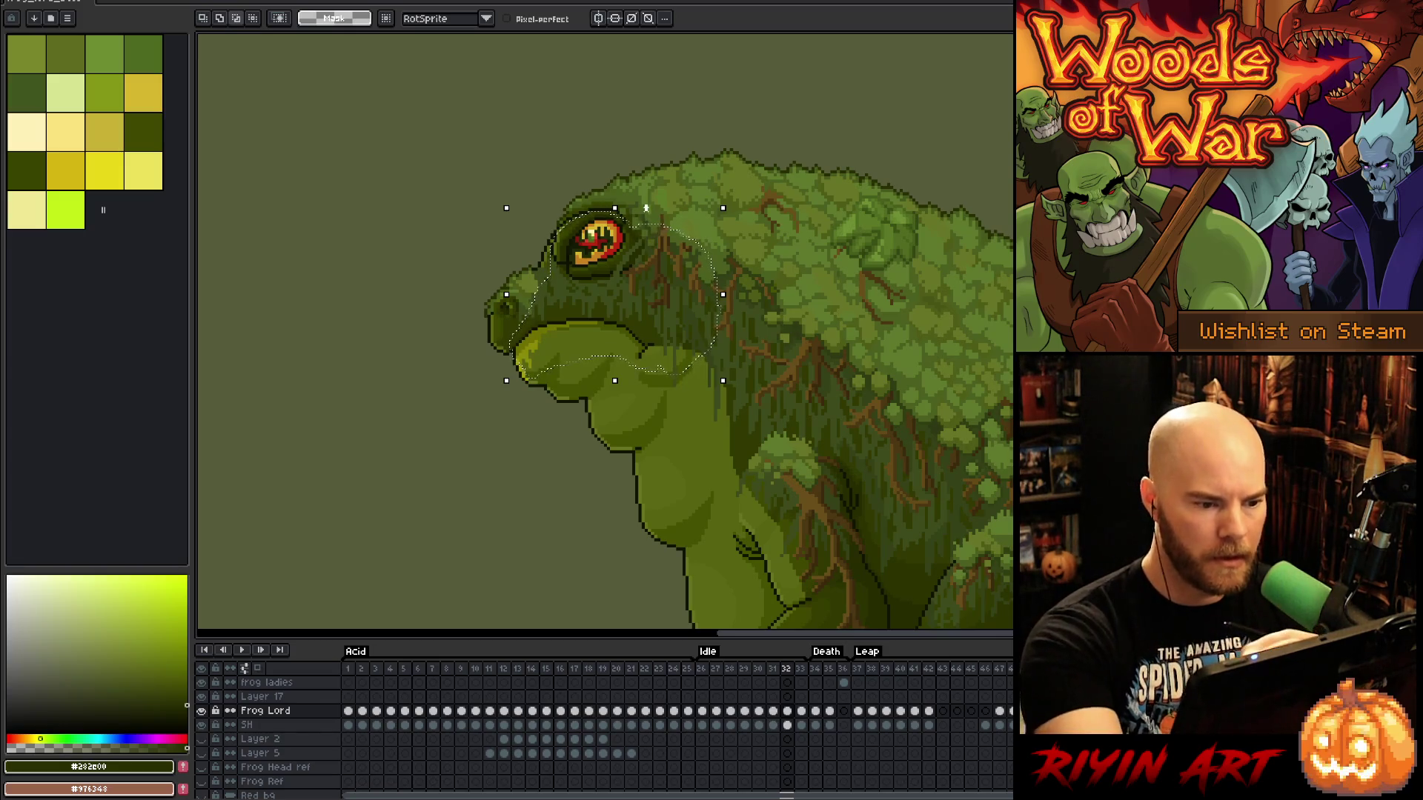
mouse_move(656, 319)
mouse_down()
mouse_move(746, 320)
mouse_move(800, 250)
mouse_up()
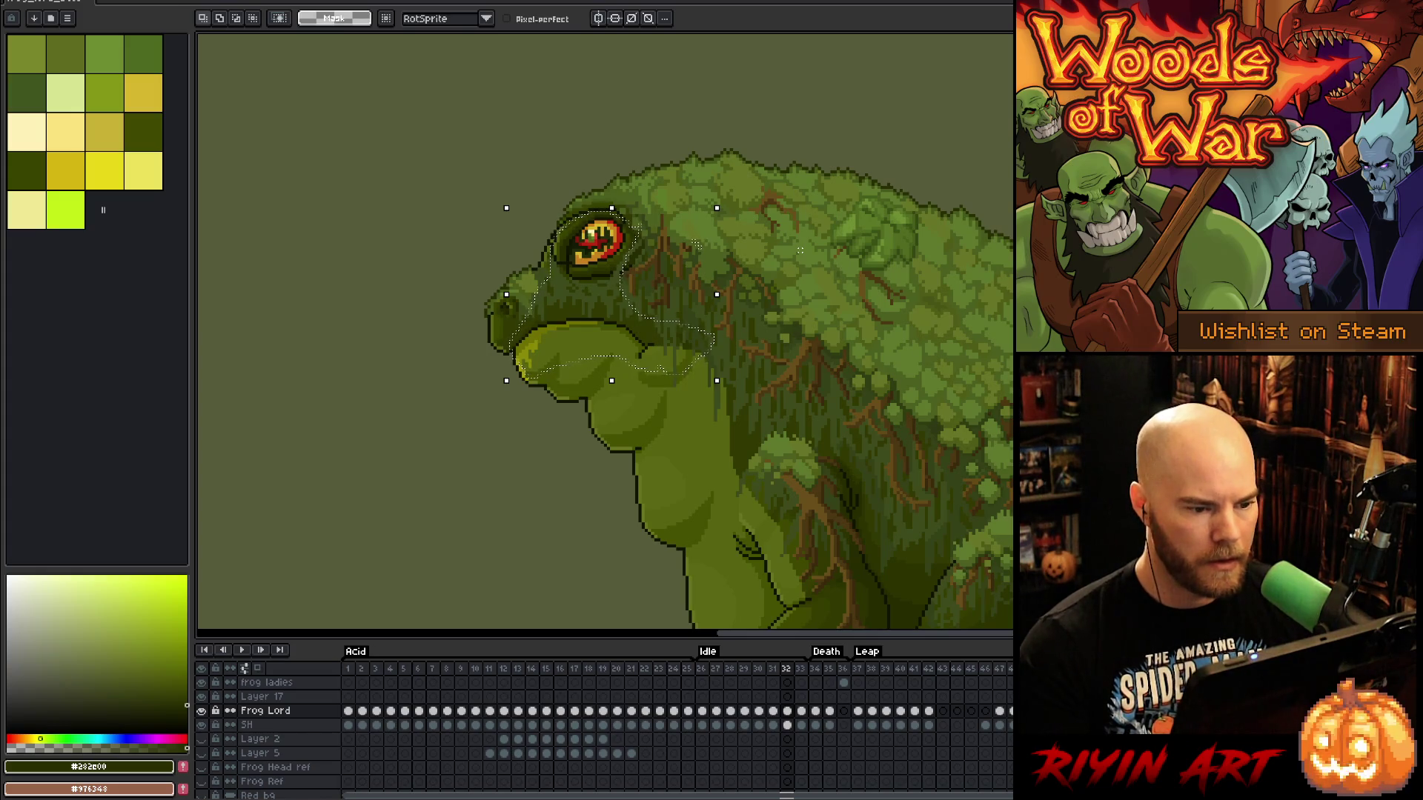
key(period)
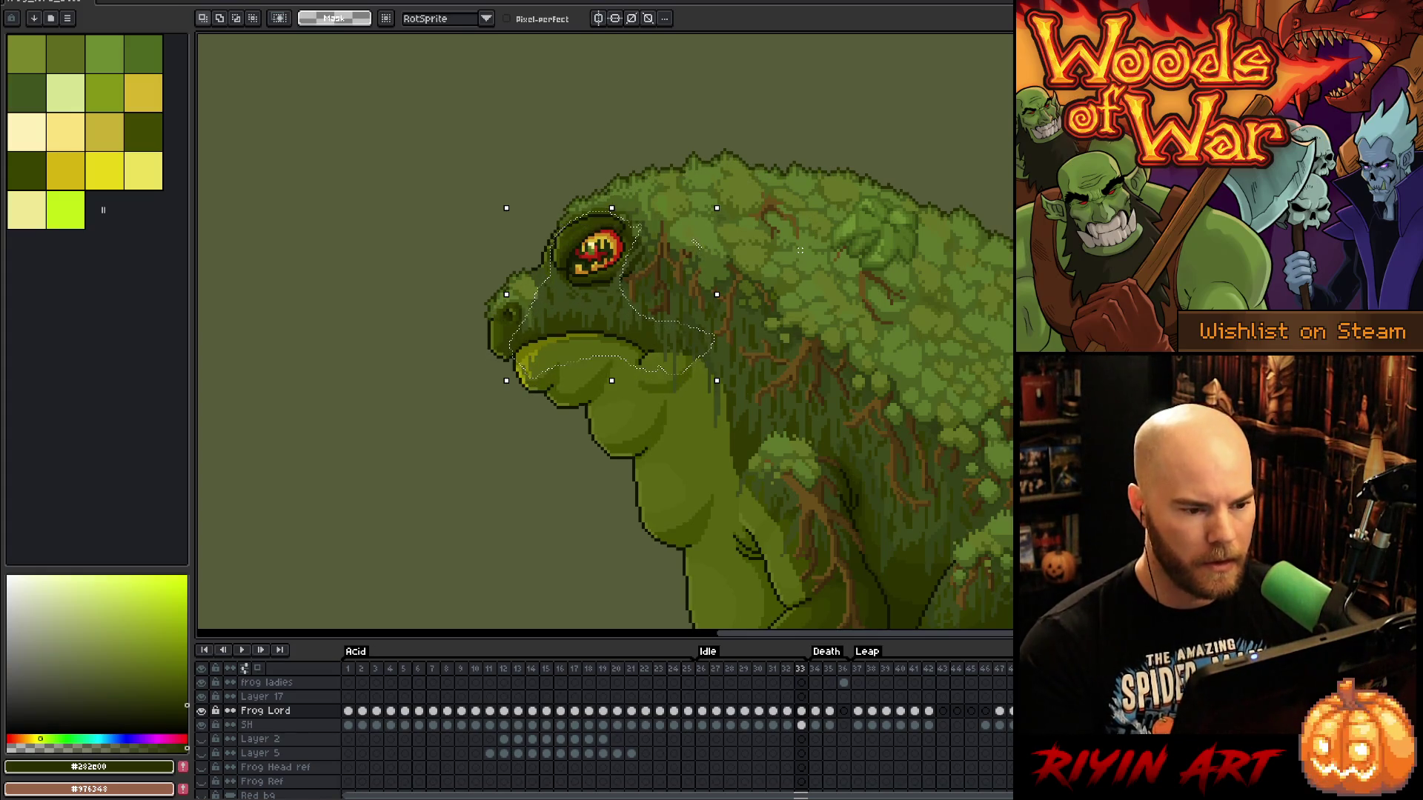
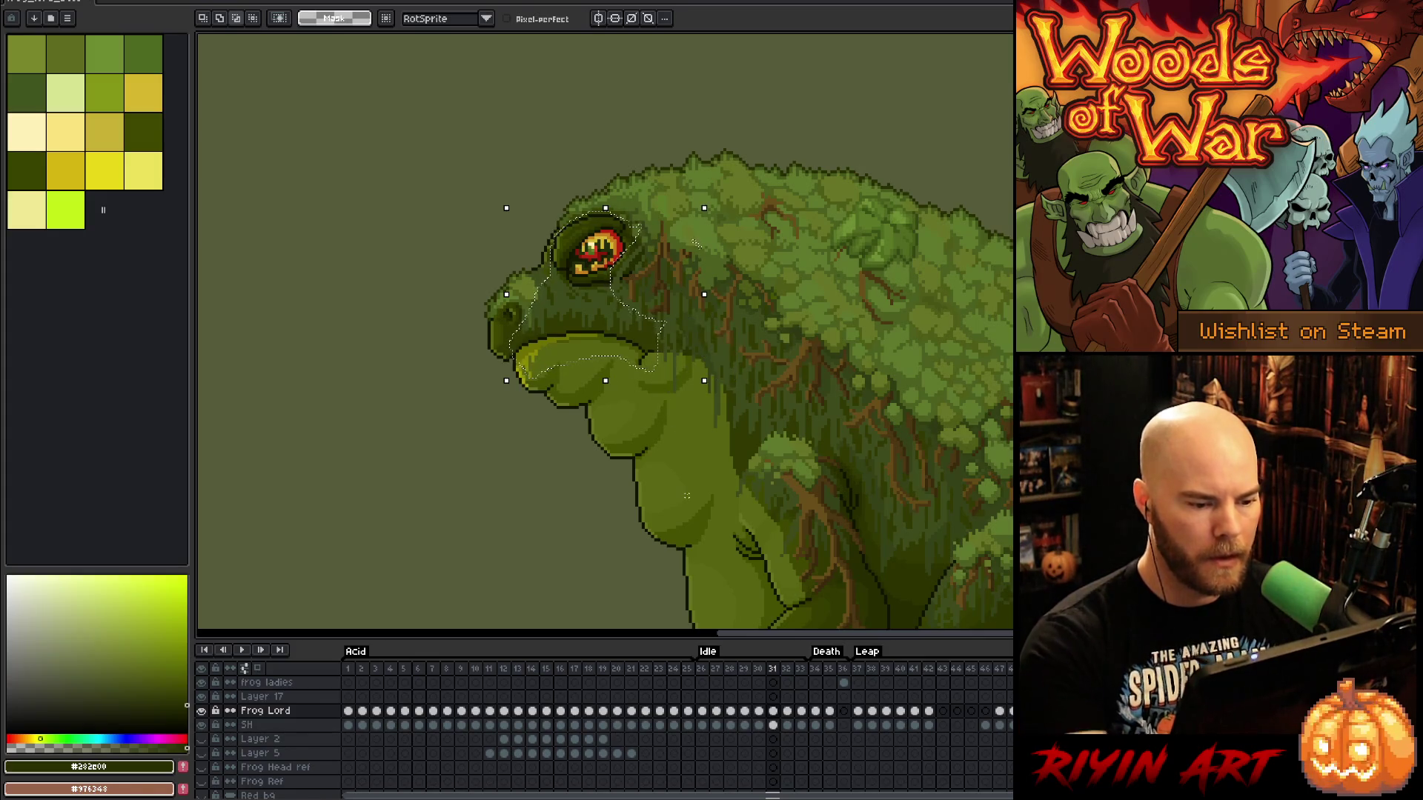
Shift the lasso-selected frog head on frame 31, commit it, and sample a mid green from the frog
key(ctrl+t)
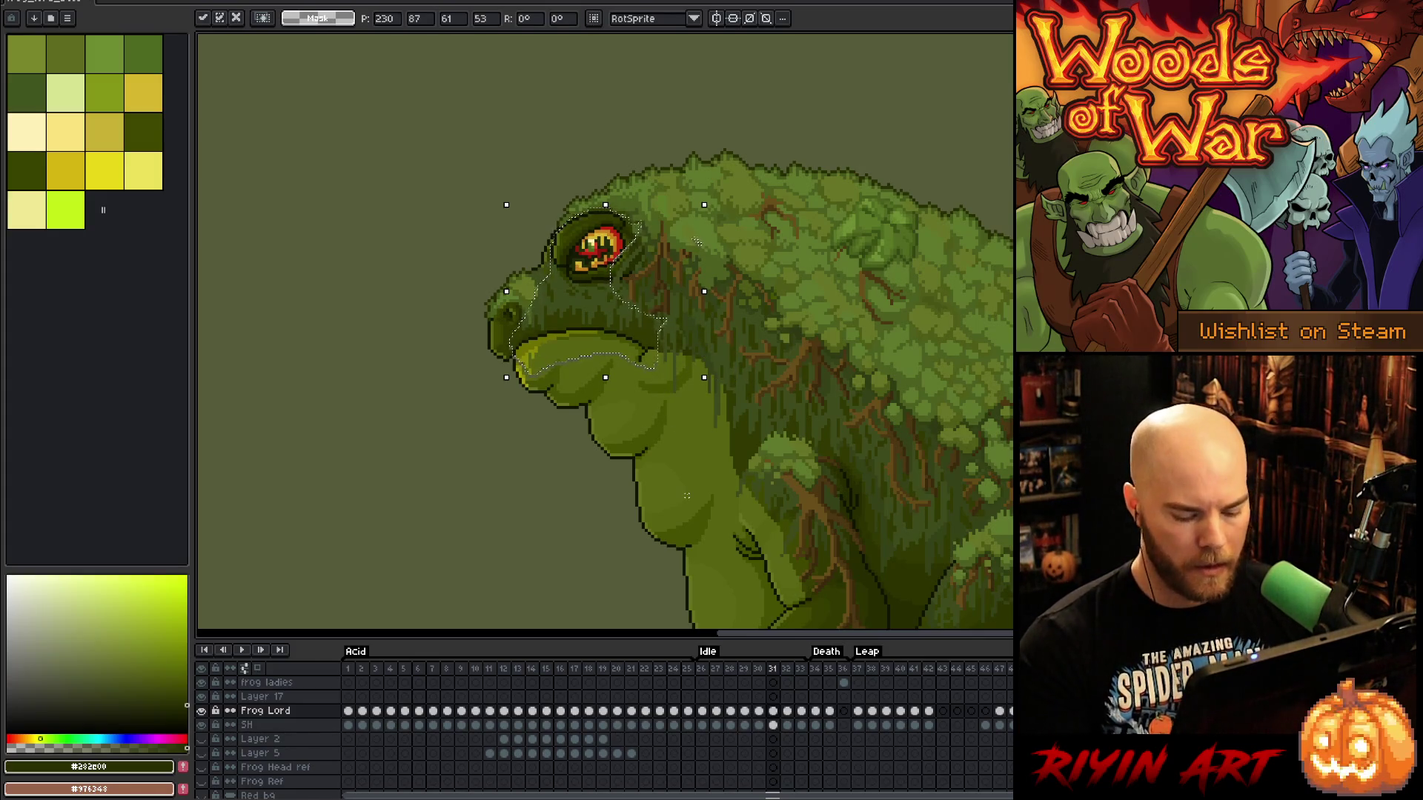
key(Return)
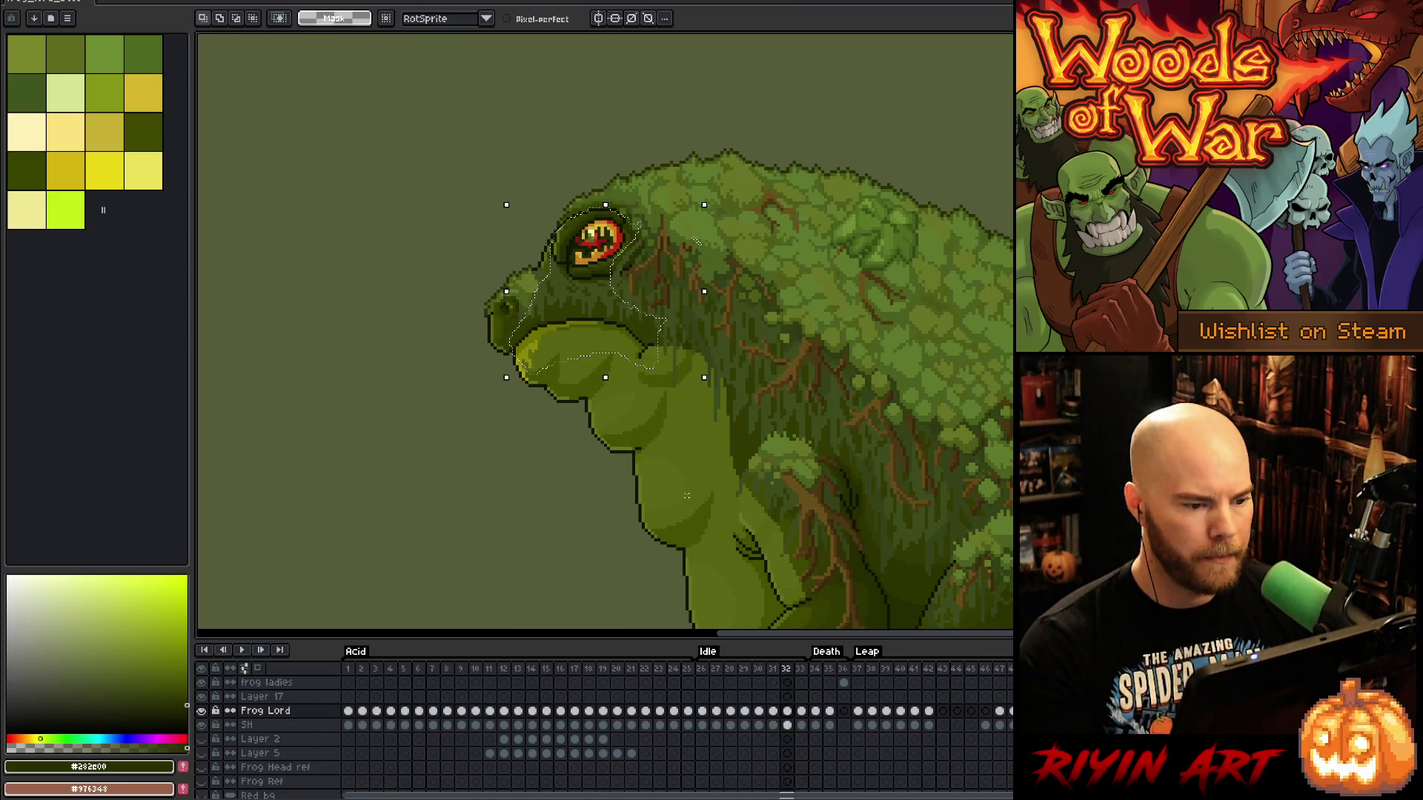
key(period)
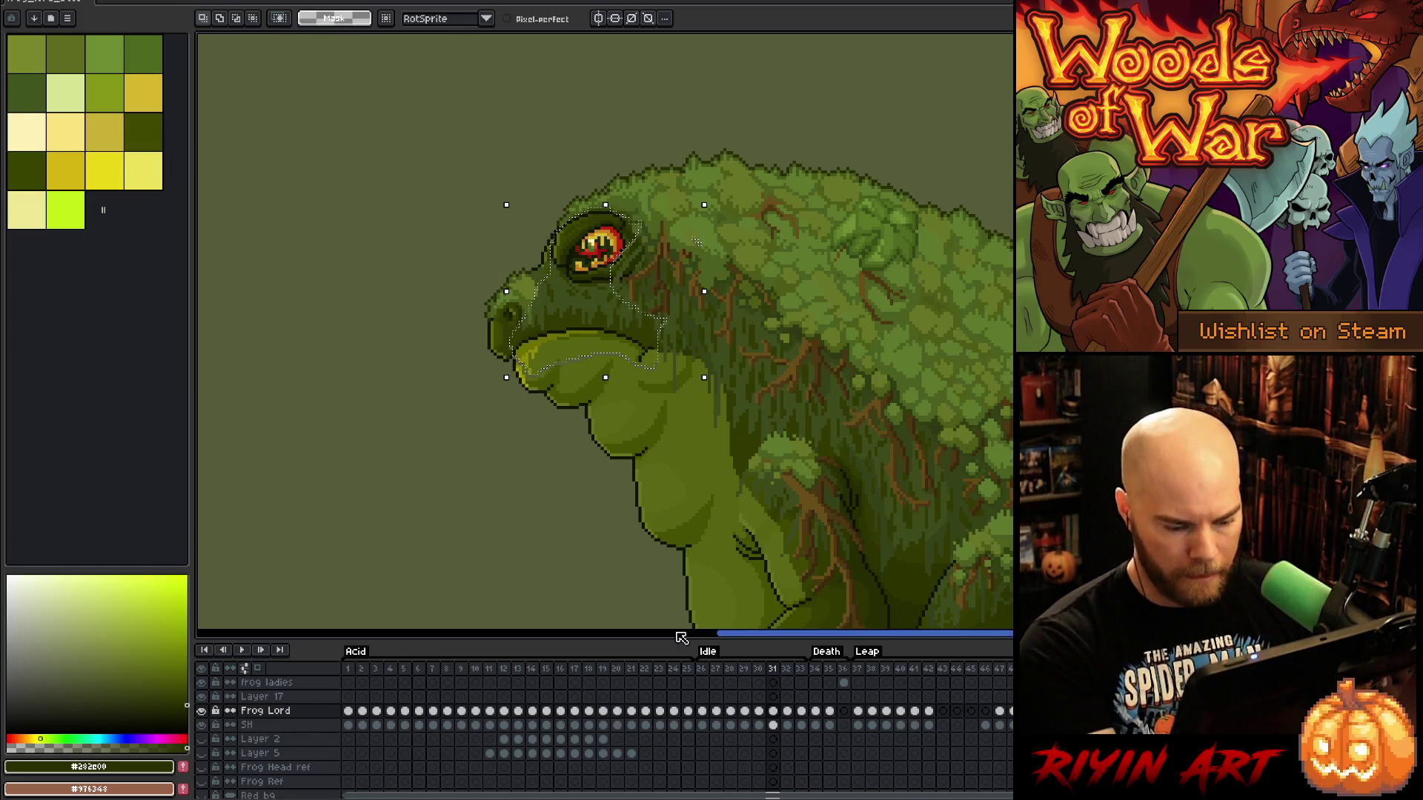
key(b)
alt+click(657, 370)
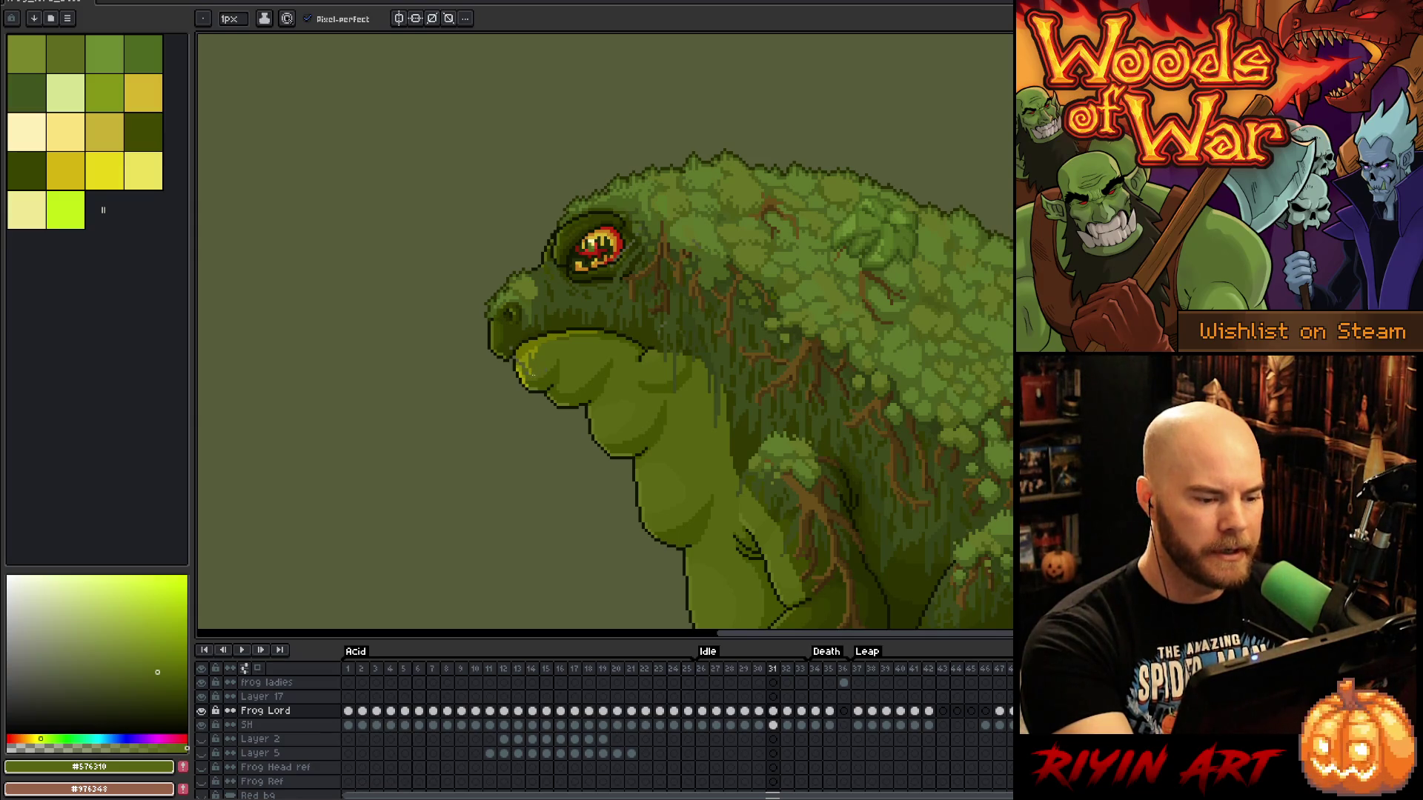
Eyedrop the chin's dark olive, mid green, yellow-olive and light yellow-green tones
alt+click(549, 346)
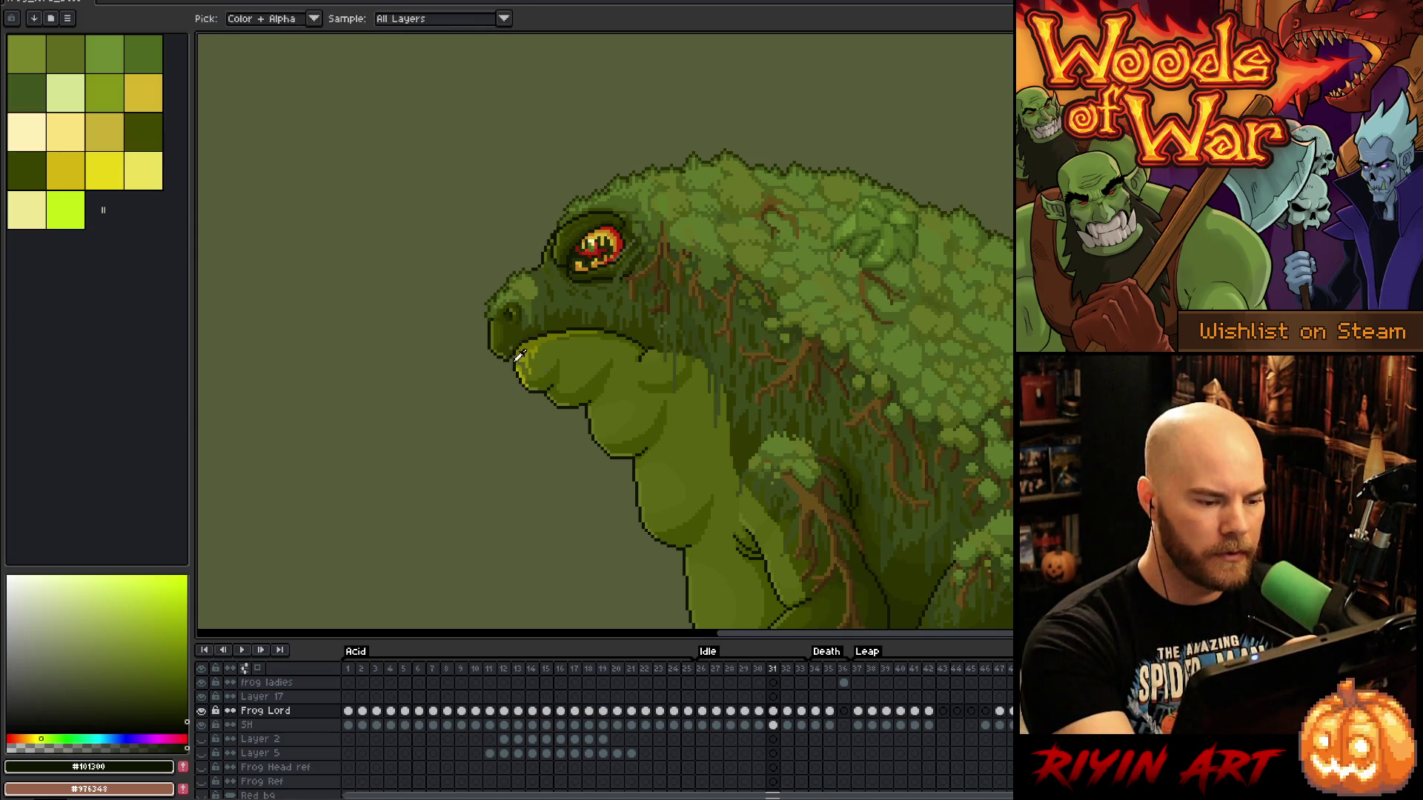
alt+click(549, 347)
alt+click(546, 369)
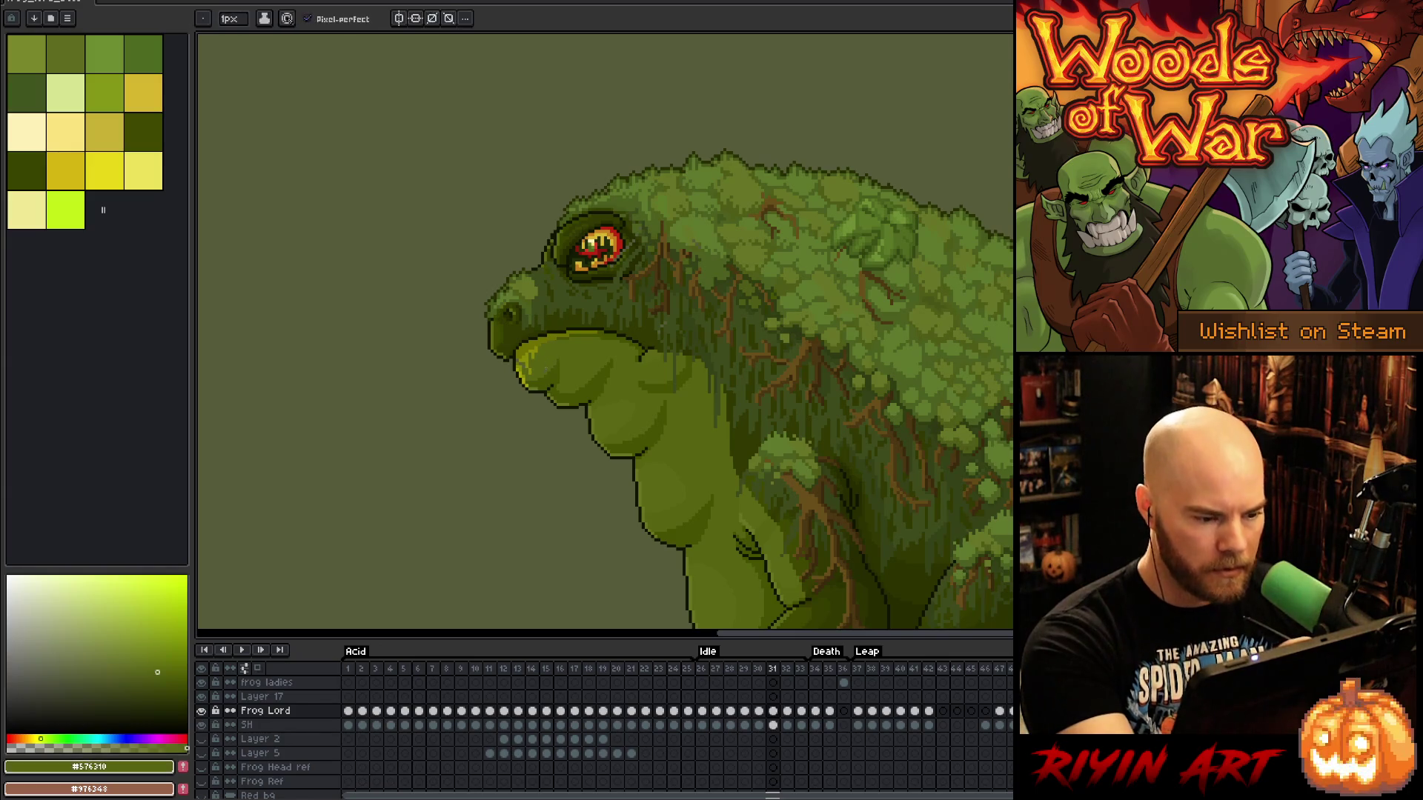
alt+click(517, 358)
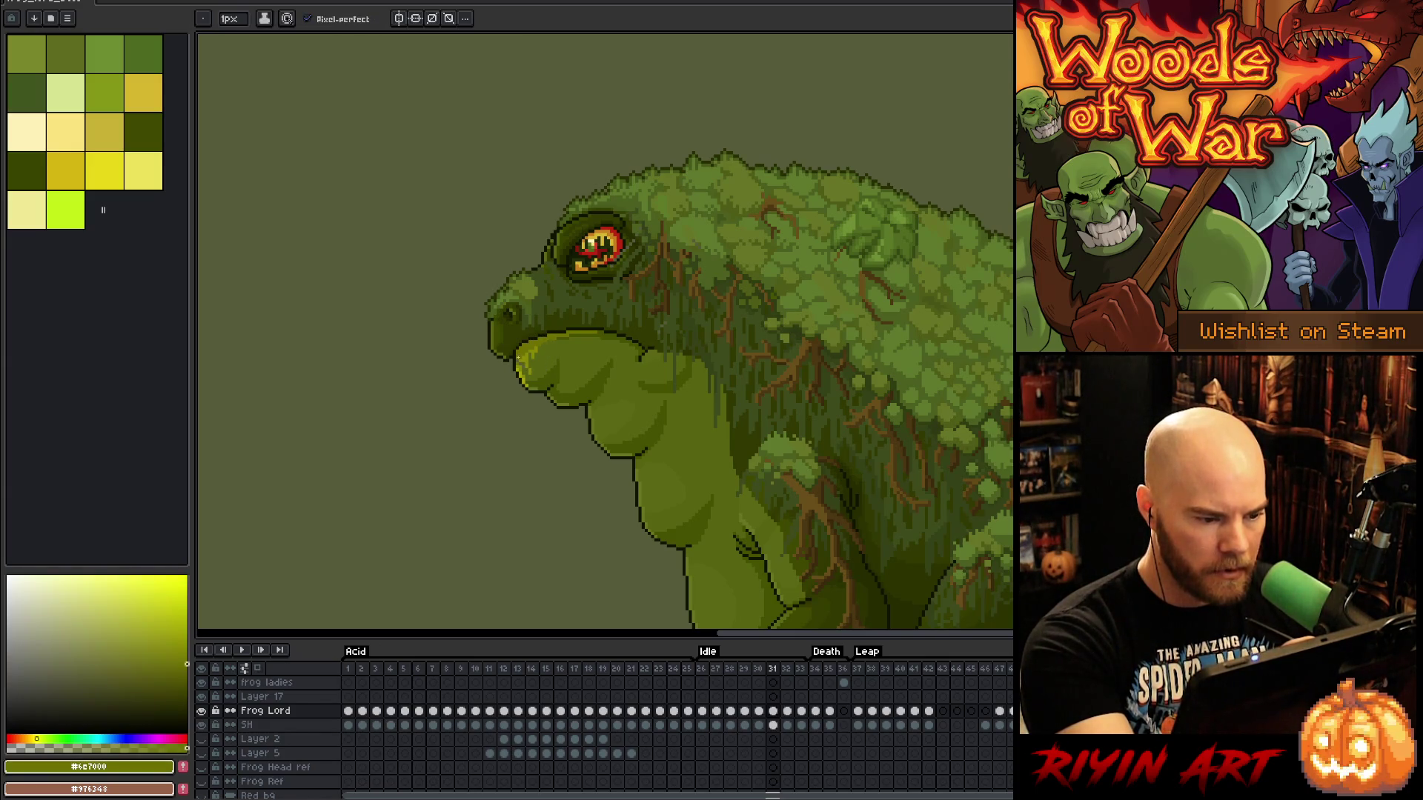
alt+click(523, 363)
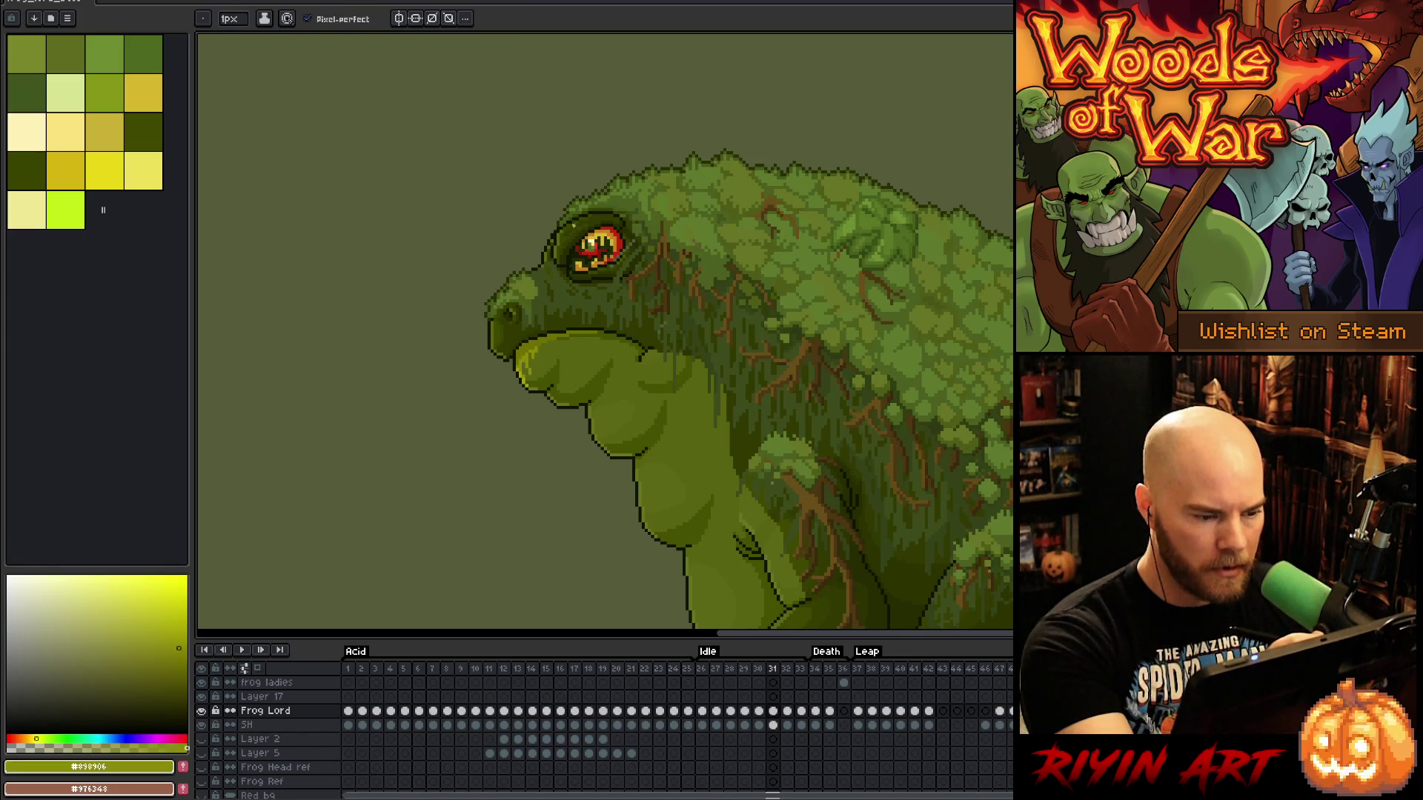
Compare frame 31 with frame 30, then sample dark green and darker olive from the head
key(Left)
key(Right)
key(Left)
key(Right)
key(Left)
key(Right)
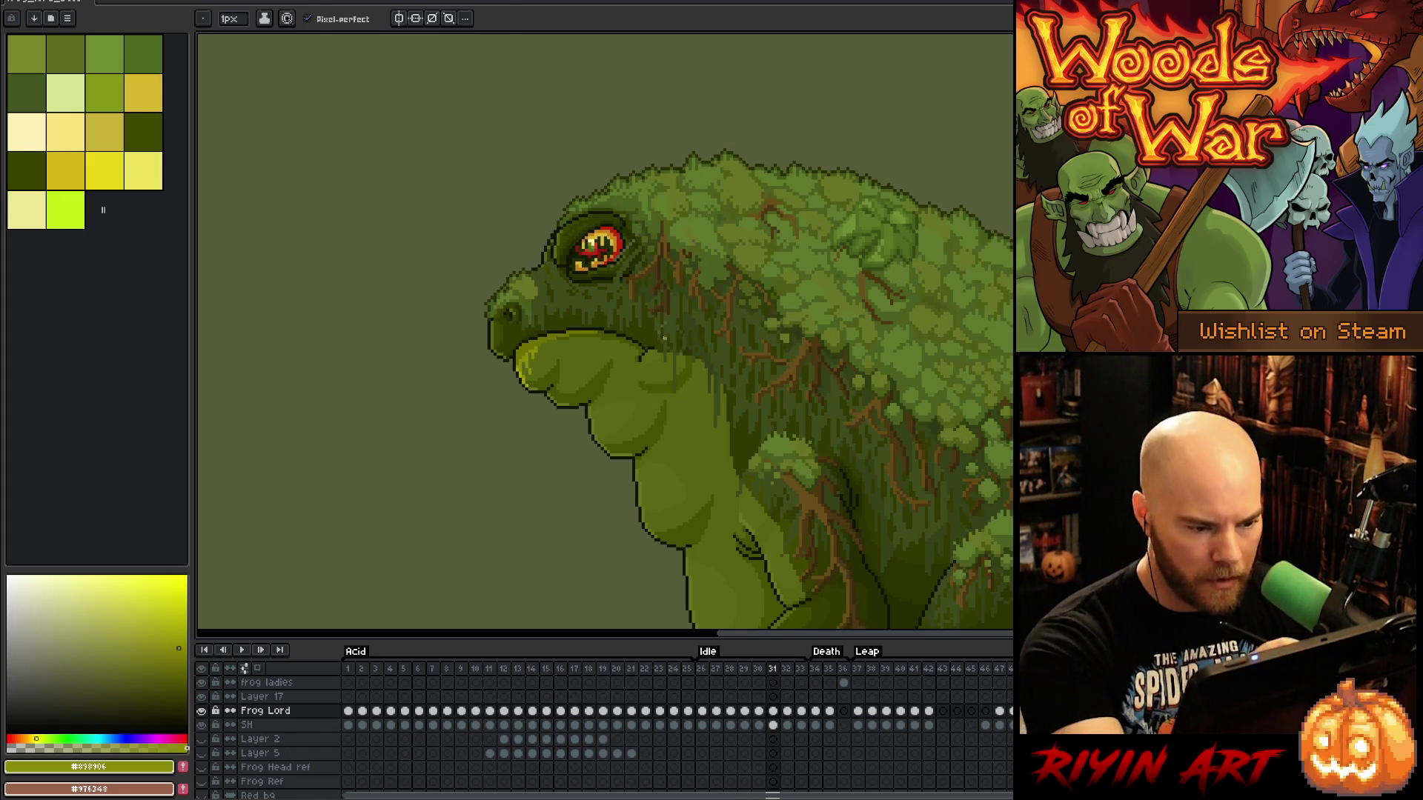
alt+click(664, 317)
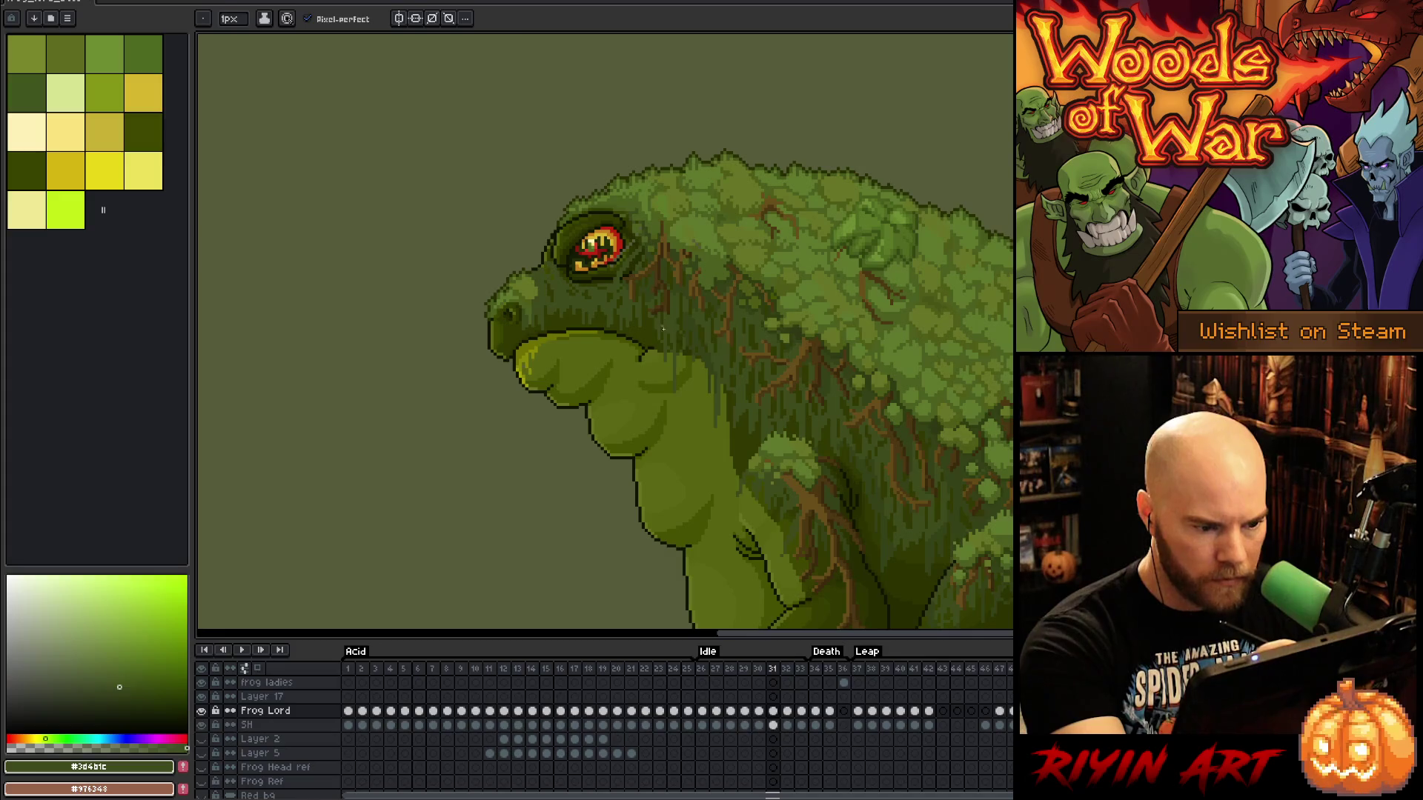
alt+click(661, 316)
Flip between frames 31 and 32 to check the head, ending on frame 31
key(Right)
key(Left)
key(Right)
key(Left)
key(Right)
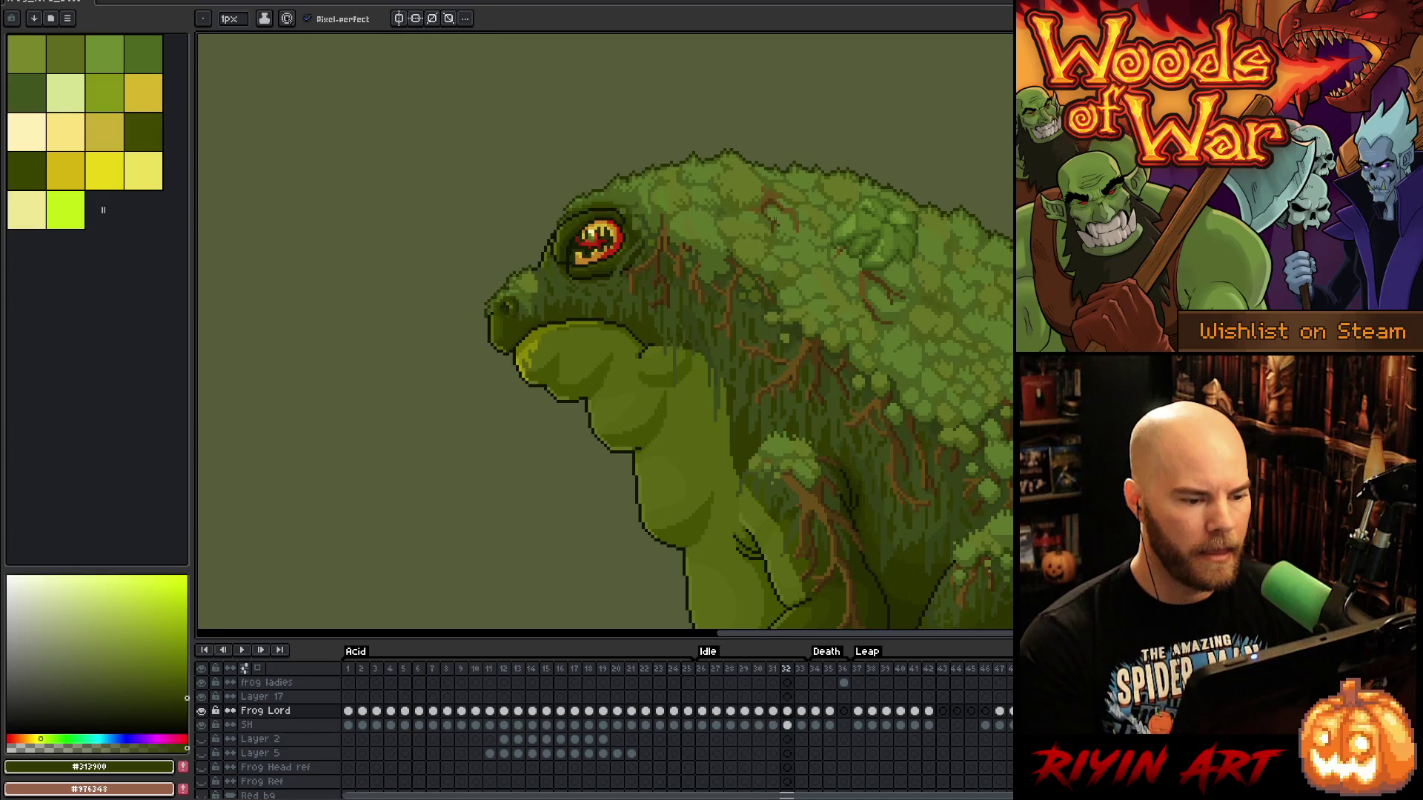
key(Left)
key(Right)
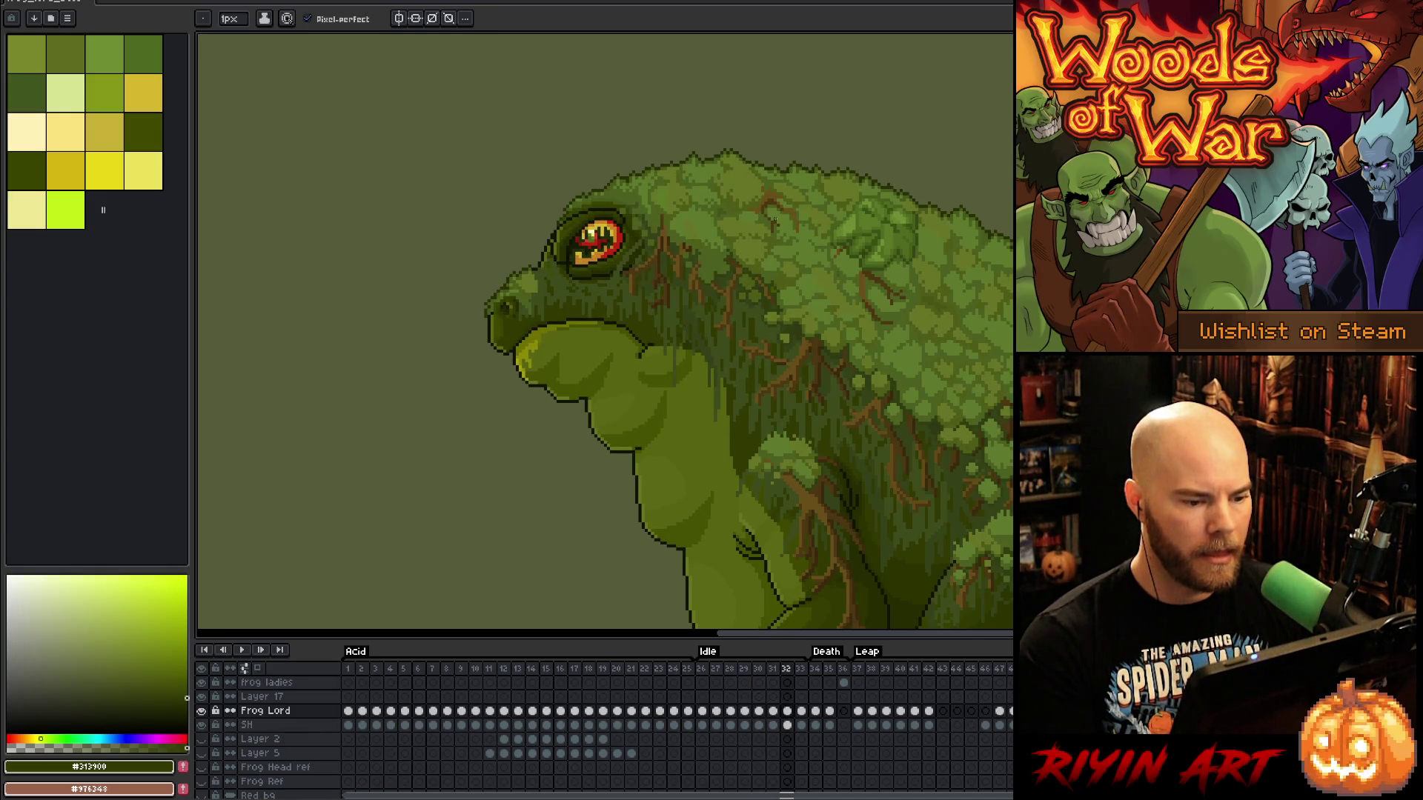
key(Left)
key(Right)
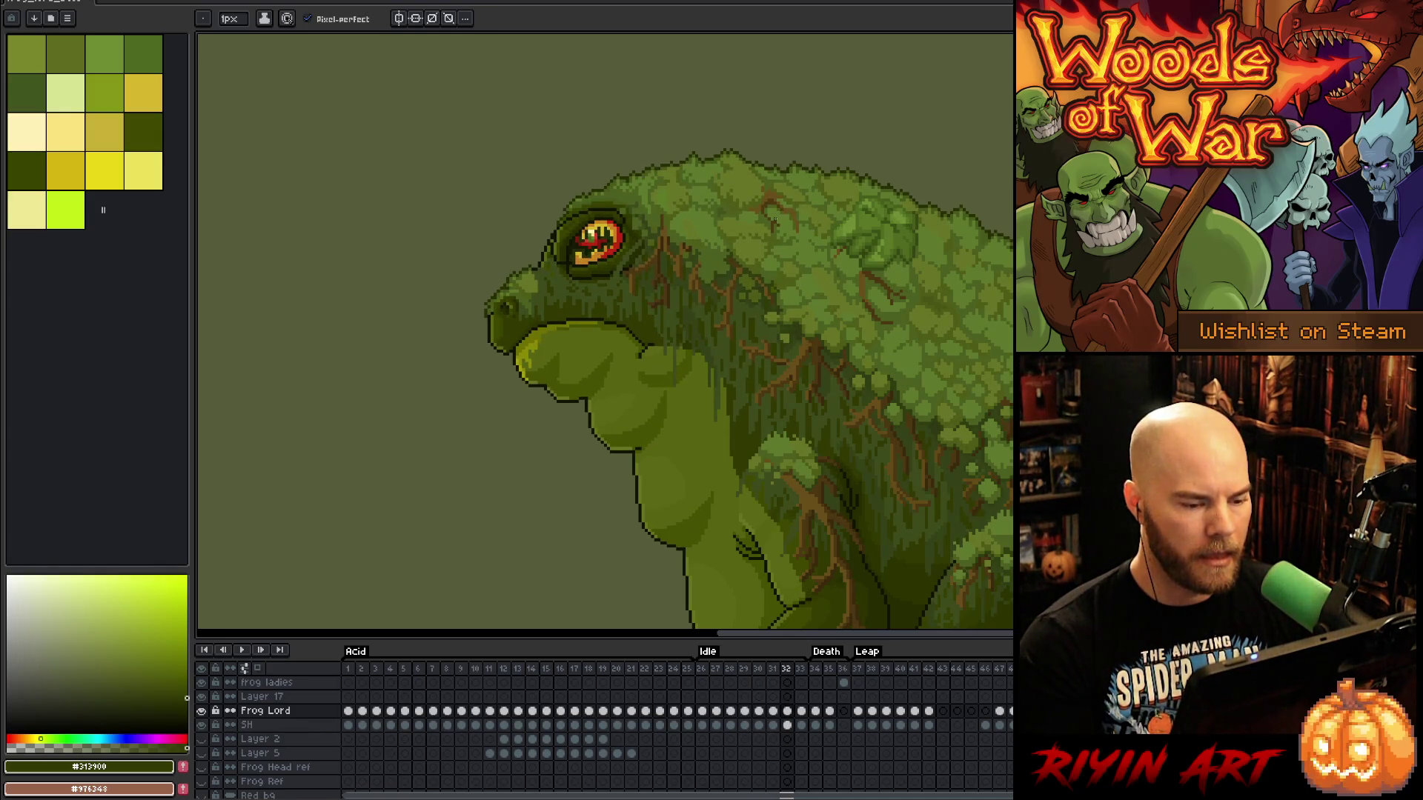
key(Left)
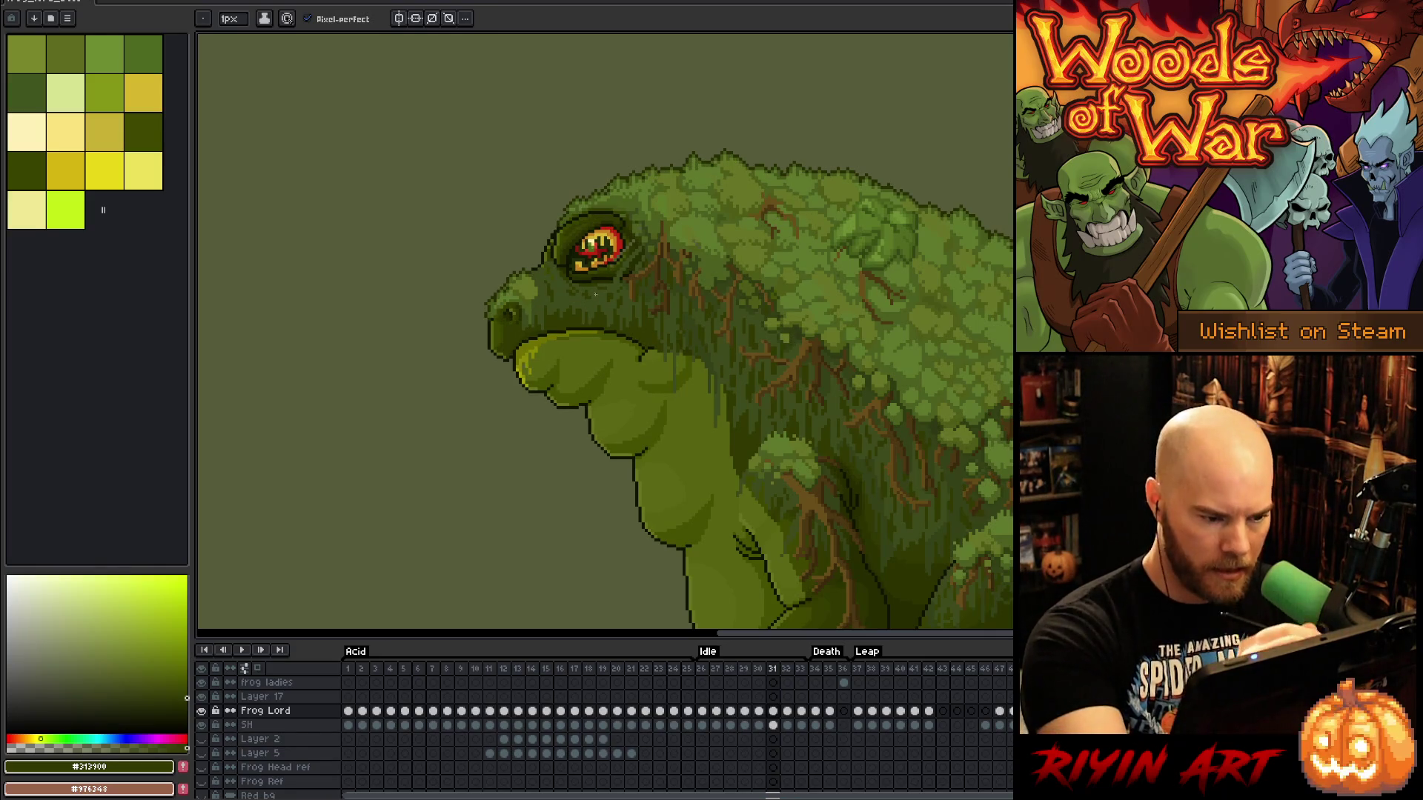
key(Right)
key(Left)
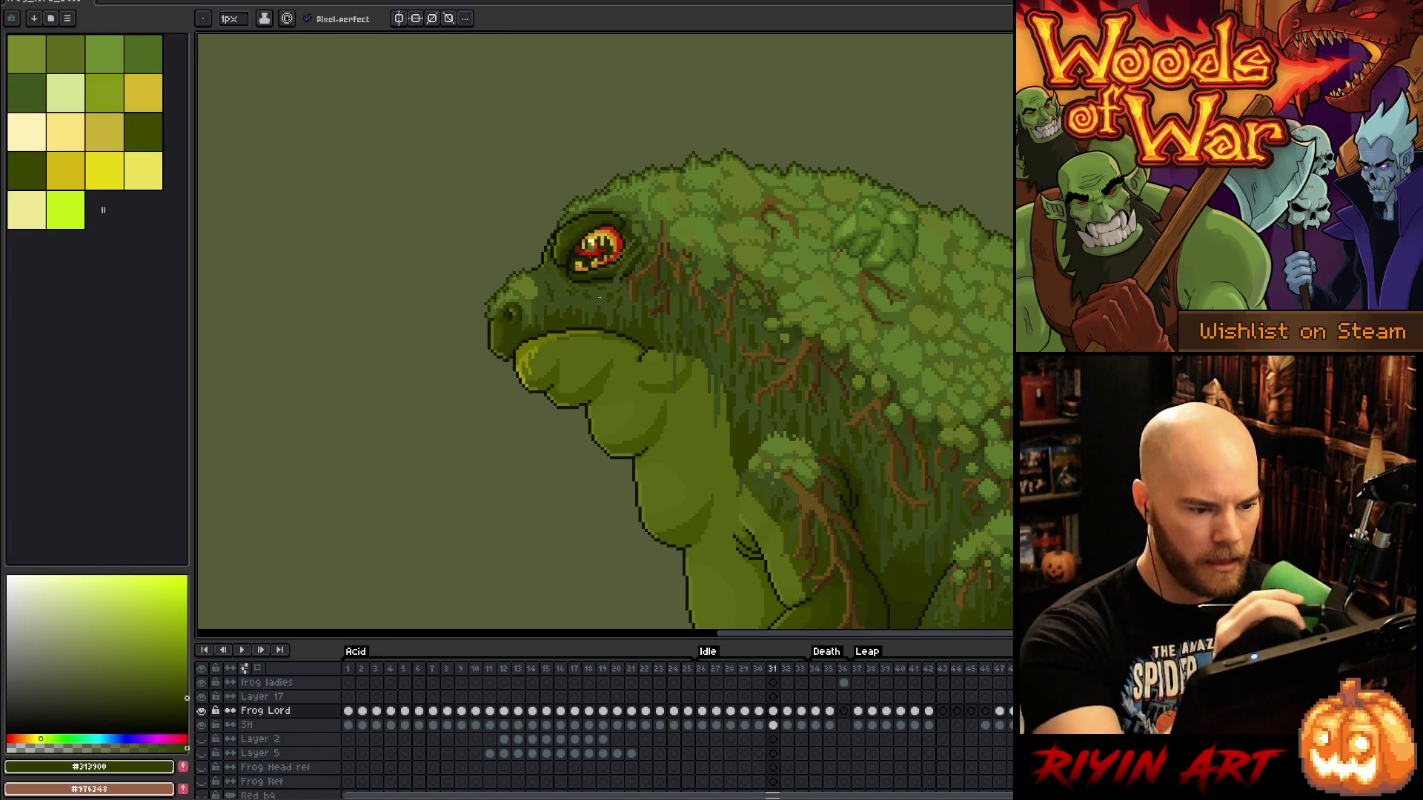
key(m)
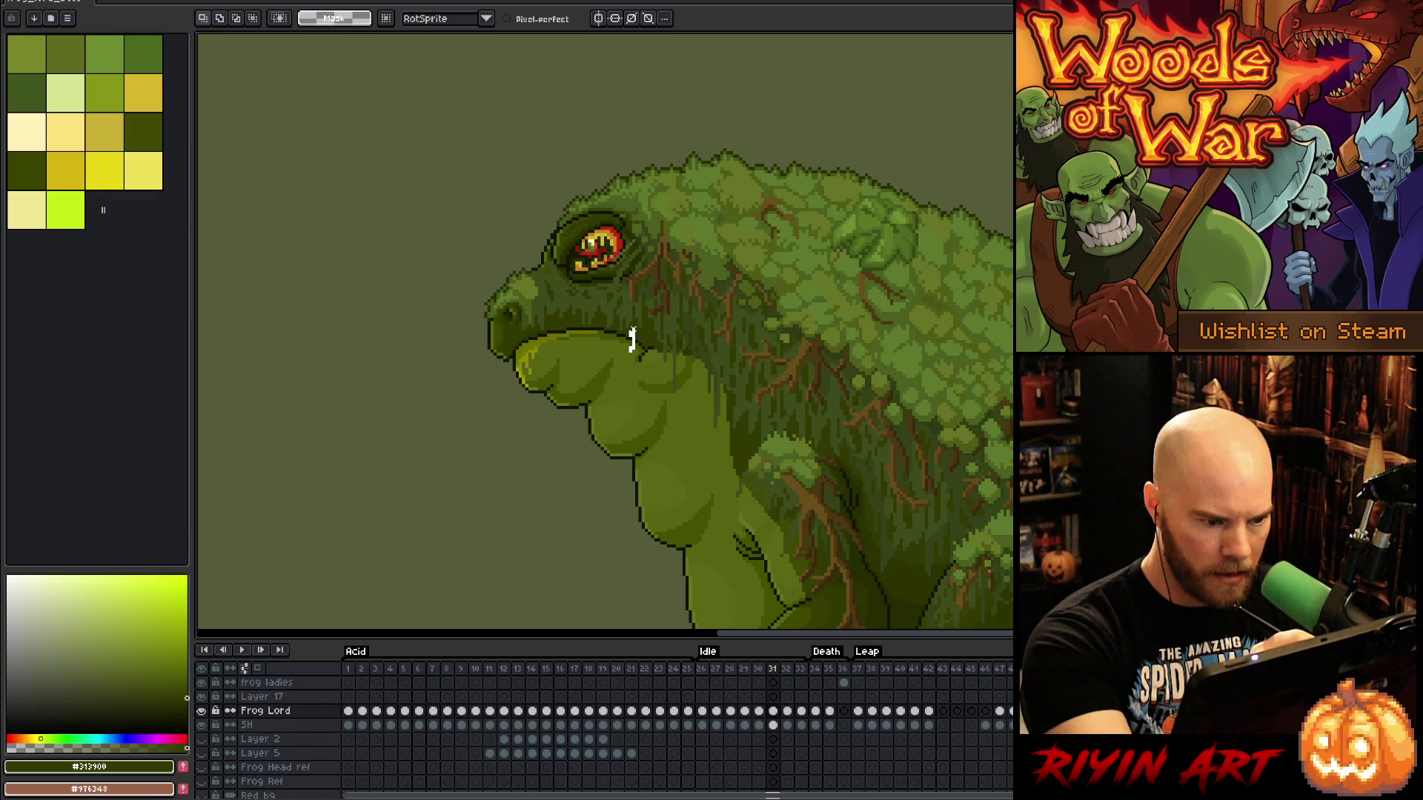
Lasso the mouth and lower lip on frame 31, move them up, compare with frames 30 and 32, and commit
mouse_move(632, 318)
mouse_down()
mouse_move(539, 306)
mouse_move(533, 320)
mouse_up()
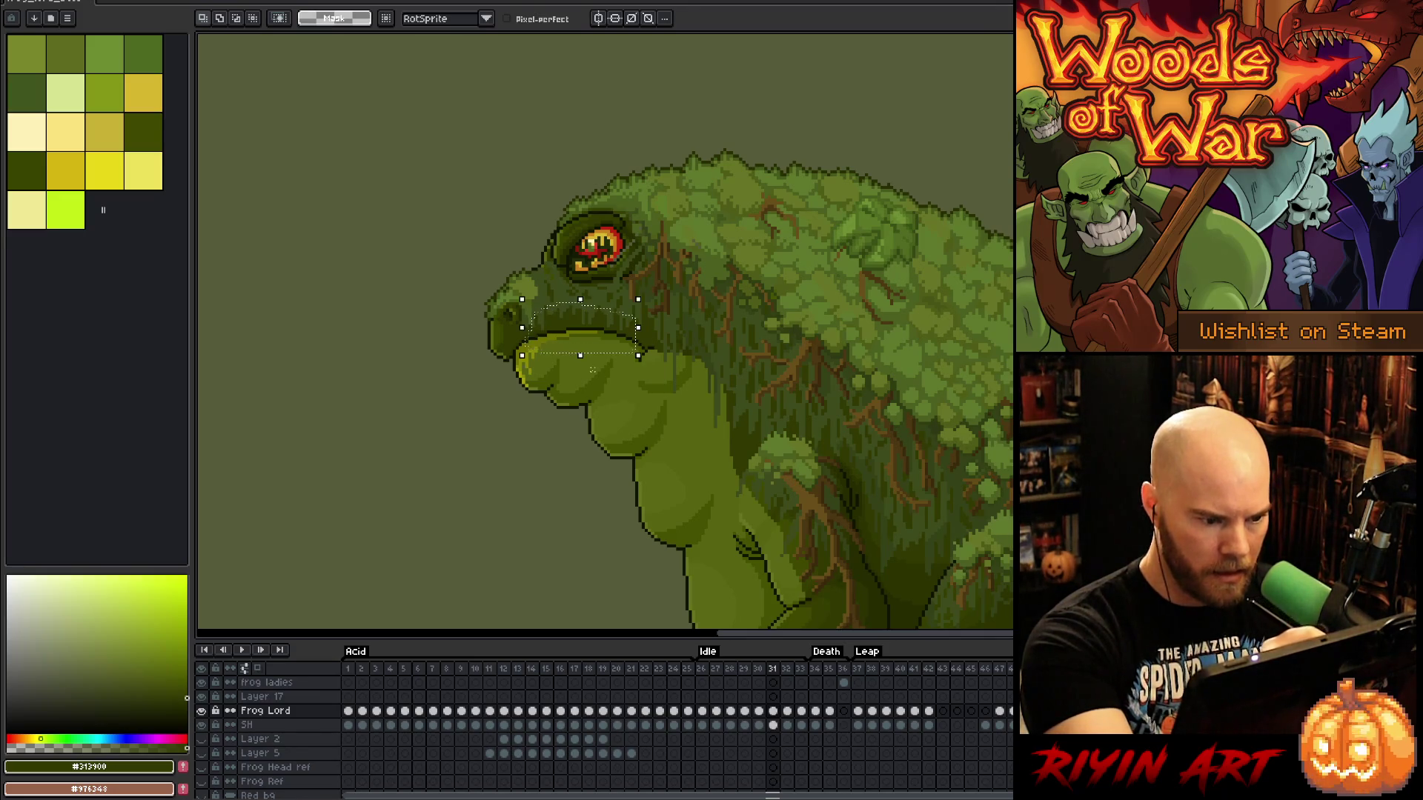
key(period)
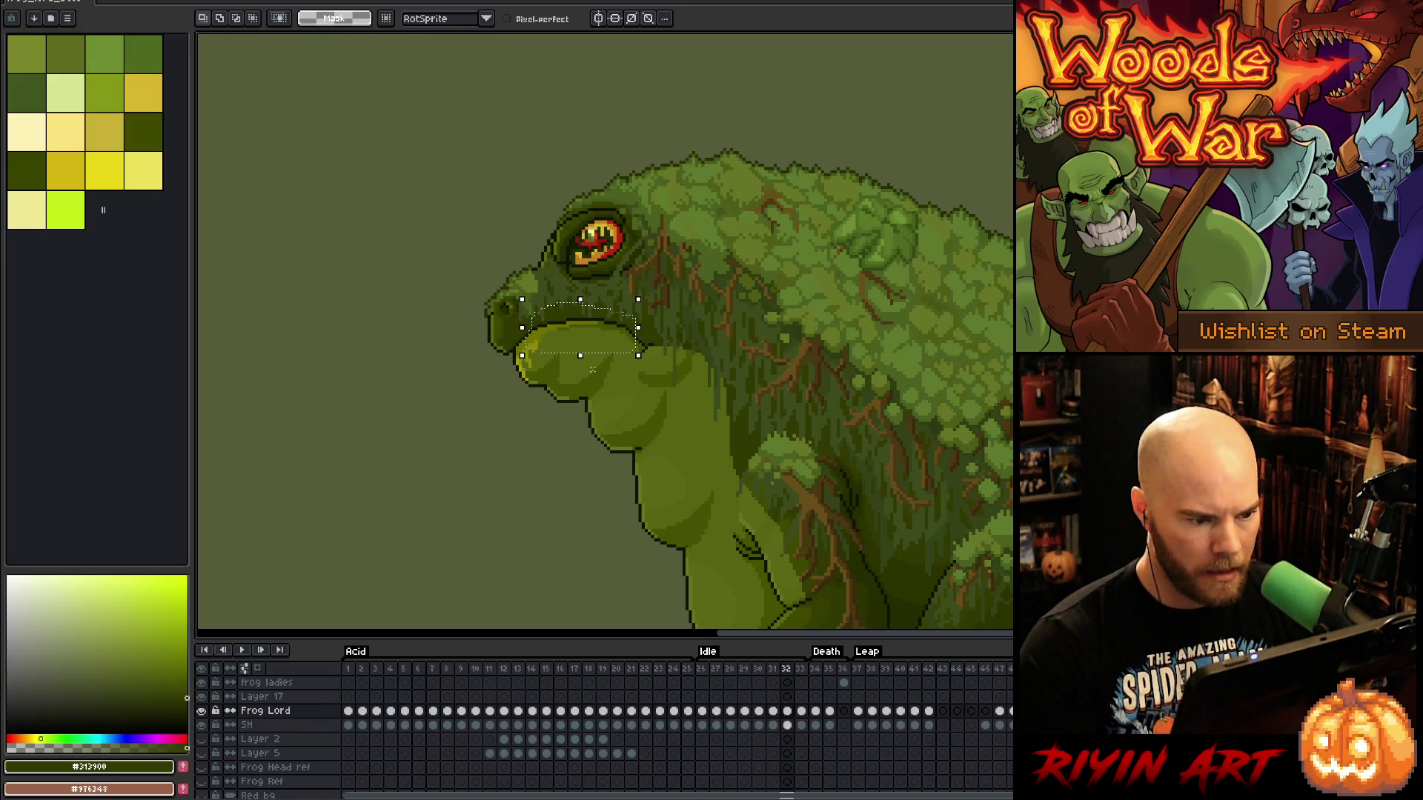
key(comma)
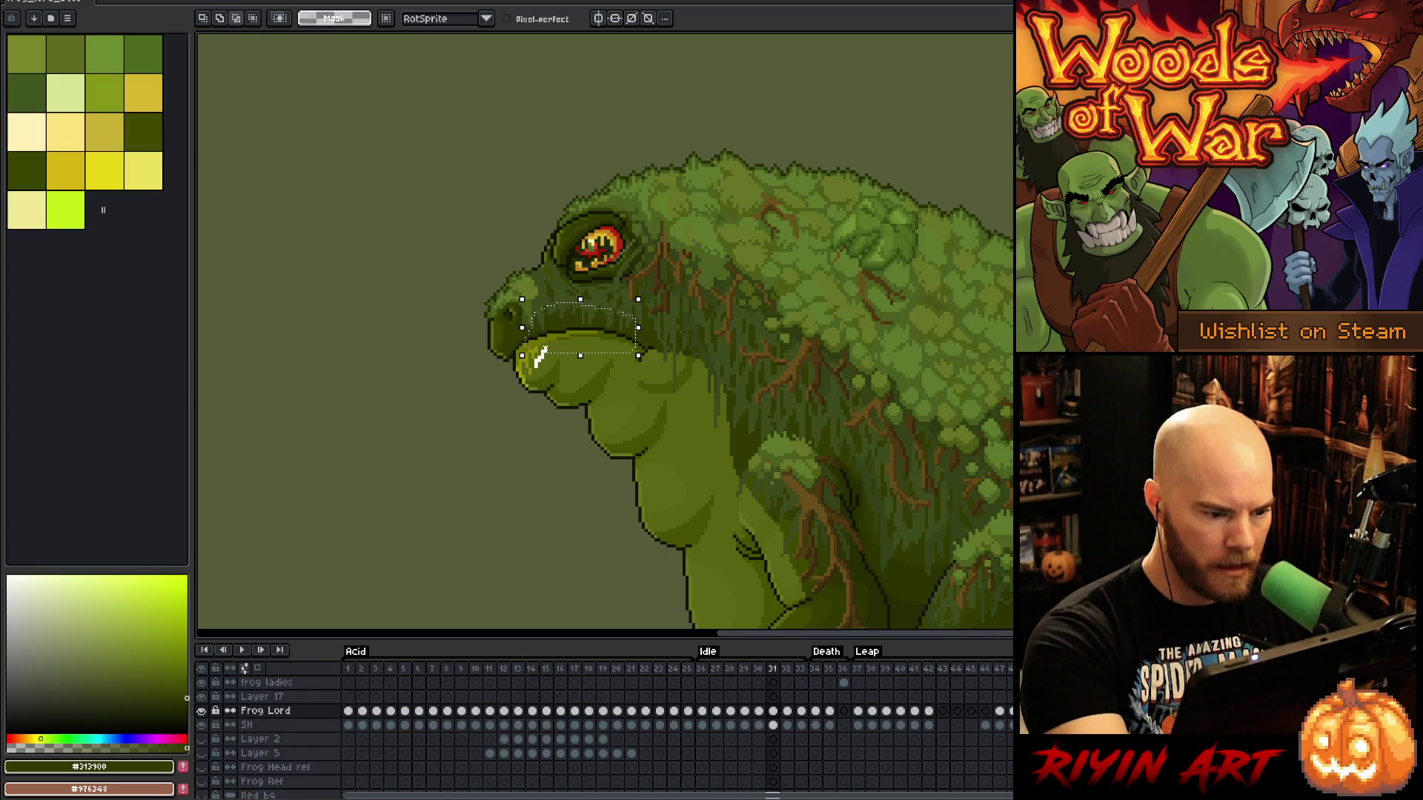
key(Up)
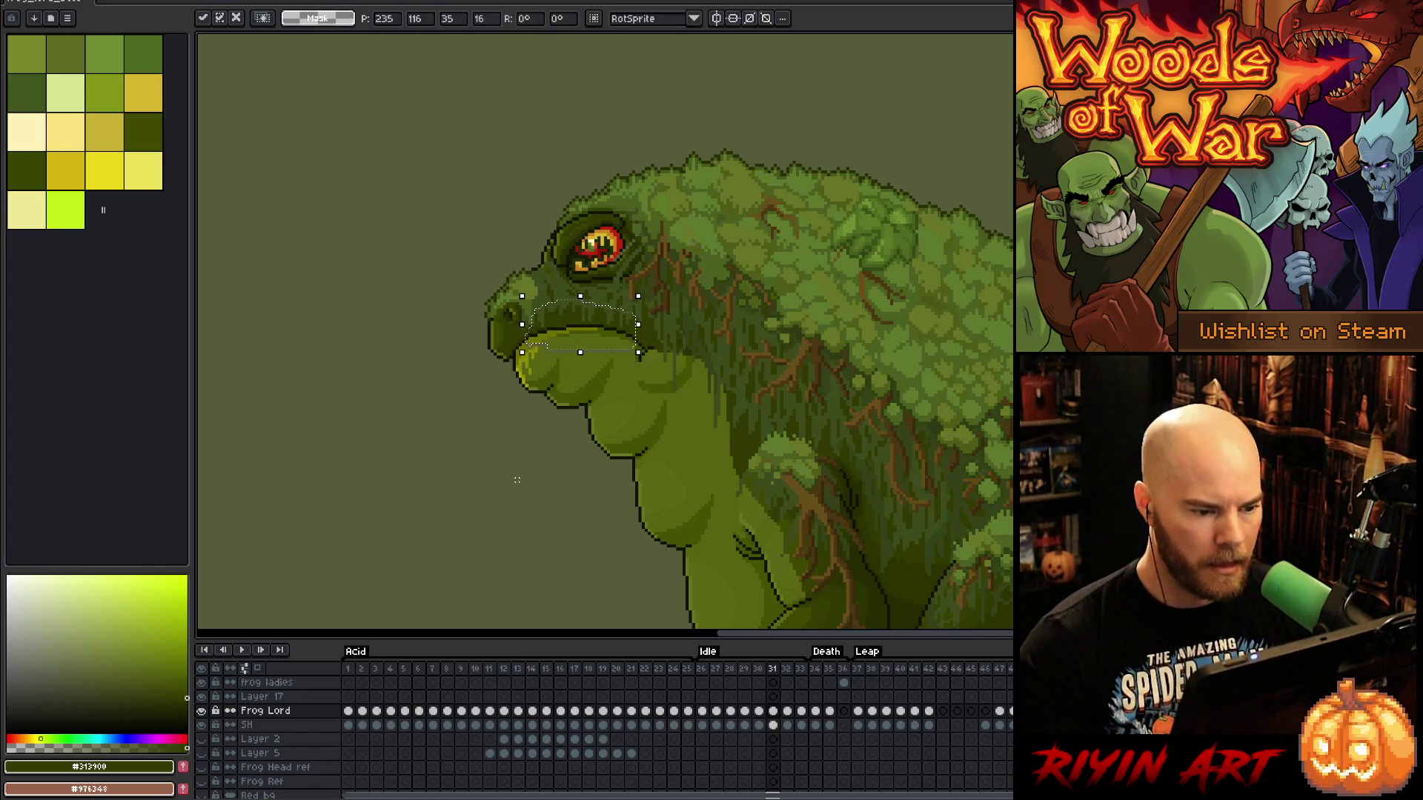
key(comma)
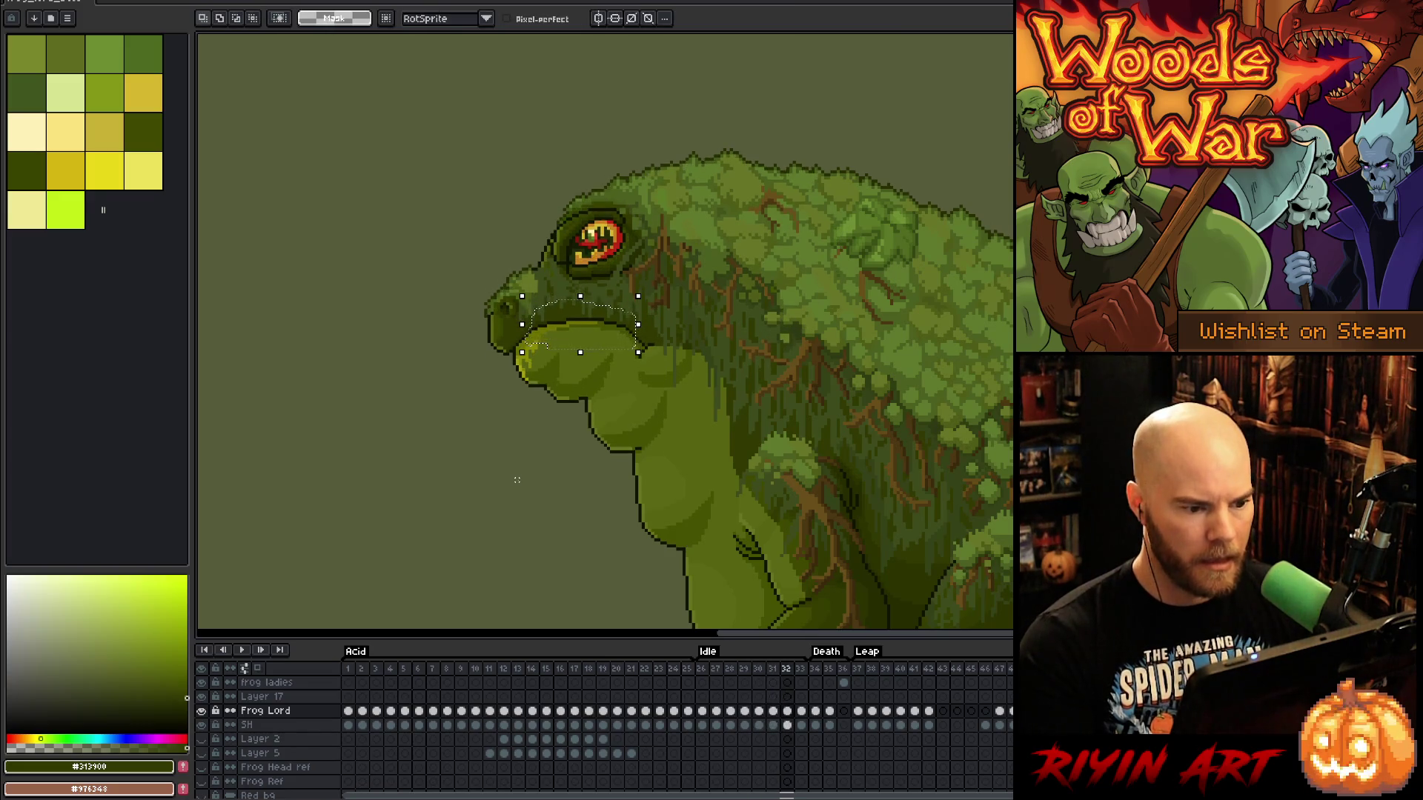
key(period)
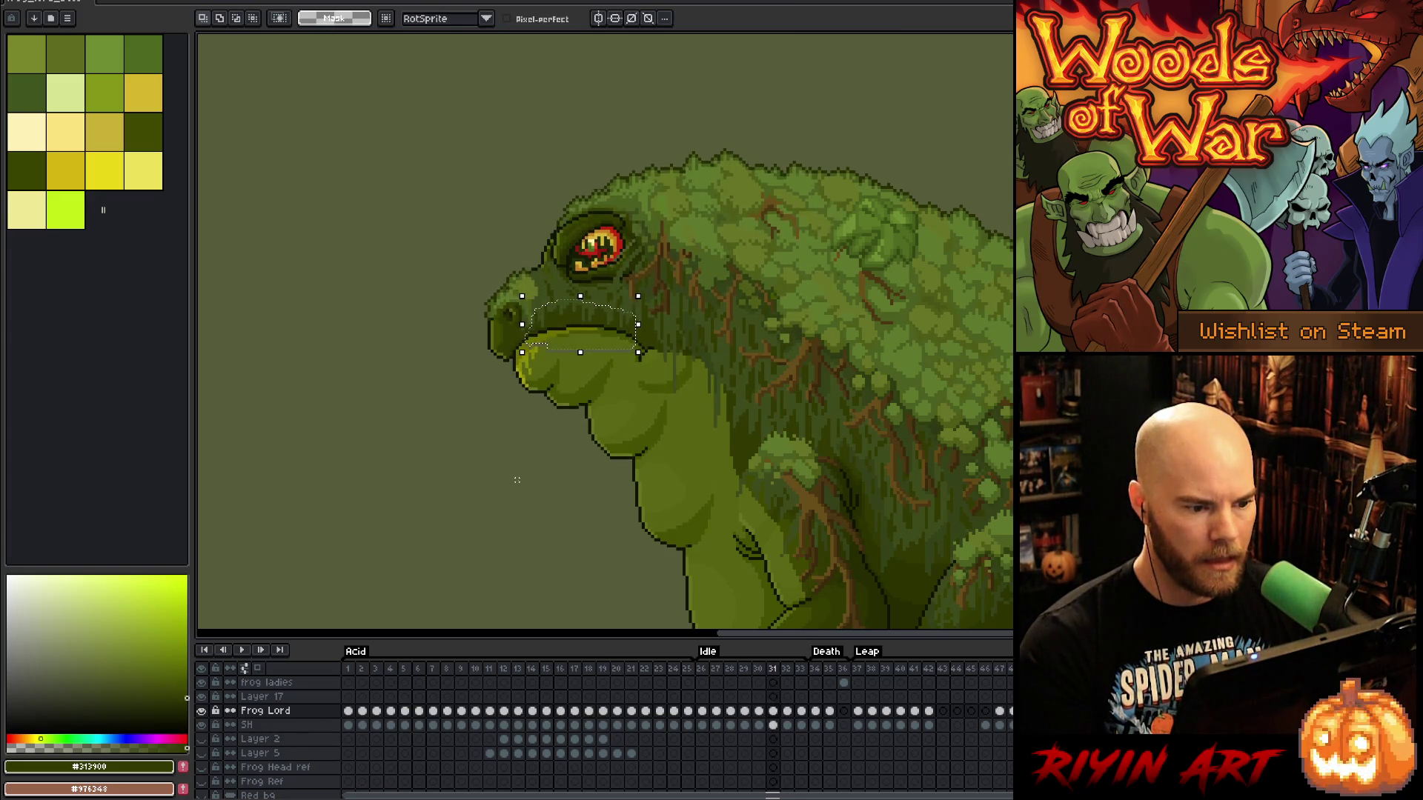
key(period)
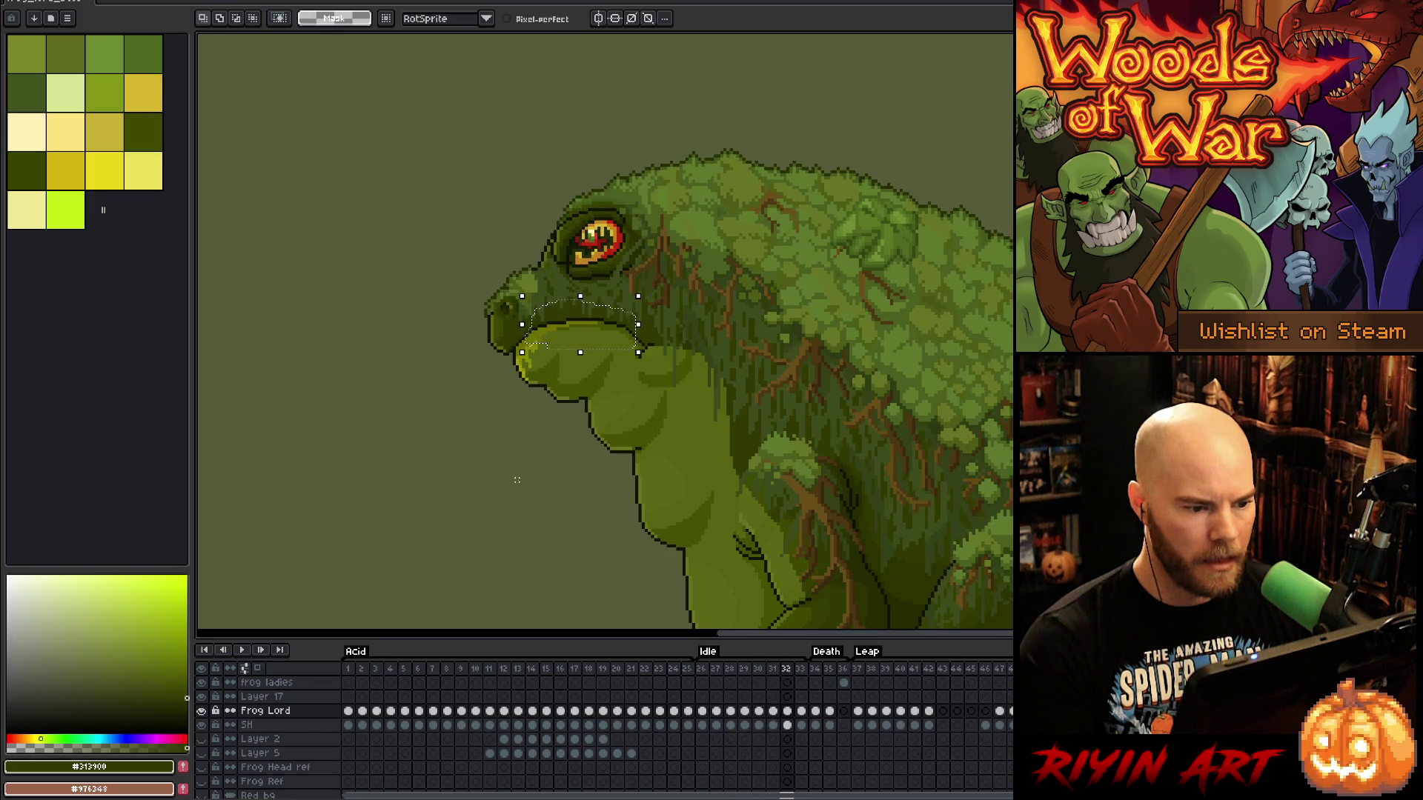
key(comma)
key(period)
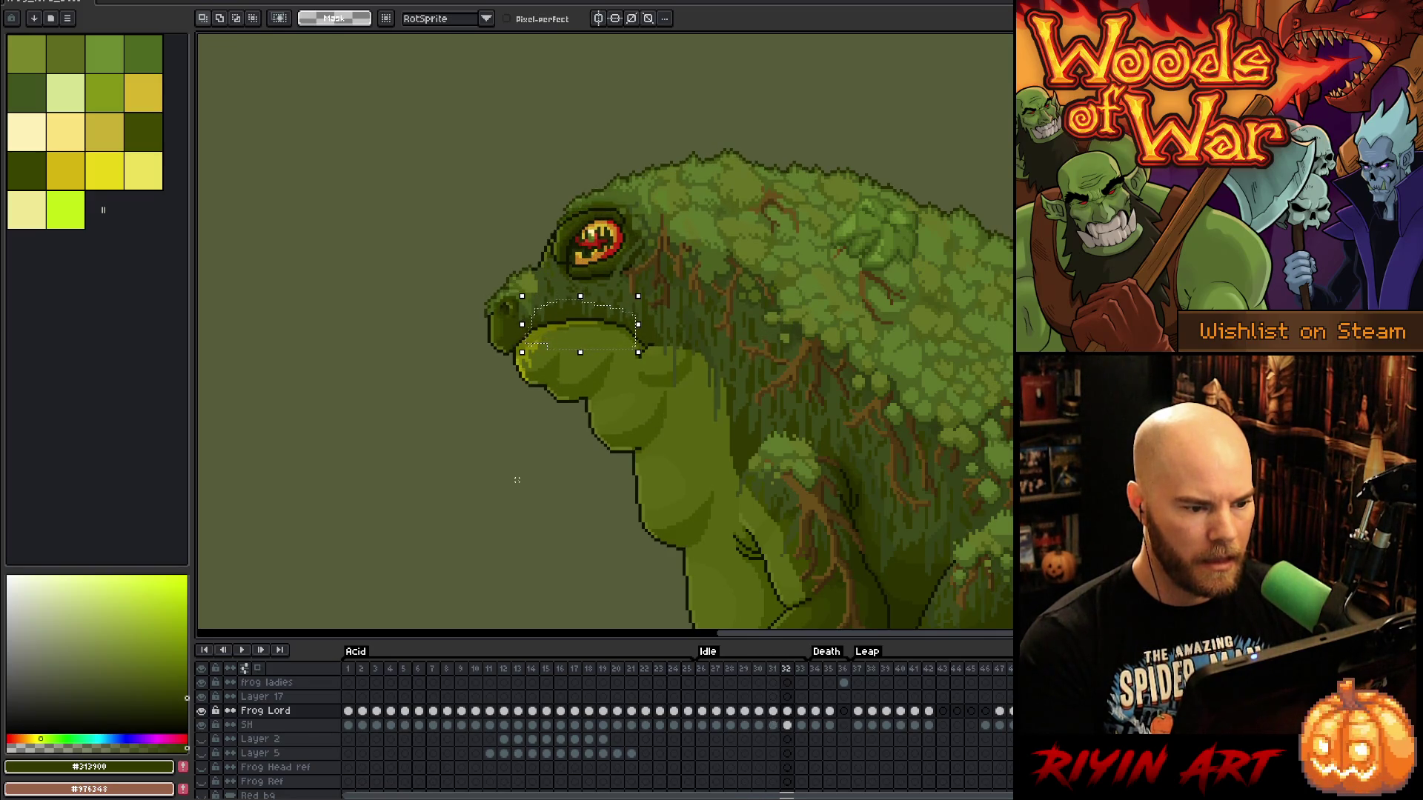
key(comma)
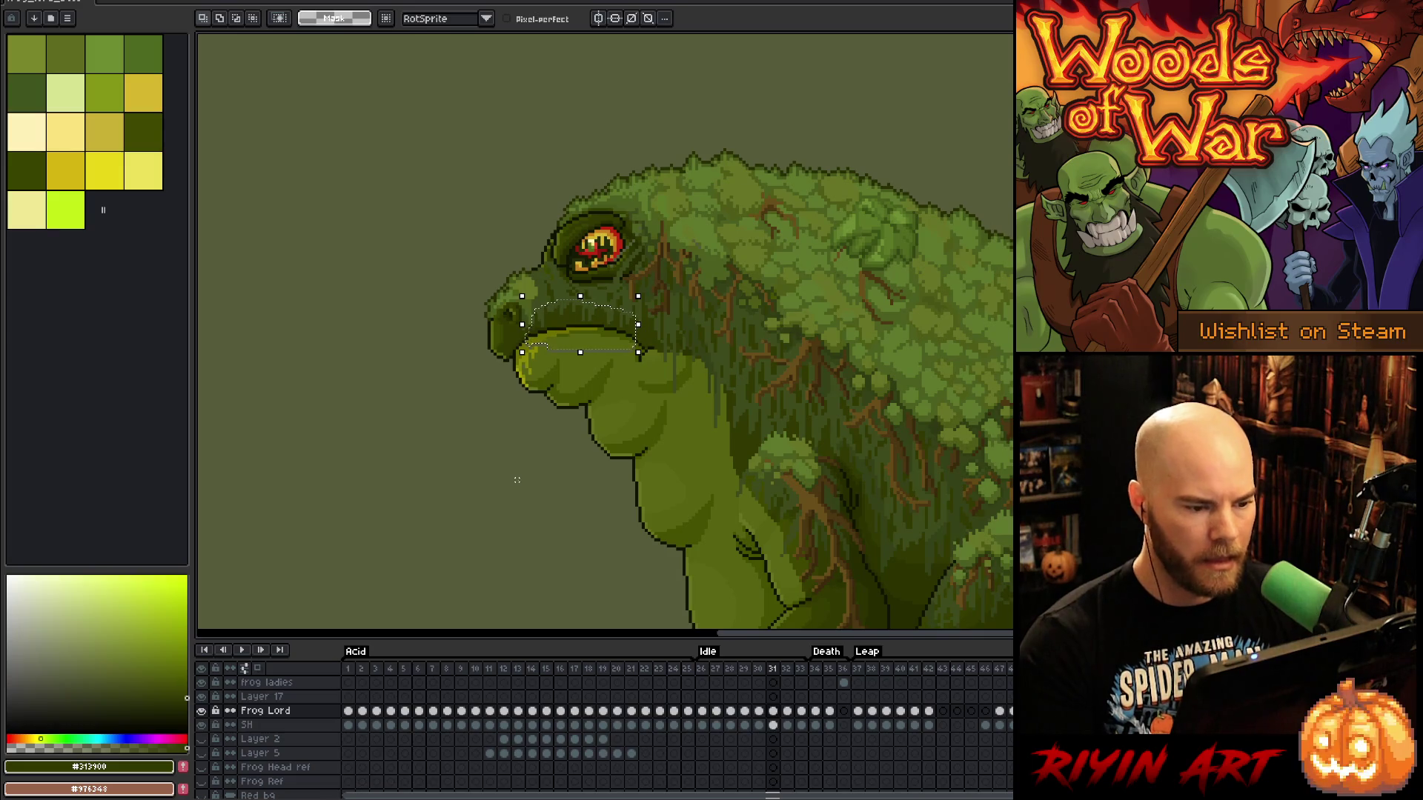
key(ctrl+d)
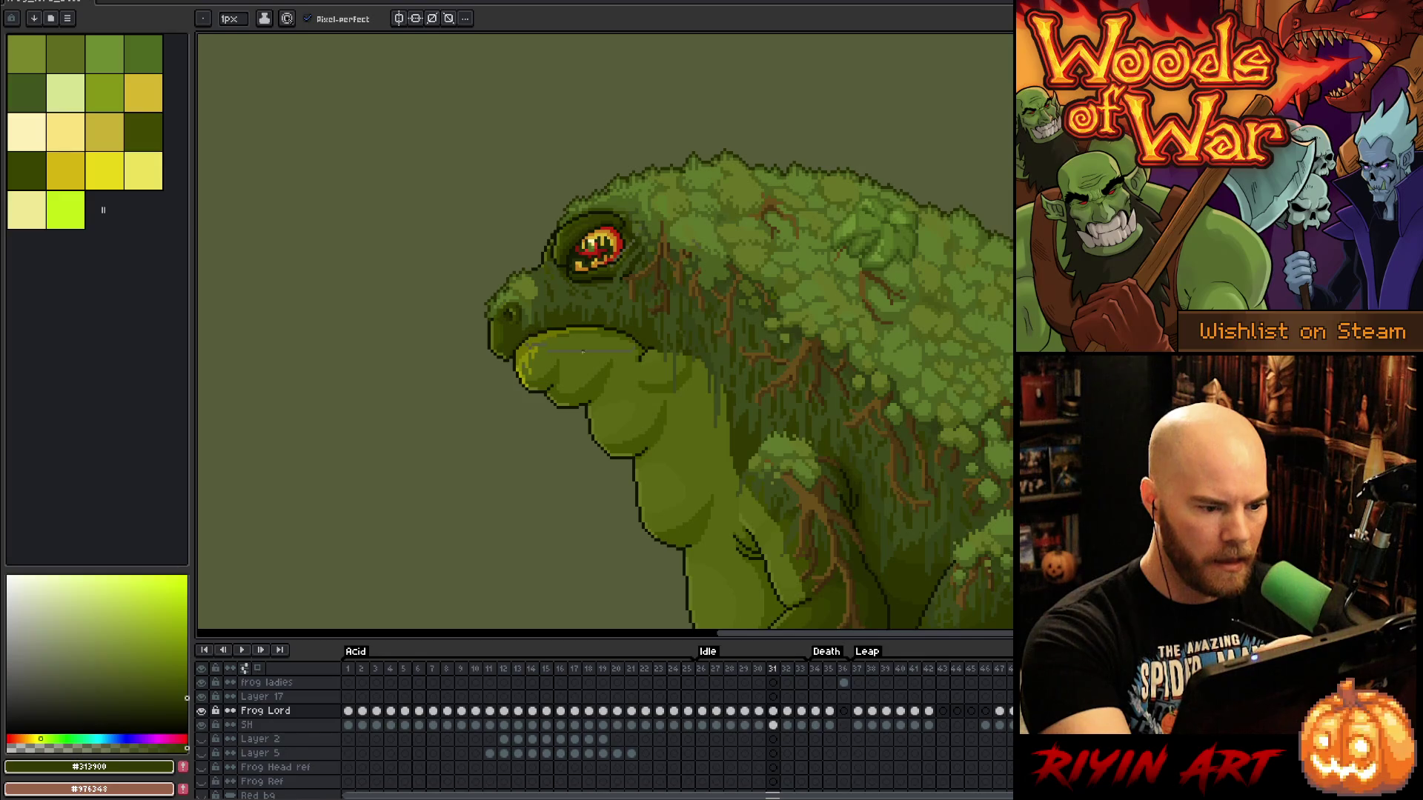
Eyedrop dark olive, dark green, mid green and yellow-green from the frog's skin on frame 31
key(alt)
alt+click(579, 310)
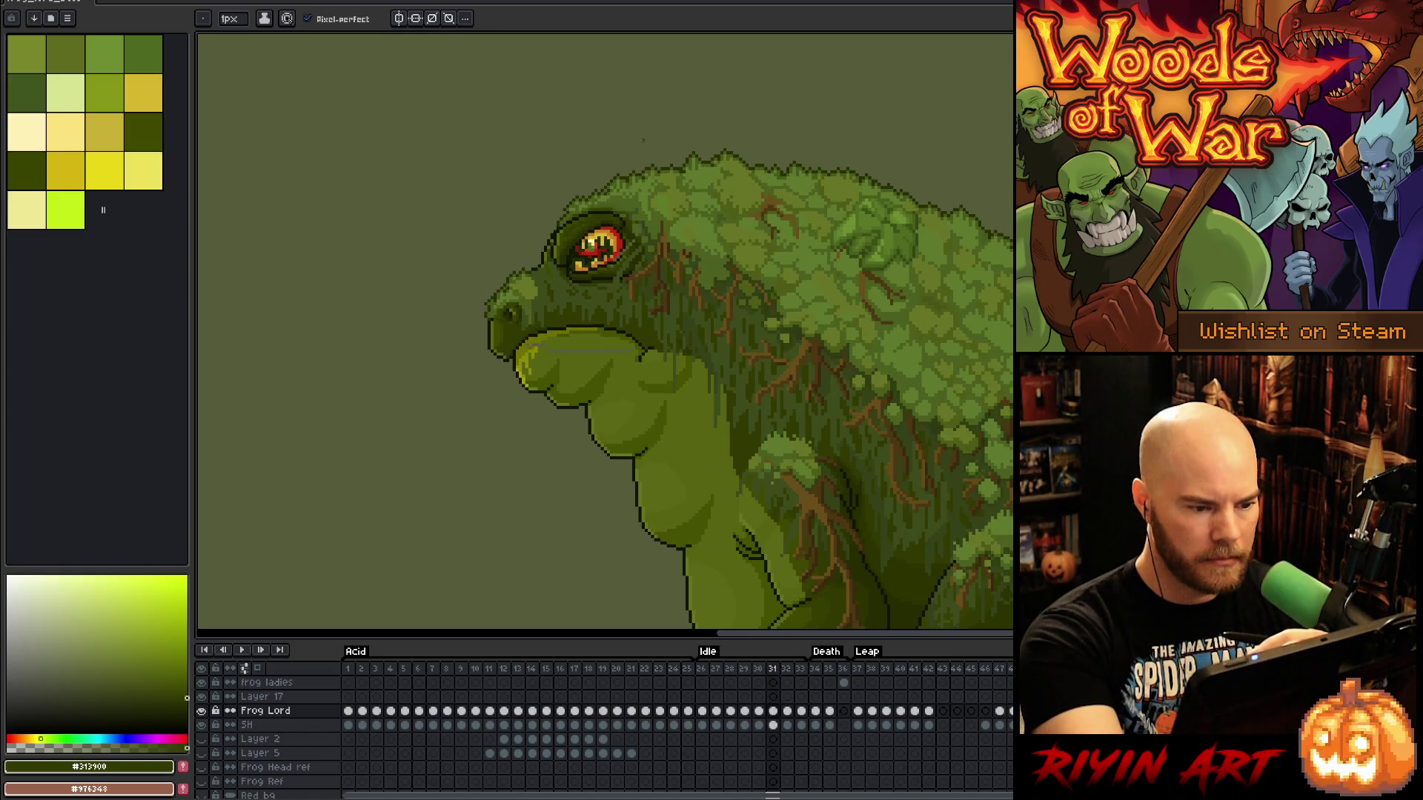
key(period)
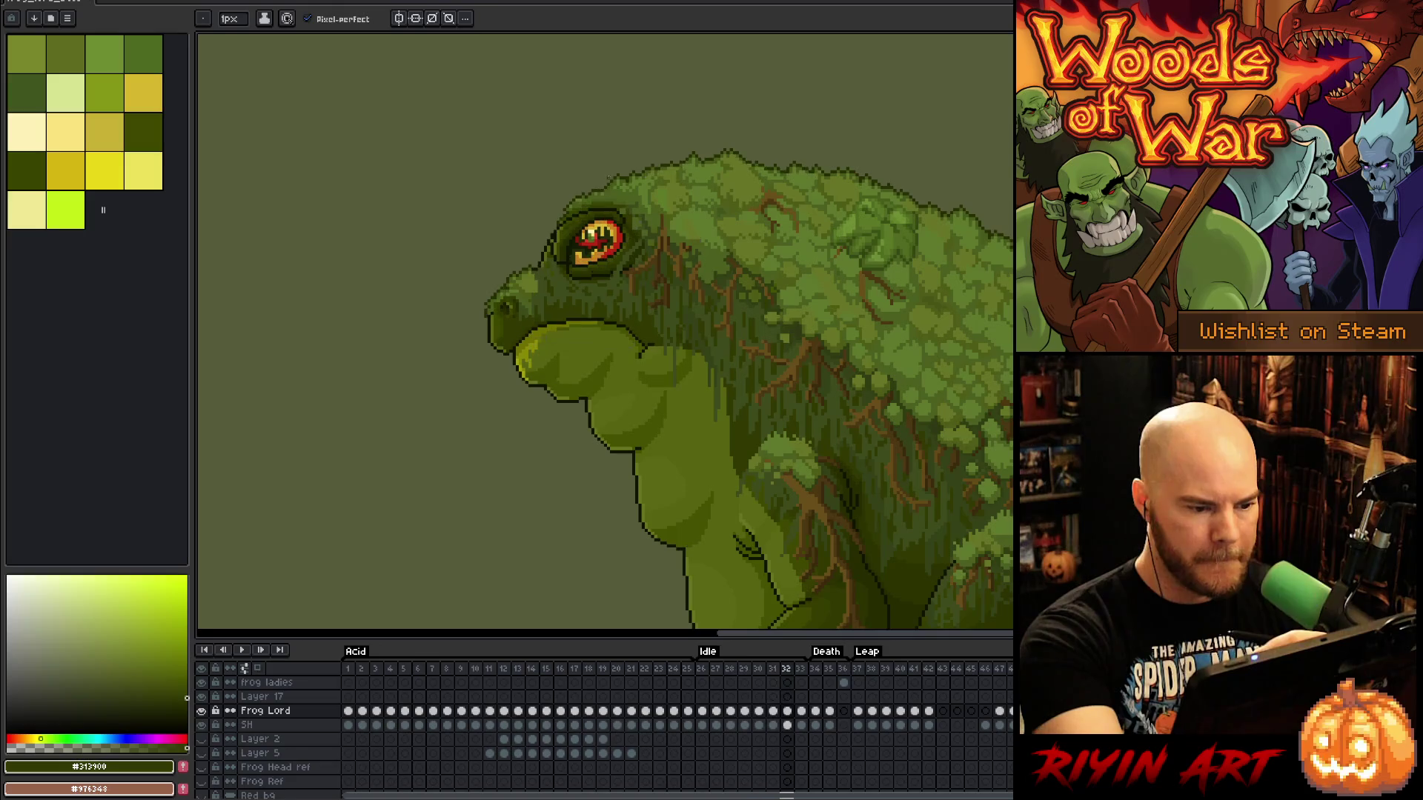
key(comma)
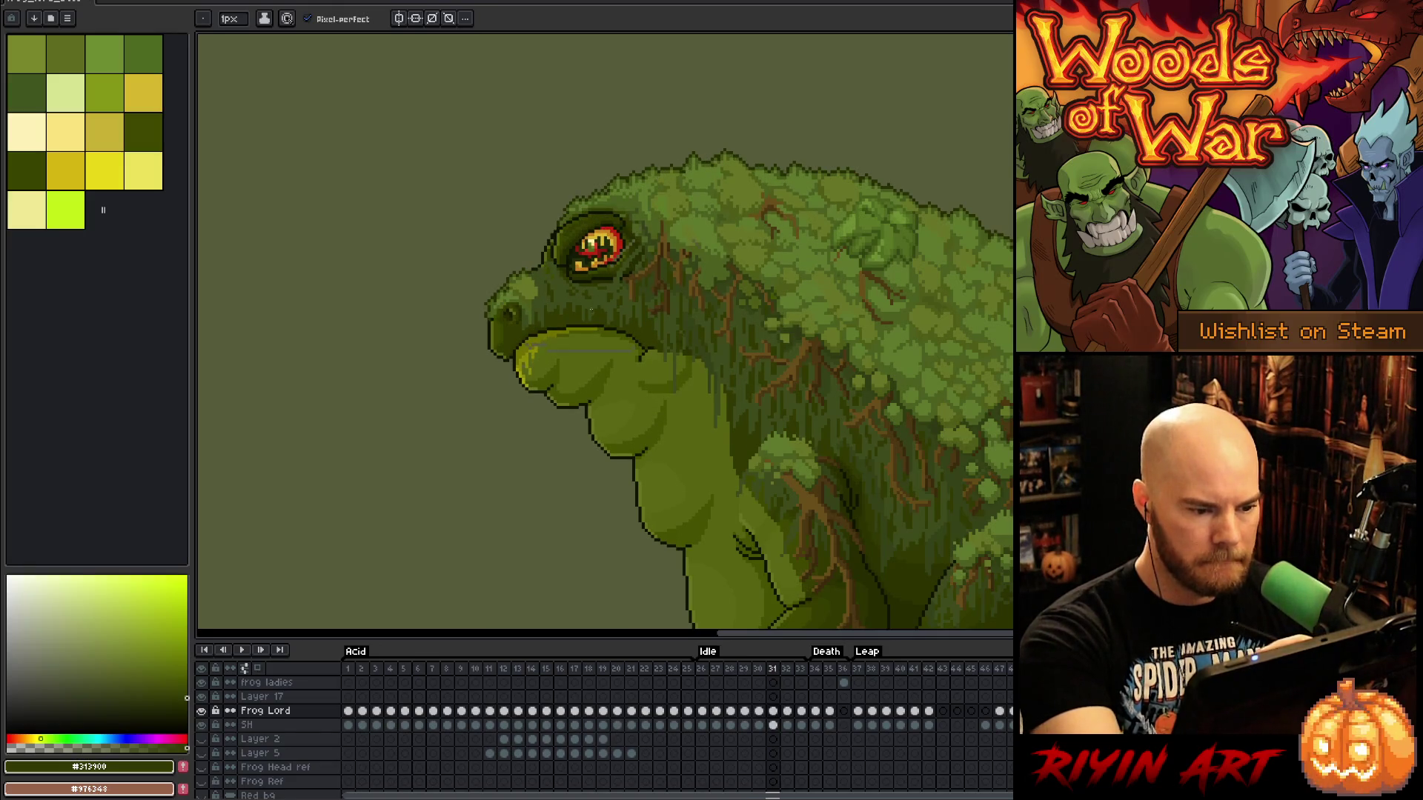
alt+click(590, 316)
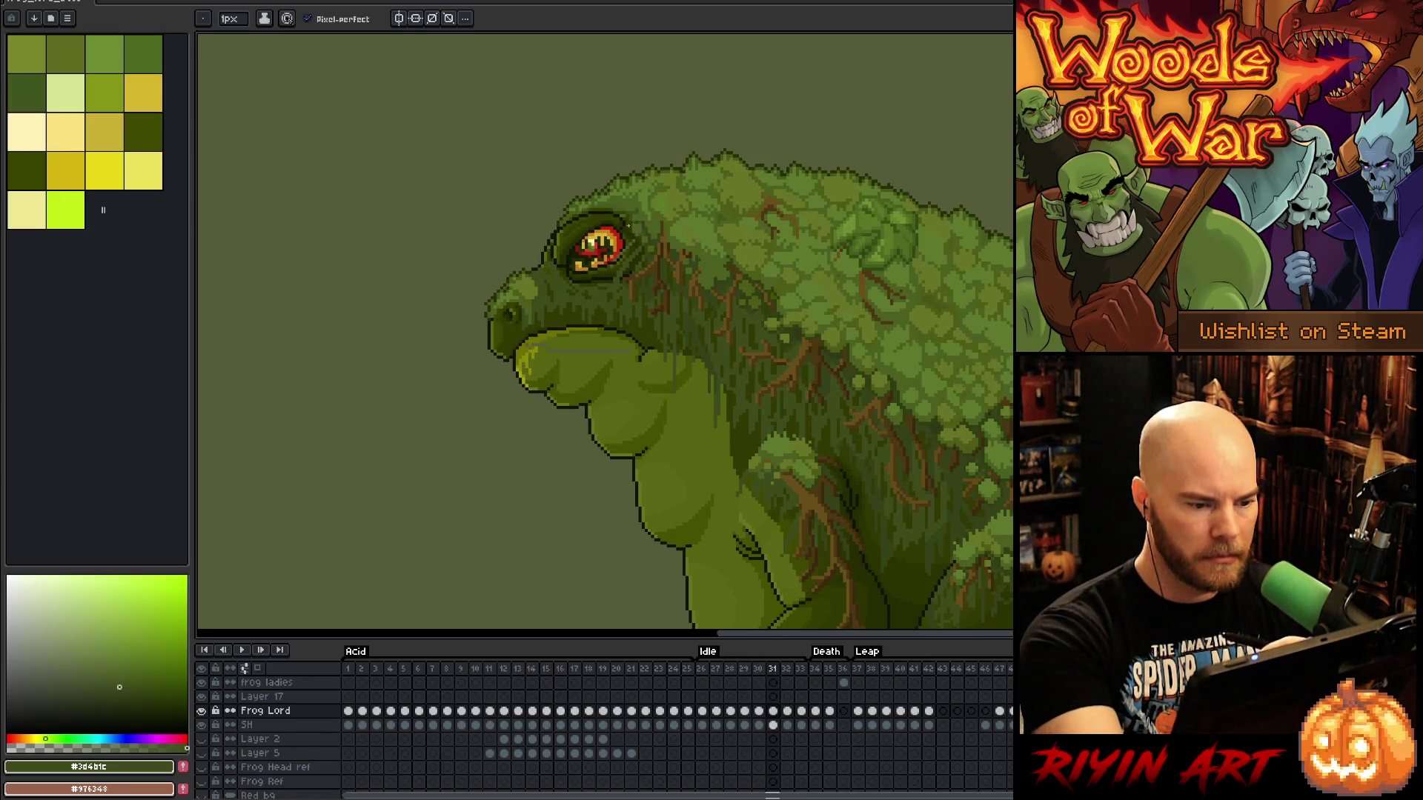
alt+click(635, 350)
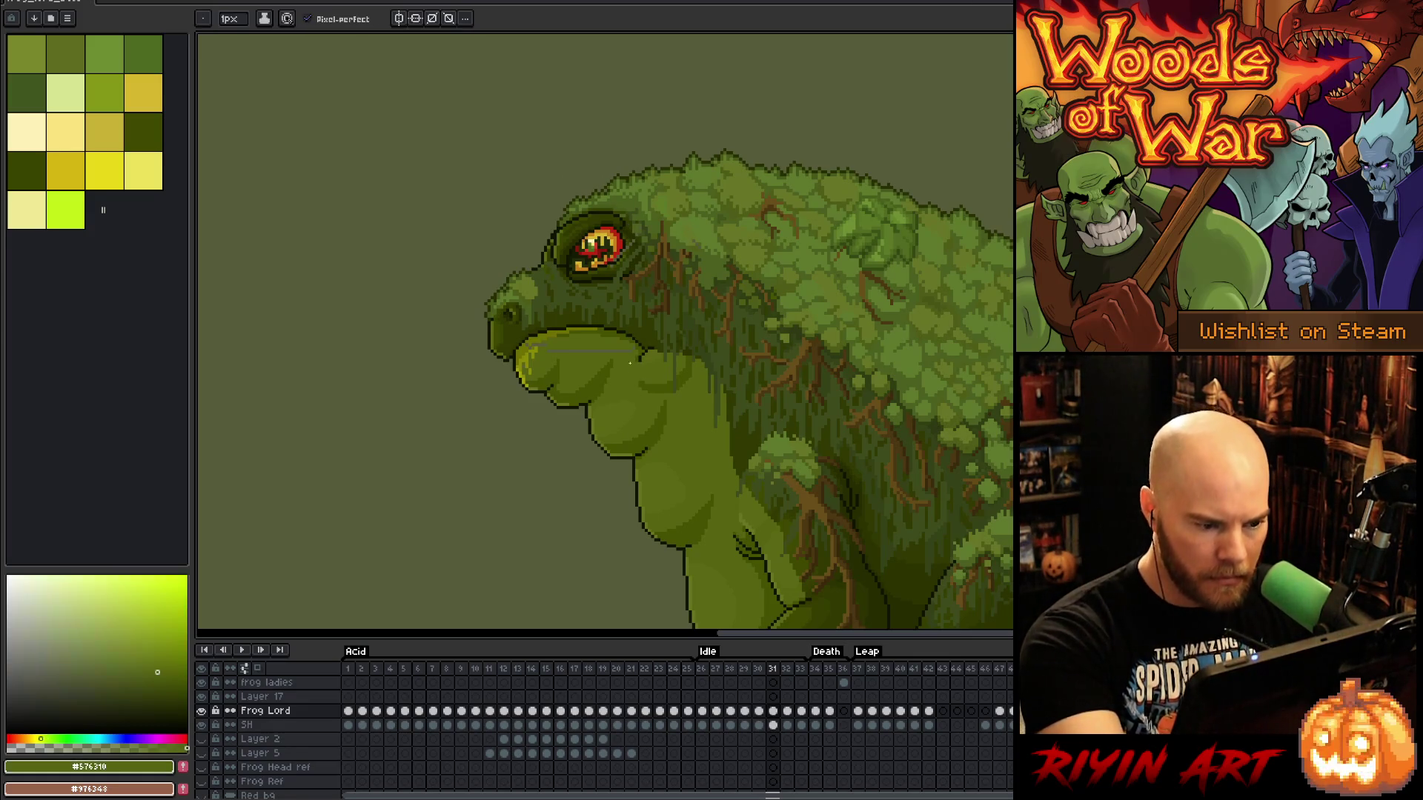
alt+click(636, 349)
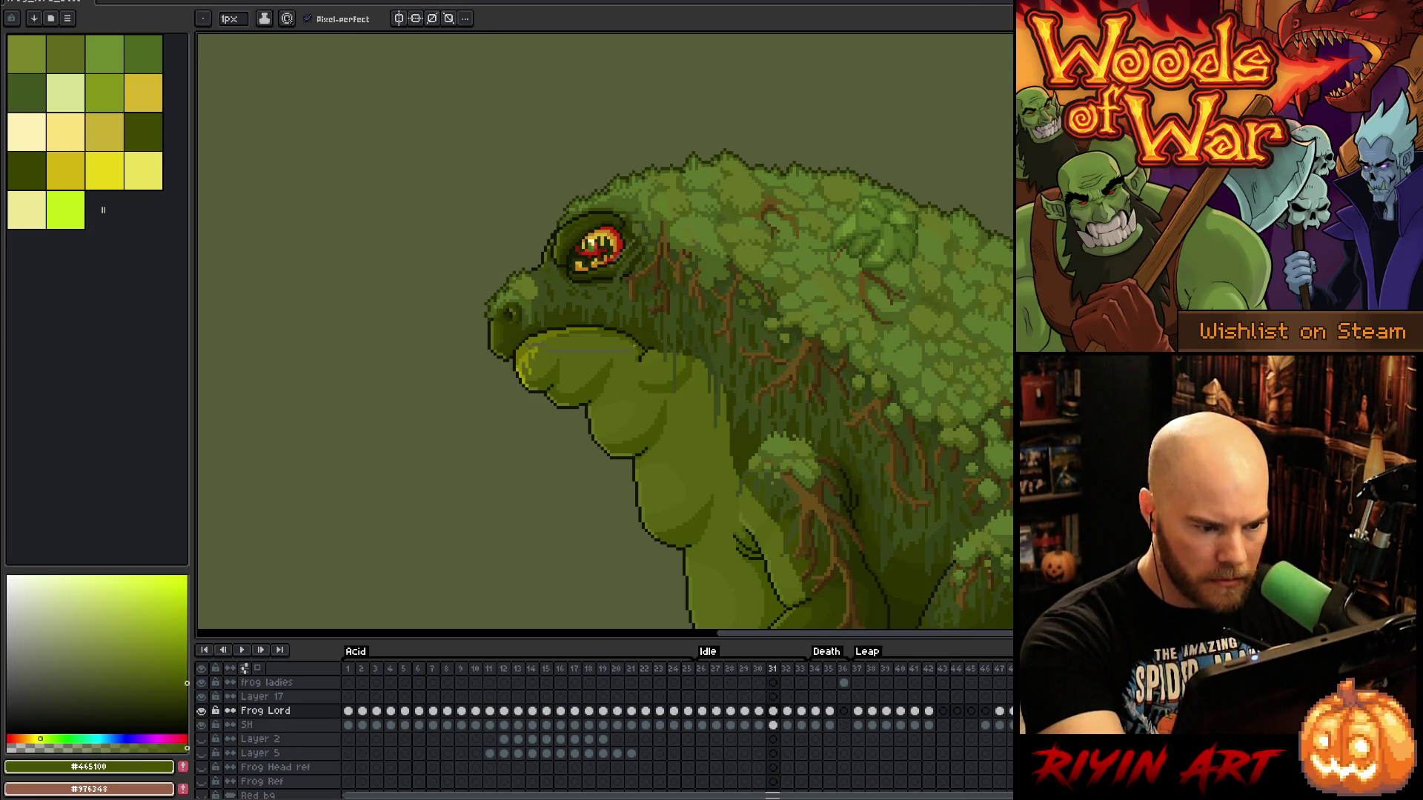
alt+click(634, 350)
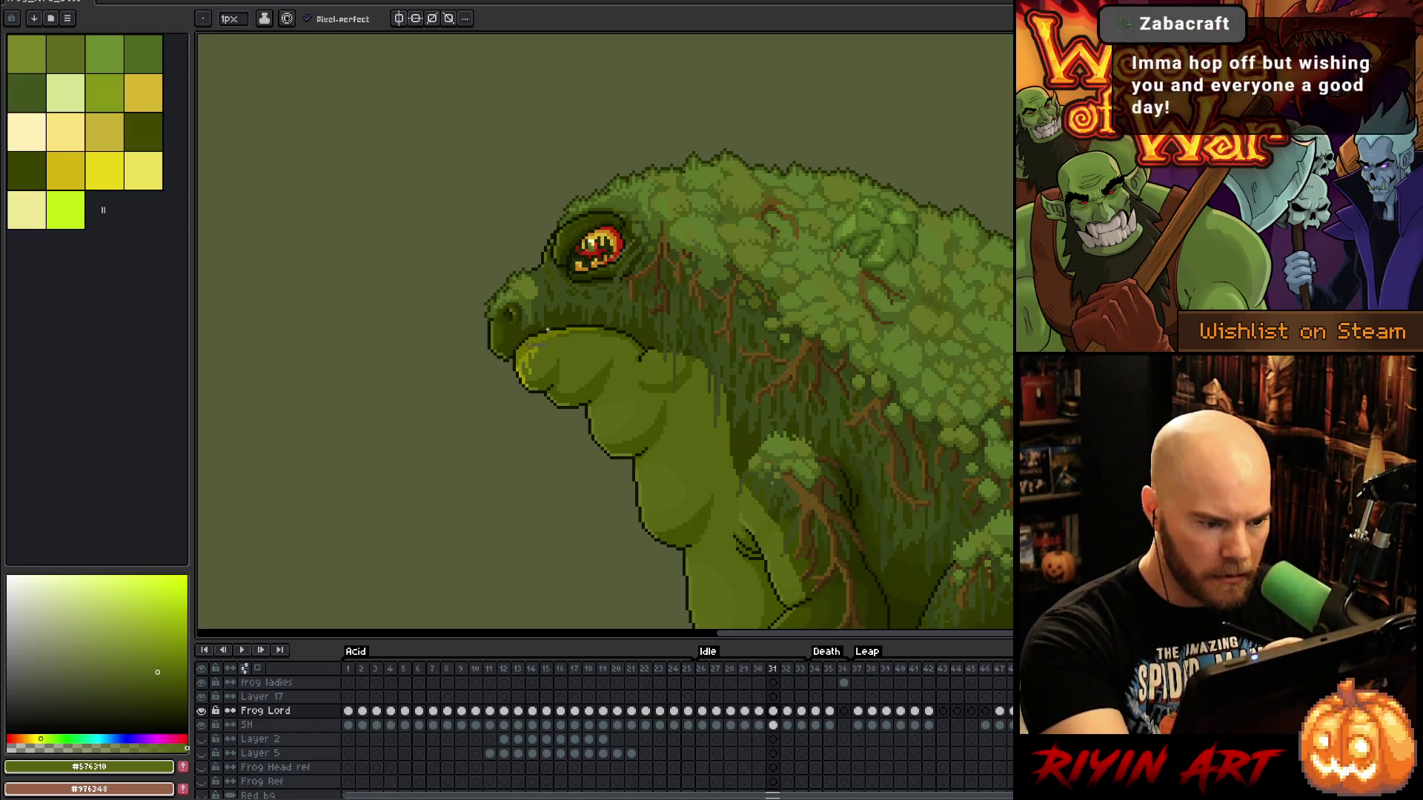
alt+click(528, 363)
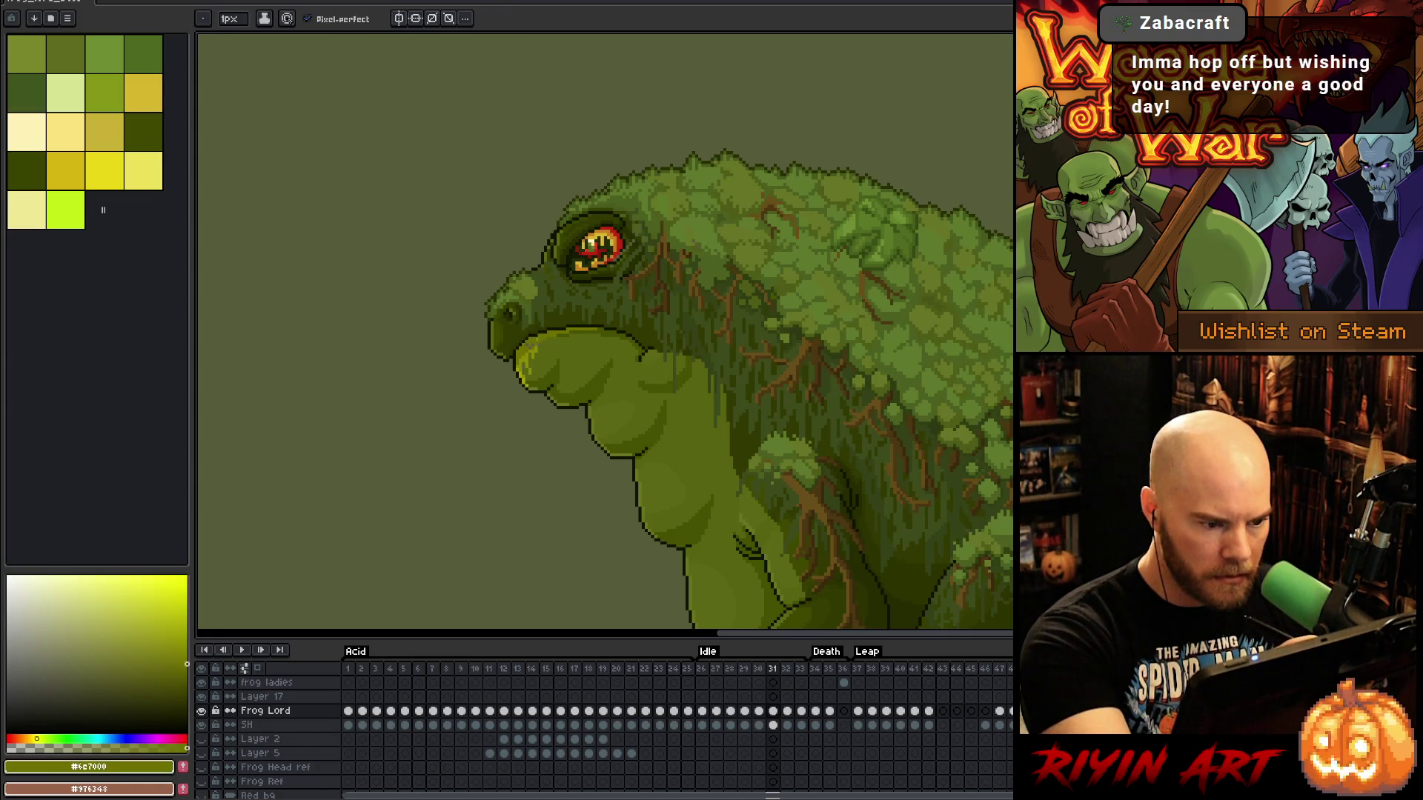
alt+click(549, 304)
alt+click(528, 363)
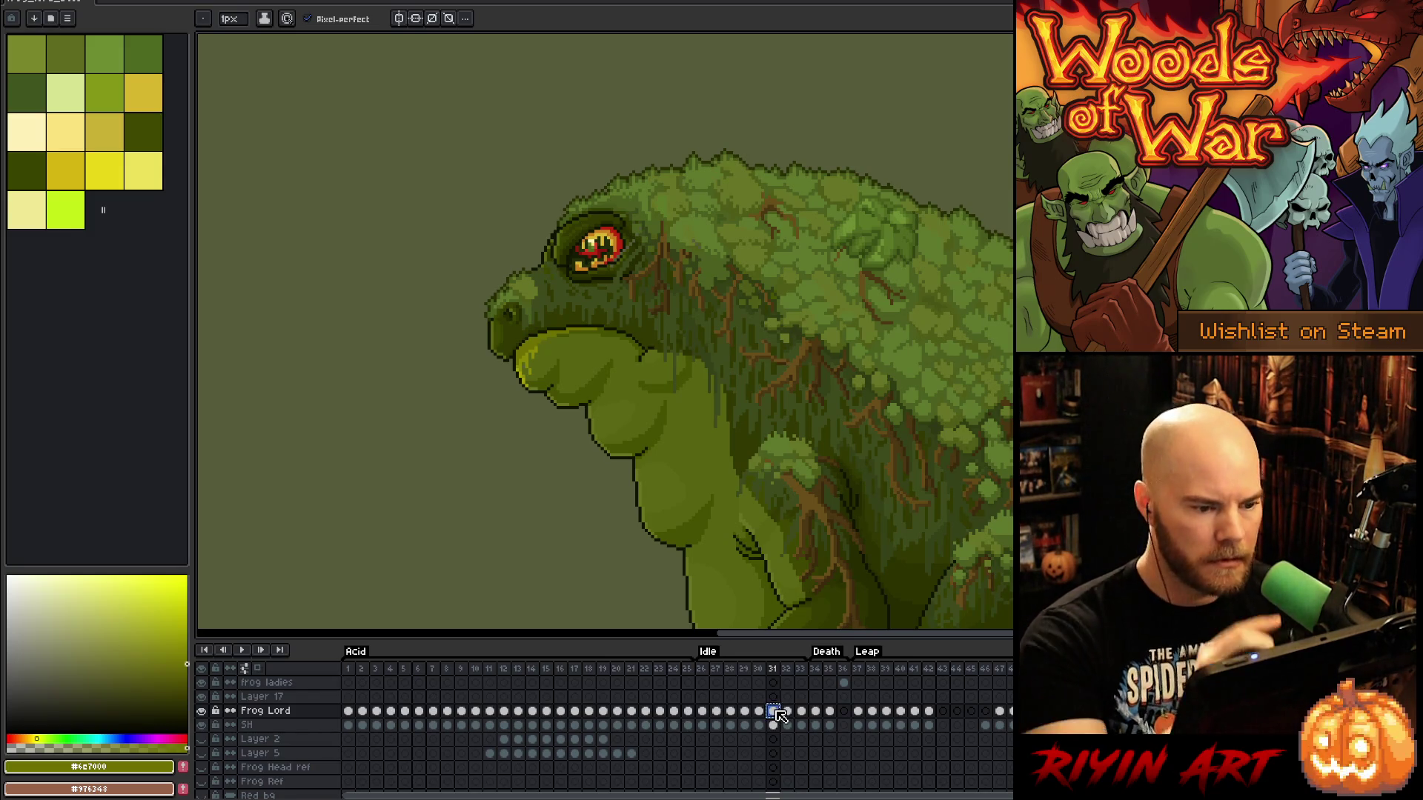
Sample the eye's near-black and red, plus the dark and light greens around it
alt+click(632, 213)
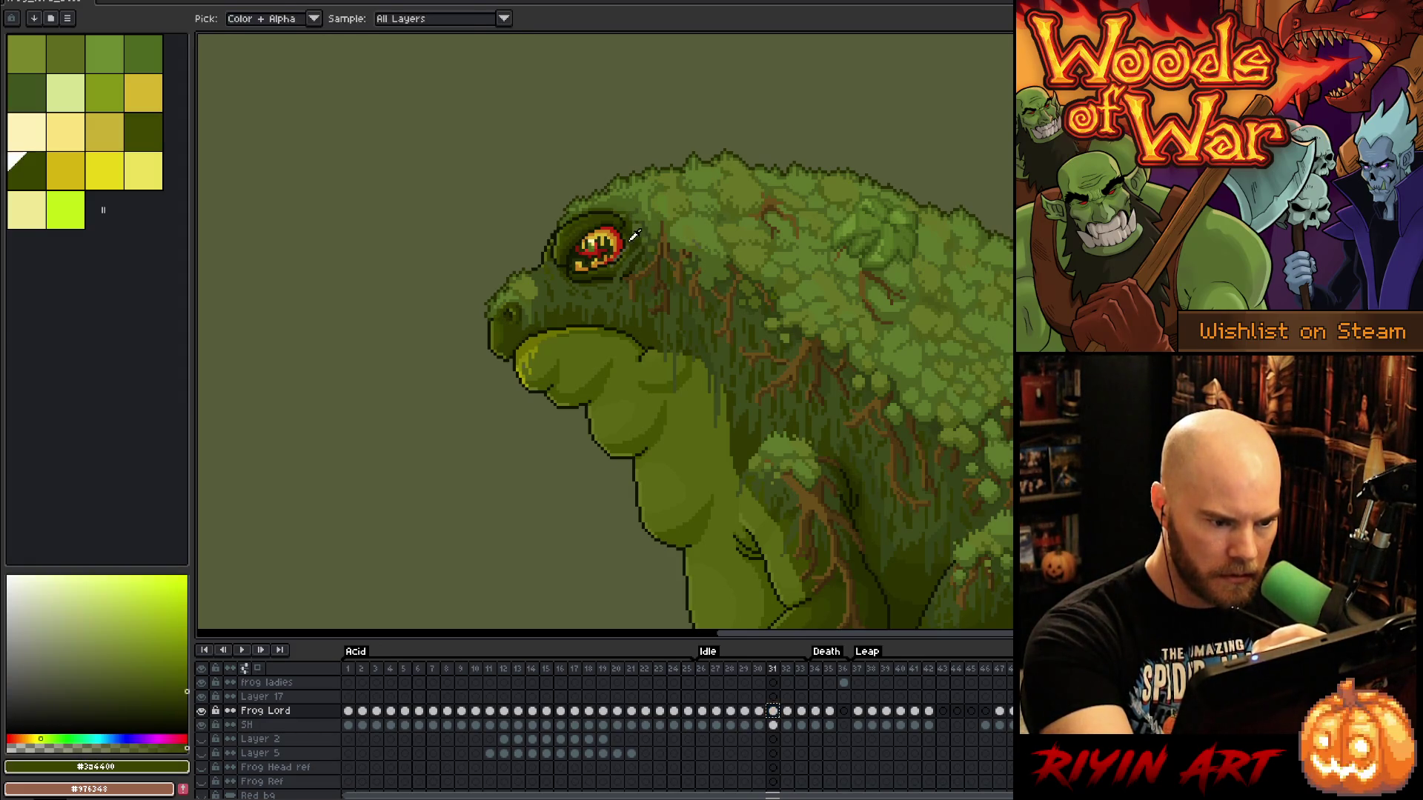
alt+click(622, 253)
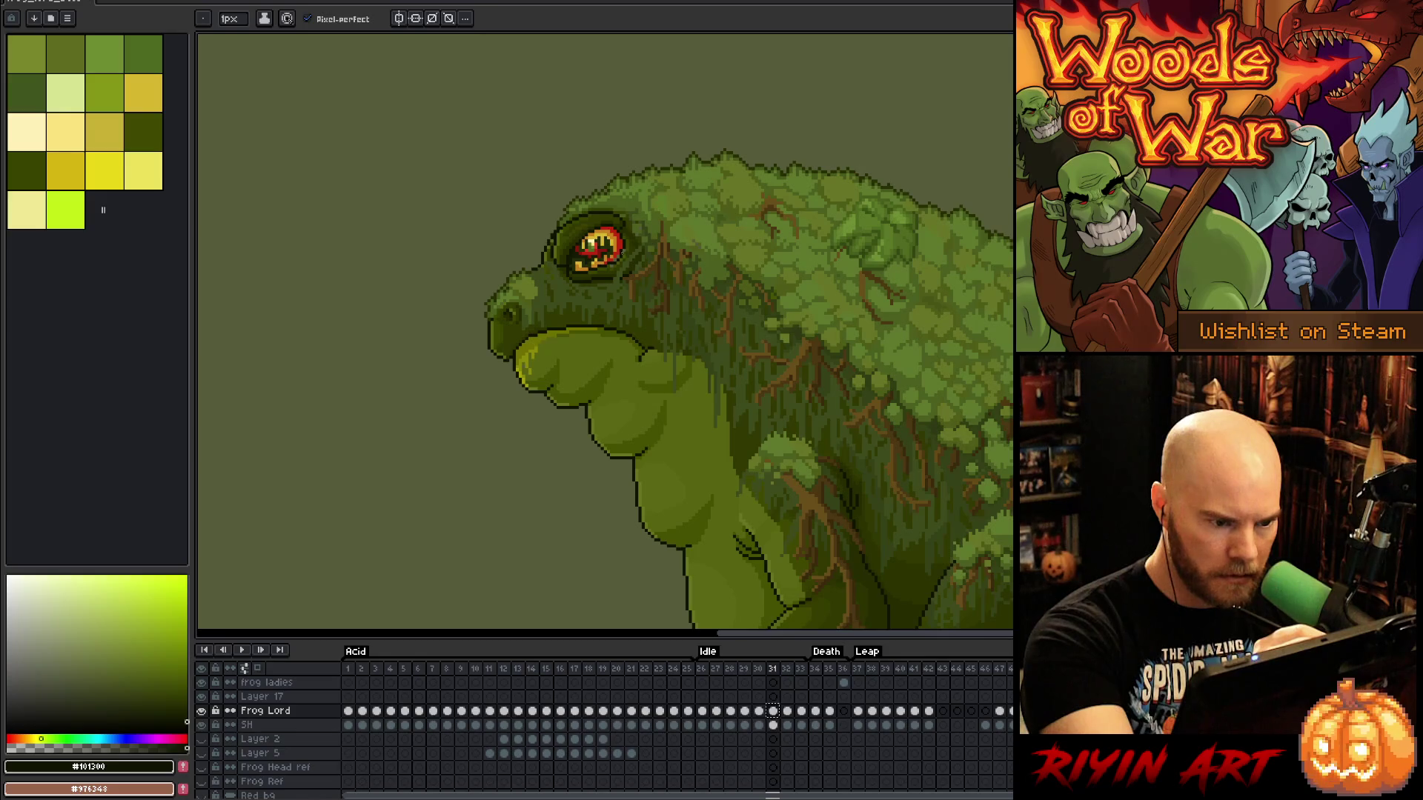
alt+click(622, 245)
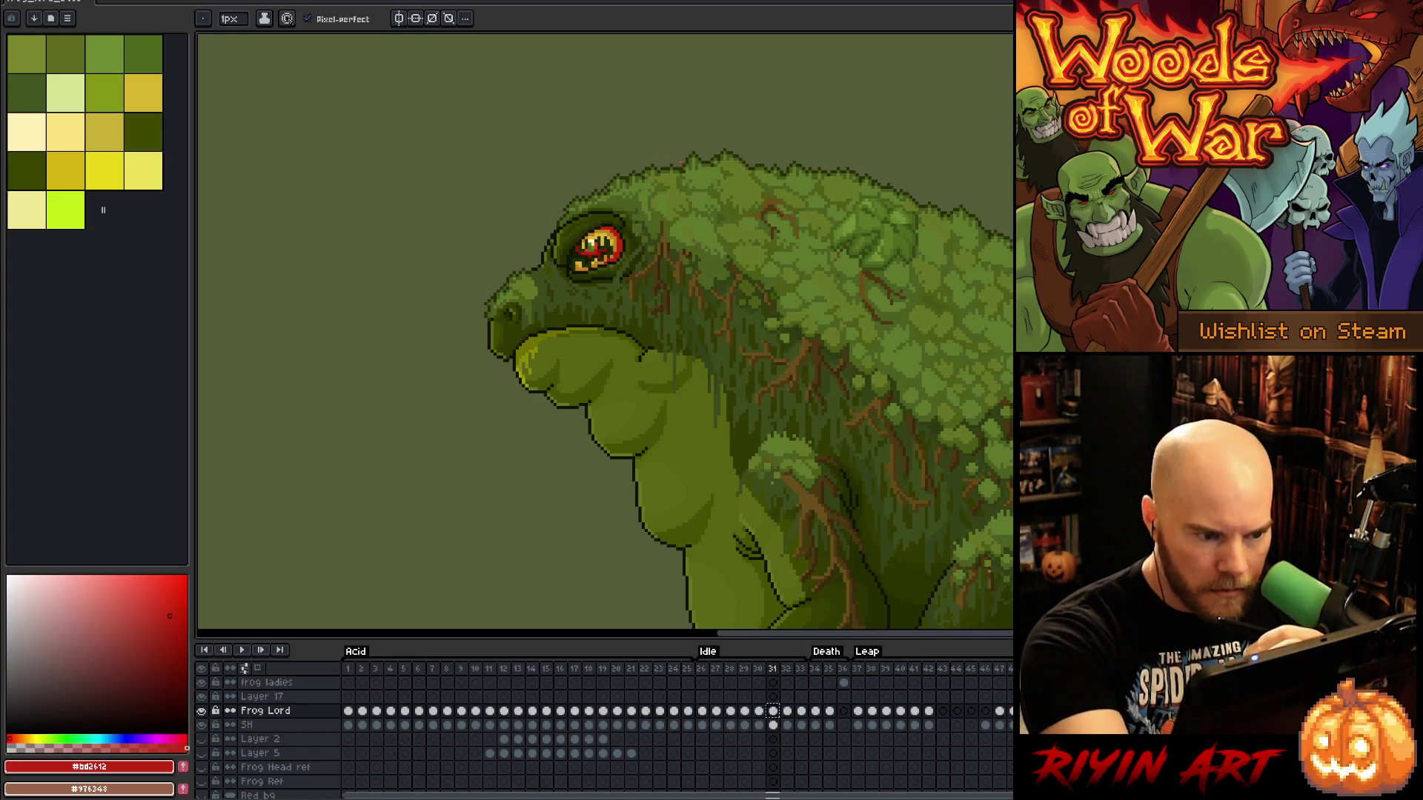
key(alt)
alt+click(626, 251)
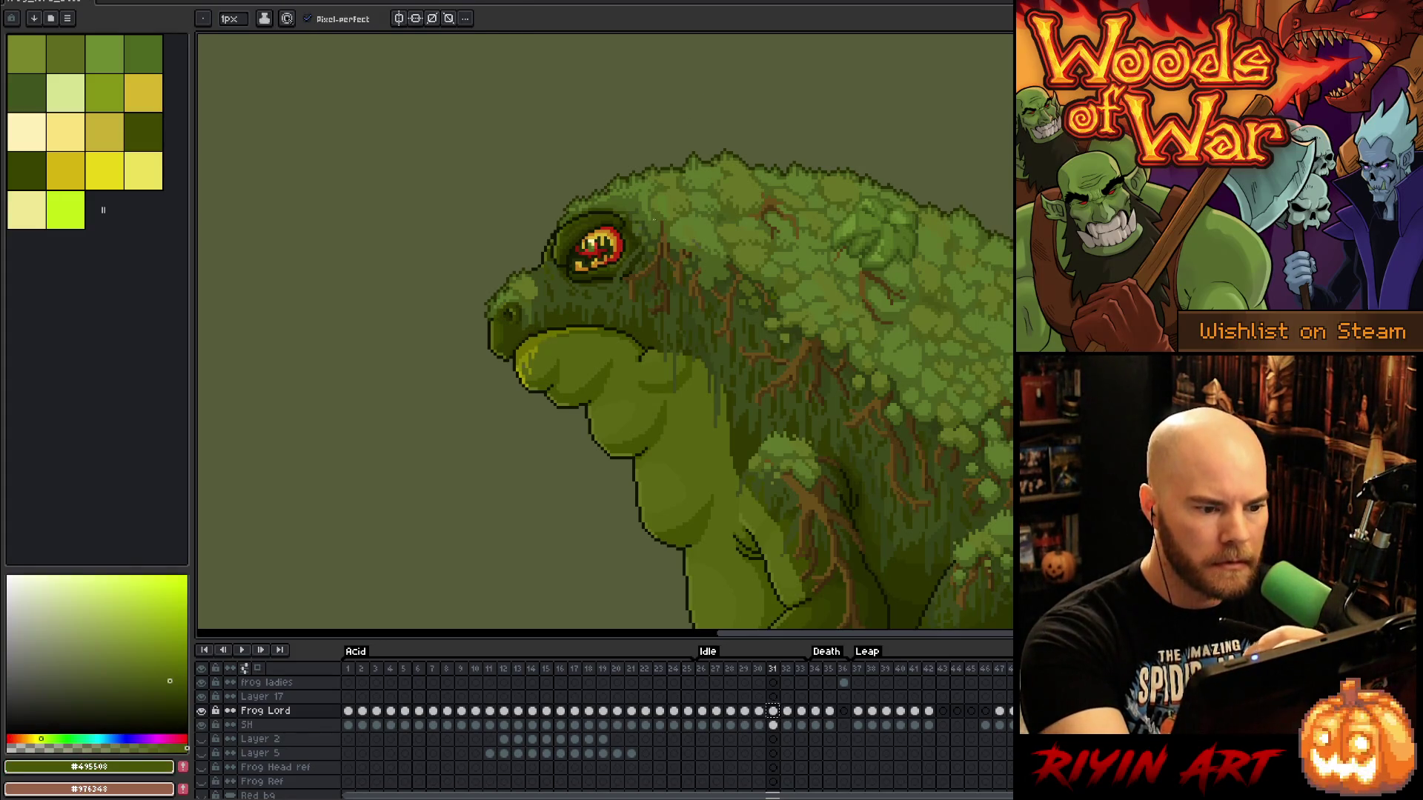
alt+click(644, 231)
alt+click(647, 228)
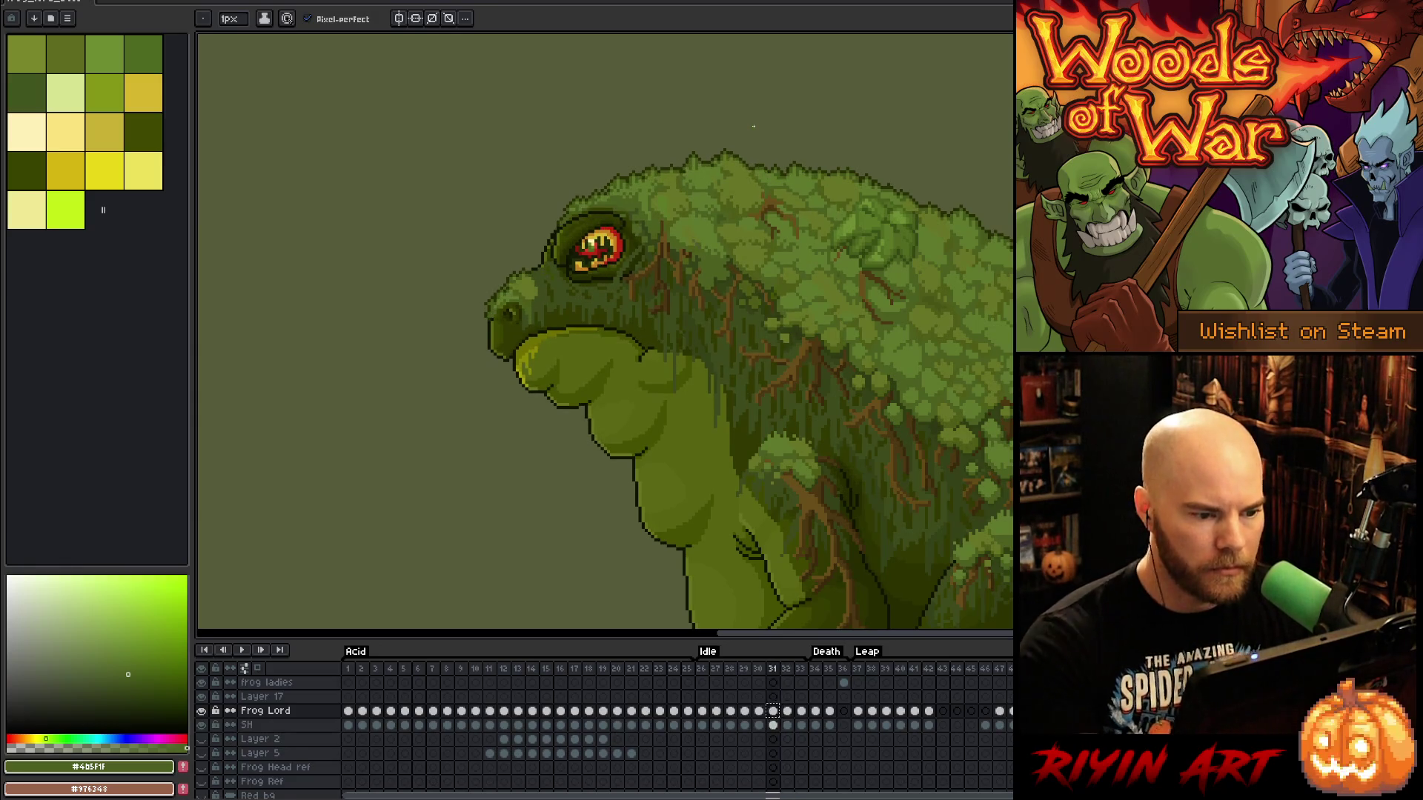
alt+click(682, 89)
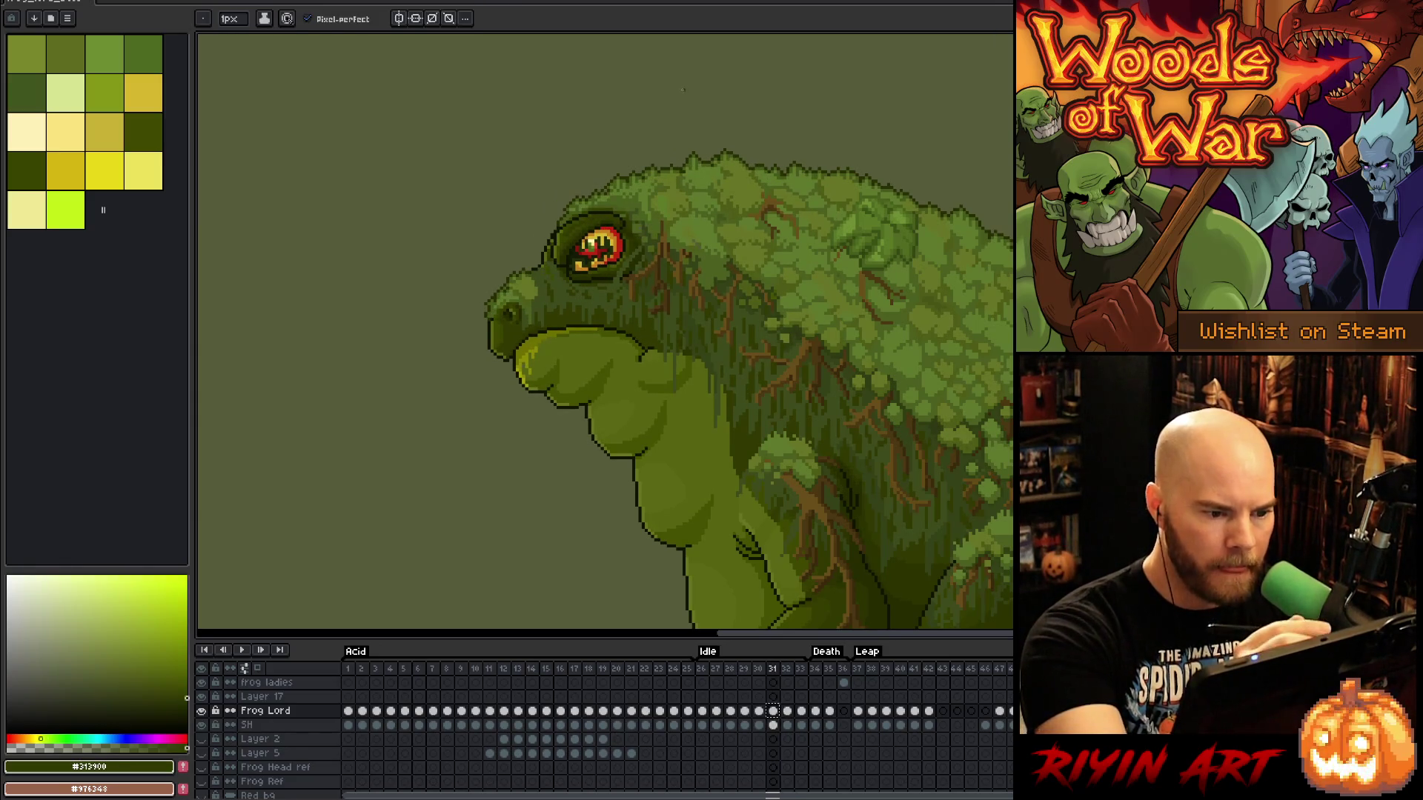
Flip repeatedly between idle frames 31 and 32 to compare the poses, stopping on frame 32
key(Right)
key(Left)
key(Right)
key(Left)
key(Right)
key(Left)
key(Right)
key(Left)
key(Right)
key(Left)
key(Right)
key(Left)
key(Right)
key(Left)
key(Right)
key(Left)
key(Right)
key(Left)
key(Right)
key(Left)
key(Left)
key(Right)
key(Right)
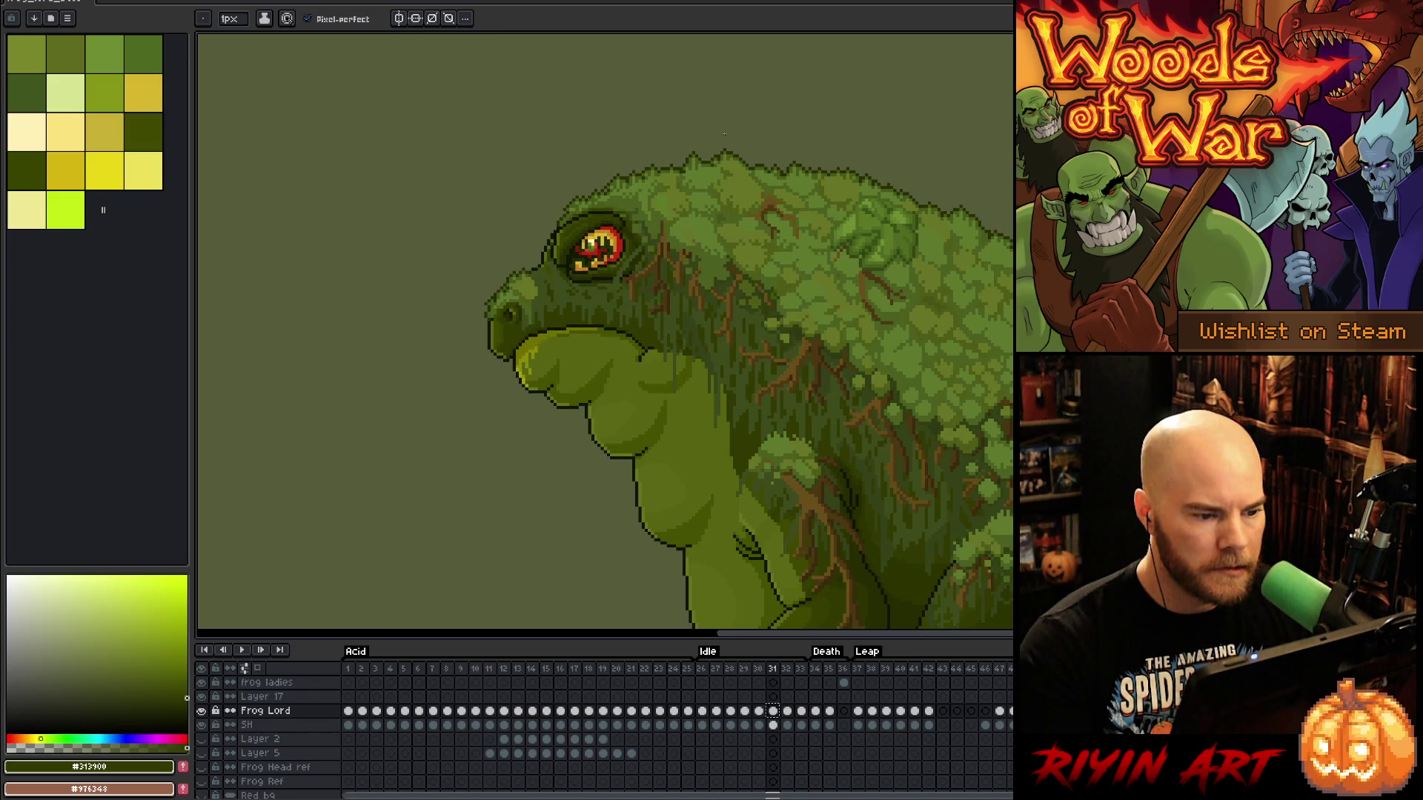
key(Left)
key(Right)
key(Left)
key(Right)
key(Left)
key(Left)
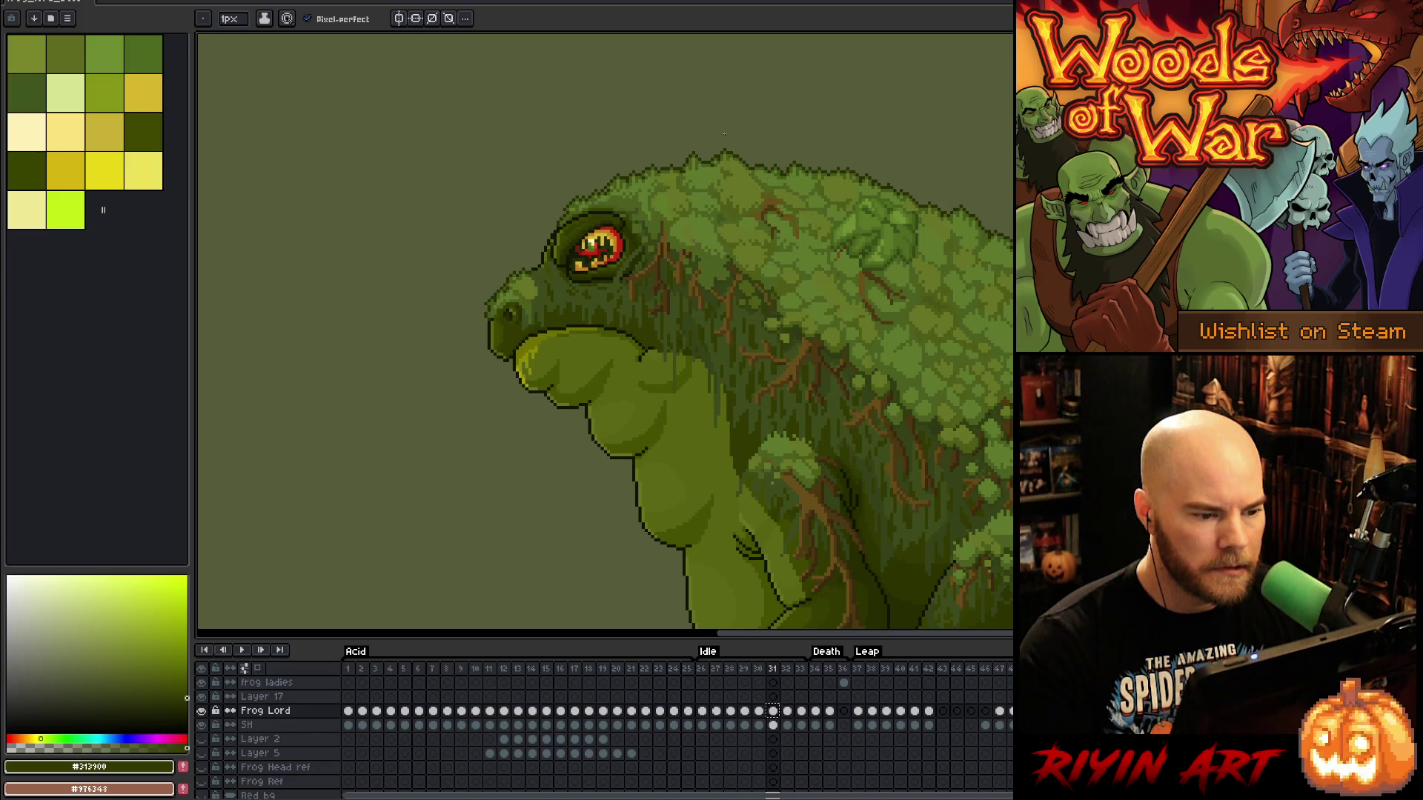
key(Right)
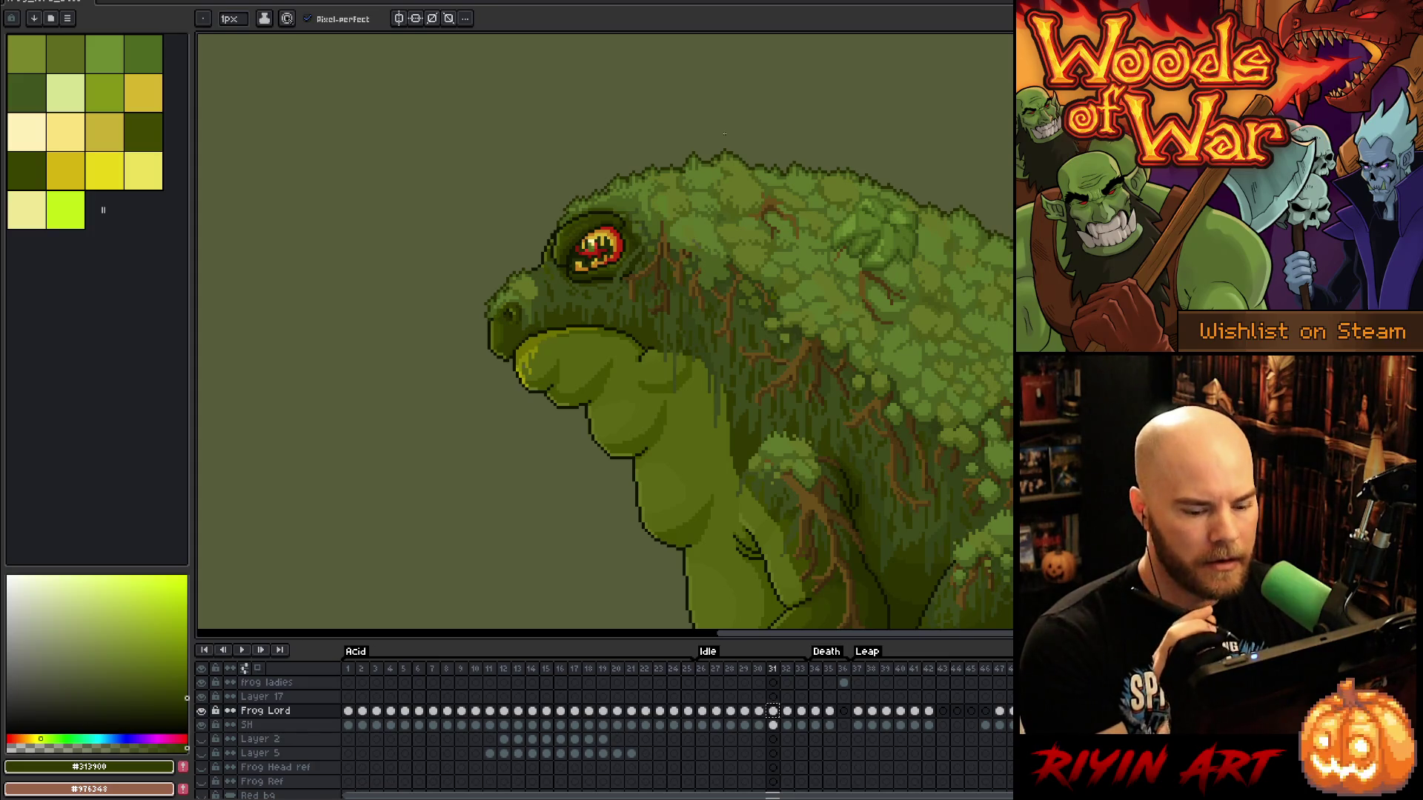
key(Right)
key(Left)
key(Right)
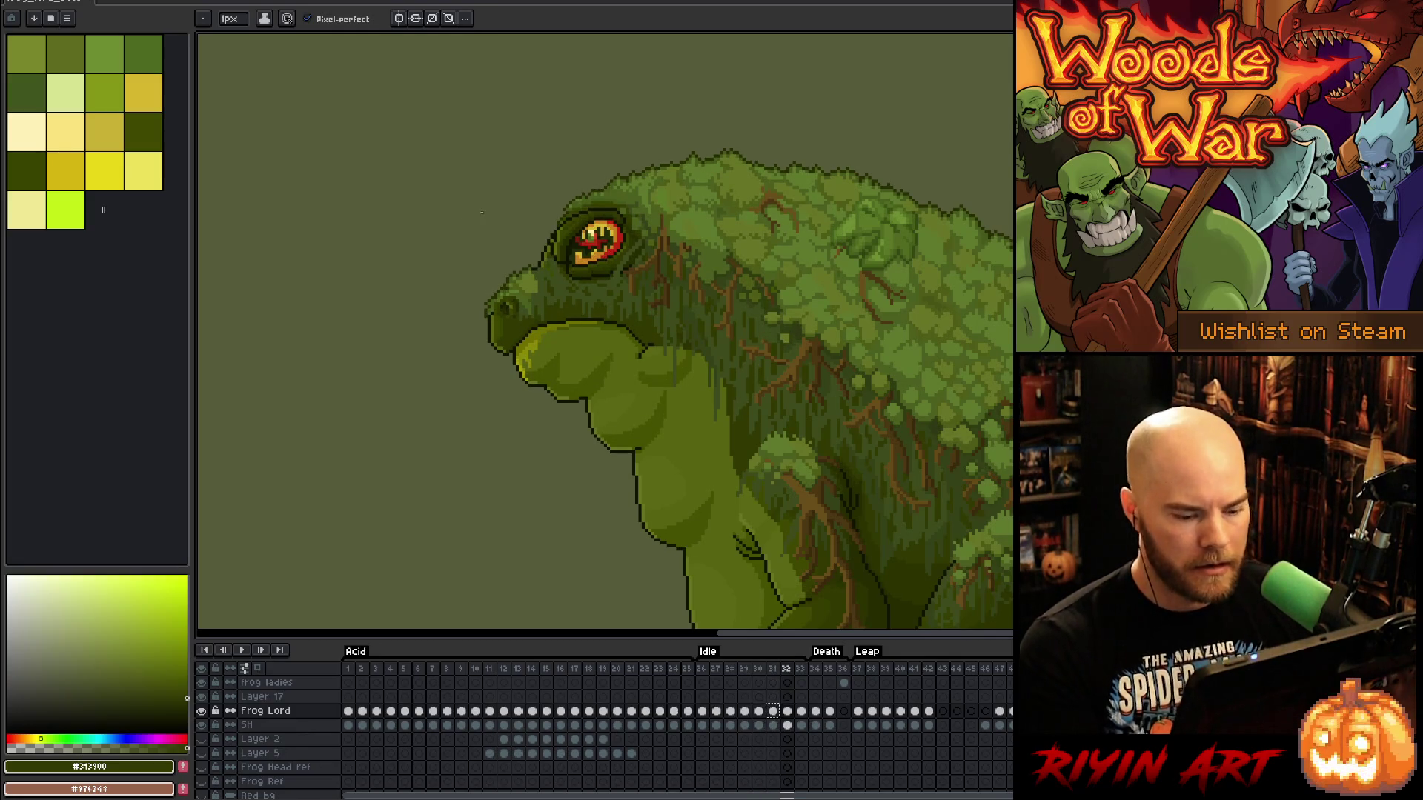
Lasso the frog's eye, nudge it down on frame 31, and commit the move
key(q)
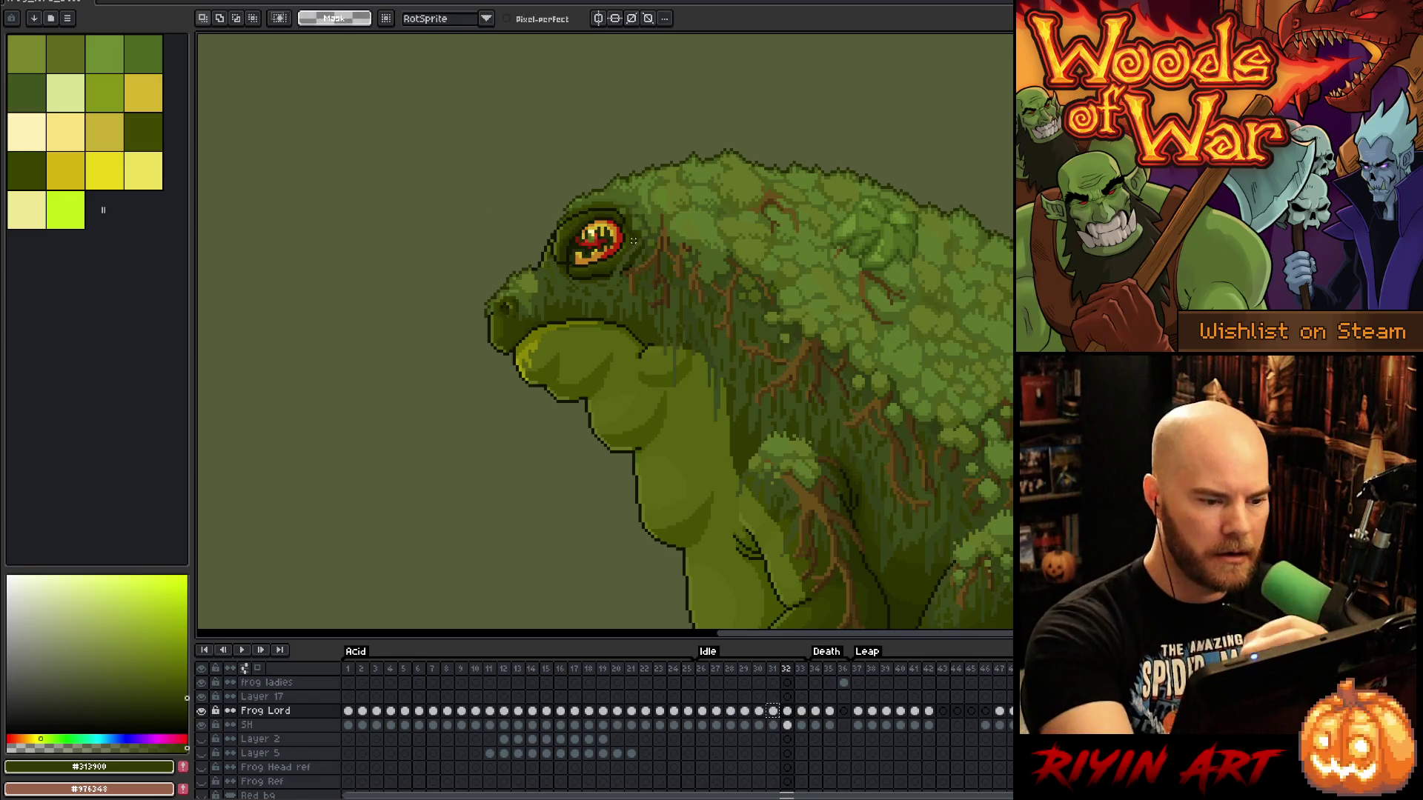
mouse_move(618, 259)
mouse_down()
mouse_move(630, 235)
mouse_move(615, 211)
mouse_move(561, 232)
mouse_move(555, 263)
mouse_move(625, 265)
mouse_up()
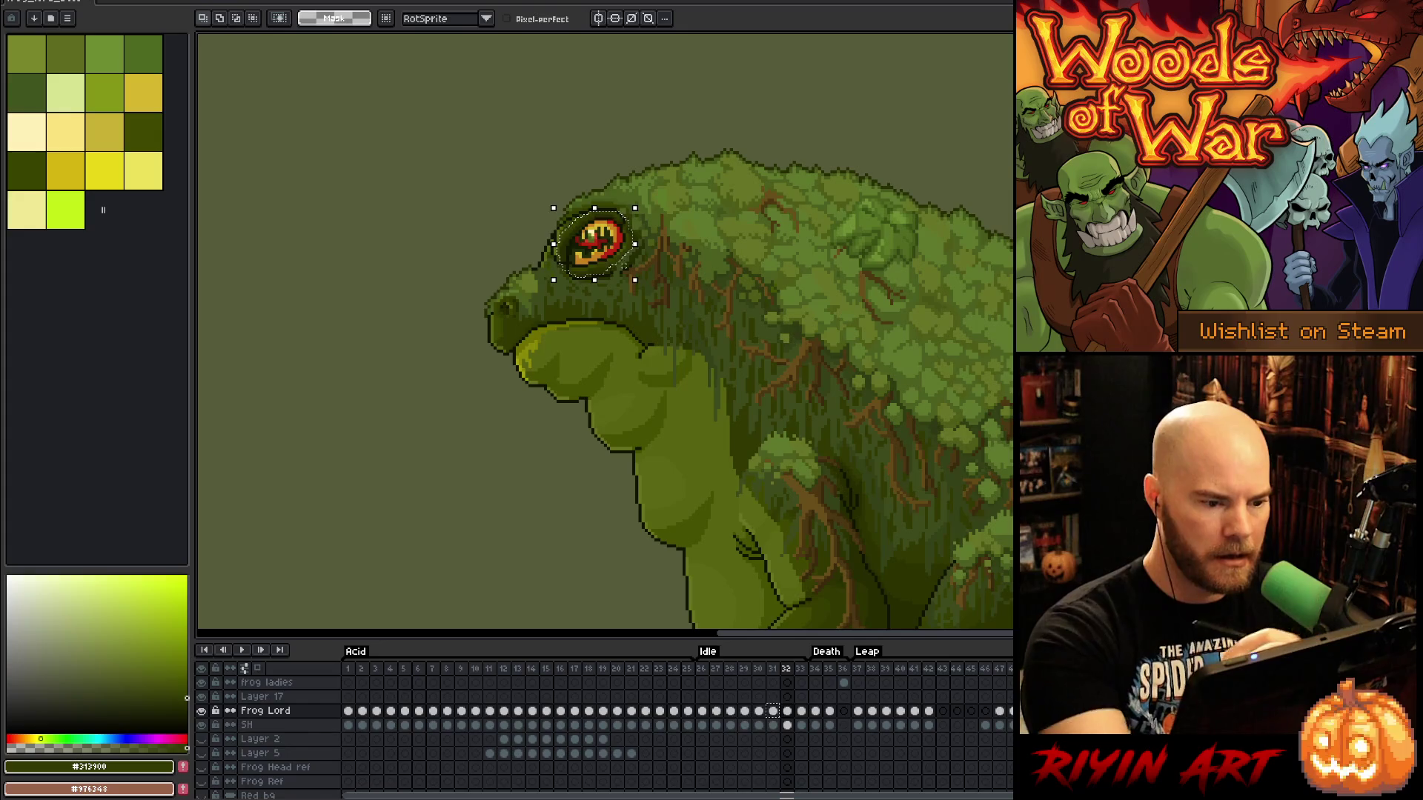
key(Left)
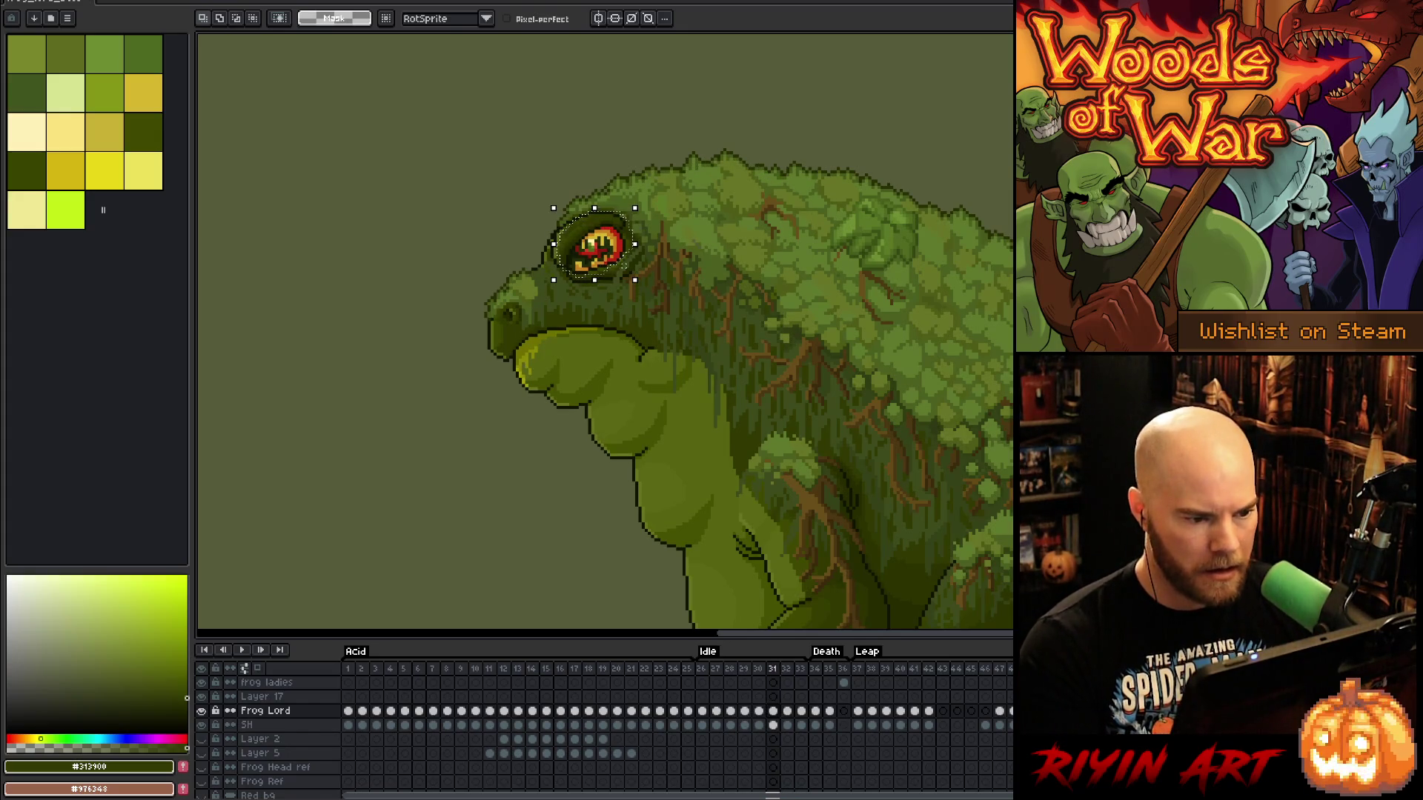
key(Down)
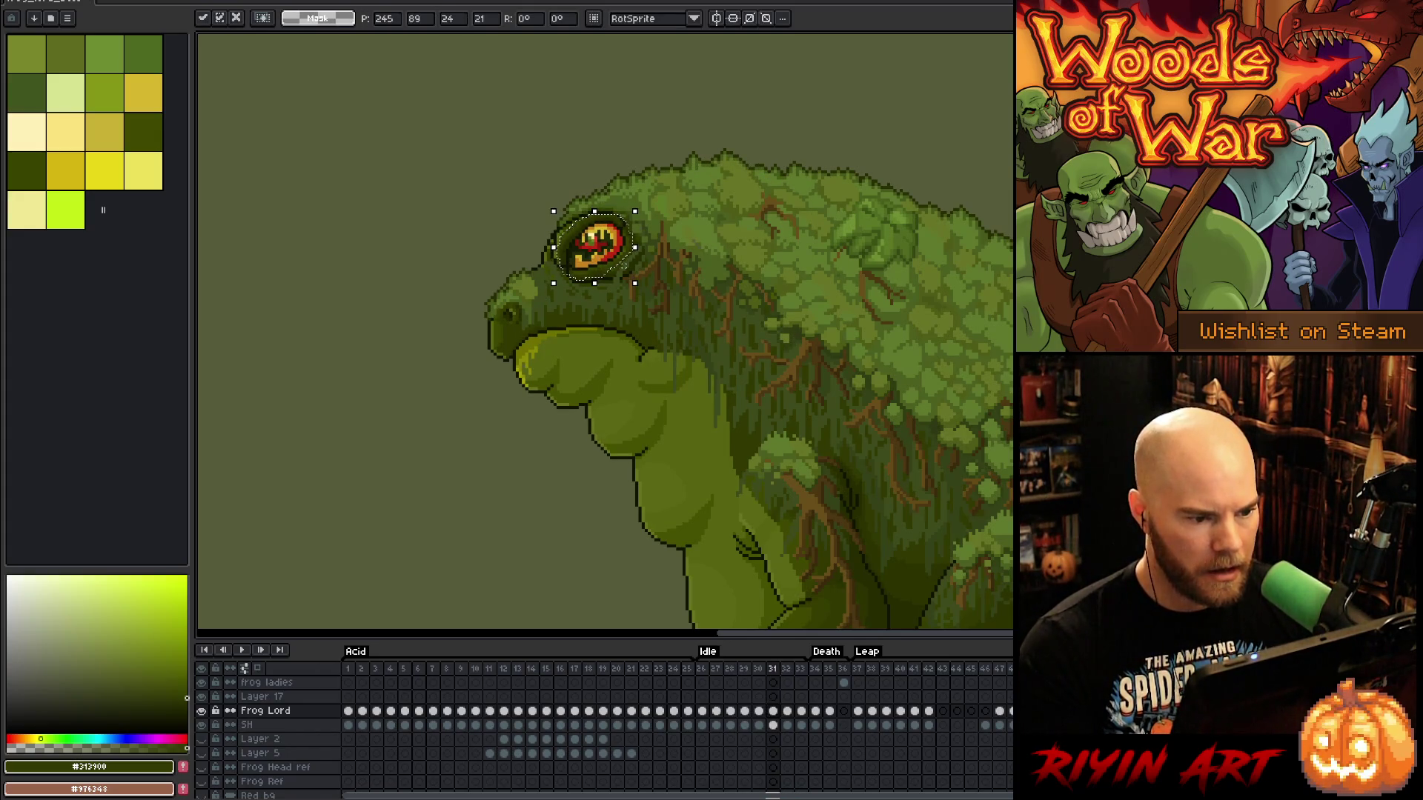
key(ctrl+d)
Flip between frames 31 and 32 to check the eye, ending back on frame 31 with the pencil
key(Right)
key(Left)
key(Right)
key(Left)
key(Left)
key(Right)
key(Right)
key(Left)
key(Right)
key(Left)
key(i)
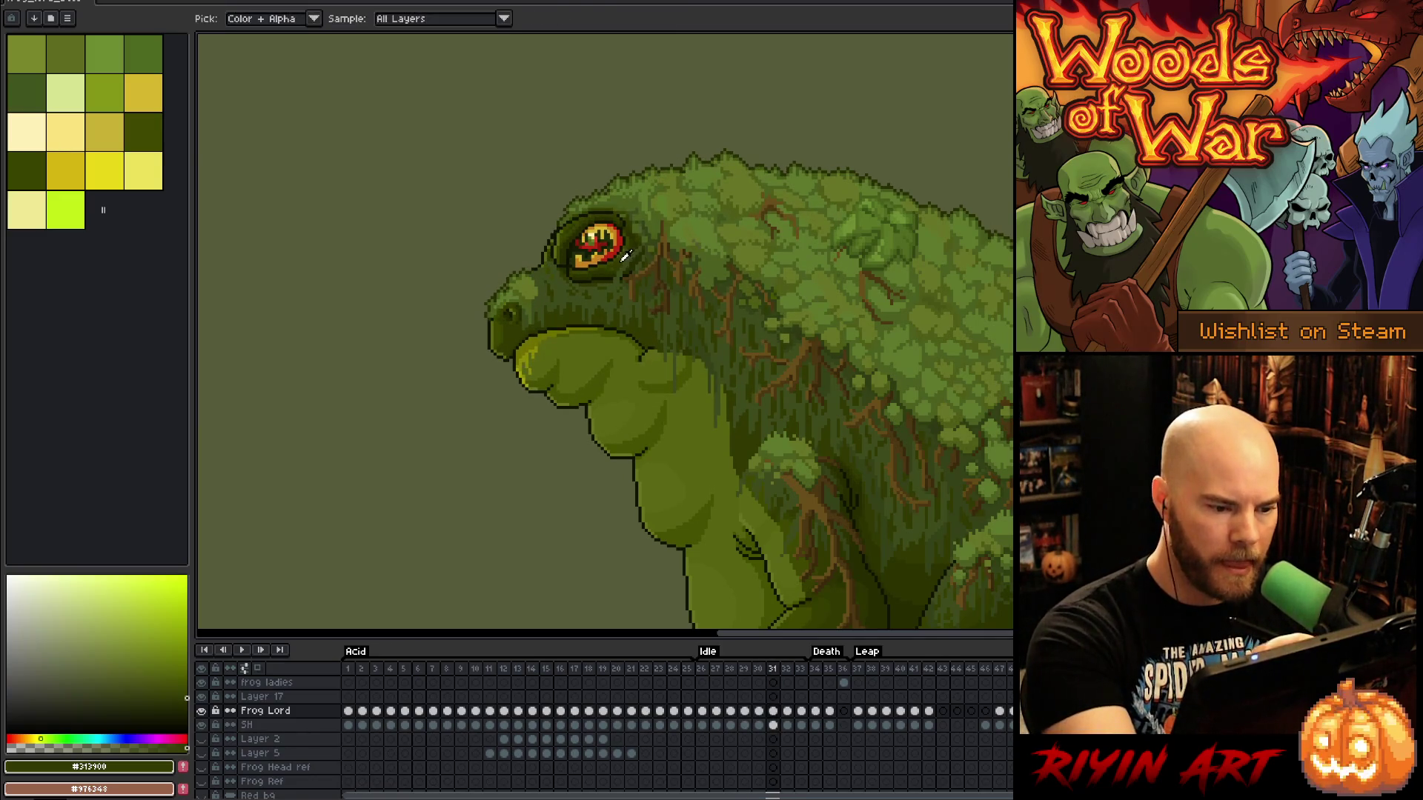
key(b)
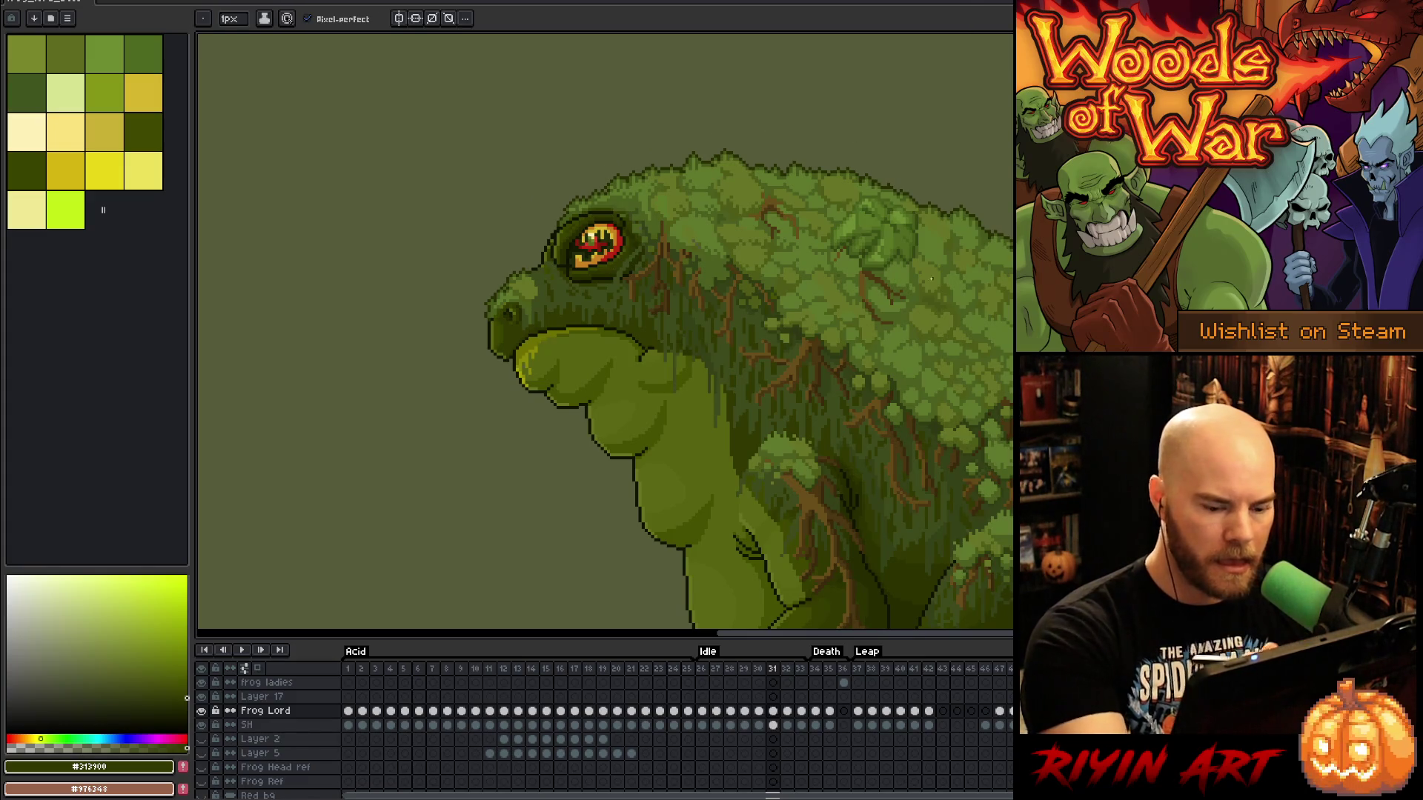
Select the frame 31 and 33 cels and play the idle animation, zoomed out to the whole frog
click(773, 710)
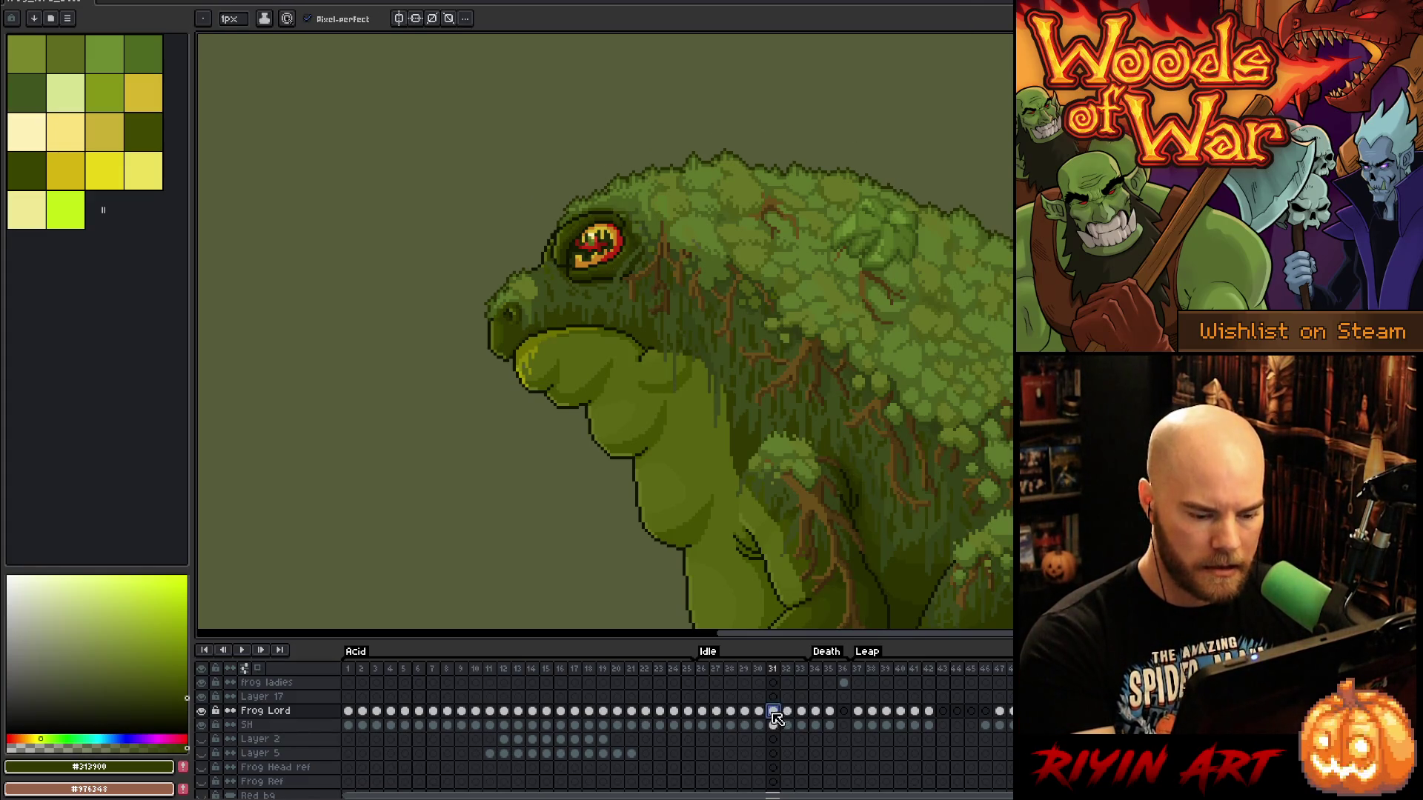
click(801, 711)
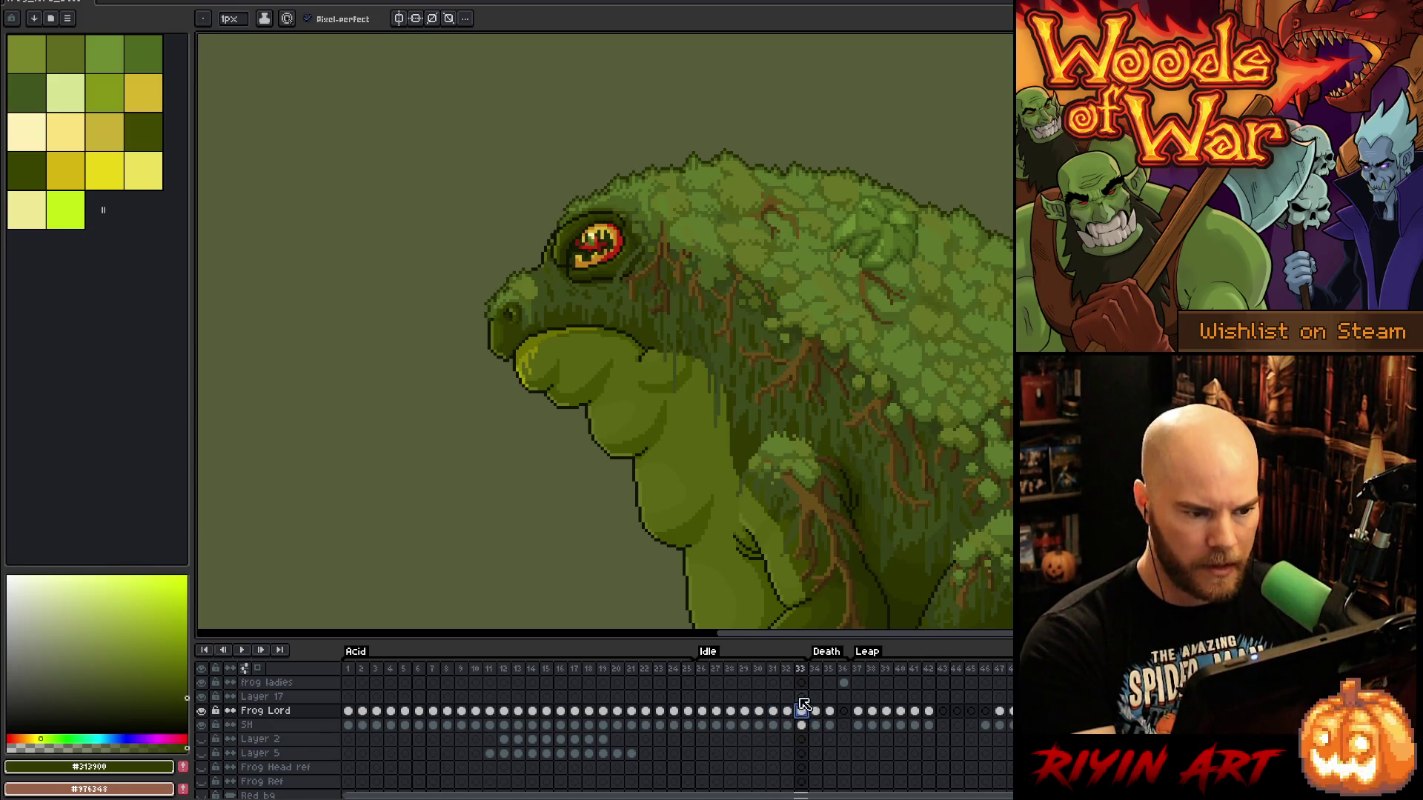
key(Return)
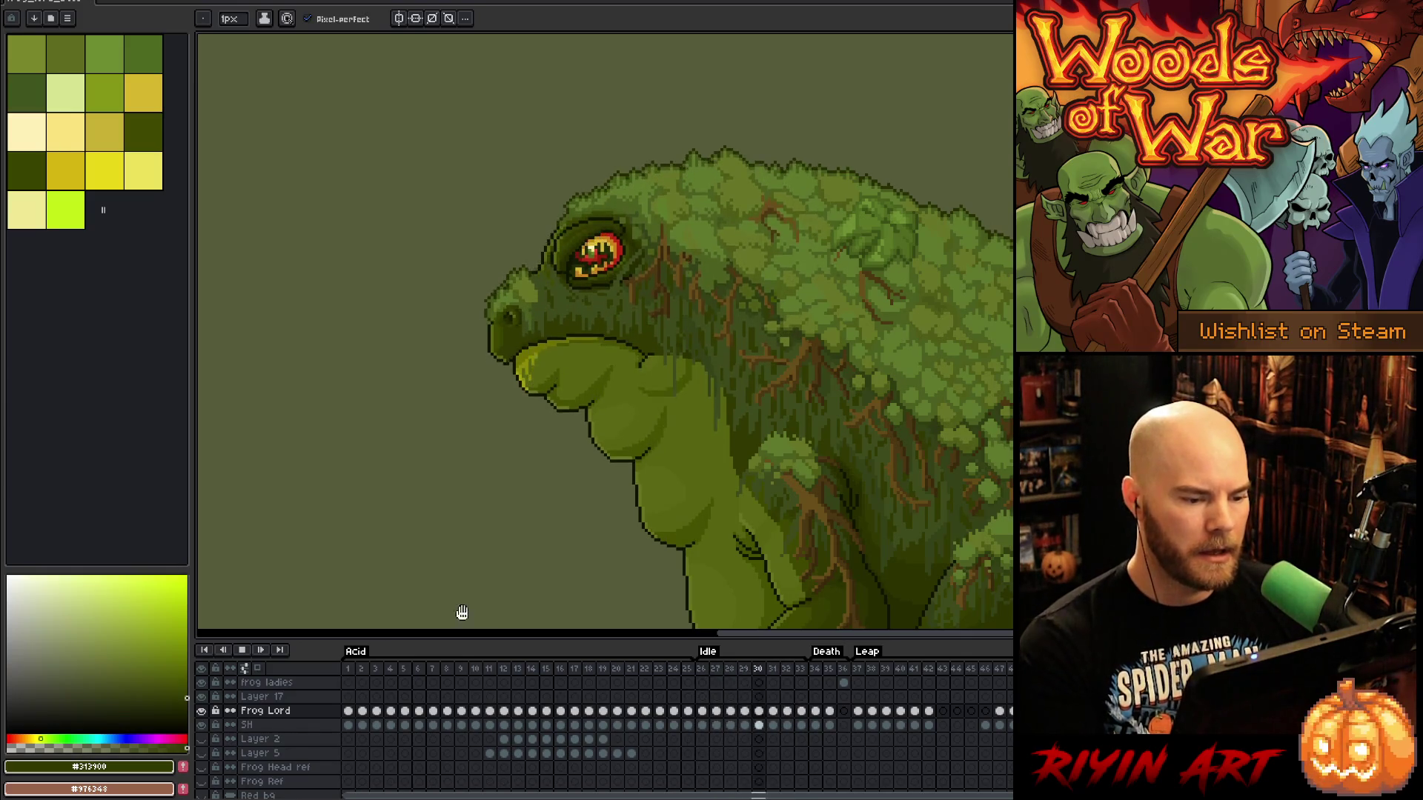
scroll(407, 467, down, 2)
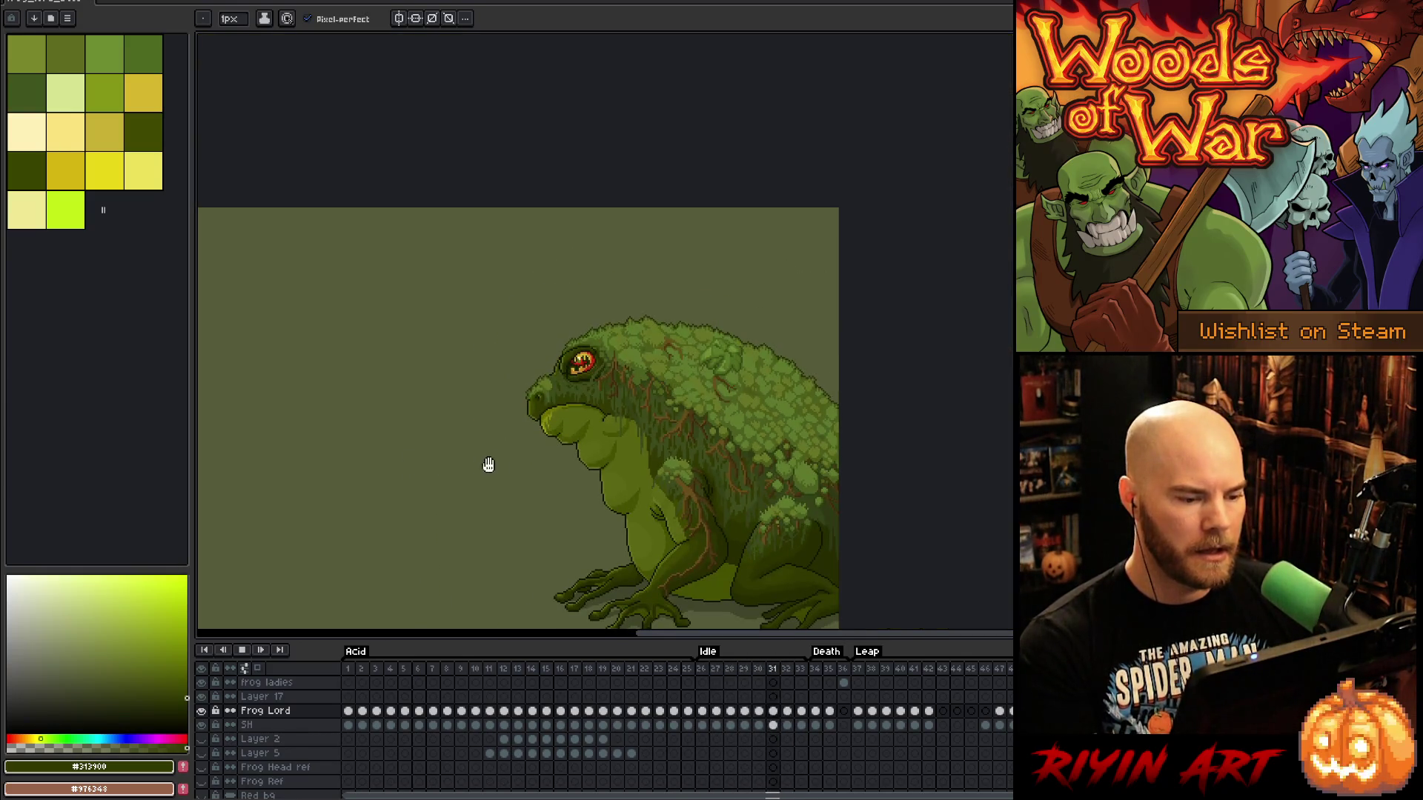
key(h)
drag(590, 501, 588, 426)
key(v)
scroll(585, 415, up, 1)
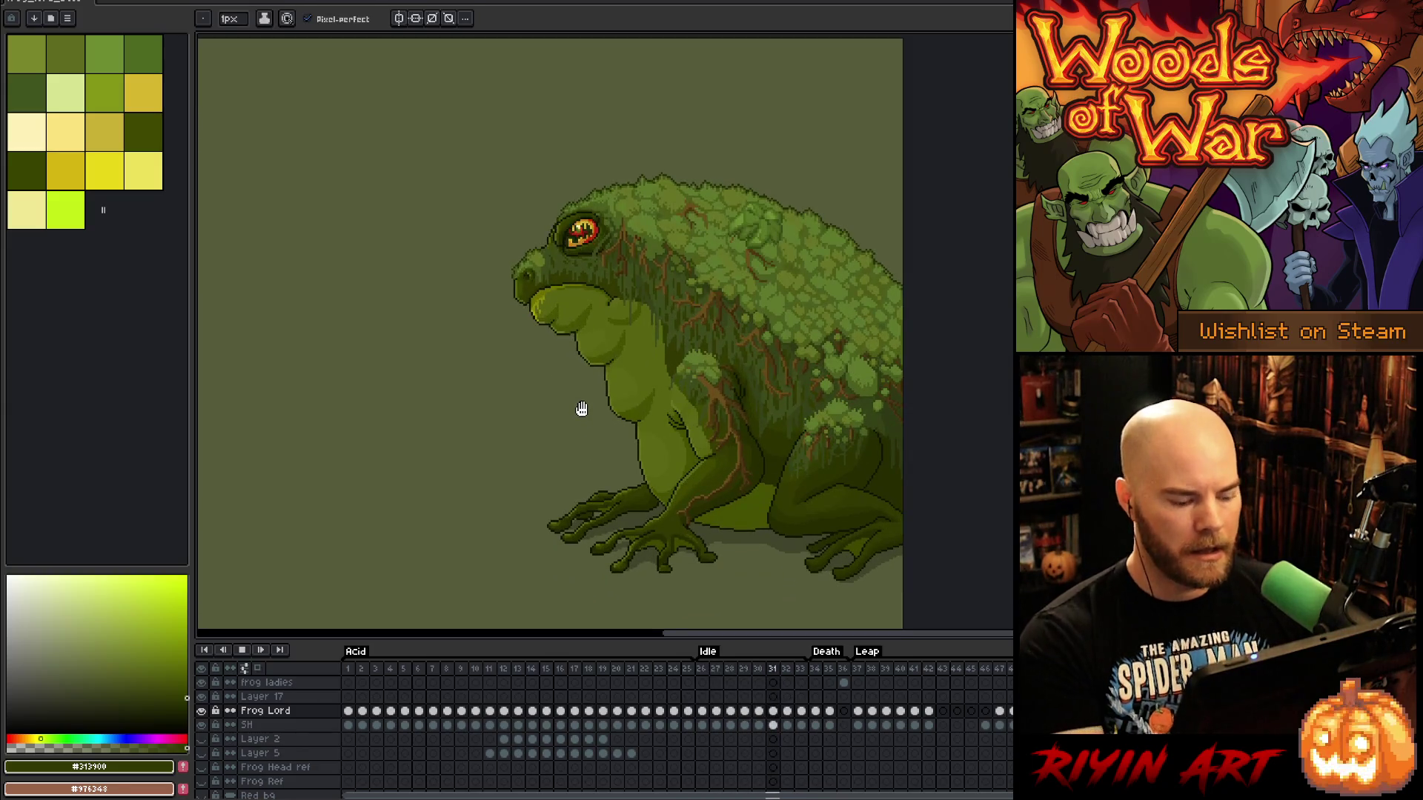
Save the file, let the animation play through, then stop it on frame 29
key(ctrl+s)
key(Return)
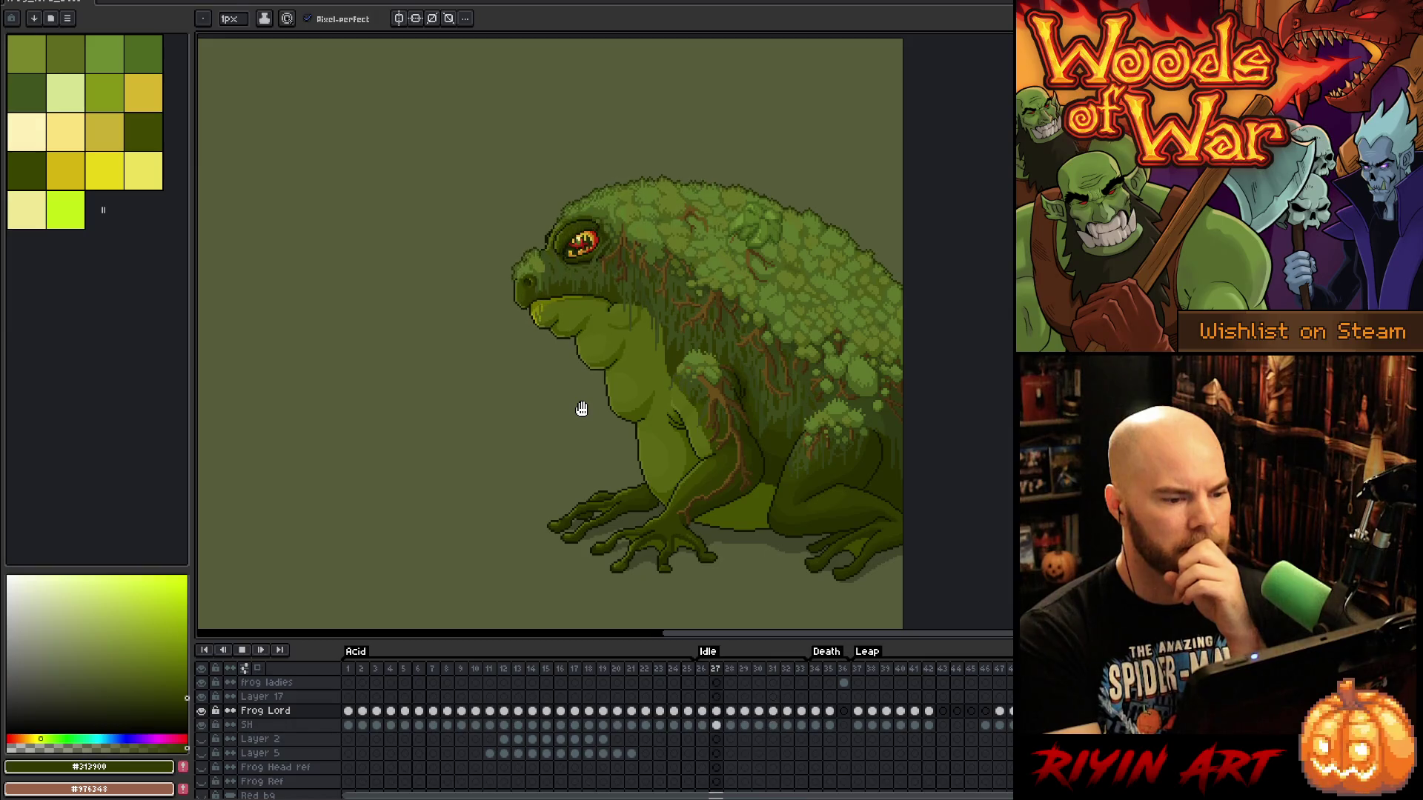
key(Return)
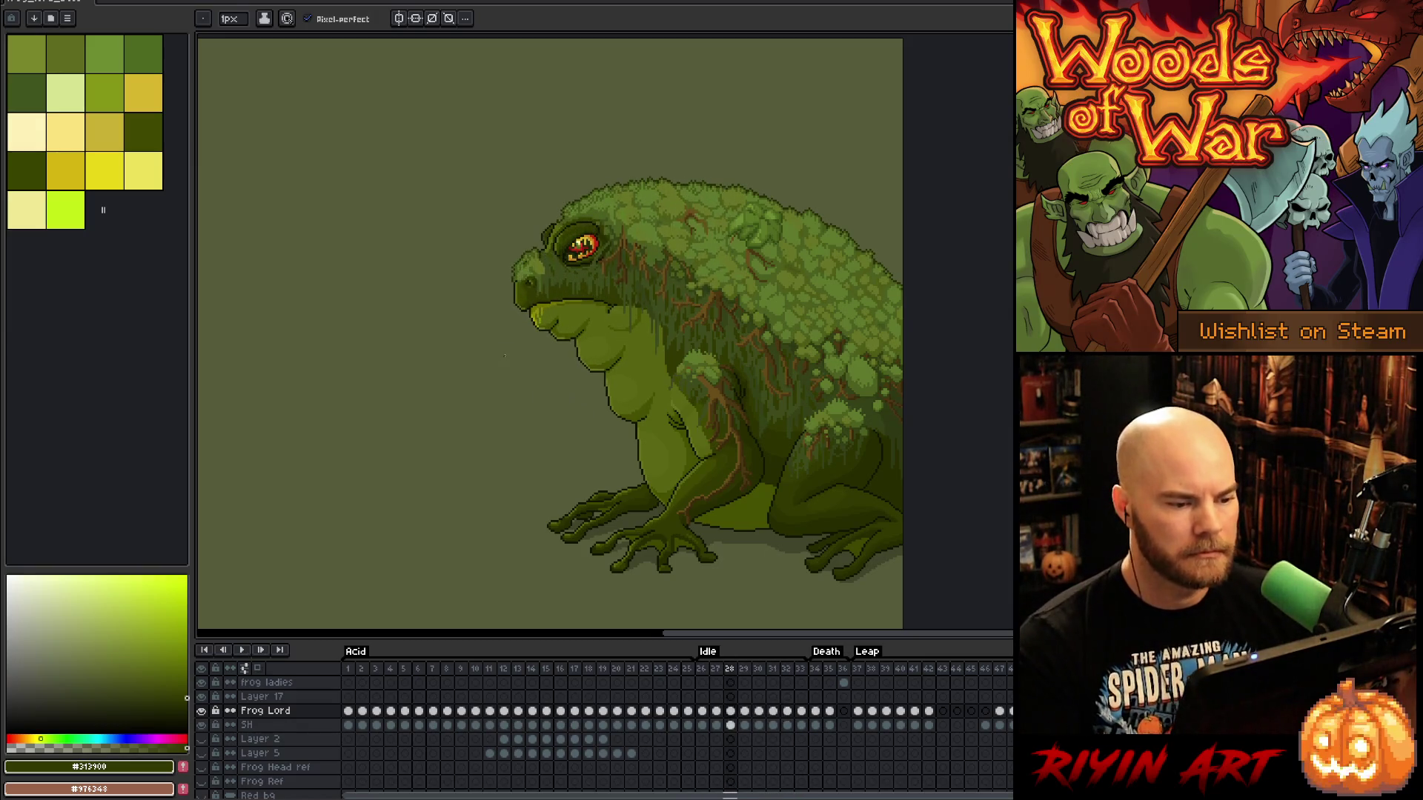
scroll(484, 387, up, 2)
key(Right)
key(Right)
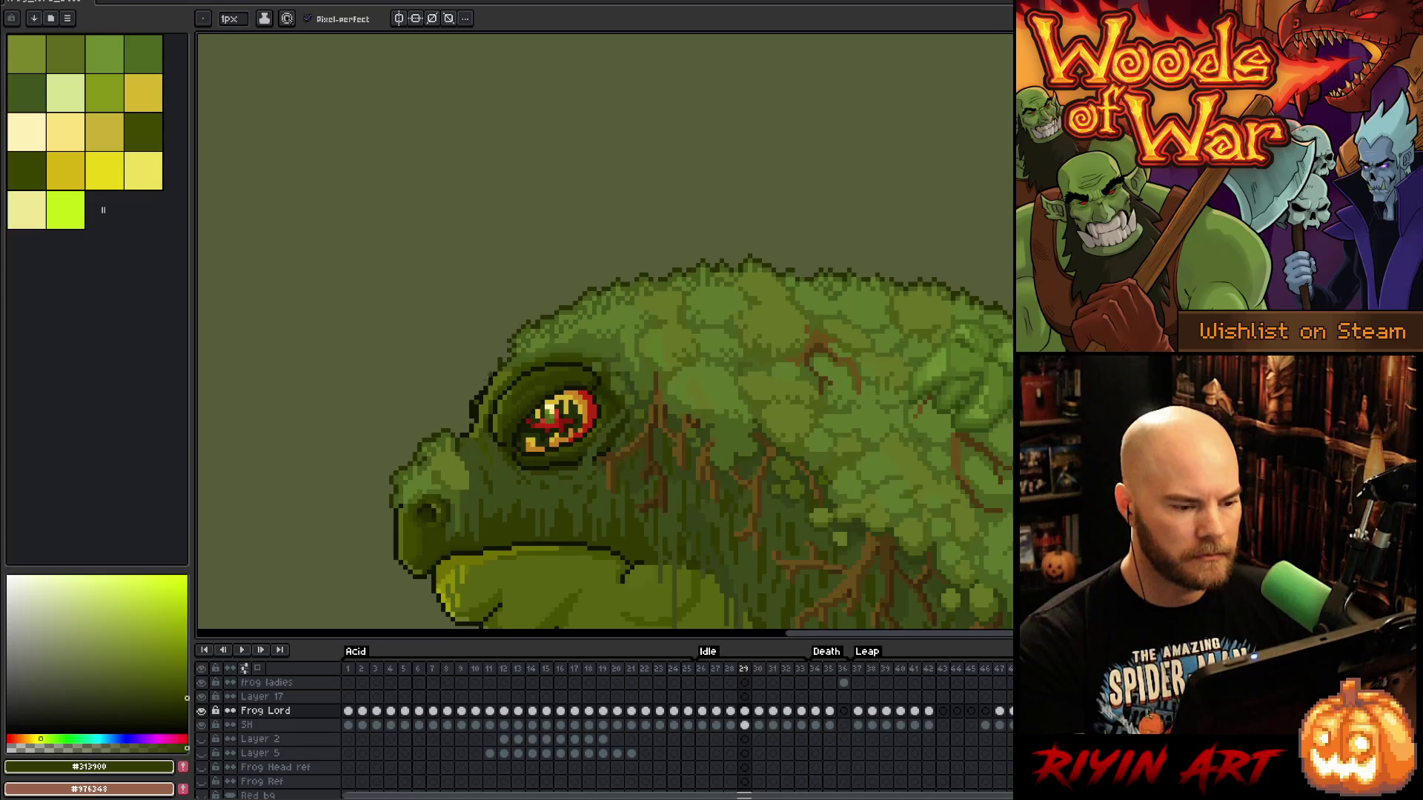
On frame 31, box-select the frog's eye, nudge and commit it, then check against frame 30
key(Right)
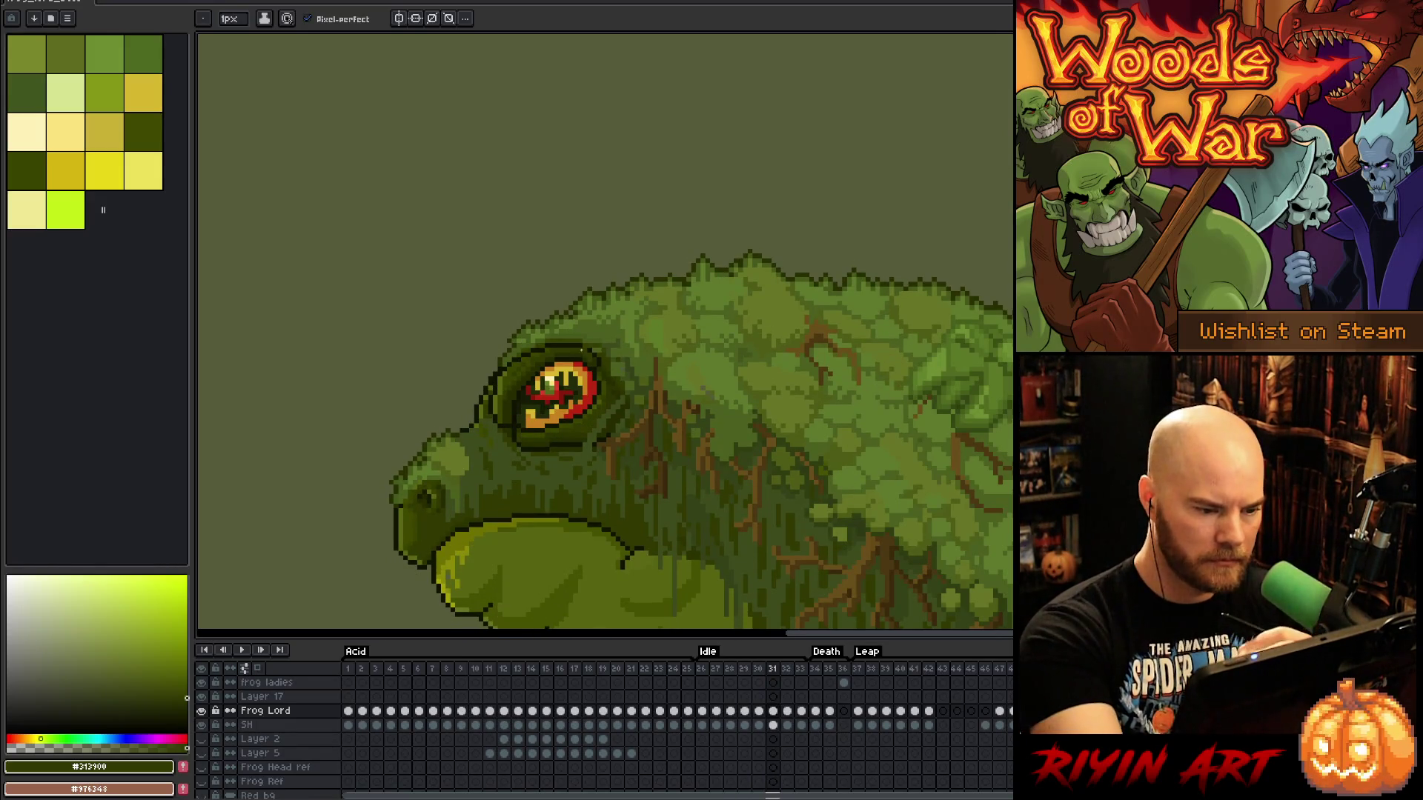
key(m)
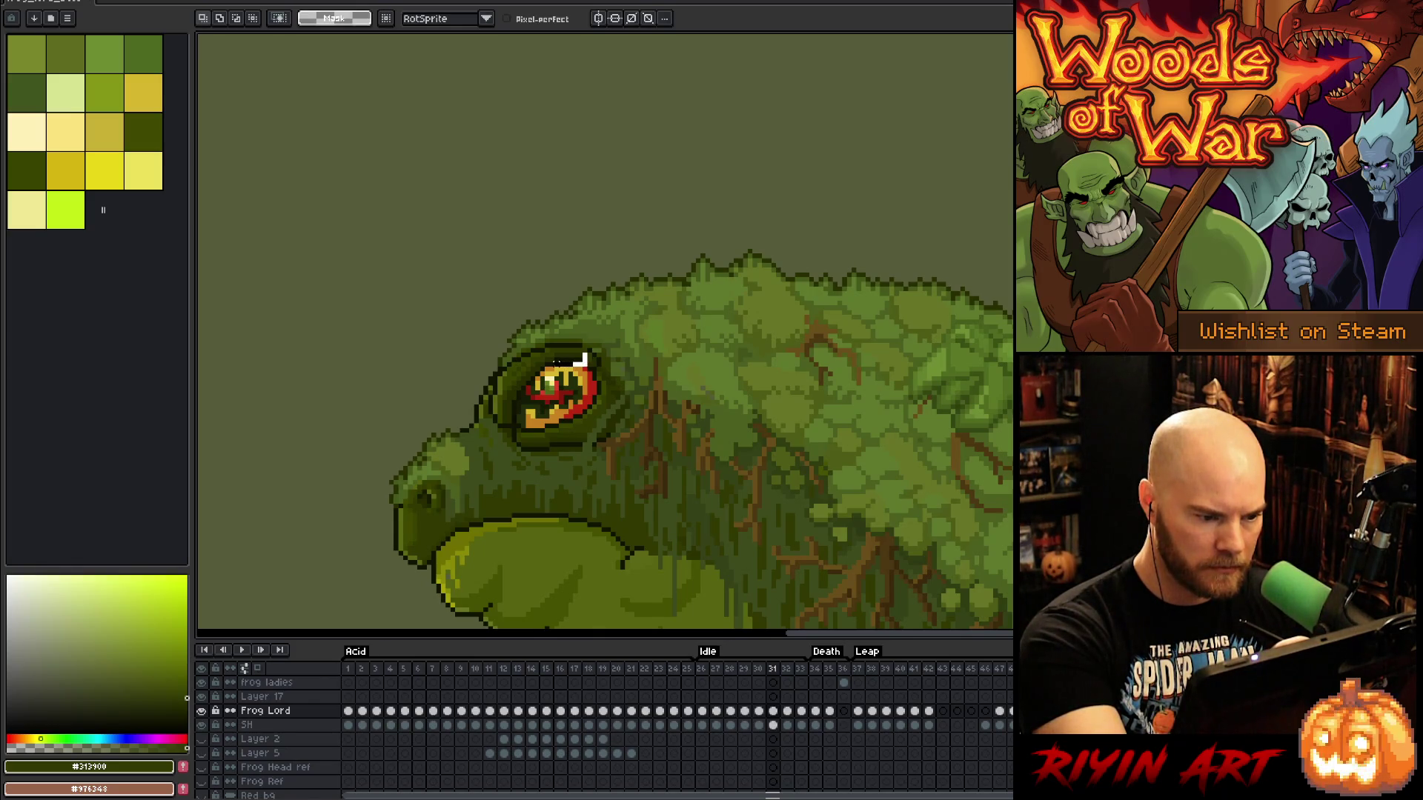
drag(590, 355, 538, 378)
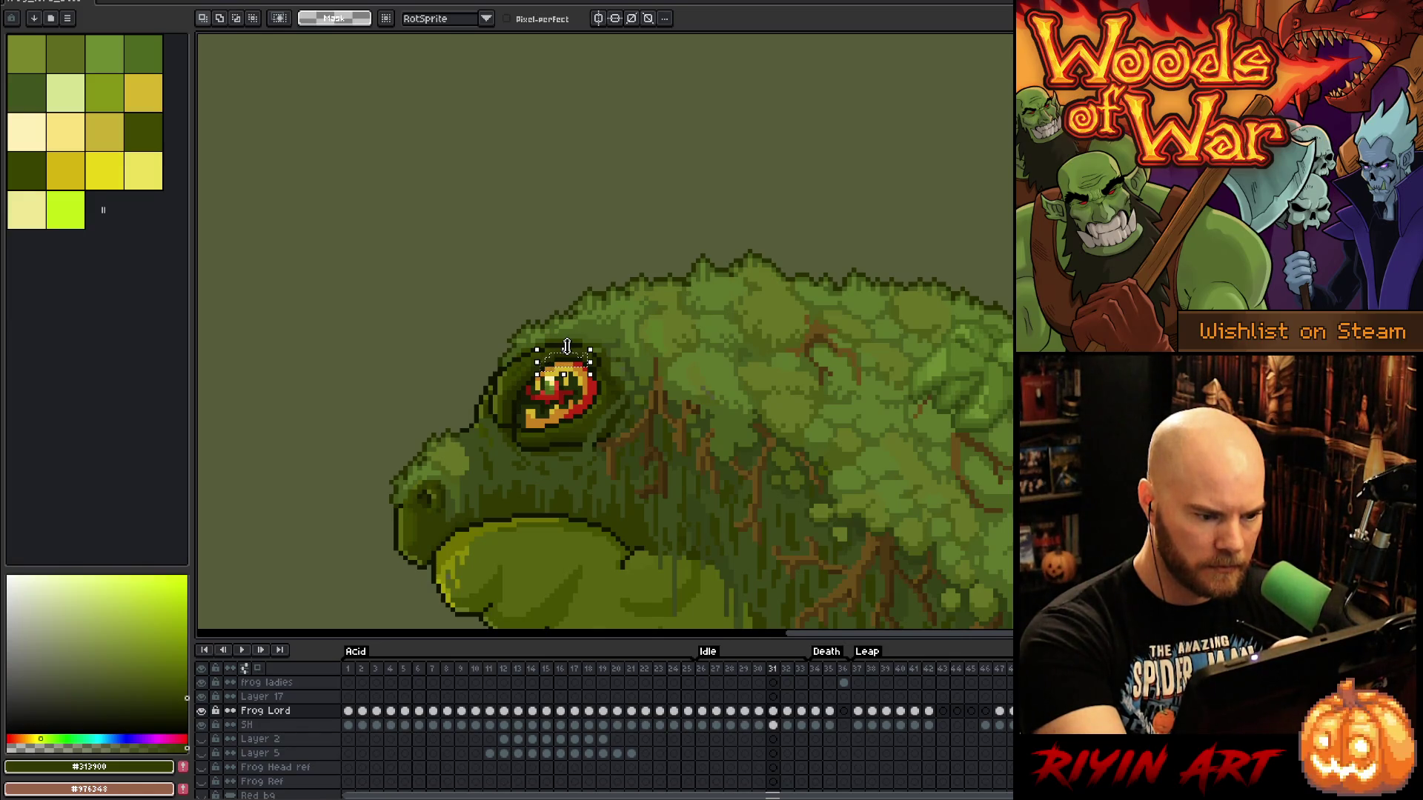
click(567, 347)
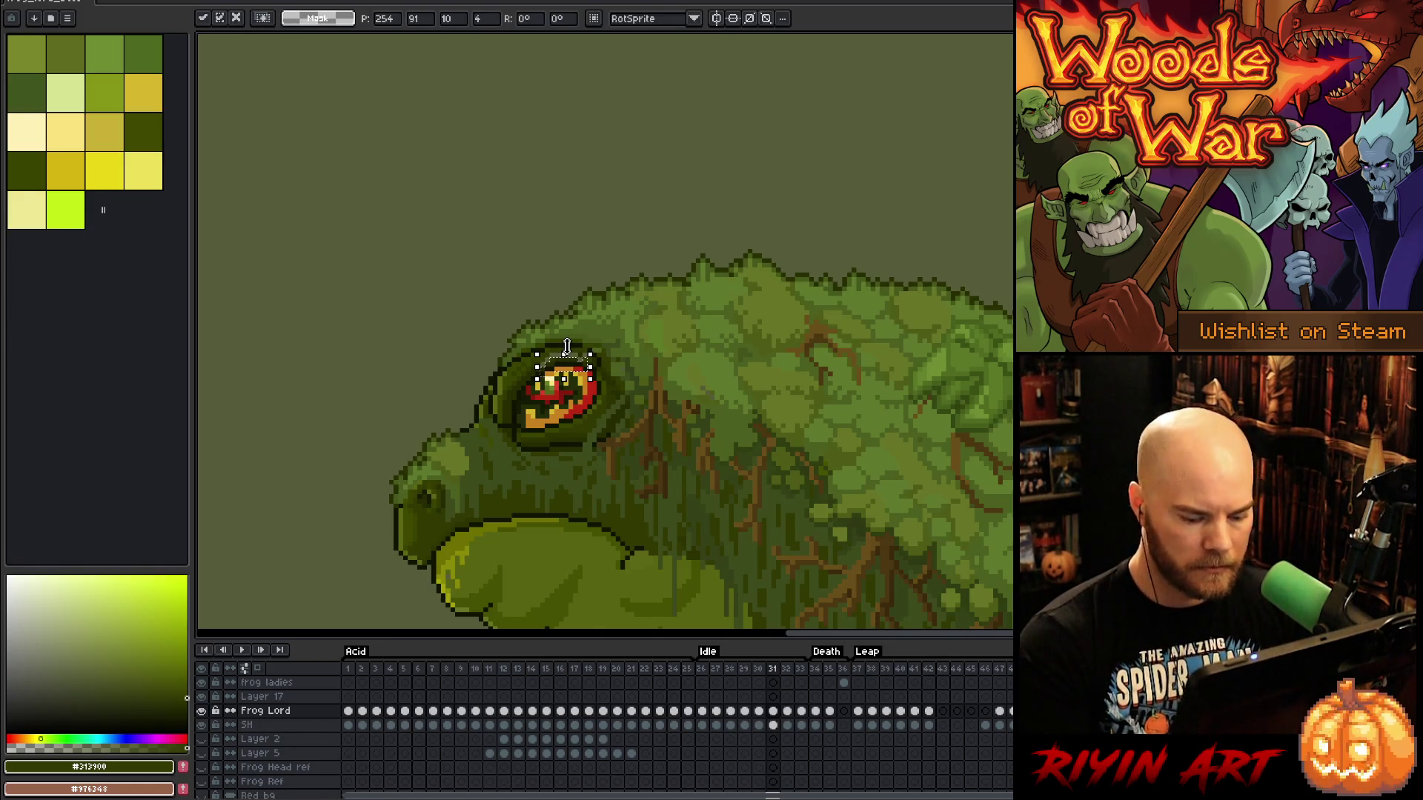
key(Return)
key(comma)
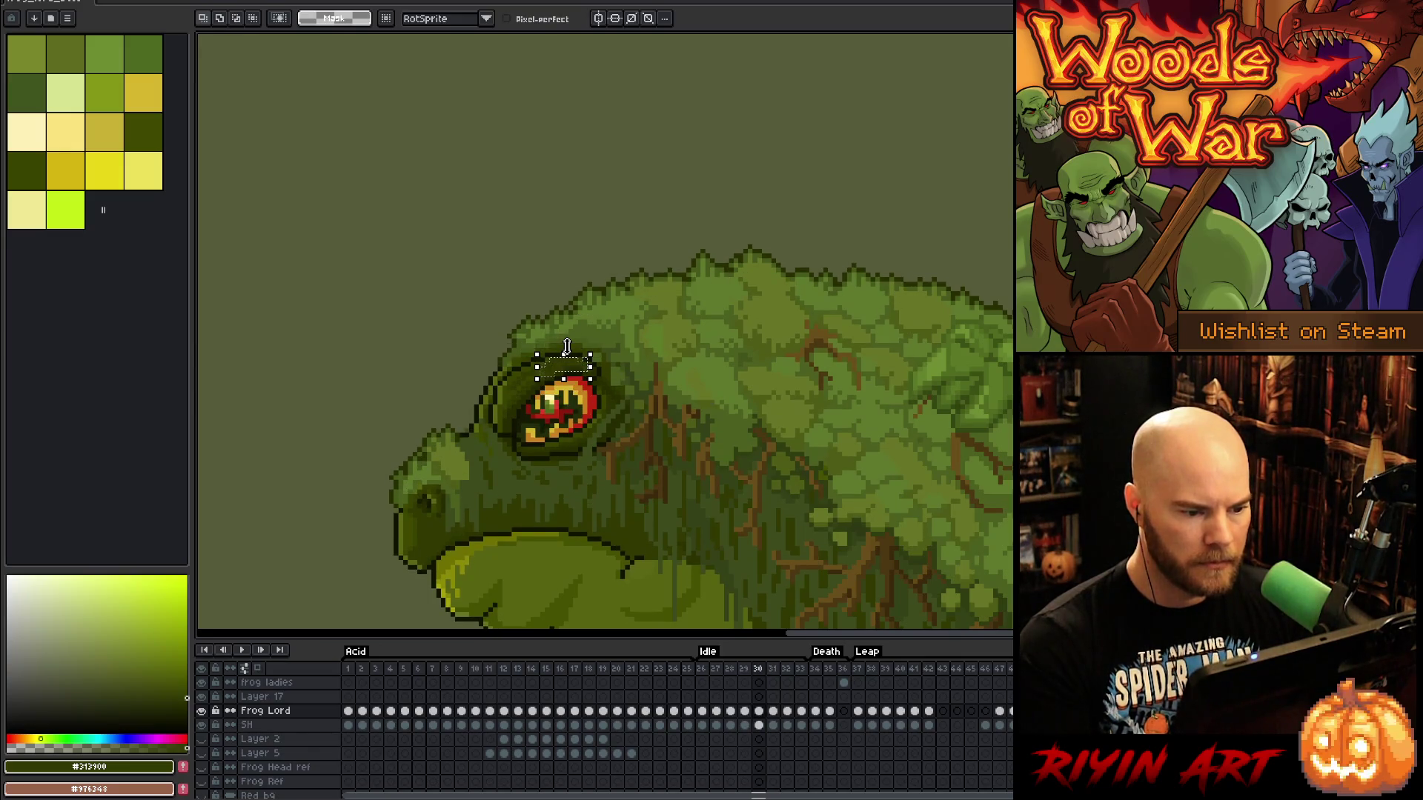
key(period)
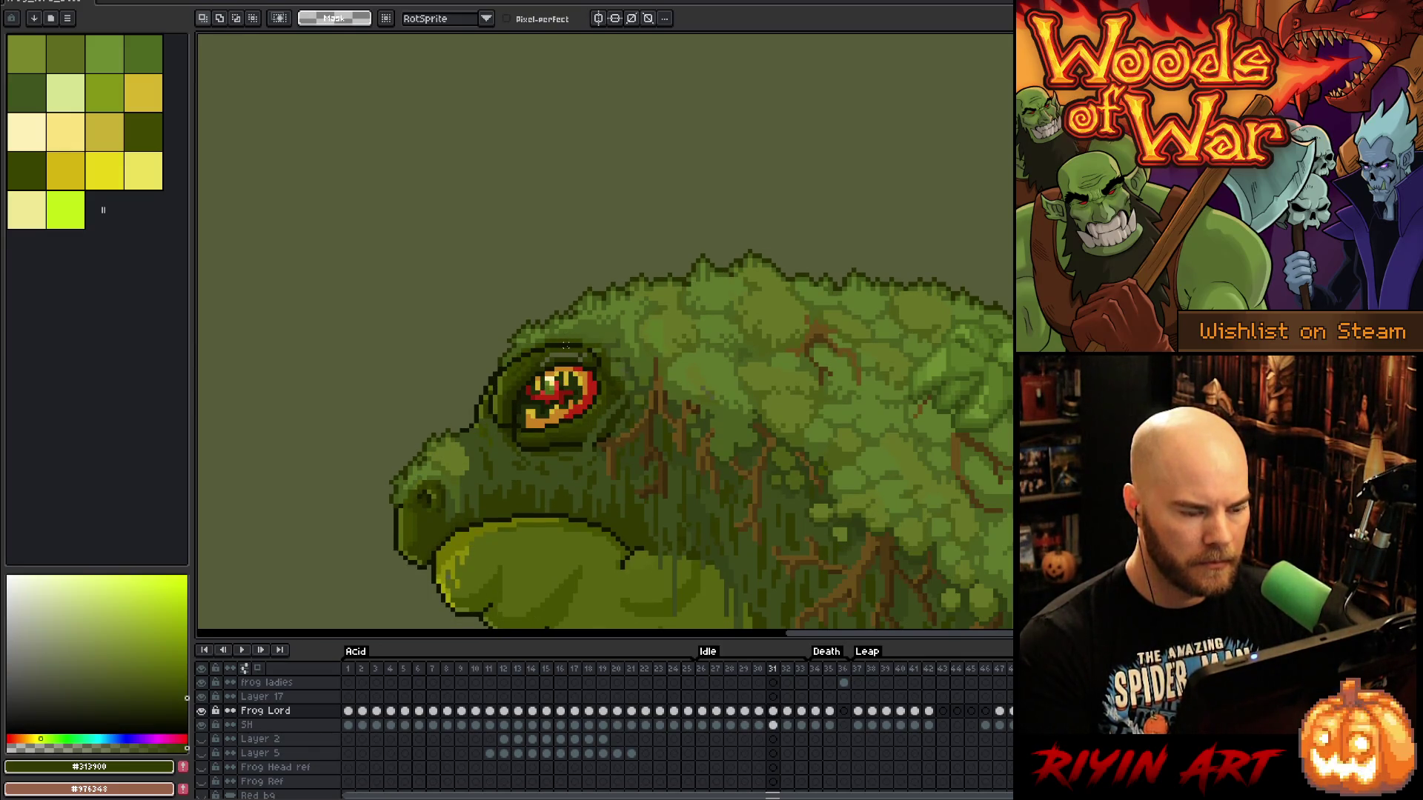
Select the top of the eye, compare it across frames 30 and 31, then deselect
drag(537, 349, 590, 374)
key(comma)
key(period)
key(period)
key(comma)
key(comma)
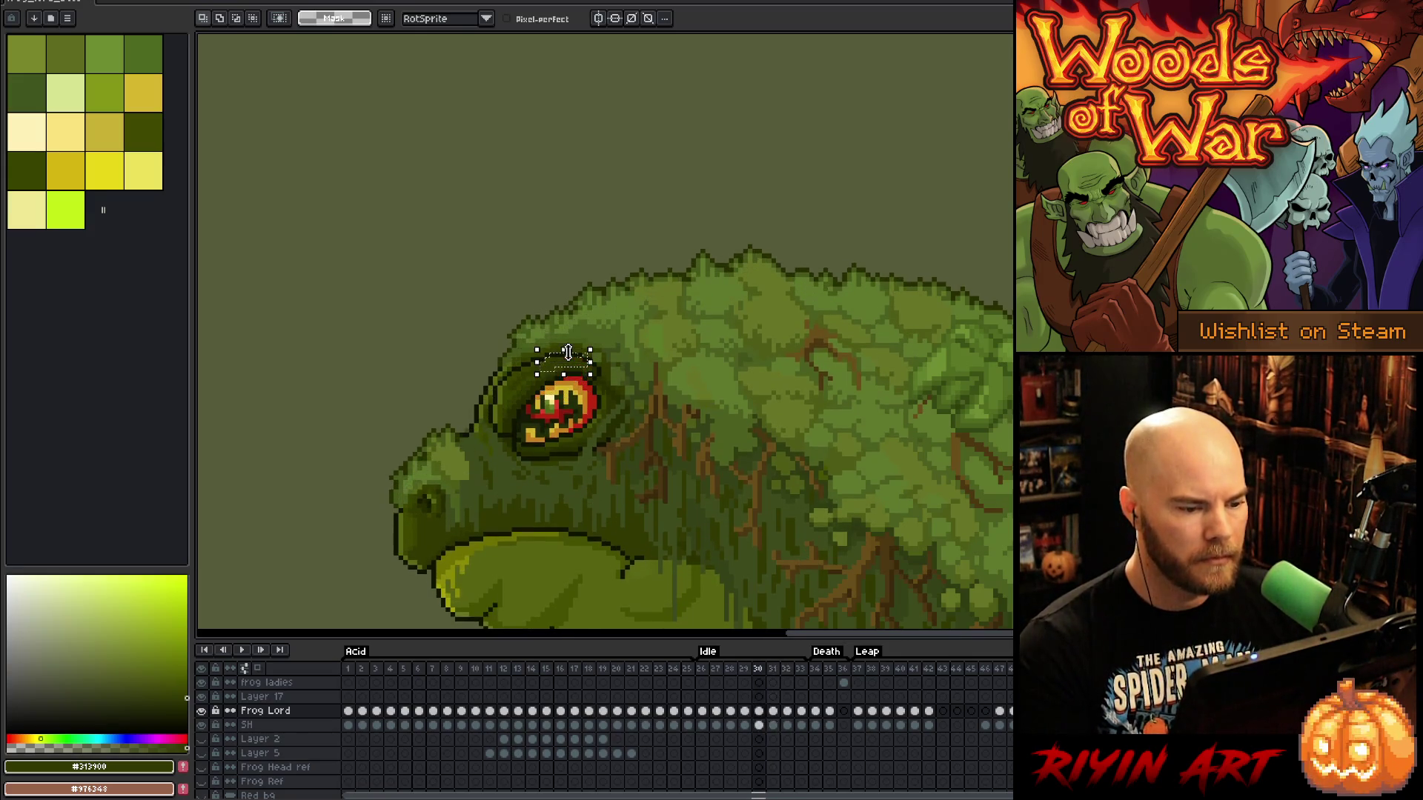
key(period)
key(ctrl+d)
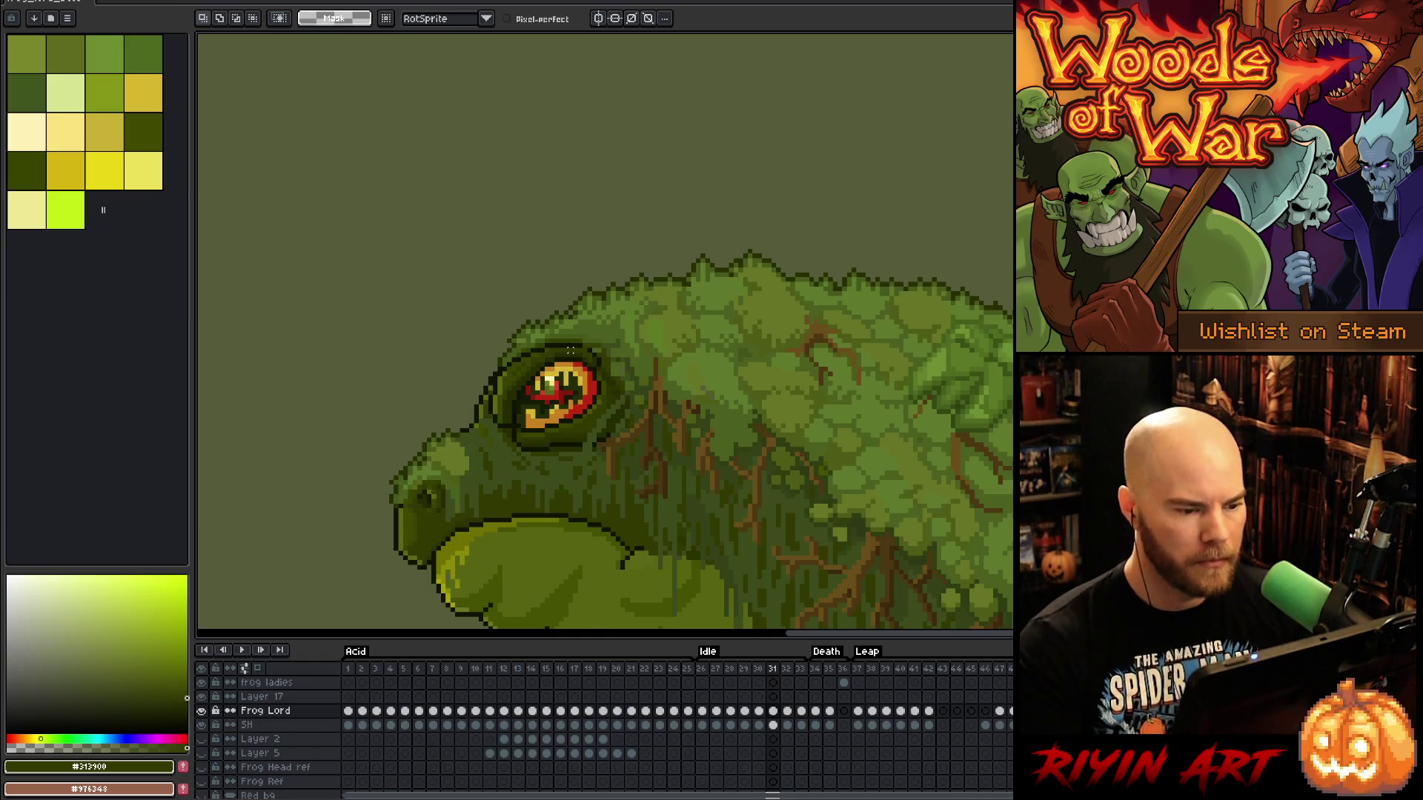
key(b)
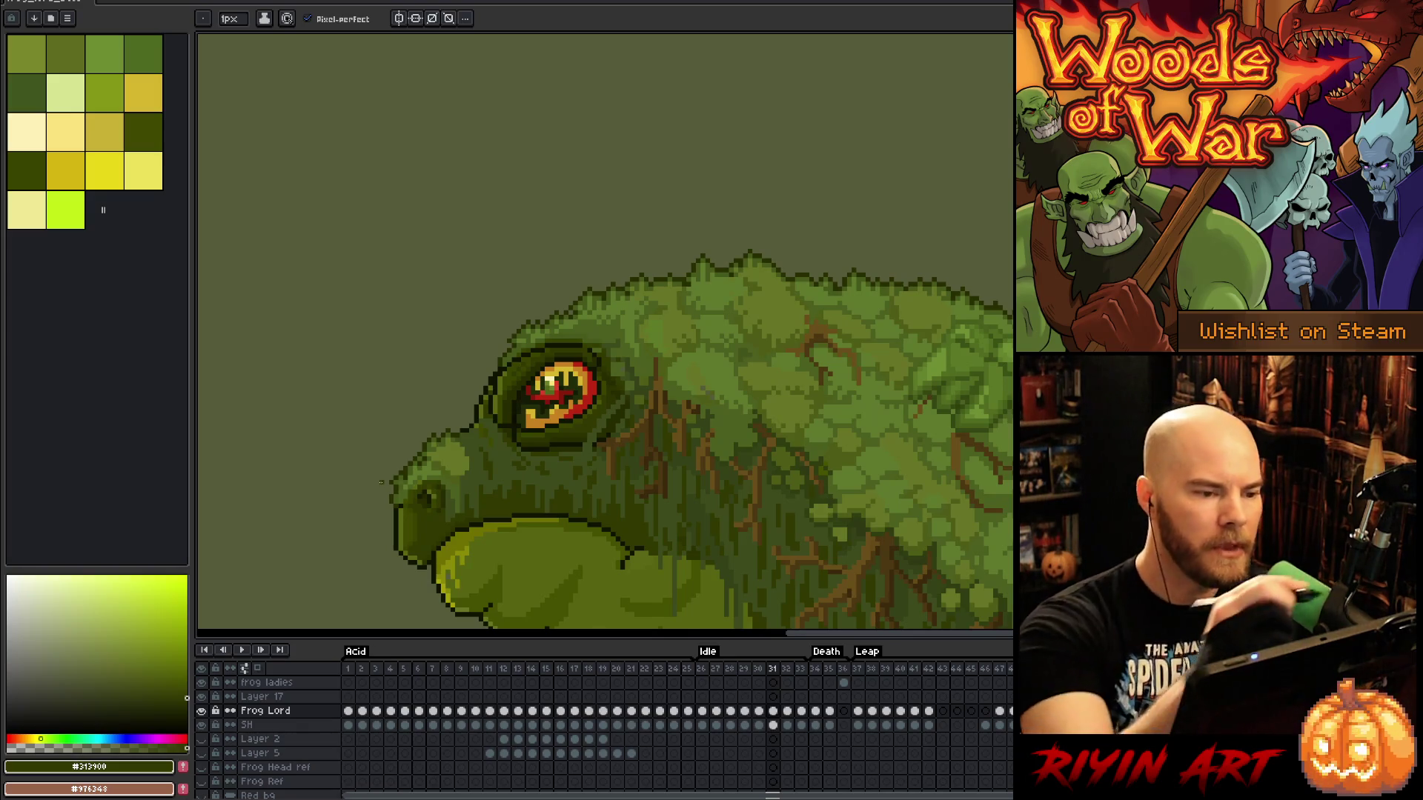
Drag the canvas upward to reveal the frog's throat and chest on frame 31
drag(695, 501, 741, 359)
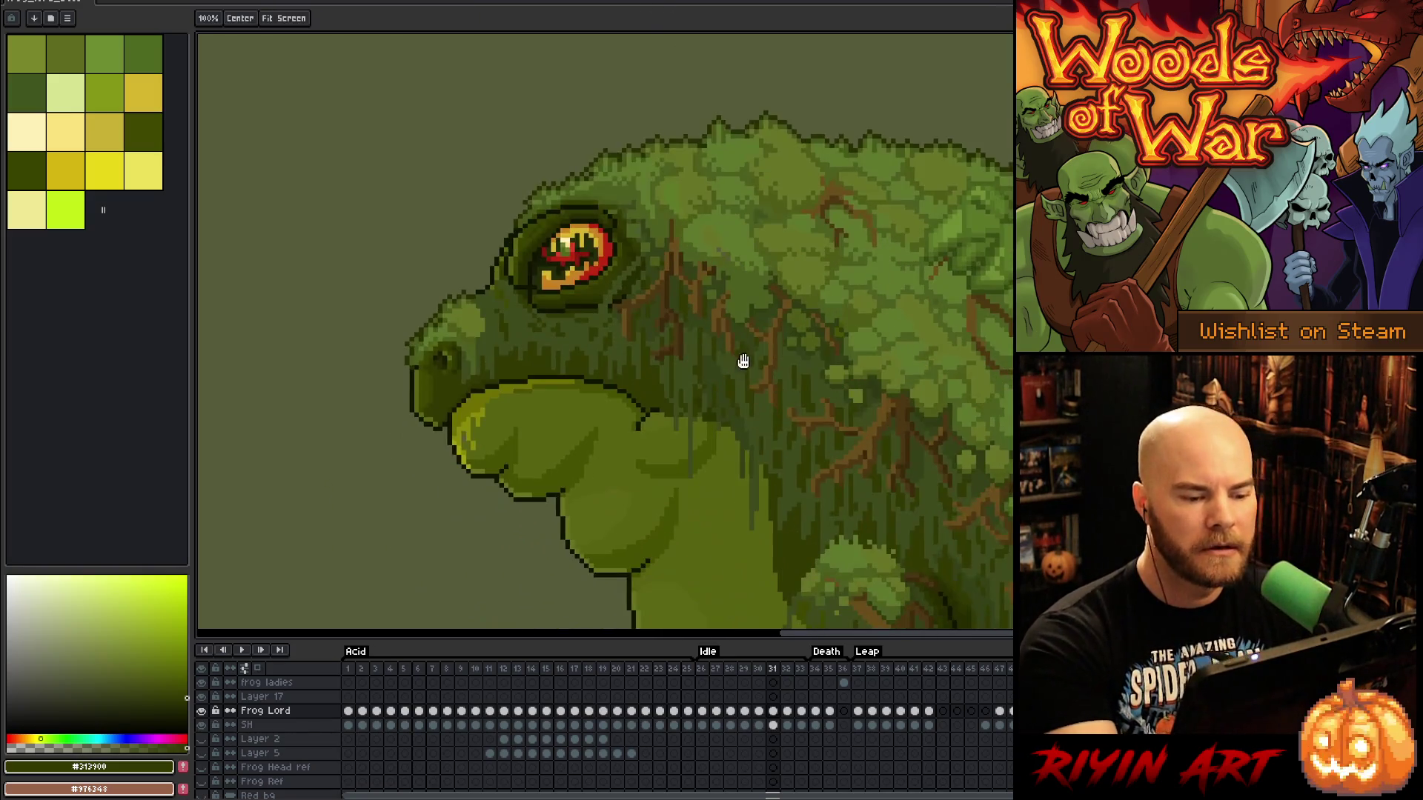
Preview the eye motion and sample the dark green beside the eye, comparing frames 30 and 31
drag(757, 474, 739, 459)
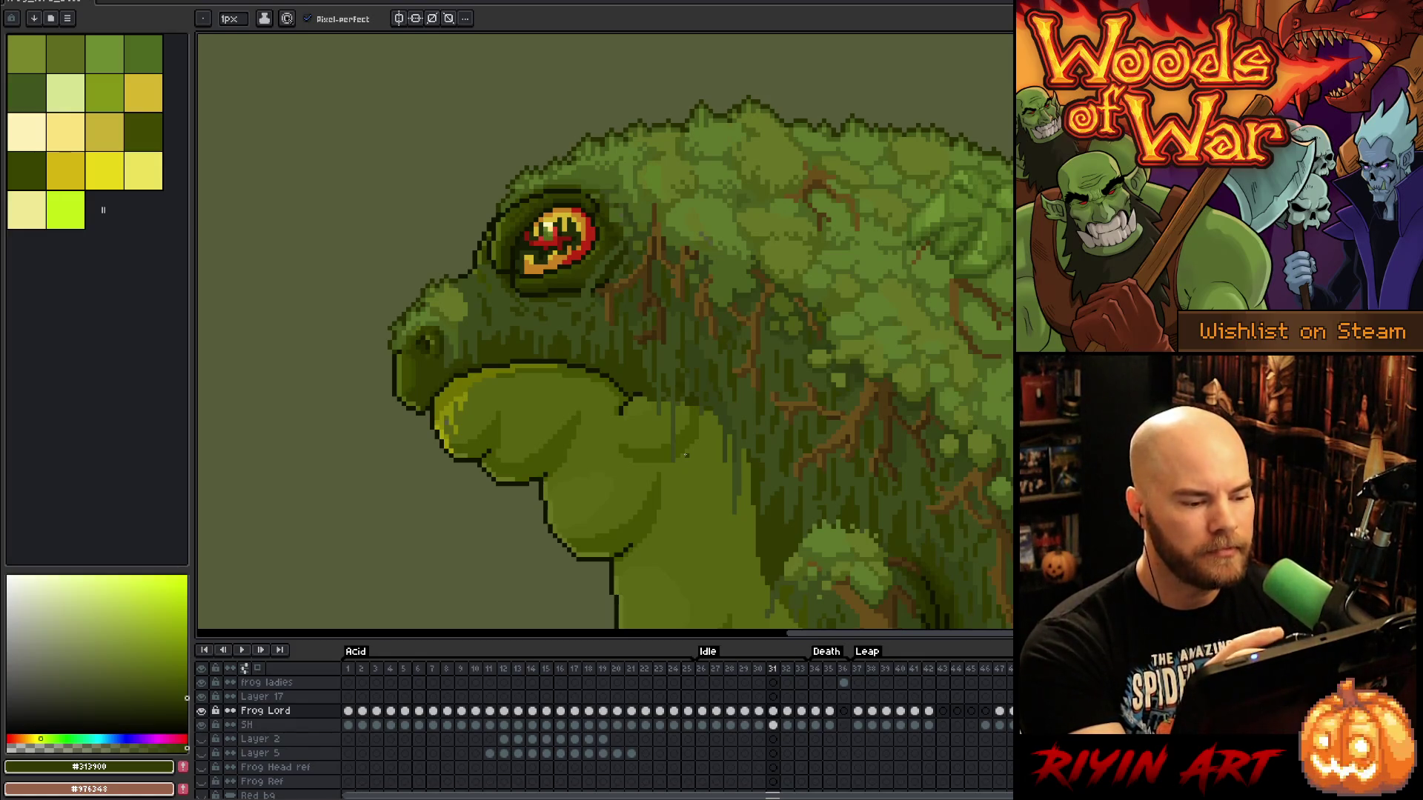
key(Return)
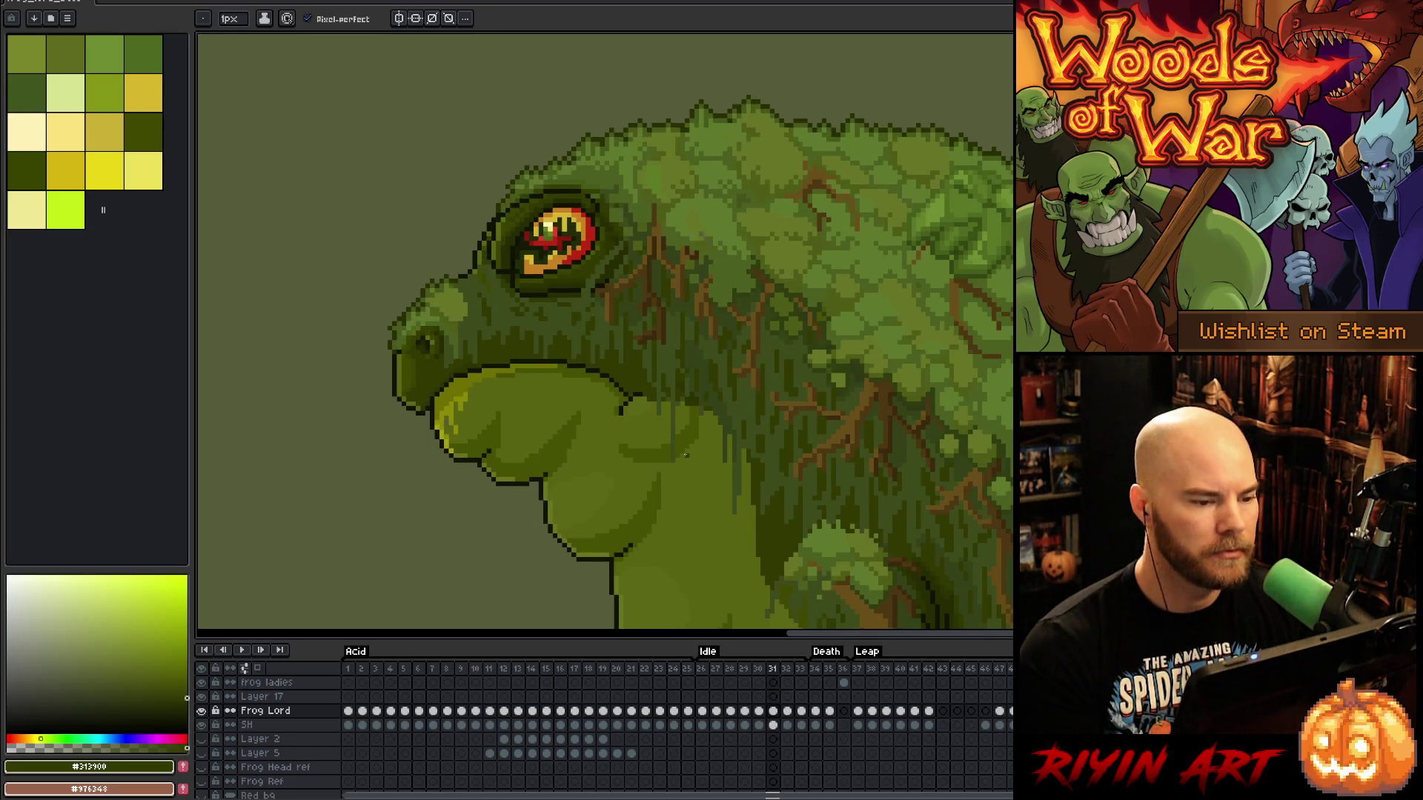
alt+click(521, 197)
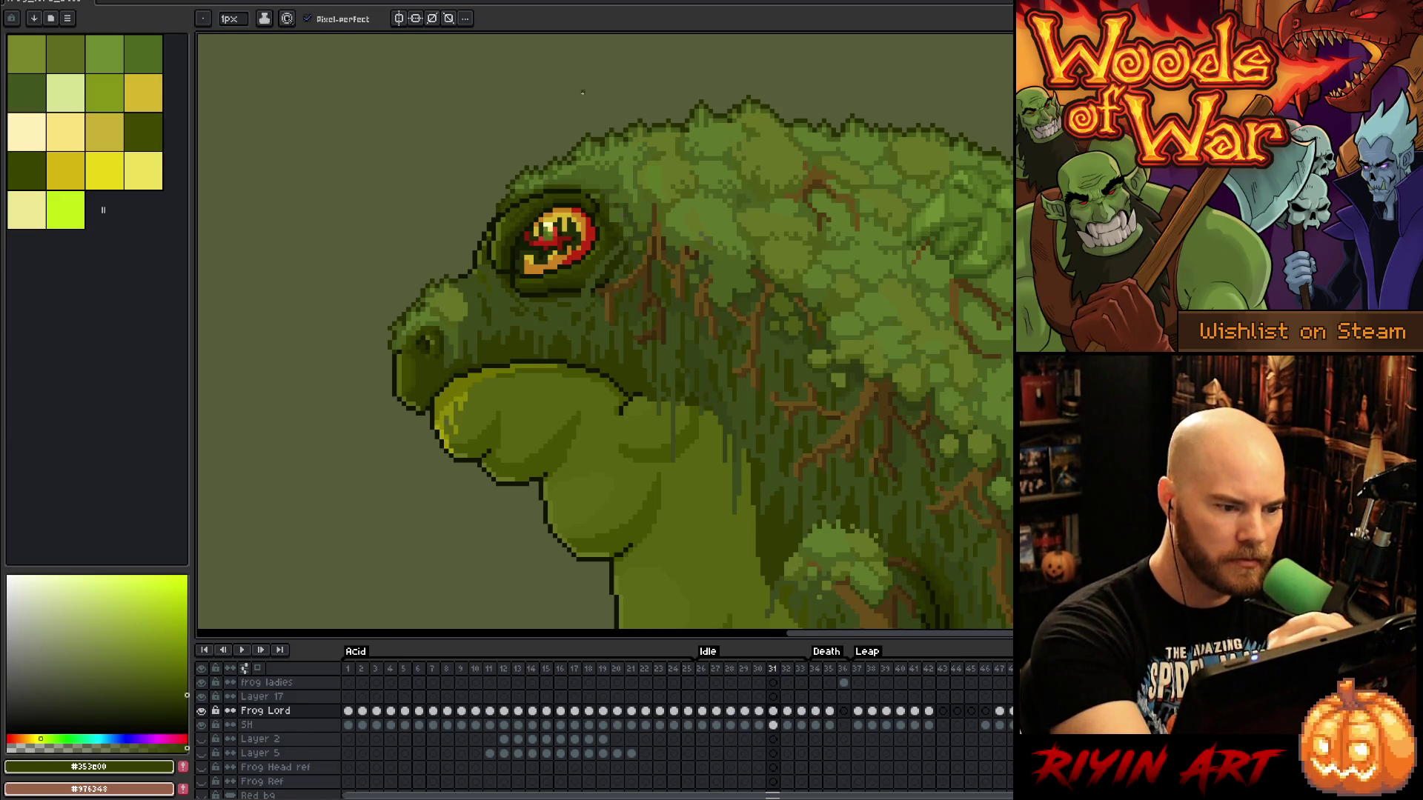
key(Left)
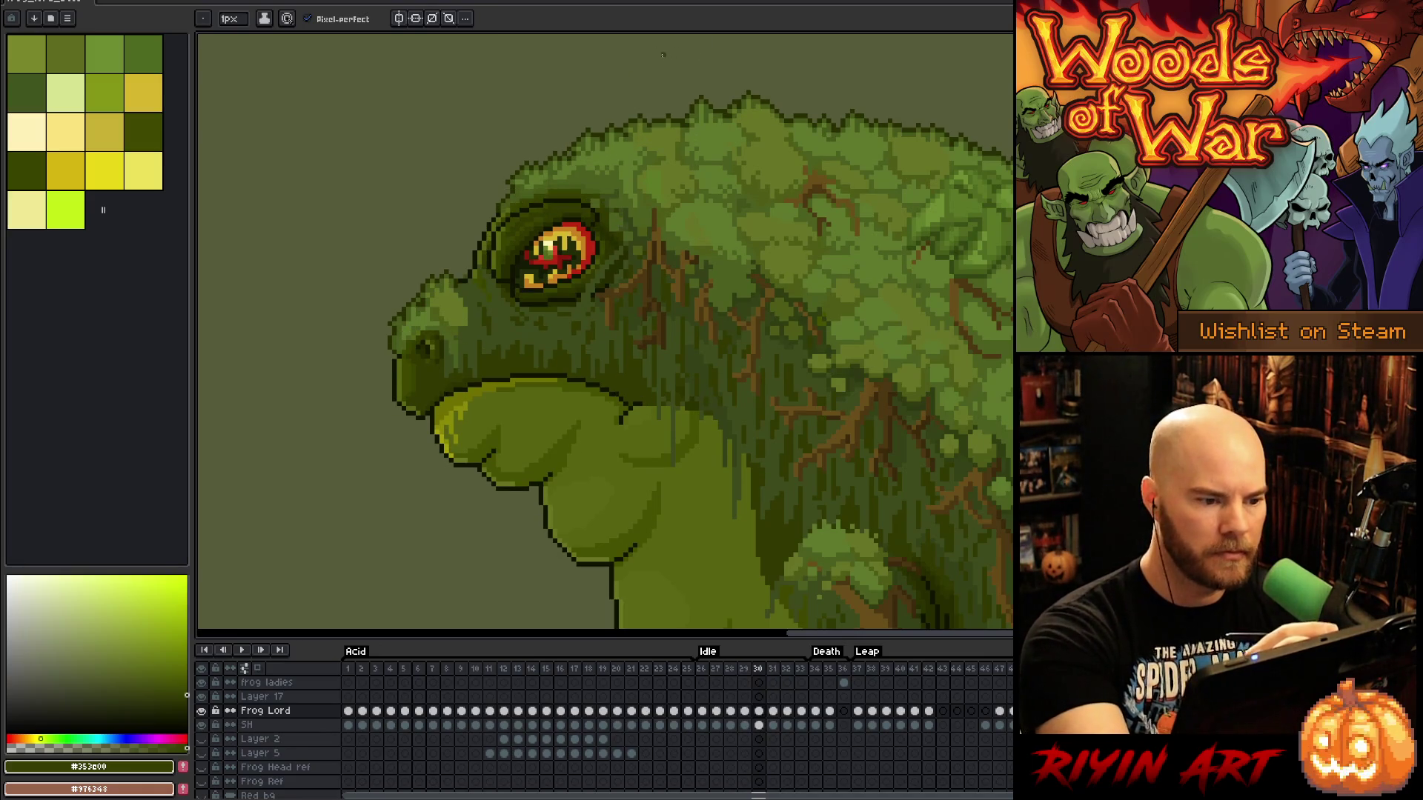
key(Right)
key(Left)
key(Right)
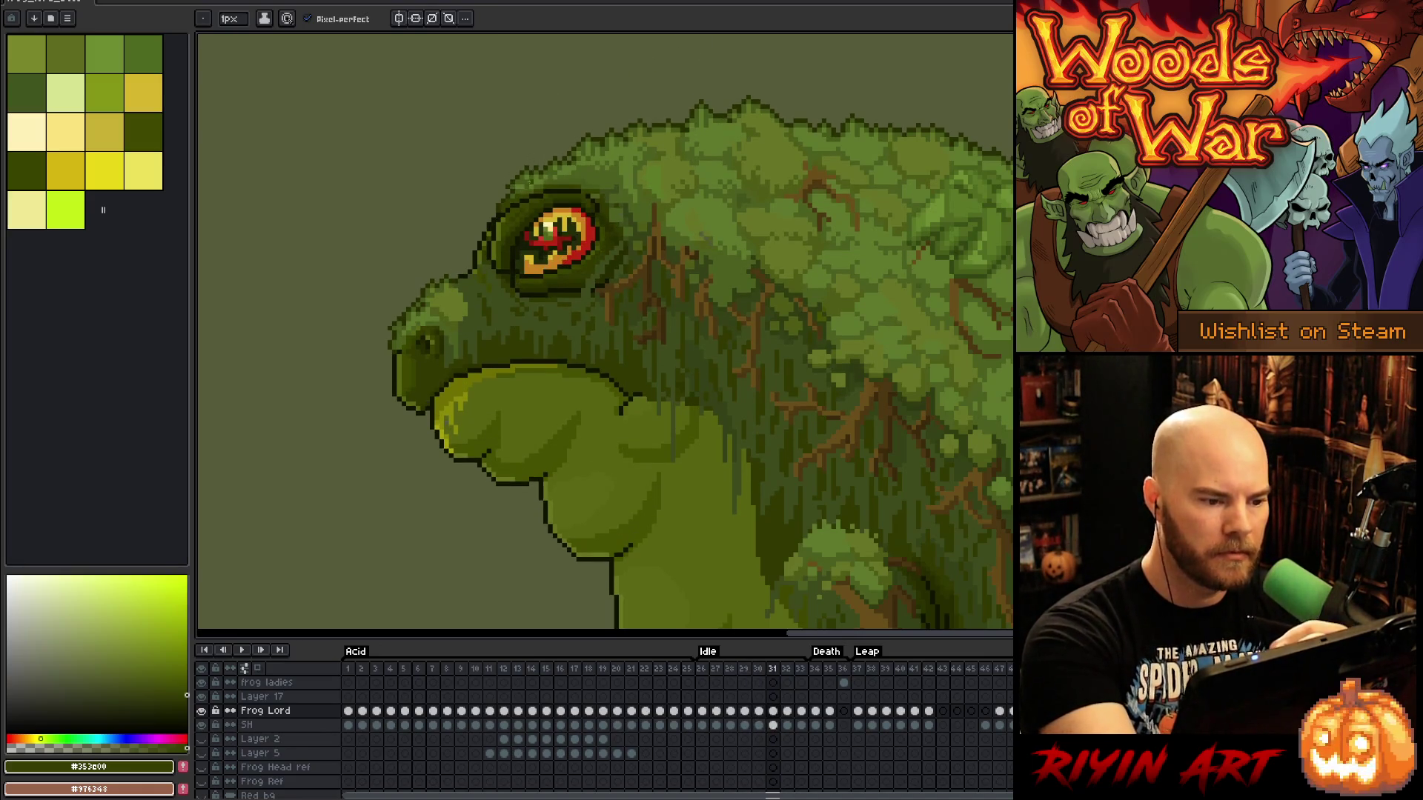
Sample the dark green of the eye's upper rim while comparing frames 31 and 32
alt+click(508, 199)
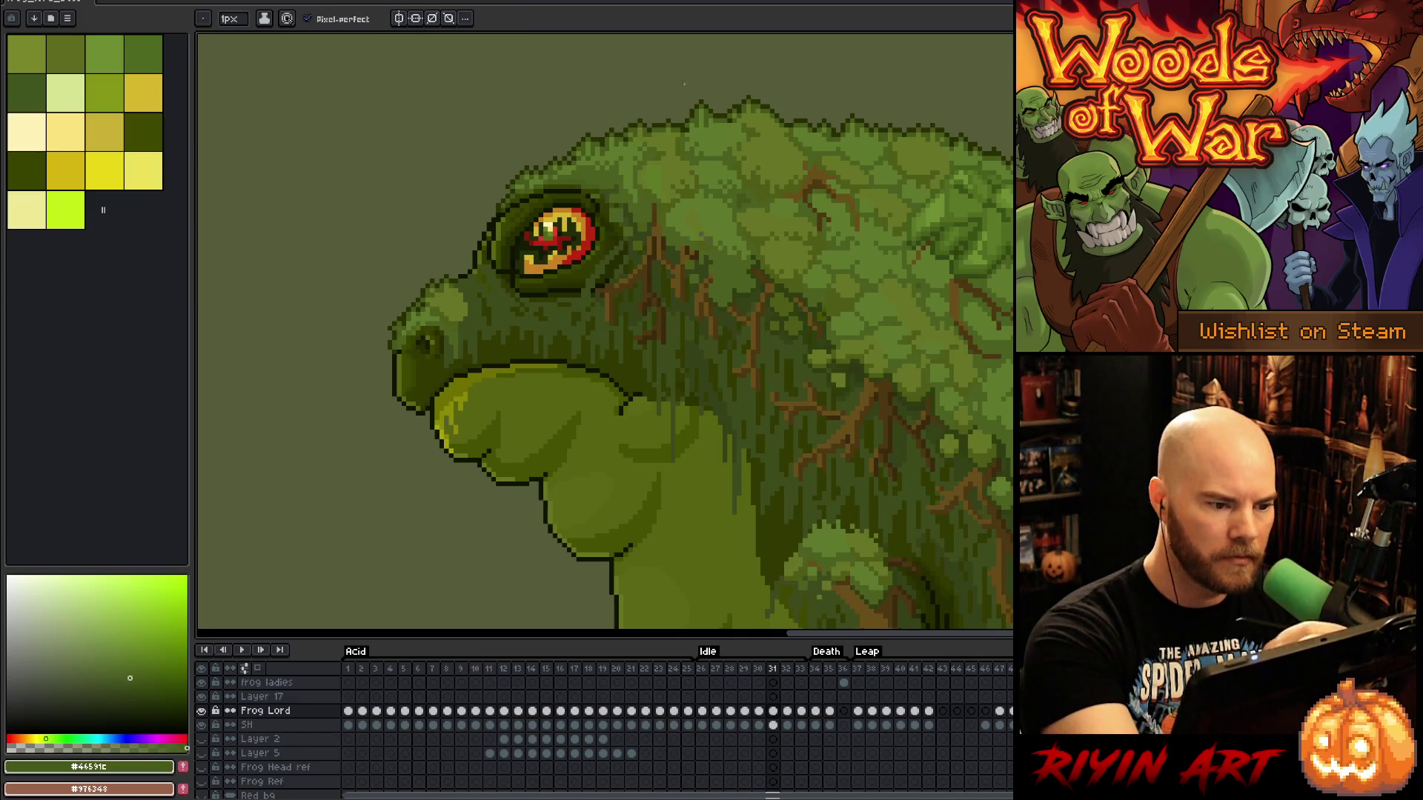
key(Right)
key(Left)
key(Right)
alt+click(504, 208)
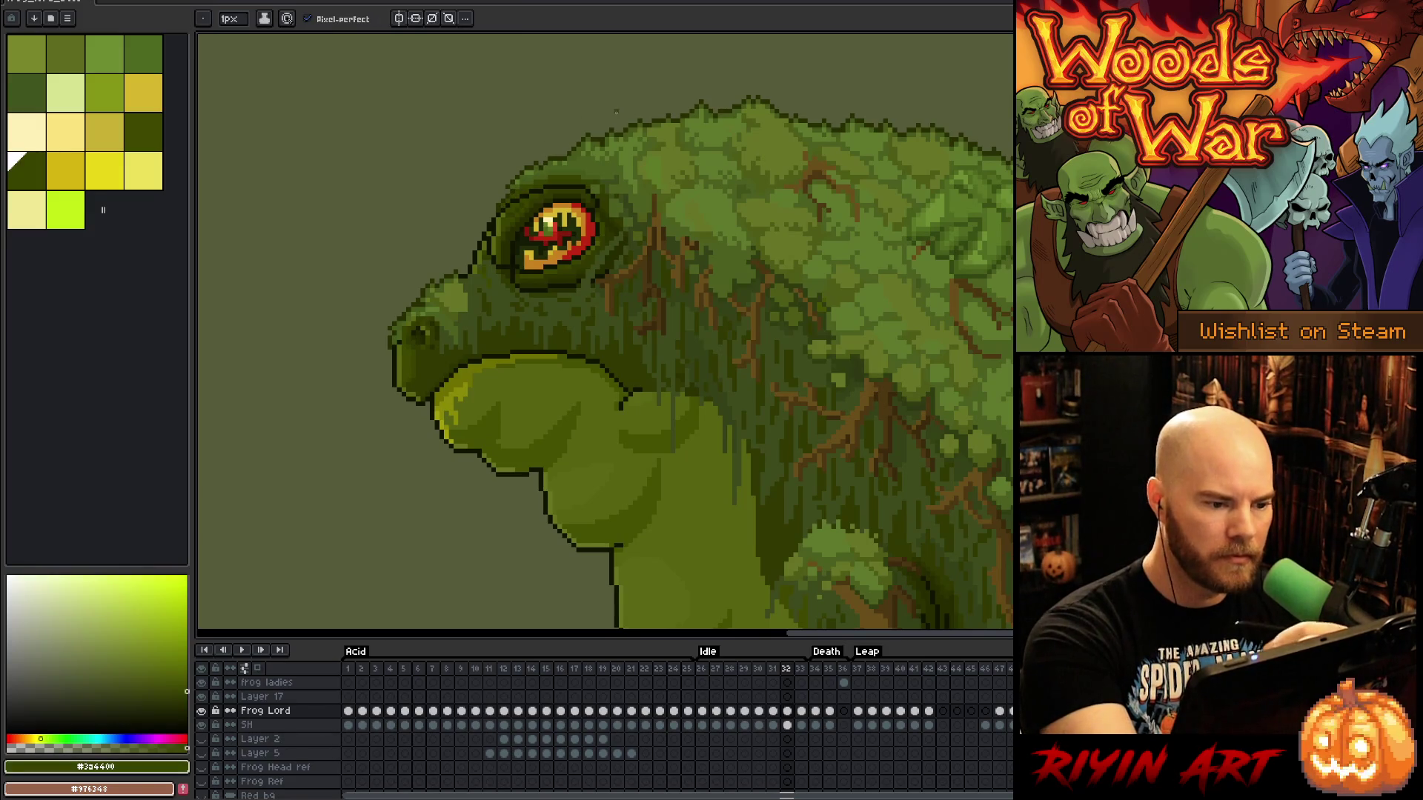
Play the idle loop zoomed out from frame 31, stop it, and settle back on frame 31
click(773, 711)
key(Return)
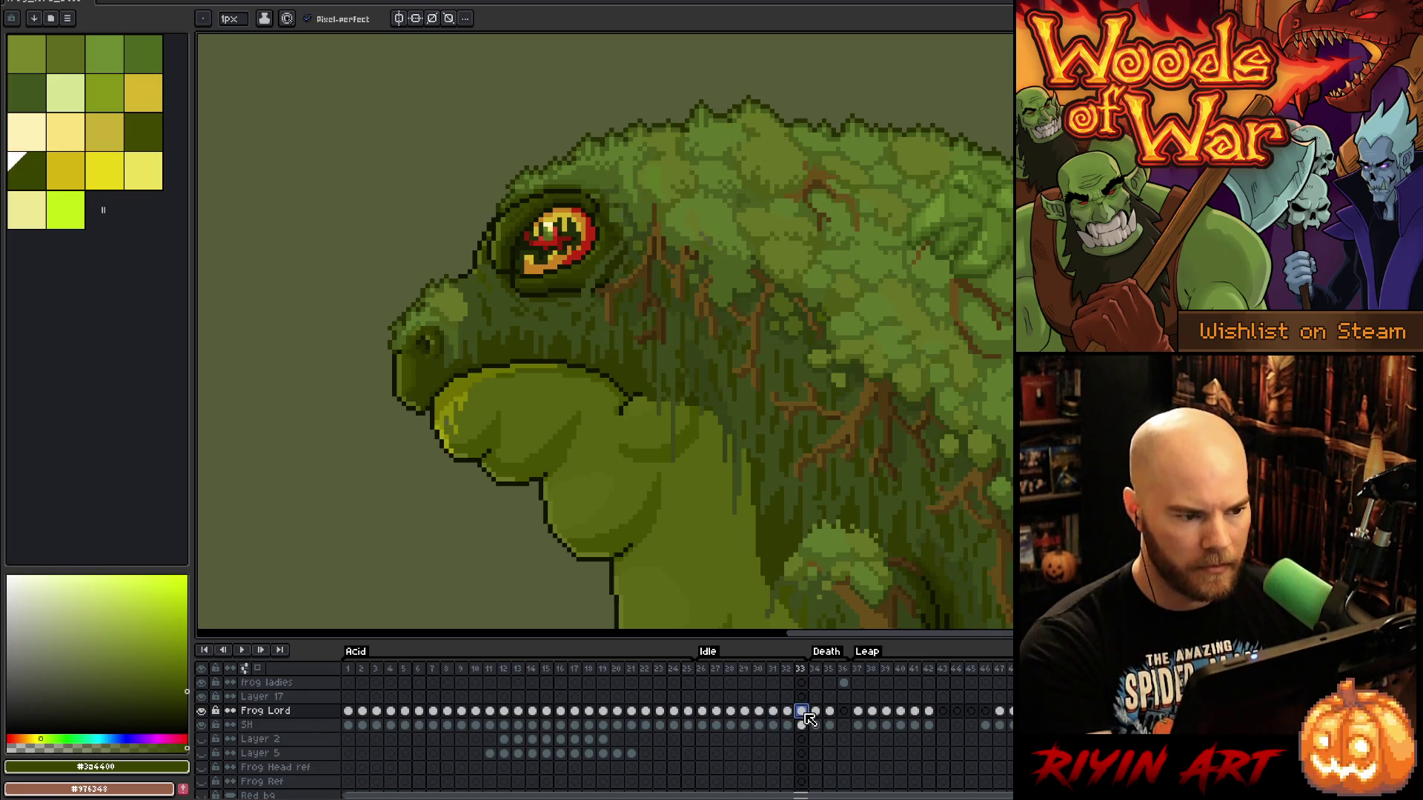
scroll(503, 520, down, 2)
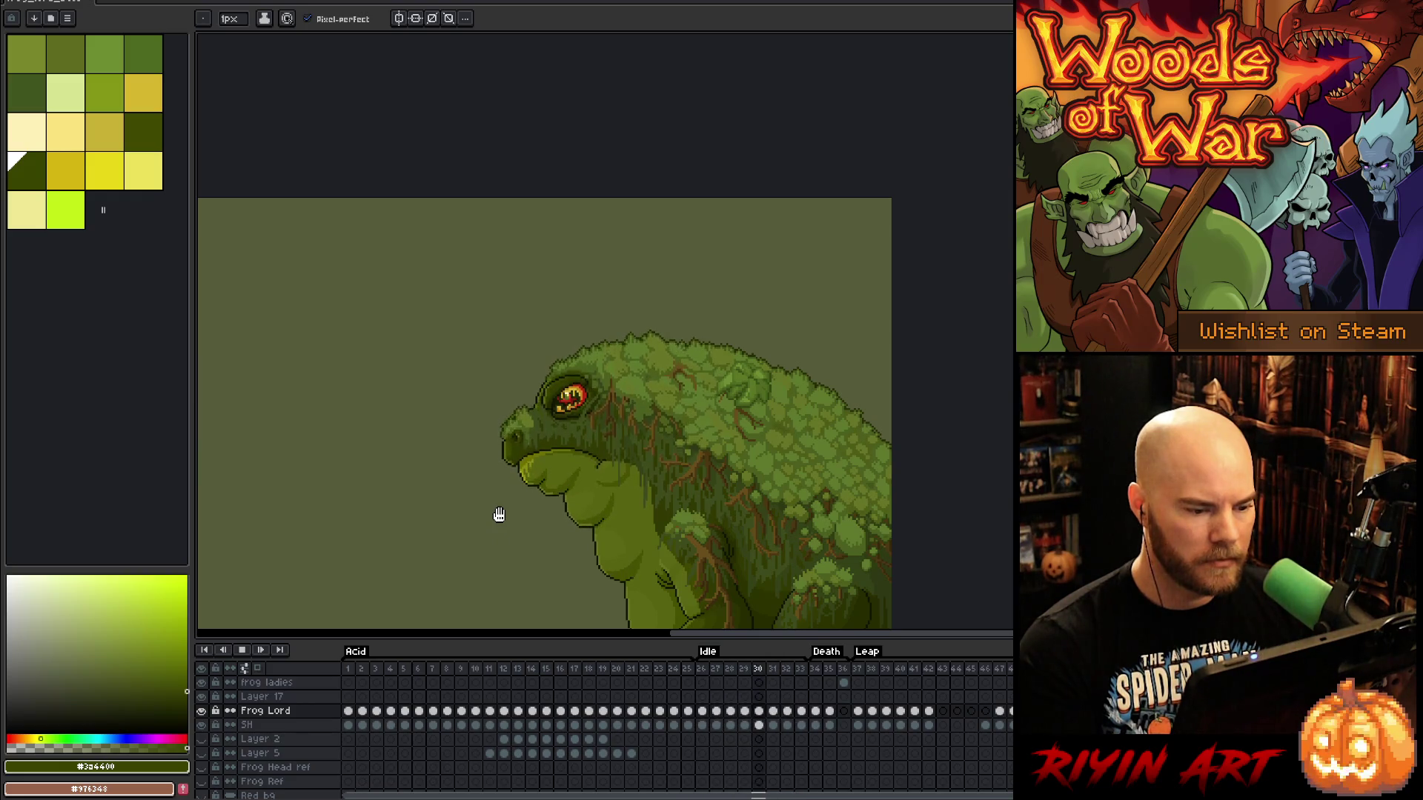
key(Return)
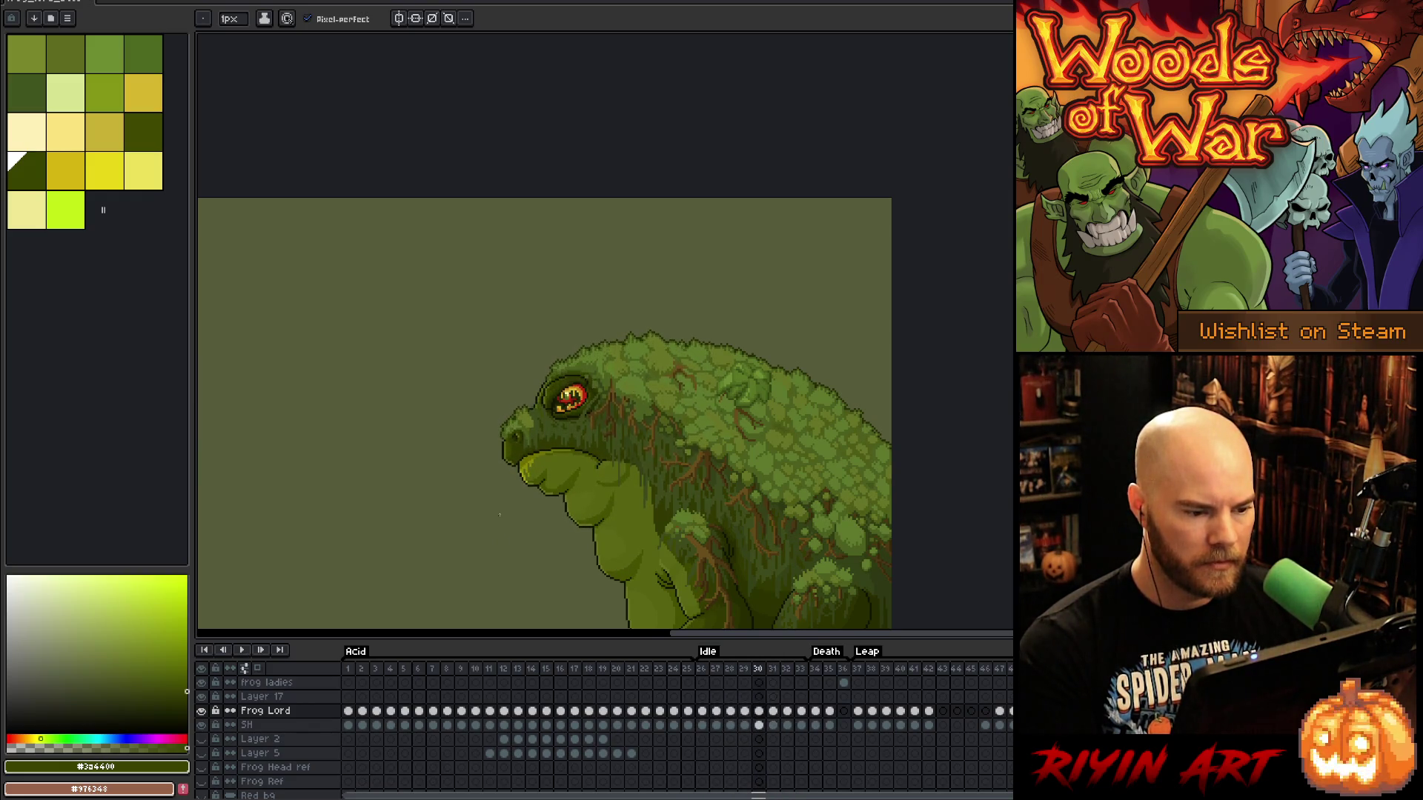
key(Left)
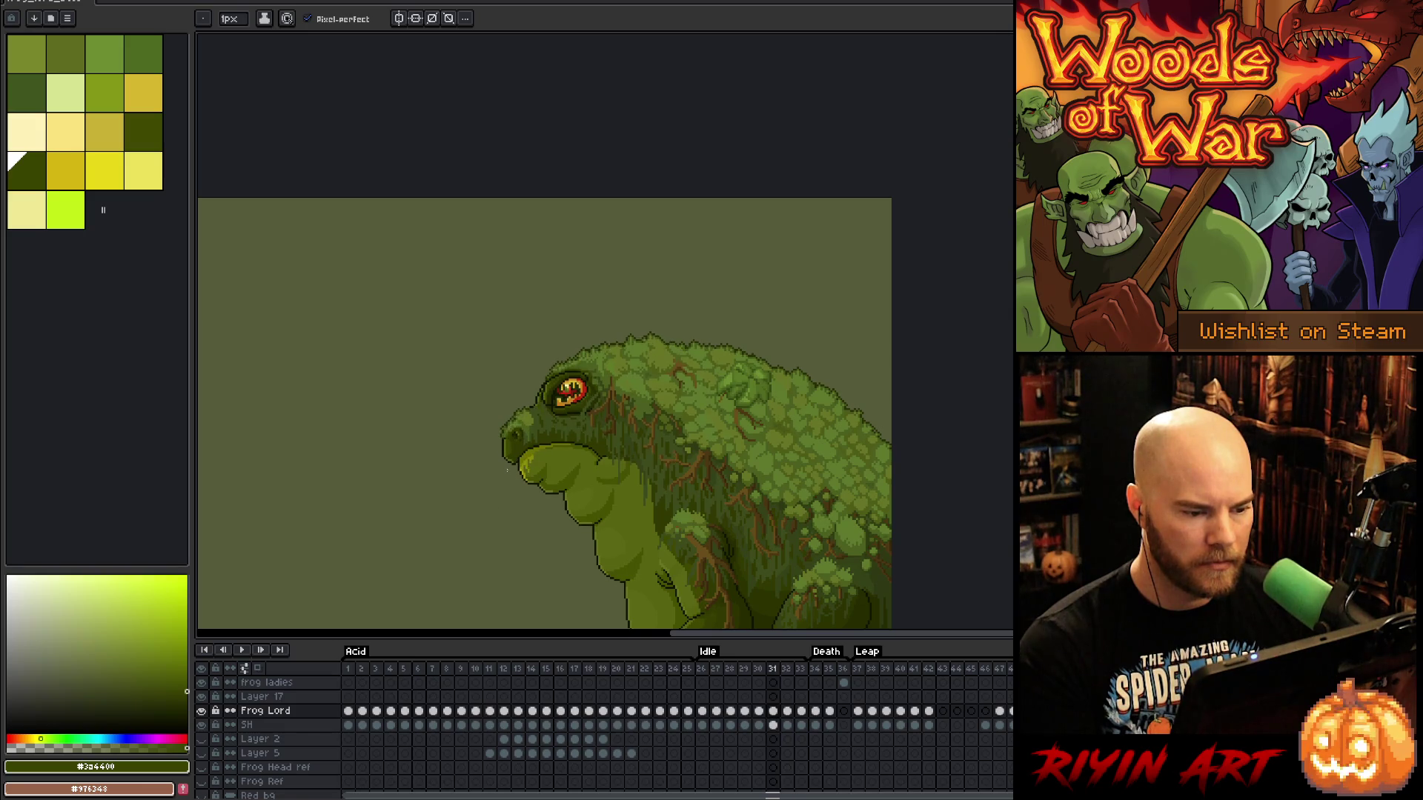
scroll(593, 400, up, 2)
key(Right)
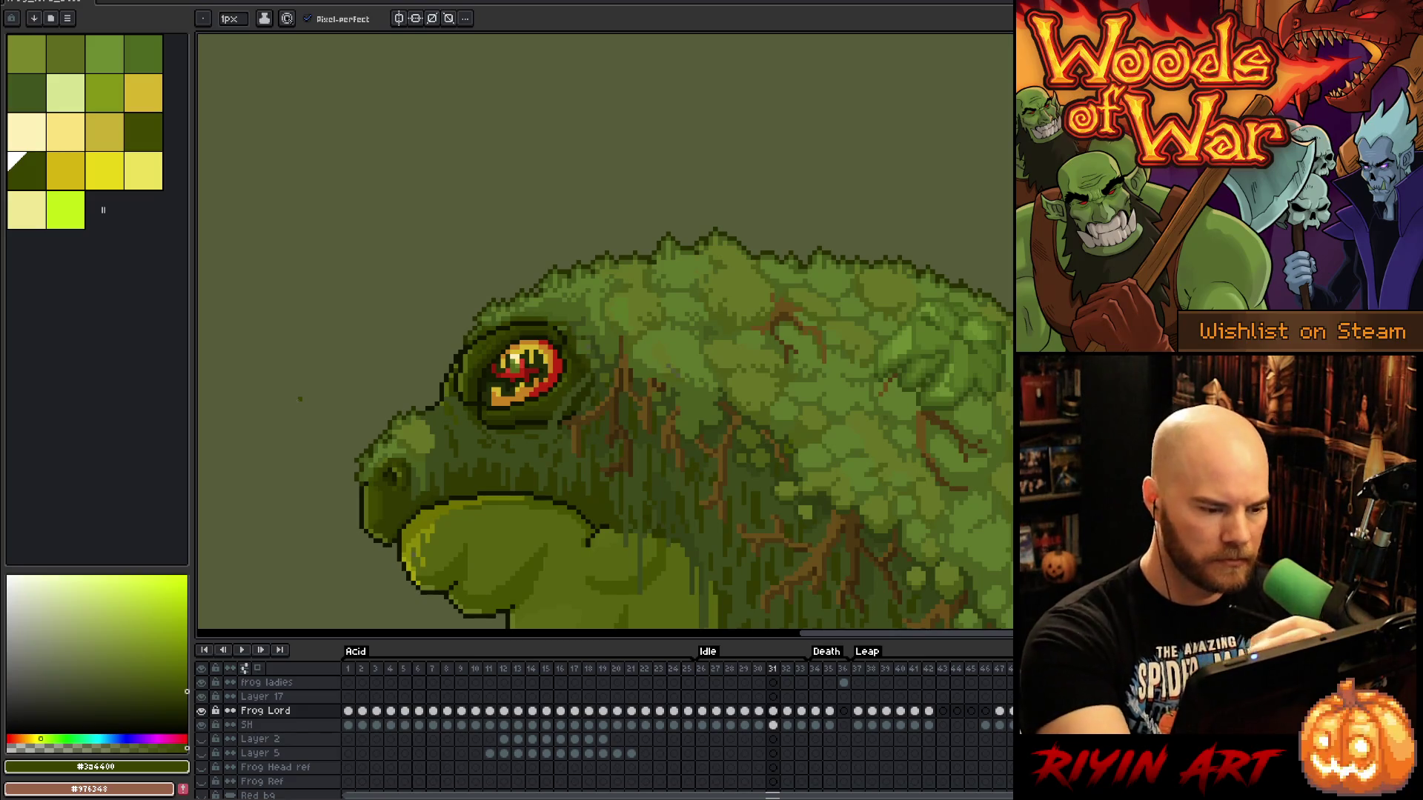
key(m)
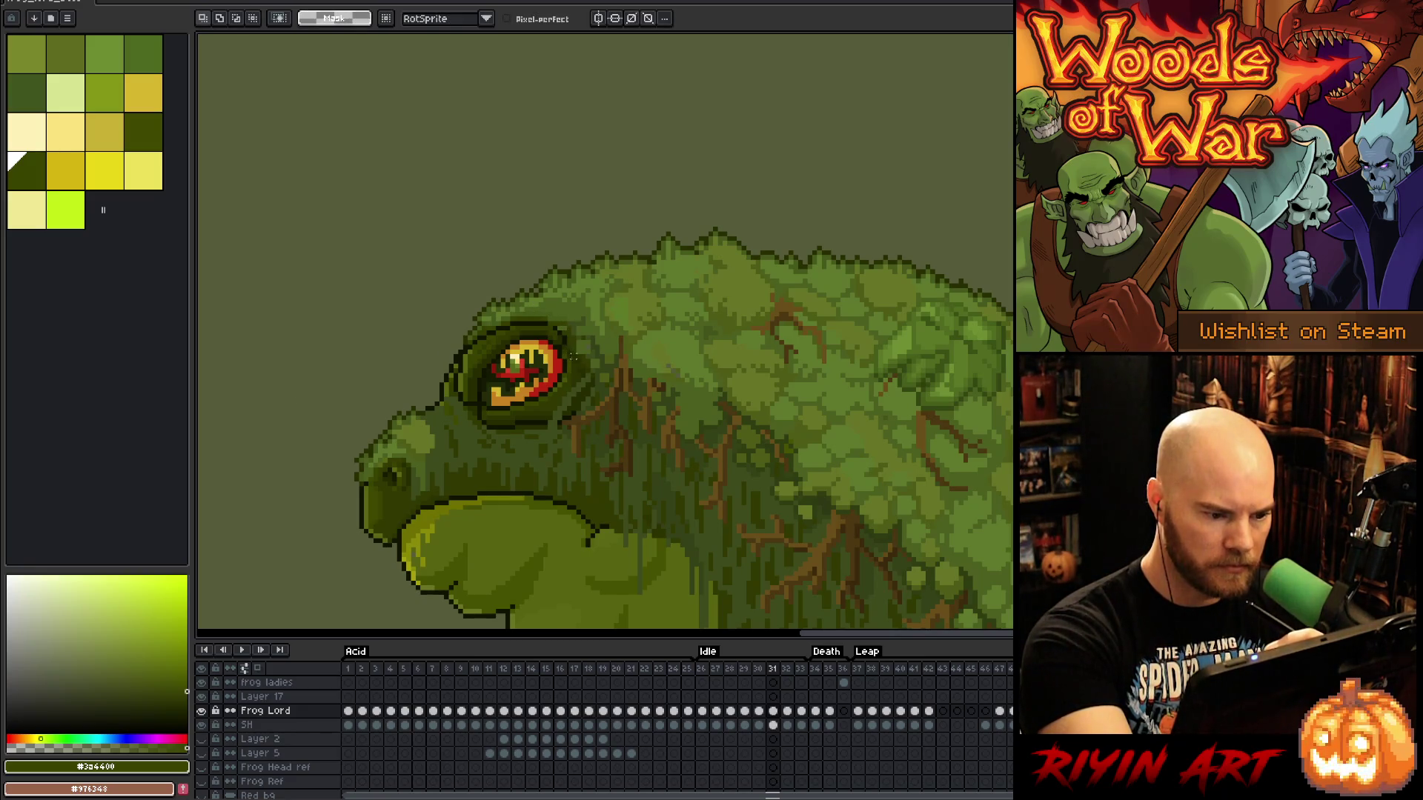
Lasso the frog's eye on frame 31, lower it one pixel, and deselect
mouse_move(574, 378)
mouse_down()
mouse_move(568, 340)
mouse_move(537, 322)
mouse_move(495, 329)
mouse_move(455, 375)
mouse_move(482, 415)
mouse_move(569, 402)
mouse_up()
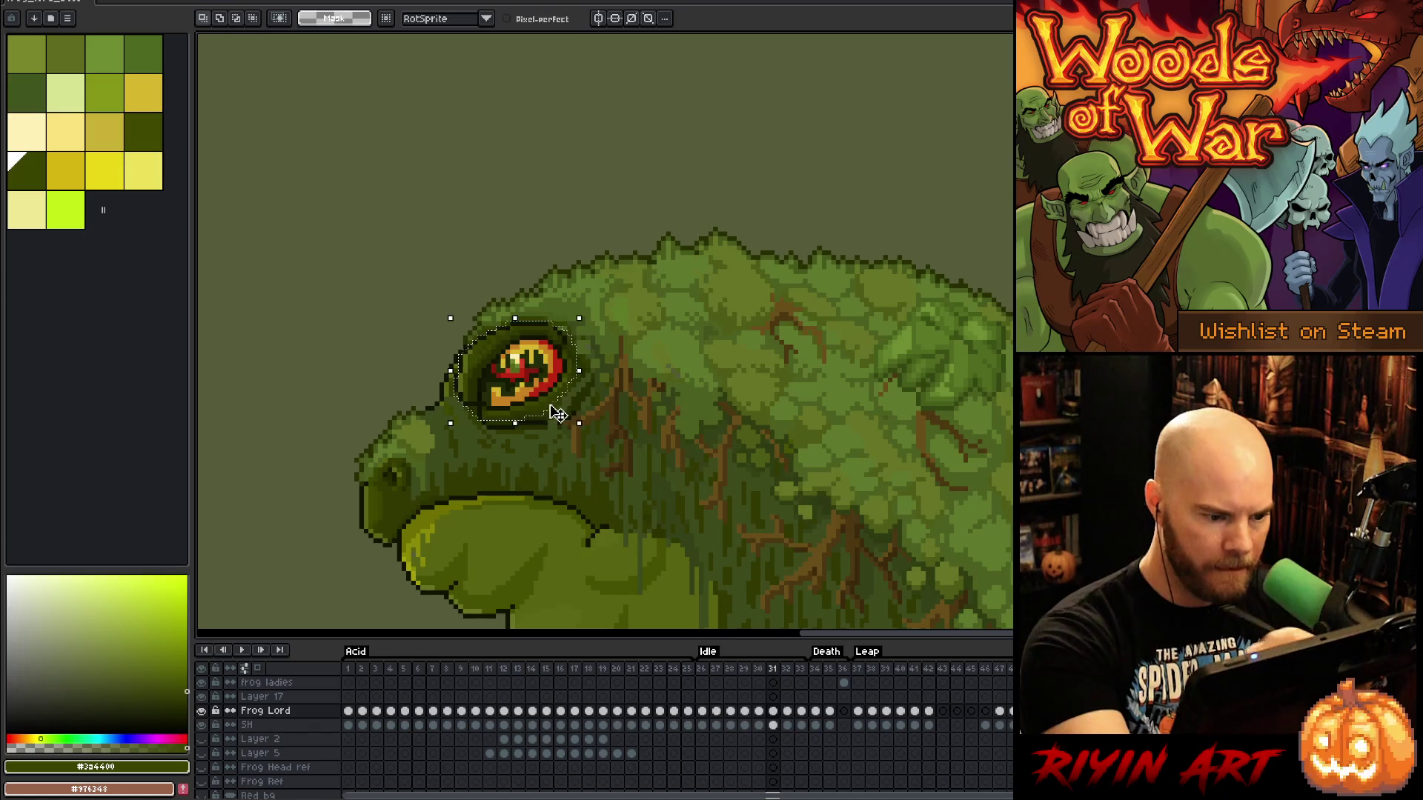
key(Down)
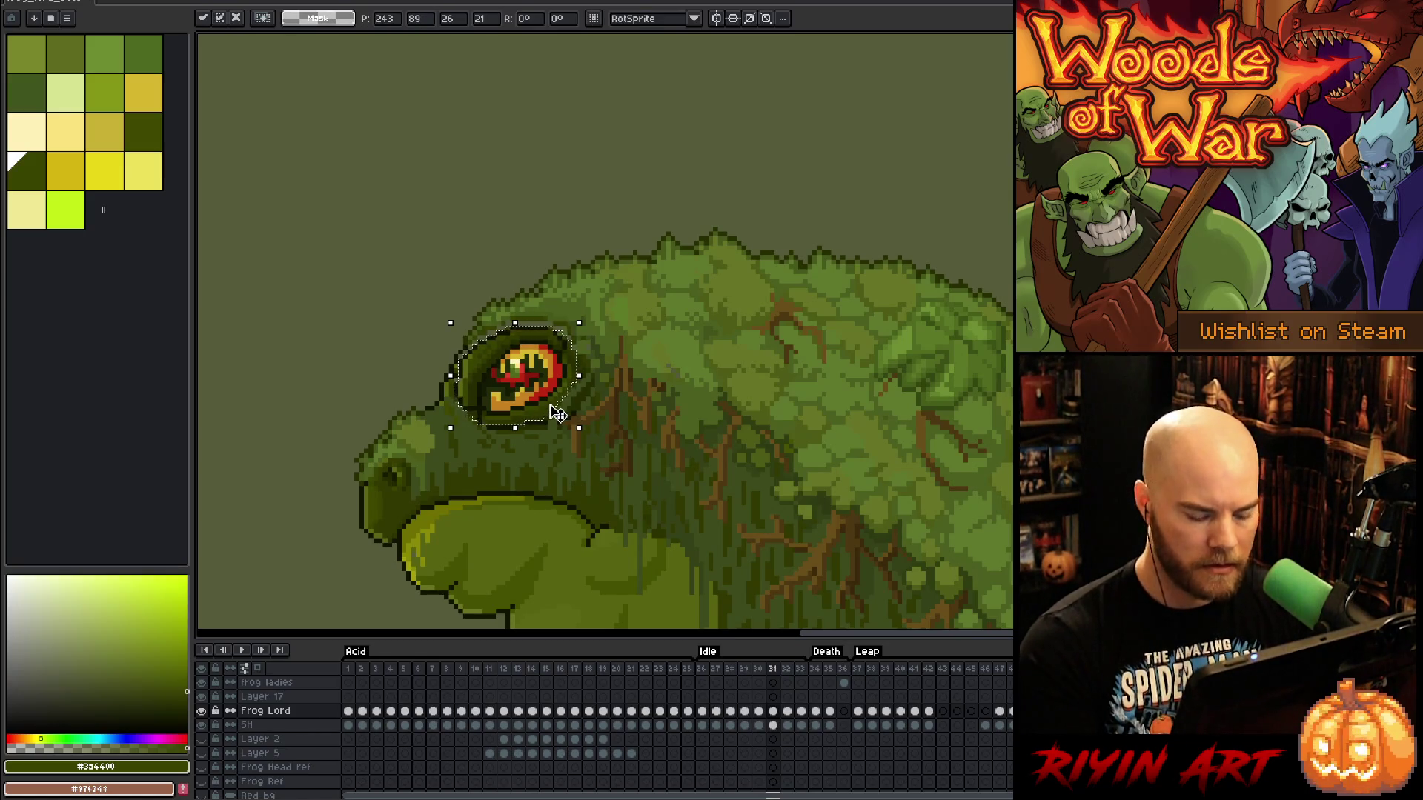
key(comma)
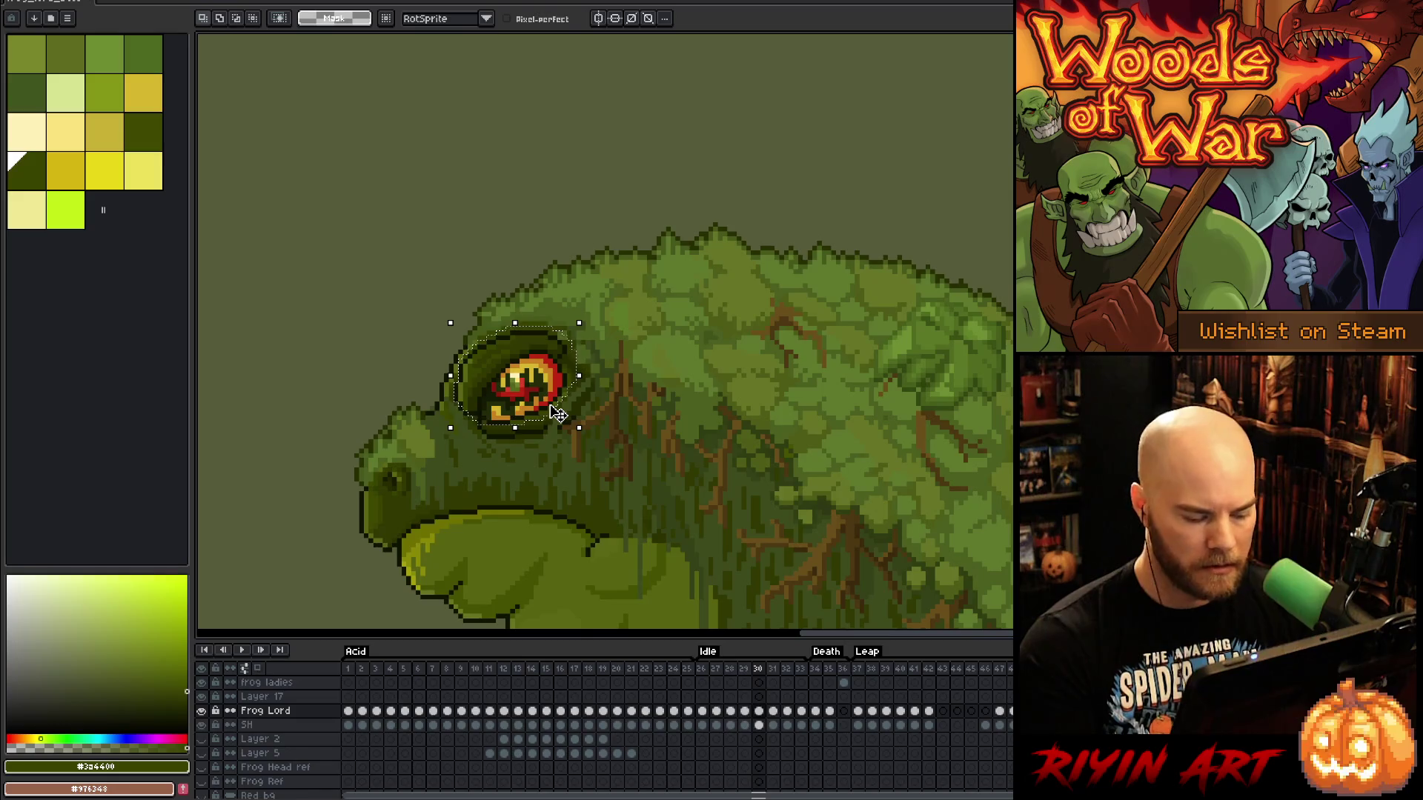
key(ctrl+d)
key(period)
Redraw the eye's top outline with the pencil in #353E00 dark green
key(b)
alt+click(545, 324)
drag(545, 325, 510, 324)
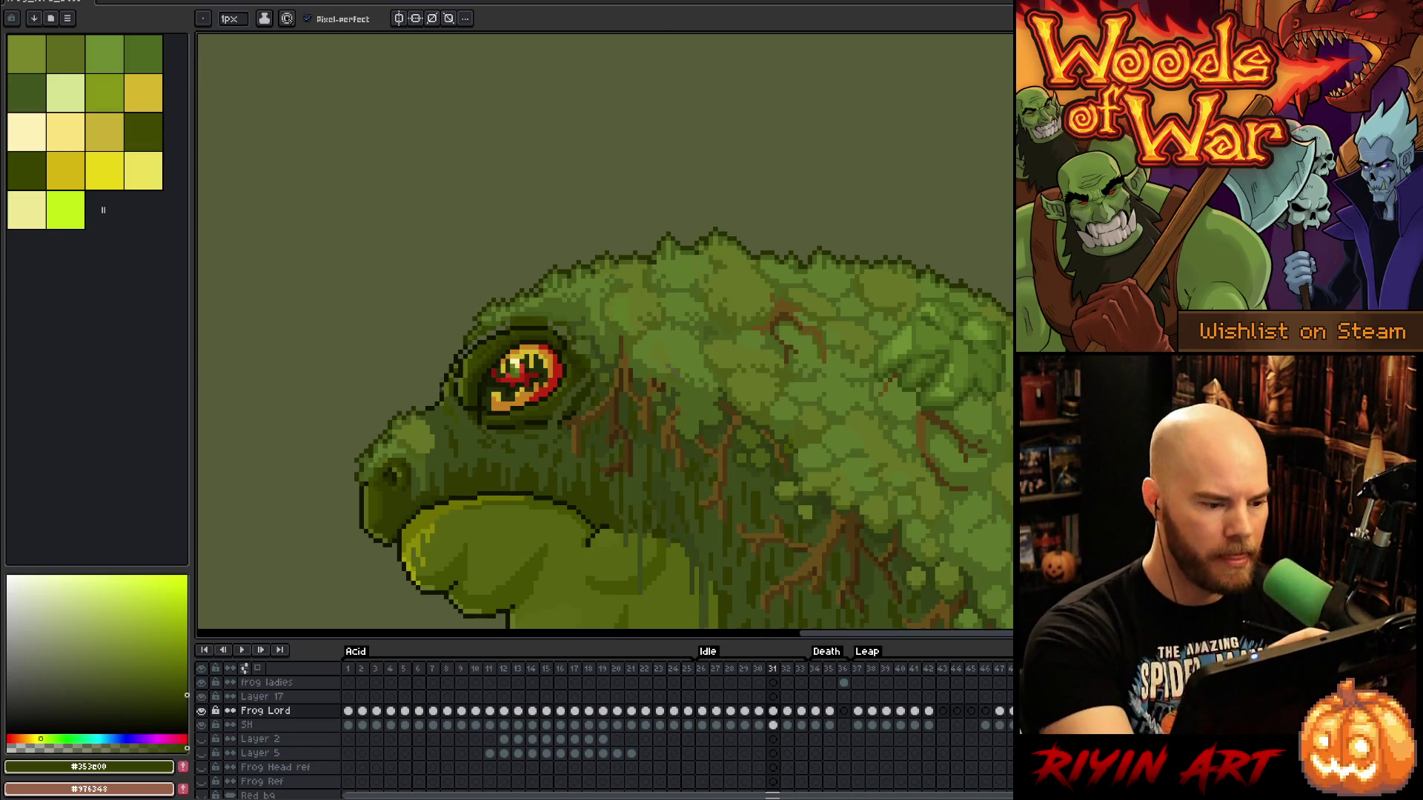
Sample the dark outline, skin and #353E00 greens from the frog's head and eye edge
key(i)
alt+click(464, 366)
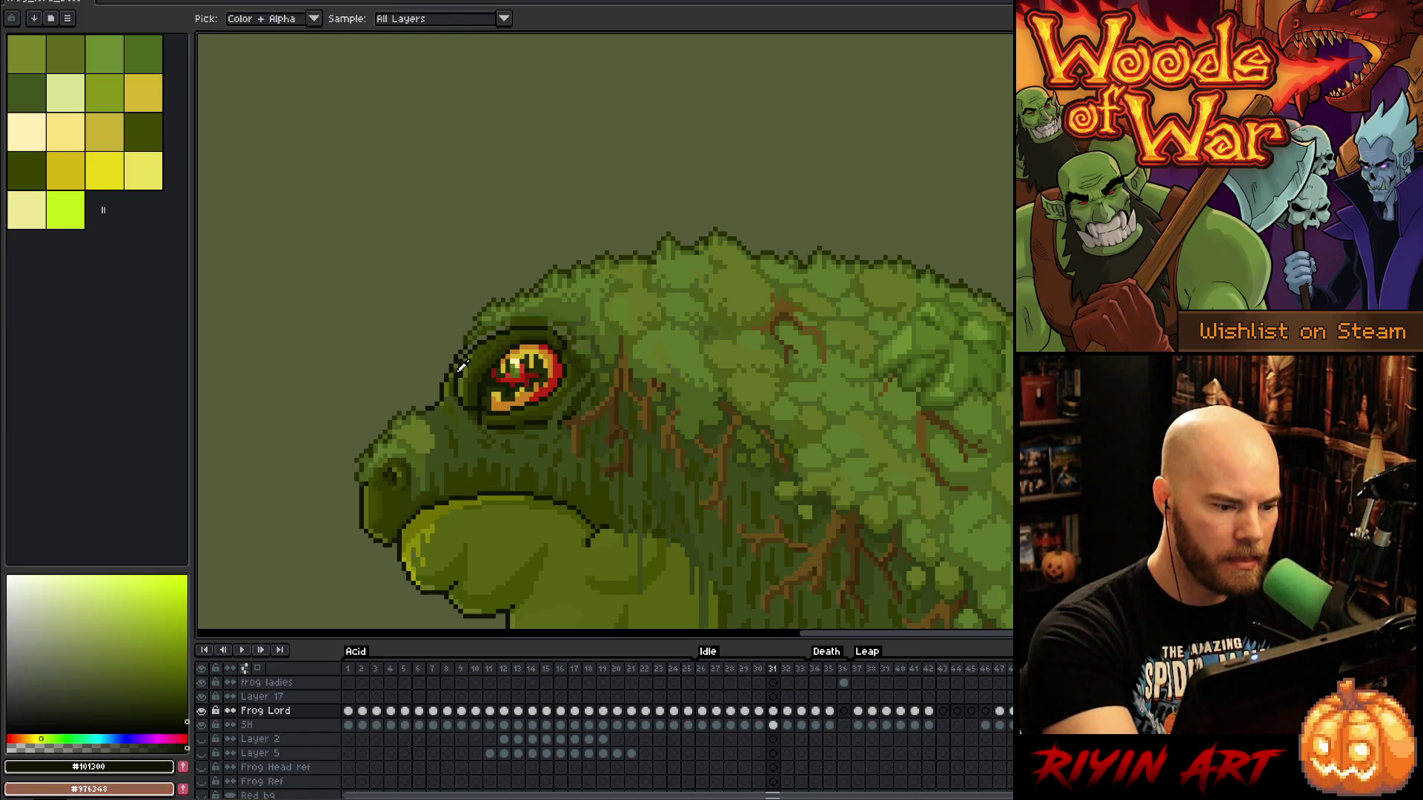
alt+click(461, 361)
alt+click(461, 361)
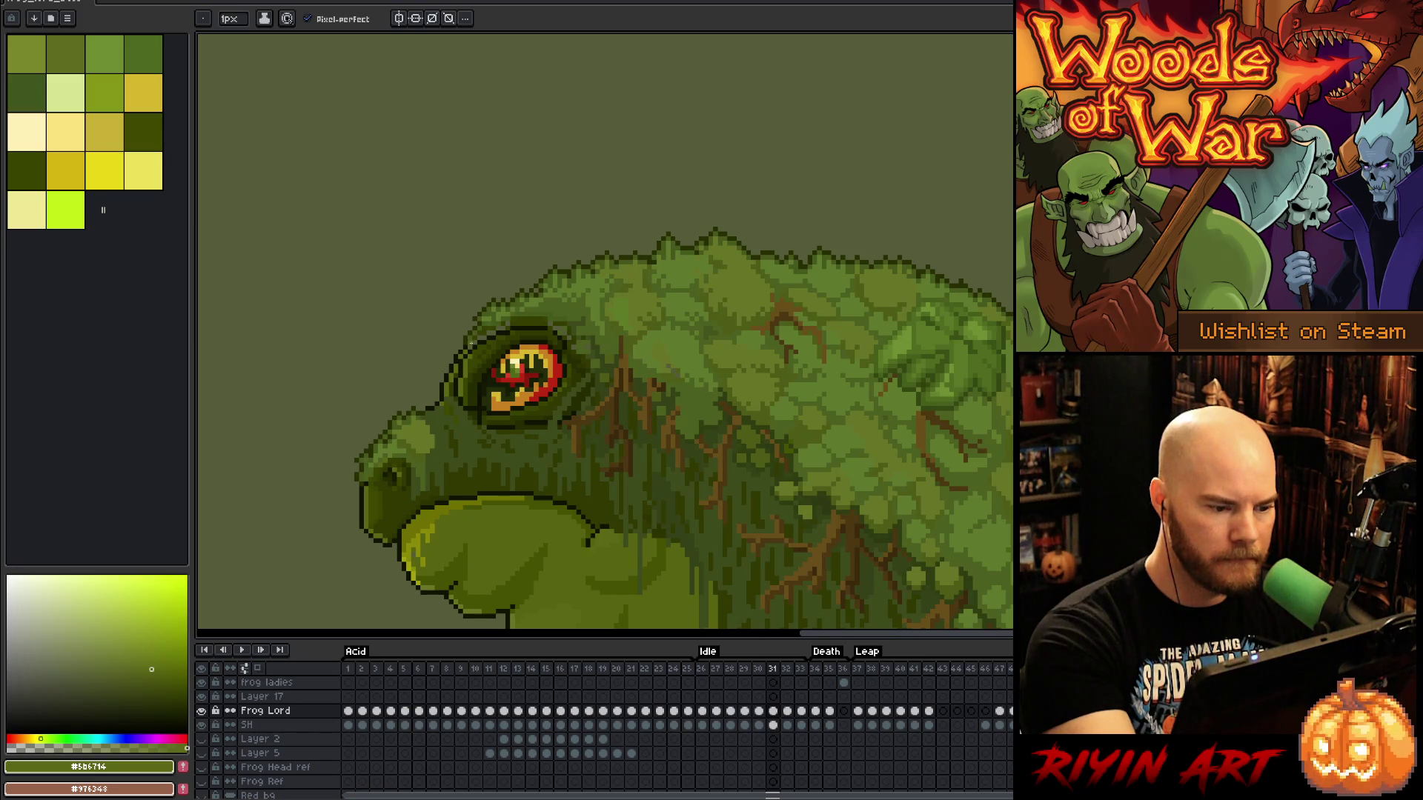
alt+click(470, 346)
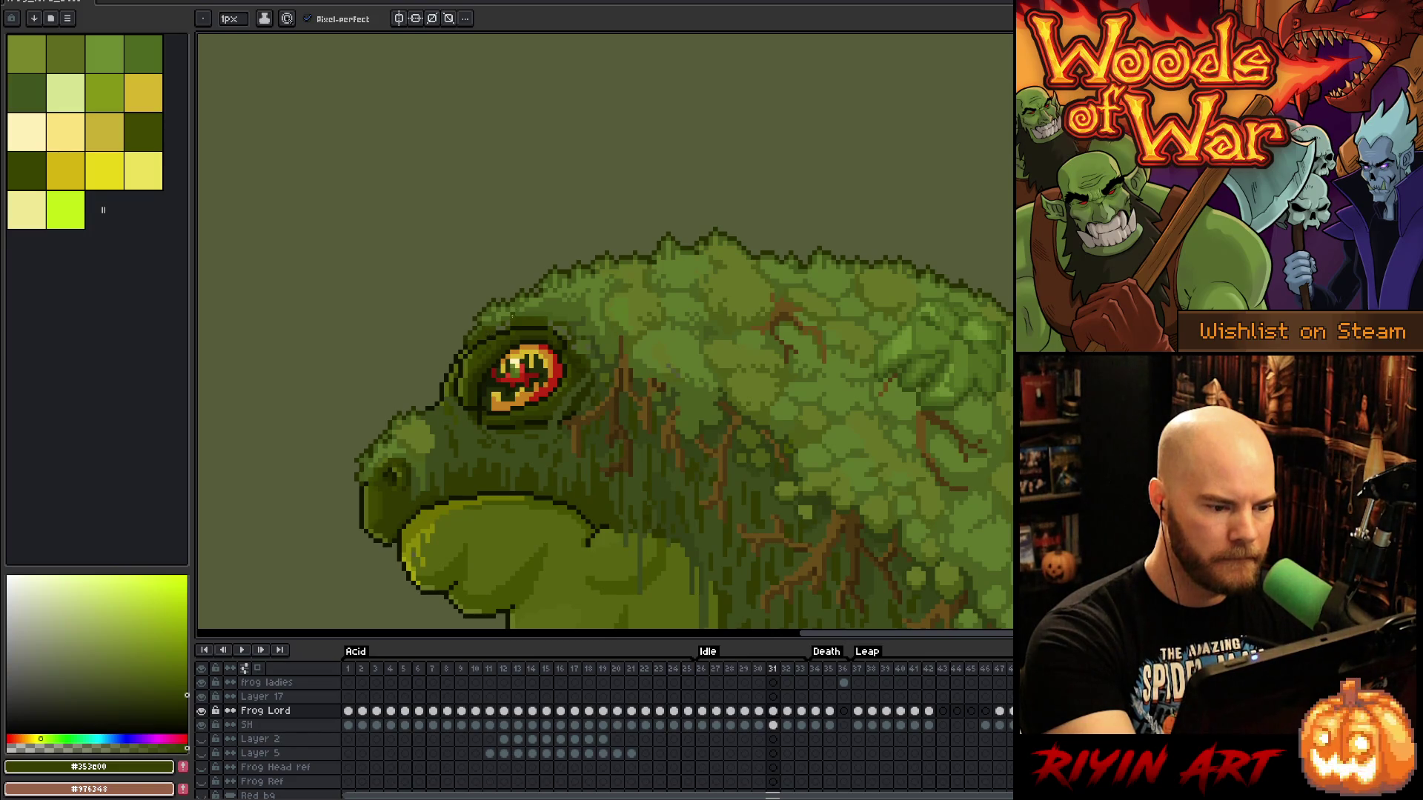
alt+click(494, 328)
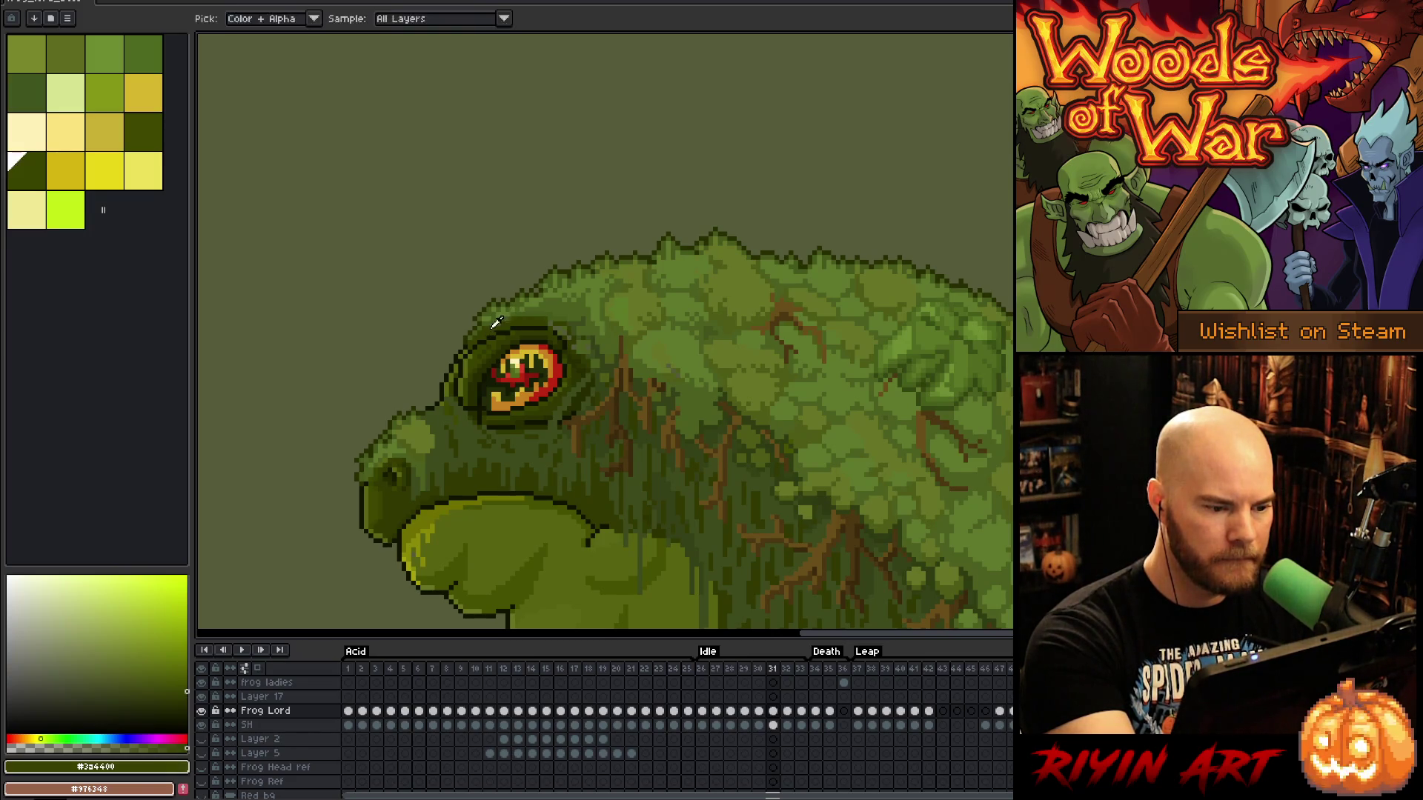
alt+click(489, 328)
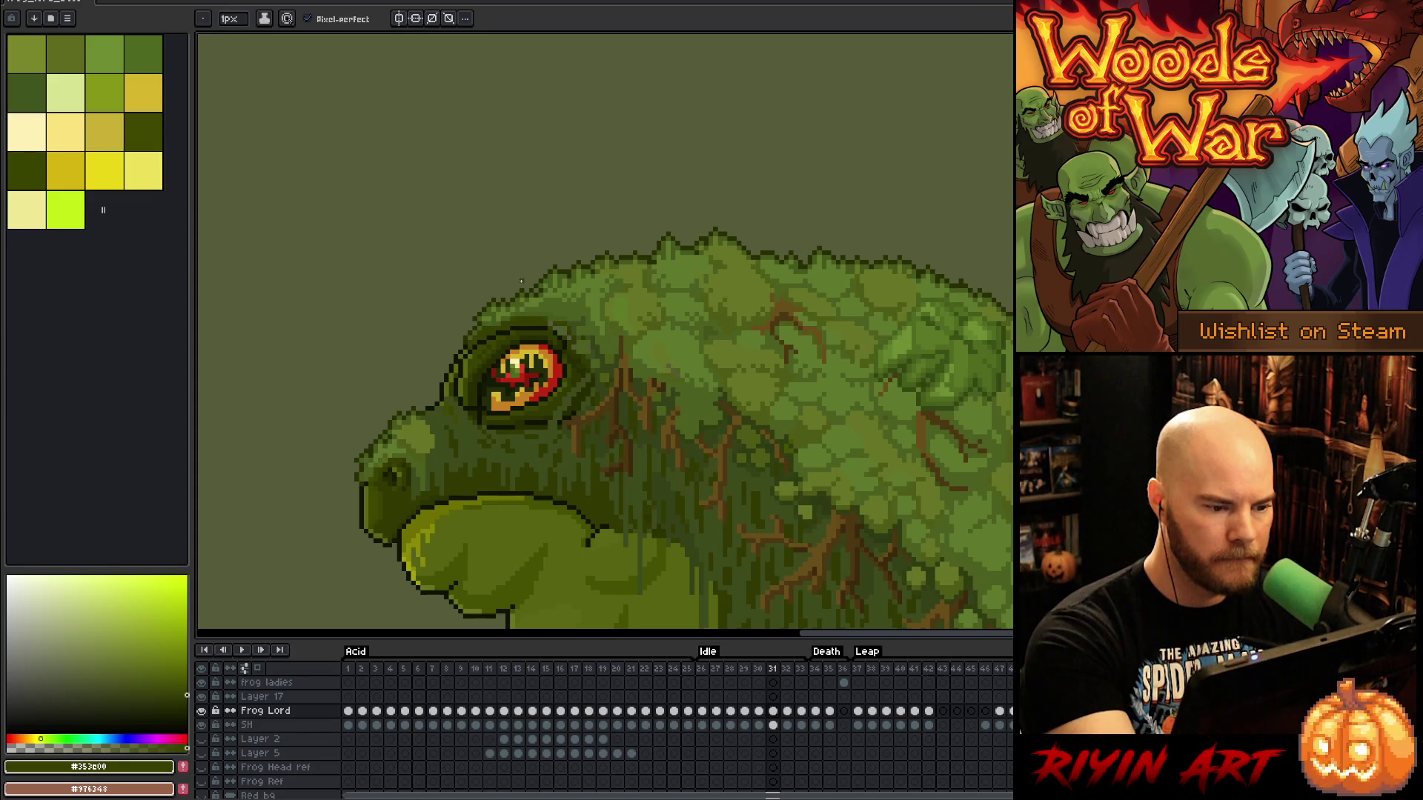
alt+click(549, 324)
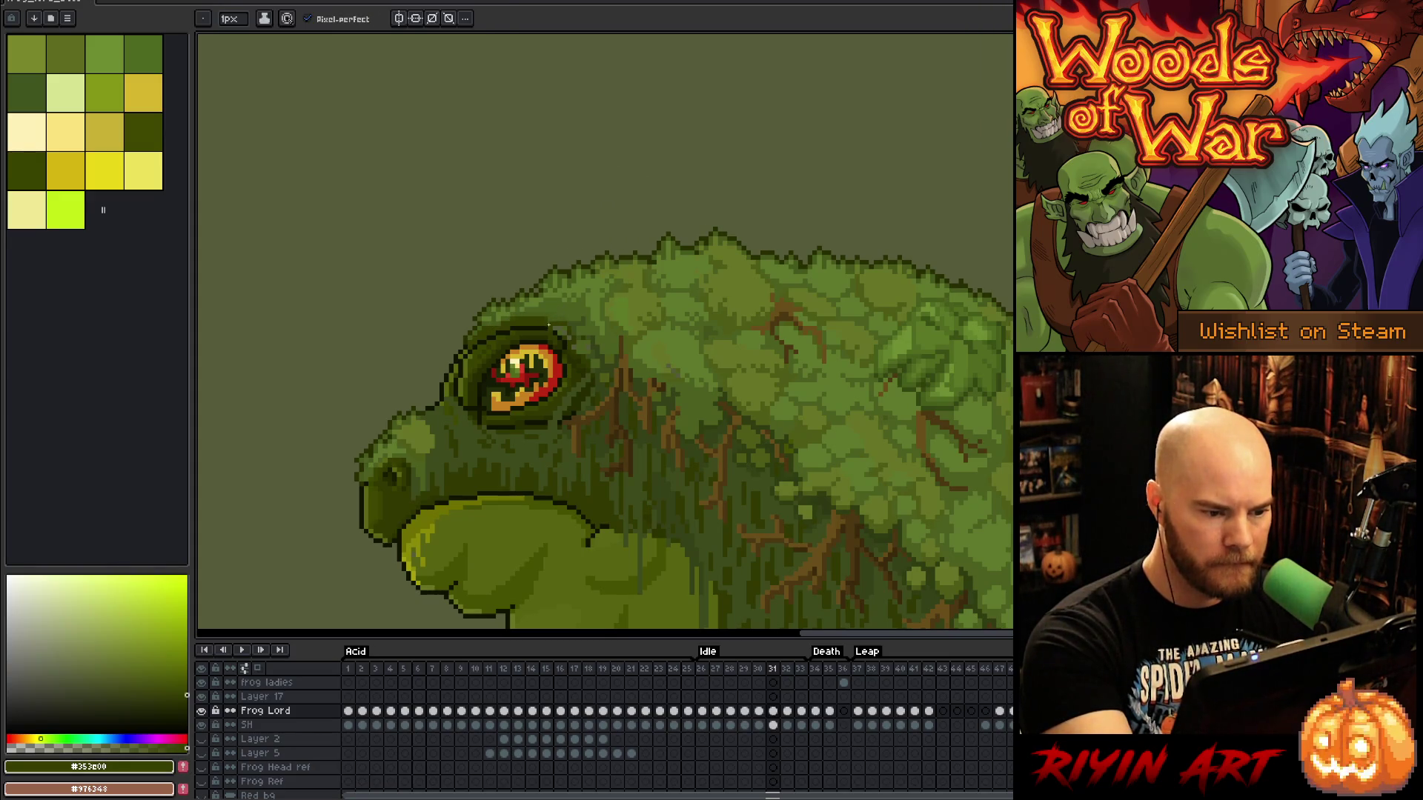
alt+click(551, 328)
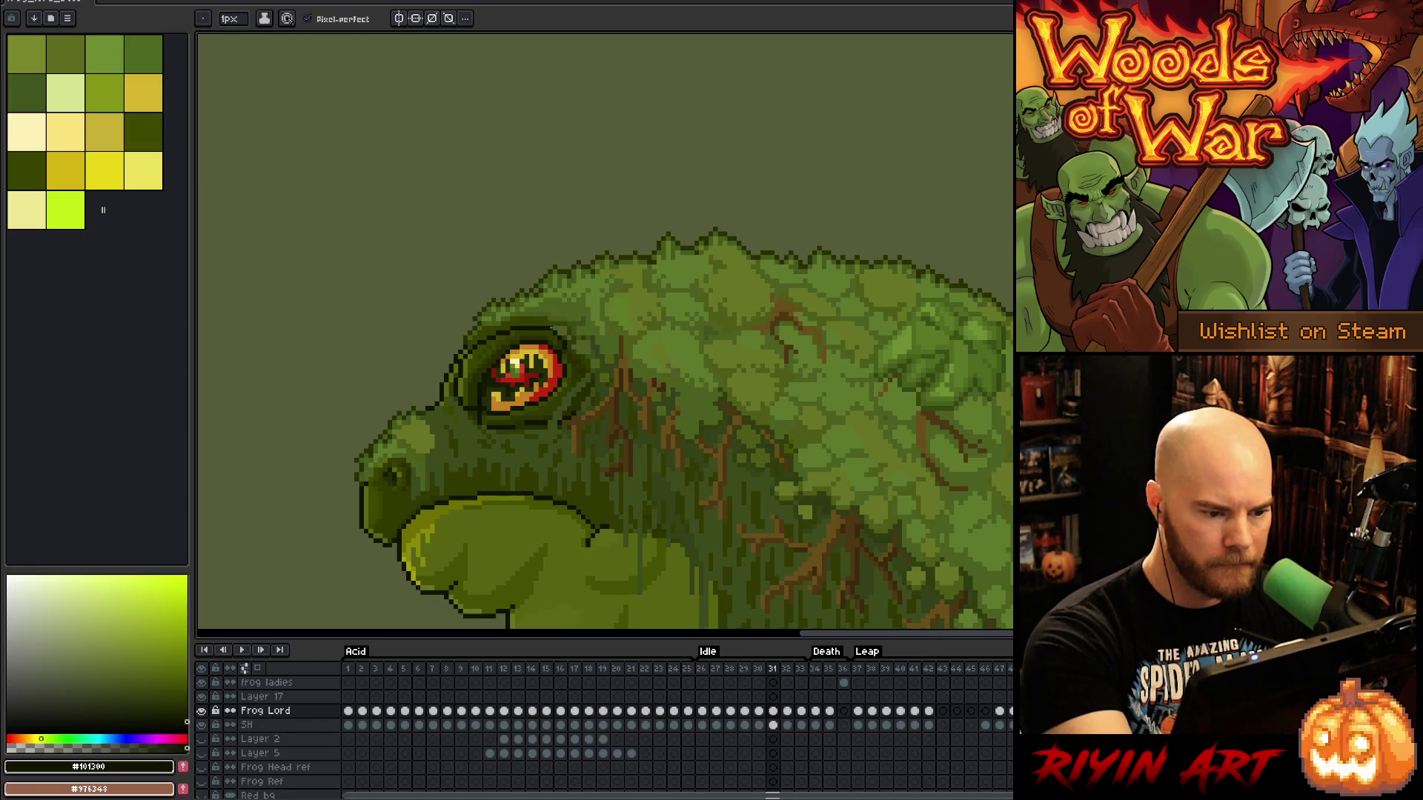
alt+click(558, 328)
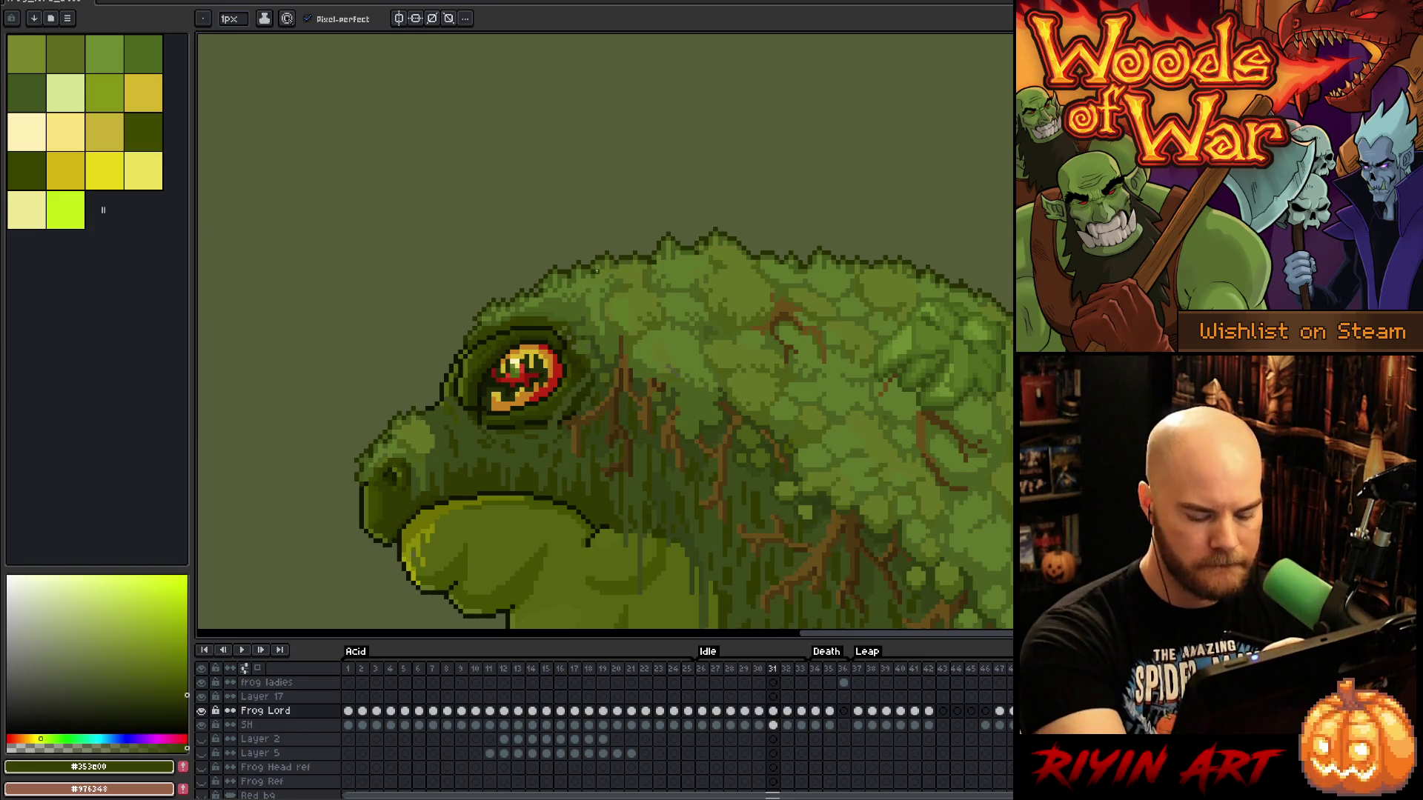
Check frame 32, then sample darker, near-black, olive and mid greens around the eye and head
key(period)
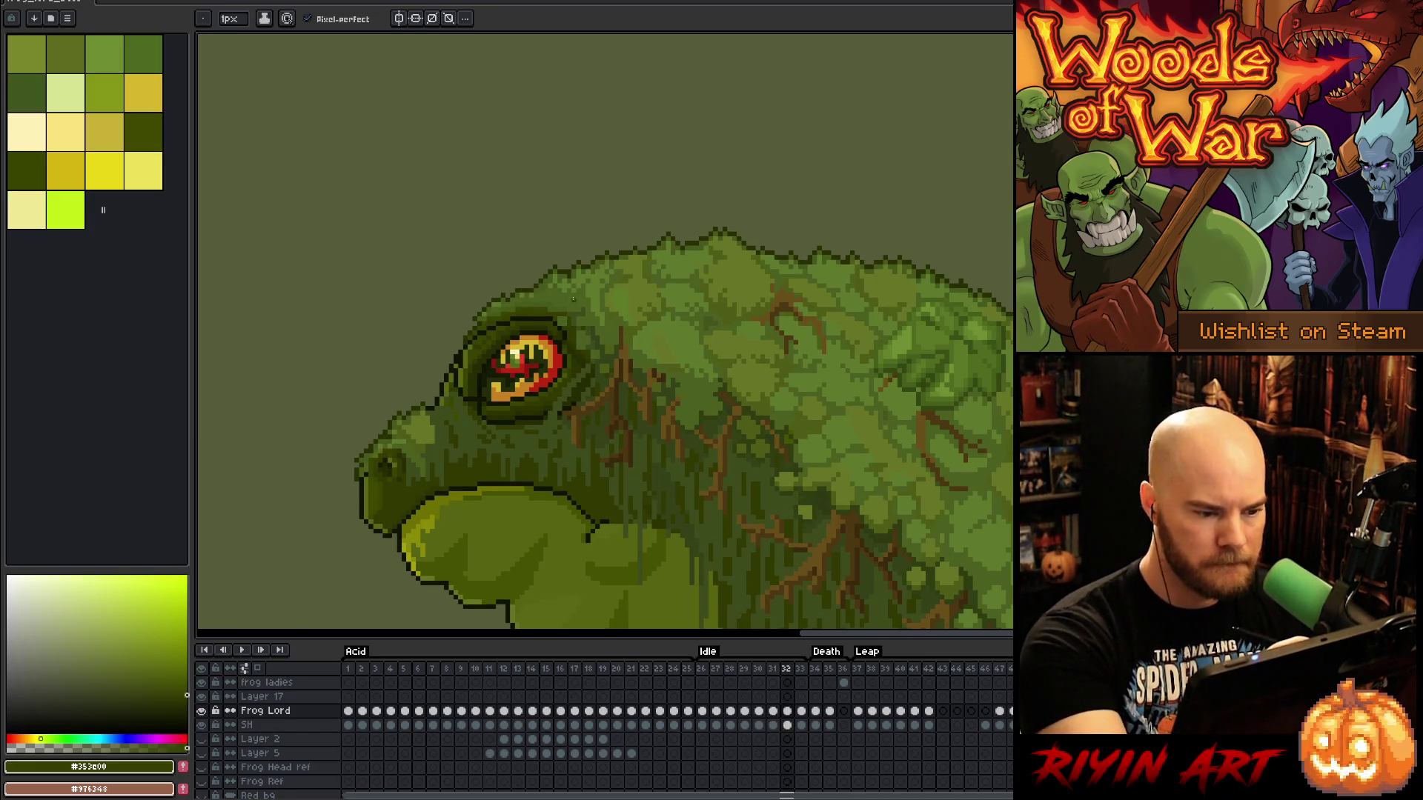
key(comma)
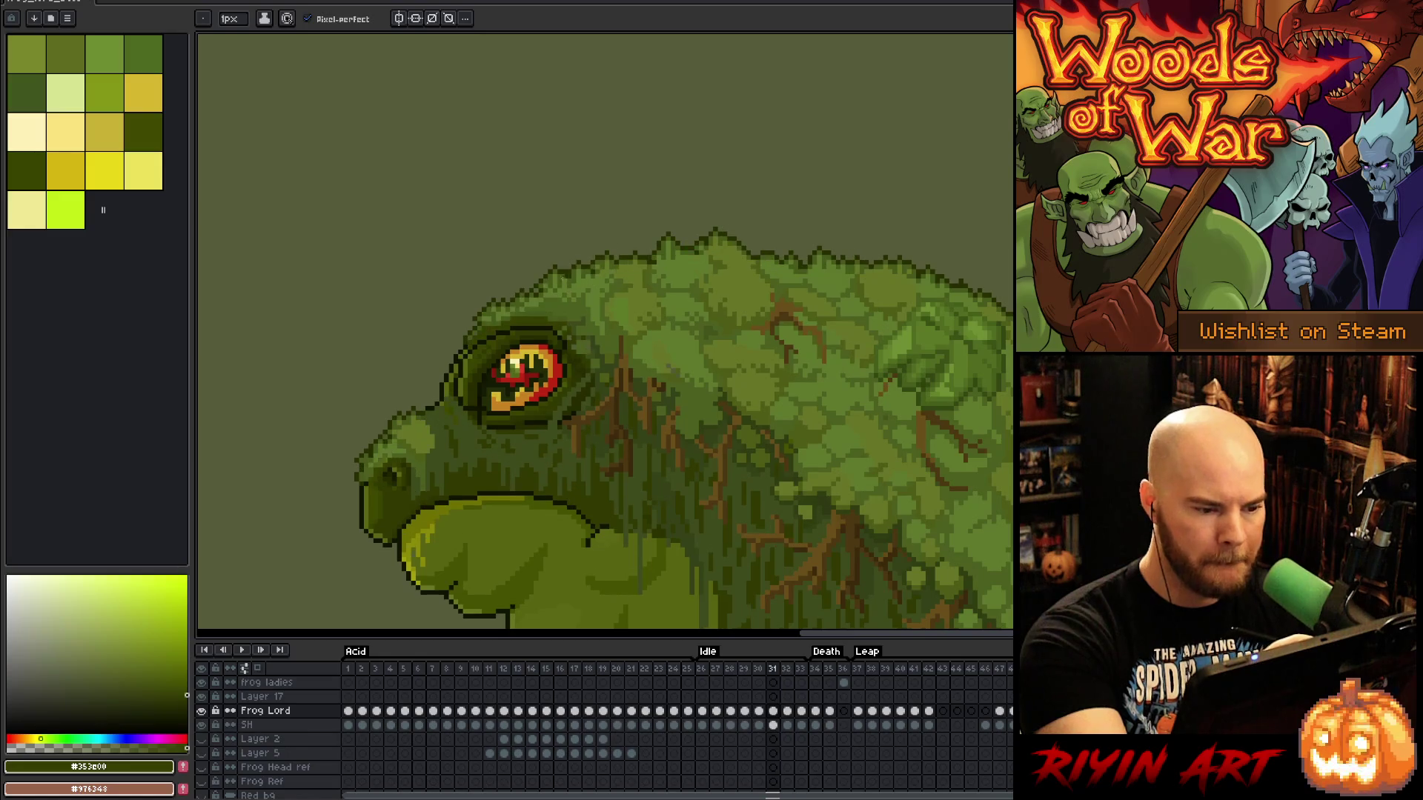
alt+click(560, 328)
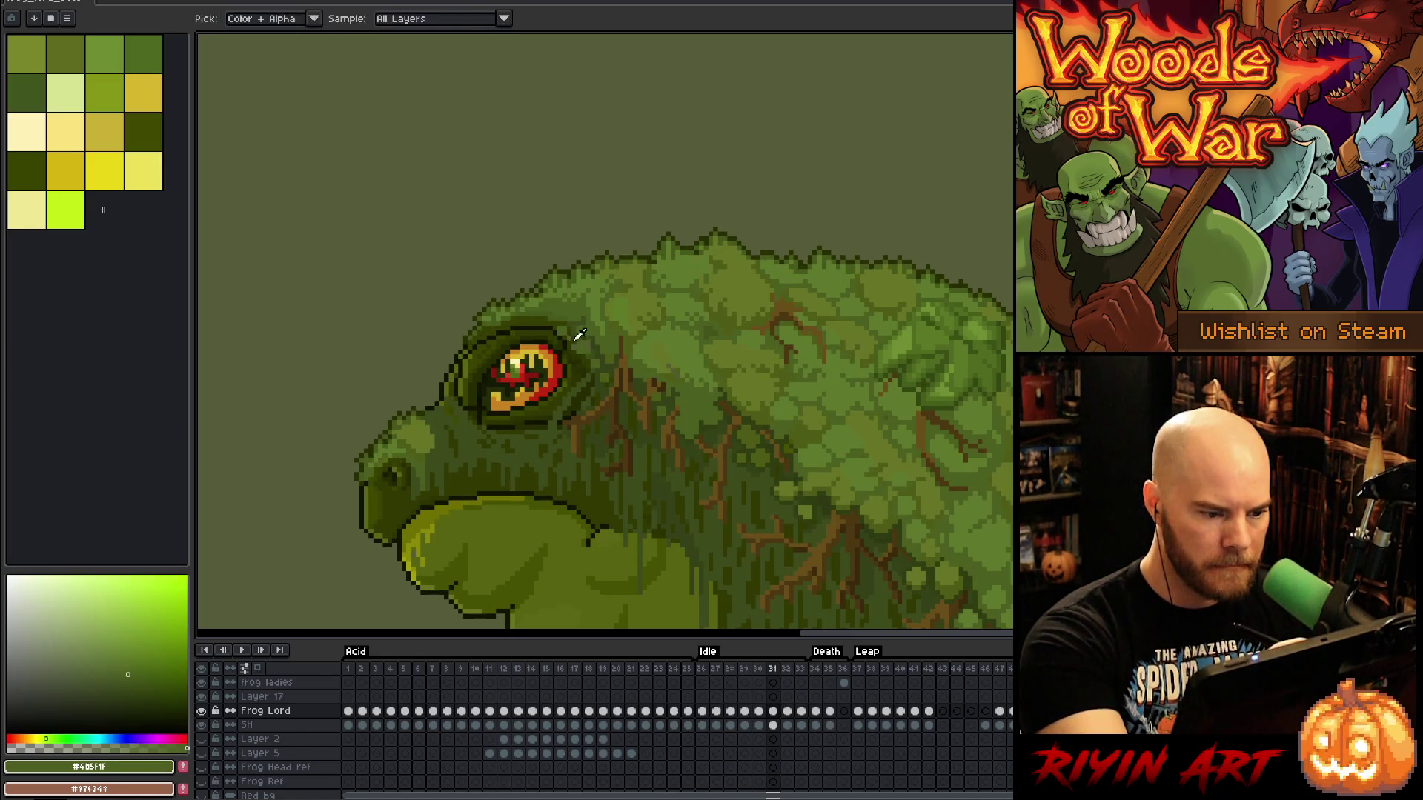
alt+click(573, 339)
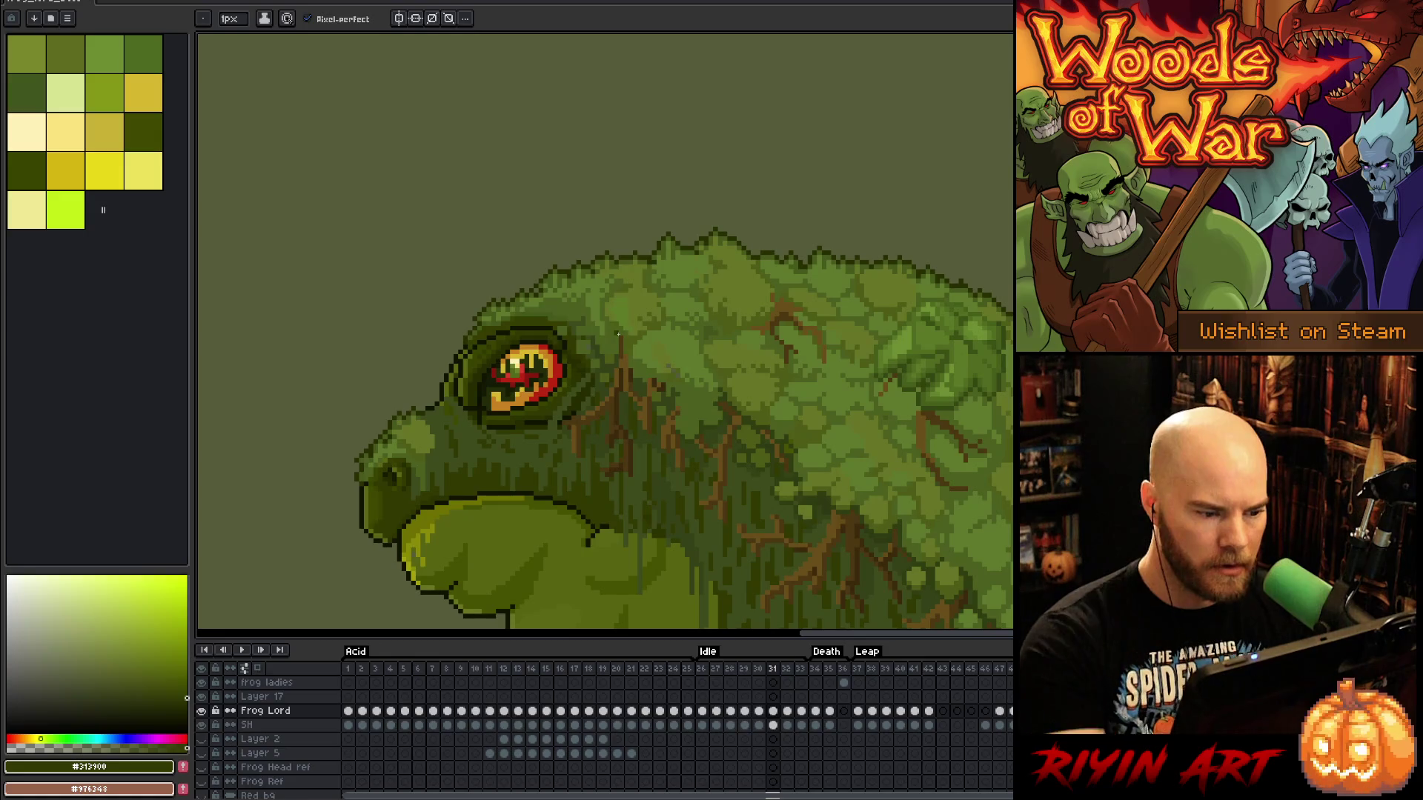
key(alt)
alt+click(524, 426)
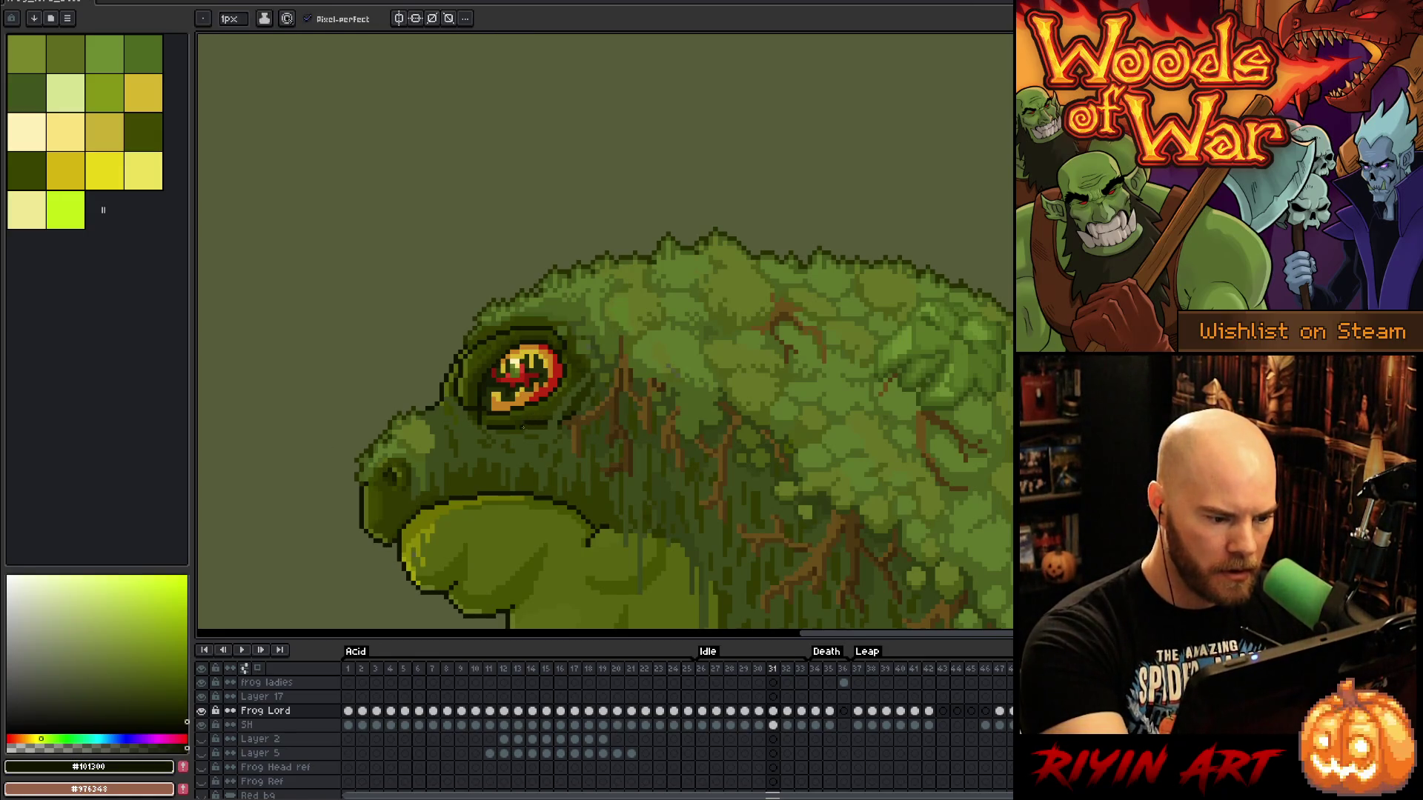
alt+click(479, 424)
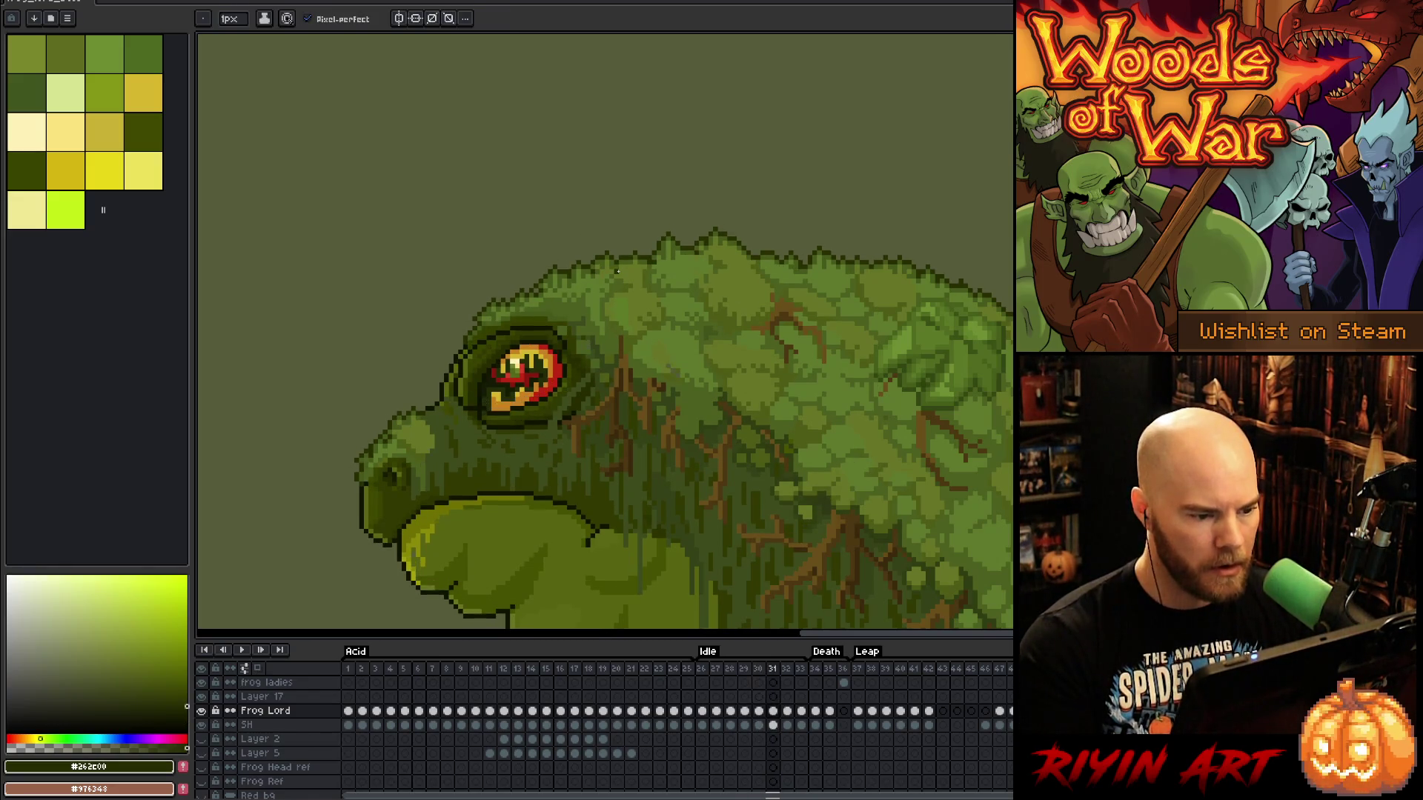
alt+click(616, 272)
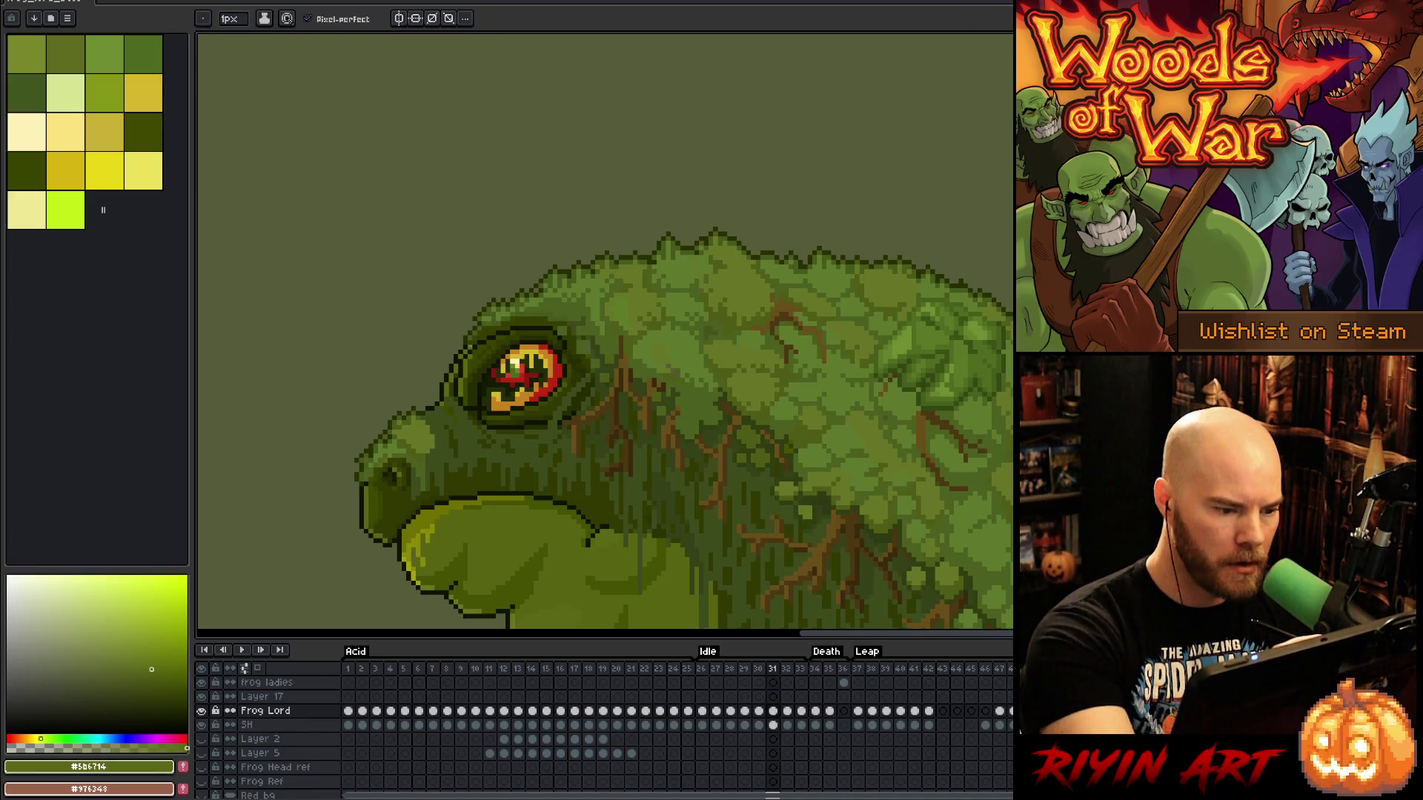
alt+click(477, 337)
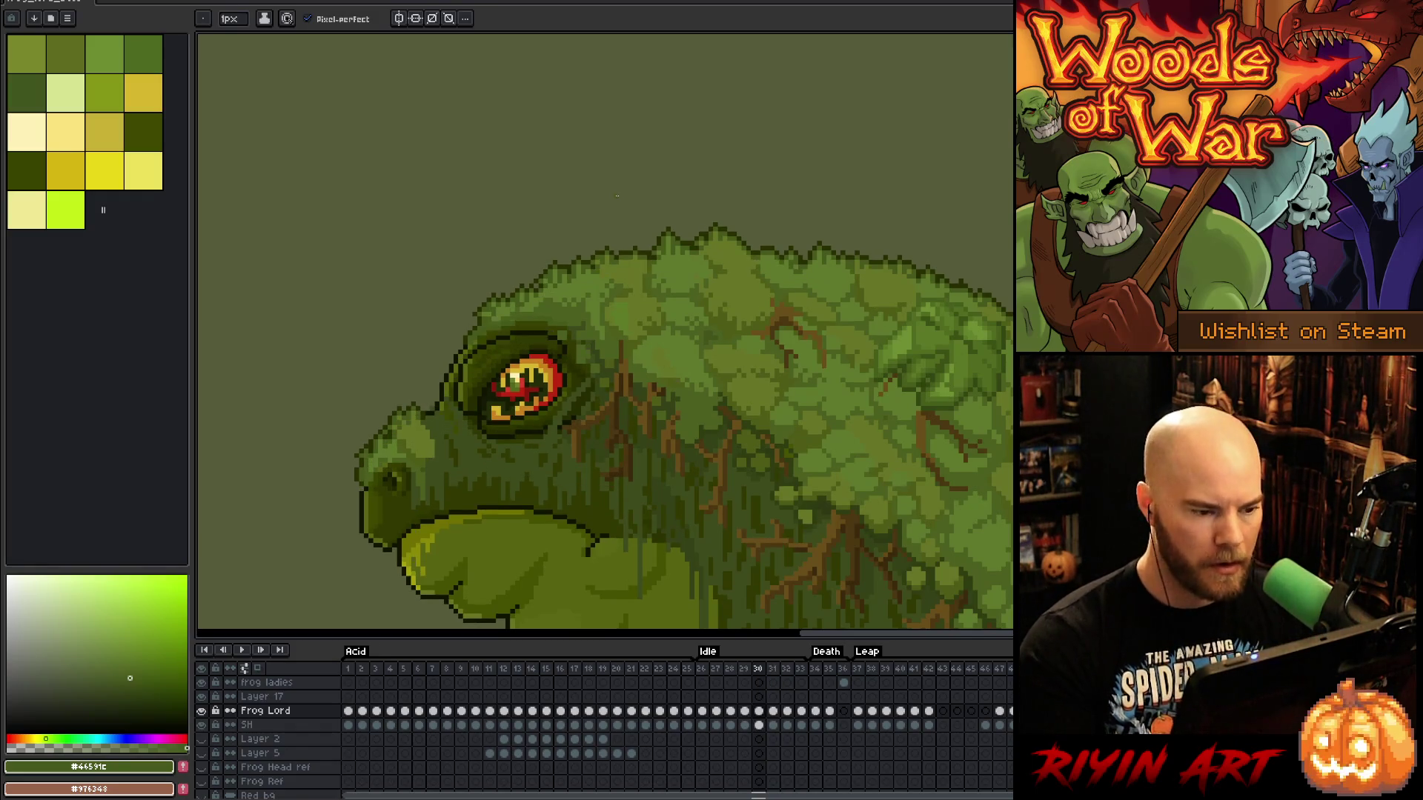
Flip between frames 30 to 32 comparing the pose, sampling lighter and mid head greens
key(comma)
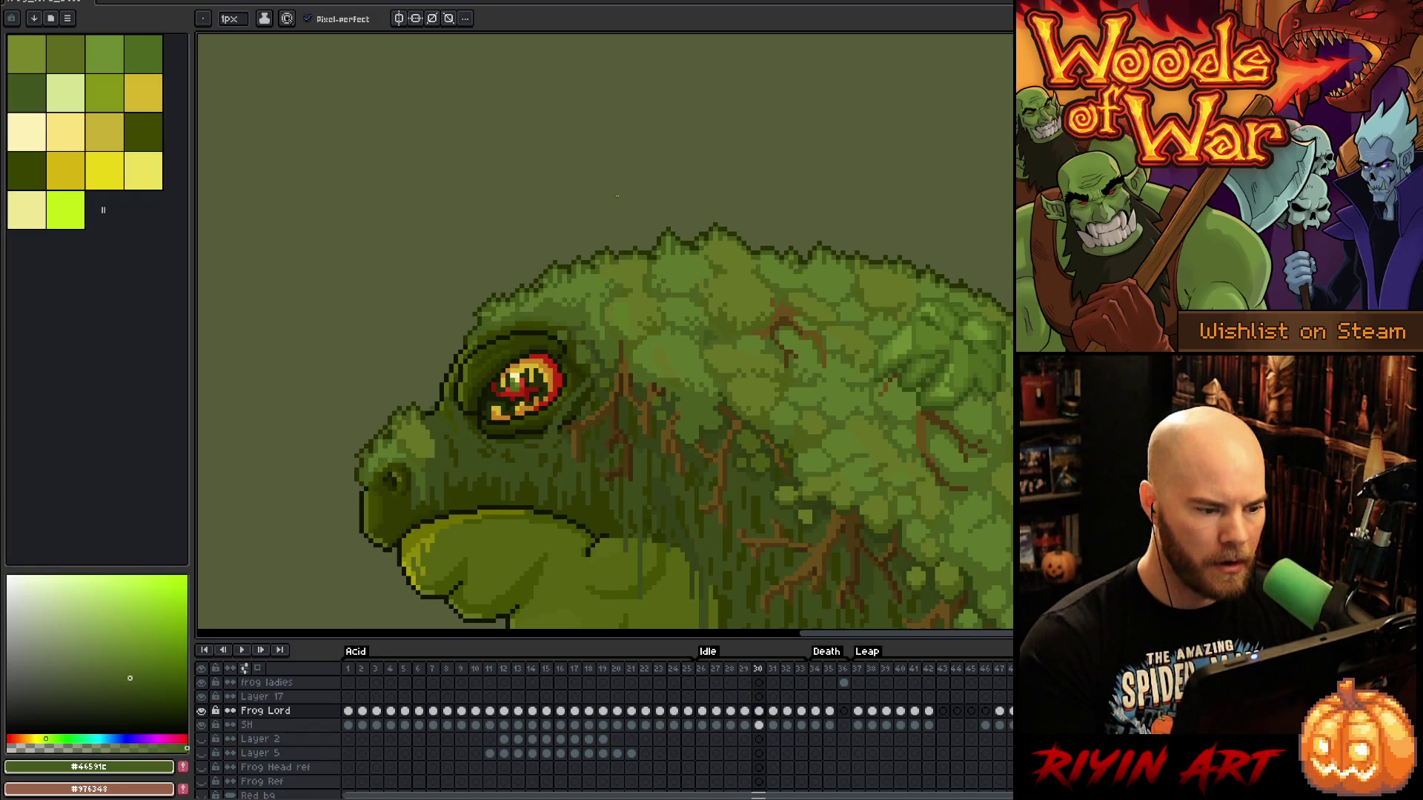
key(period)
alt+click(470, 337)
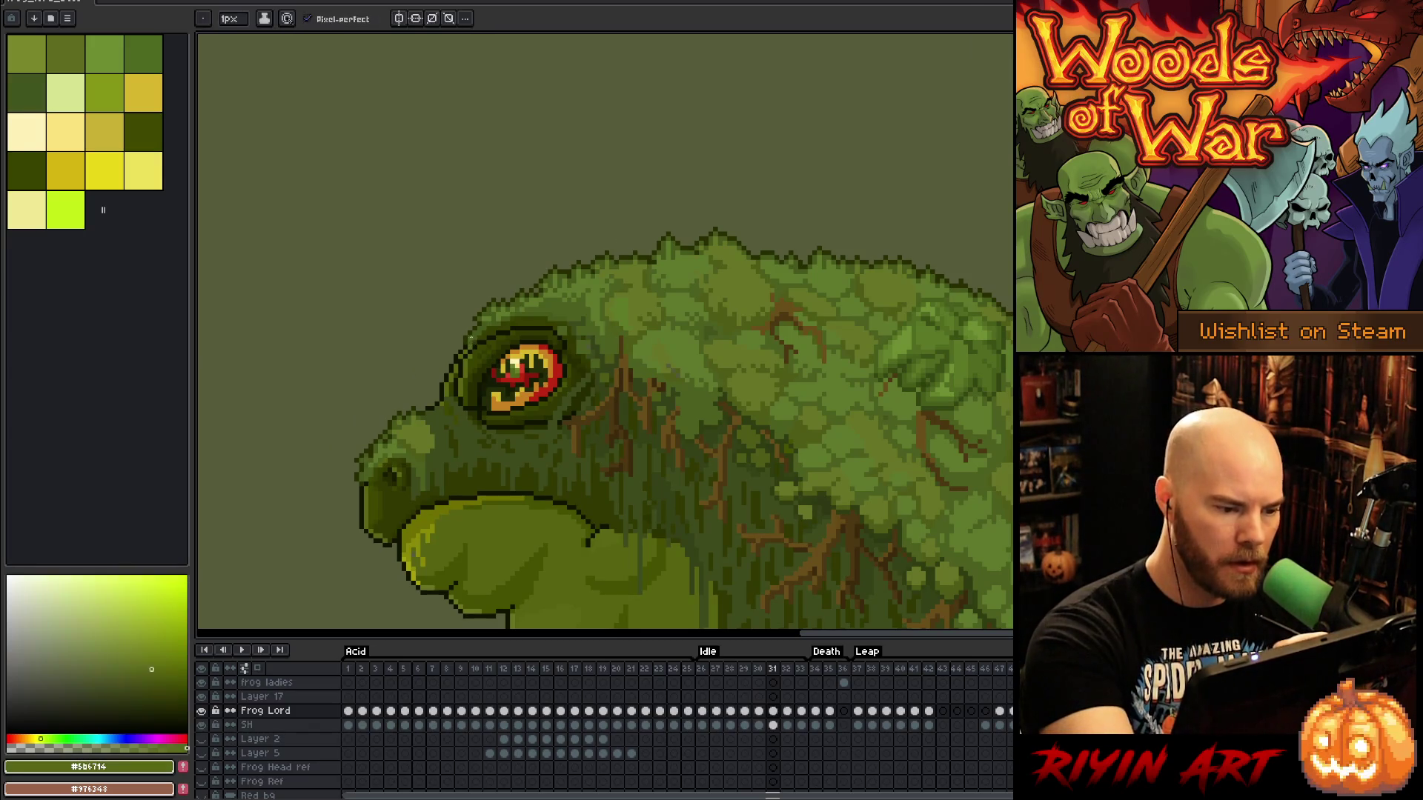
key(comma)
key(period)
key(comma)
key(period)
key(period)
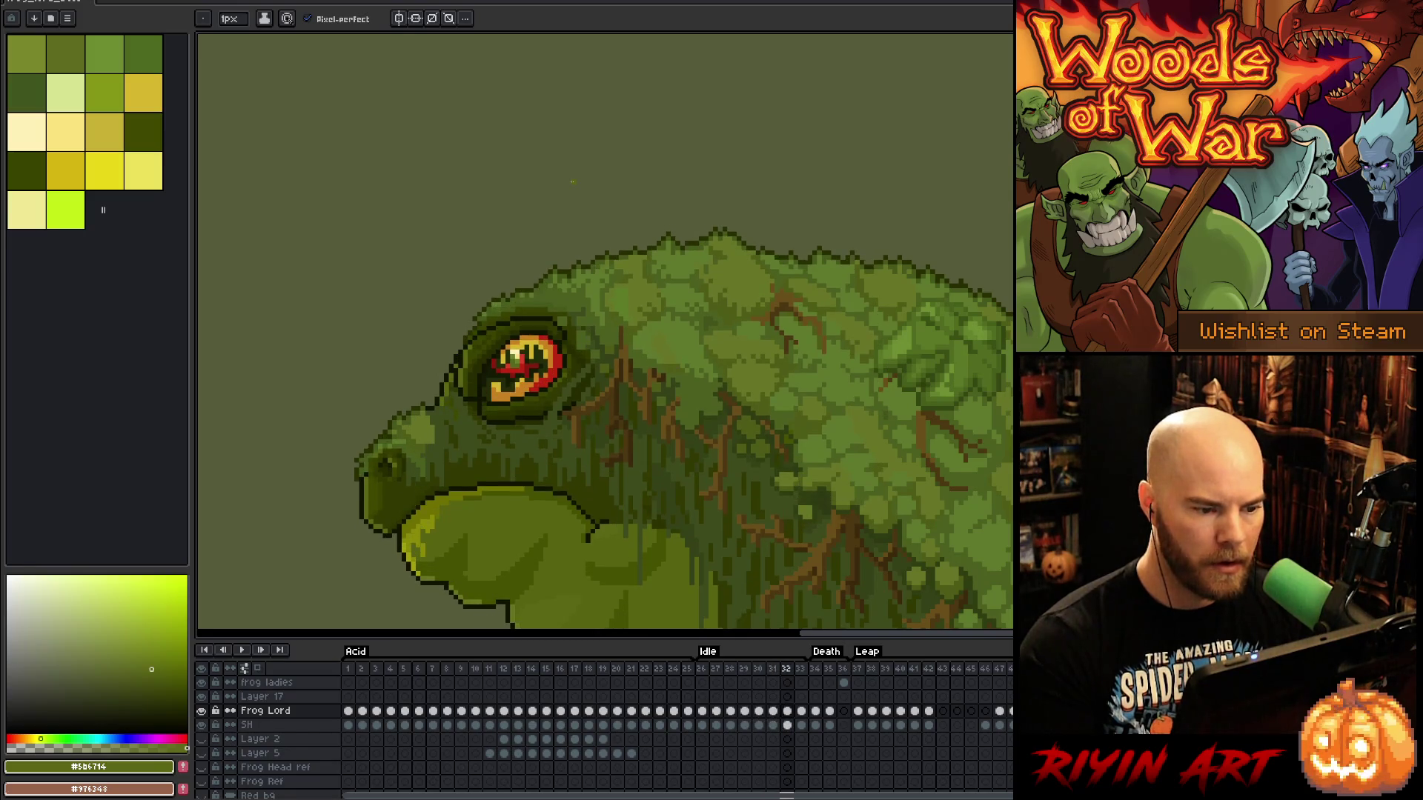
key(comma)
key(period)
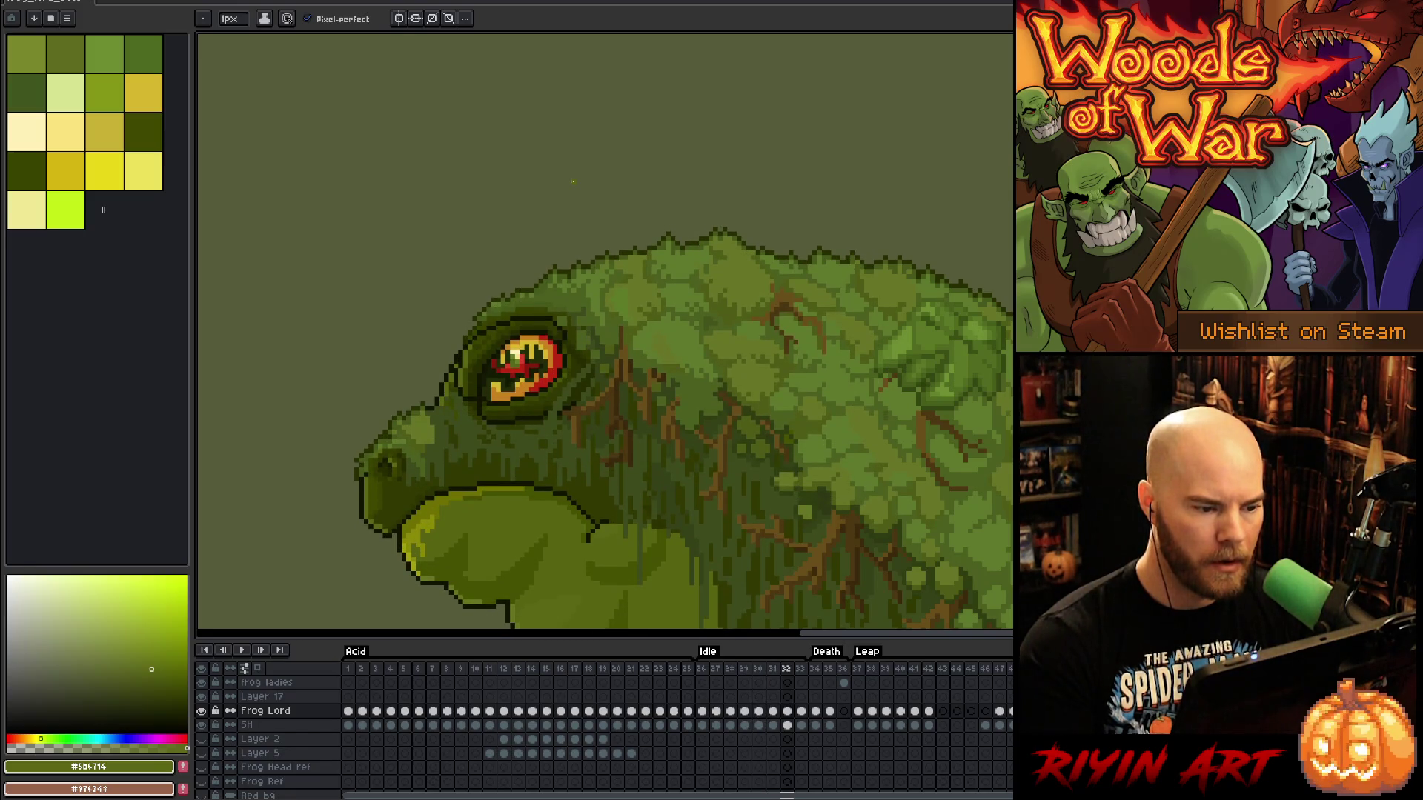
key(comma)
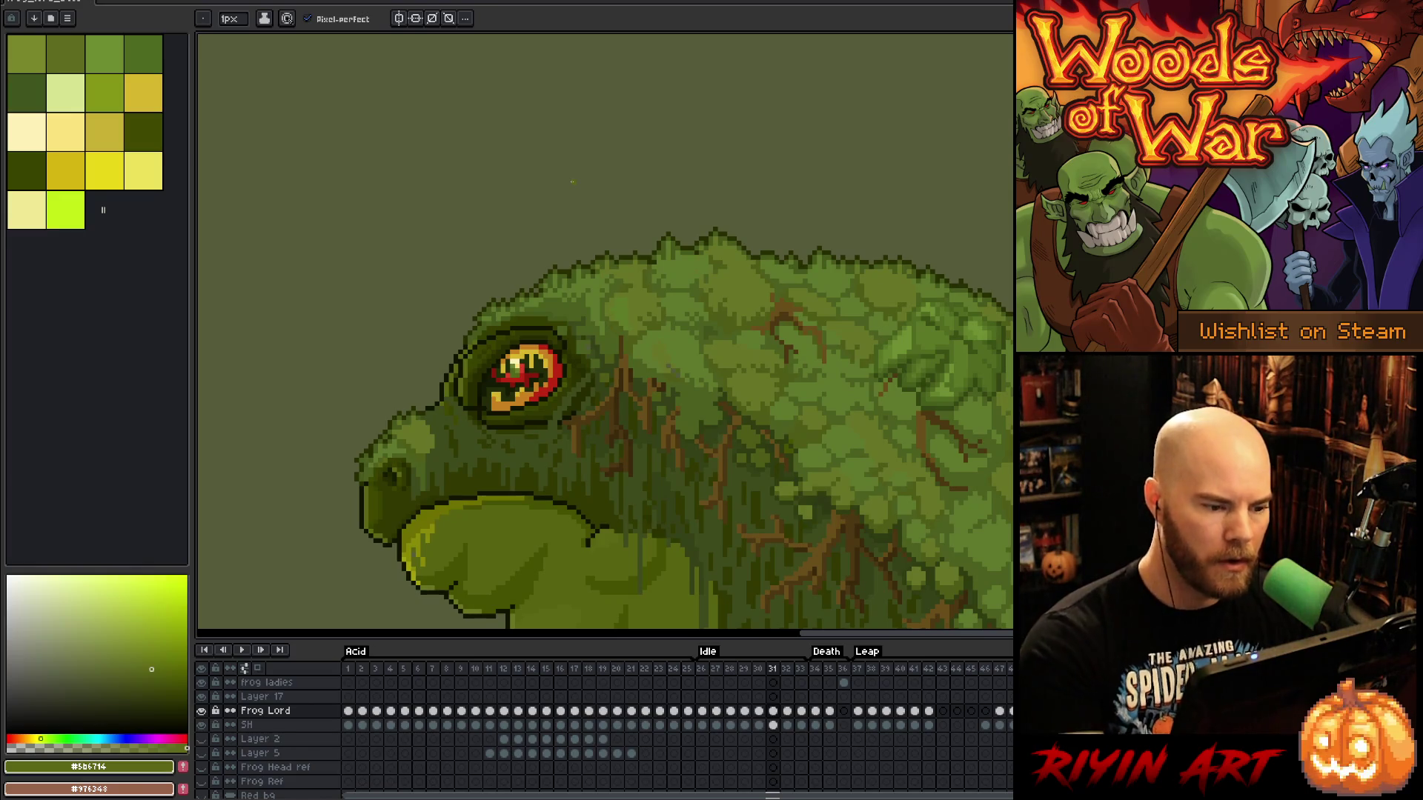
alt+click(490, 225)
Toggle between frames 31 and 32 to compare the head and throat
key(period)
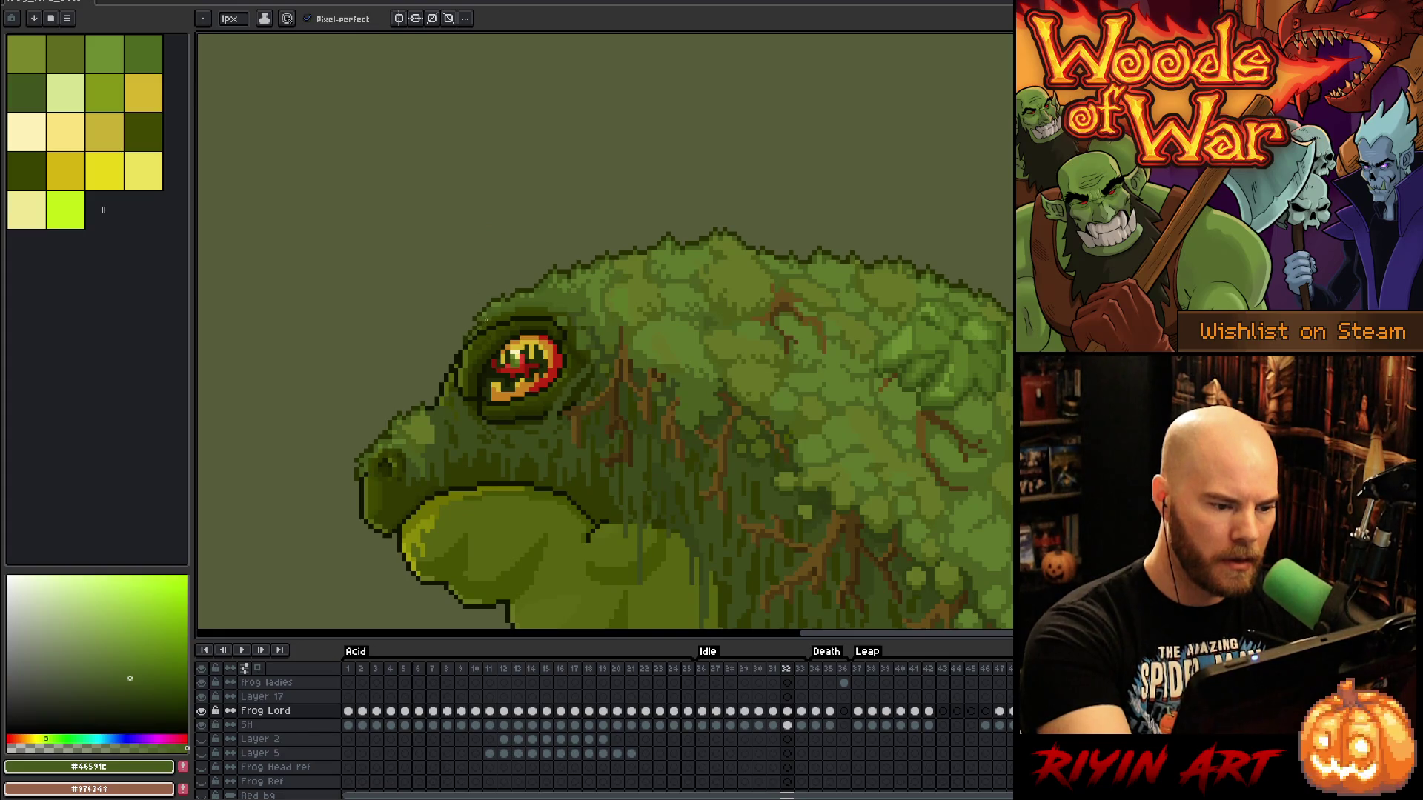
key(comma)
key(period)
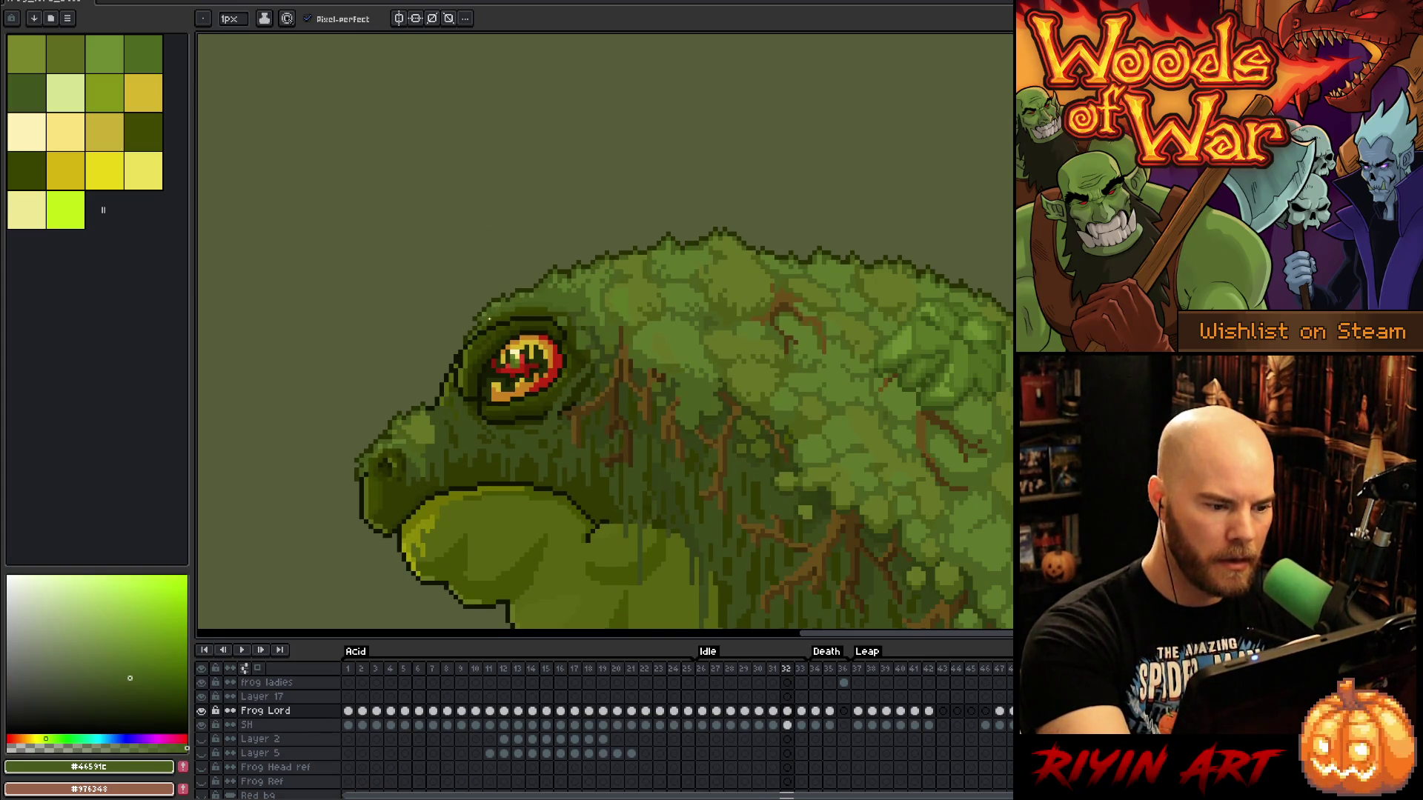
key(comma)
key(period)
key(comma)
key(period)
key(comma)
key(period)
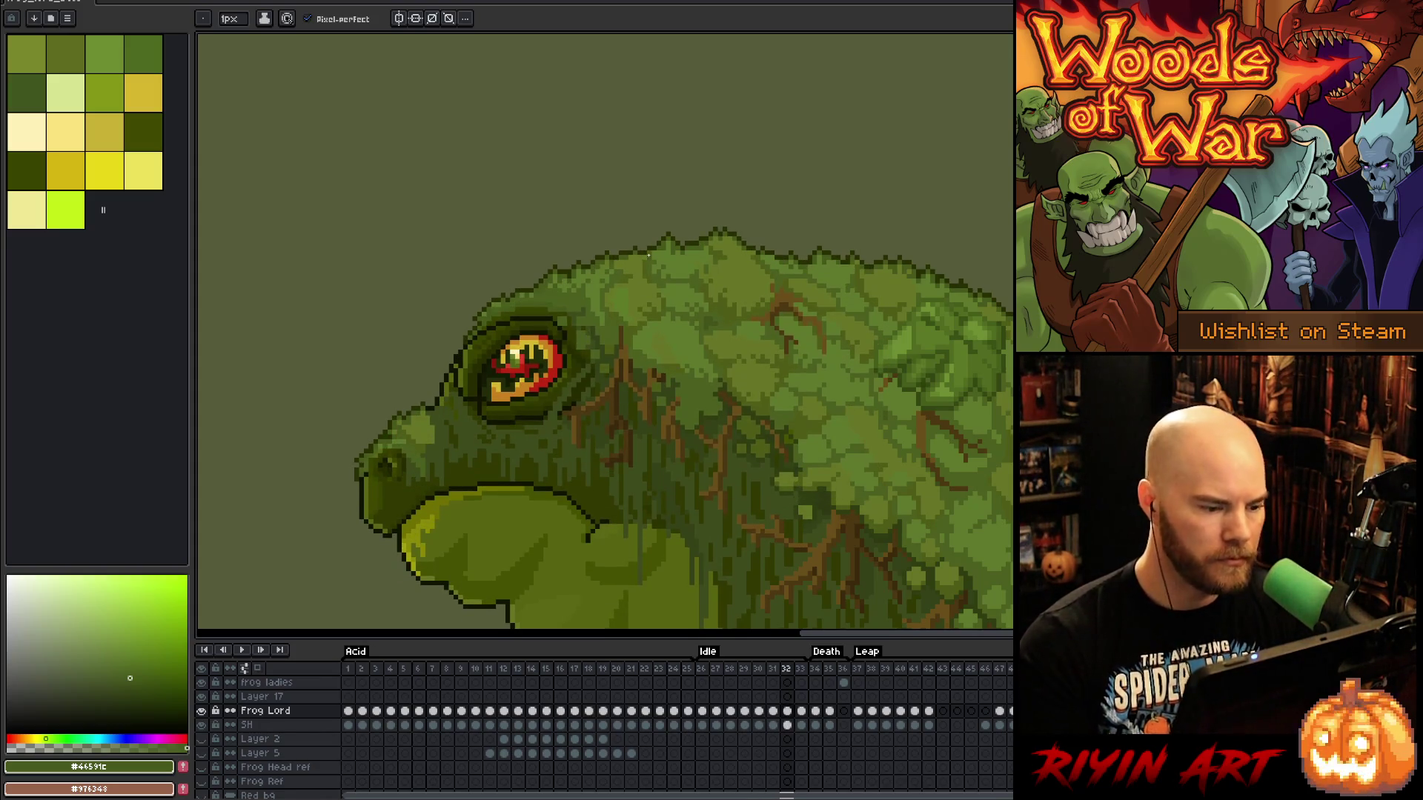
key(comma)
Sample a green near the eye, check frames 29 to 31, then go to frame 33
alt+click(445, 400)
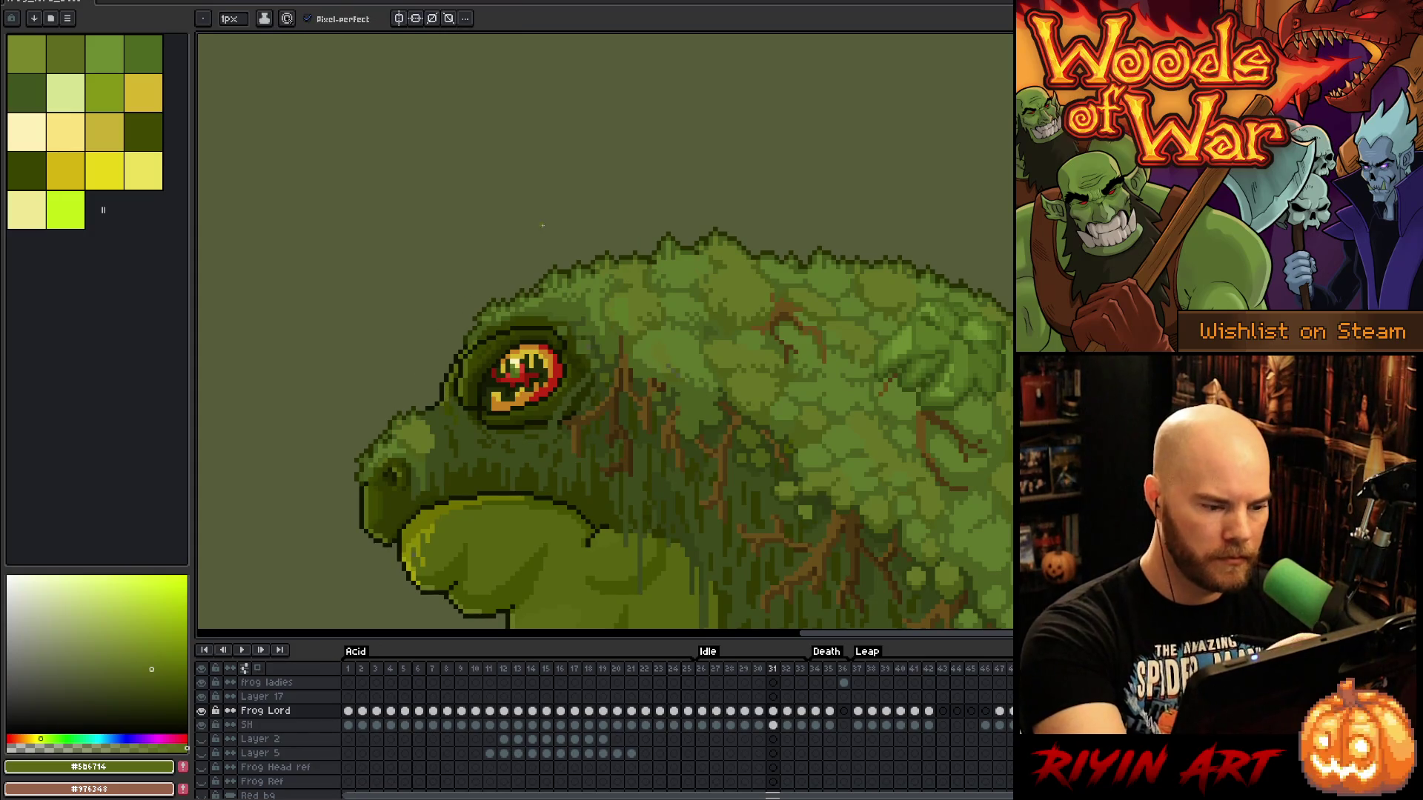
key(comma)
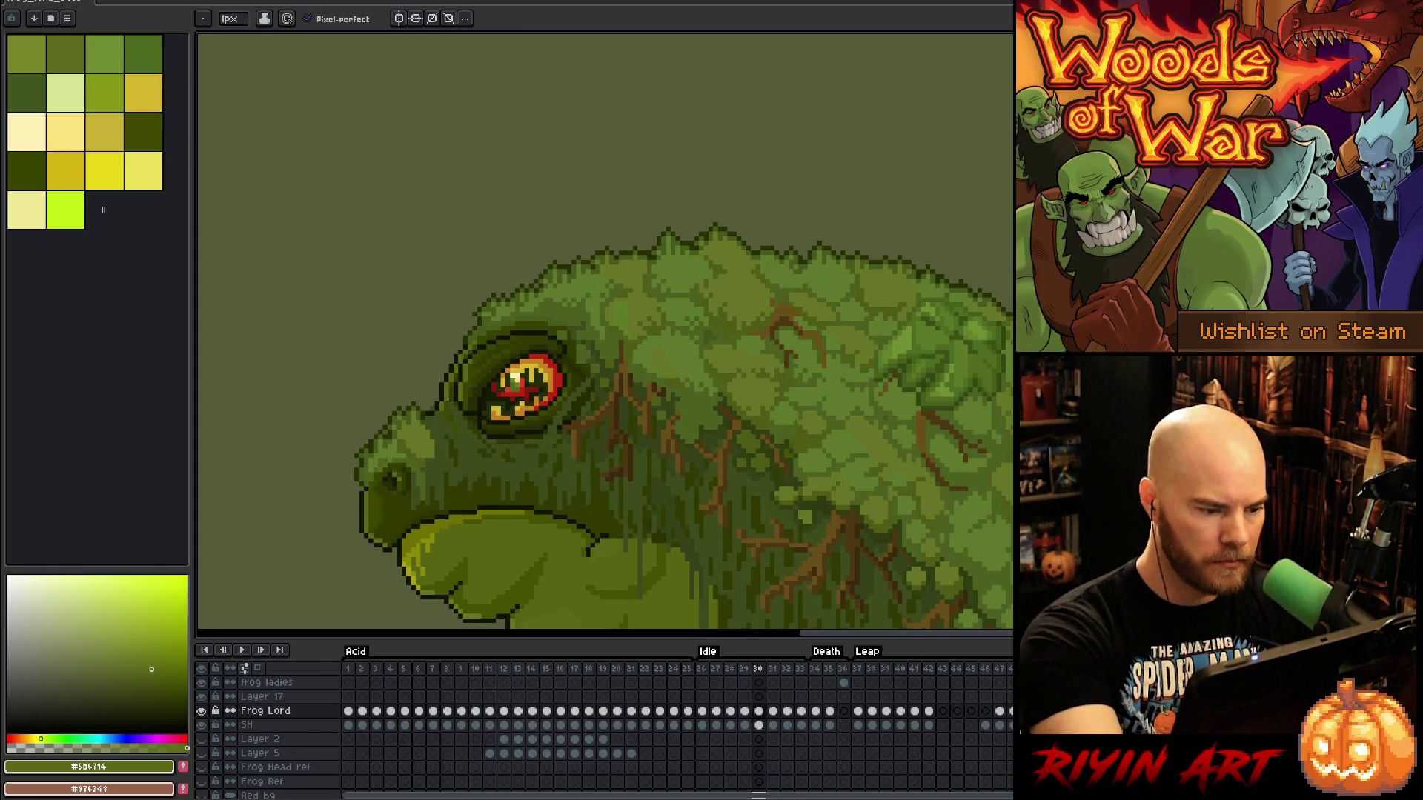
key(comma)
key(period)
key(period)
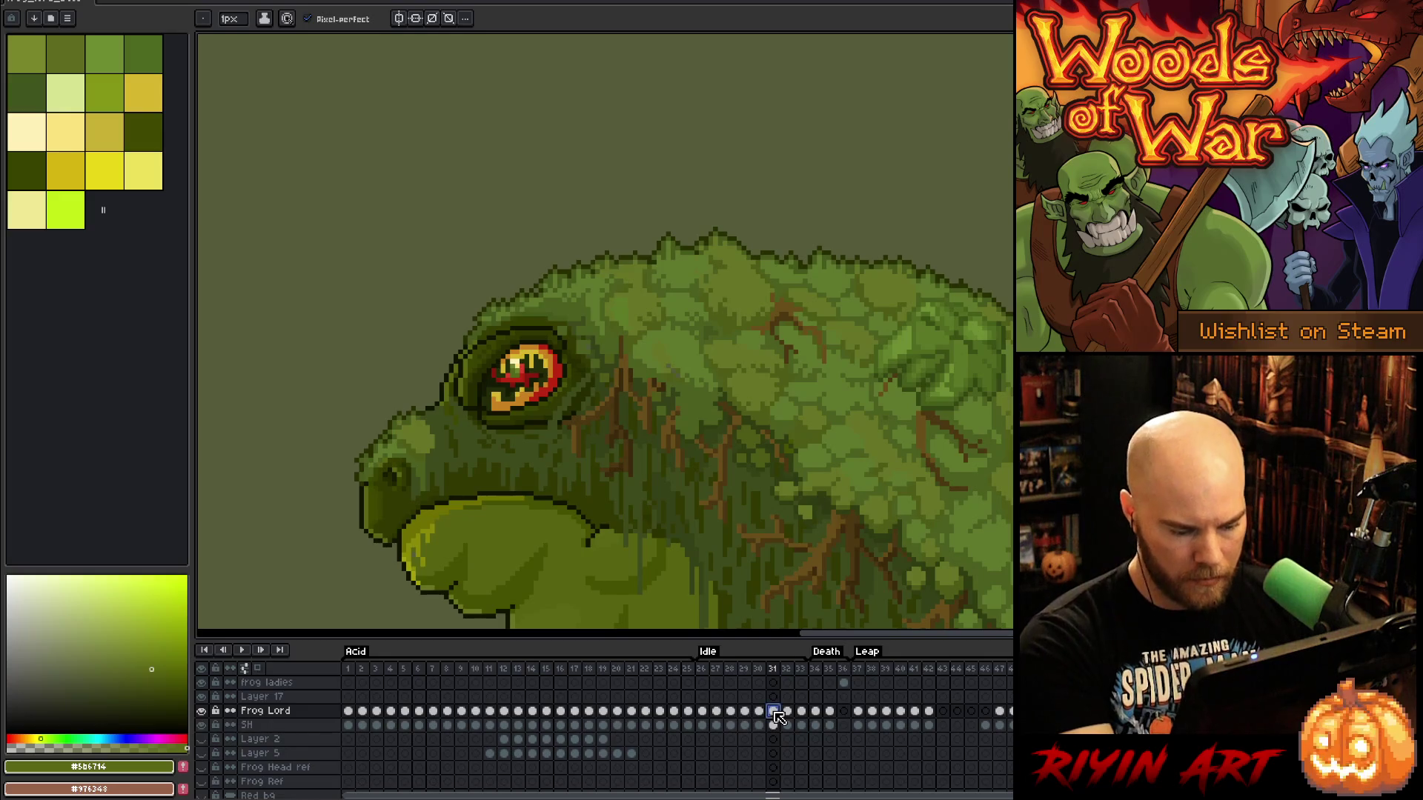
click(804, 713)
key(Return)
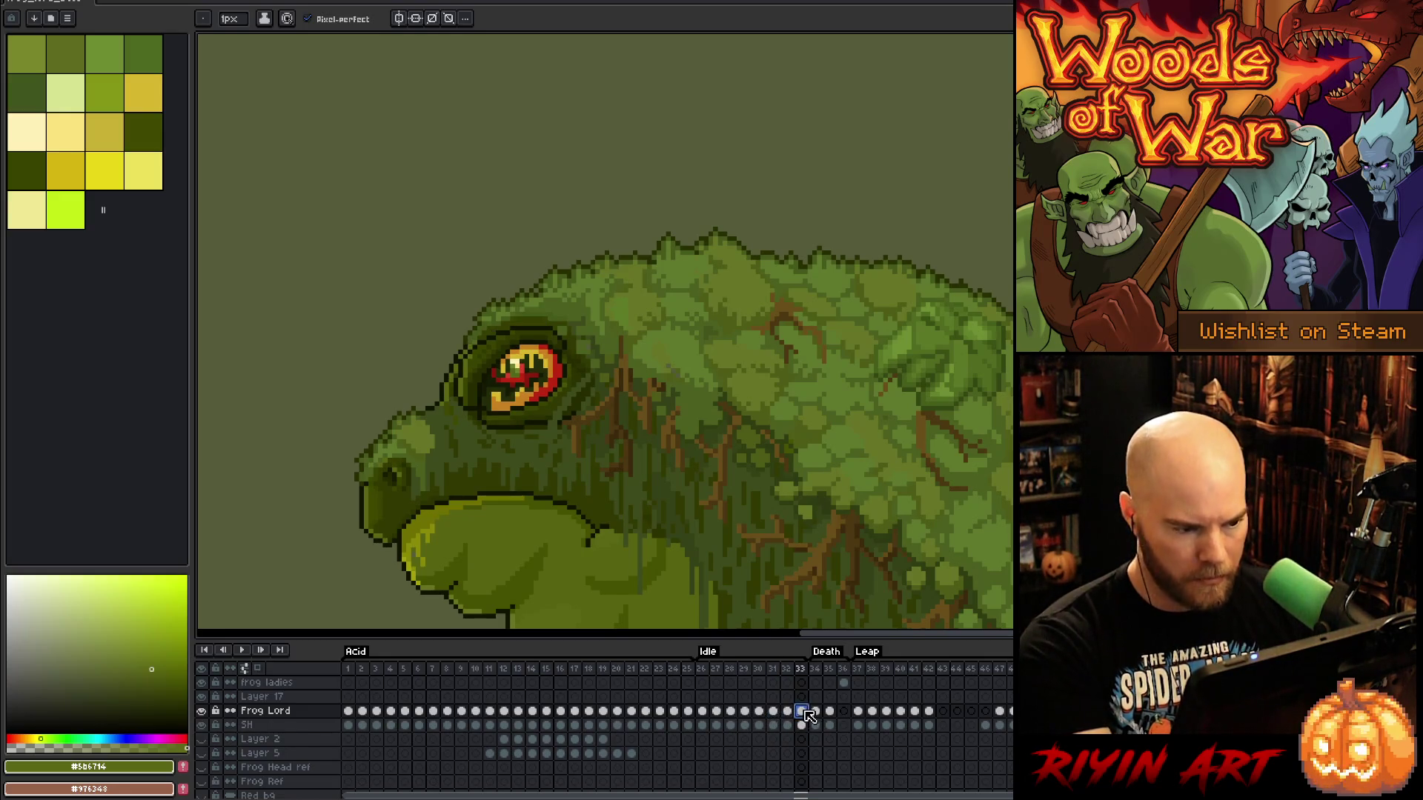
Stop the idle playback, zoom in on the head, and step back from frame 33 to frame 31
scroll(729, 512, down, 3)
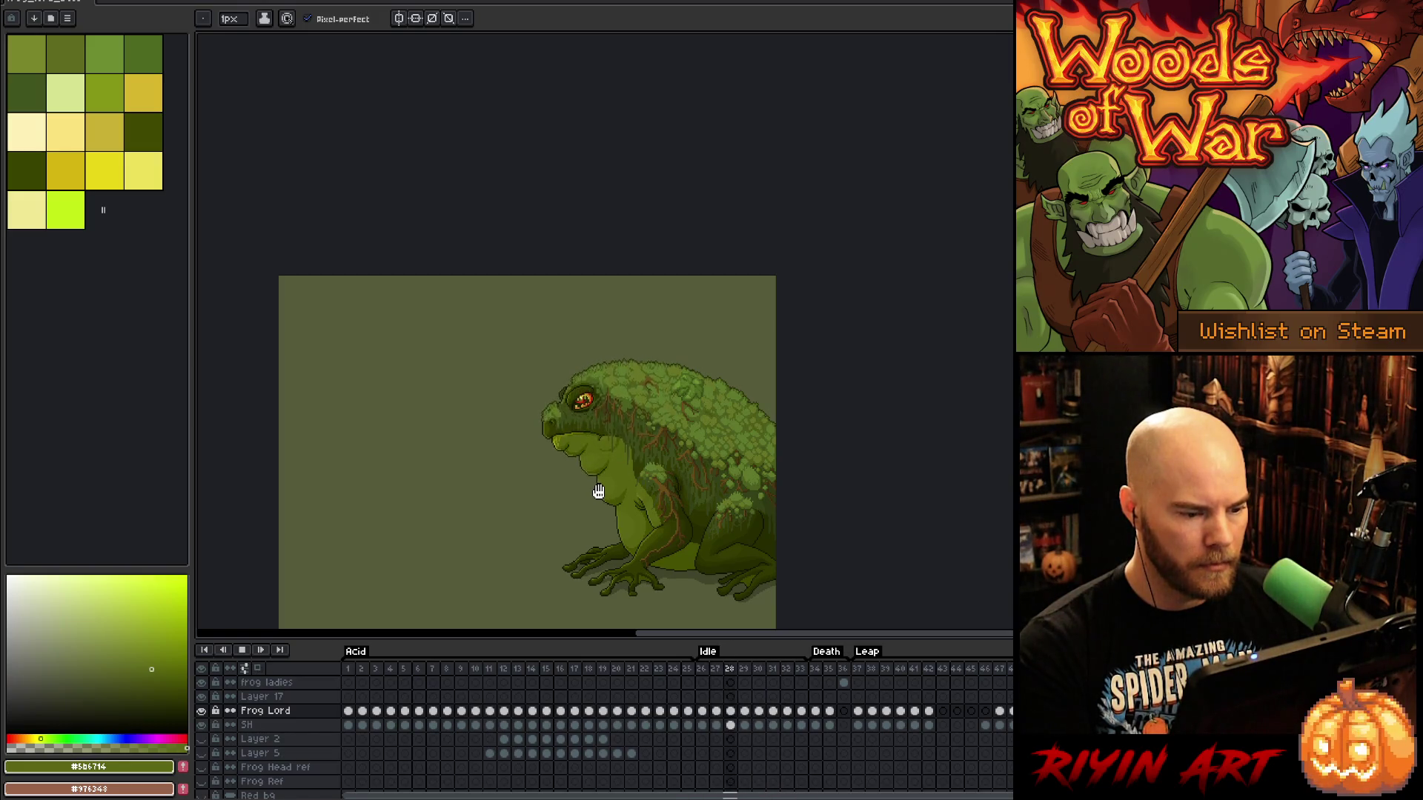
key(Return)
scroll(617, 498, up, 1)
key(Left)
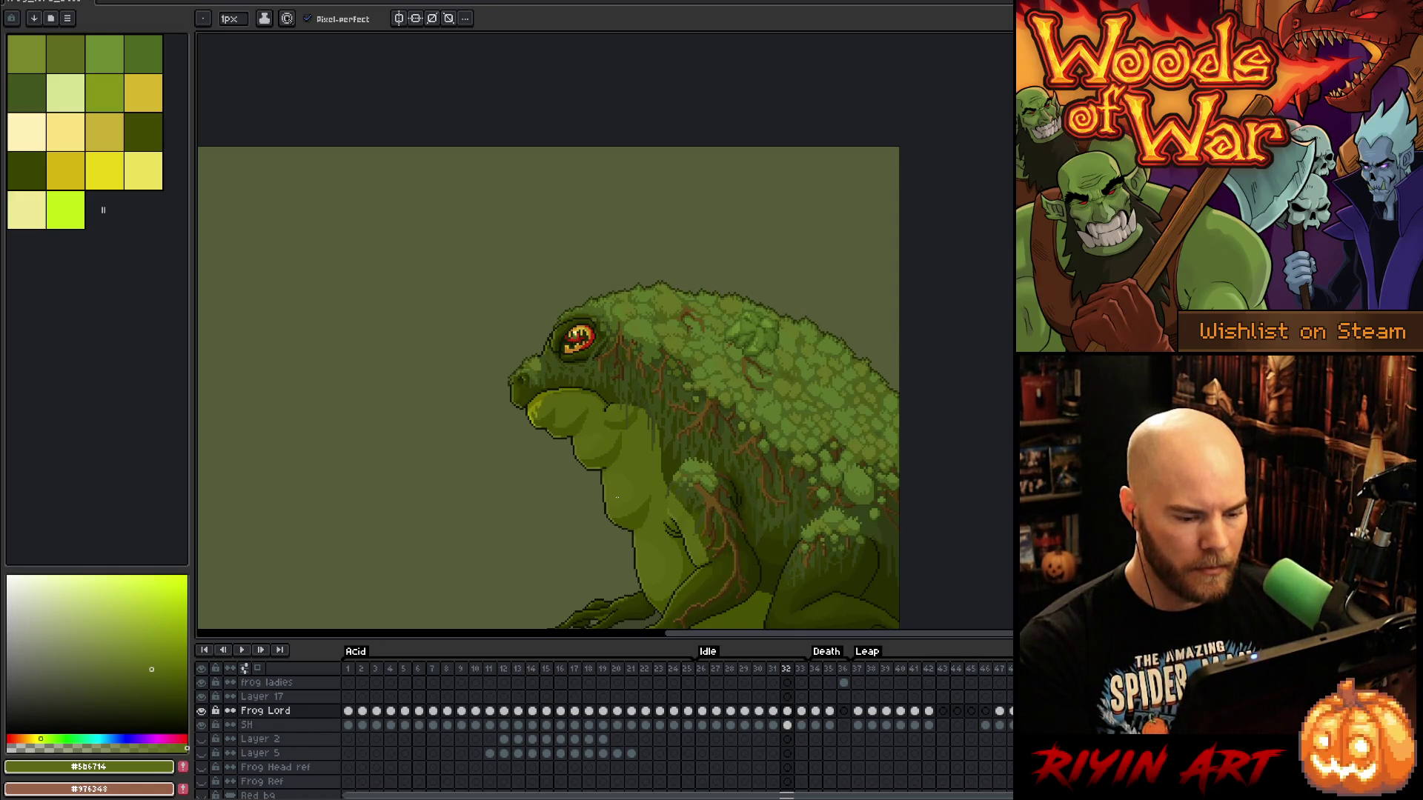
key(Right)
key(Left)
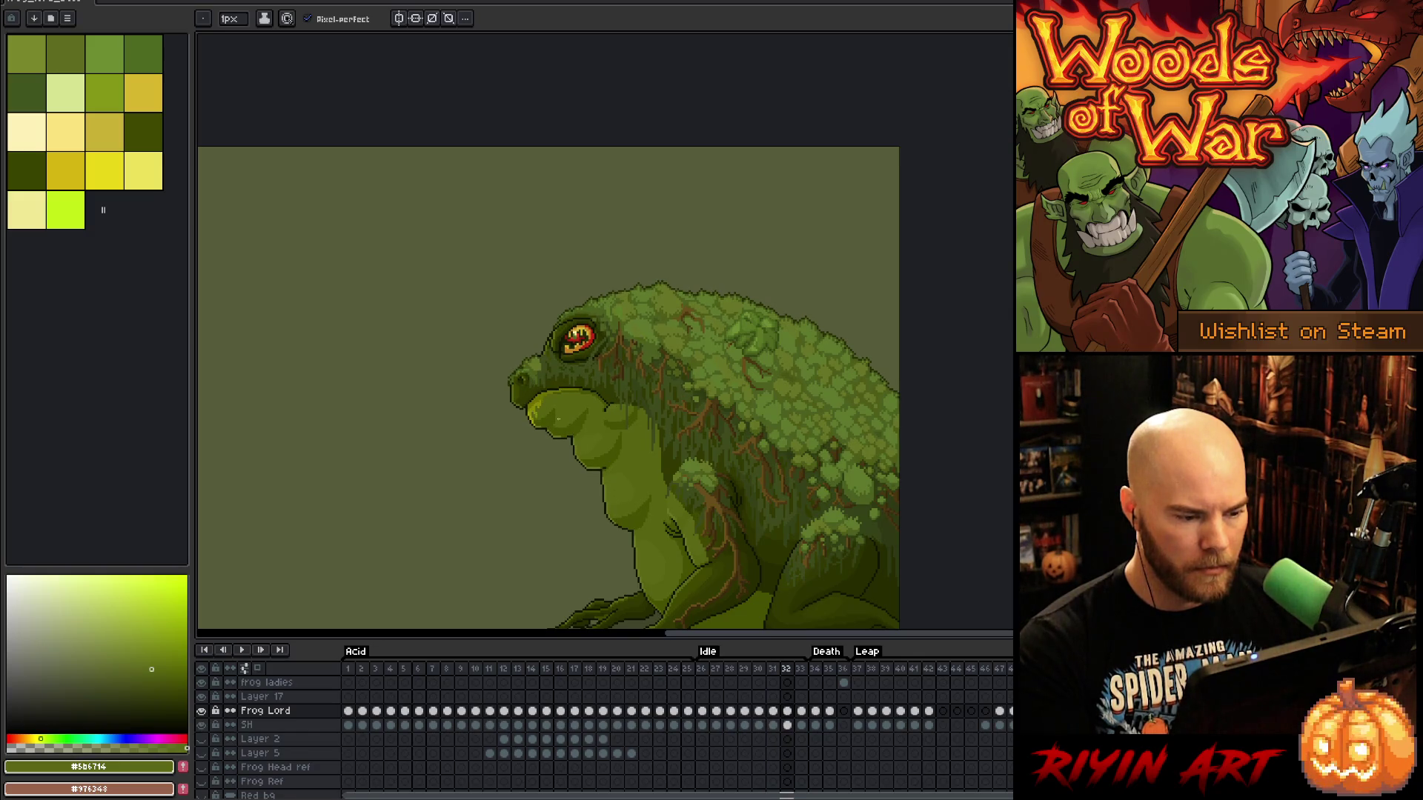
scroll(499, 334, up, 2)
key(Left)
Lasso the snout on frame 31, nudge it slightly, and compare against frame 32
key(m)
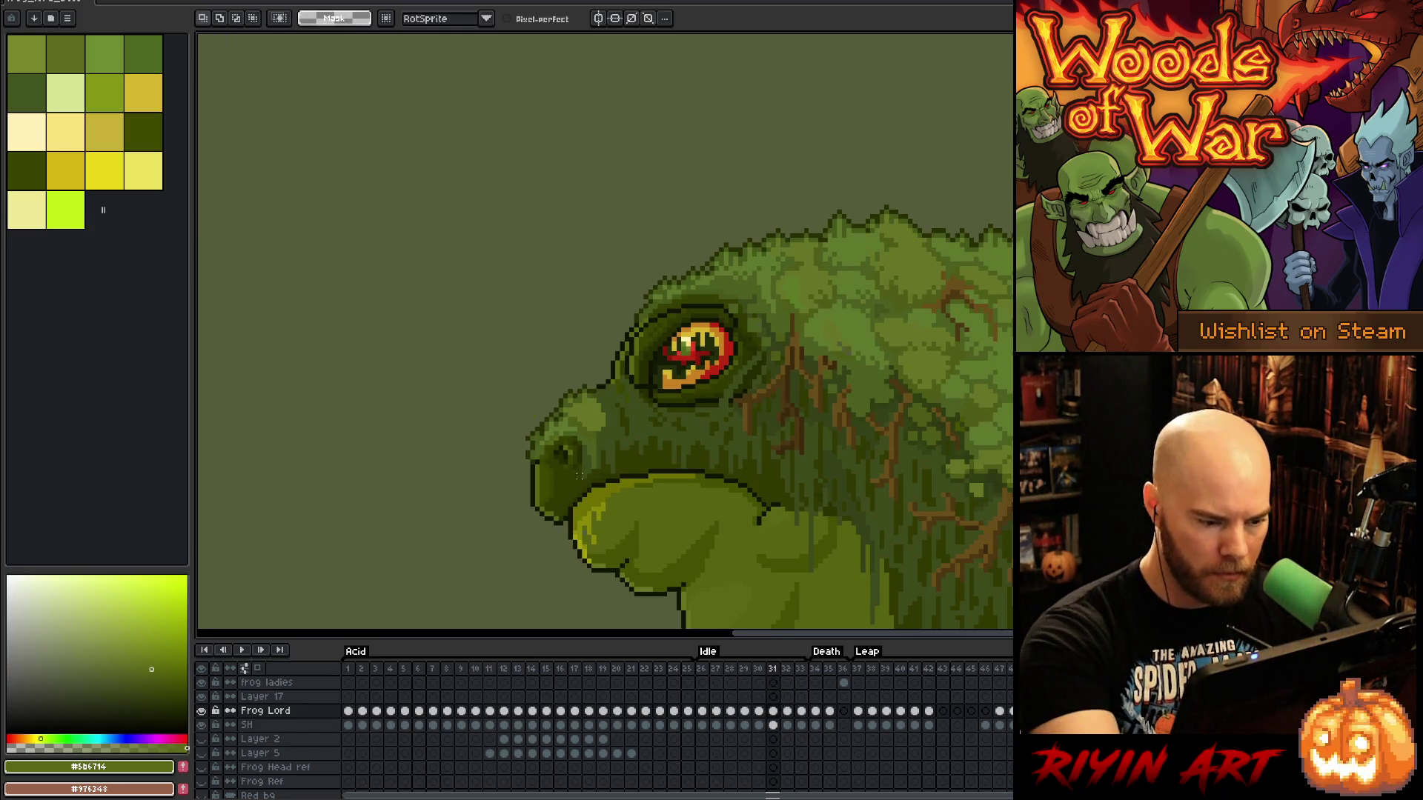
mouse_move(581, 439)
mouse_down()
mouse_move(546, 454)
mouse_move(572, 477)
mouse_up()
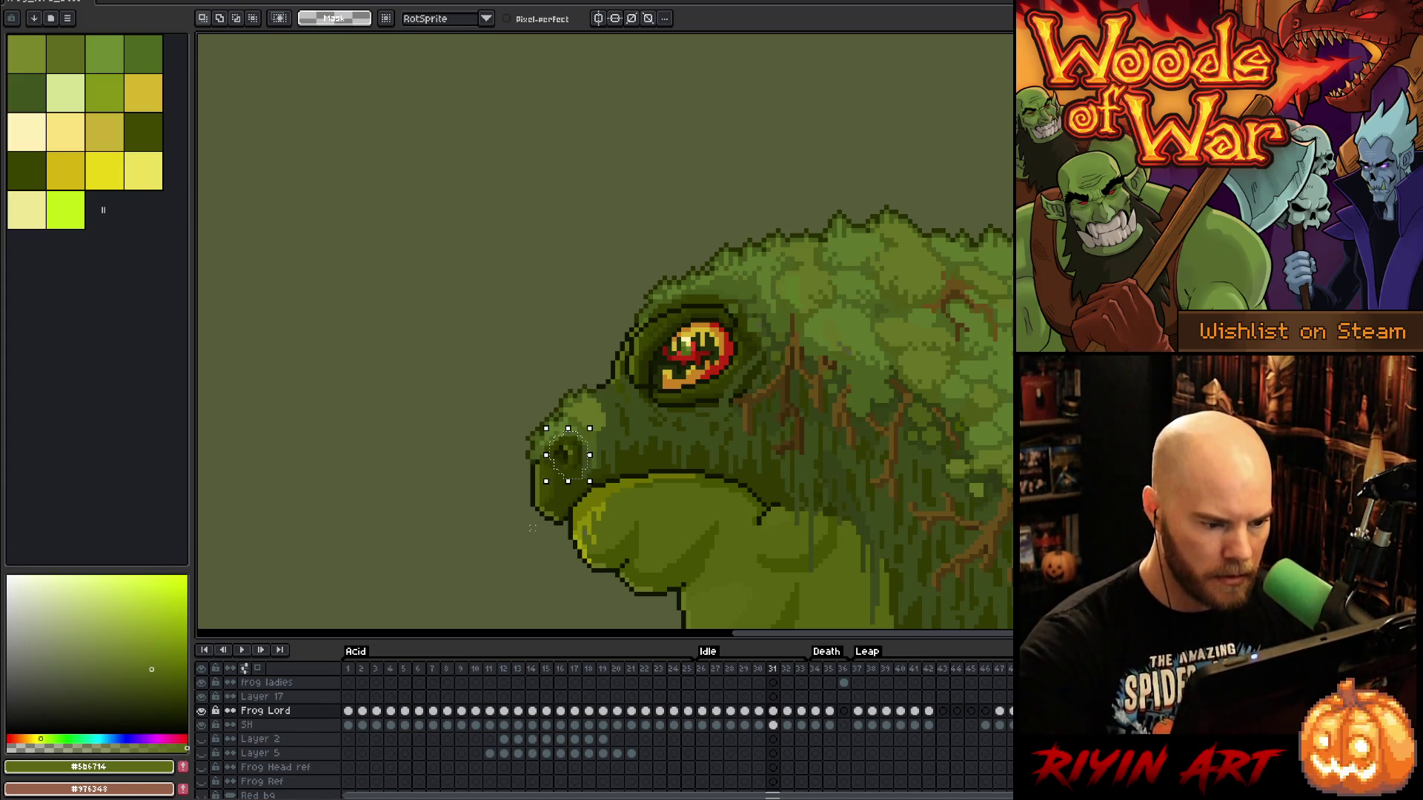
key(ctrl+t)
key(Return)
key(Right)
key(Left)
key(Right)
key(Left)
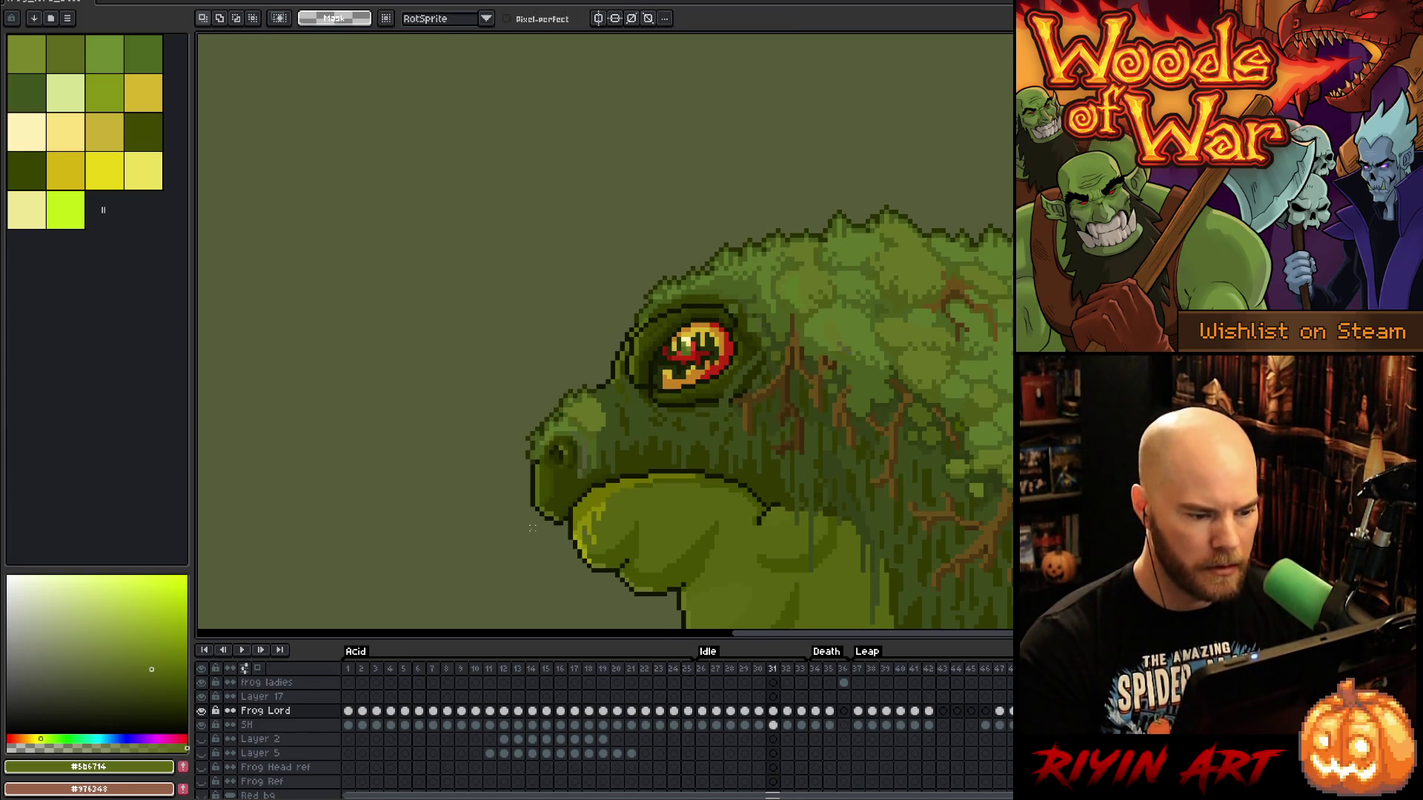
Sample a darker green from the snout as the drawing colour
key(b)
key(alt)
alt+click(589, 467)
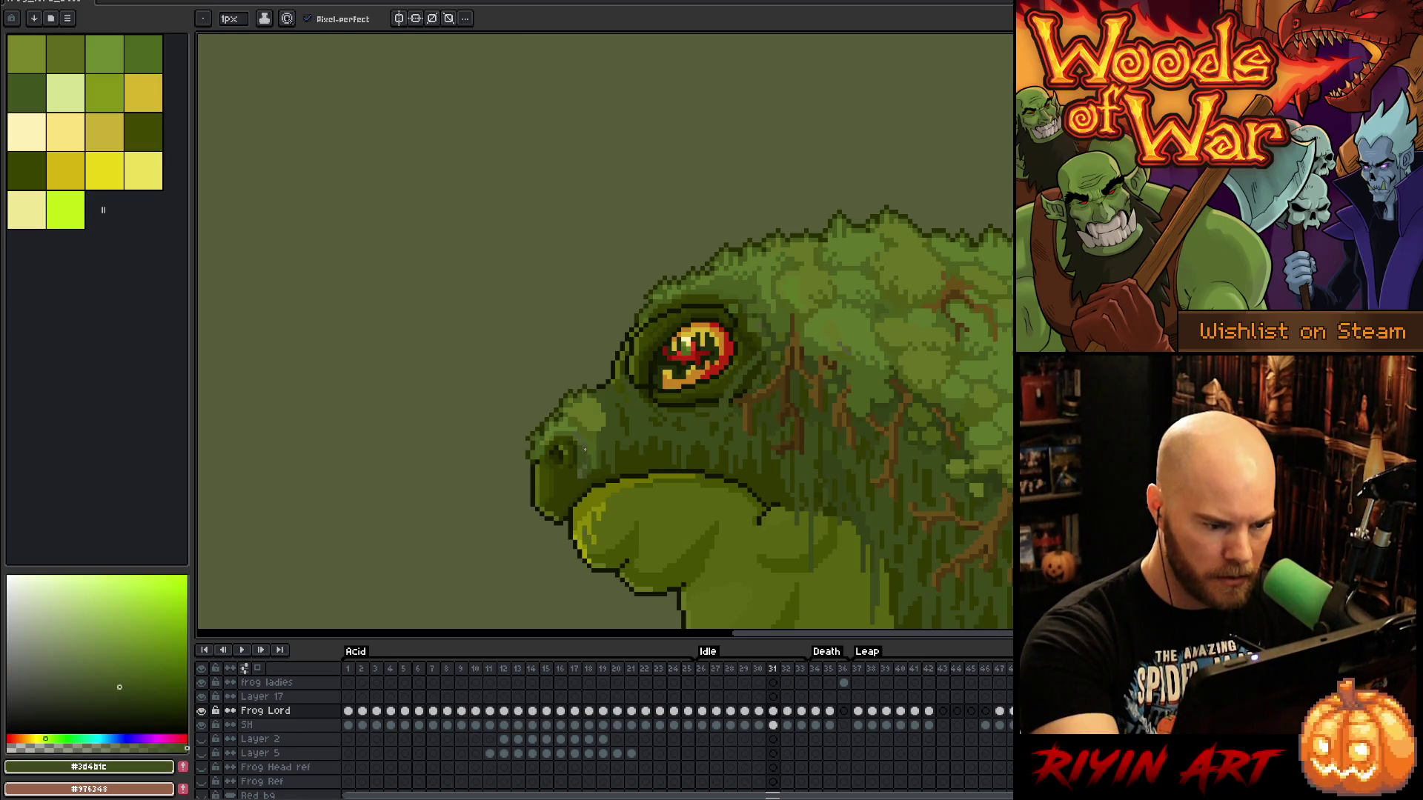
alt+click(584, 444)
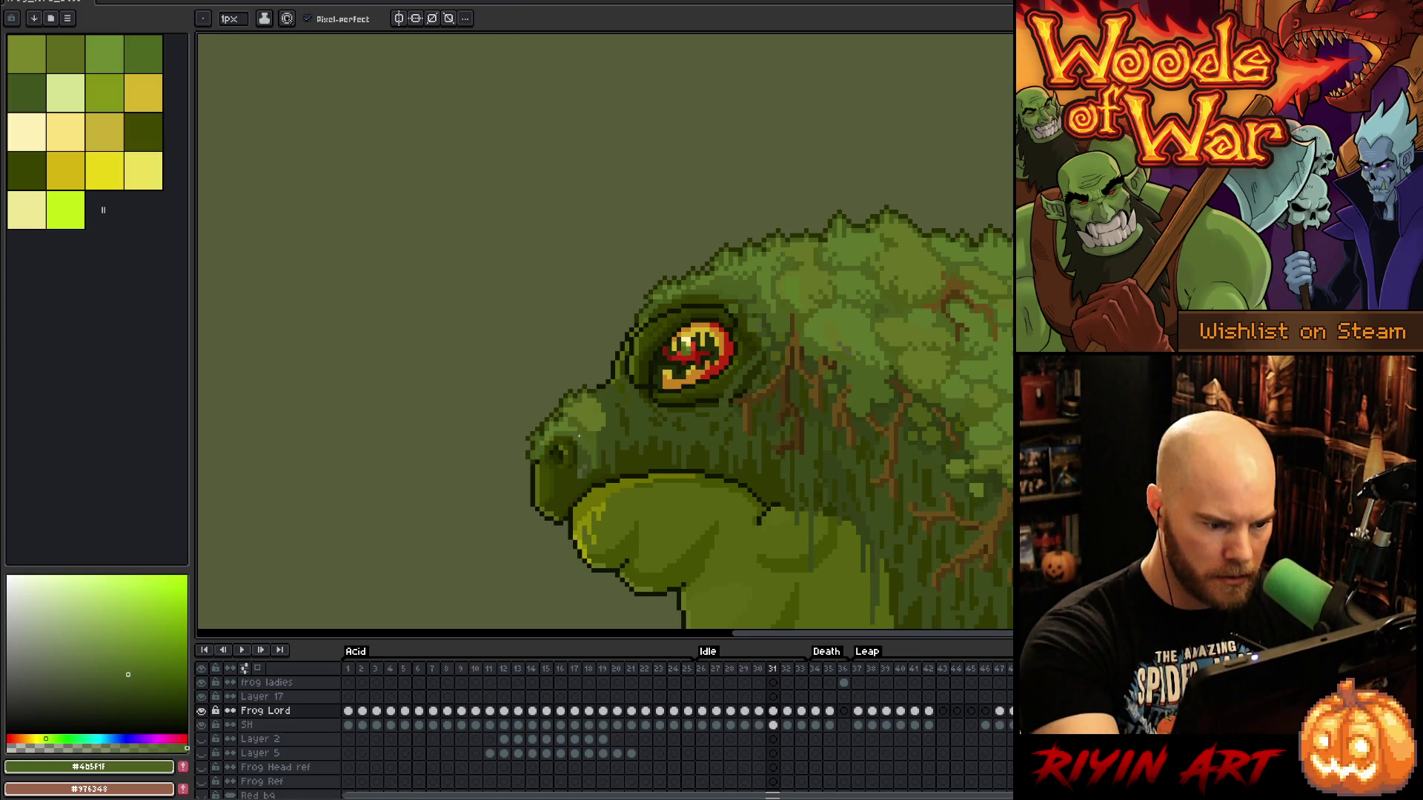
alt+click(582, 480)
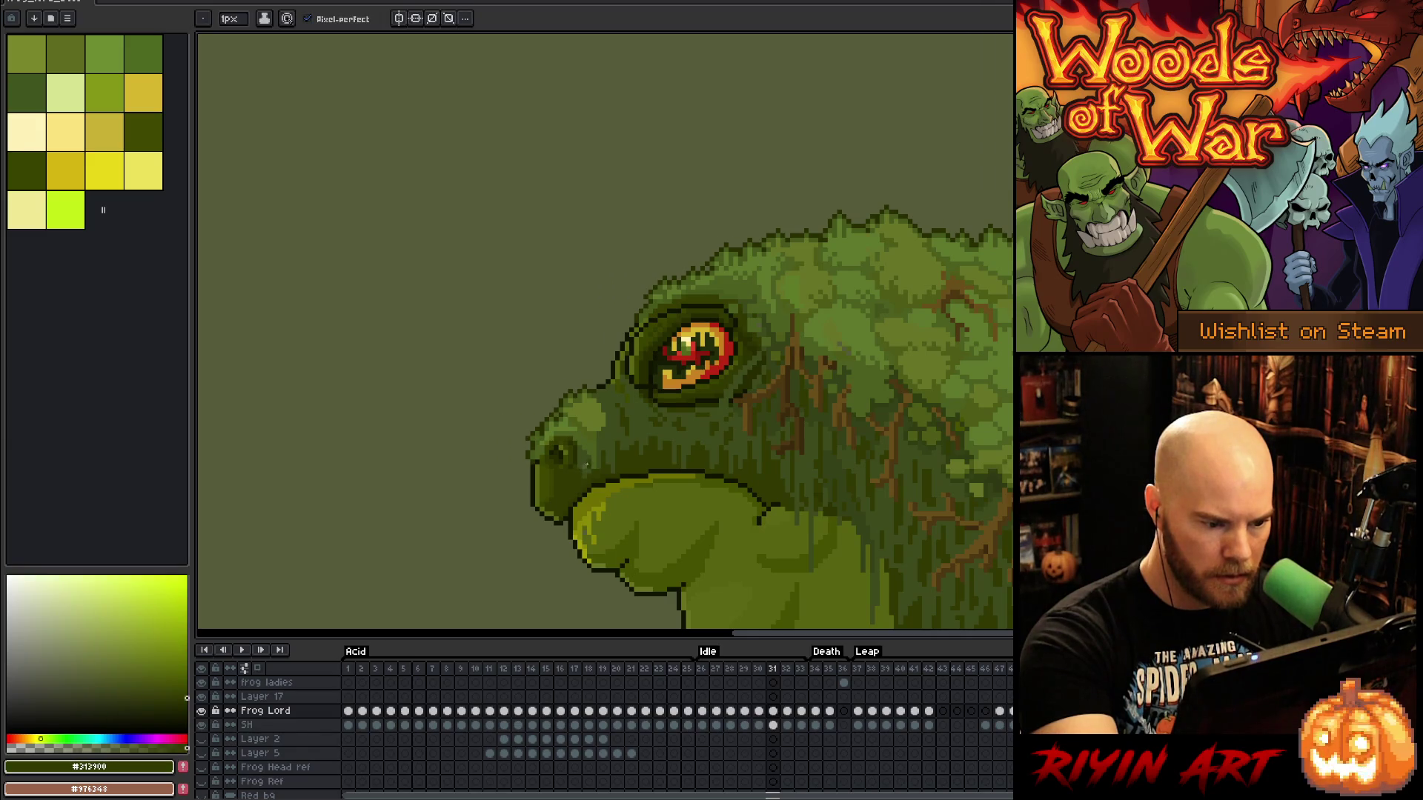
key(Left)
key(Right)
alt+click(606, 388)
key(Left)
key(Right)
key(Right)
key(Left)
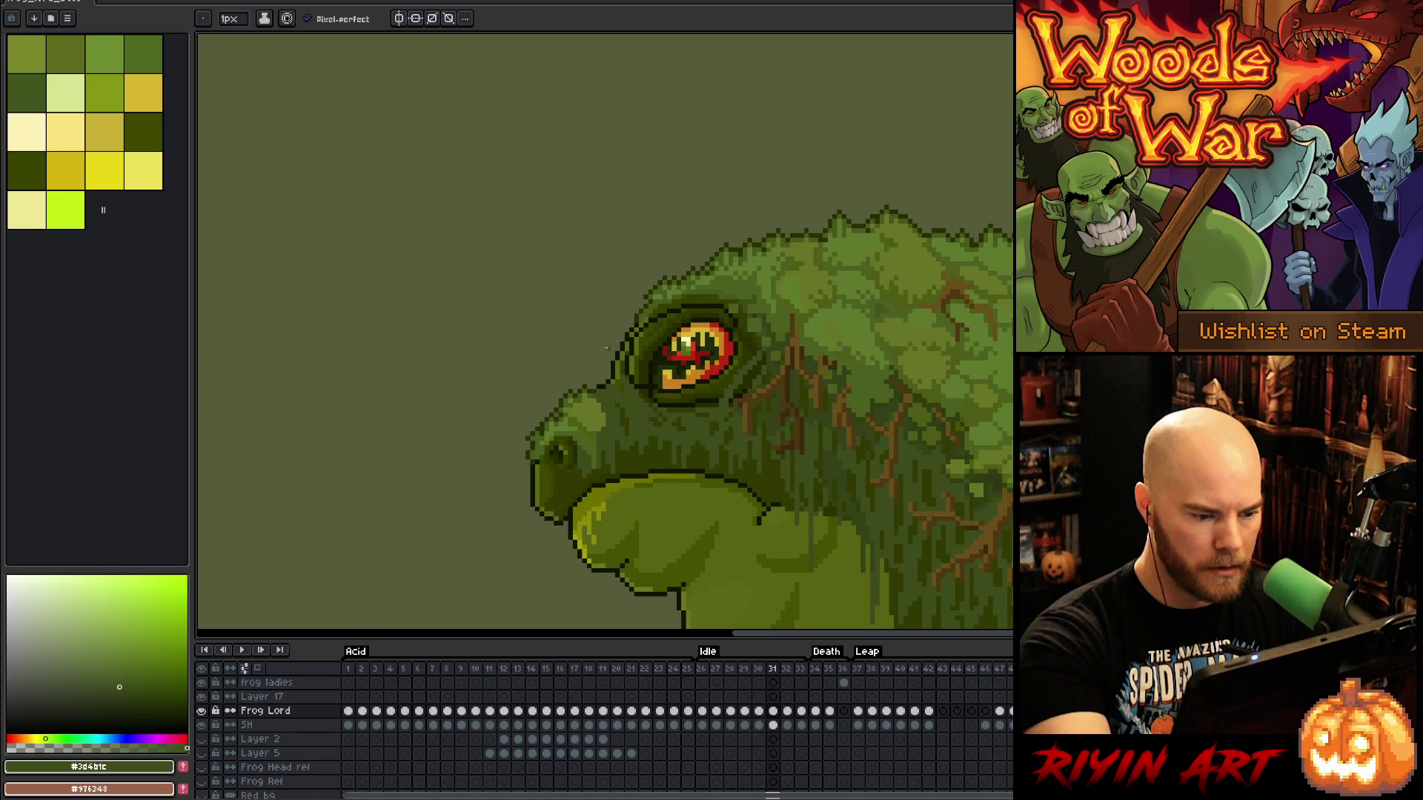
alt+click(584, 474)
alt+click(581, 459)
key(Left)
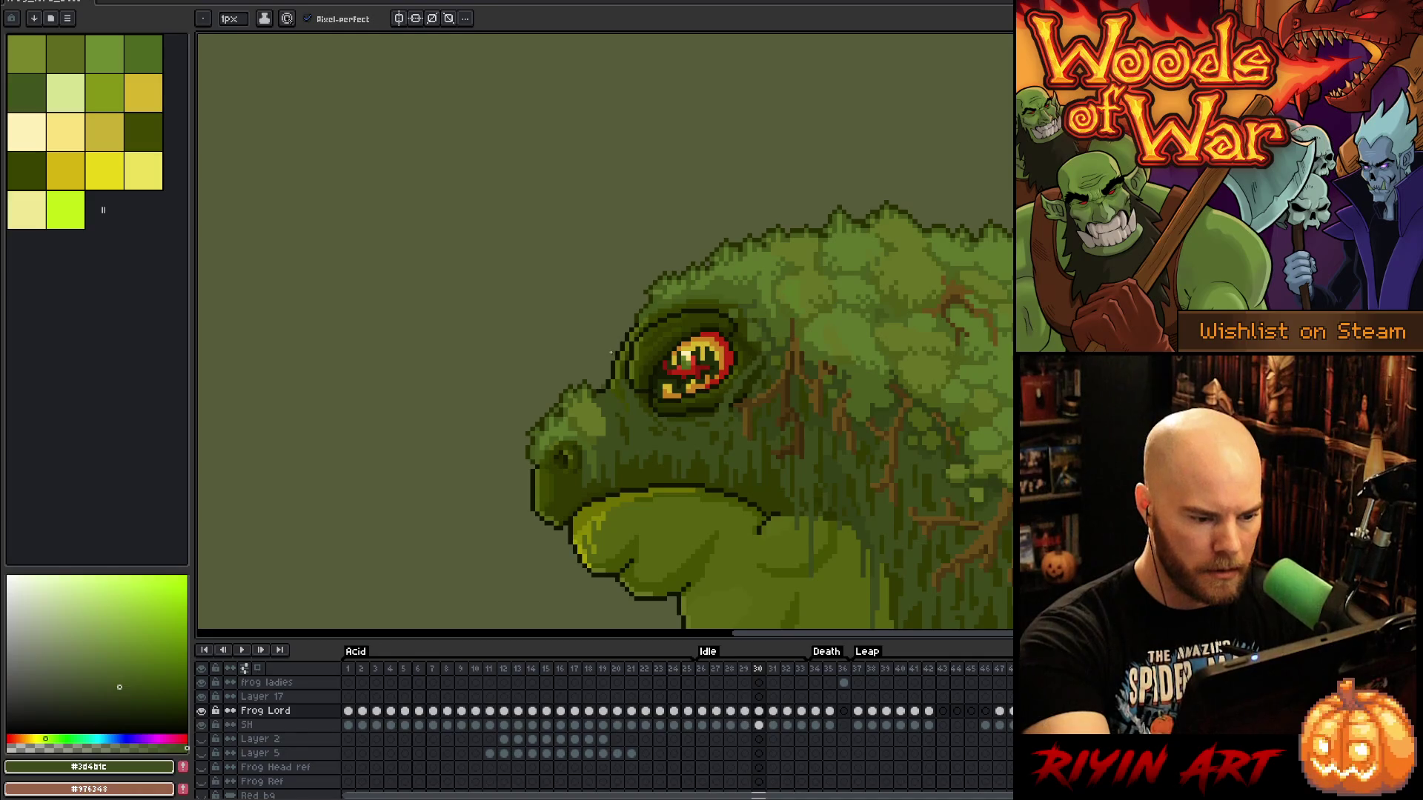
key(Right)
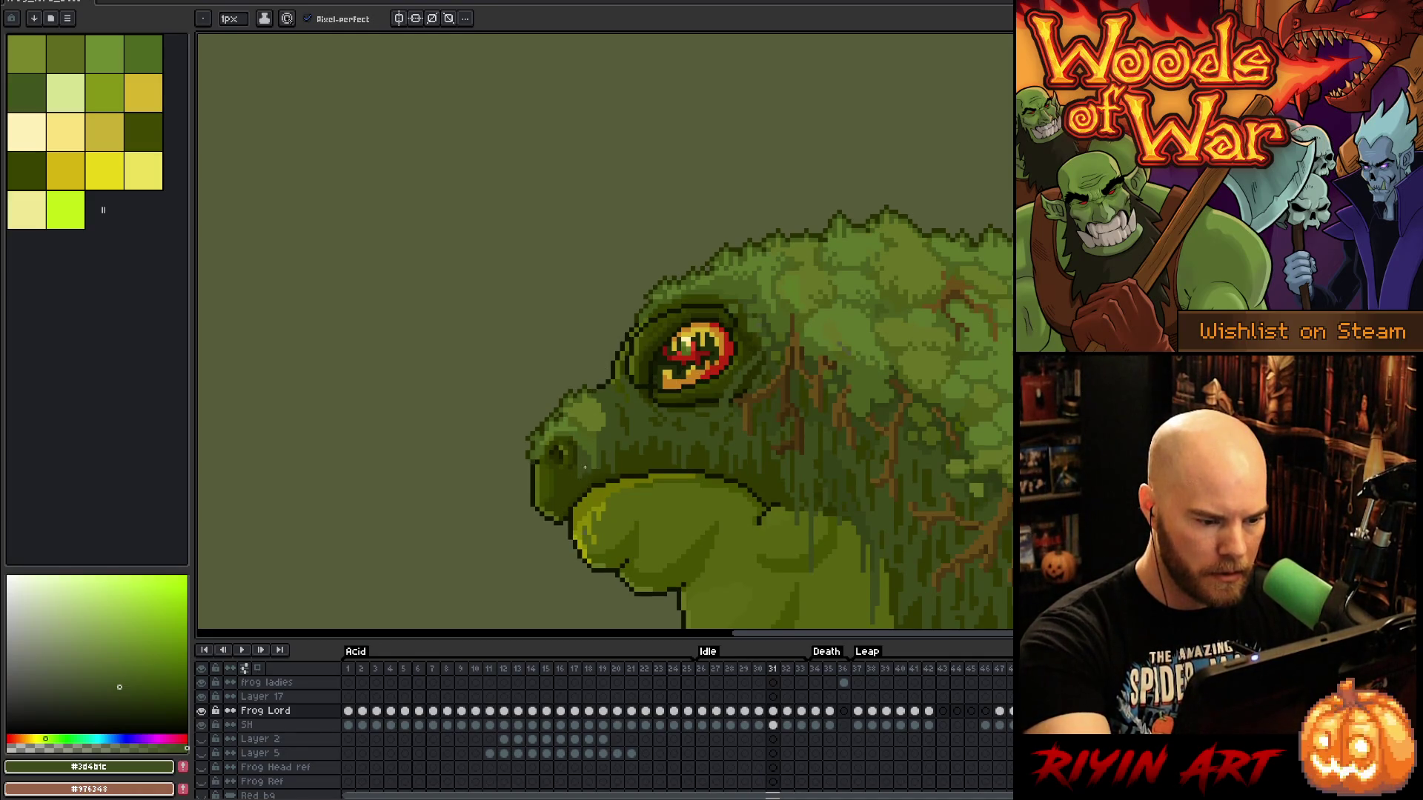
alt+click(591, 472)
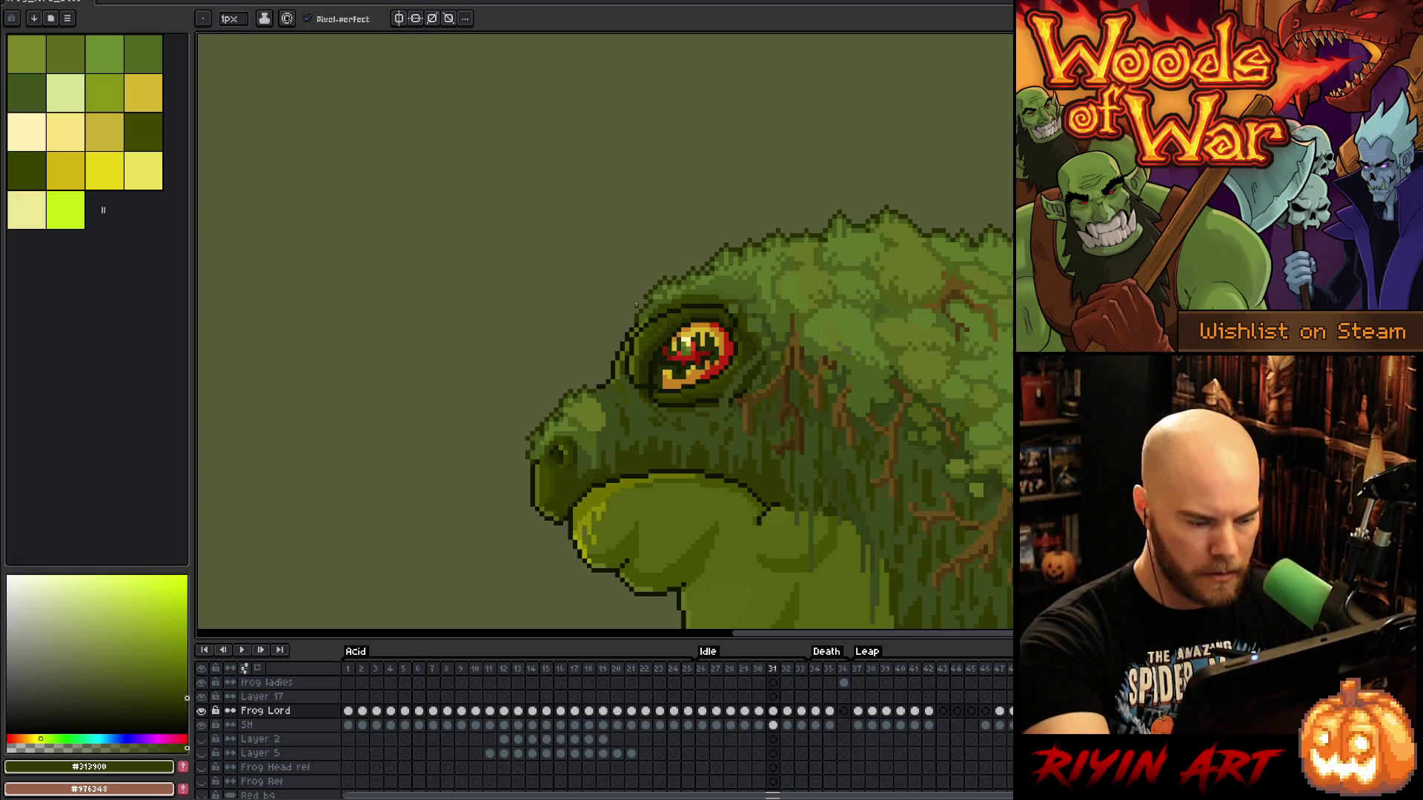
key(Right)
key(Left)
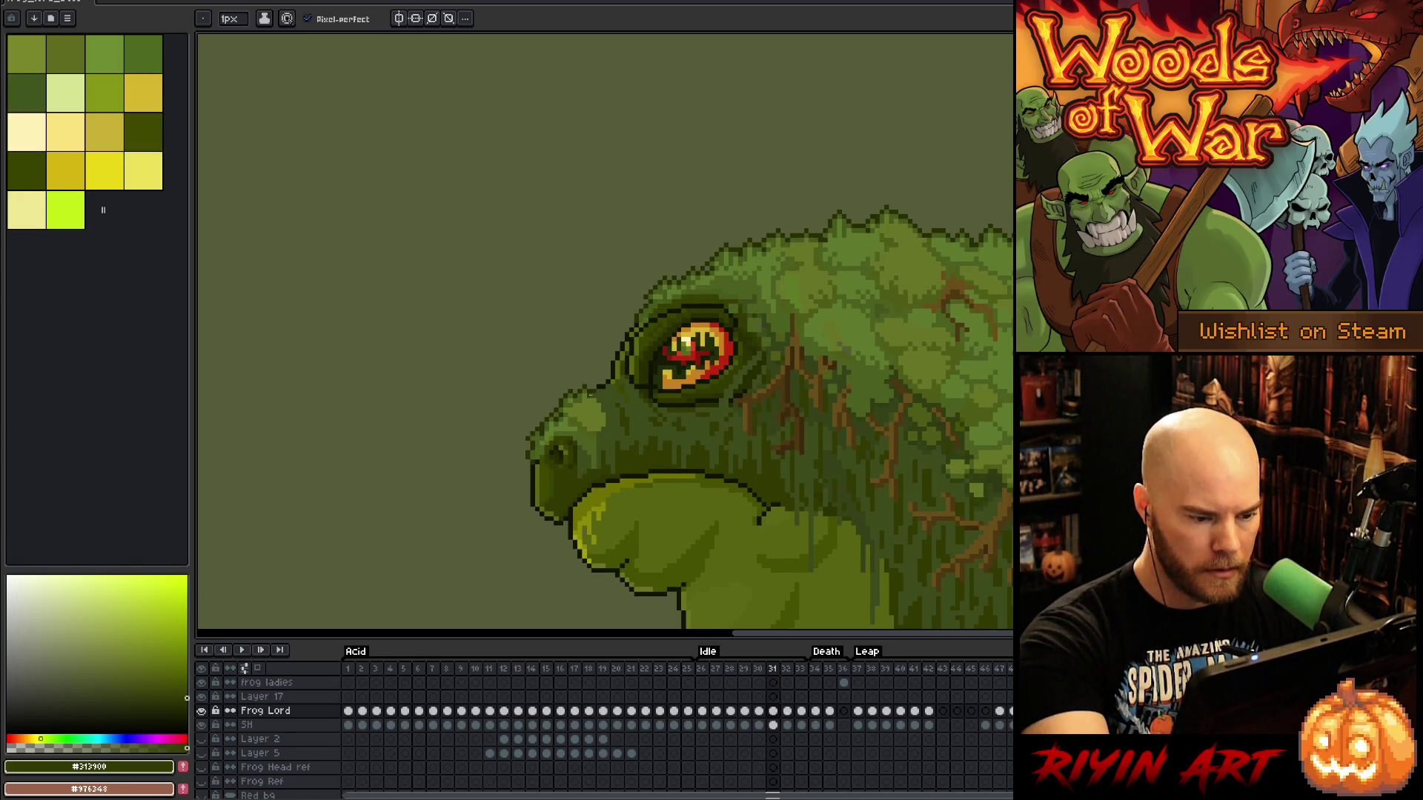
key(Left)
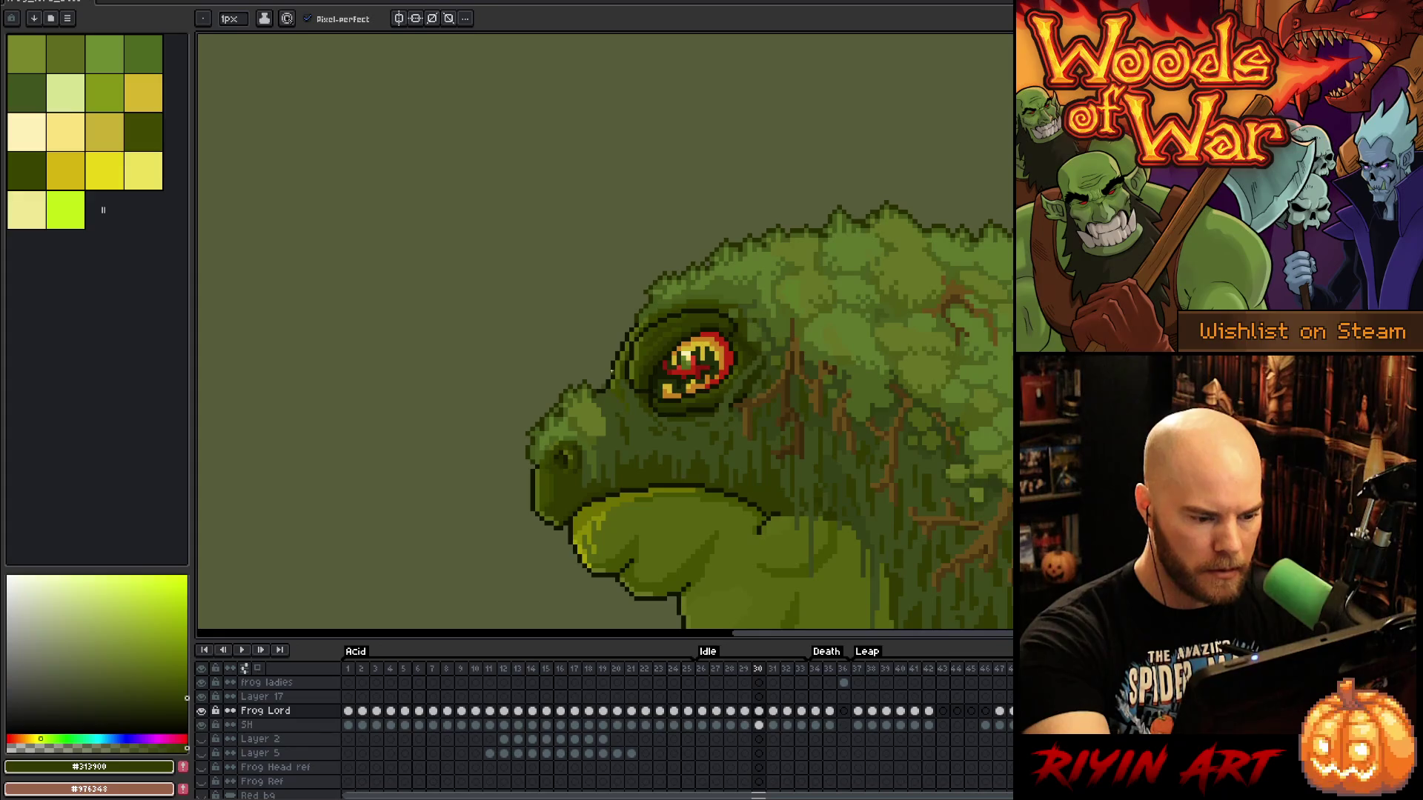
key(Right)
alt+click(588, 456)
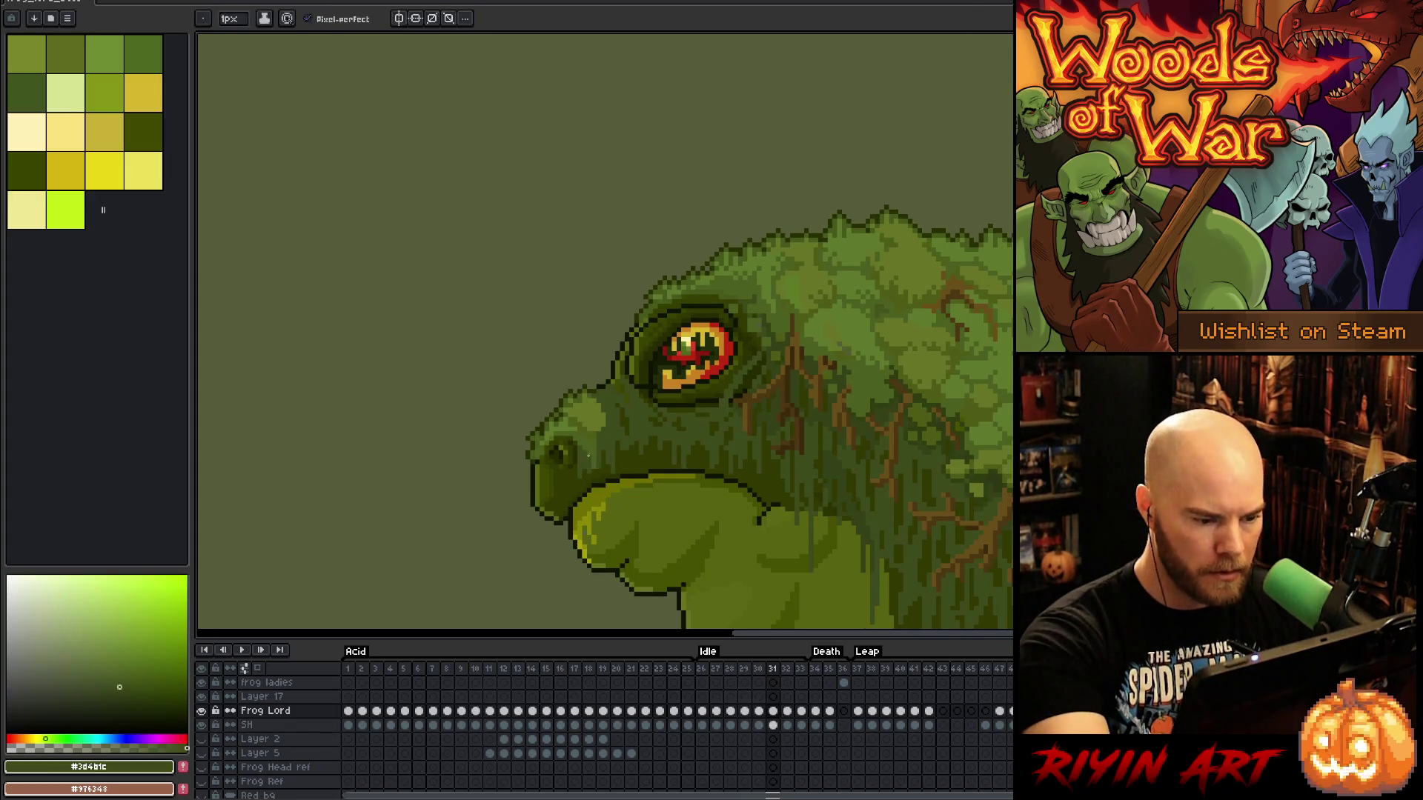
key(Left)
key(Right)
key(Left)
key(Right)
alt+click(588, 472)
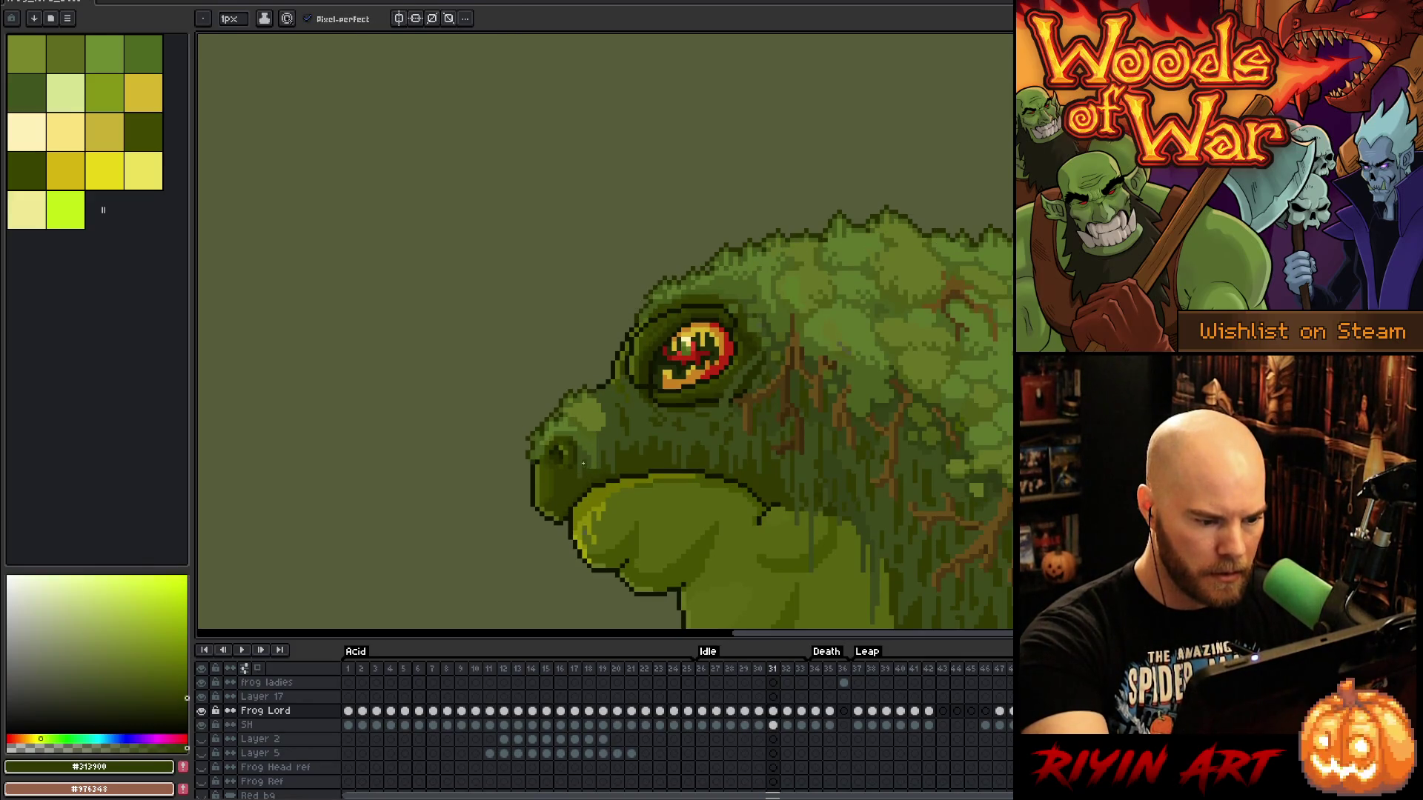
key(Right)
key(Left)
key(Right)
key(Right)
key(Left)
key(Left)
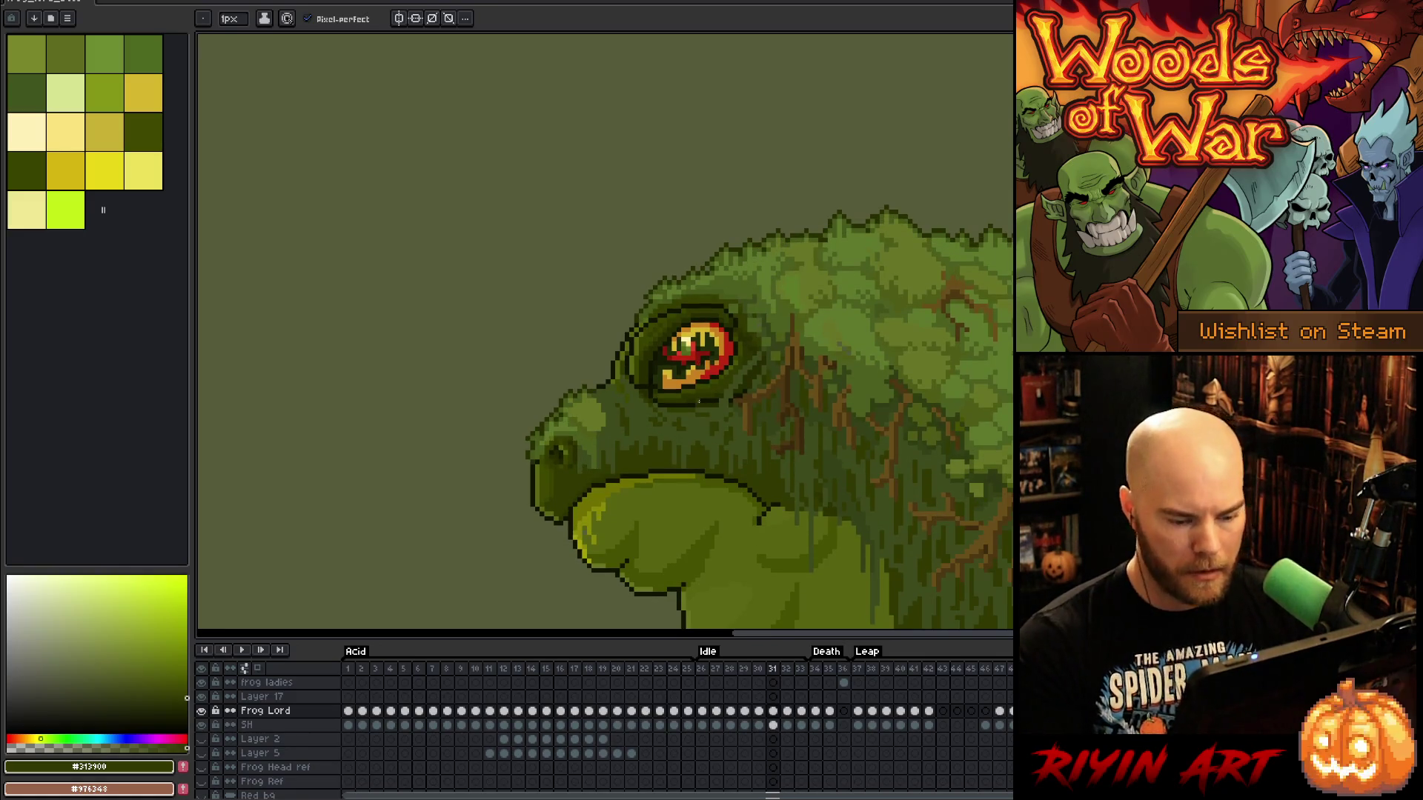
click(773, 711)
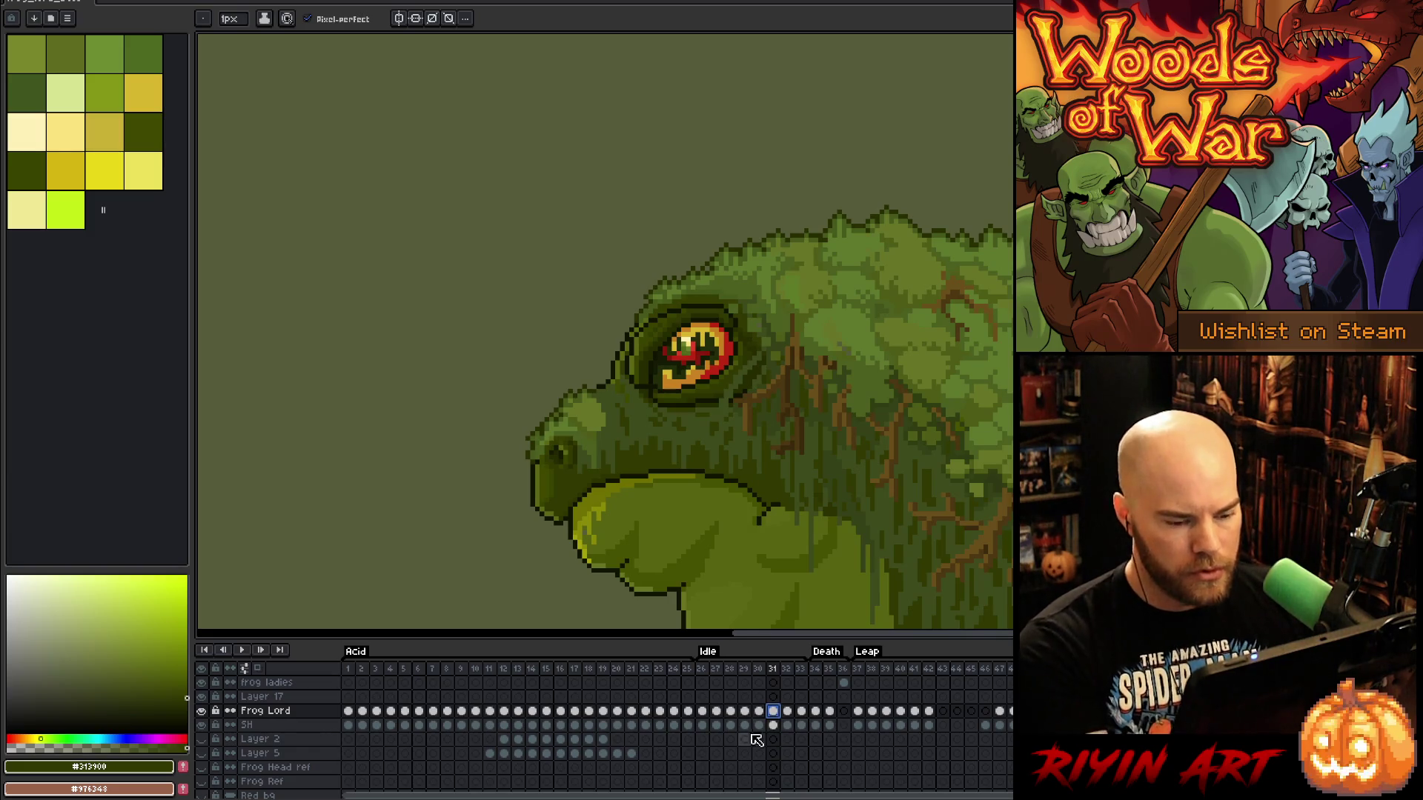
click(787, 712)
Play the idle animation from frame 33 with the whole frog centred in view, then stop playback
click(801, 712)
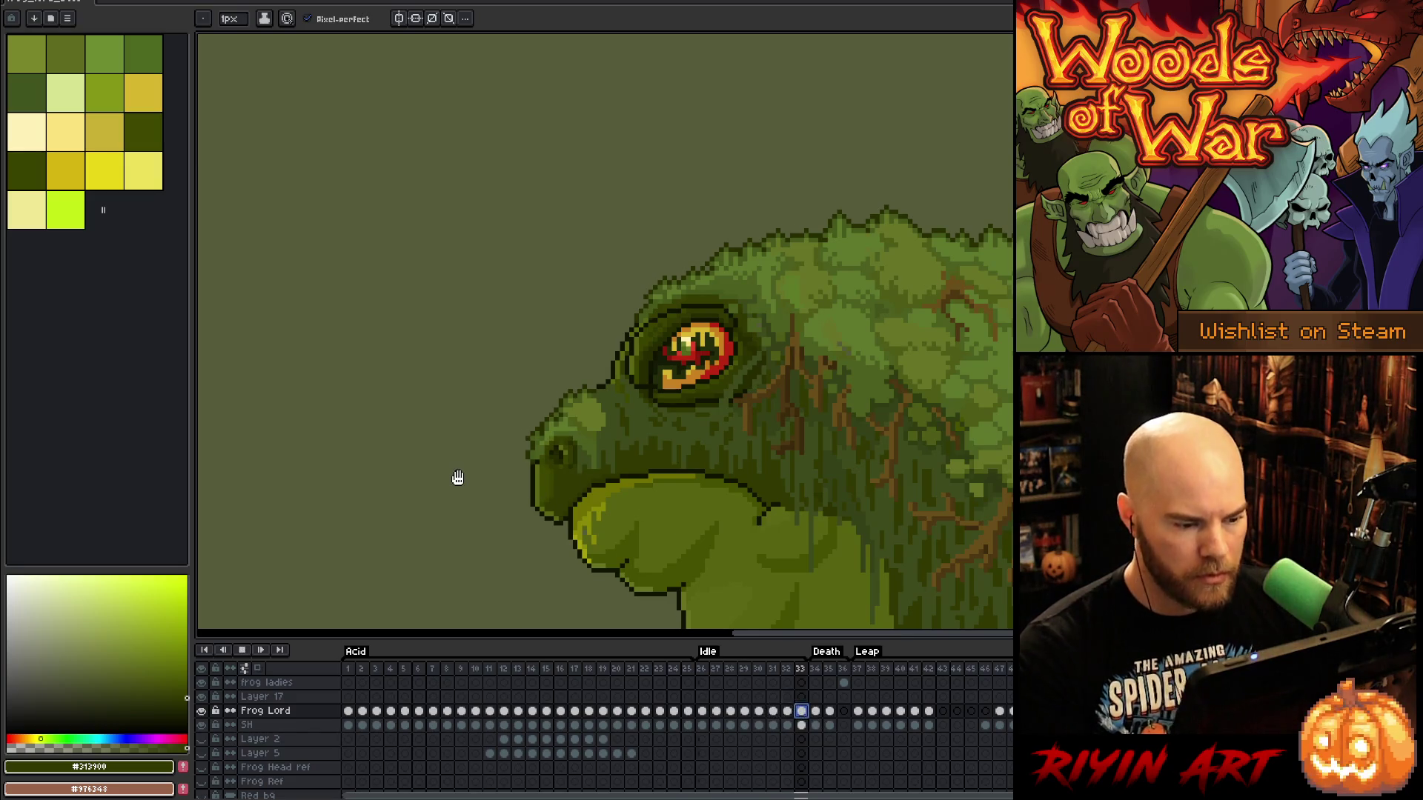
key(Return)
scroll(458, 478, down, 3)
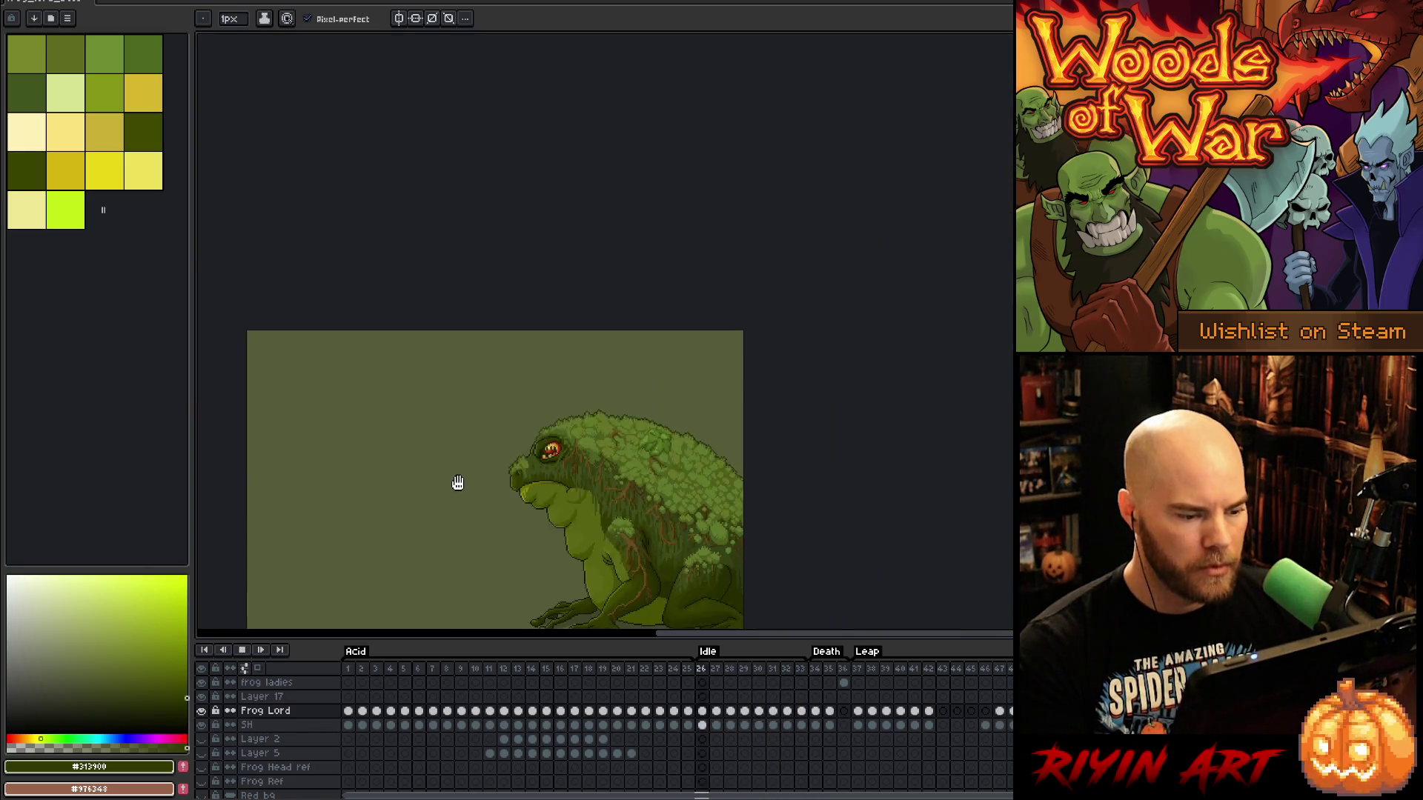
drag(457, 483, 630, 451)
scroll(637, 437, up, 2)
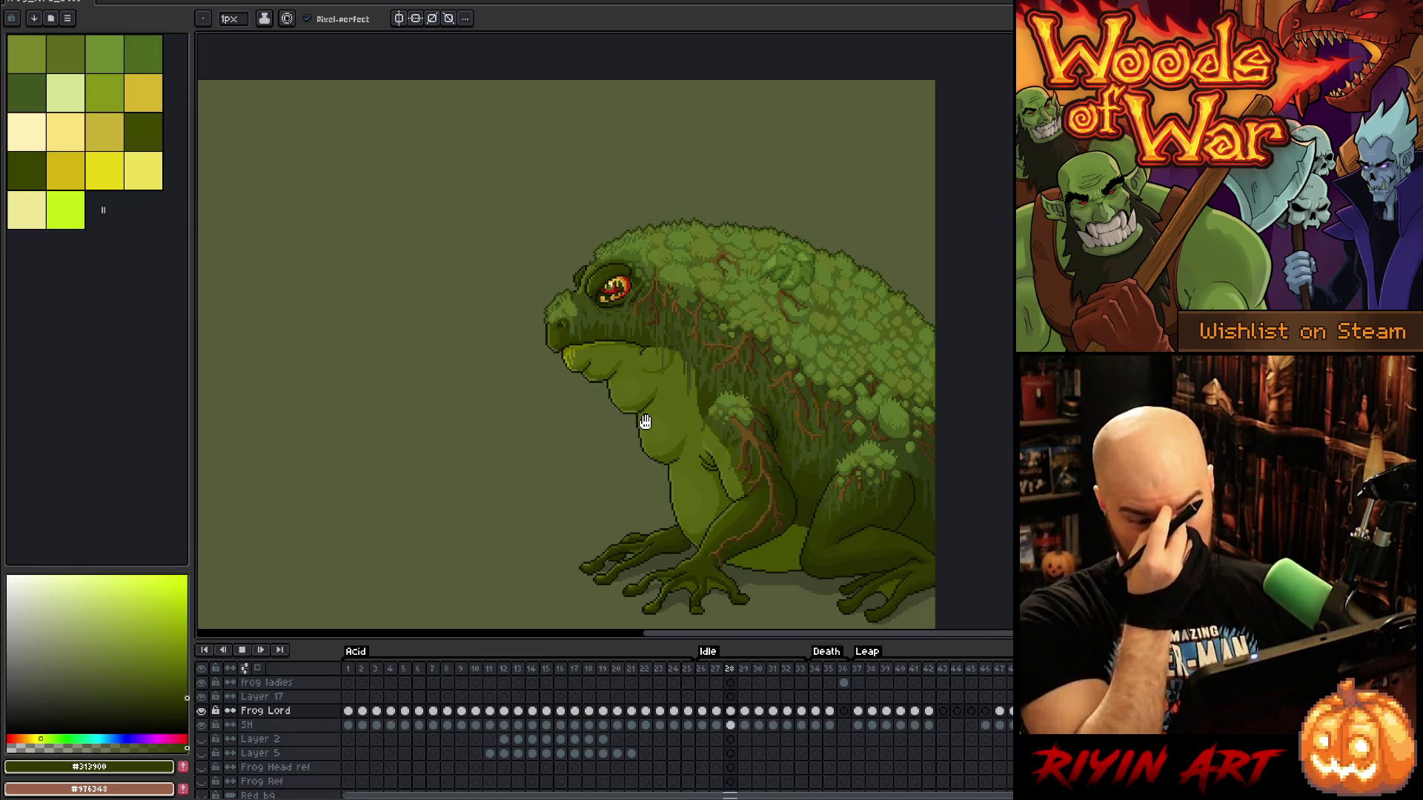
right_click(646, 421)
click(646, 422)
key(Return)
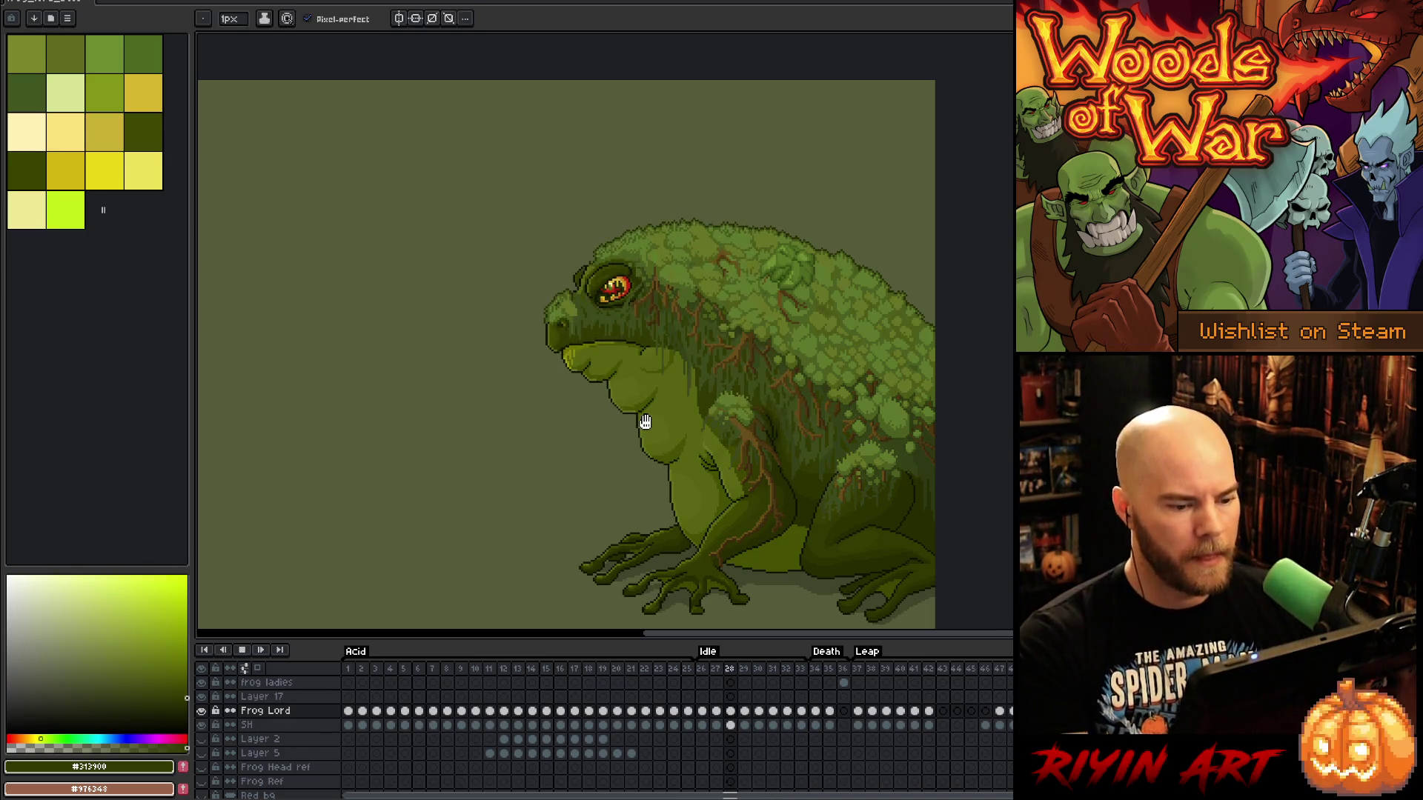
drag(632, 422, 618, 401)
scroll(643, 384, up, 1)
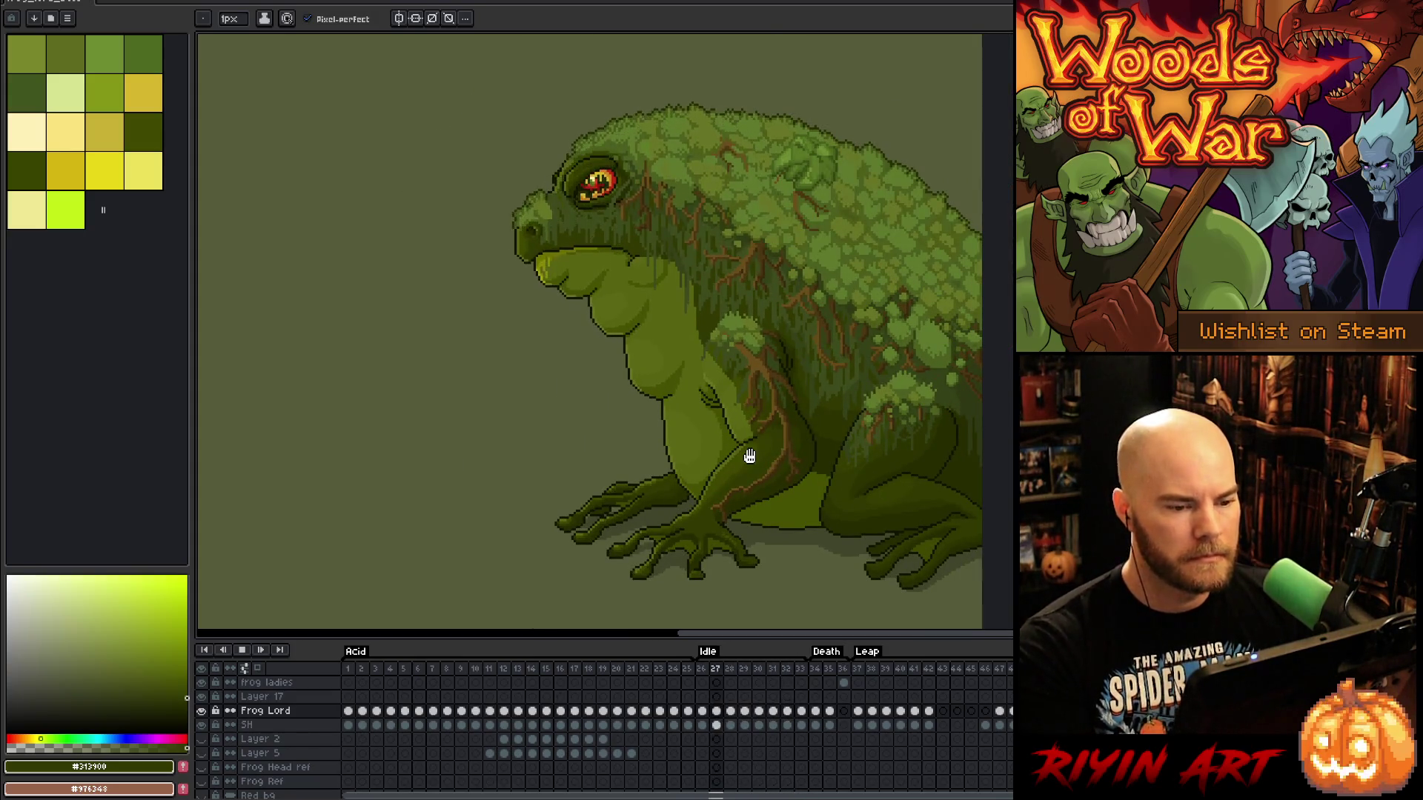
key(Return)
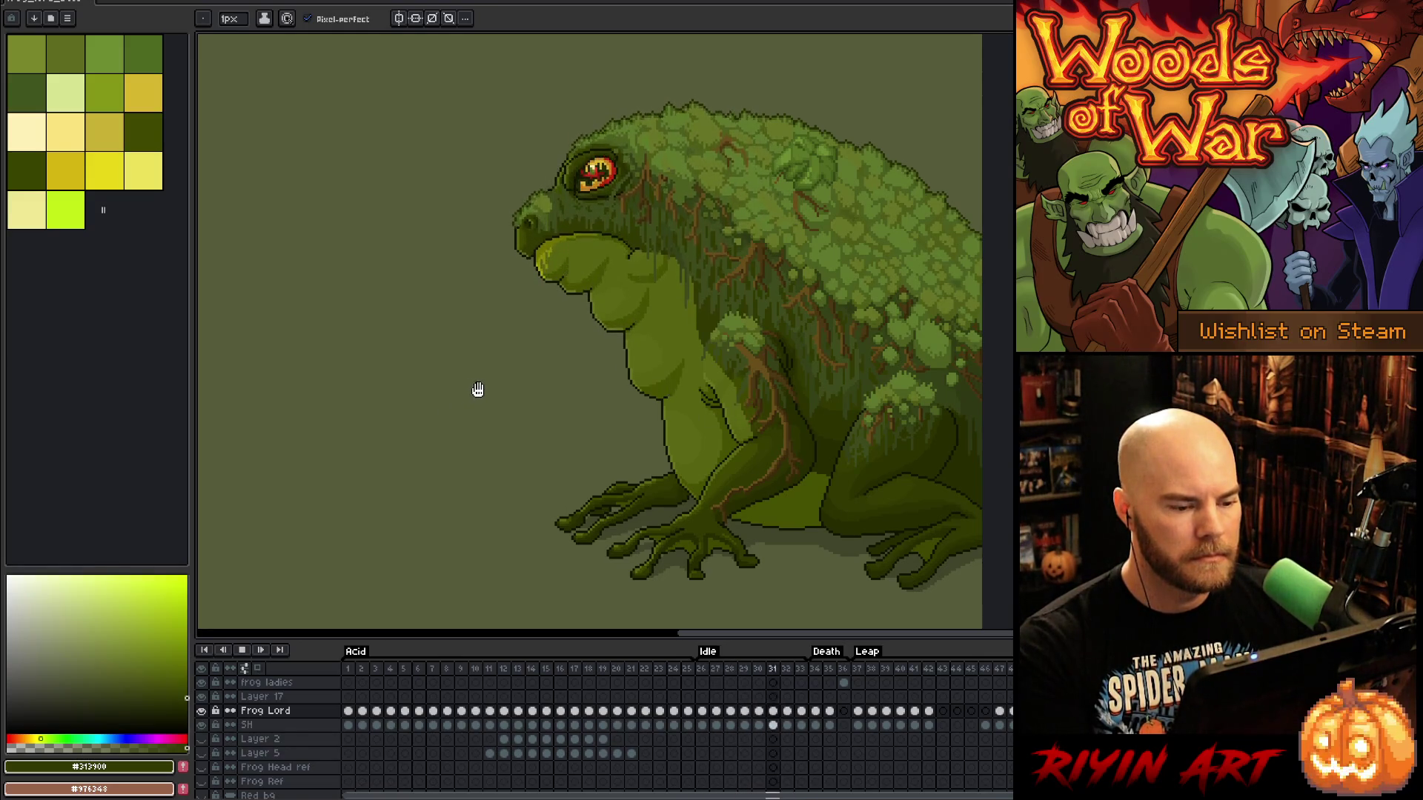
key(Return)
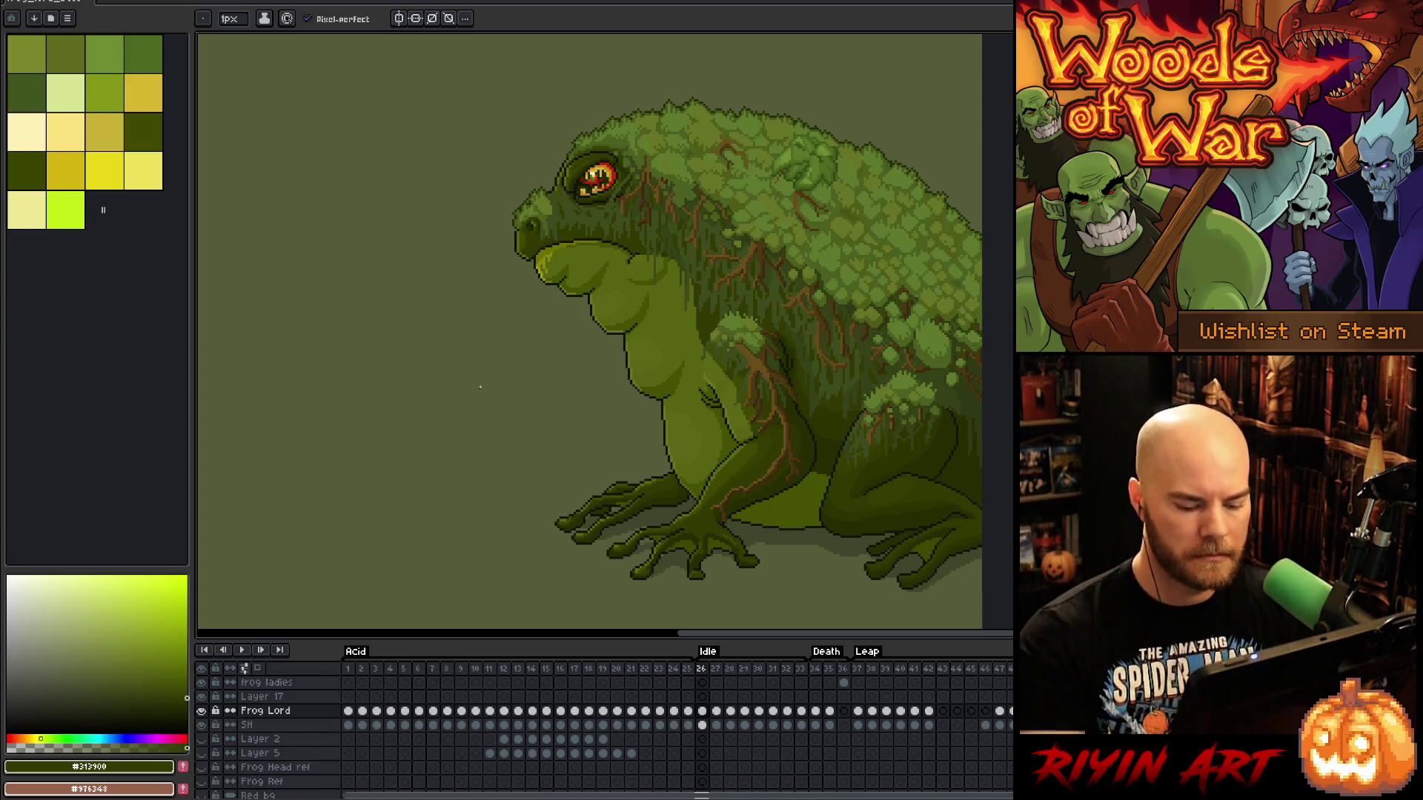
Save the sprite as frog_lord_boss_v21.aseprite, bumping the version from v20
key(p)
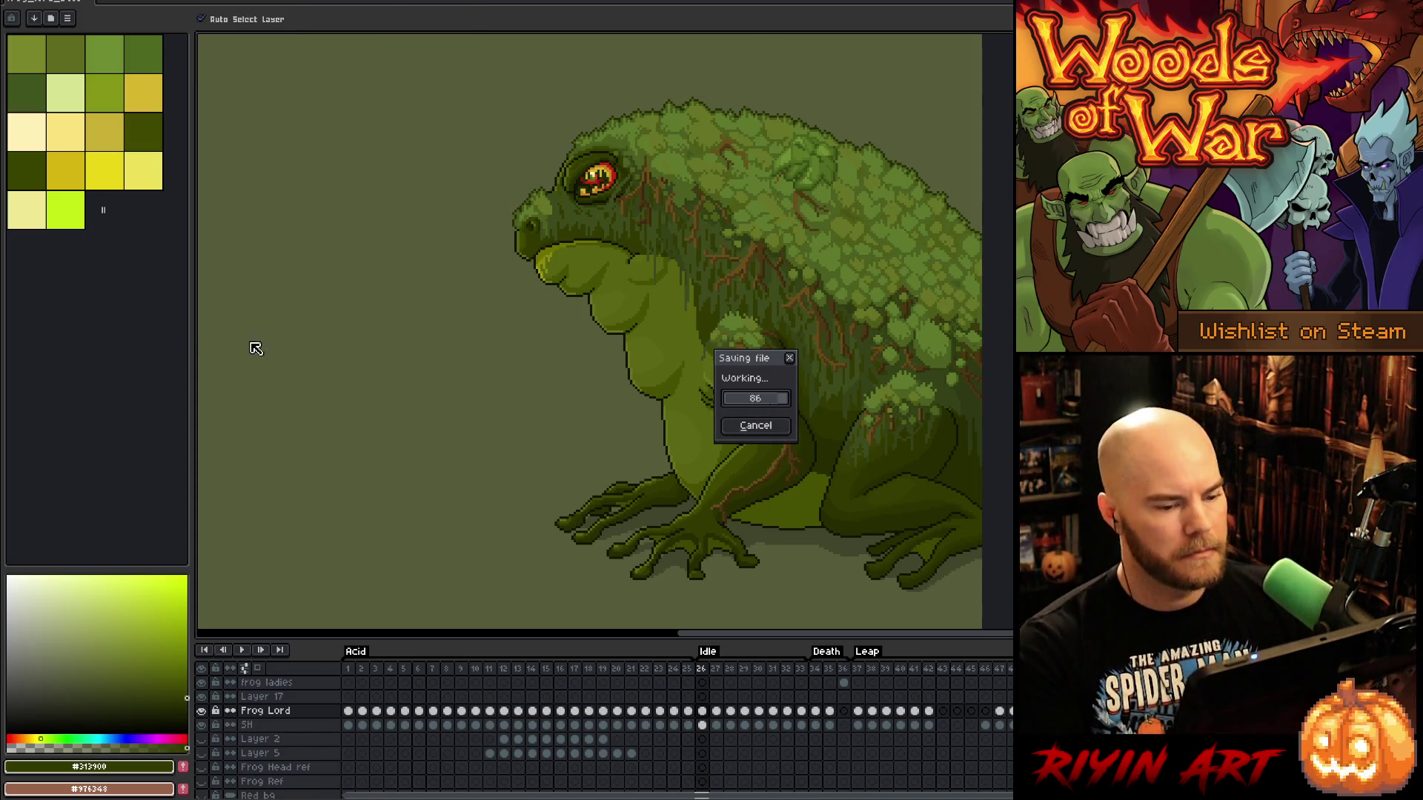
key(Escape)
key(alt+f)
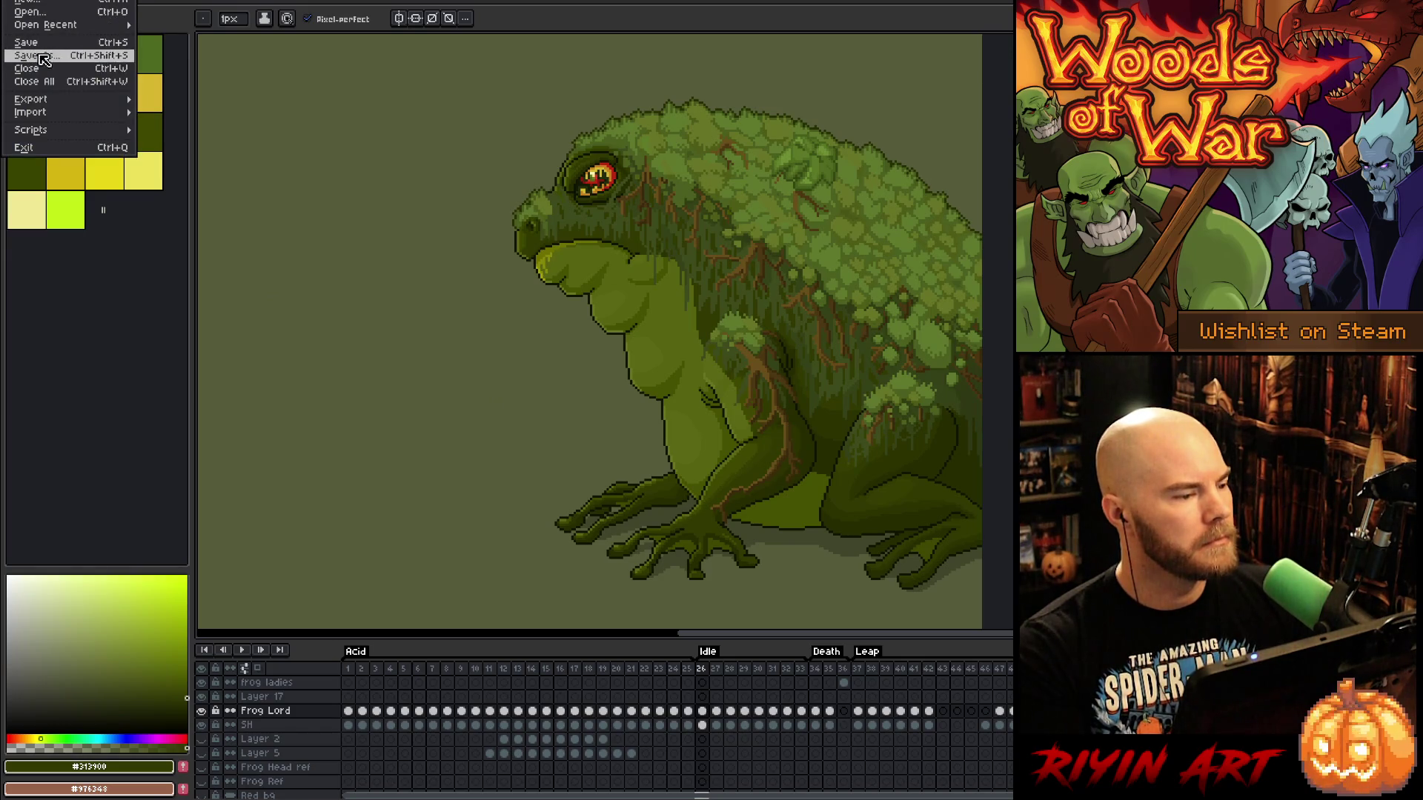
click(45, 61)
click(720, 571)
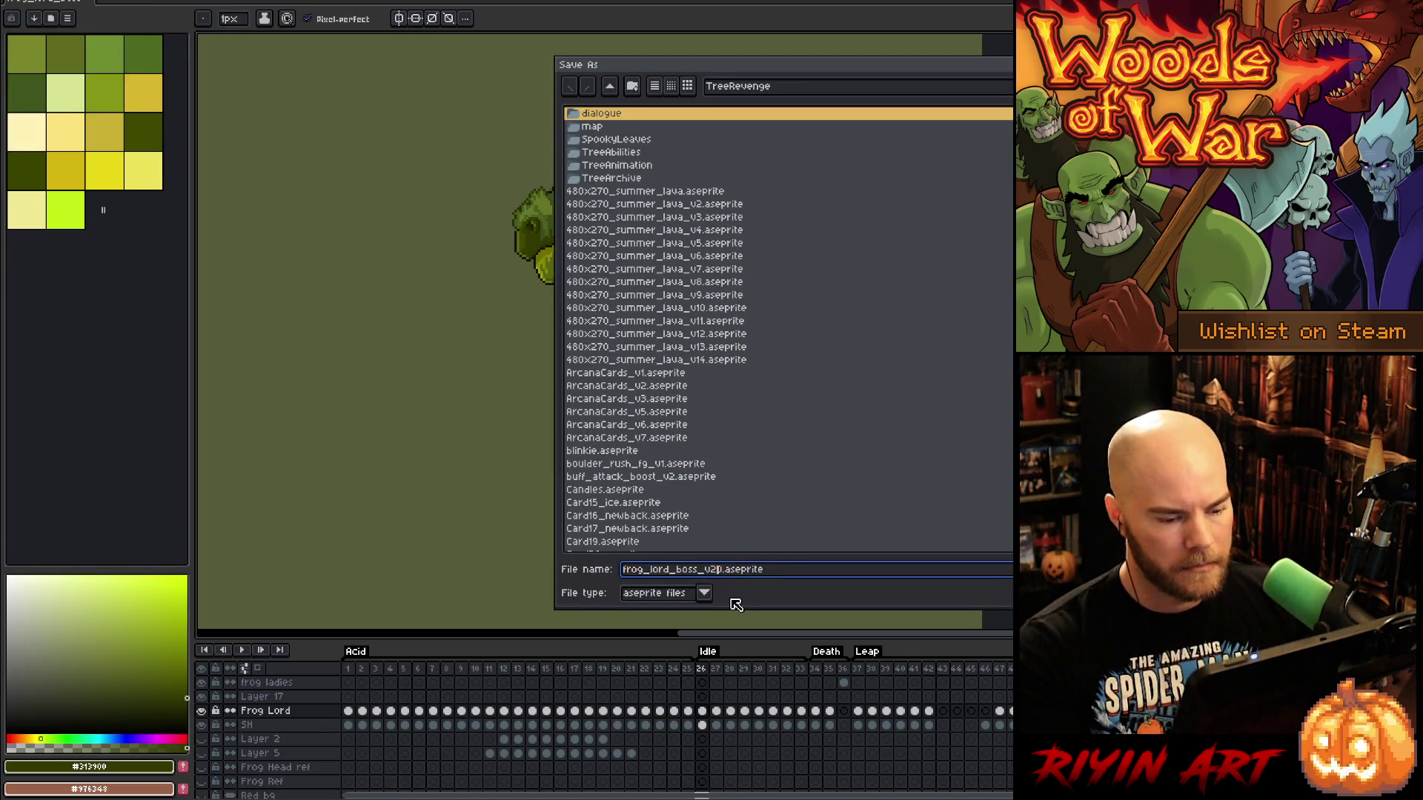
key(BackSpace)
text(1)
key(Return)
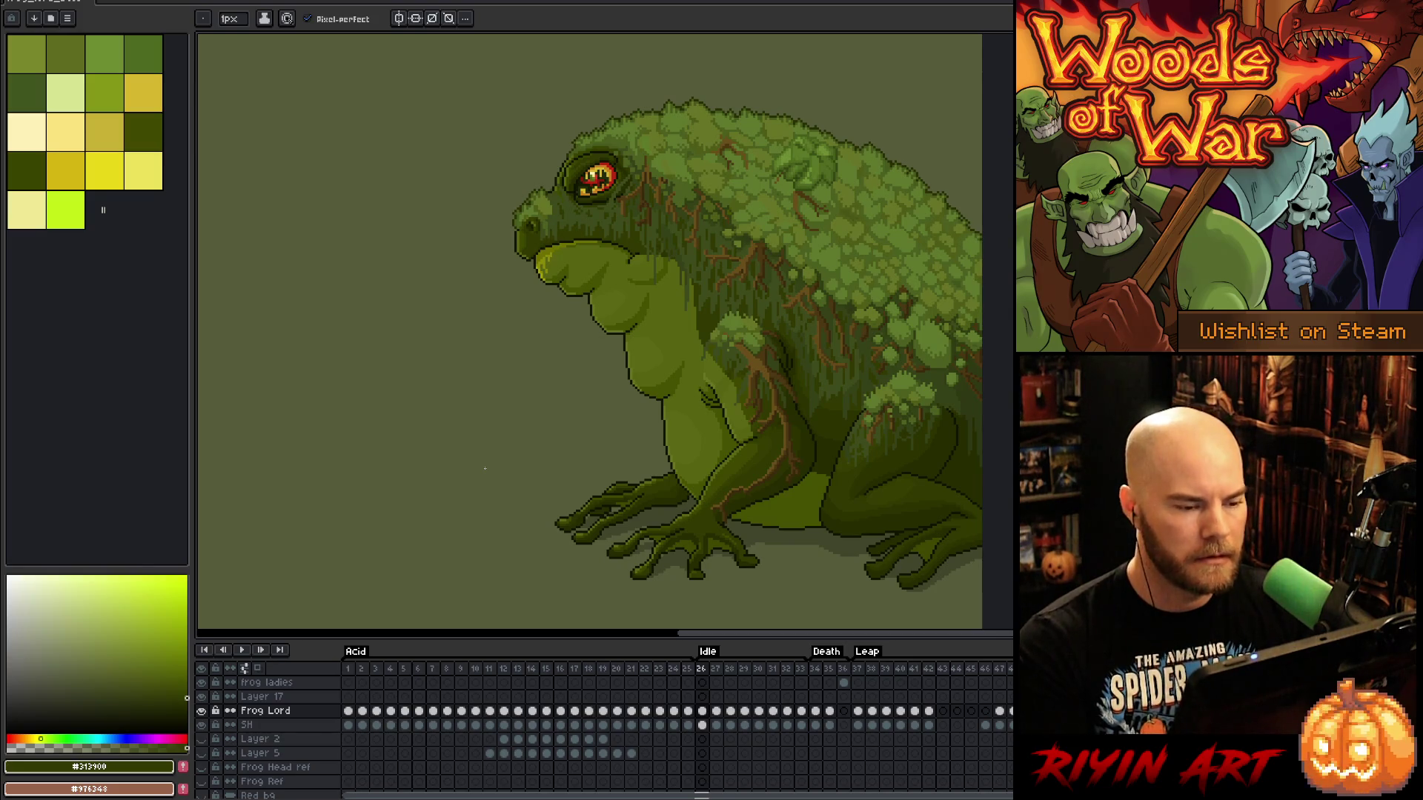
Go to frame 27 and begin a lasso around the frog's head and shoulders
key(Right)
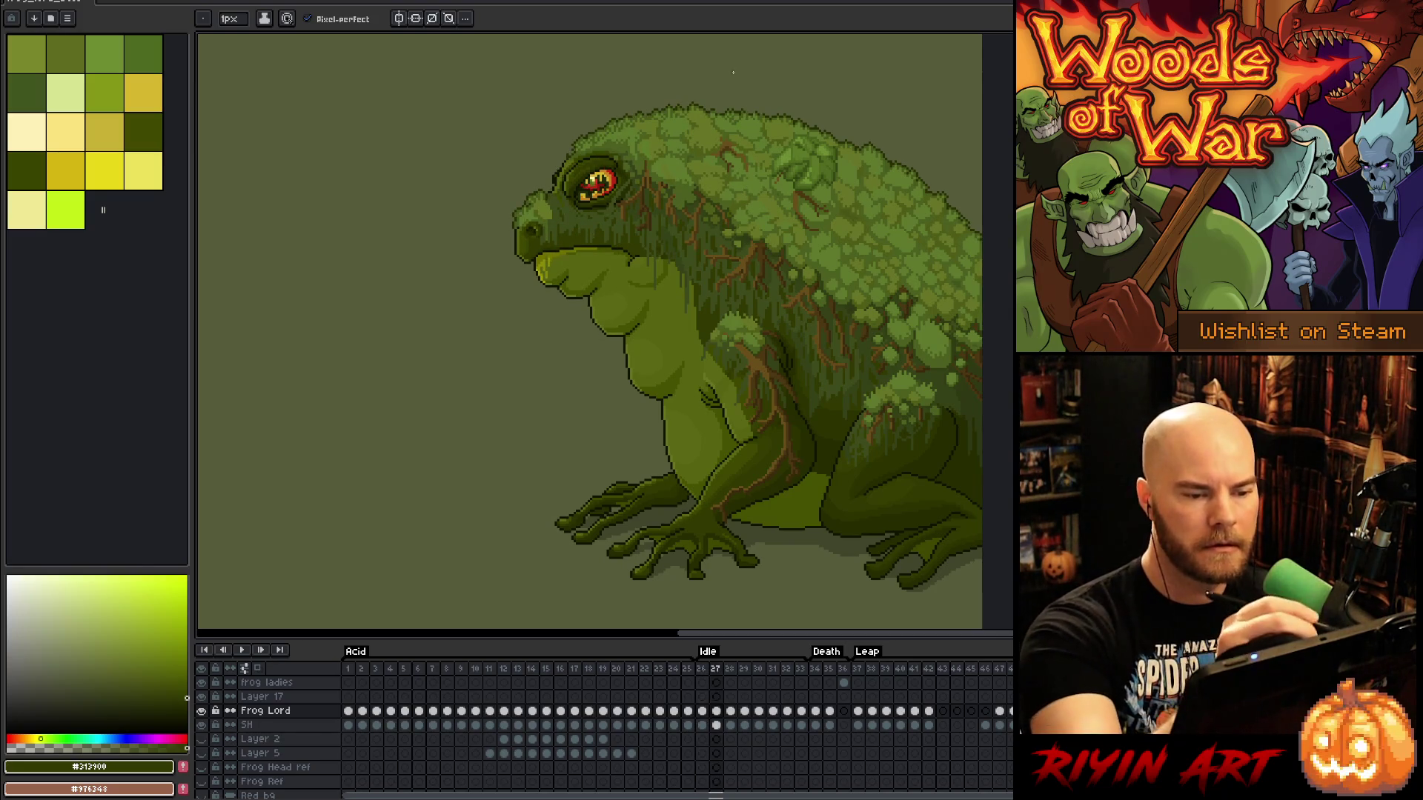
key(m)
mouse_move(813, 89)
mouse_down()
mouse_move(877, 126)
mouse_move(875, 171)
mouse_move(800, 283)
mouse_move(698, 323)
mouse_move(693, 443)
mouse_move(445, 349)
mouse_move(777, 67)
mouse_up()
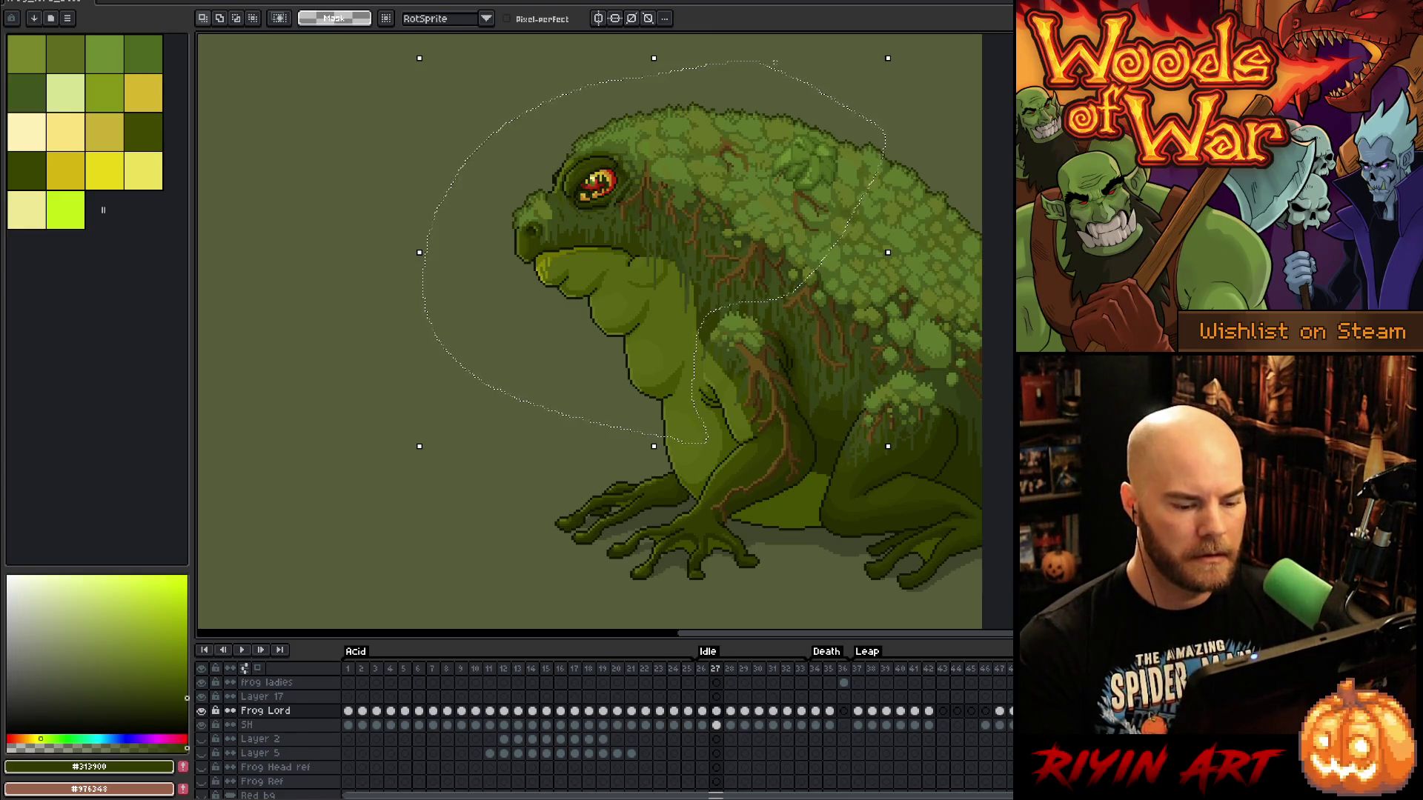
Lower the lassoed head and shoulders one pixel on frames 27, 28 and 29
key(Down)
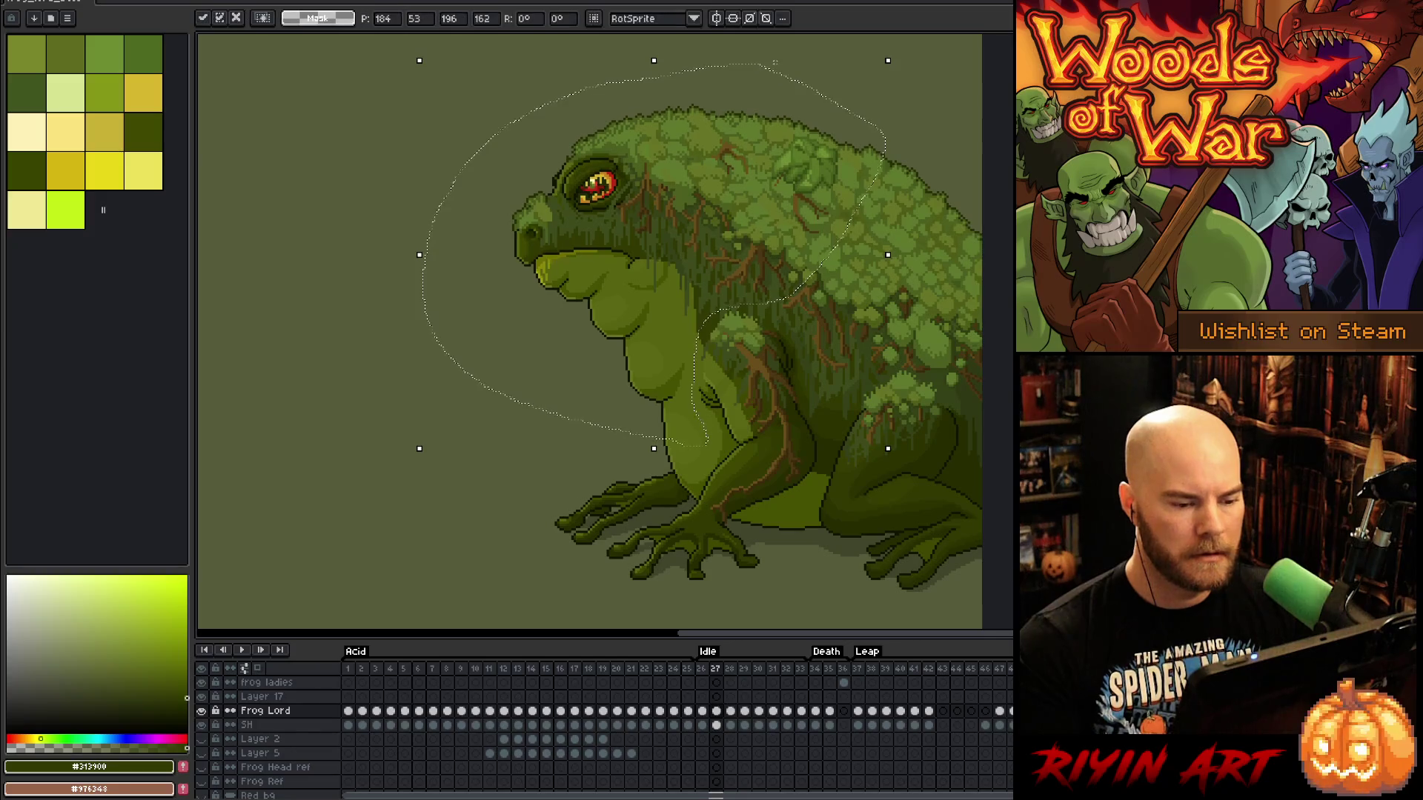
key(period)
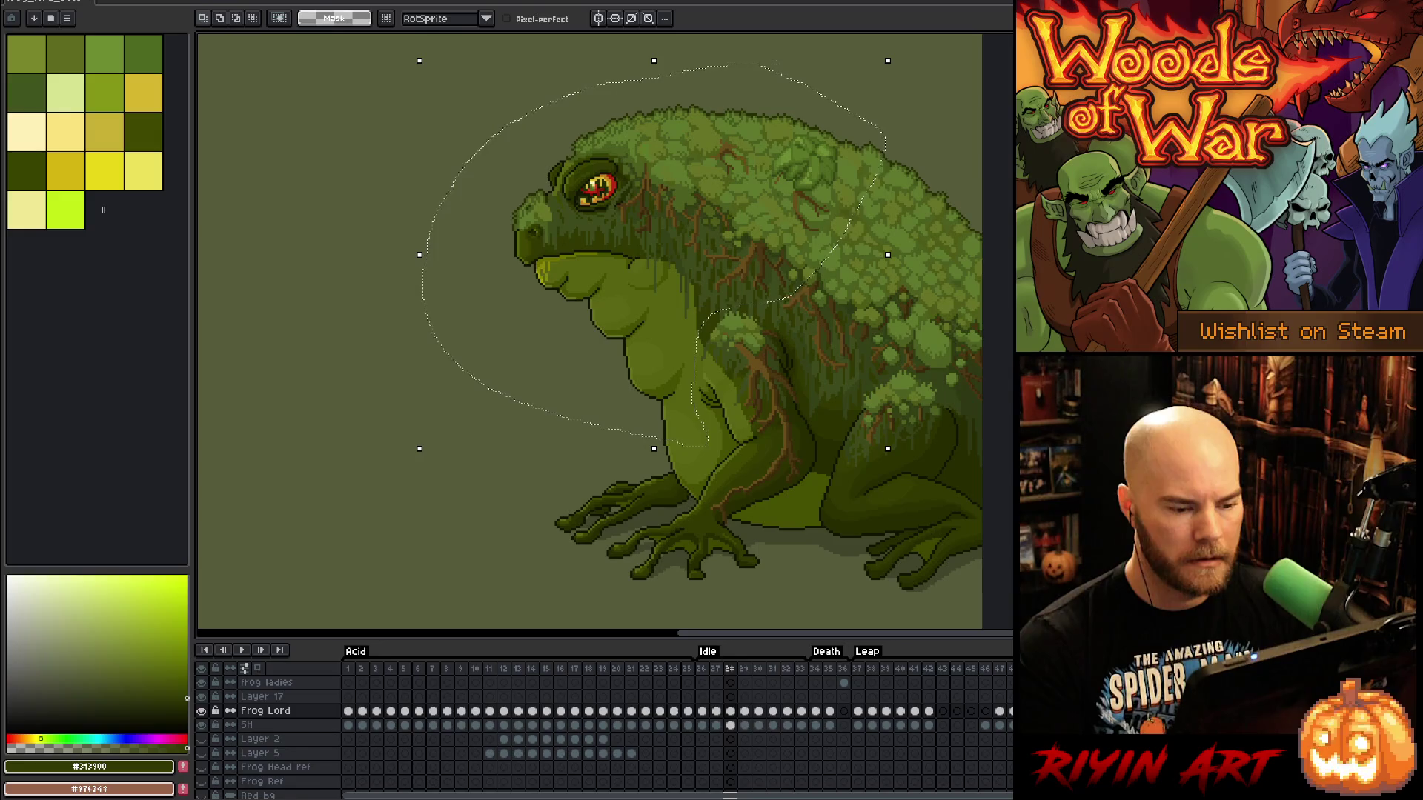
key(Down)
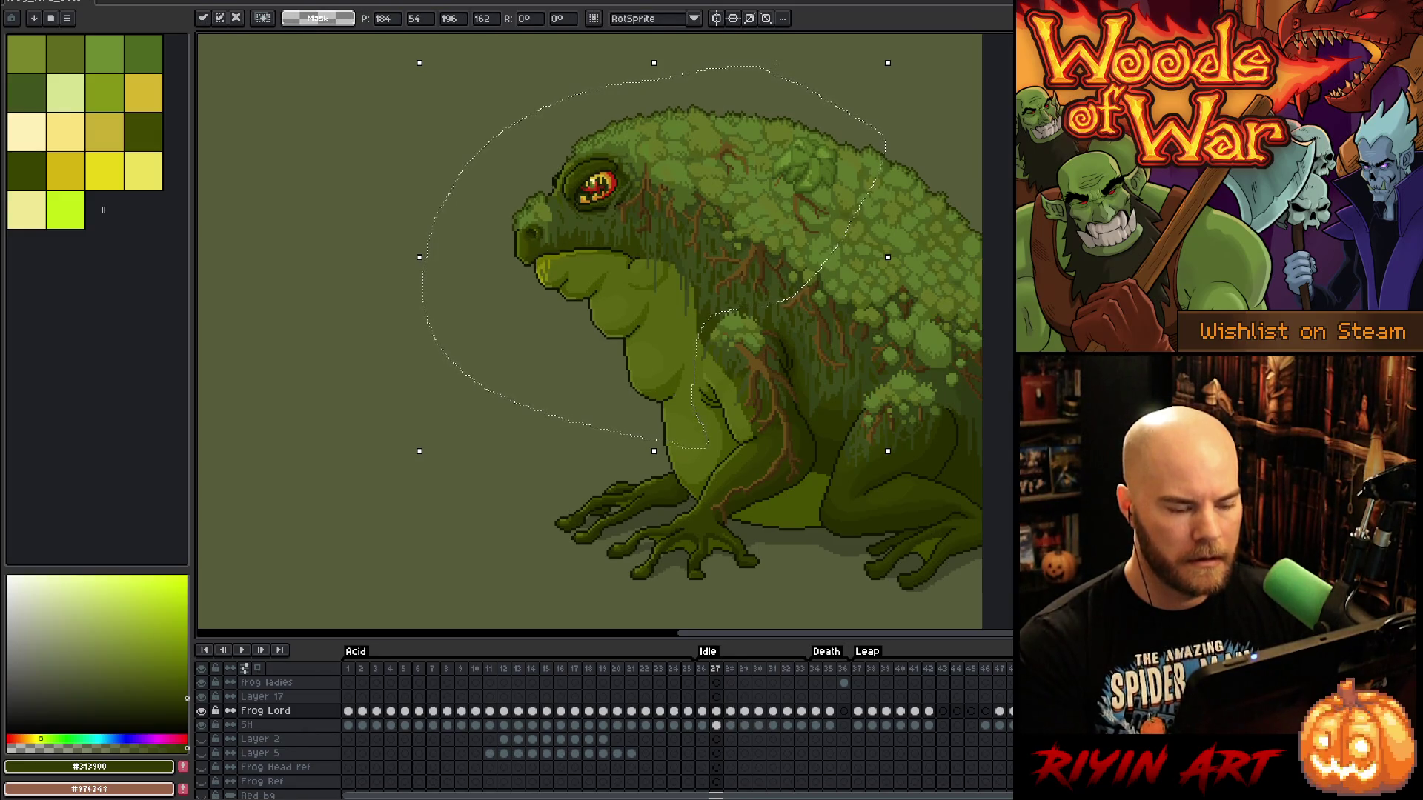
key(comma)
key(period)
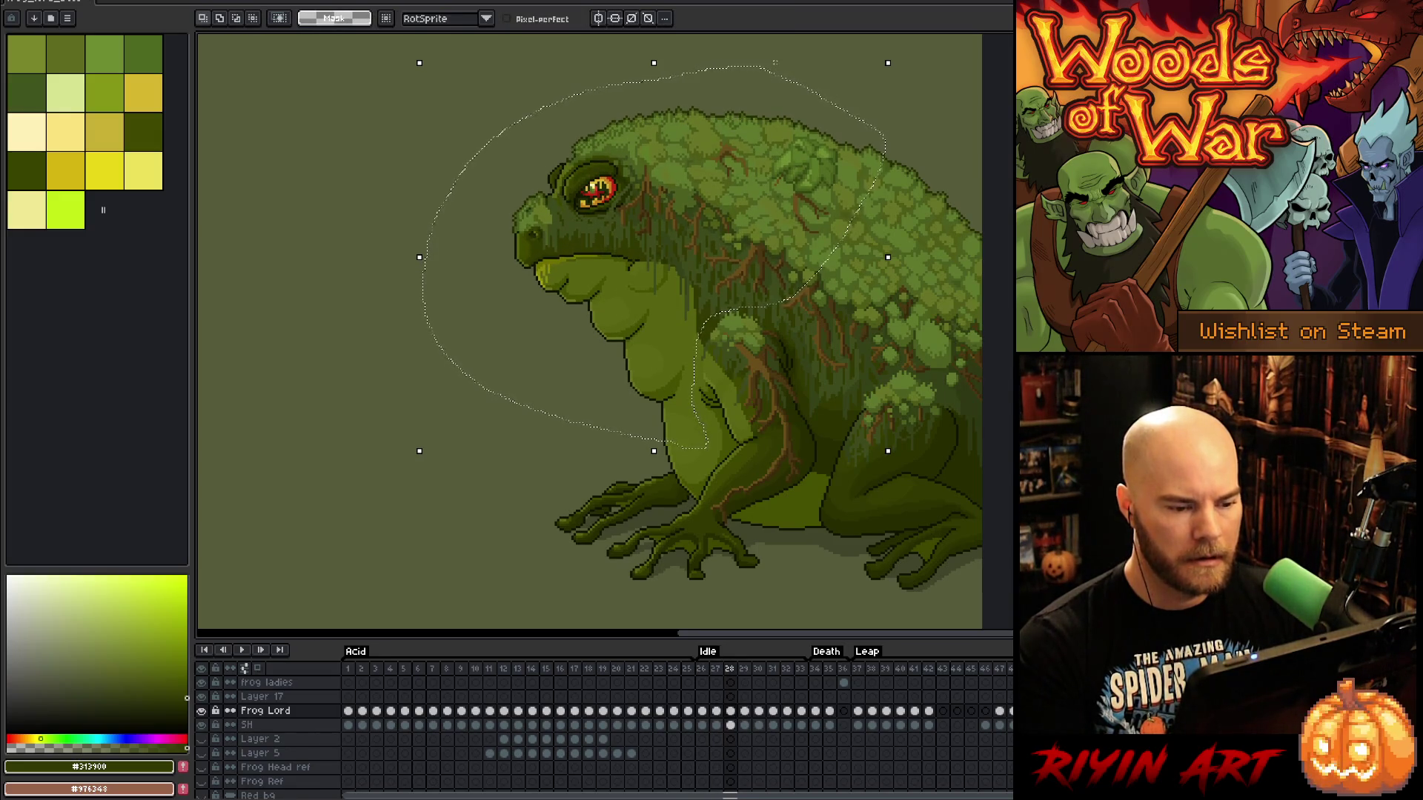
key(period)
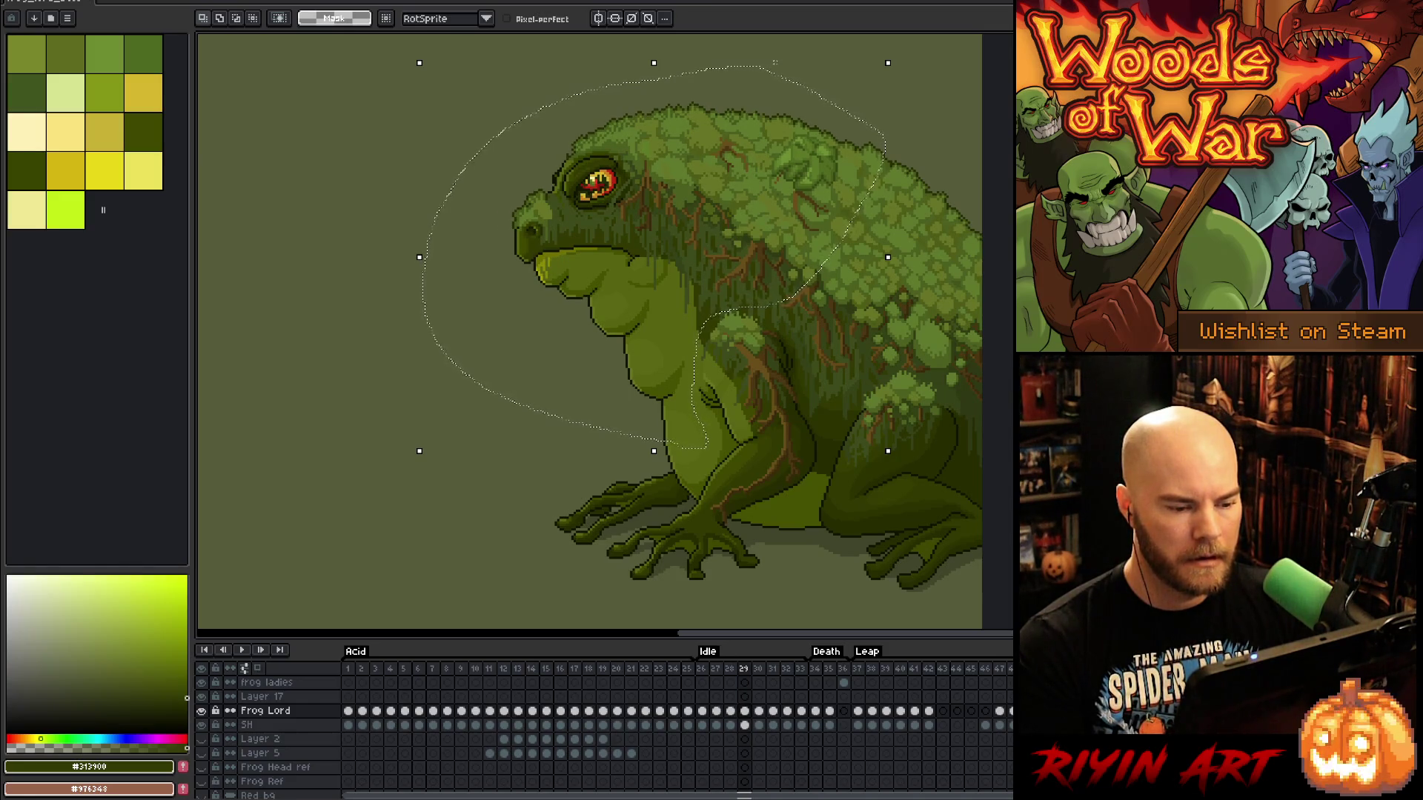
key(comma)
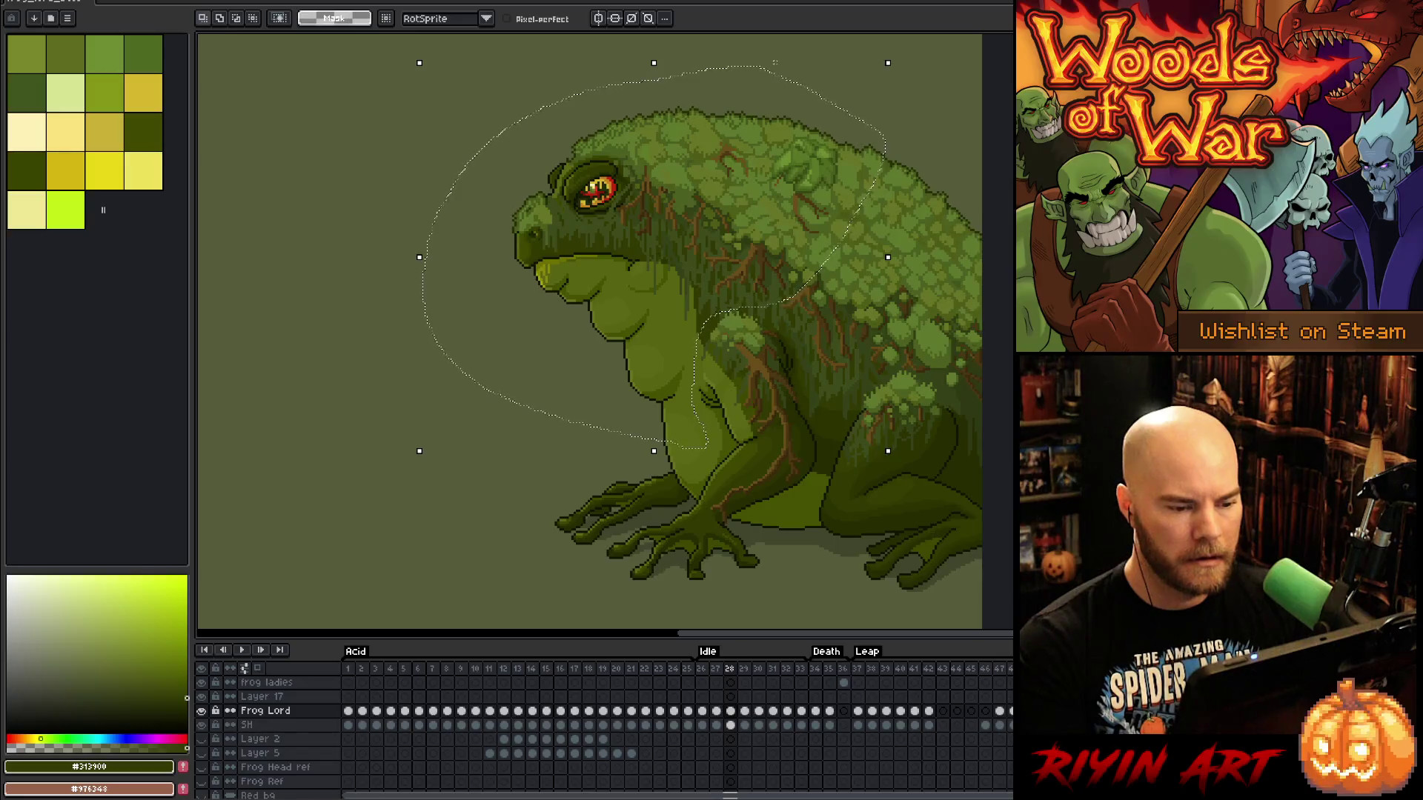
key(period)
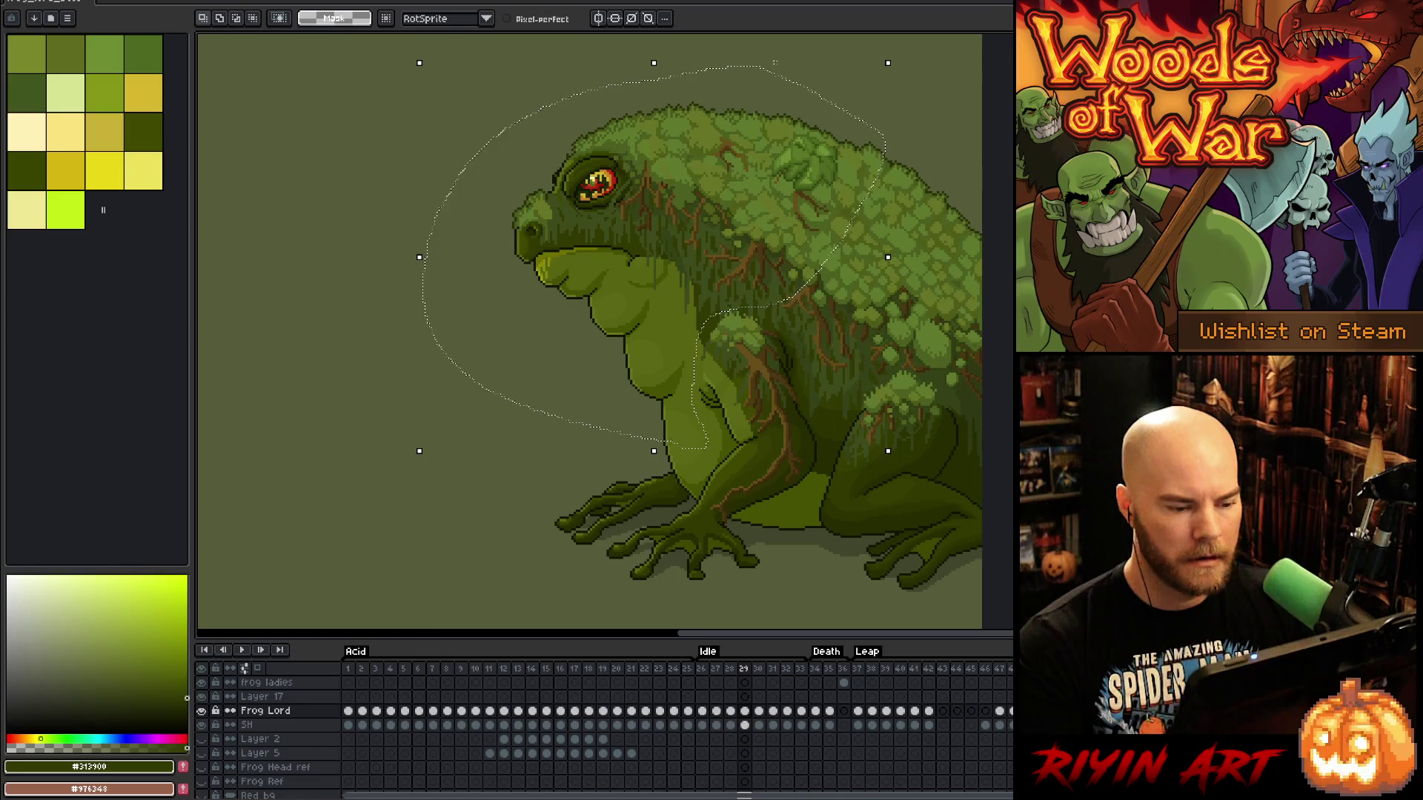
key(Down)
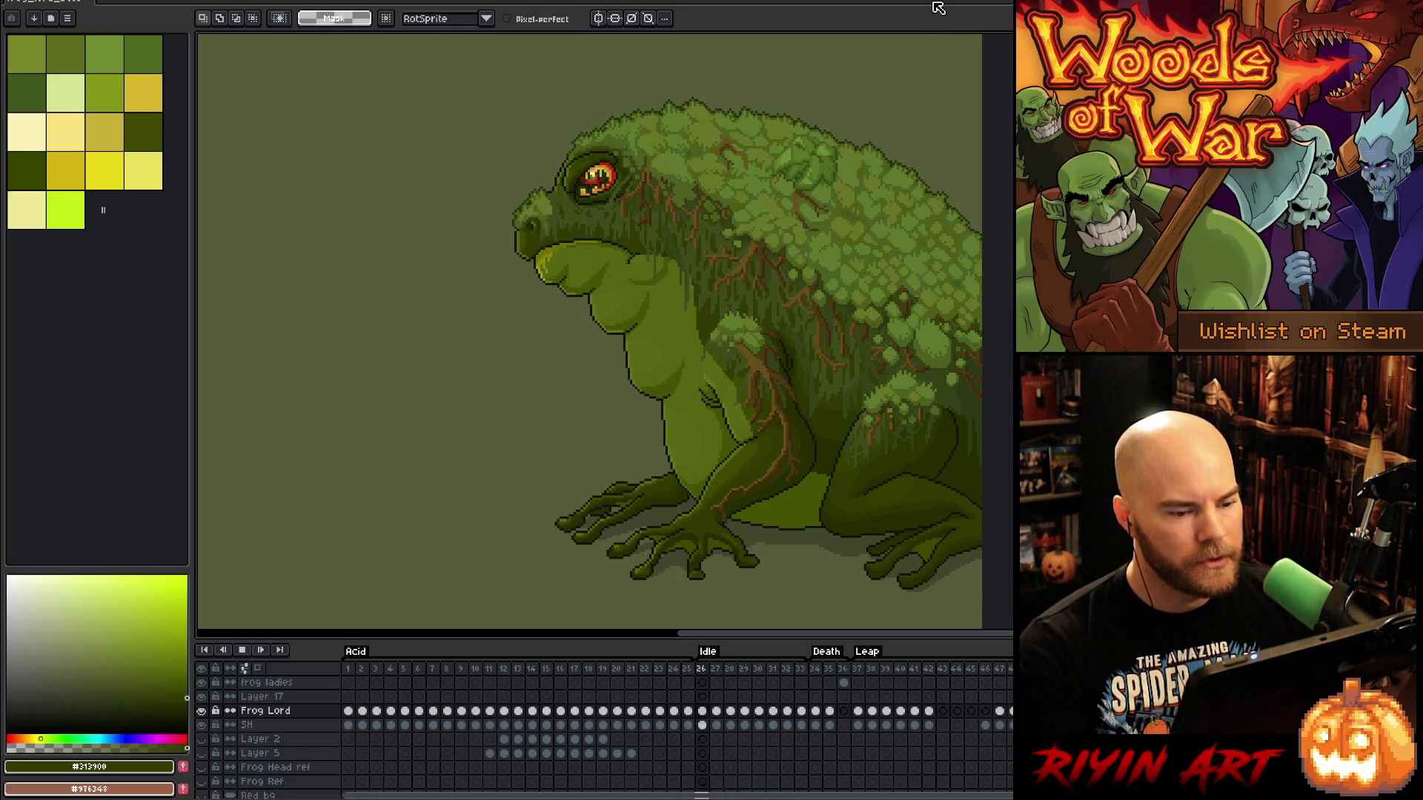
Zoom in and nudge two small vein-detail patches on the shoulder, committing each move
scroll(725, 317, up, 3)
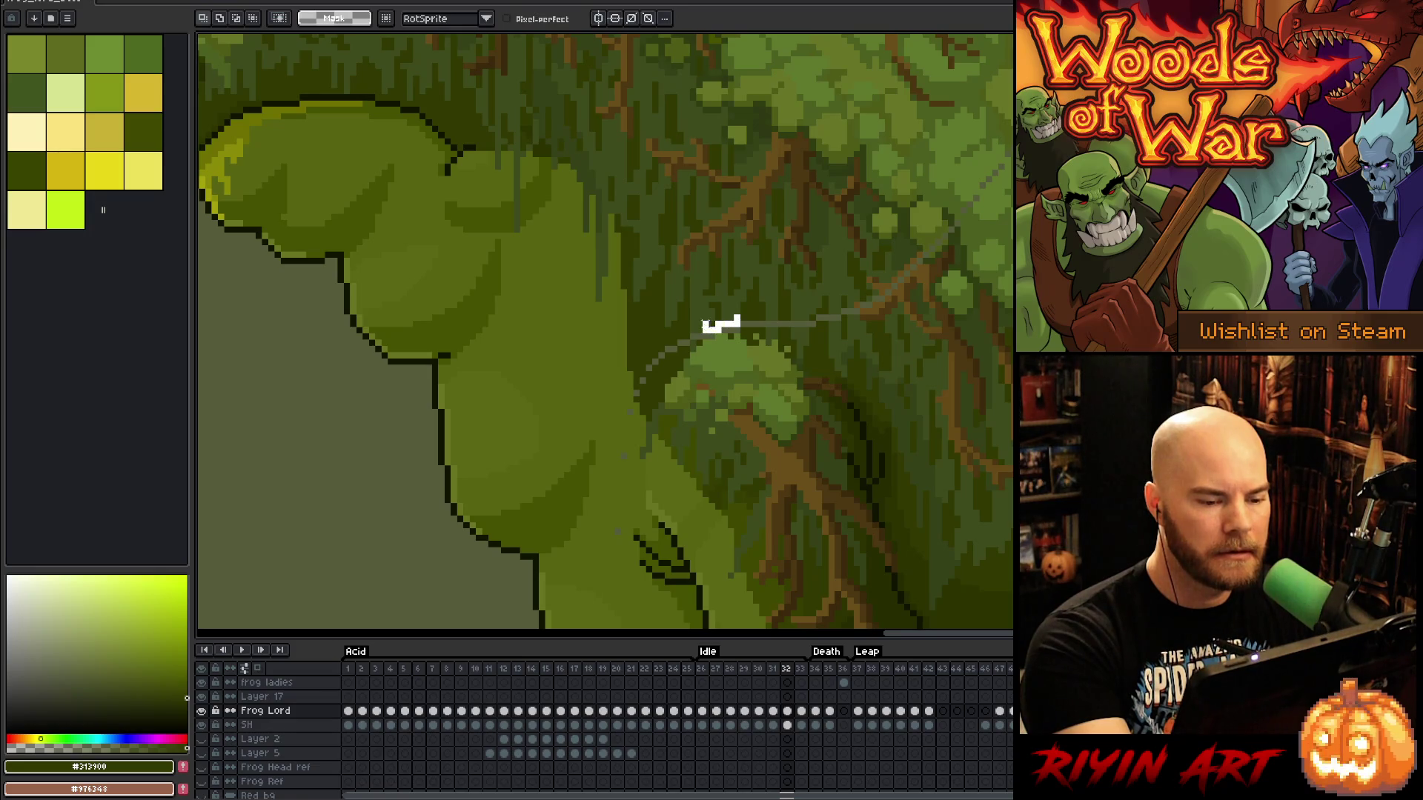
key(ctrl+t)
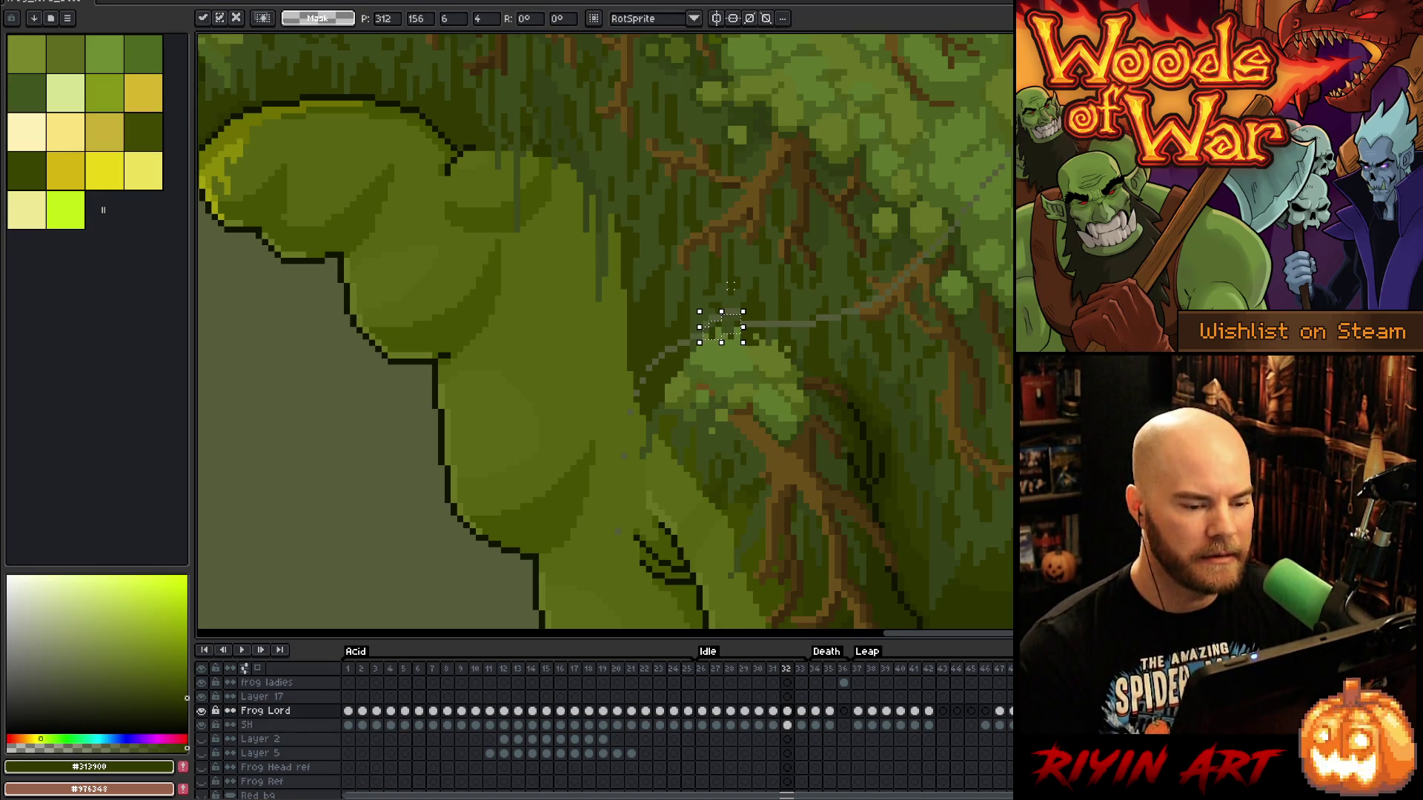
key(Return)
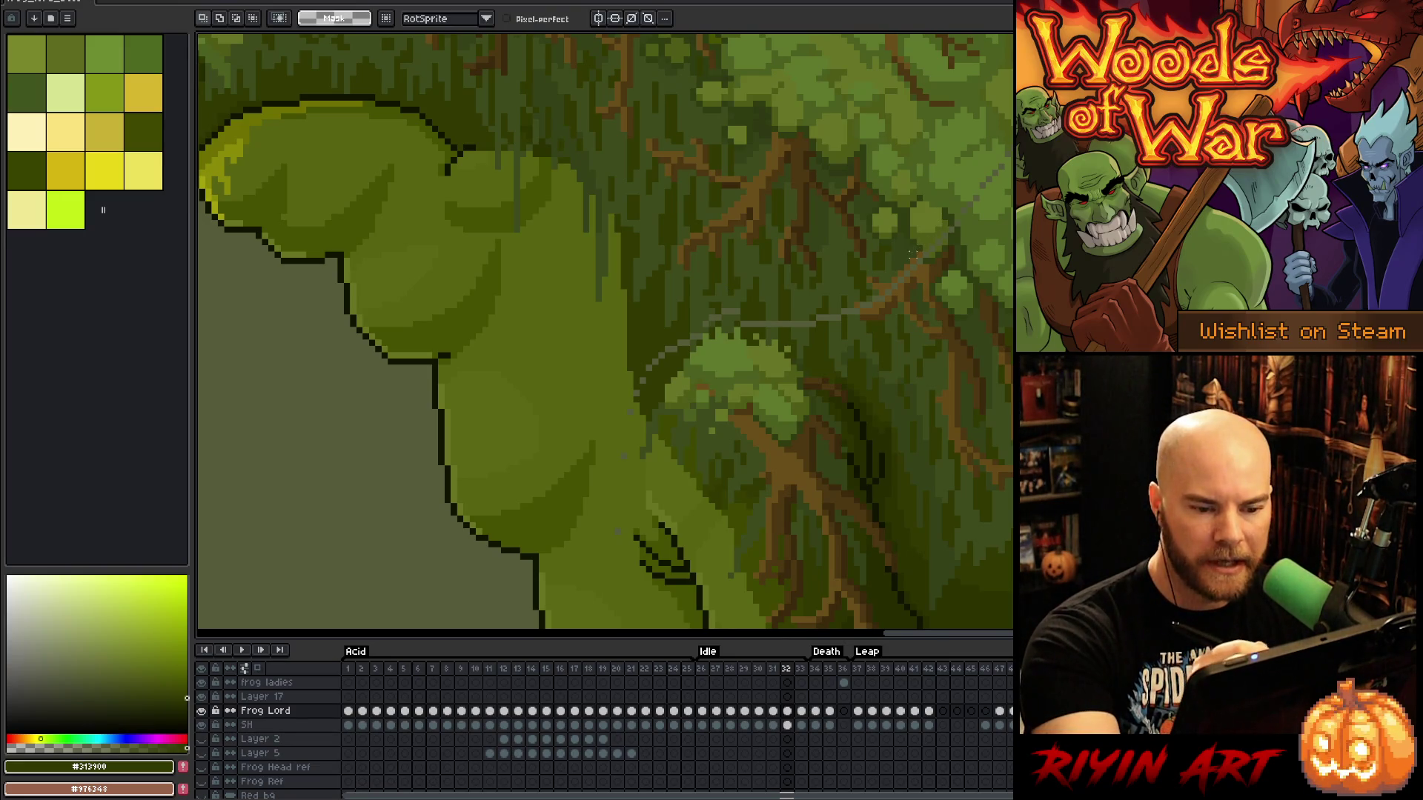
drag(921, 250, 888, 244)
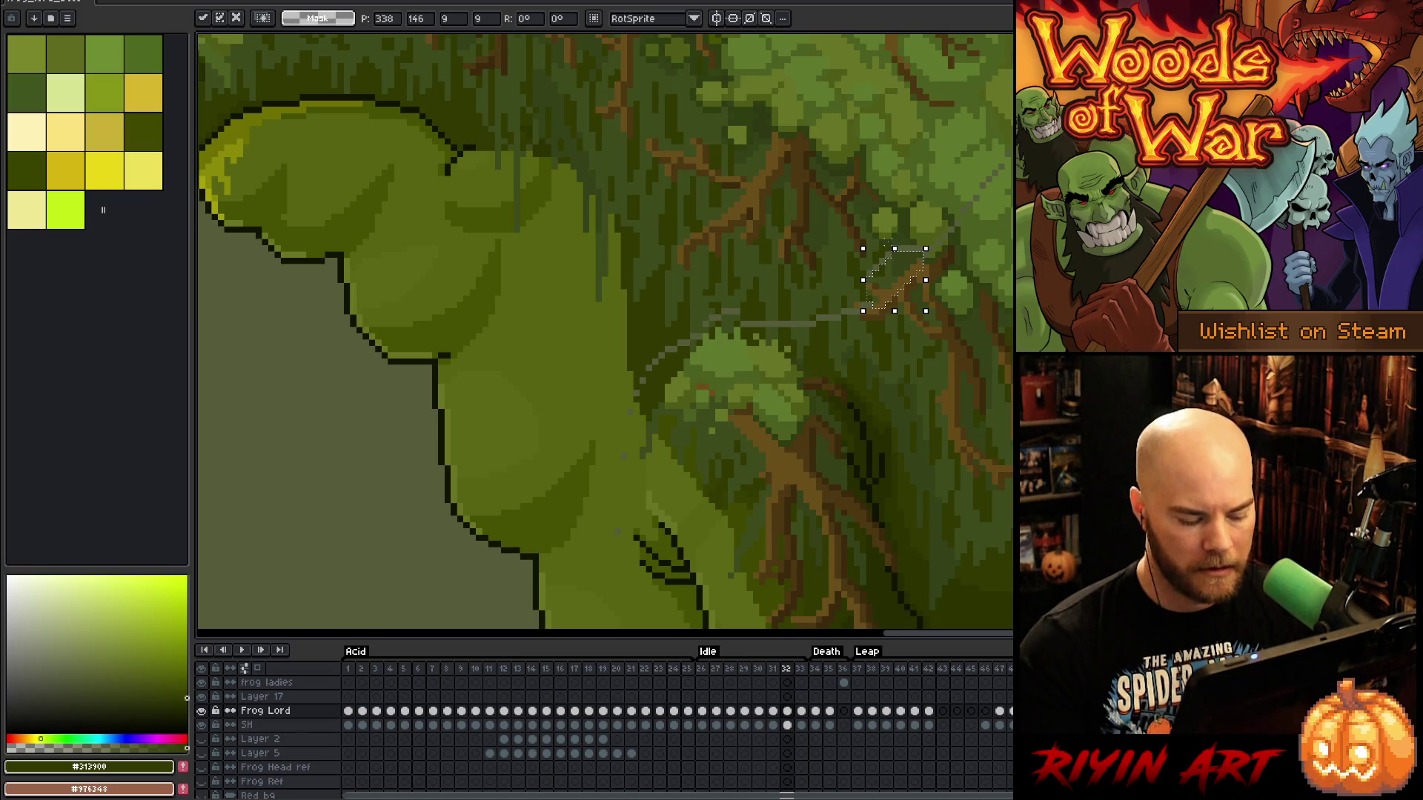
key(Return)
key(Return)
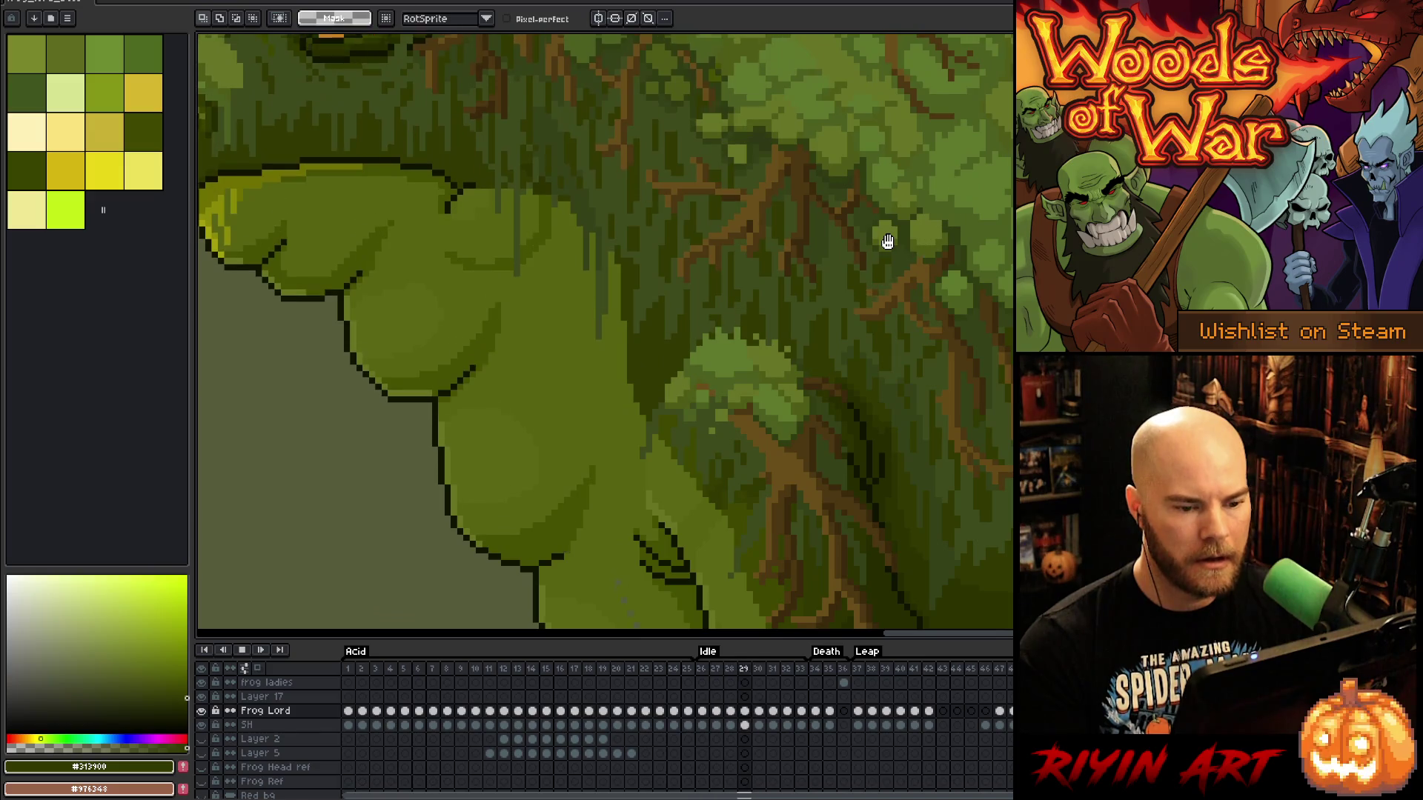
Stop the preview and eyedrop brown tones with the pencil on frames 27 and 28
key(Return)
key(b)
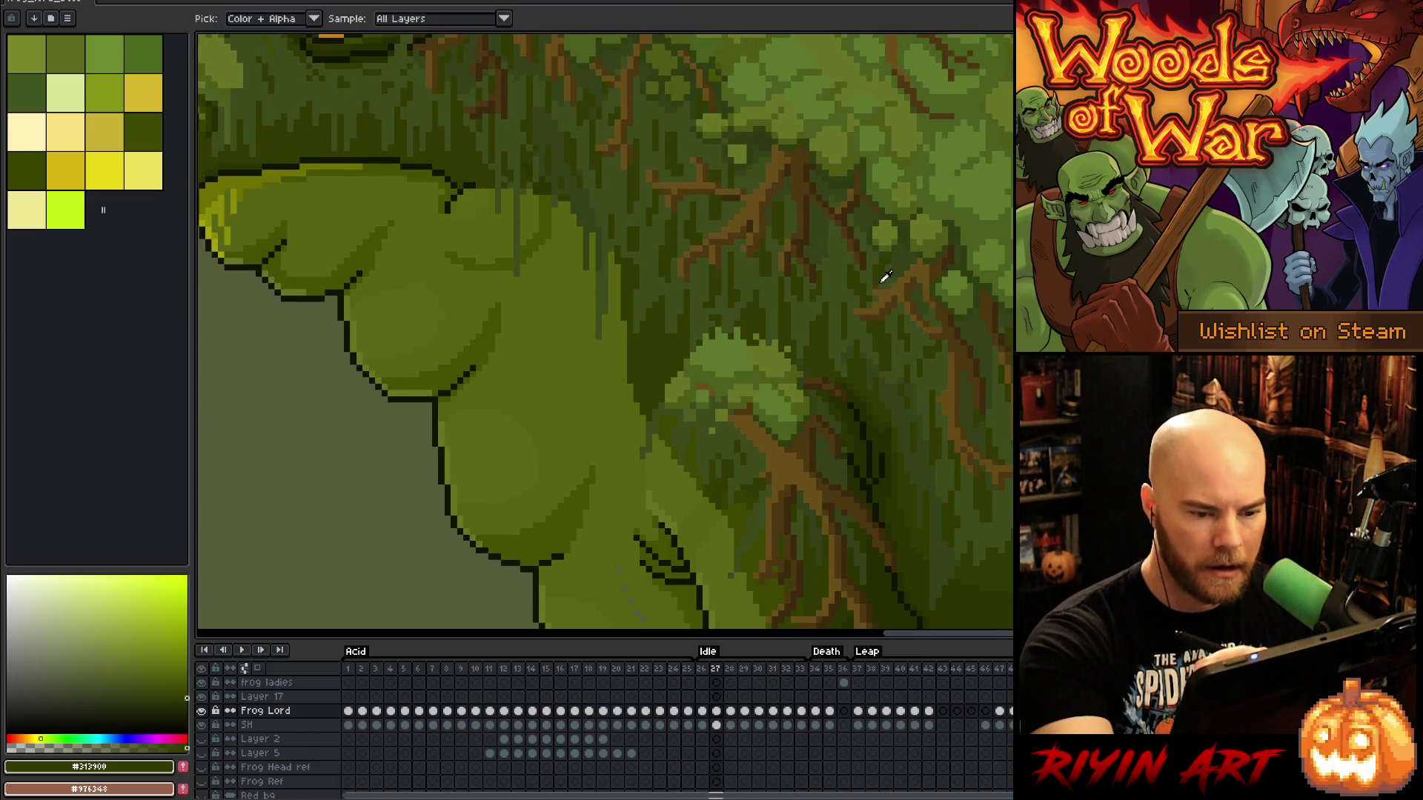
alt+click(885, 283)
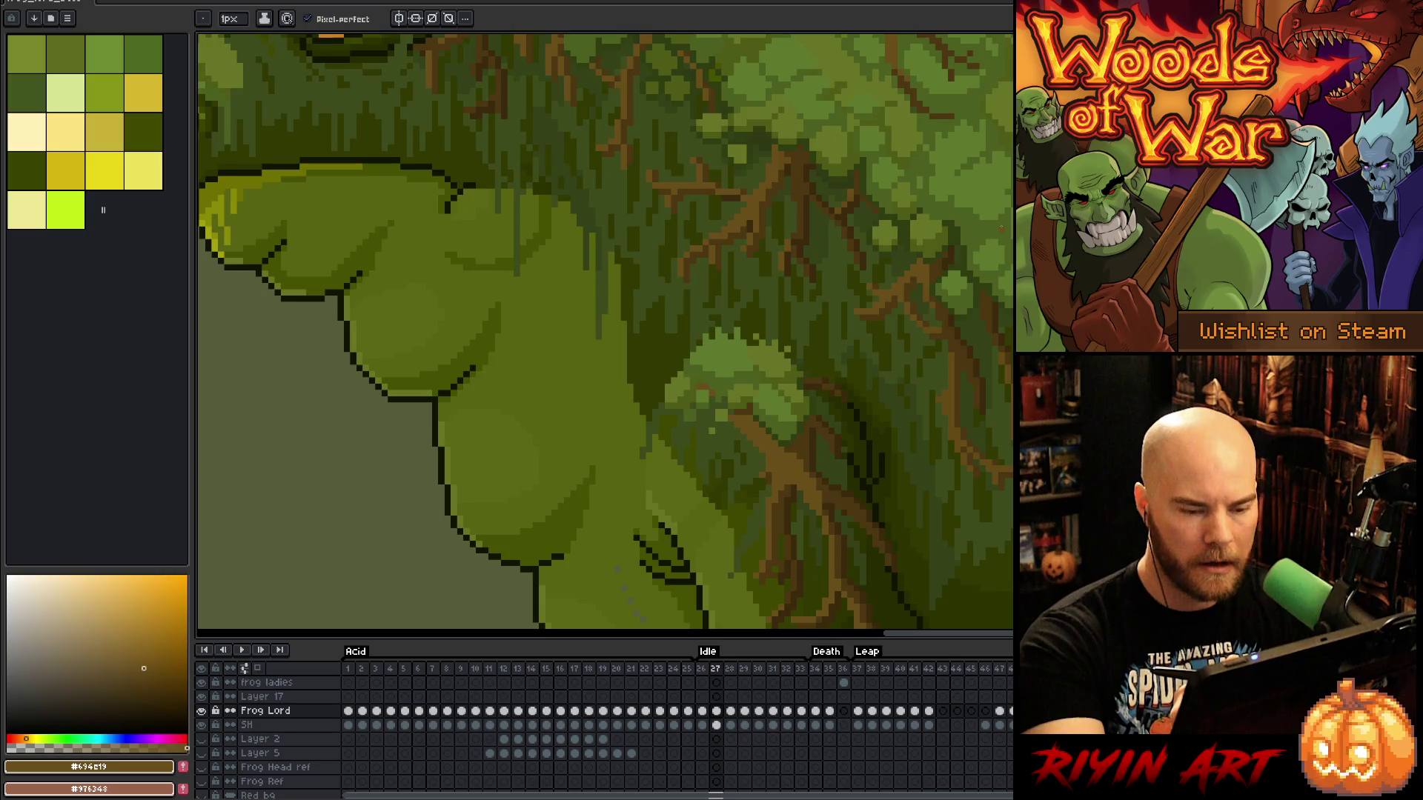
key(period)
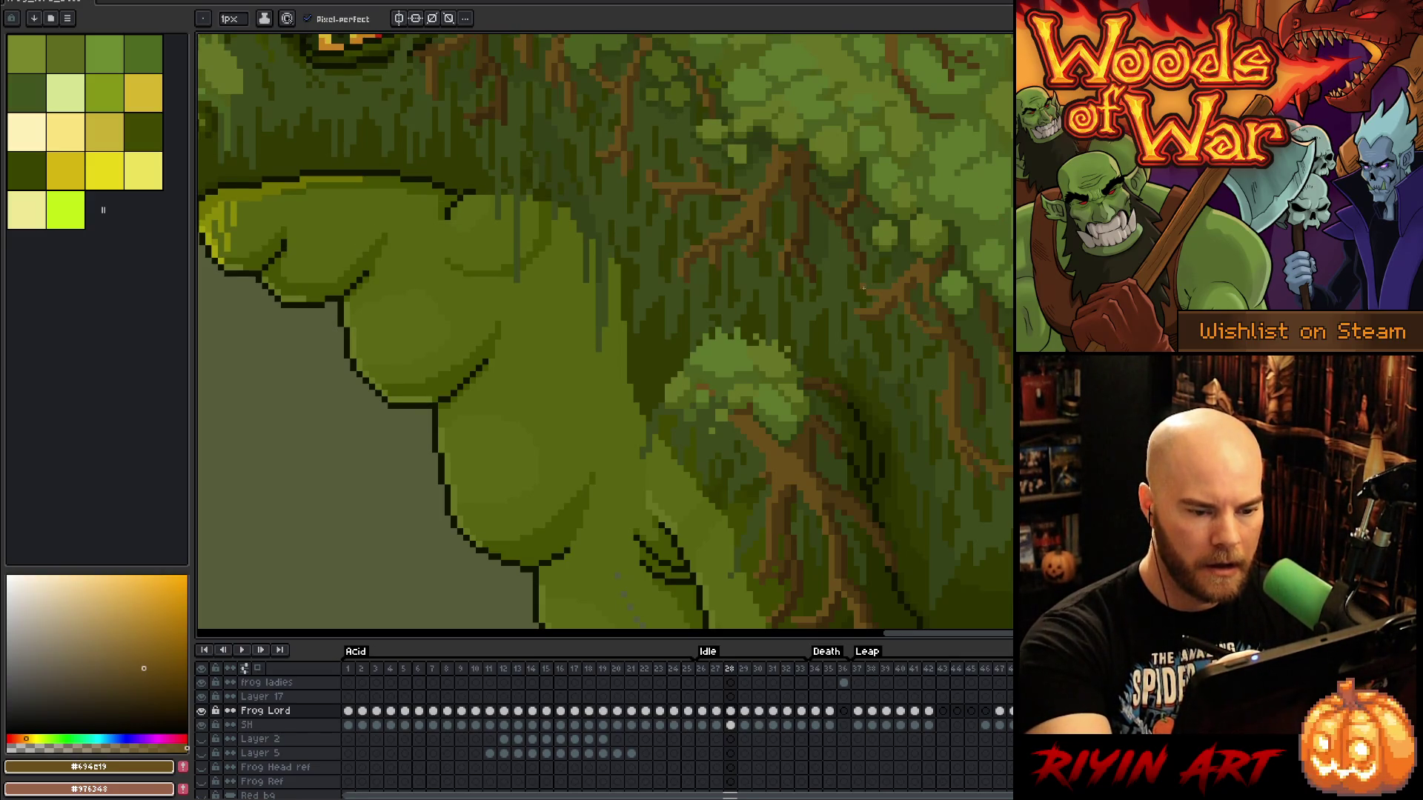
alt+click(874, 241)
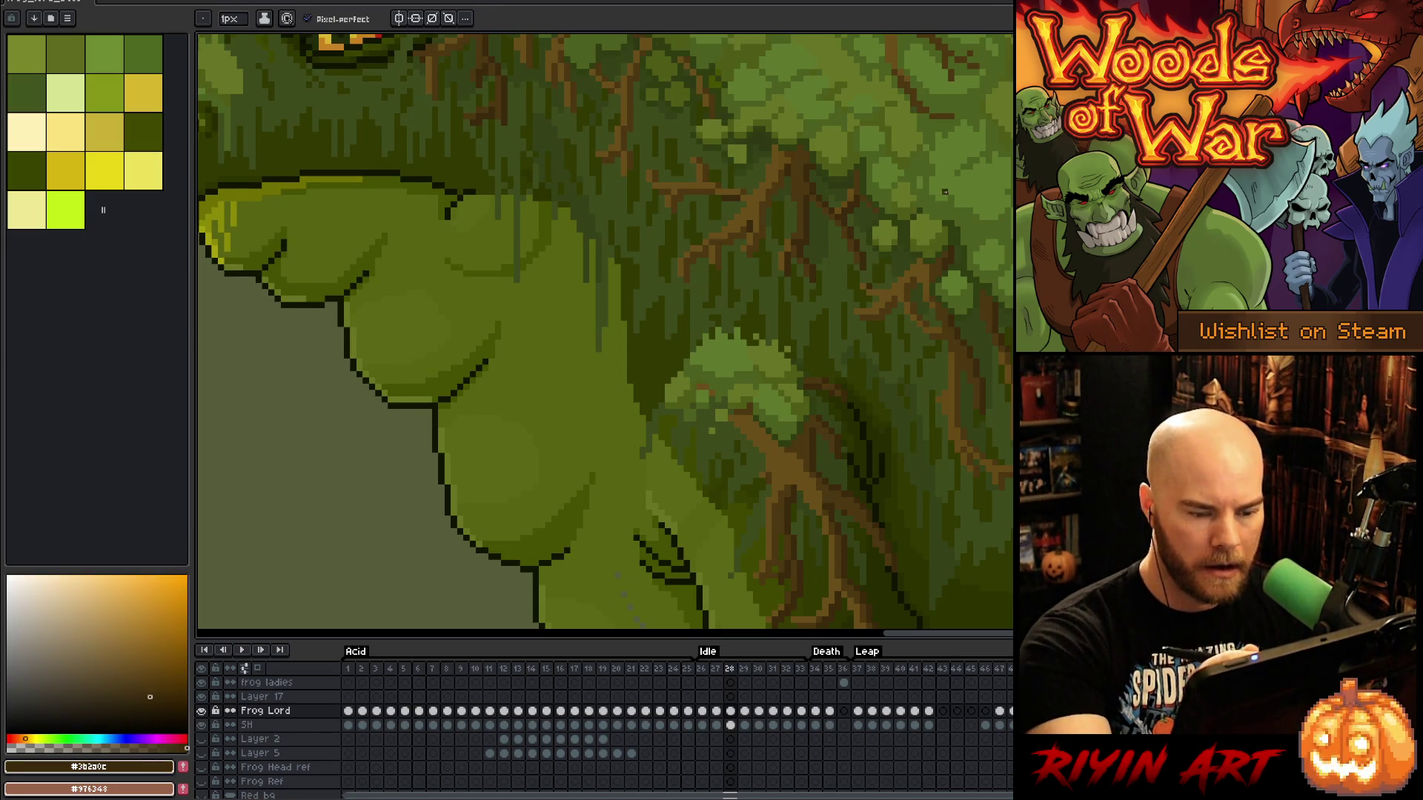
key(comma)
Sample mid and lighter browns on frames 27 and 29, then play the loop zoomed out
alt+click(877, 285)
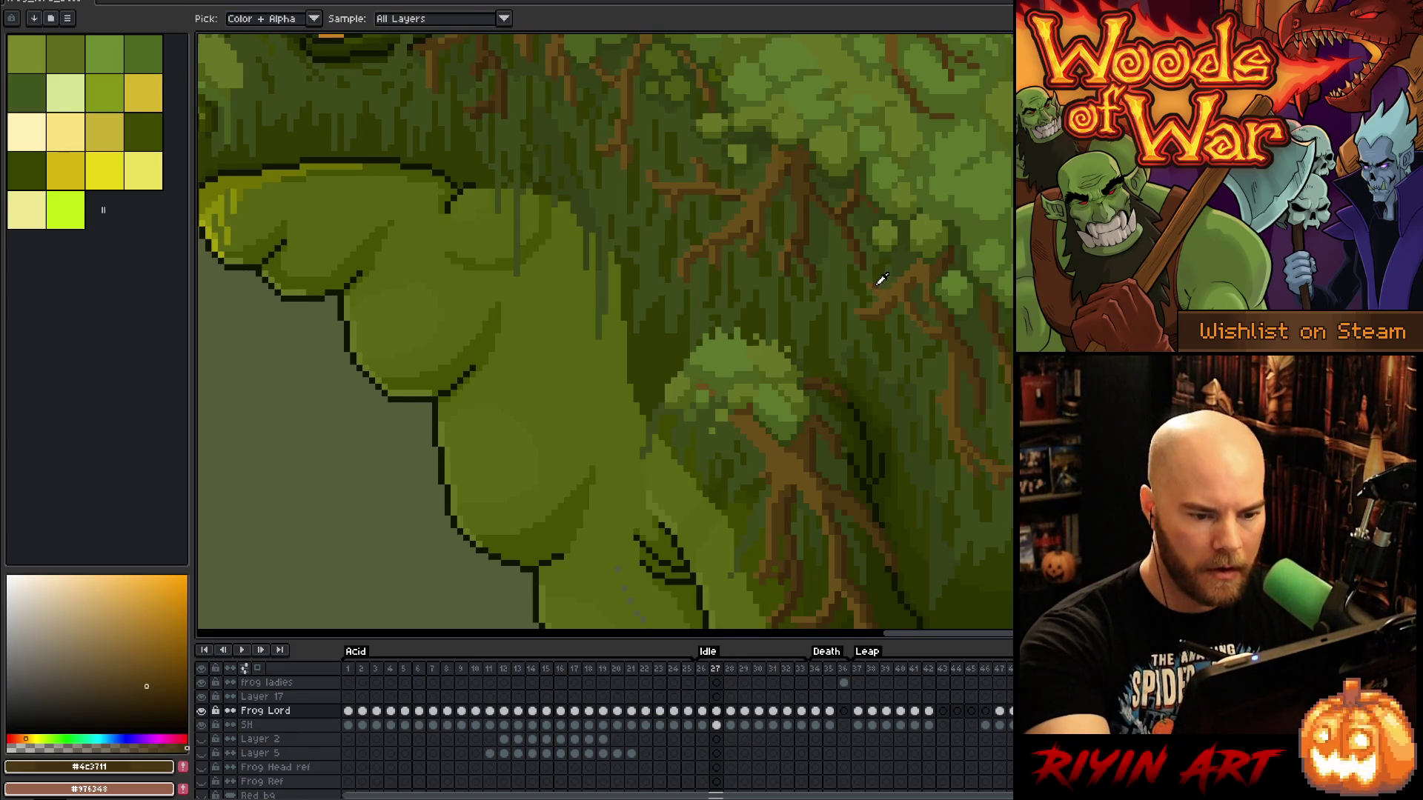
key(period)
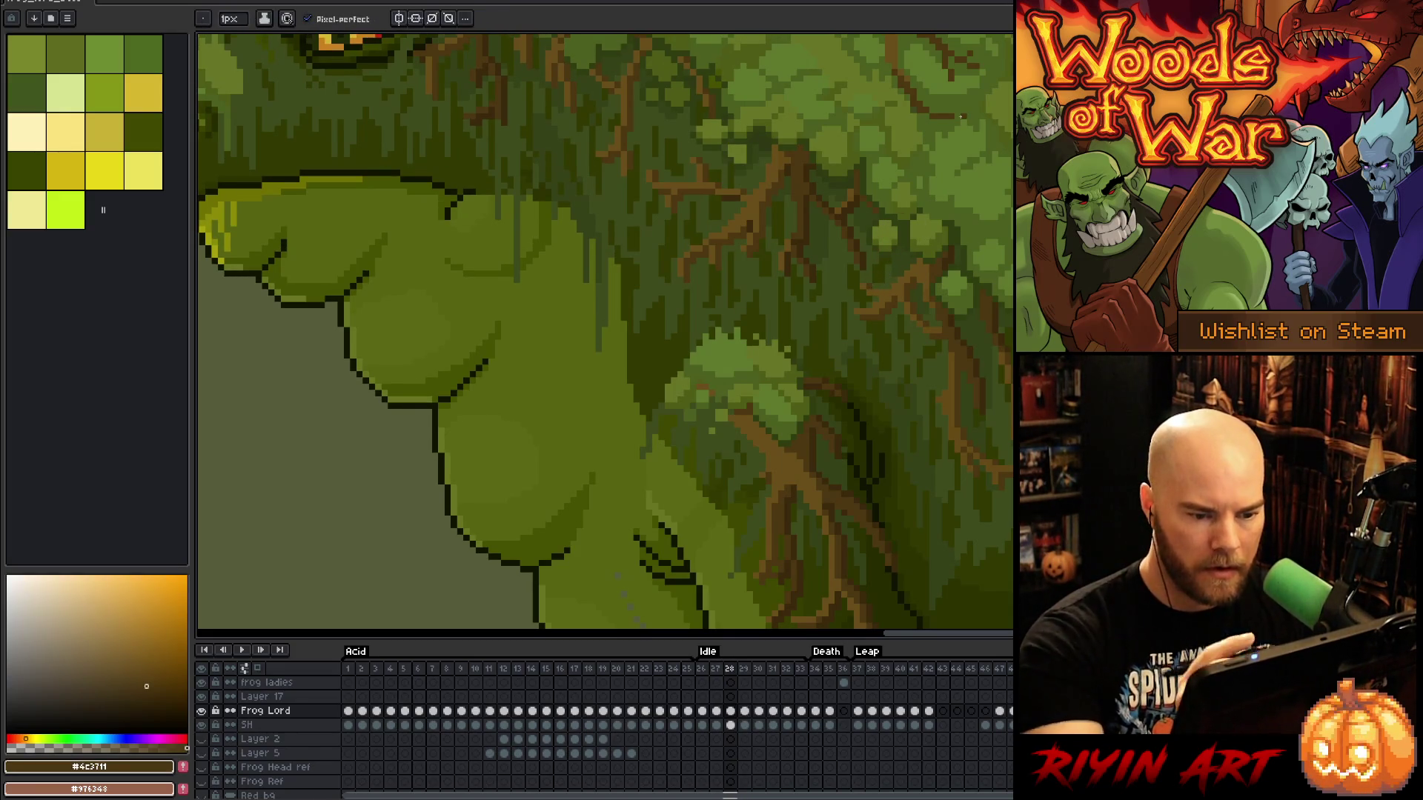
key(period)
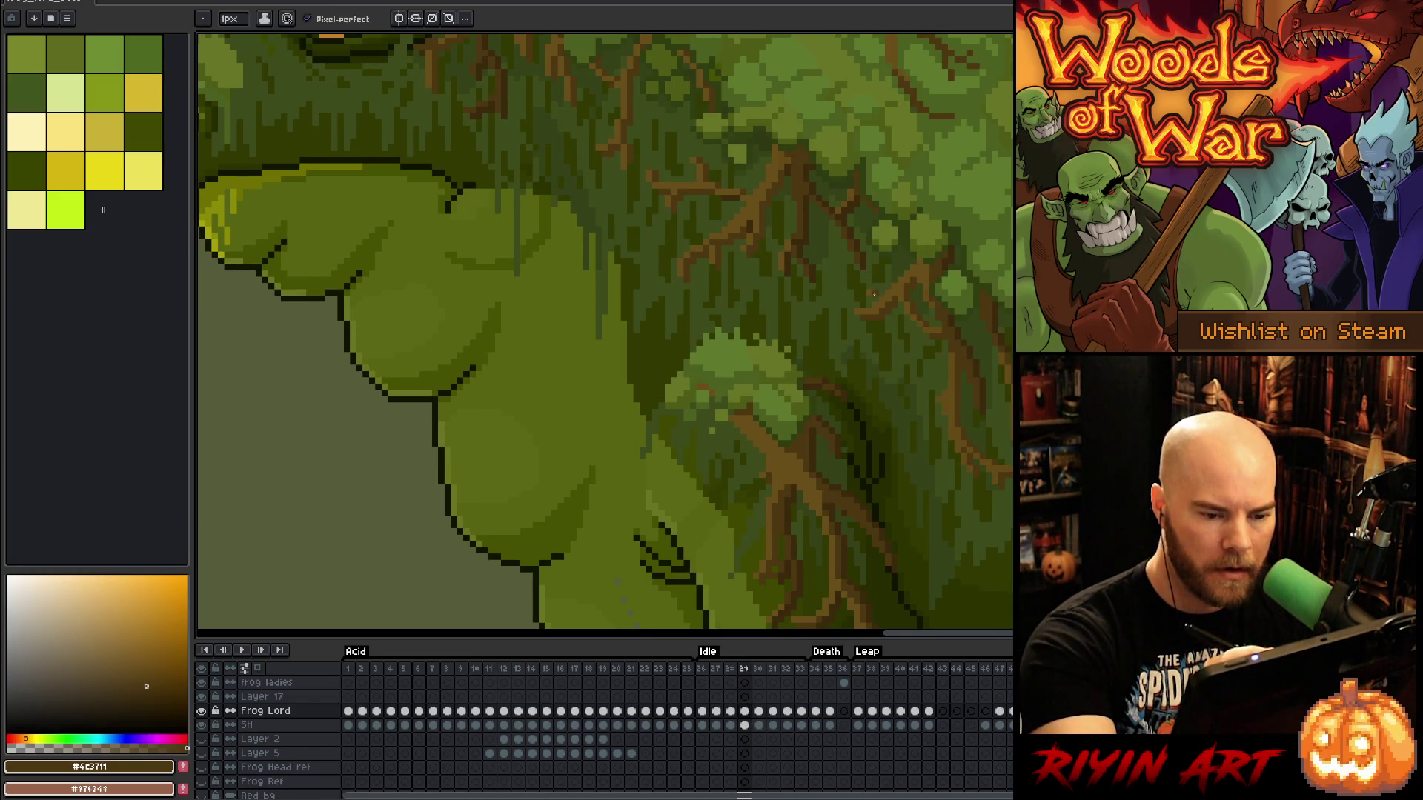
alt+click(877, 285)
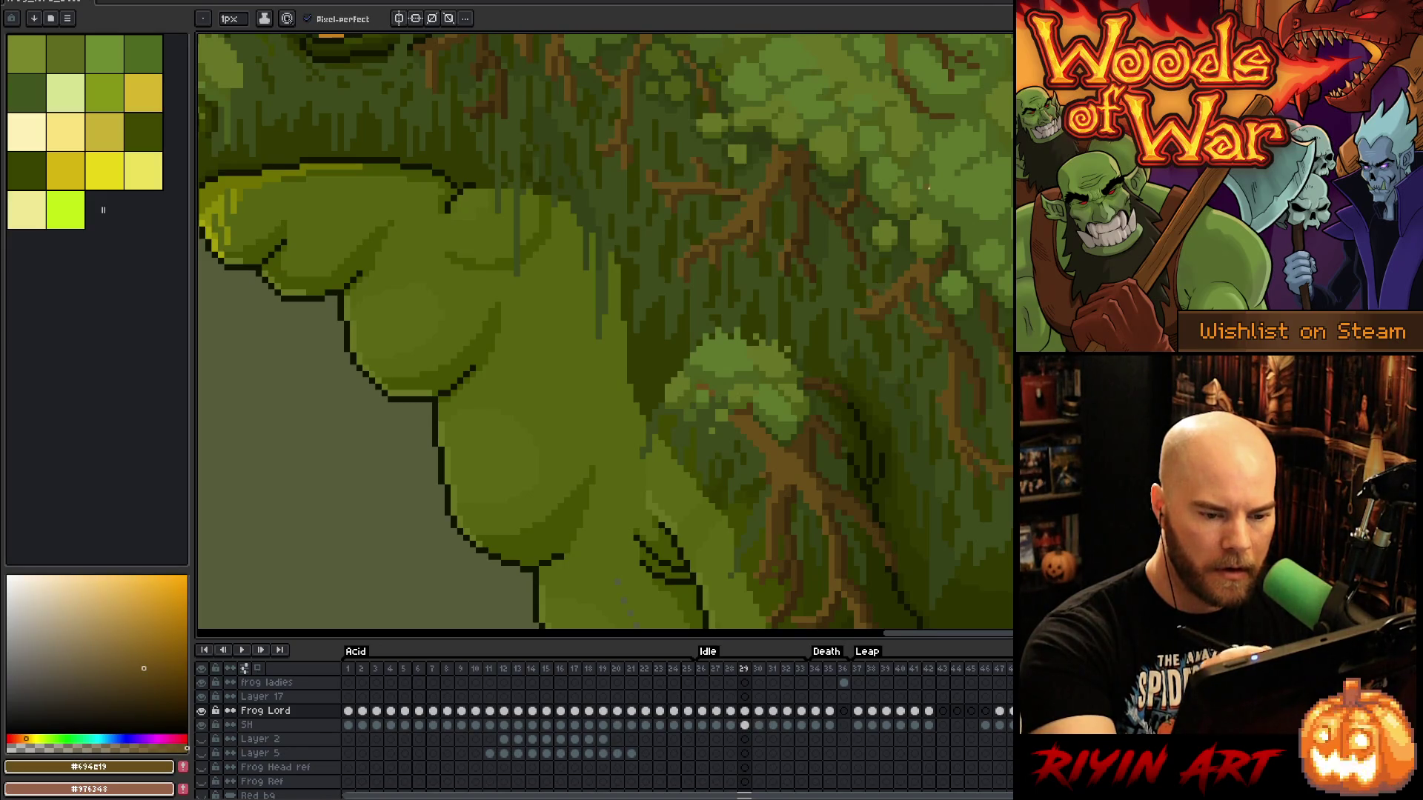
key(Return)
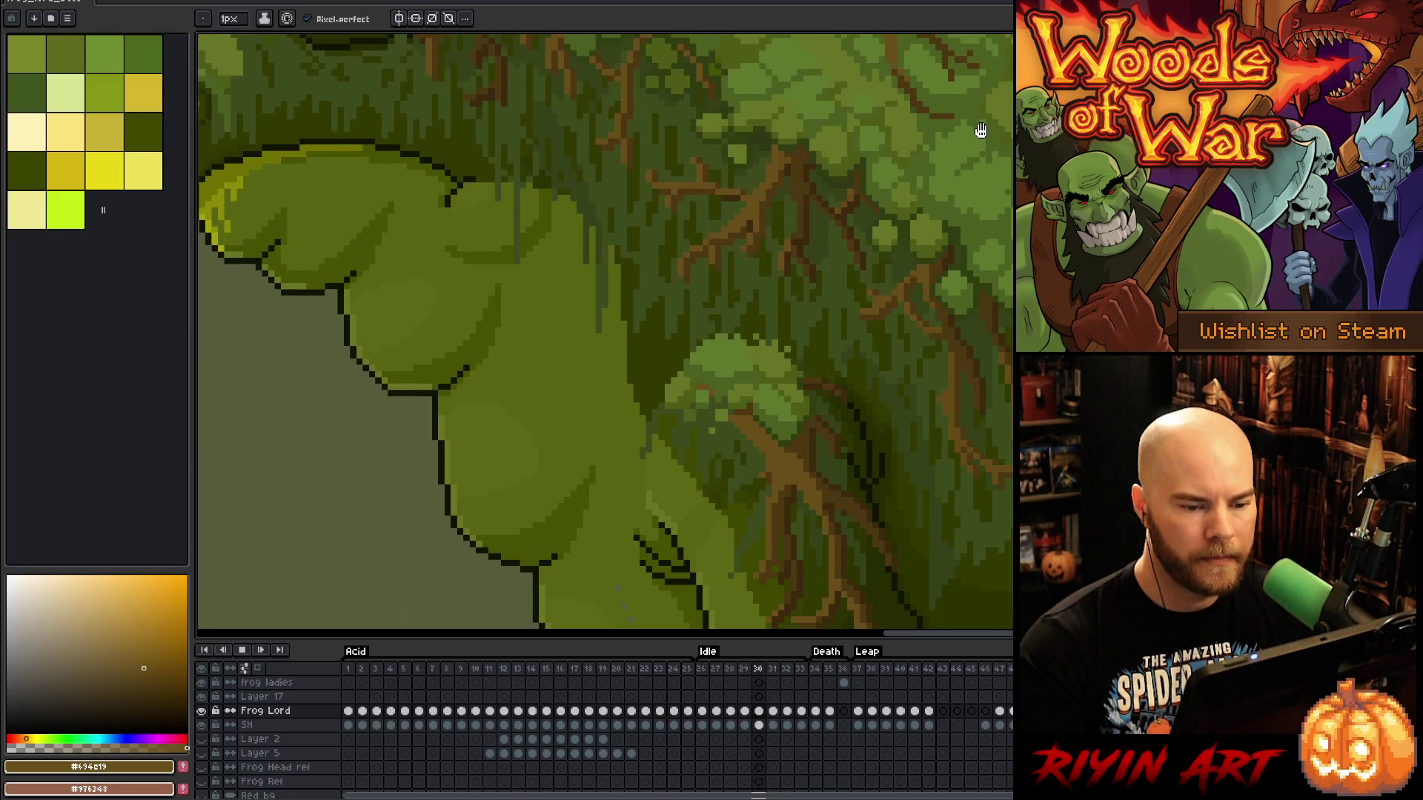
scroll(896, 216, down, 3)
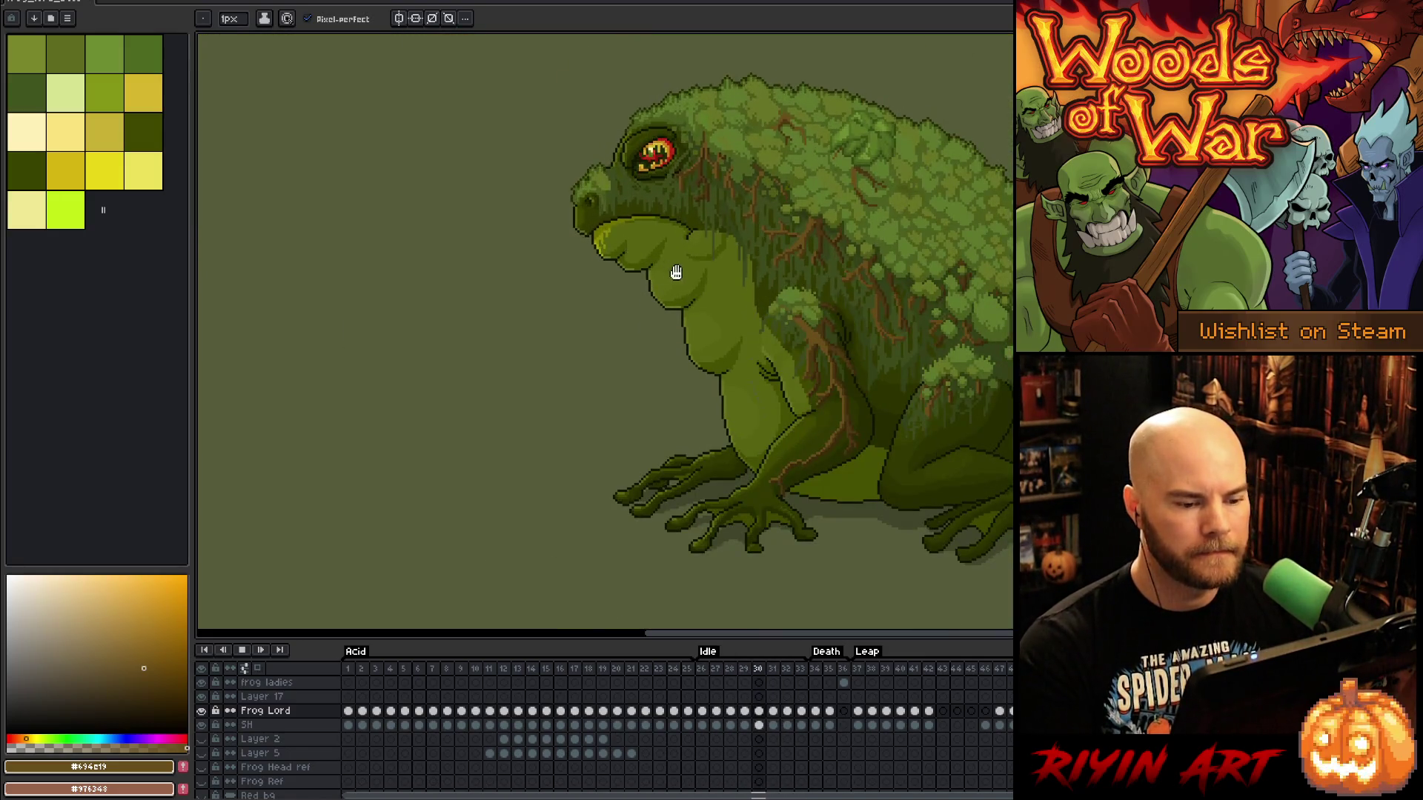
Pan to the whole frog, halt playback on frame 32, and lasso the front upper arm
drag(861, 372, 793, 403)
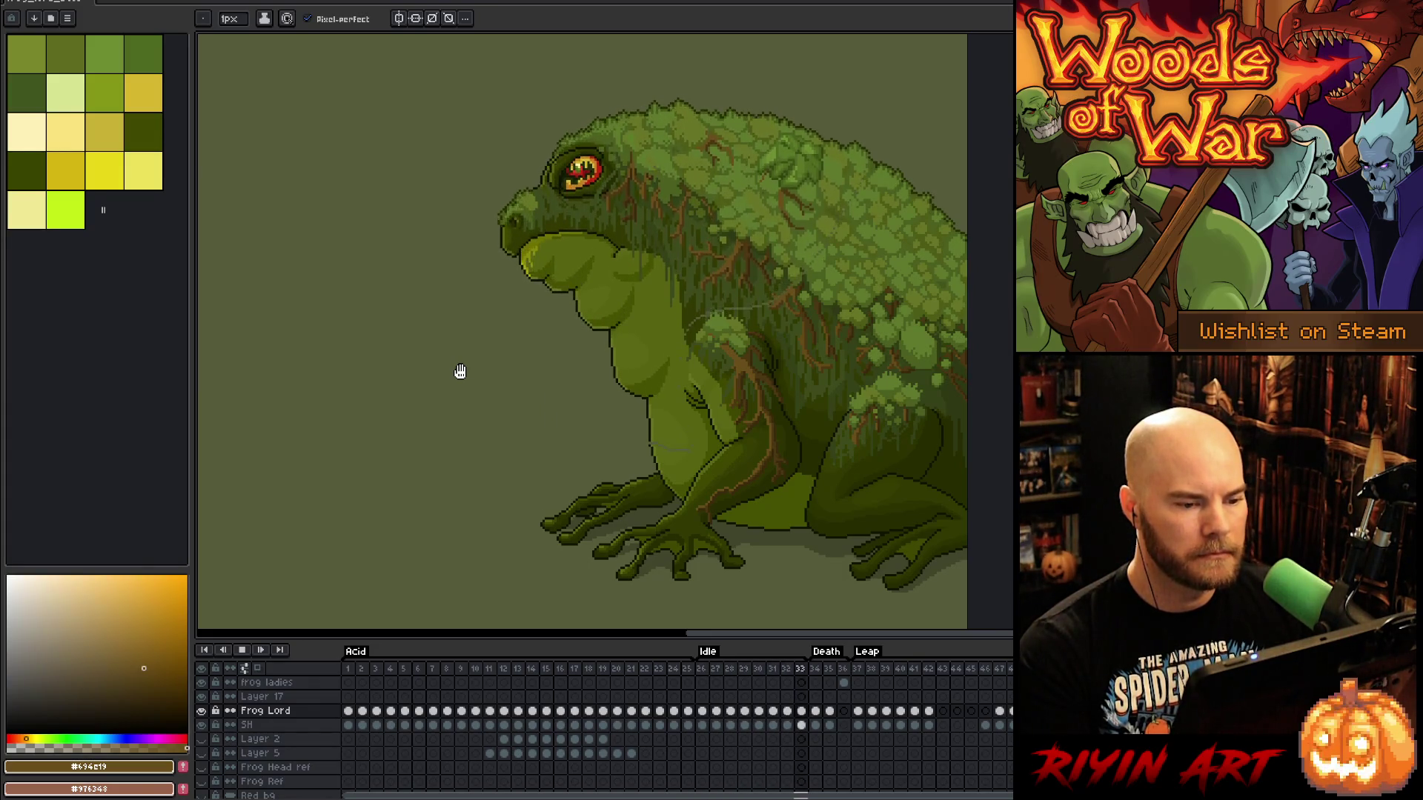
key(Return)
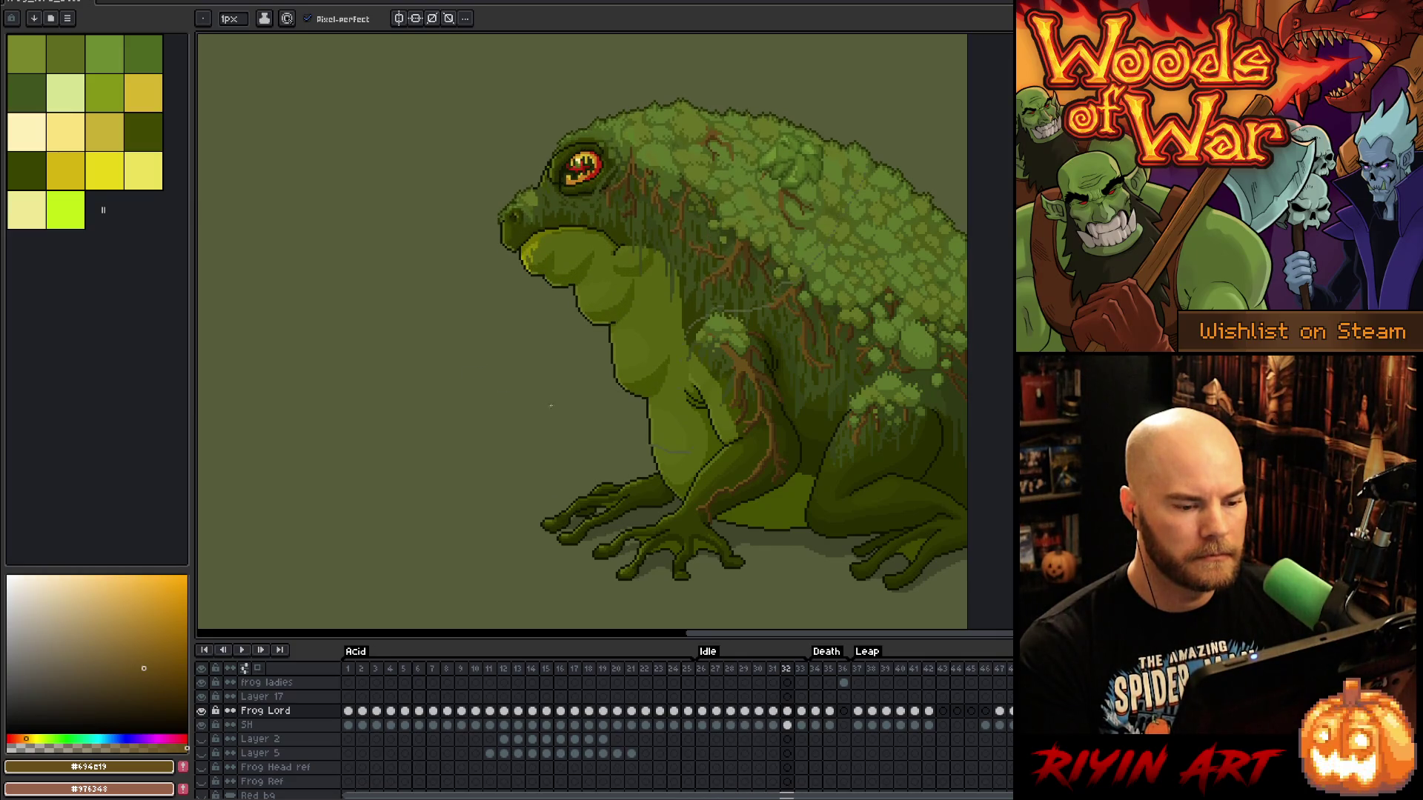
key(Left)
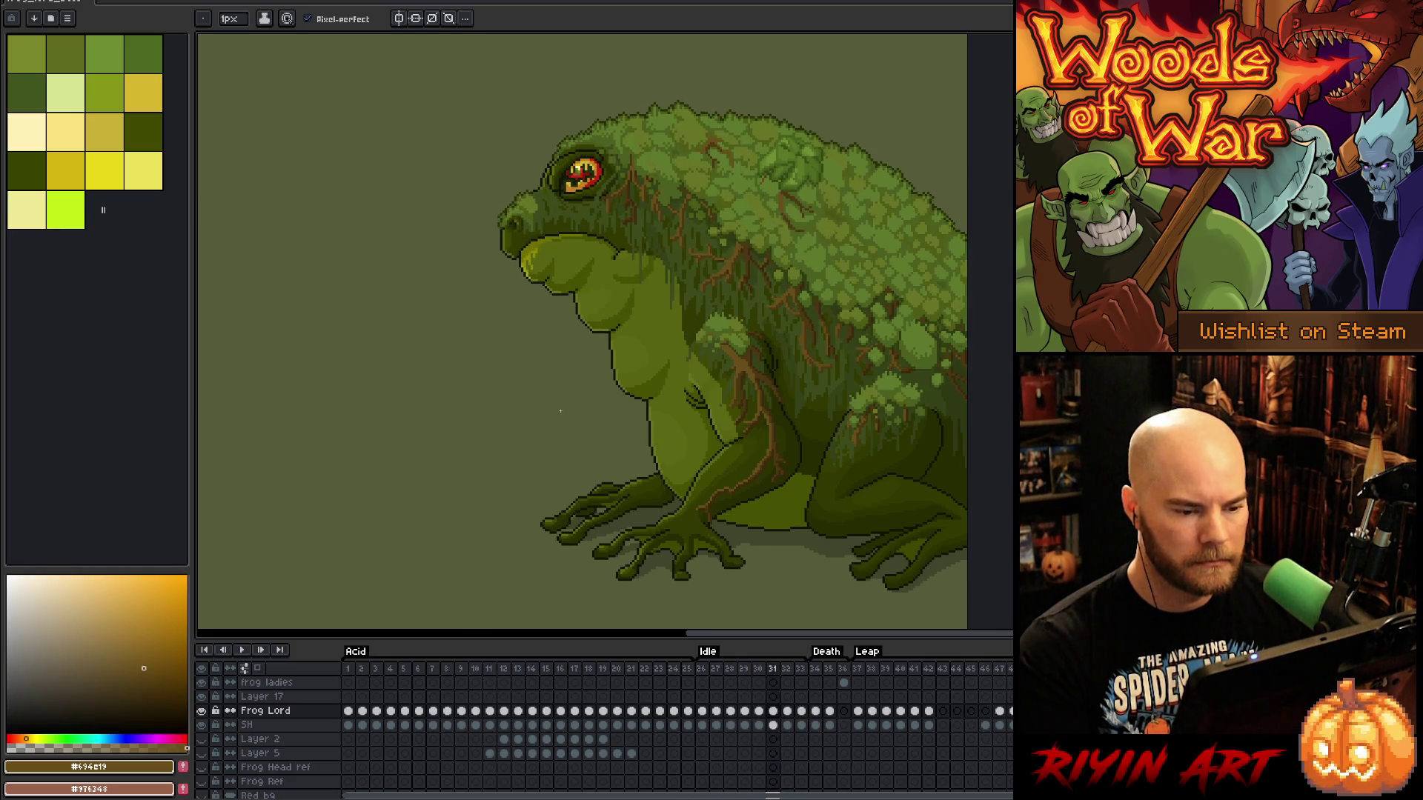
key(Right)
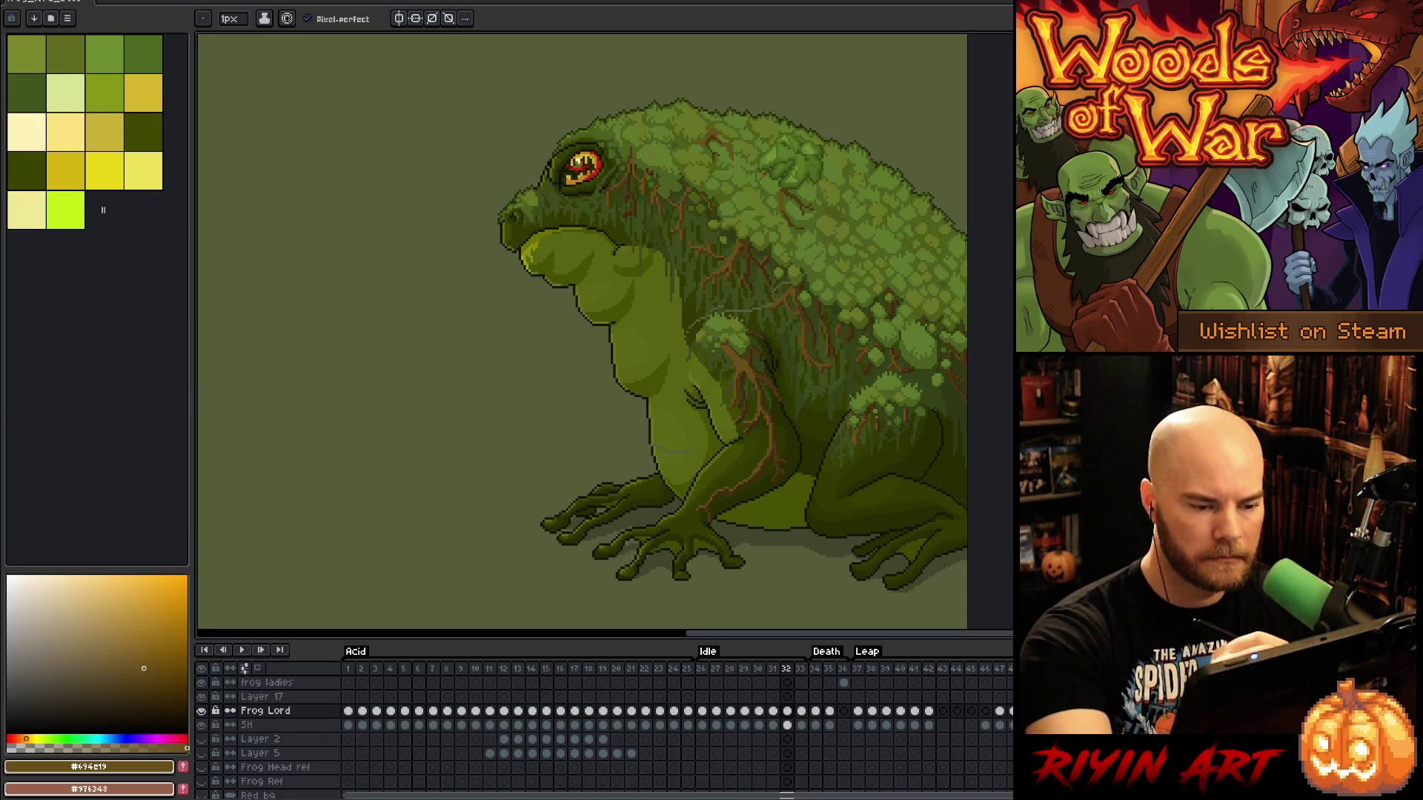
key(m)
mouse_move(683, 386)
mouse_down()
mouse_move(685, 333)
mouse_move(715, 314)
mouse_move(782, 359)
mouse_move(805, 429)
mouse_move(735, 434)
mouse_move(690, 418)
mouse_up()
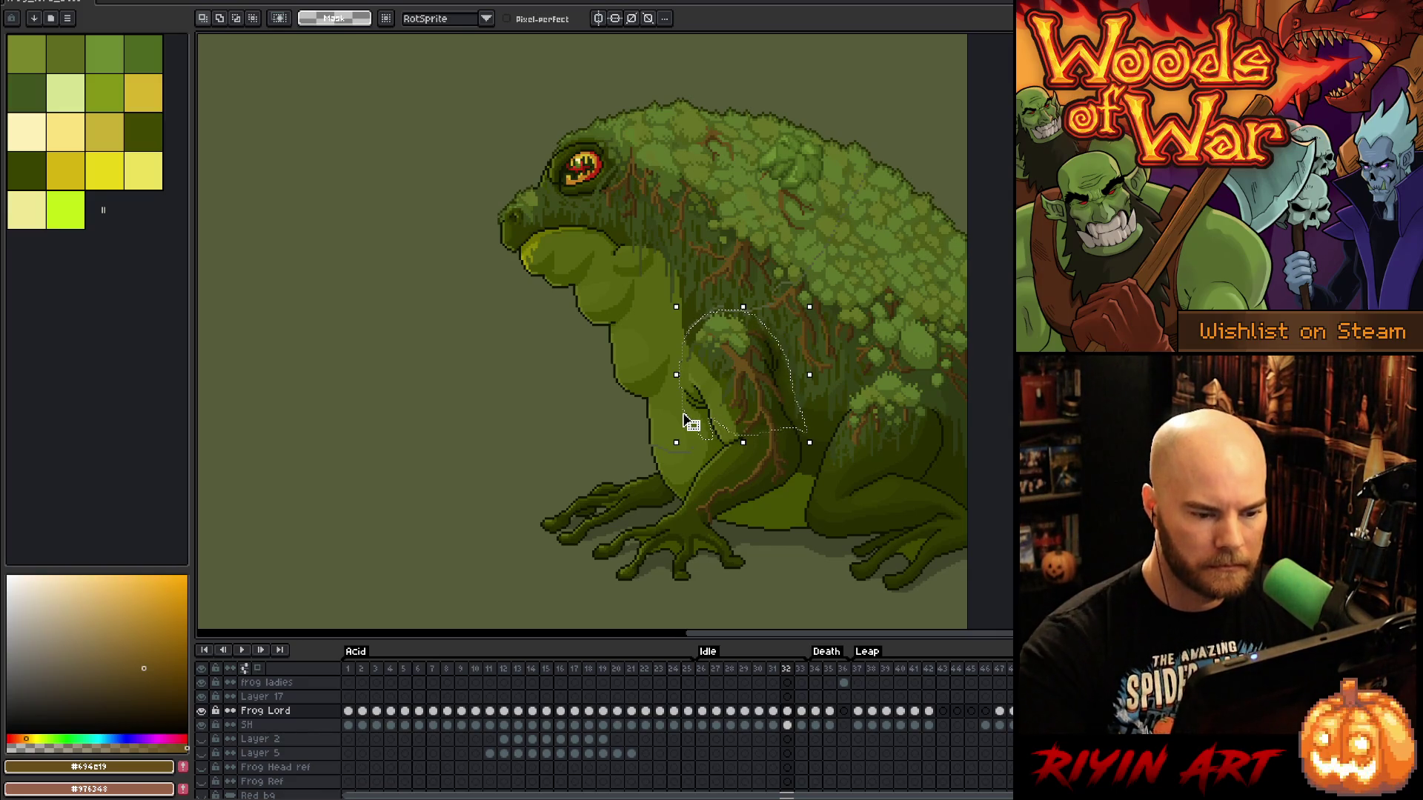
Nudge the lassoed front arm up one pixel on frames 32, 33 and 26, committing it
key(Up)
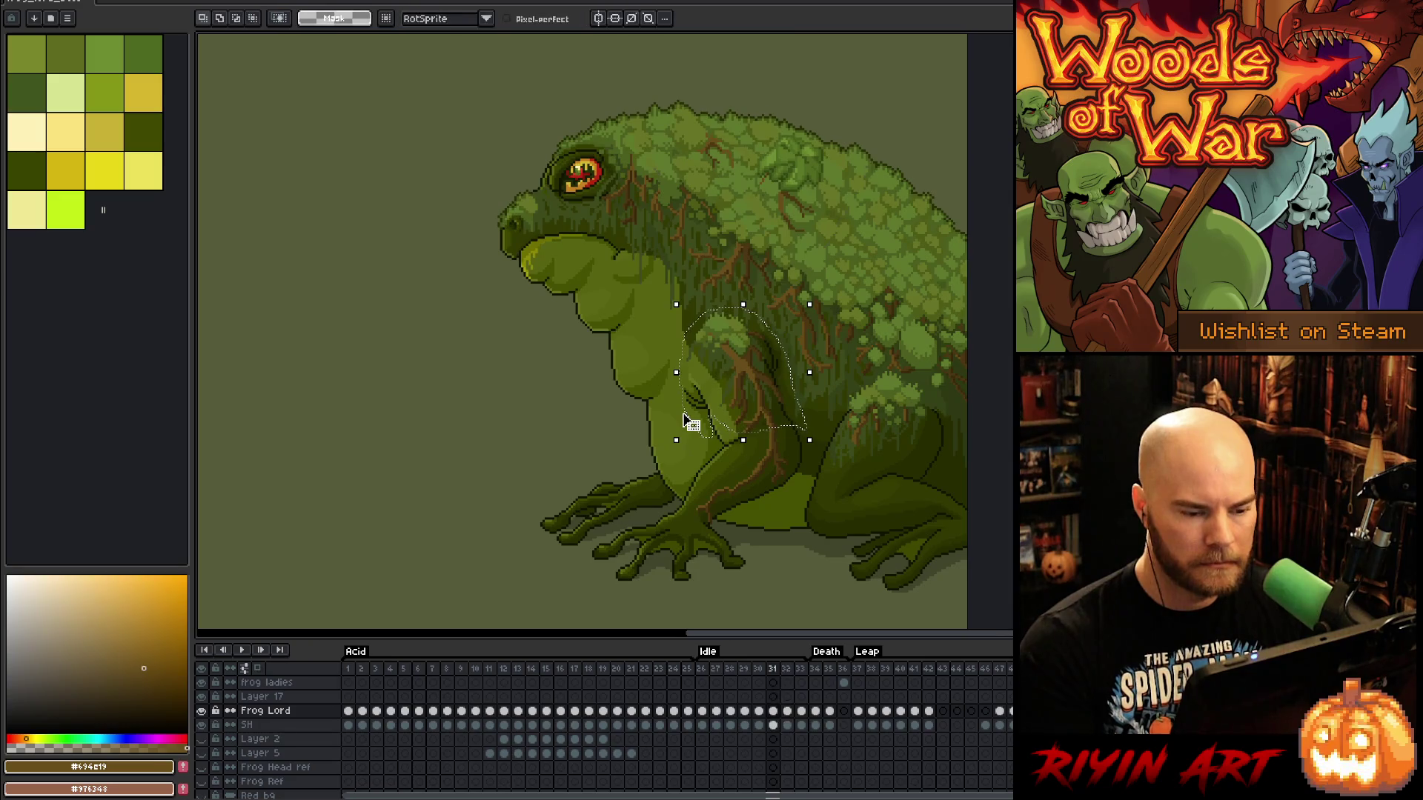
key(period)
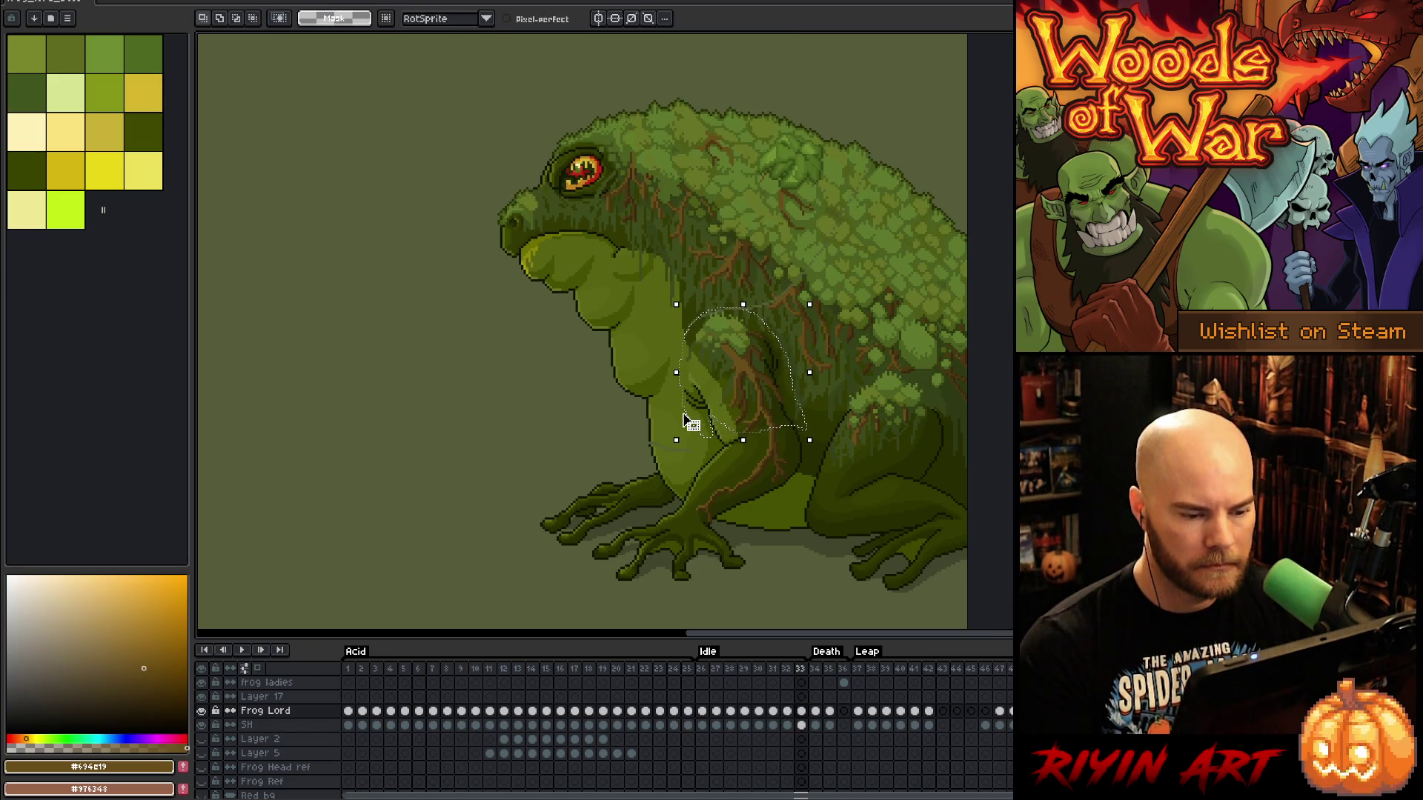
key(Up)
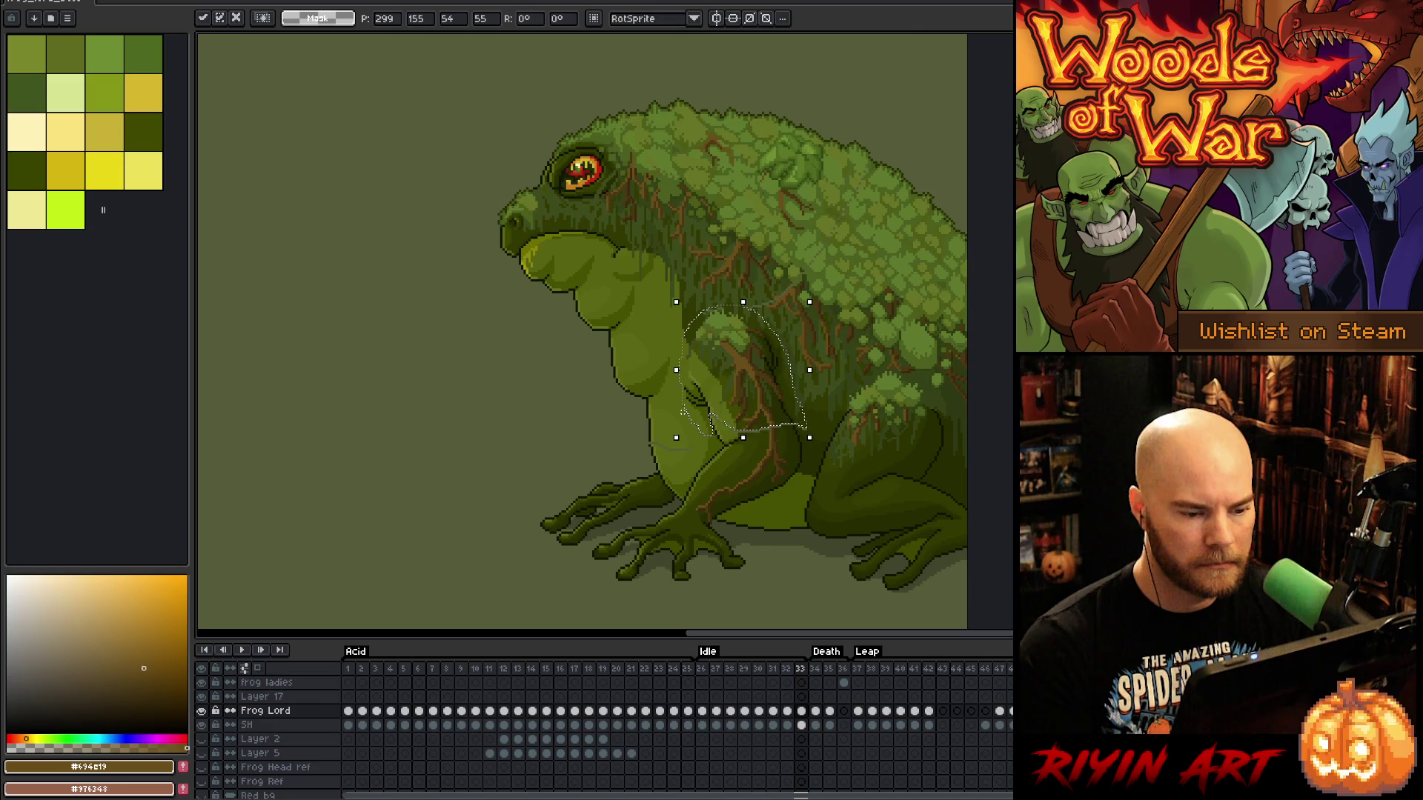
key(period)
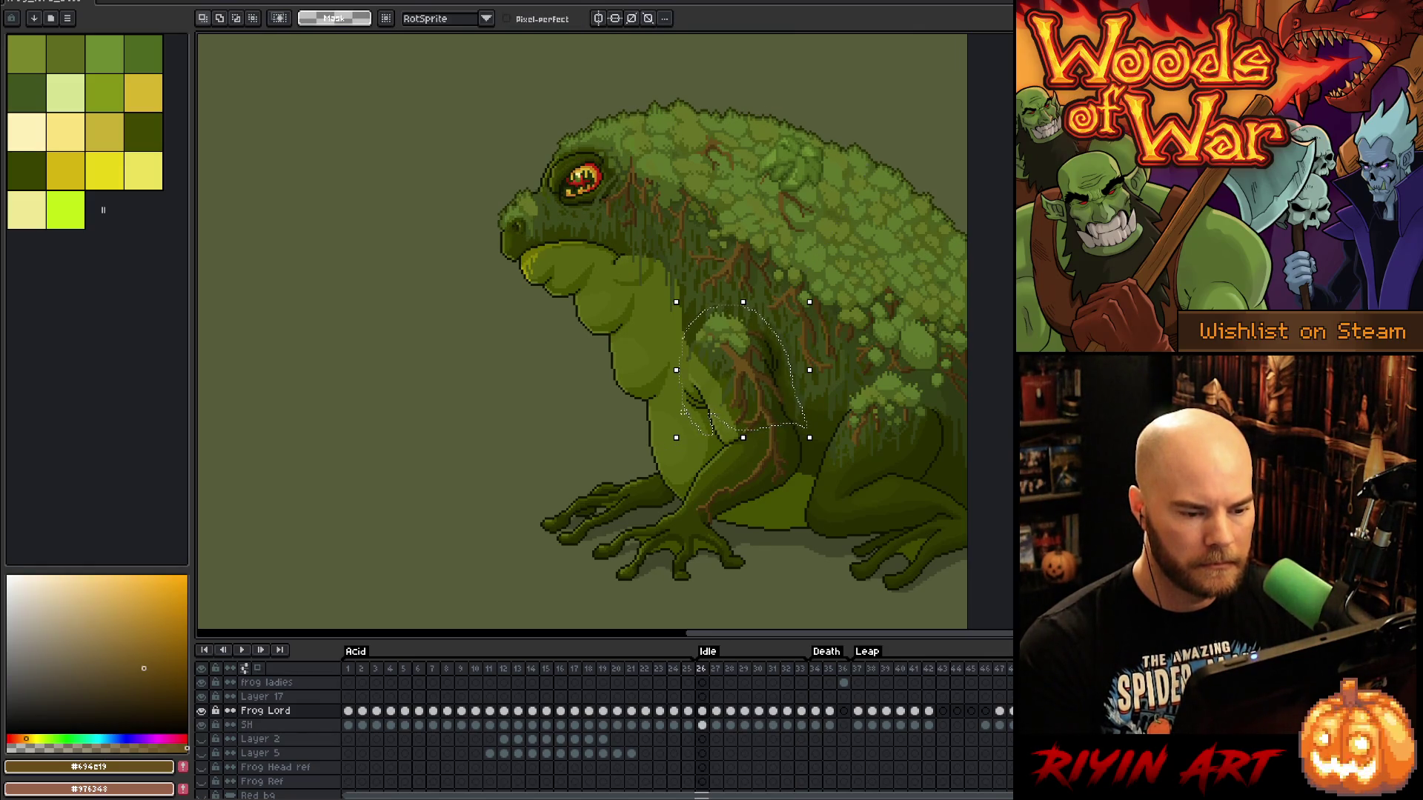
key(Up)
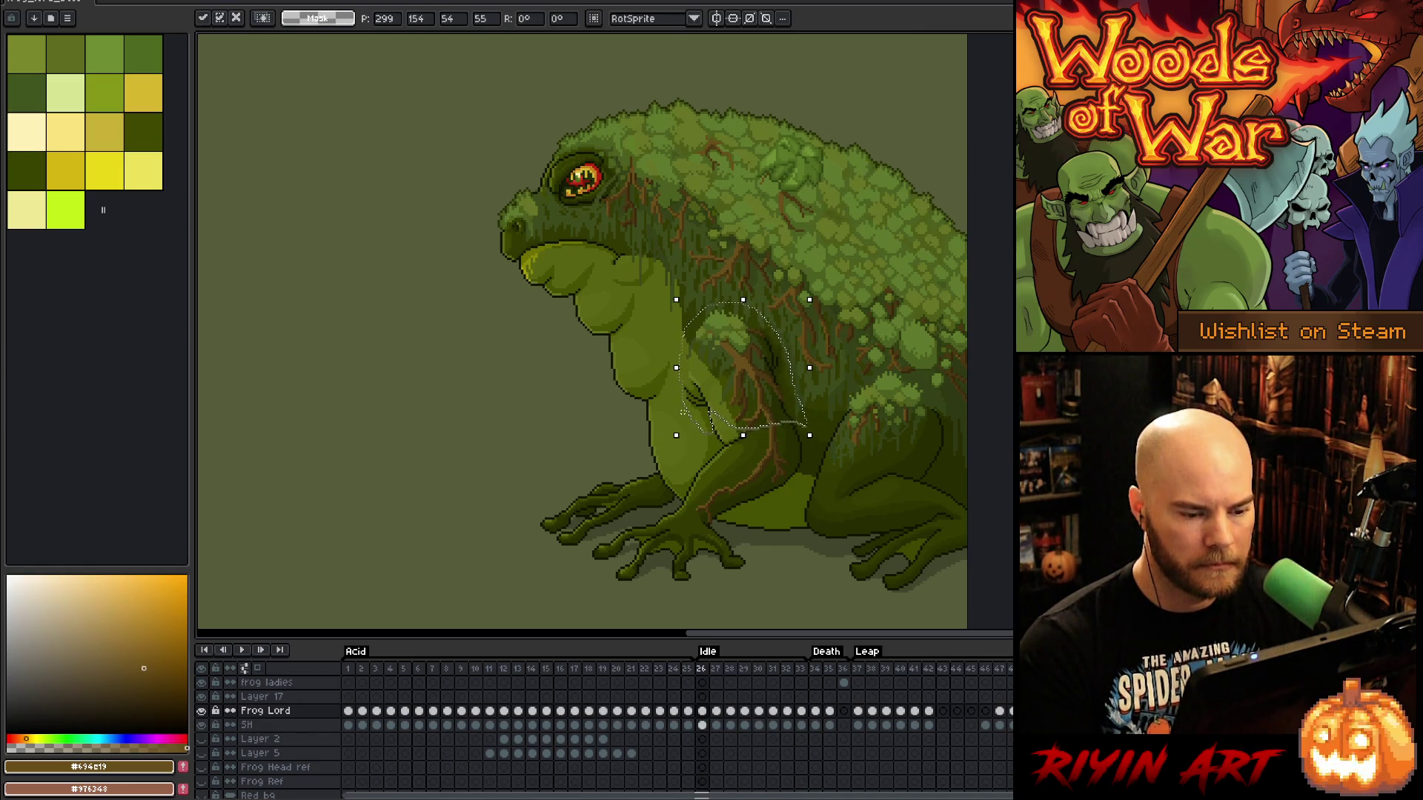
key(comma)
key(Up)
key(period)
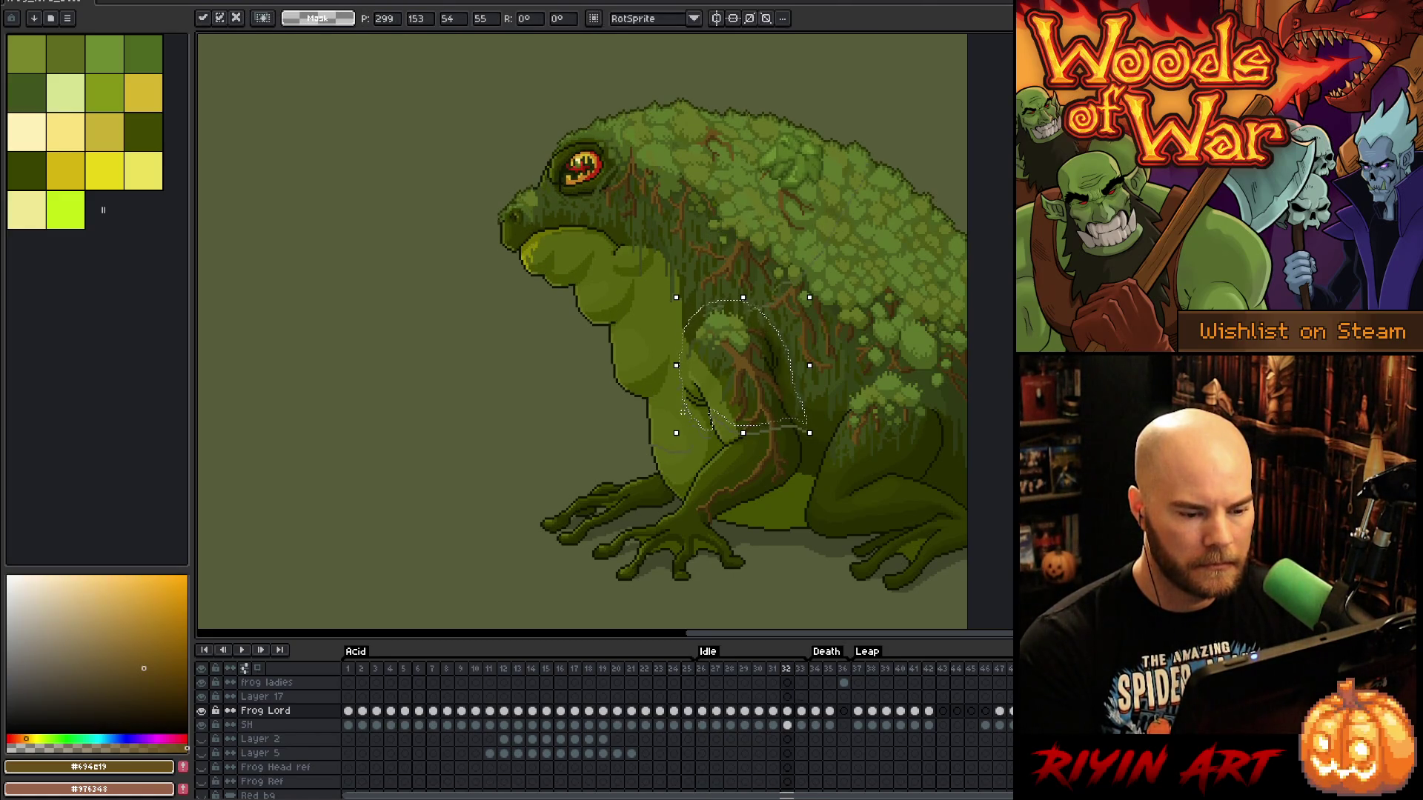
key(Return)
Lower the arm one pixel on frames 28, 29 and 30, then replay the loop
key(period)
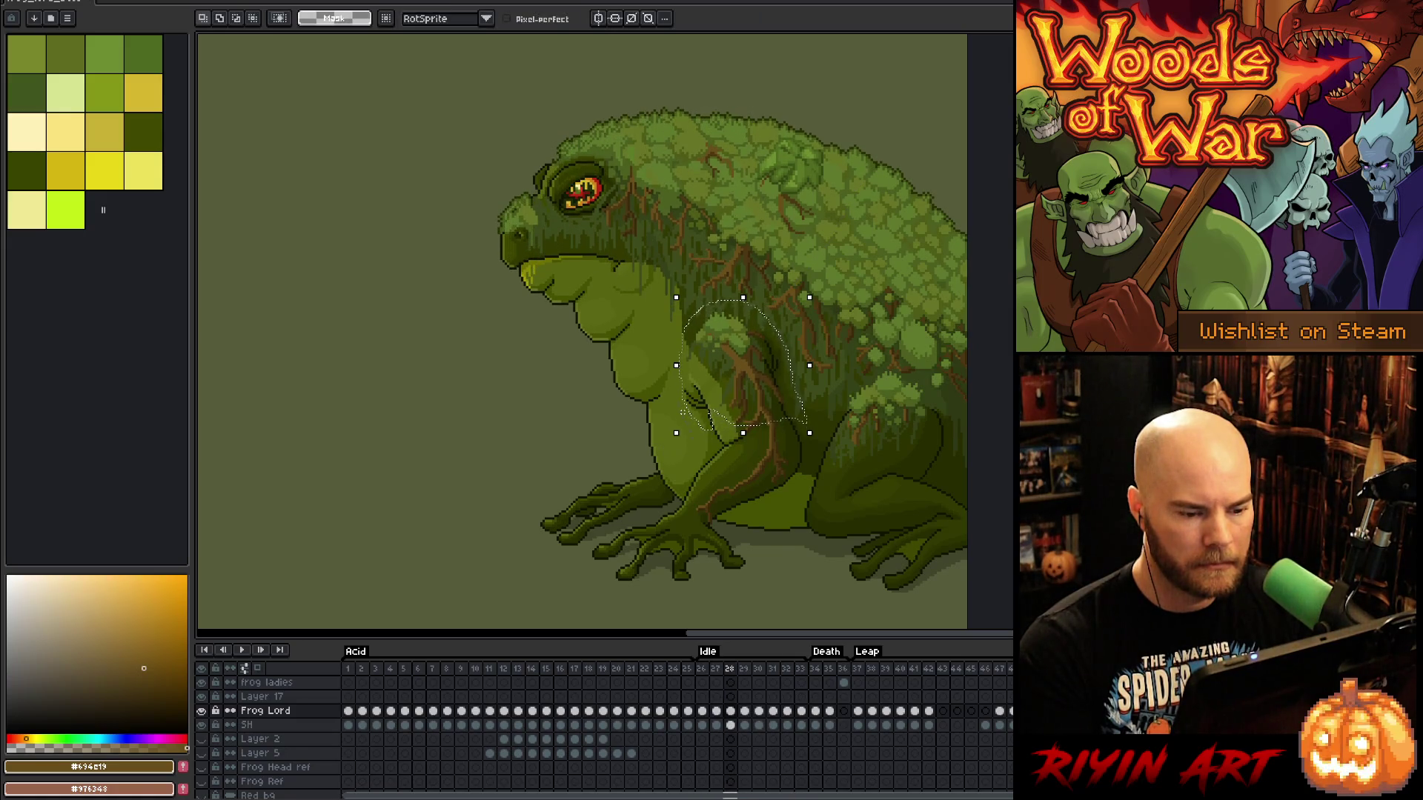
key(comma)
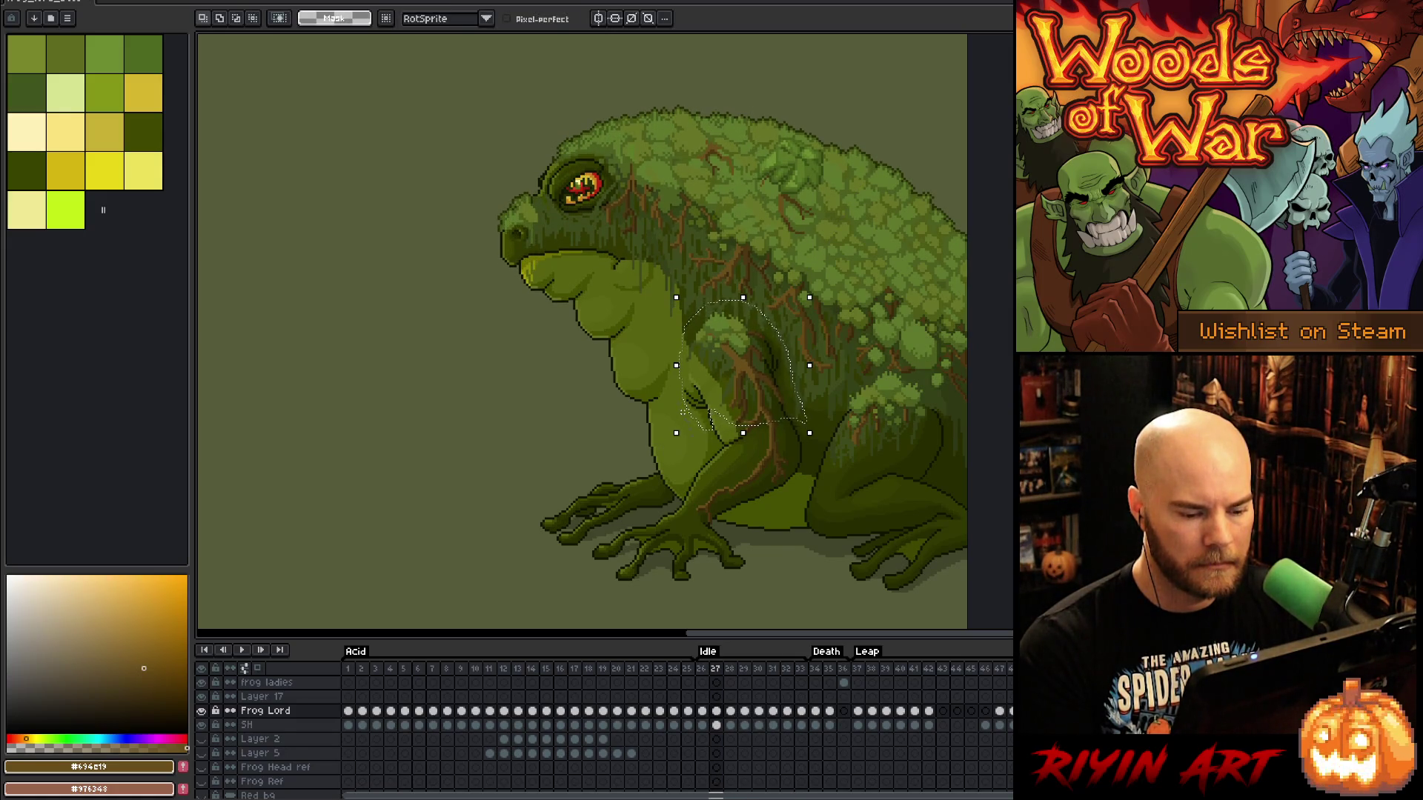
key(period)
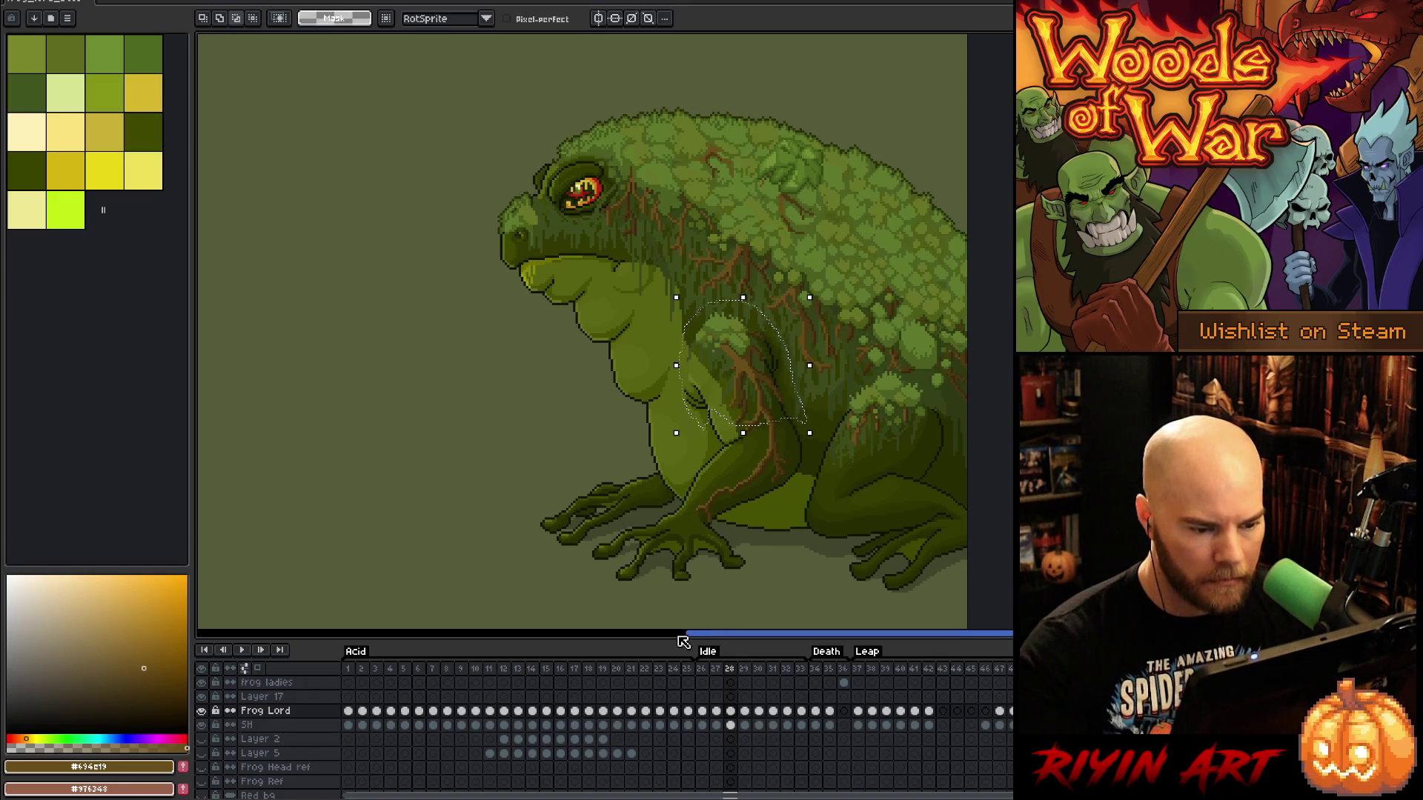
key(Down)
key(period)
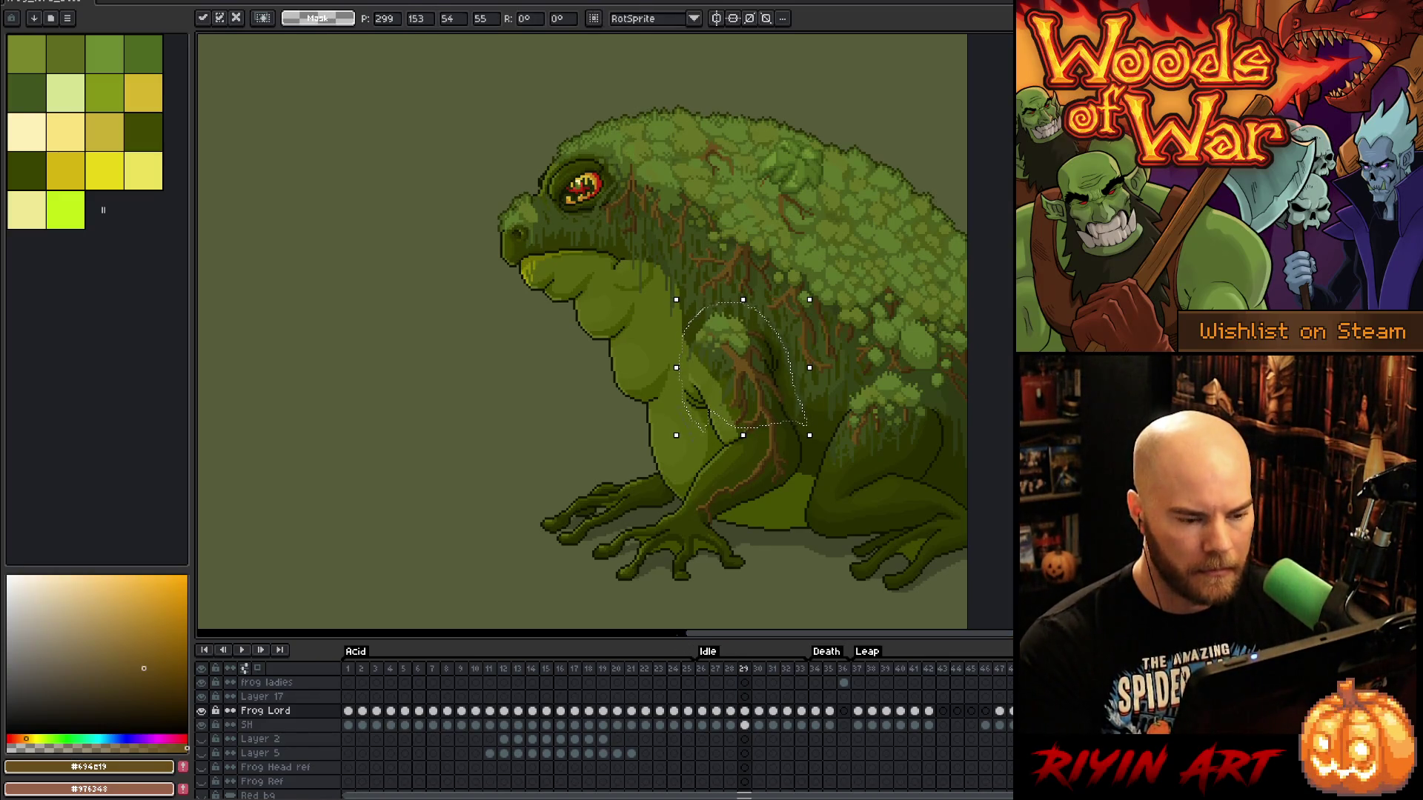
key(Down)
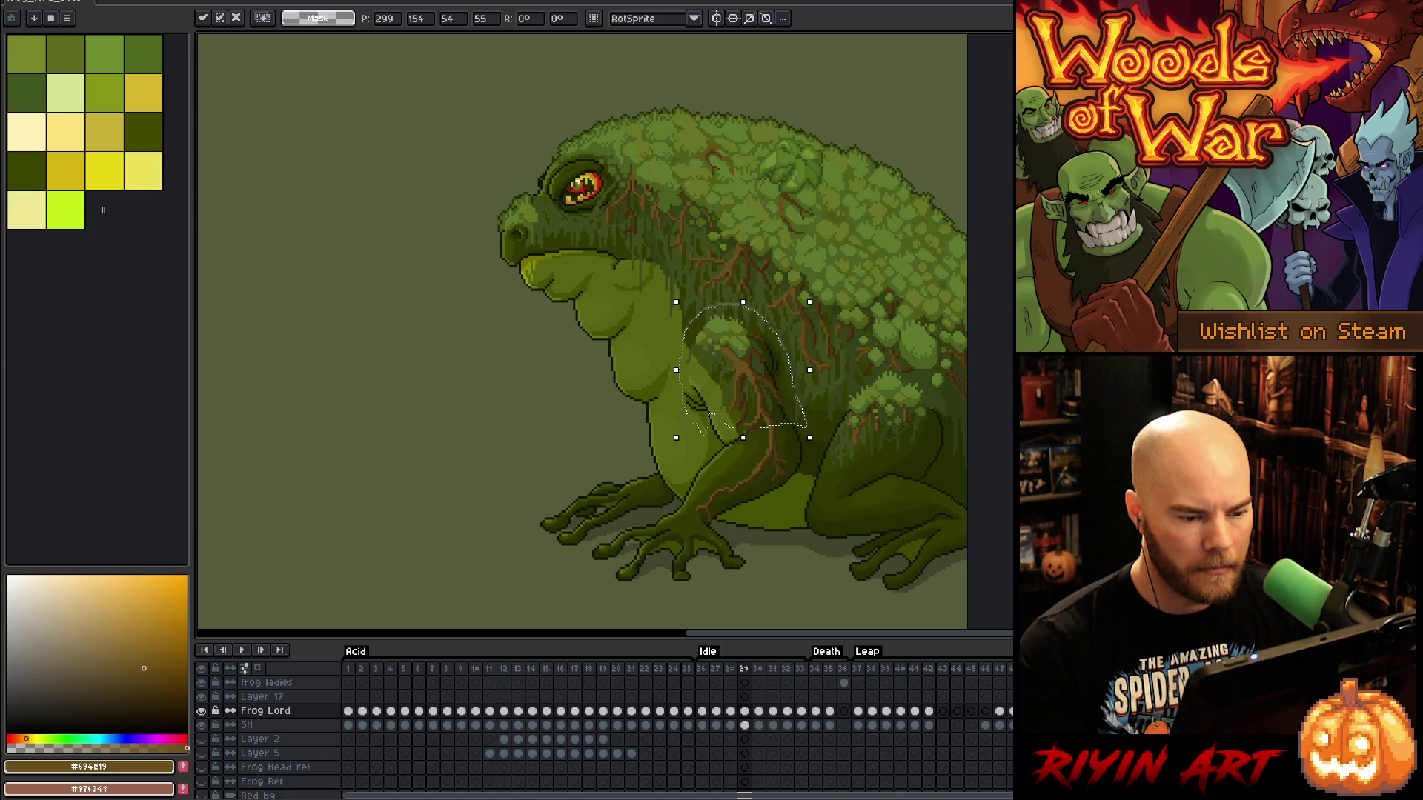
key(period)
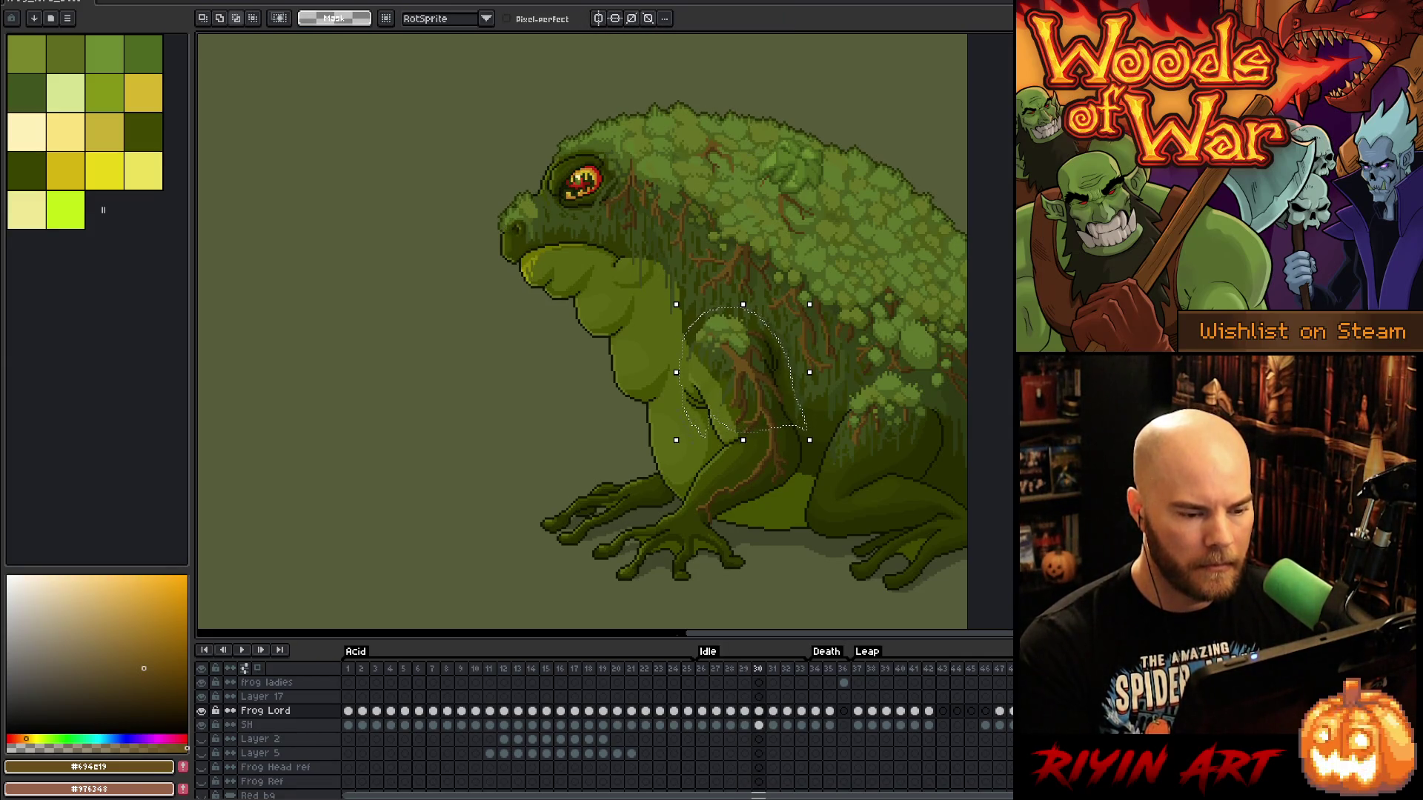
key(Down)
key(period)
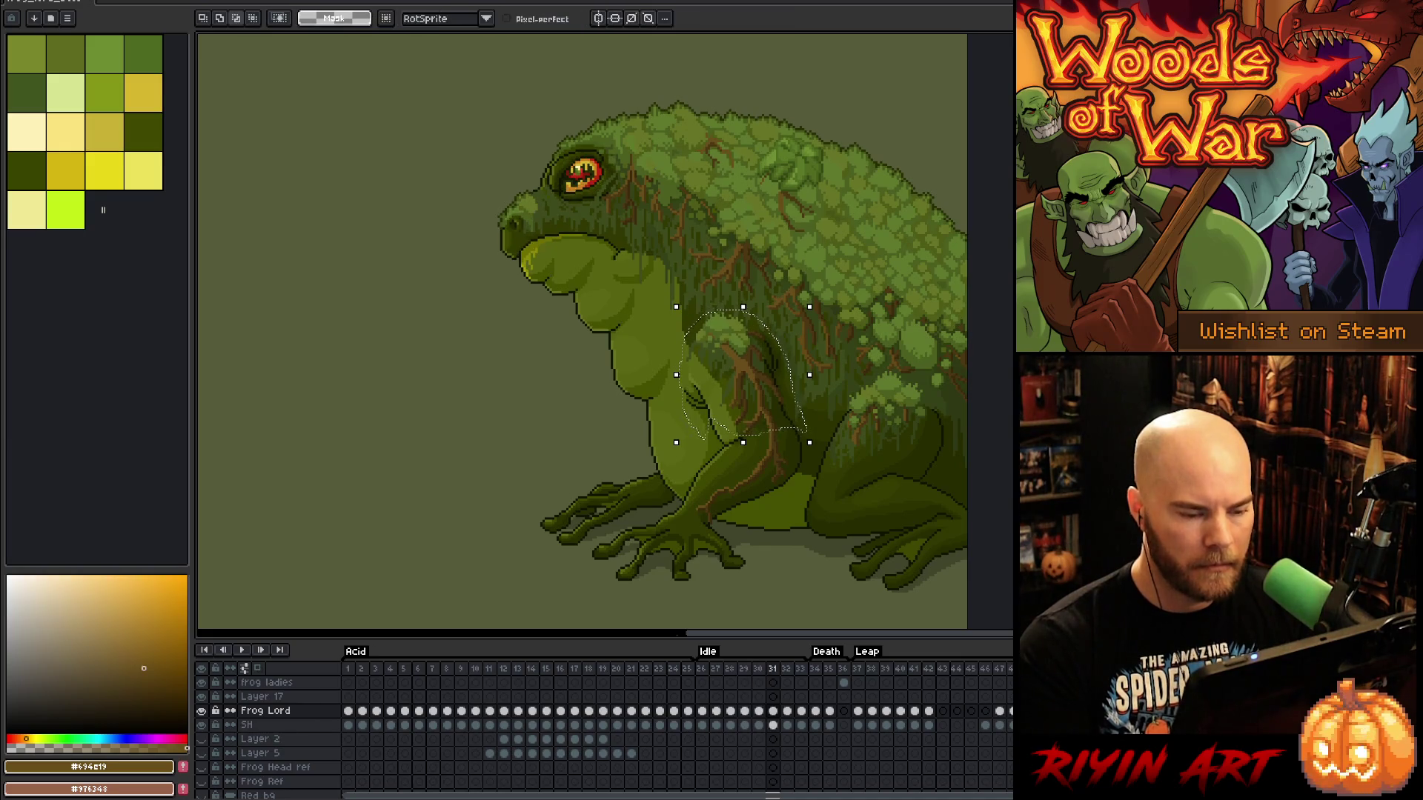
key(Return)
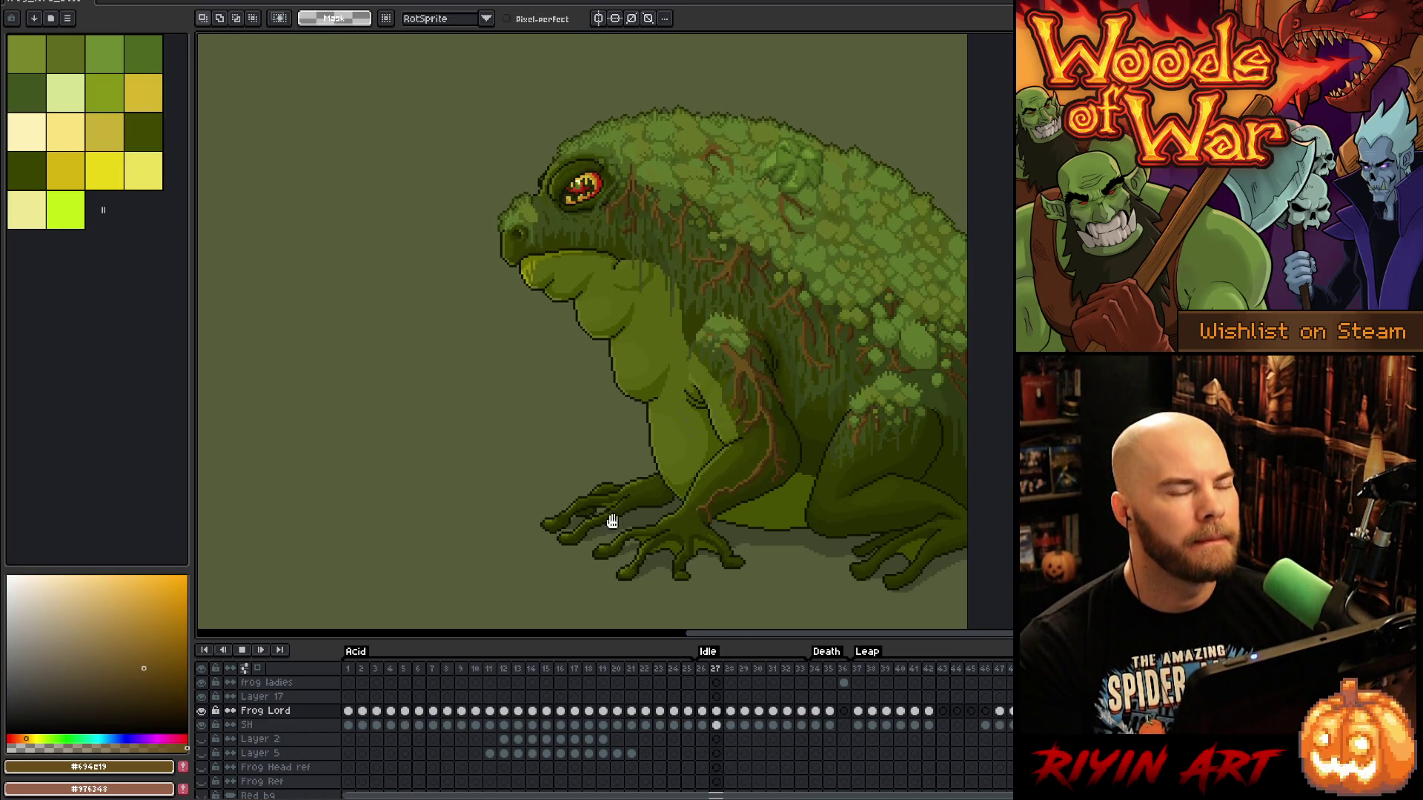
Zoom in to halt playback and flip between frames 27, 28 and 29 comparing eye and chin
scroll(652, 521, up, 1)
key(comma)
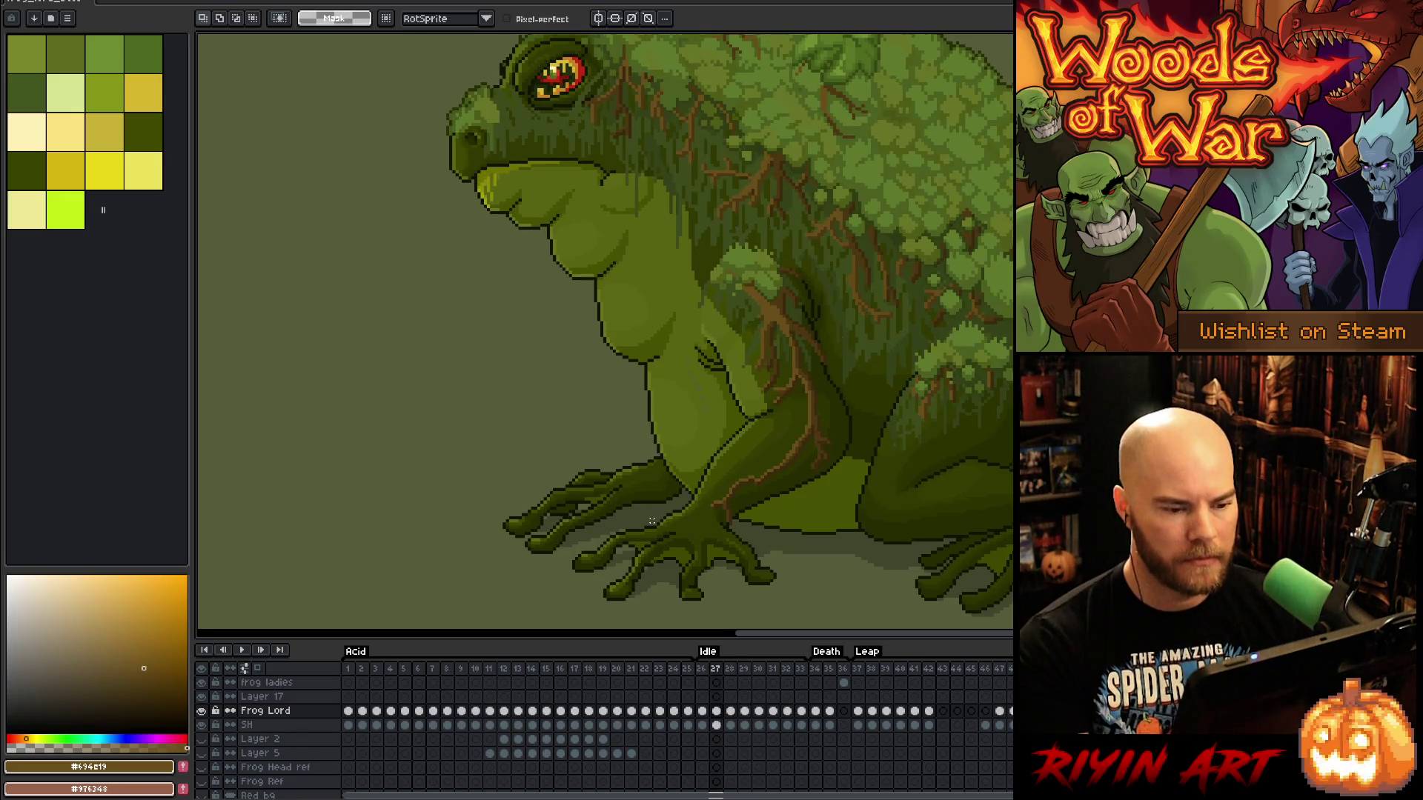
key(period)
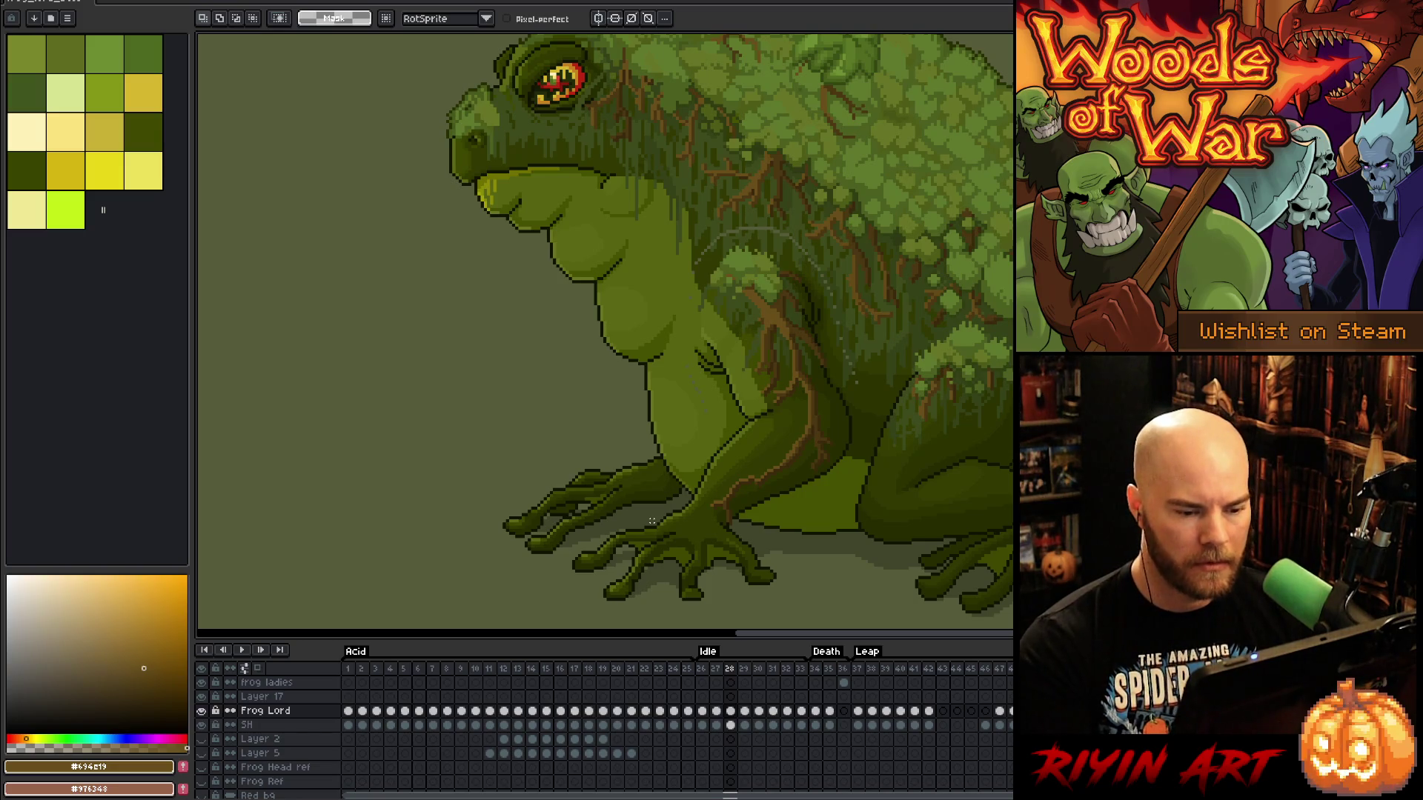
key(period)
key(comma)
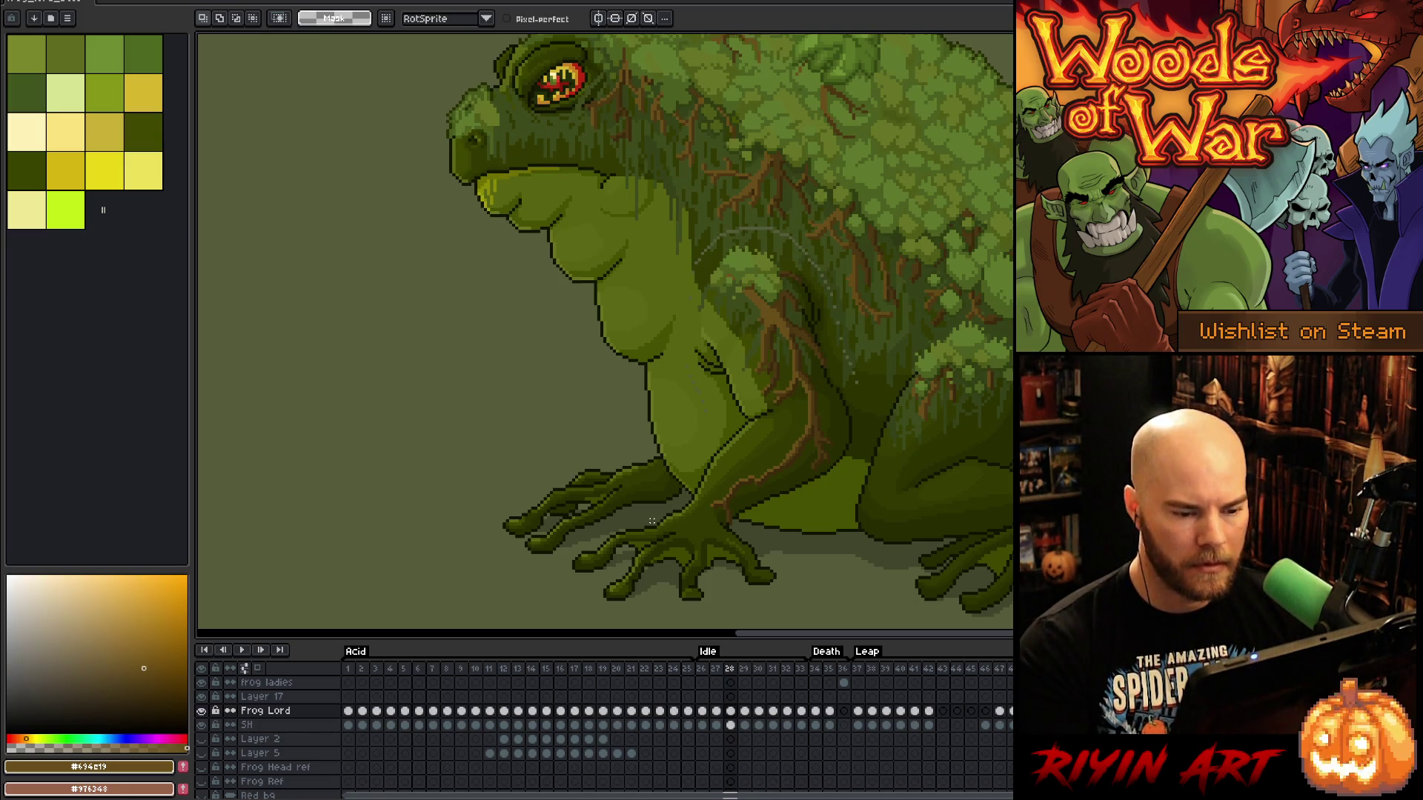
key(period)
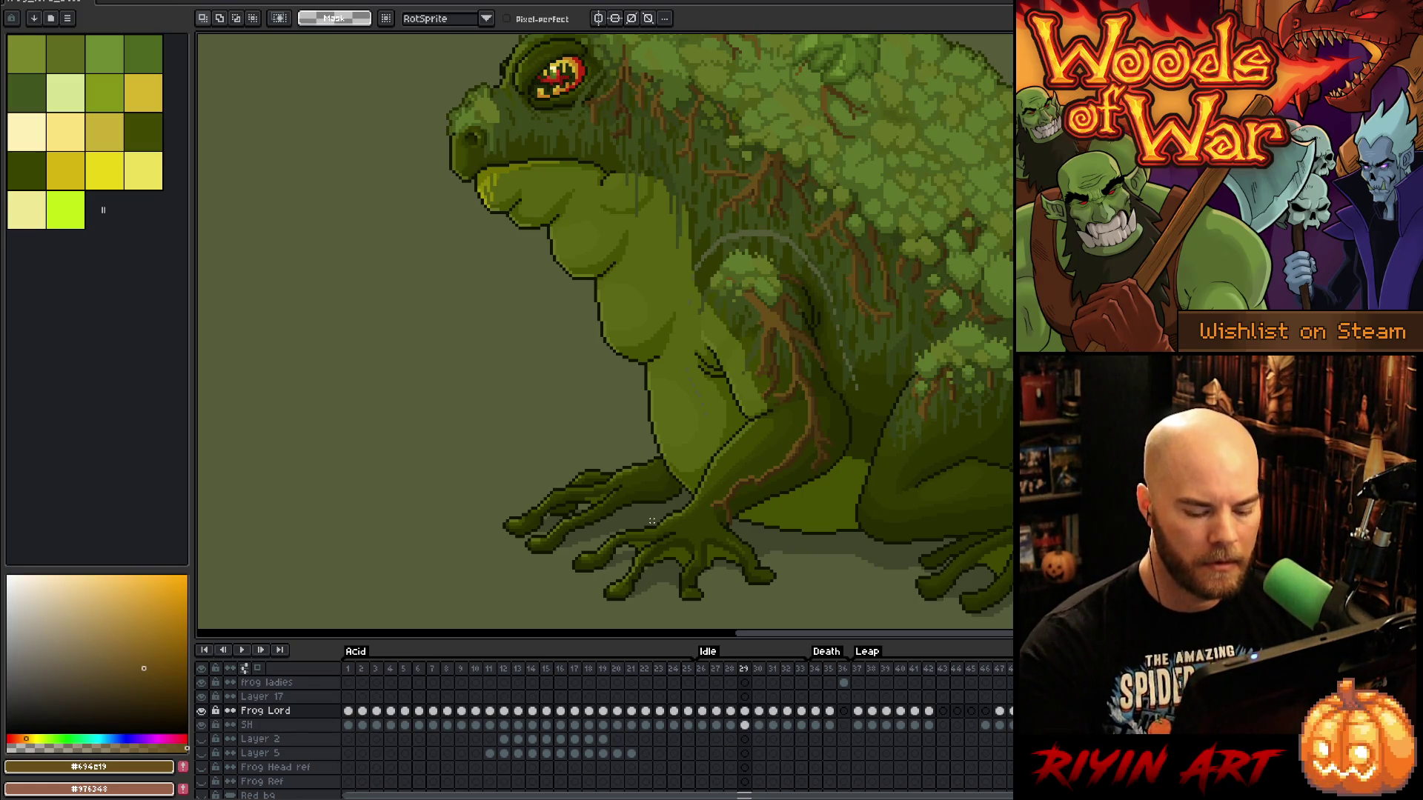
Step from frame 32 back to 28, flicking between neighbouring frames to compare poses
key(ctrl+z)
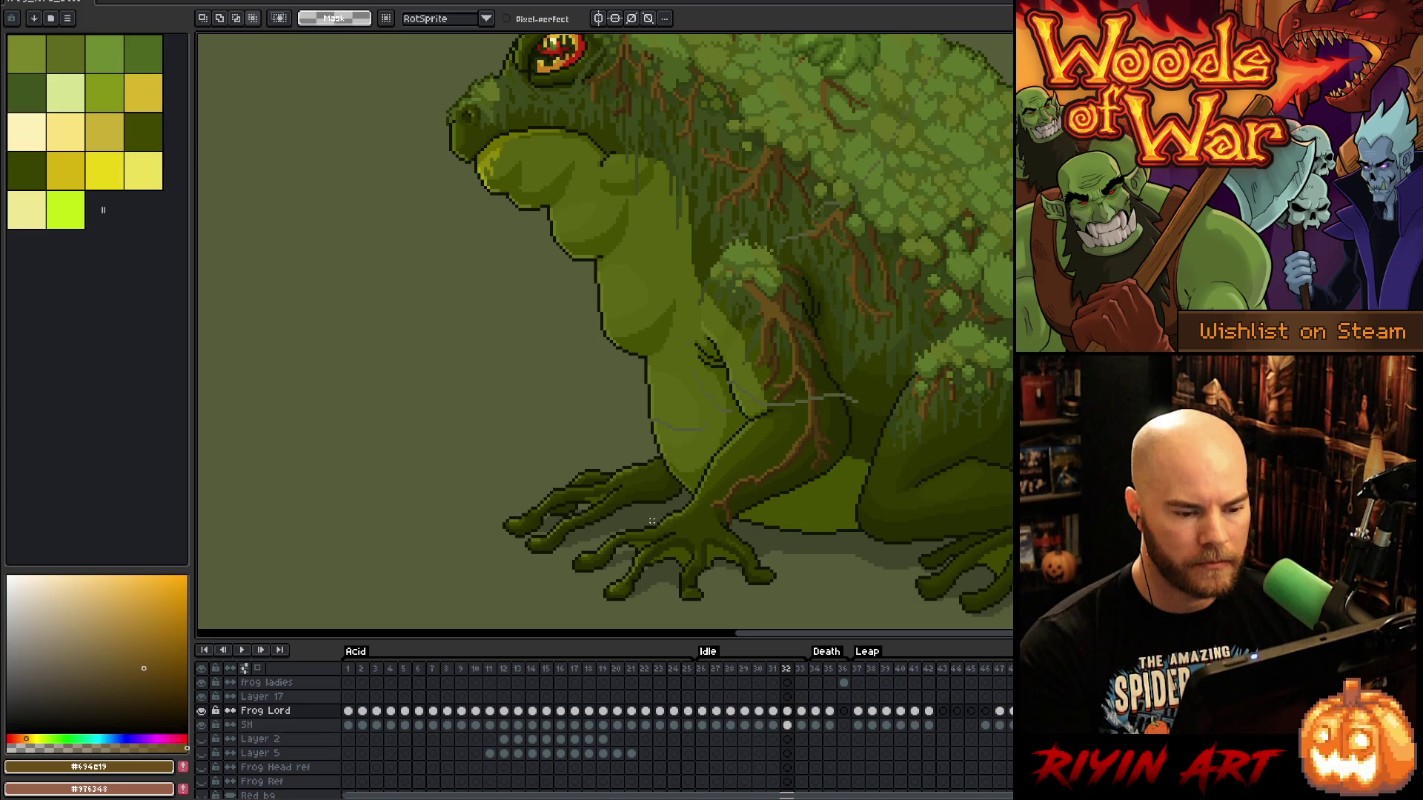
key(ctrl+z)
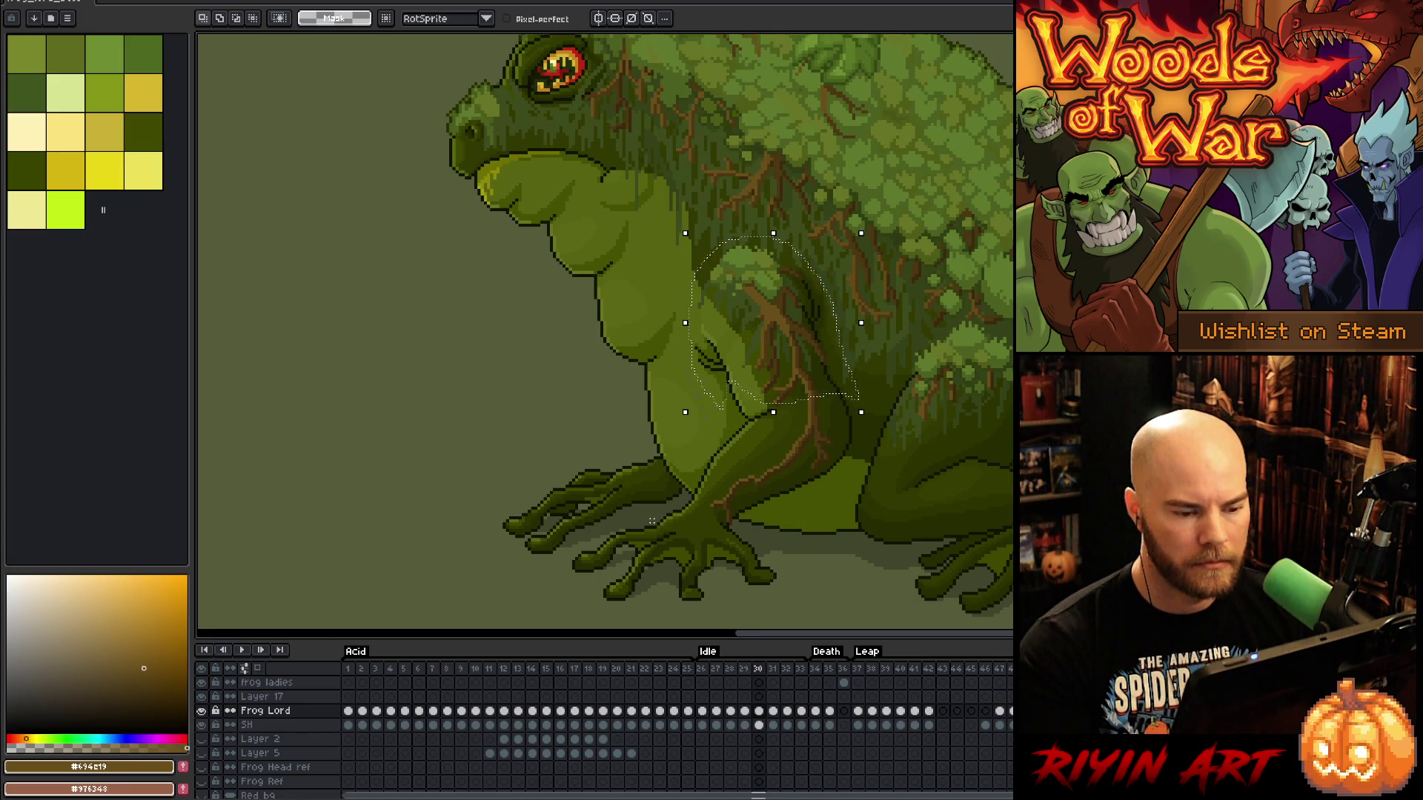
key(ctrl+z)
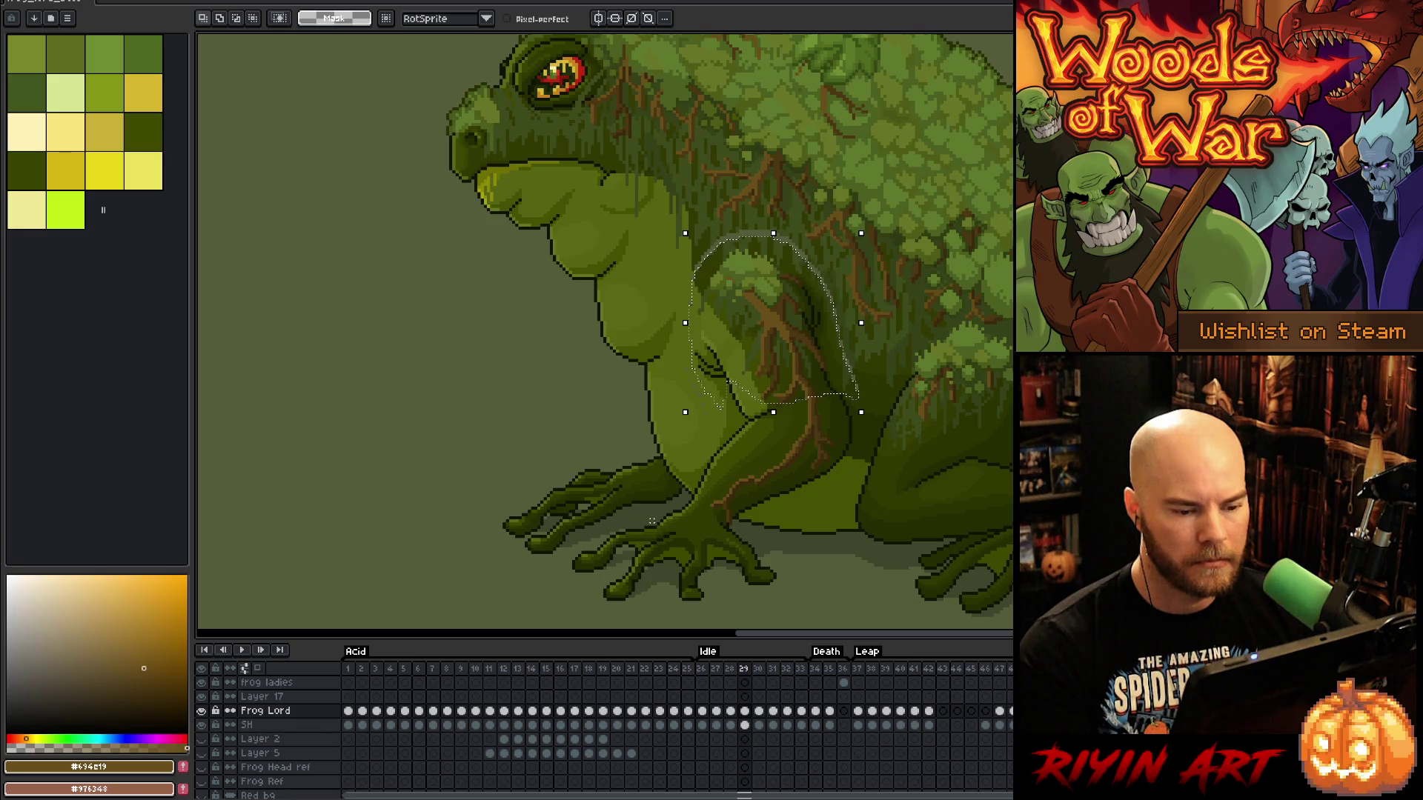
key(Left)
key(Right)
key(Left)
On frame 29, shift the shoulder selection down one pixel and commit it
key(Right)
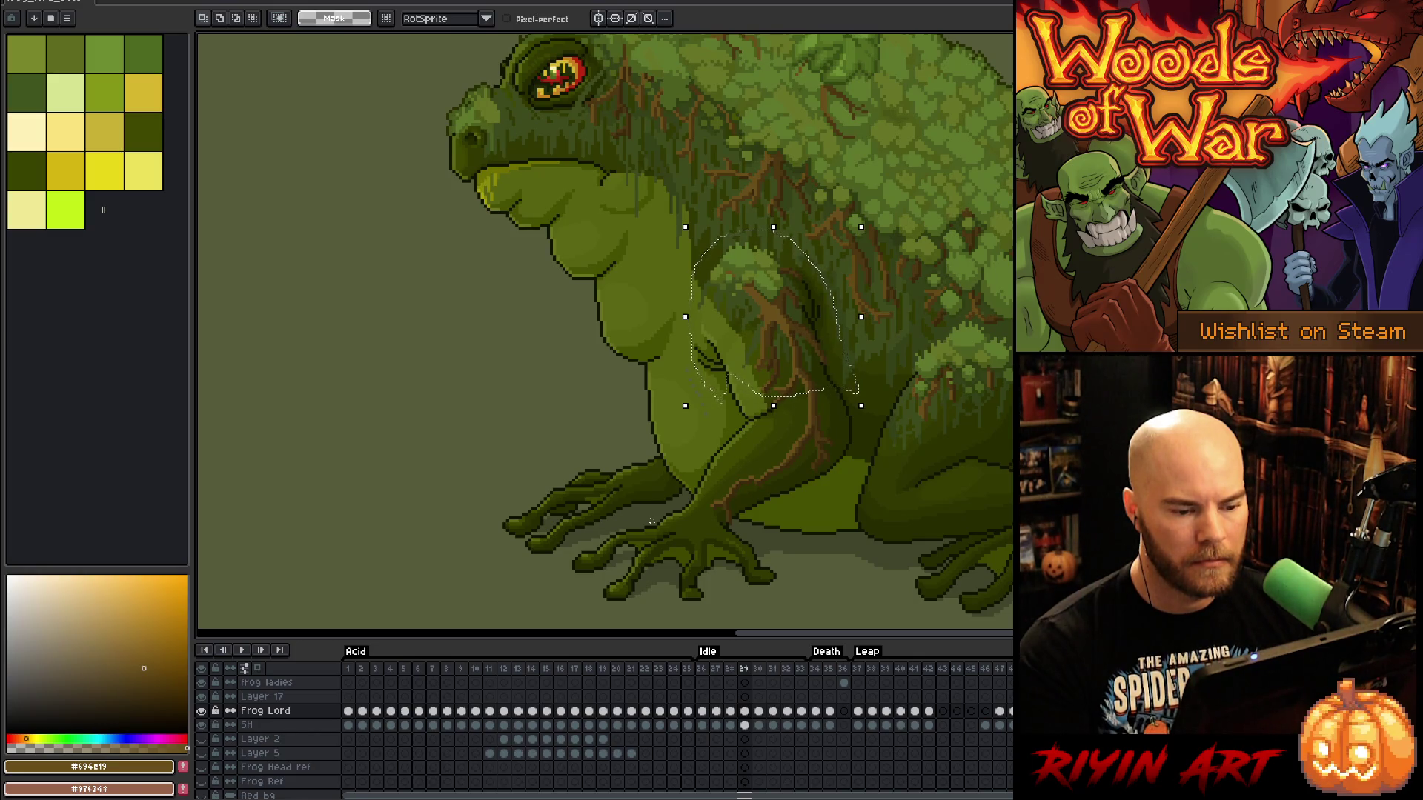
key(Left)
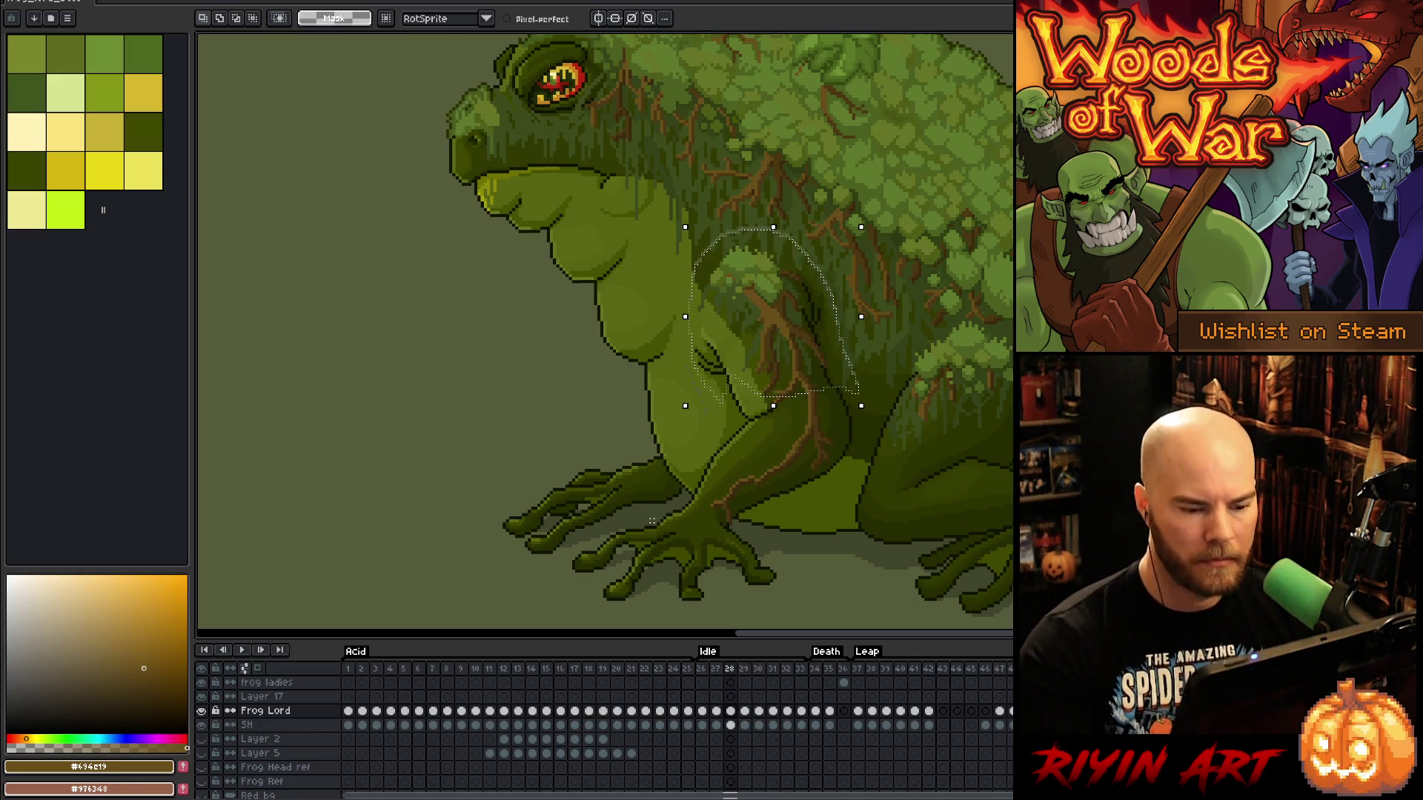
key(Right)
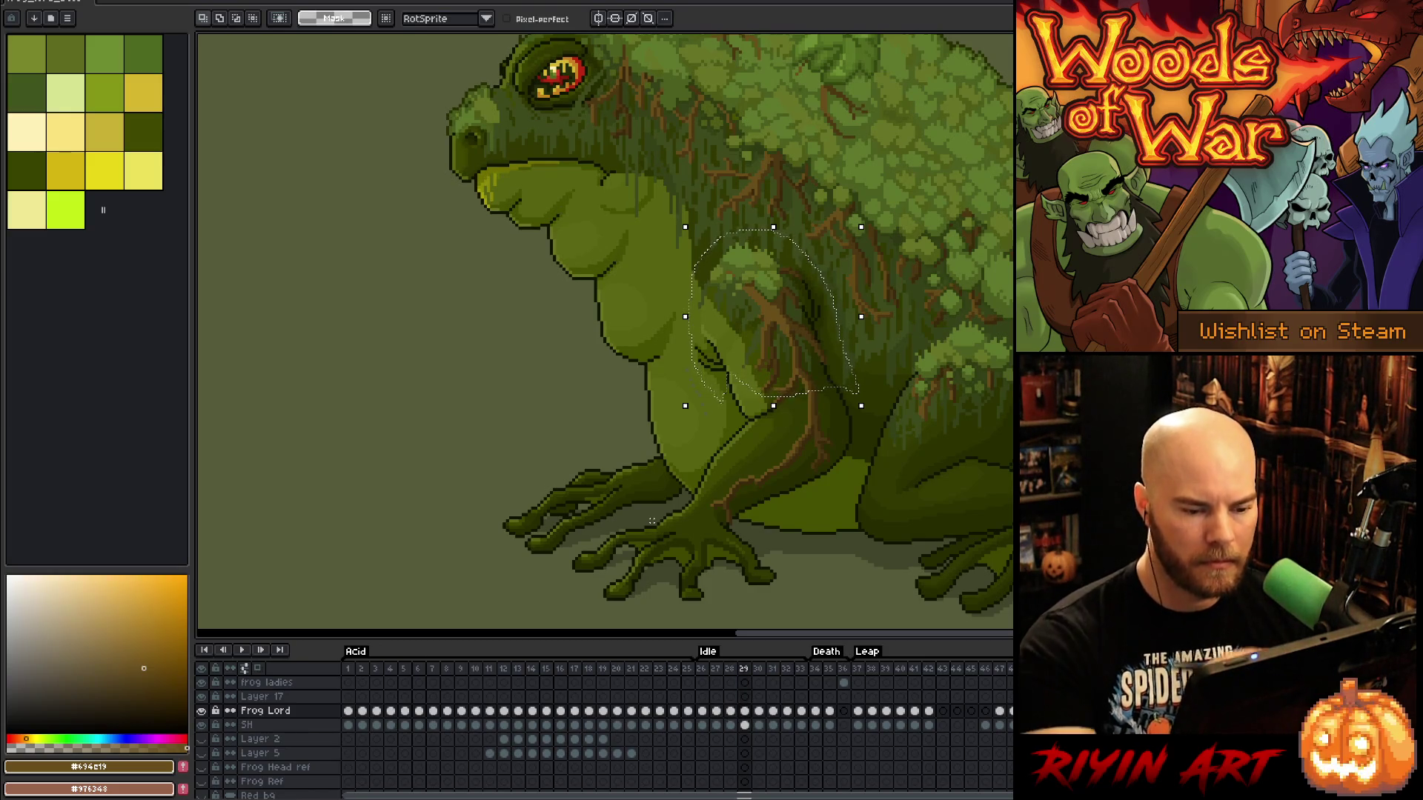
key(Down)
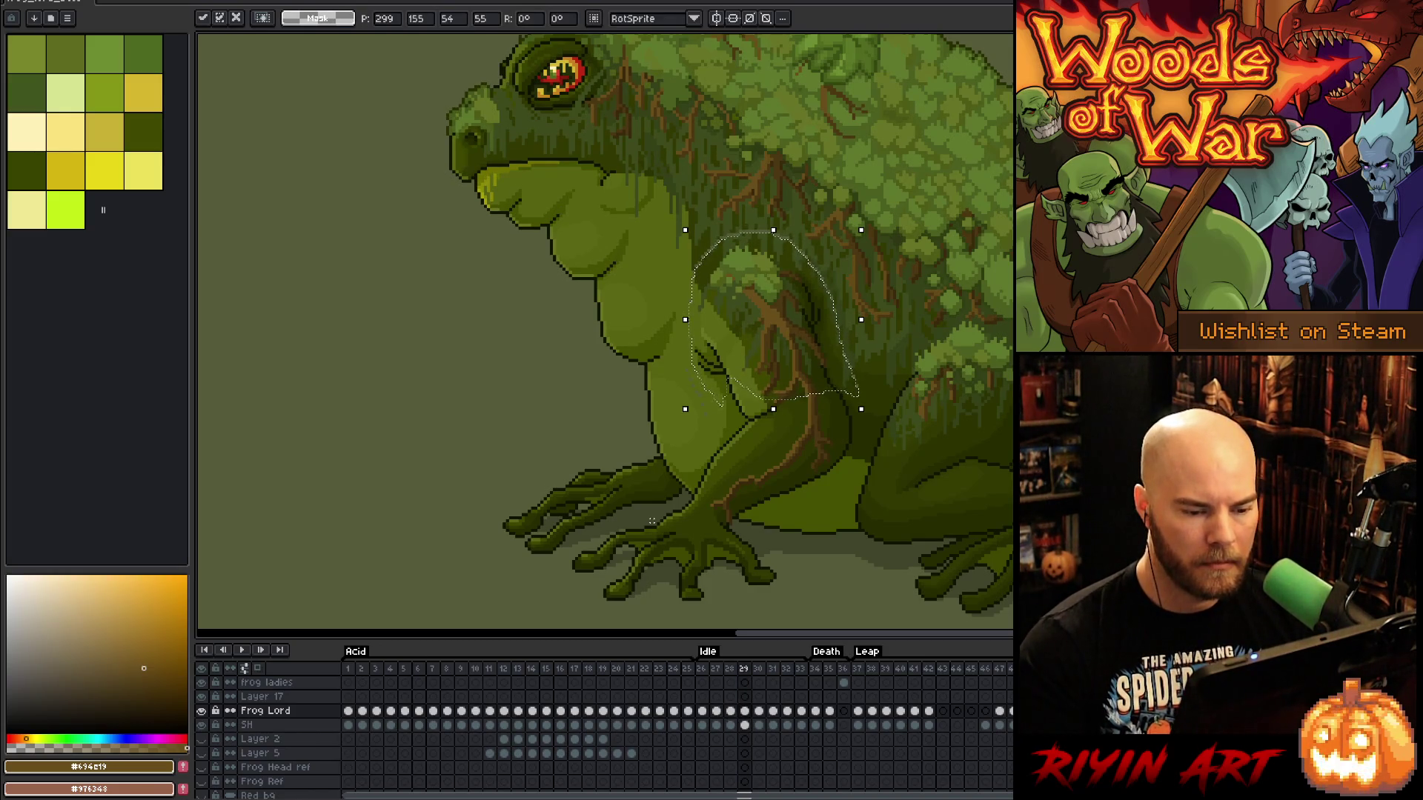
key(Return)
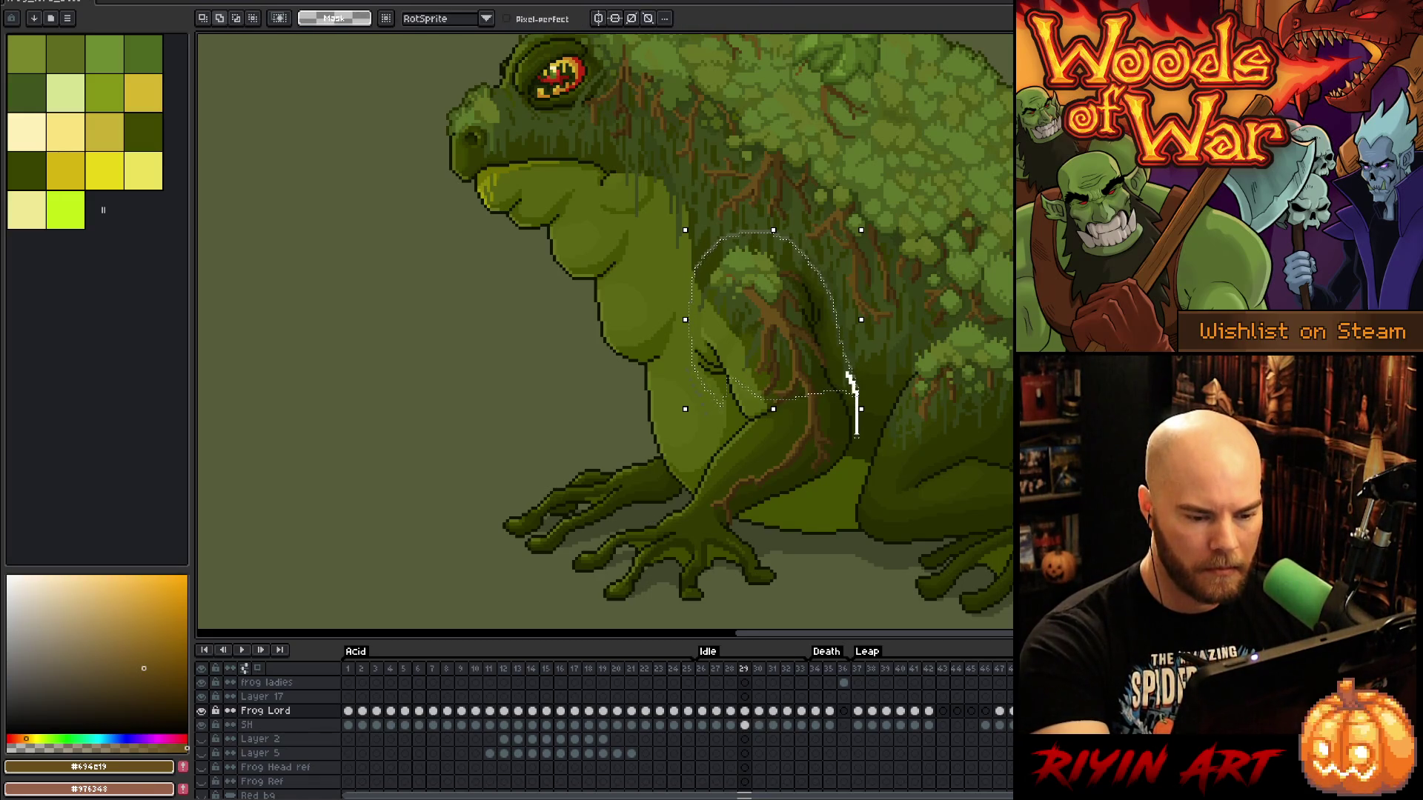
Lasso the front arm from shoulder to foot and flip through frames 29, 30 and 32
mouse_move(846, 461)
mouse_down()
mouse_move(773, 507)
mouse_move(698, 512)
mouse_move(734, 371)
mouse_up()
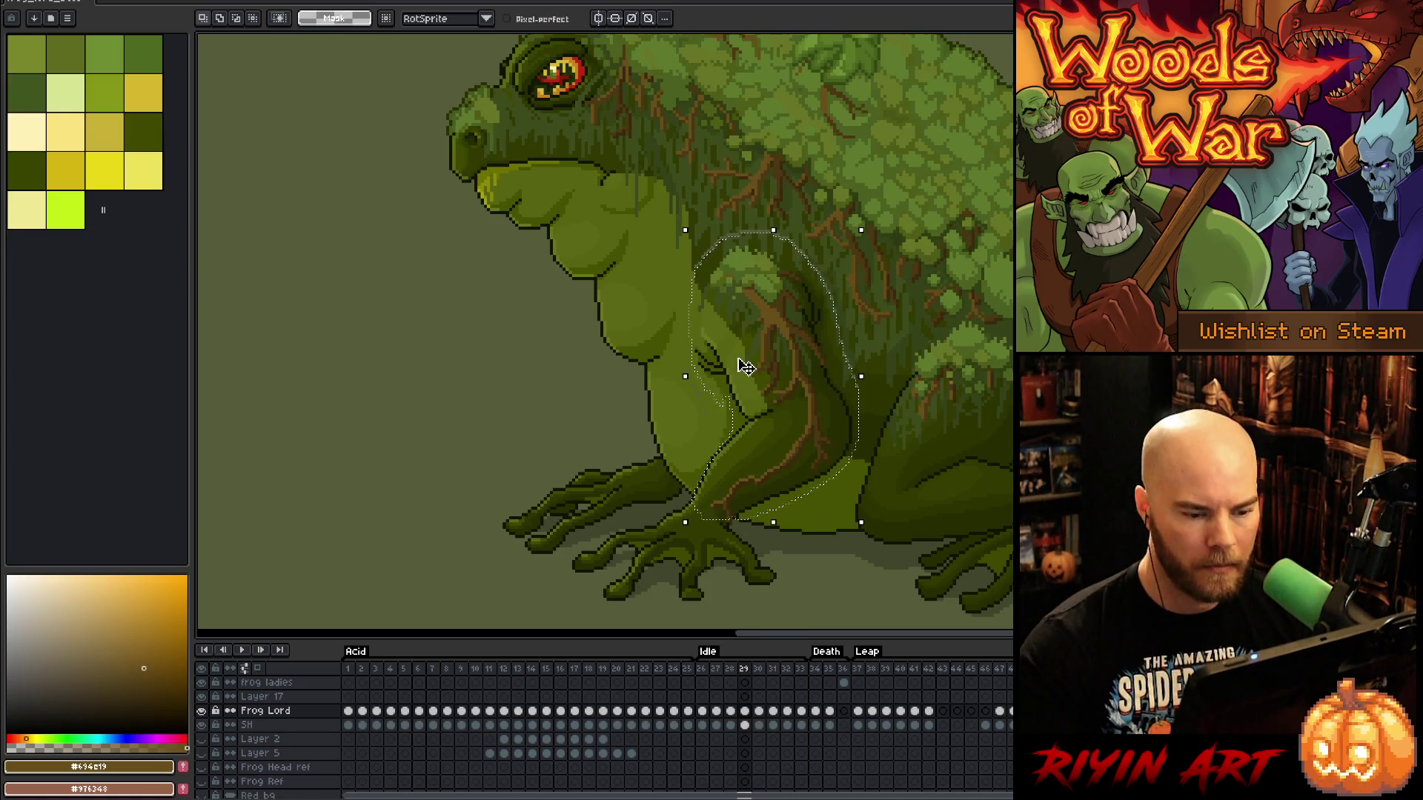
click(745, 365)
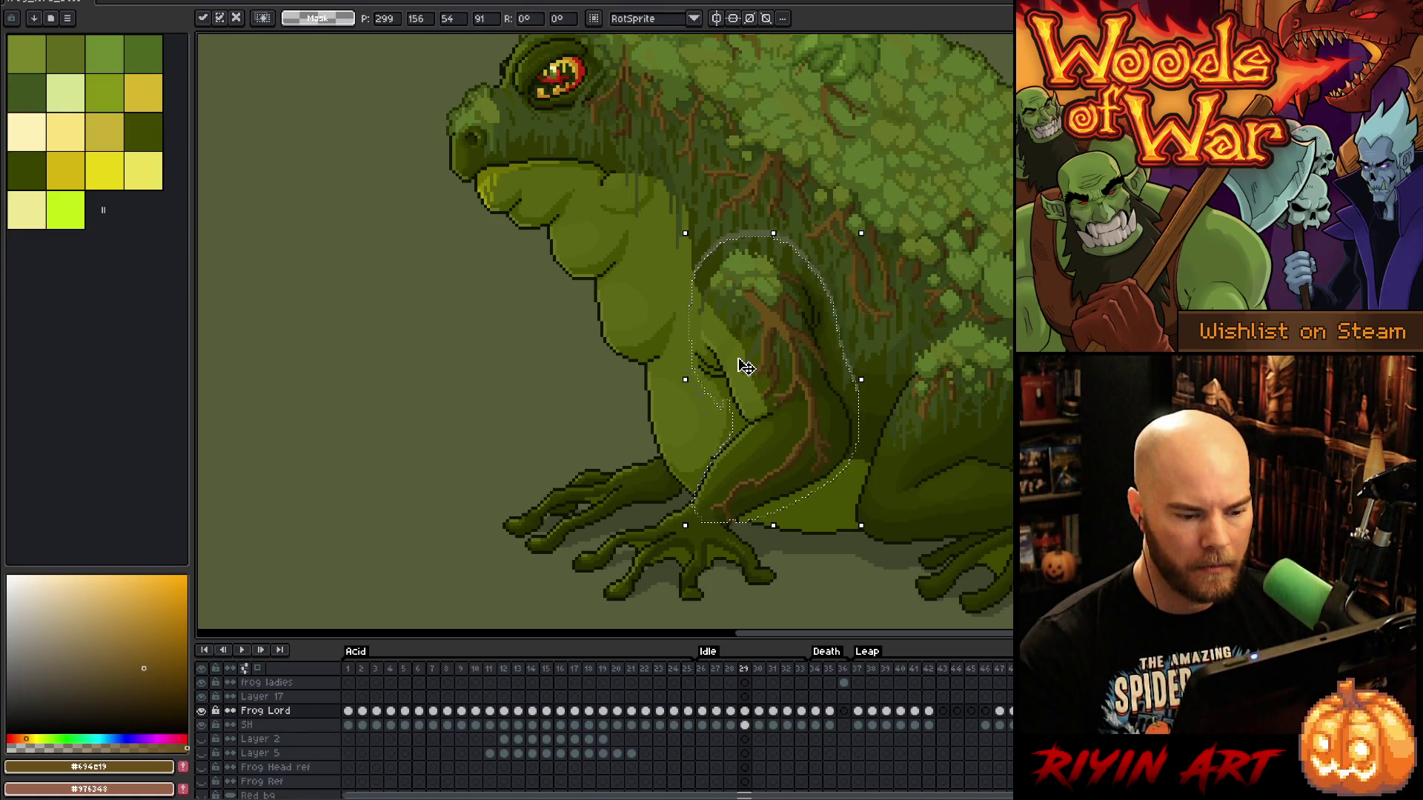
key(period)
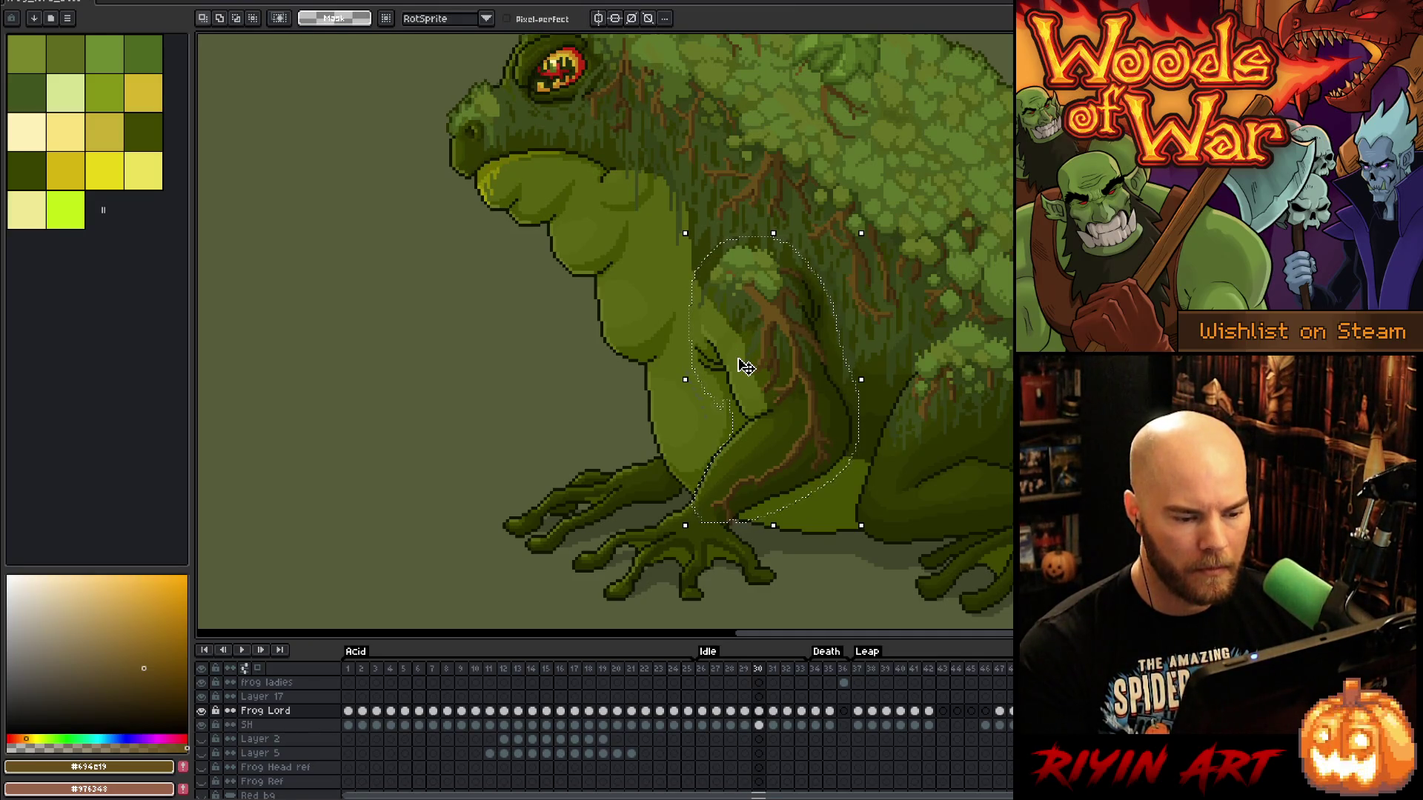
key(comma)
key(period)
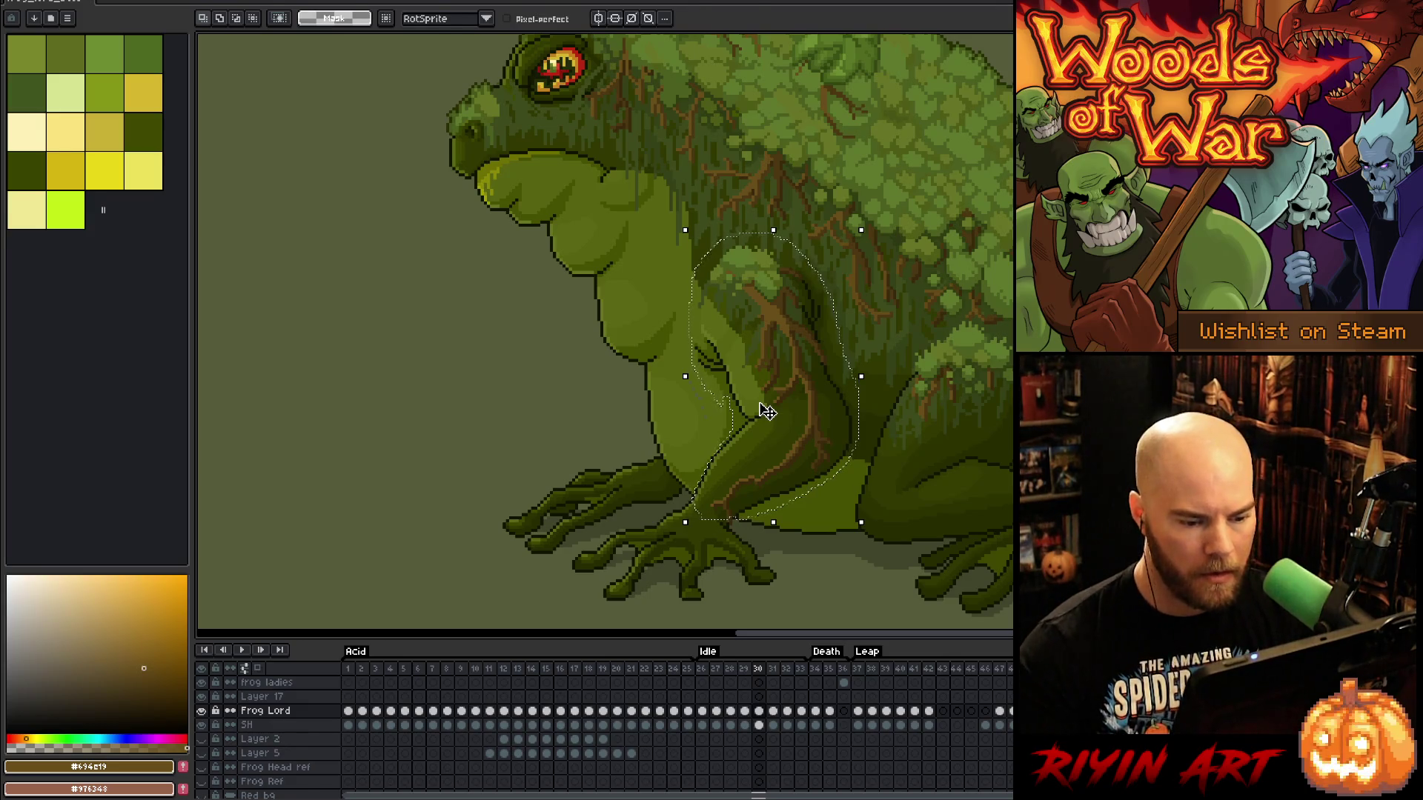
click(767, 412)
key(comma)
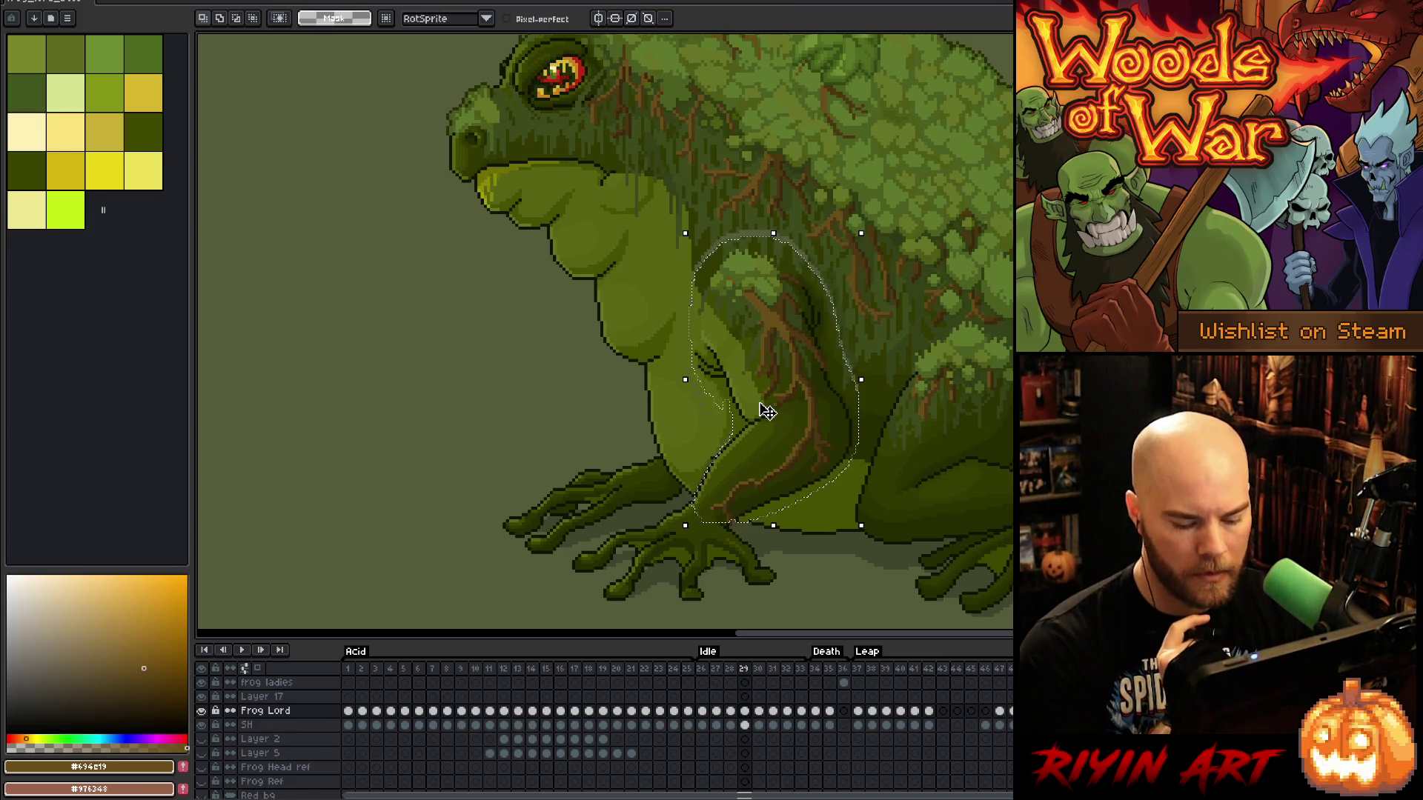
key(period)
key(period)
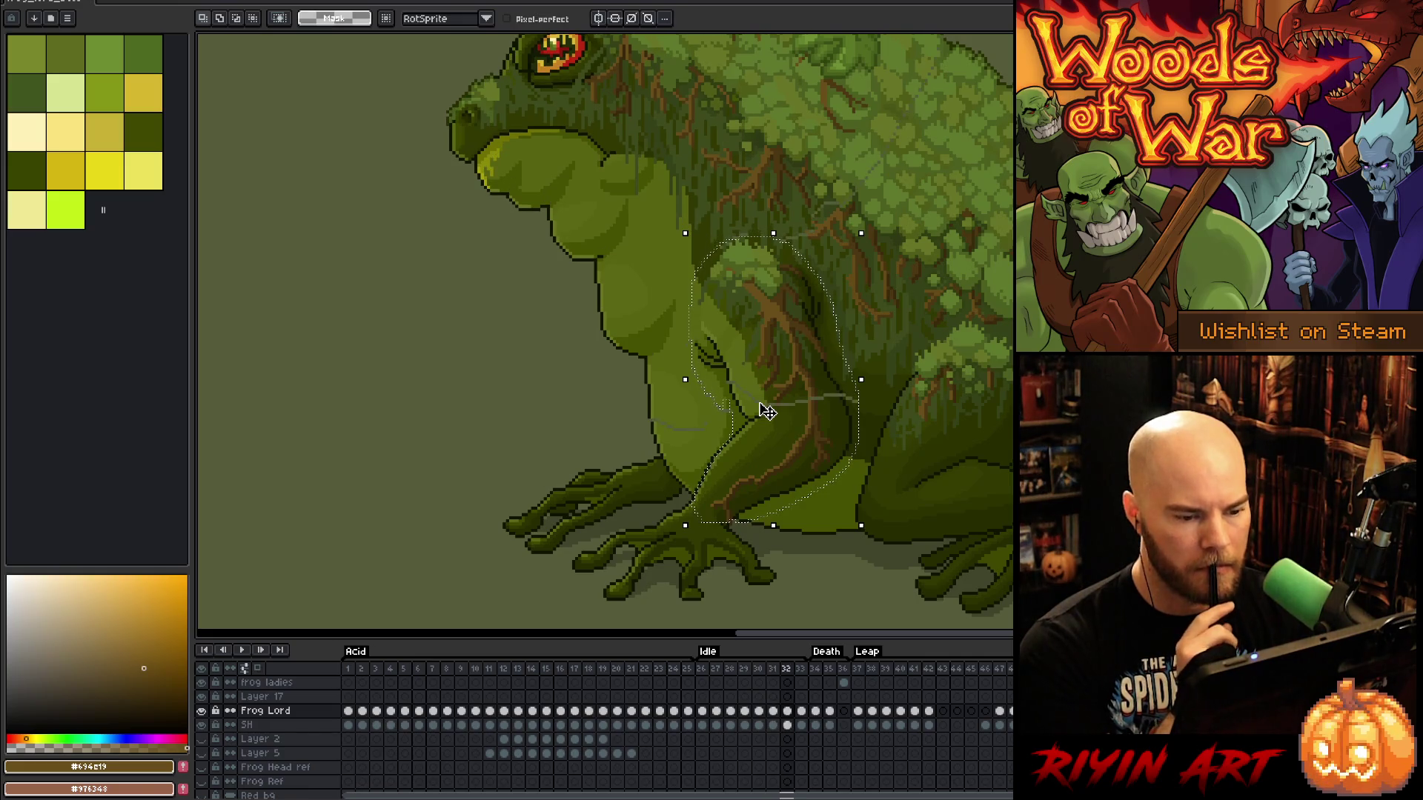
key(period)
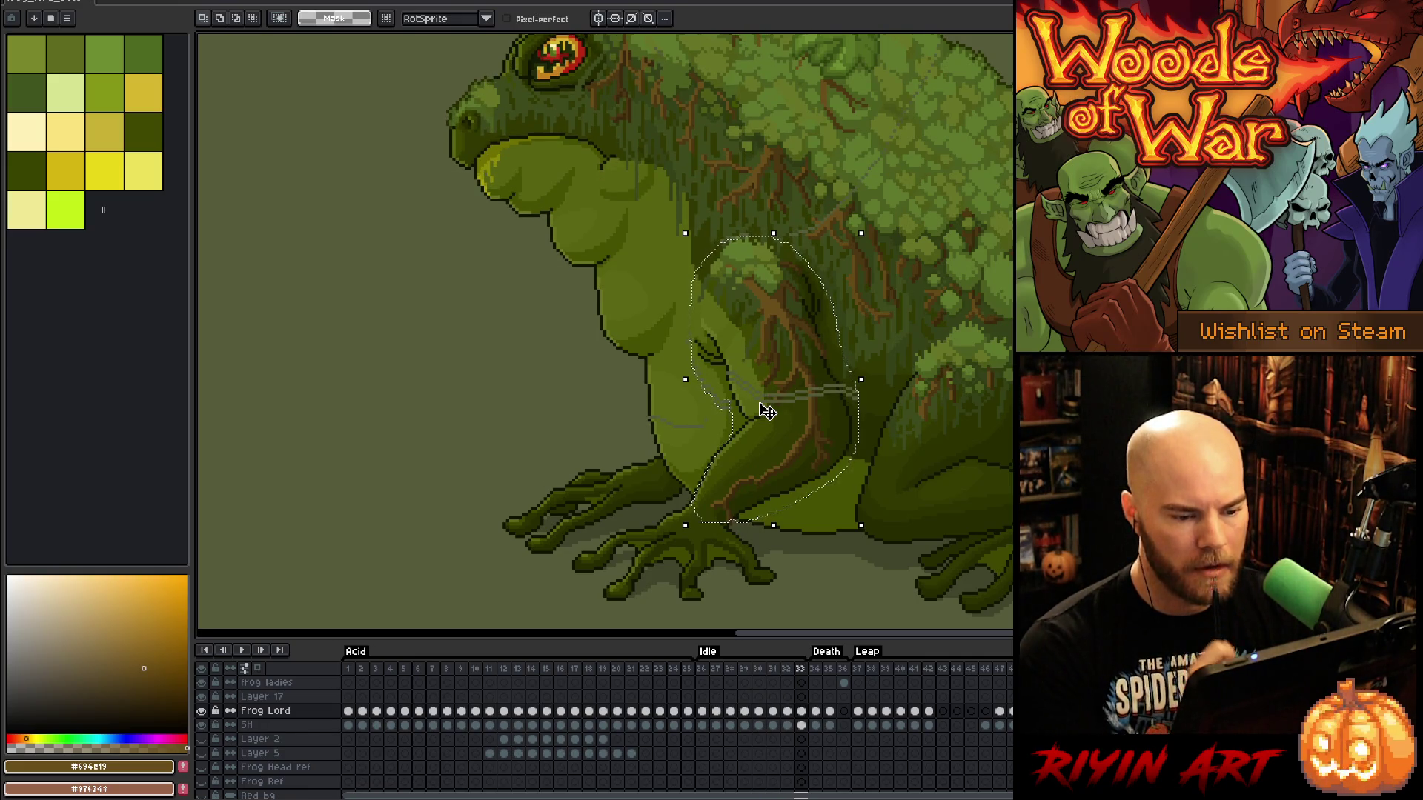
Trim the arm selection down to the lower arm and preview the Idle loop
drag(833, 395, 889, 384)
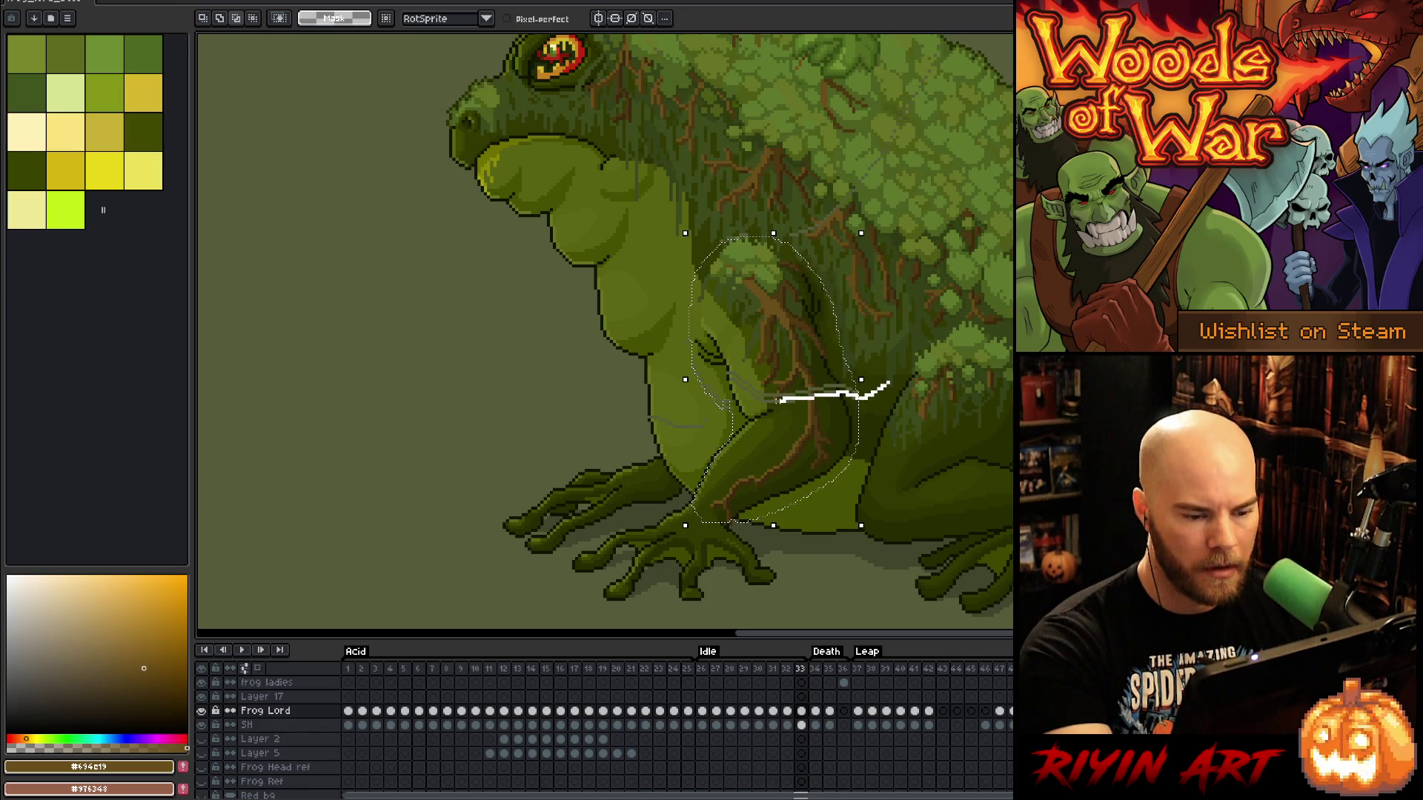
mouse_move(758, 400)
mouse_down()
mouse_move(729, 372)
mouse_move(594, 426)
mouse_move(593, 245)
mouse_up()
key(ctrl+t)
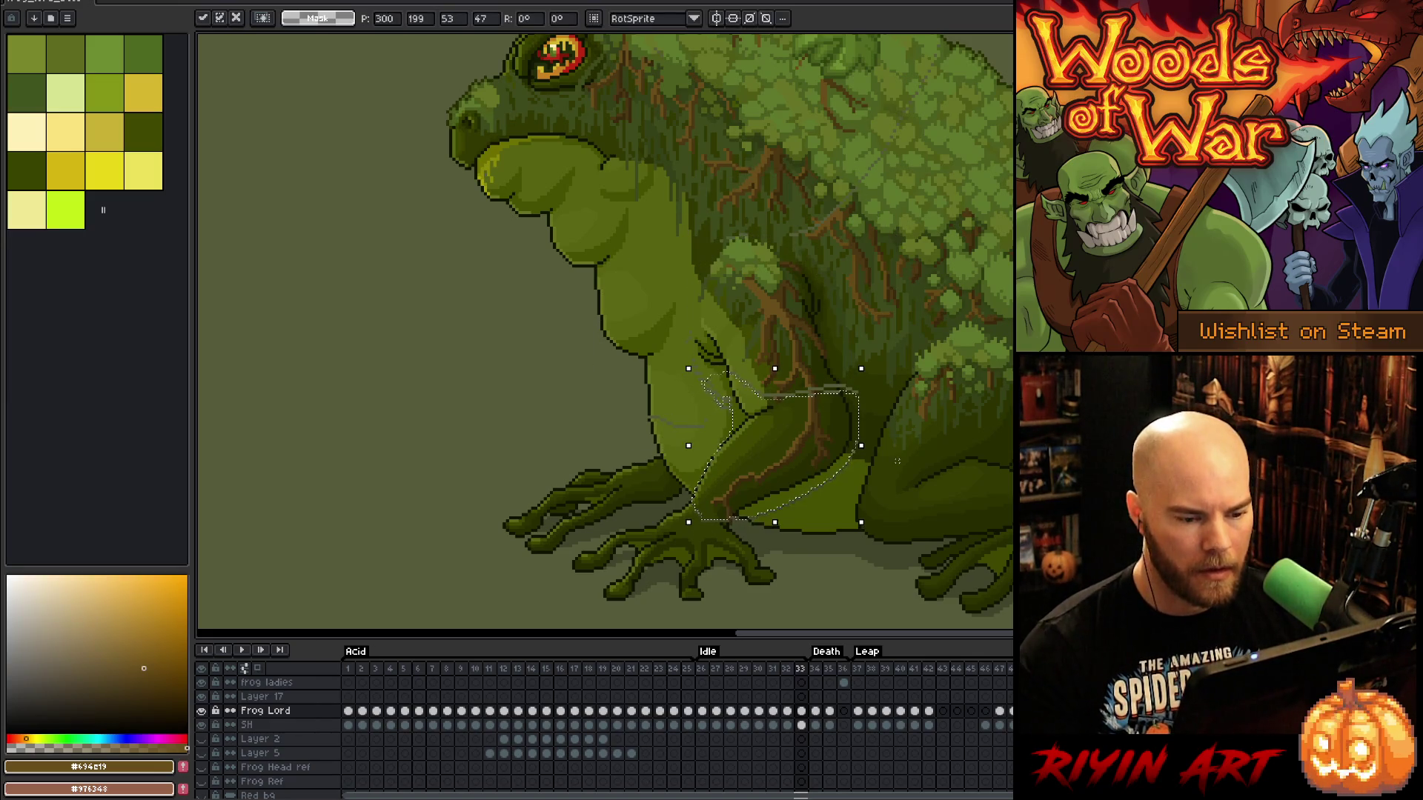
key(period)
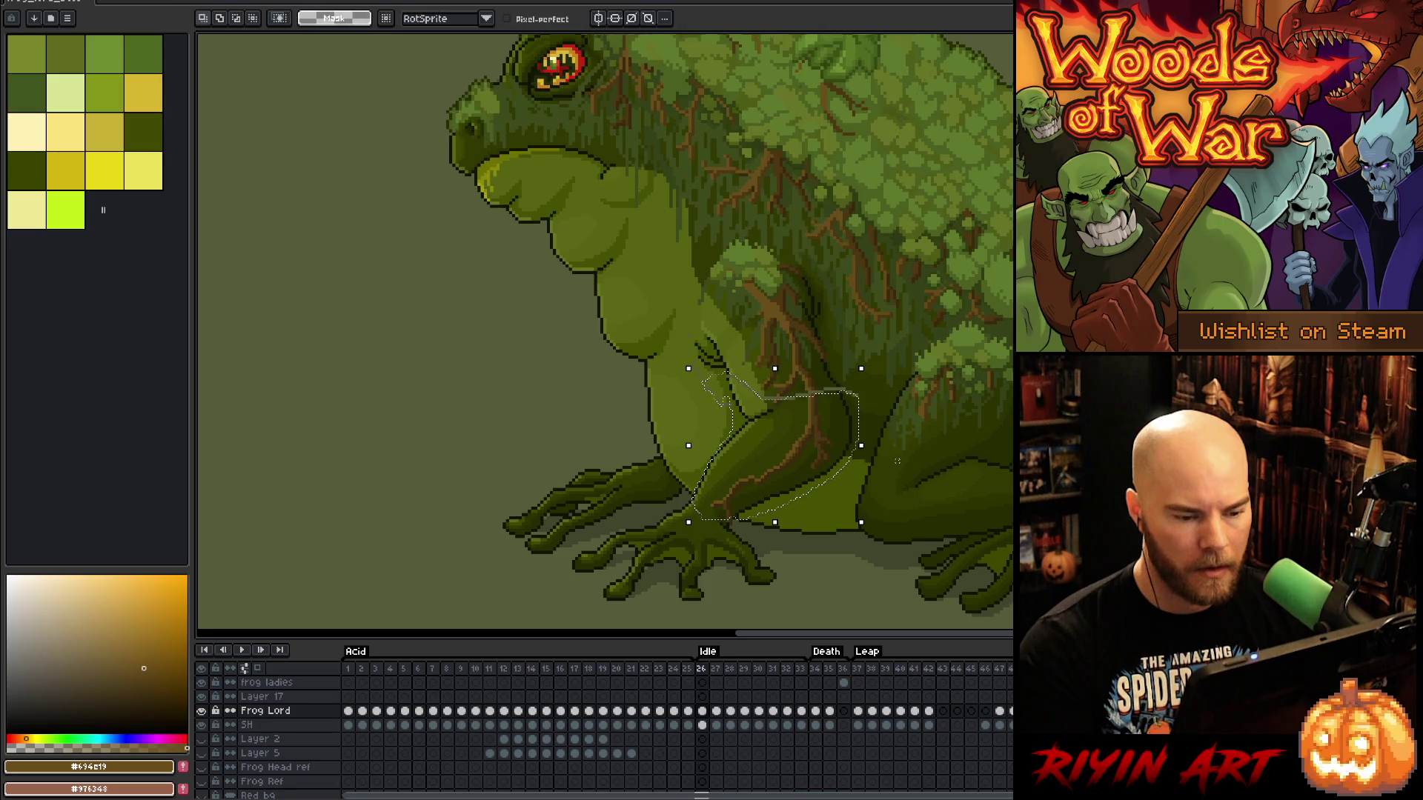
key(Return)
key(Return)
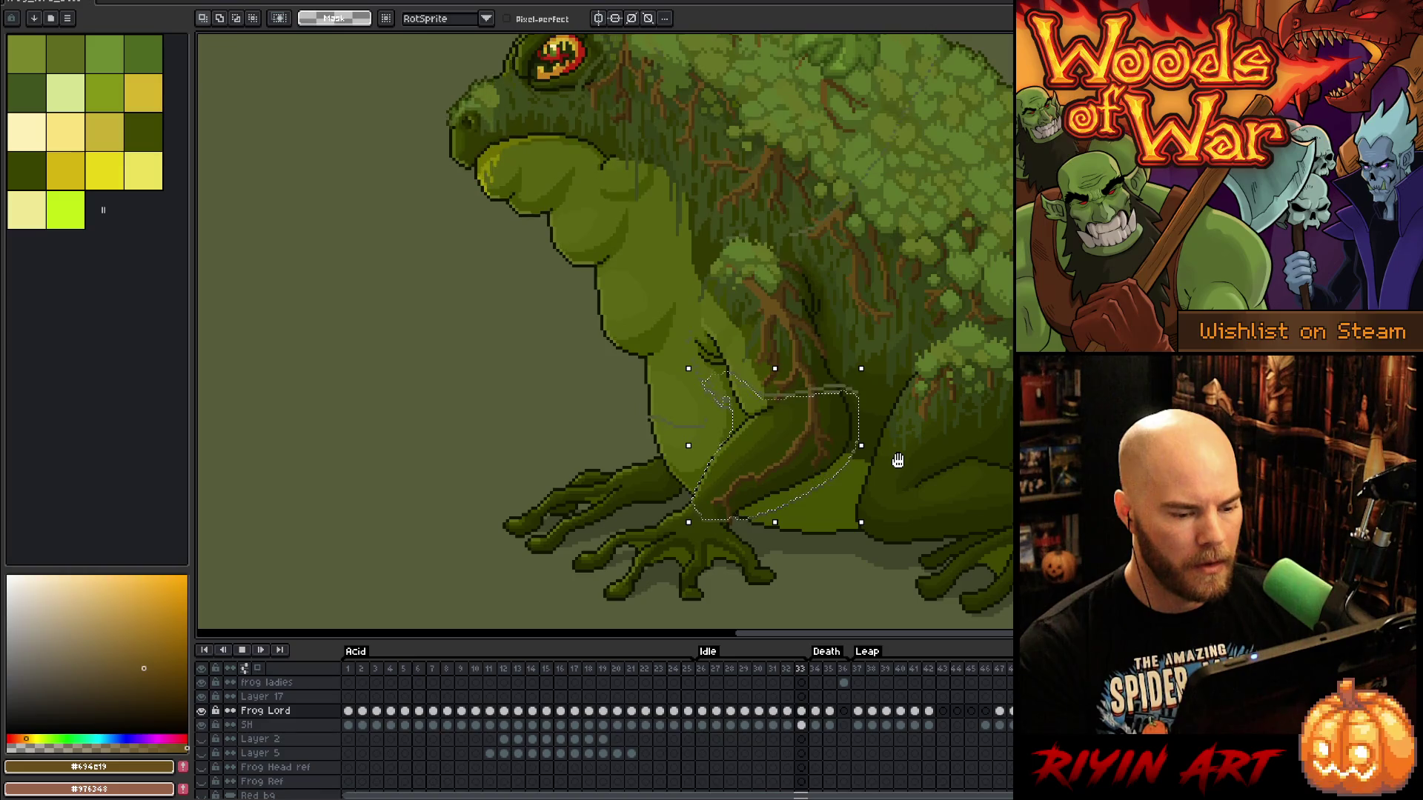
key(Return)
Nudge the lower arm up one pixel on frame 33 and play the Idle loop to check it
key(Right)
key(Right)
key(Right)
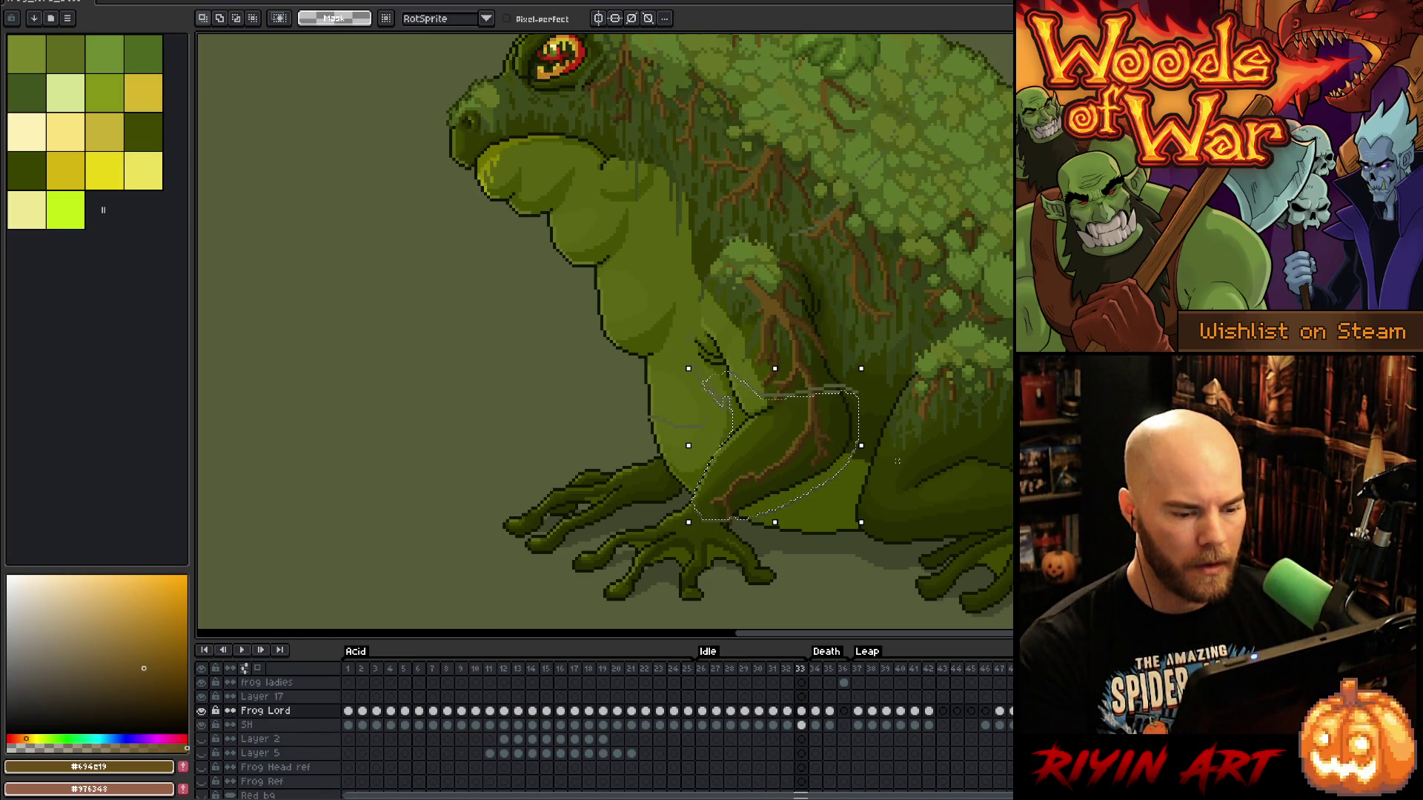
key(Home)
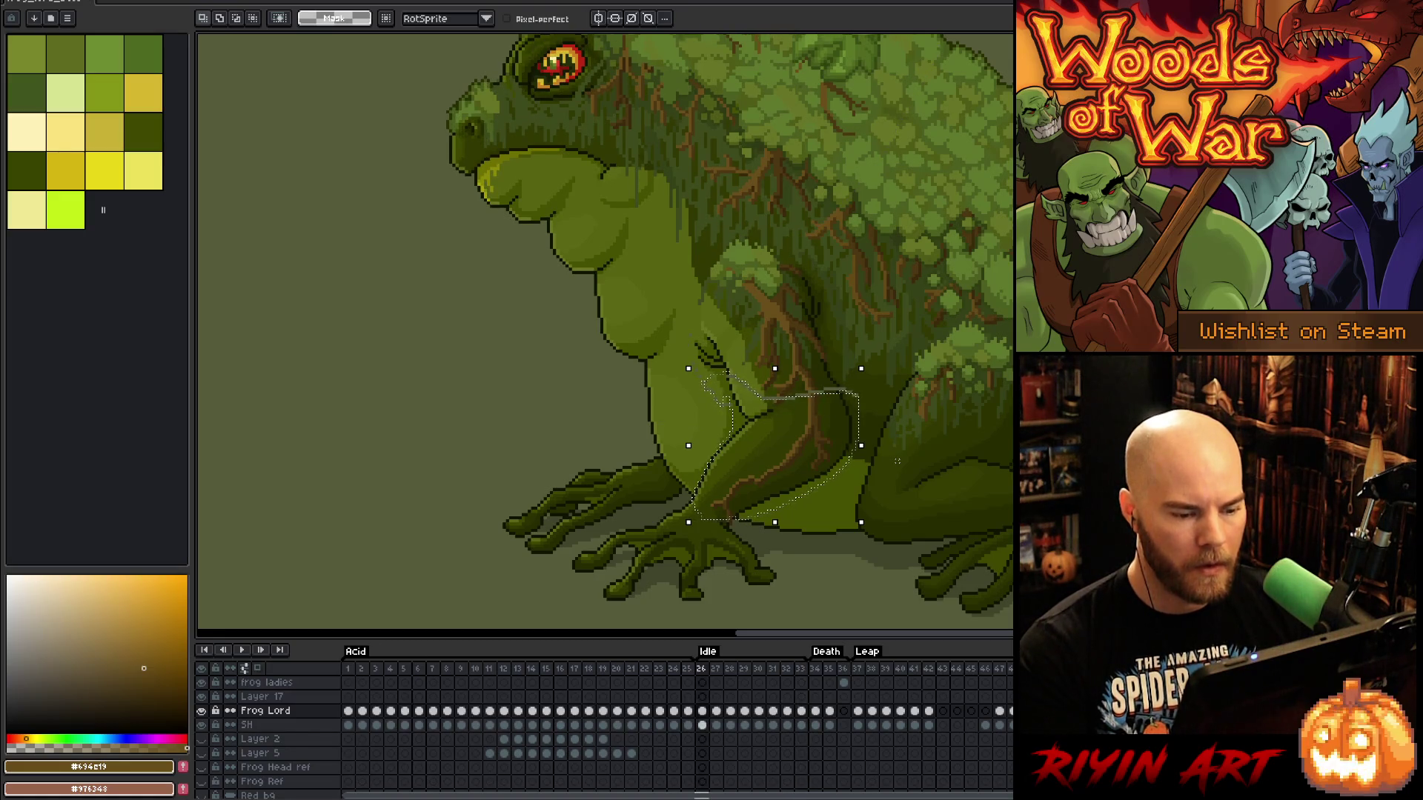
key(Up)
key(End)
key(Return)
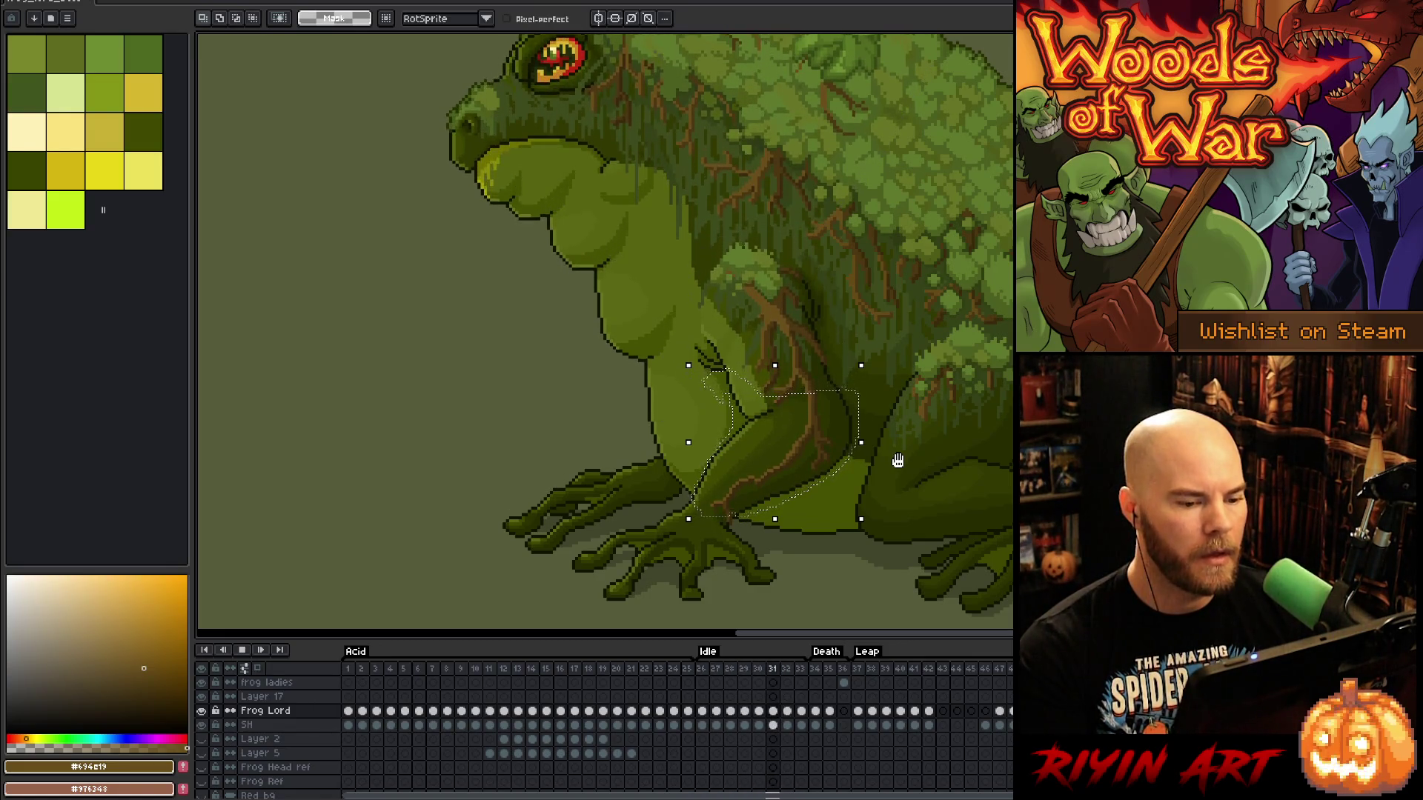
key(Return)
scroll(897, 461, down, 2)
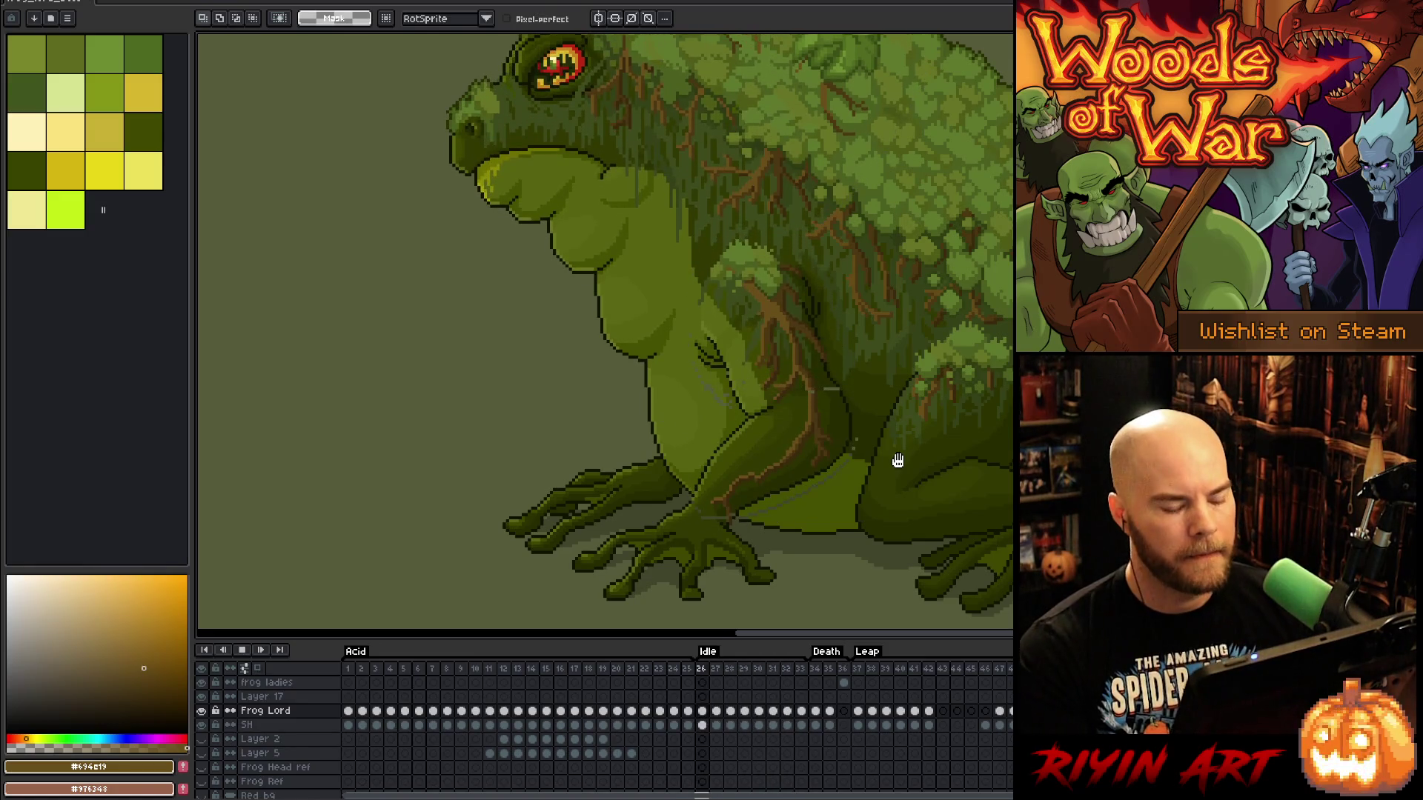
Zoom out to watch the Idle breathing loop, then zoom in on the front foot
scroll(718, 407, down, 1)
key(Return)
scroll(808, 422, up, 1)
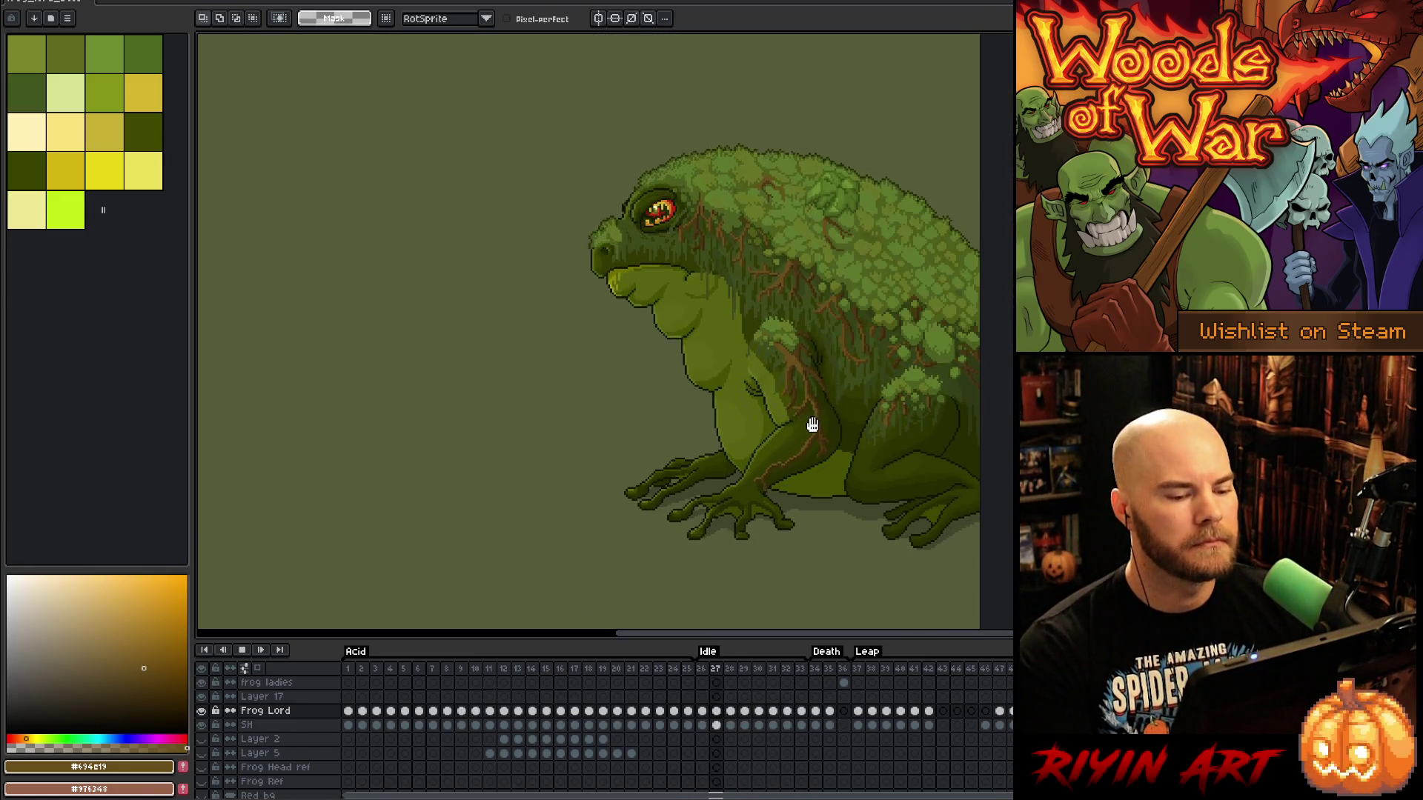
scroll(809, 423, up, 1)
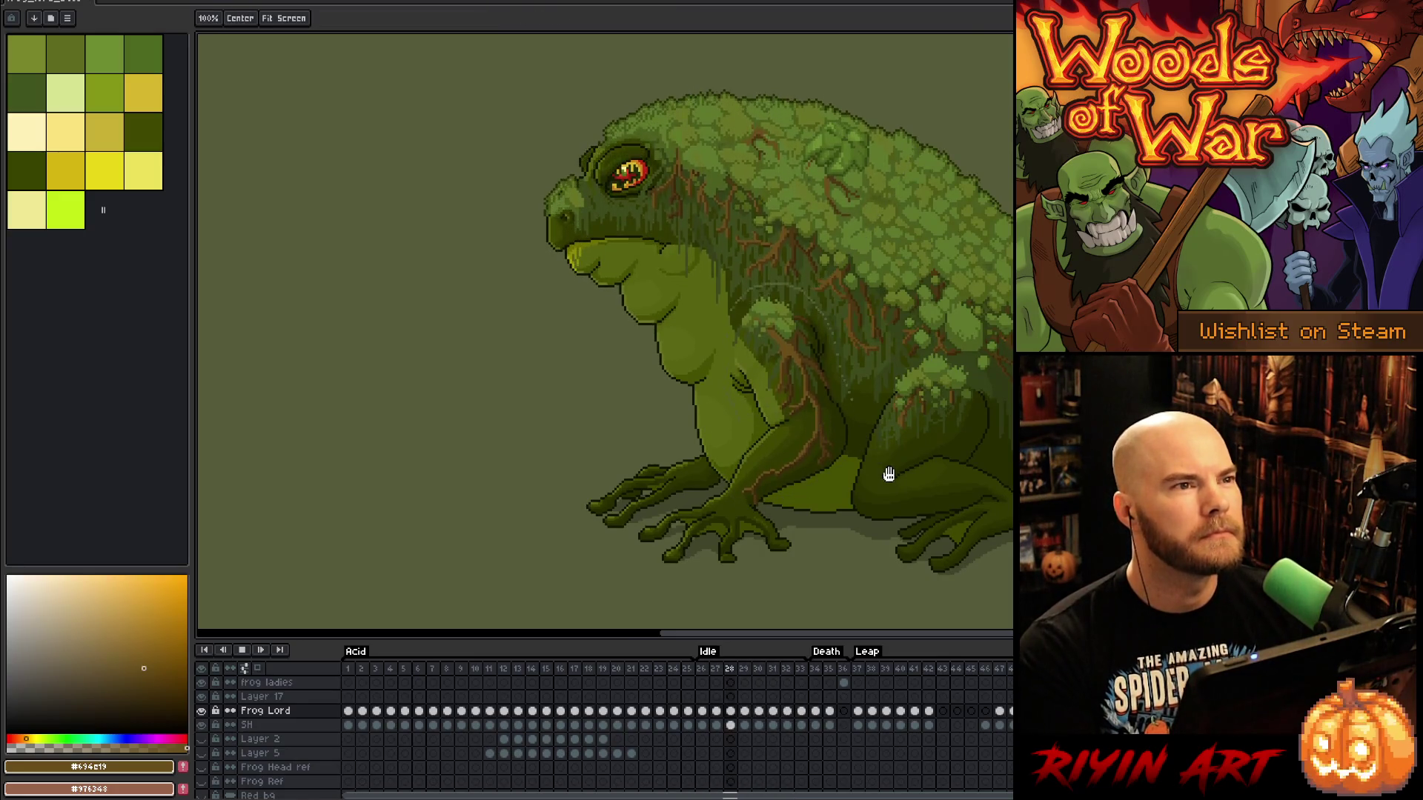
scroll(827, 467, right, 2)
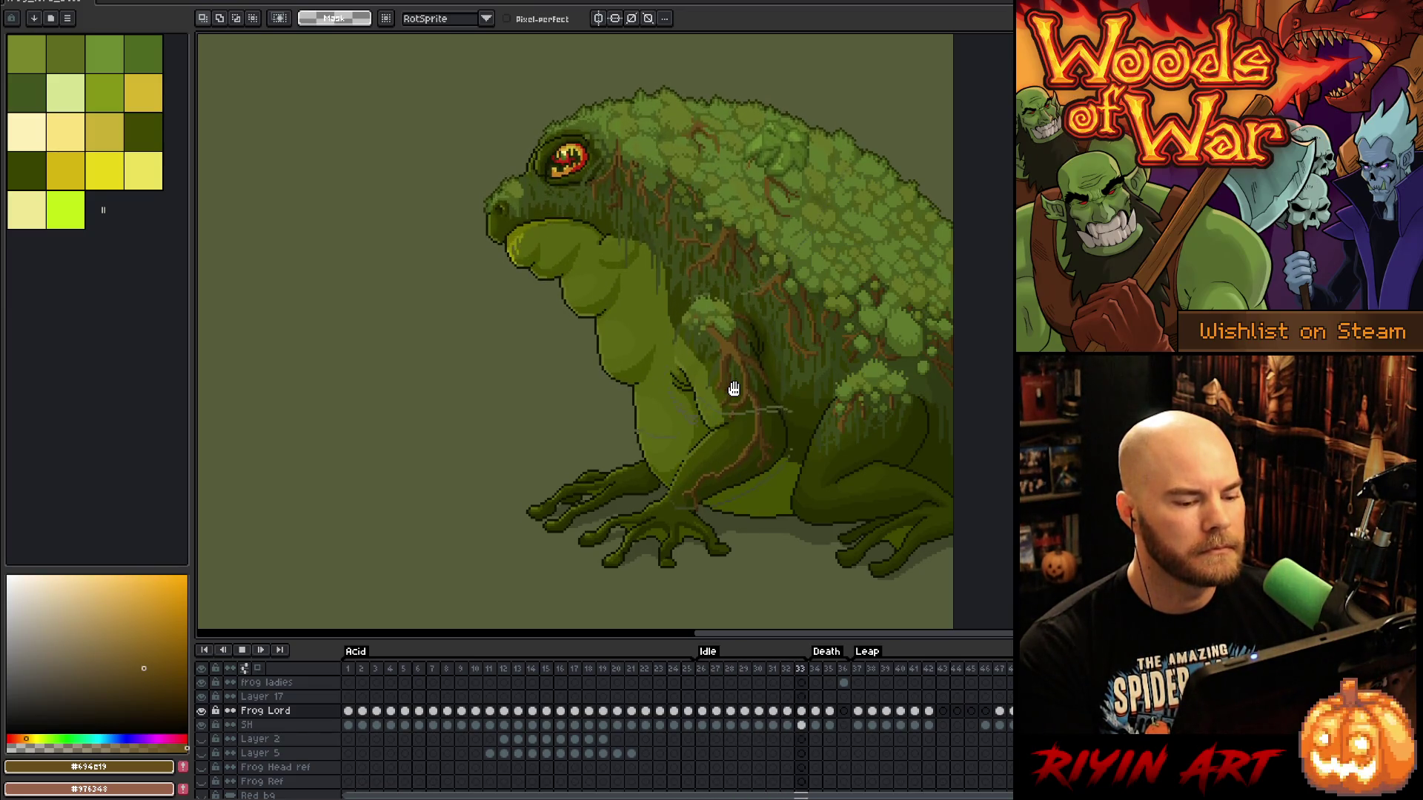
scroll(689, 556, up, 2)
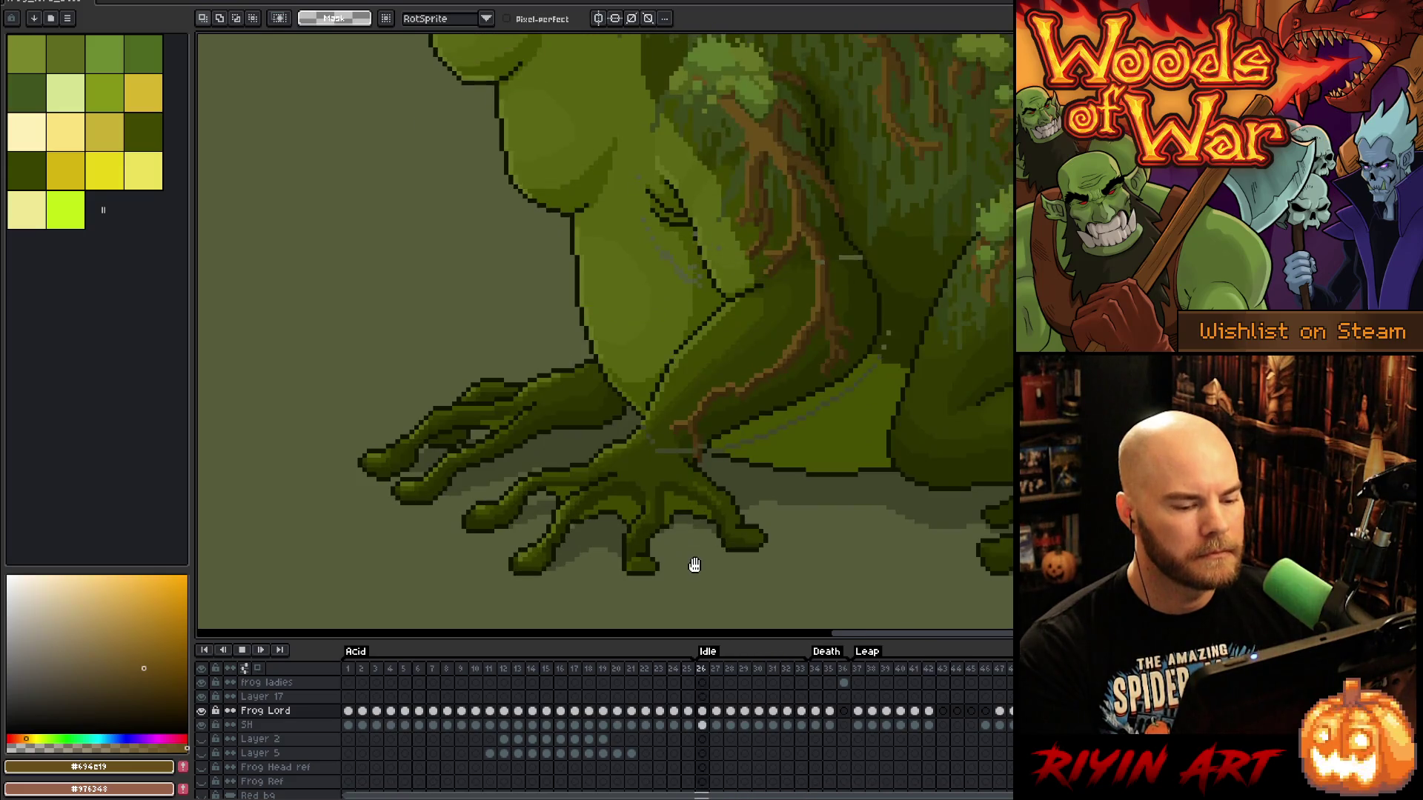
Stop playback, move to frame 30, and lasso around the front foot and toes
key(Return)
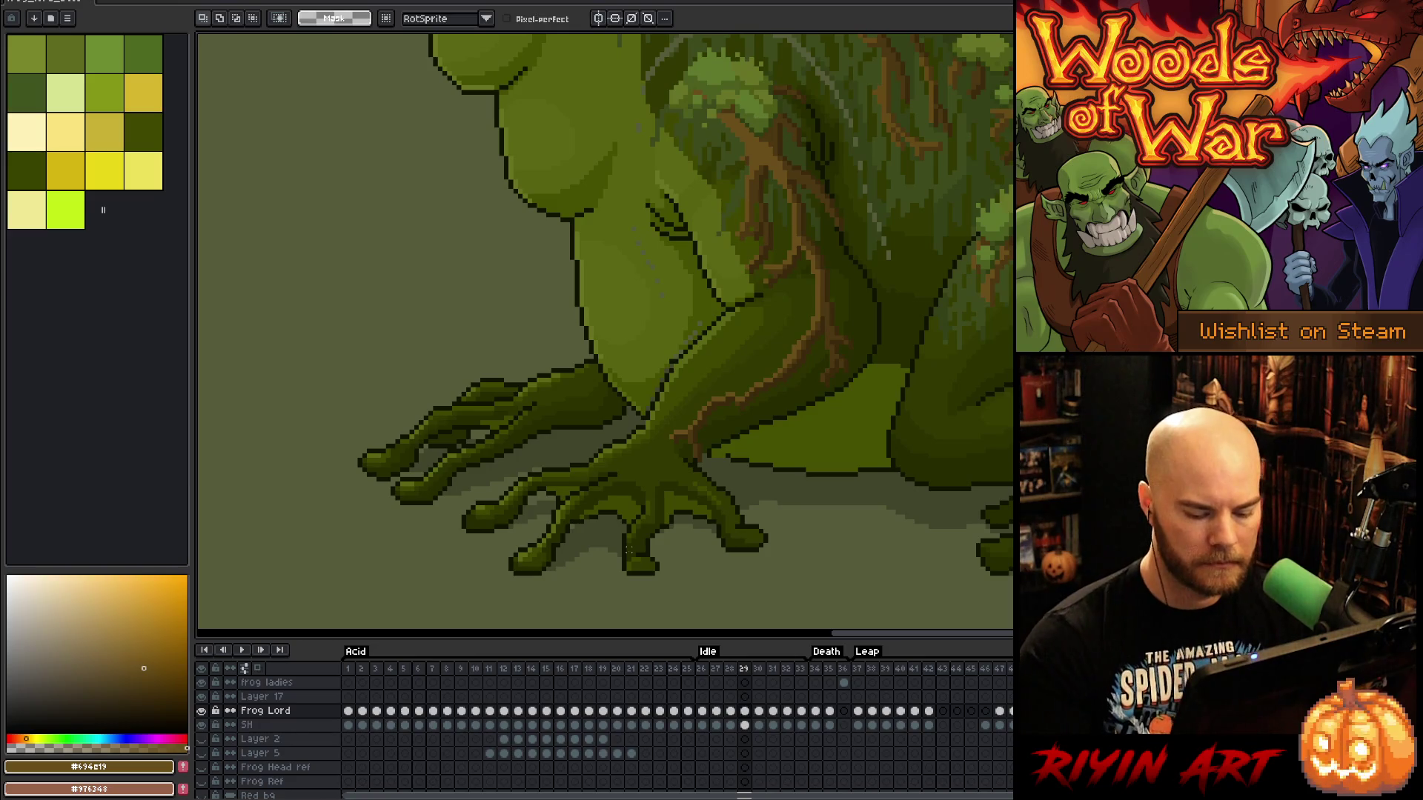
key(Right)
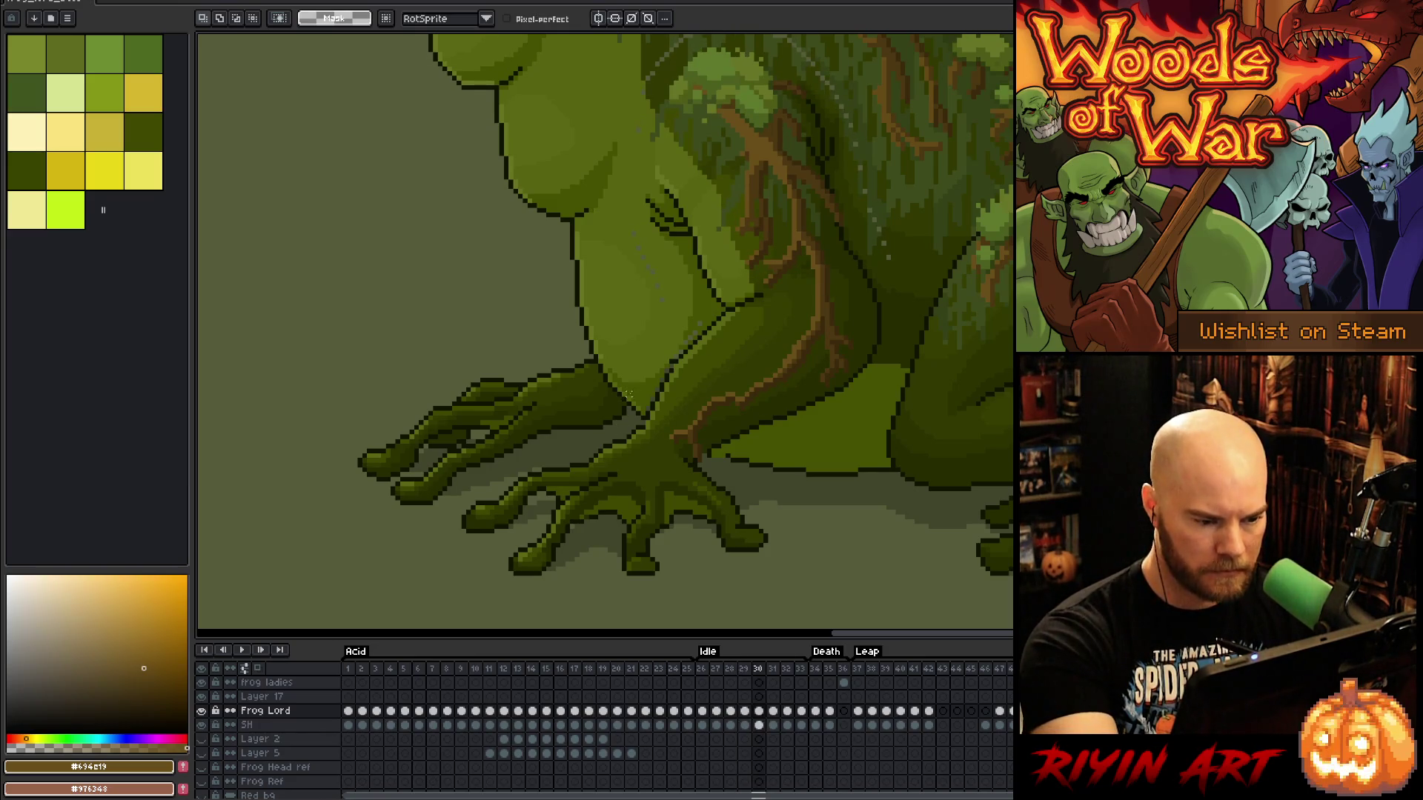
mouse_move(635, 424)
mouse_down()
mouse_move(686, 475)
mouse_move(722, 478)
mouse_move(793, 571)
mouse_move(779, 581)
mouse_move(774, 519)
mouse_move(574, 531)
mouse_move(505, 508)
mouse_move(508, 475)
mouse_move(445, 480)
mouse_move(407, 447)
mouse_move(444, 347)
mouse_move(469, 395)
mouse_move(493, 395)
mouse_move(530, 353)
mouse_move(576, 351)
mouse_move(597, 370)
mouse_up()
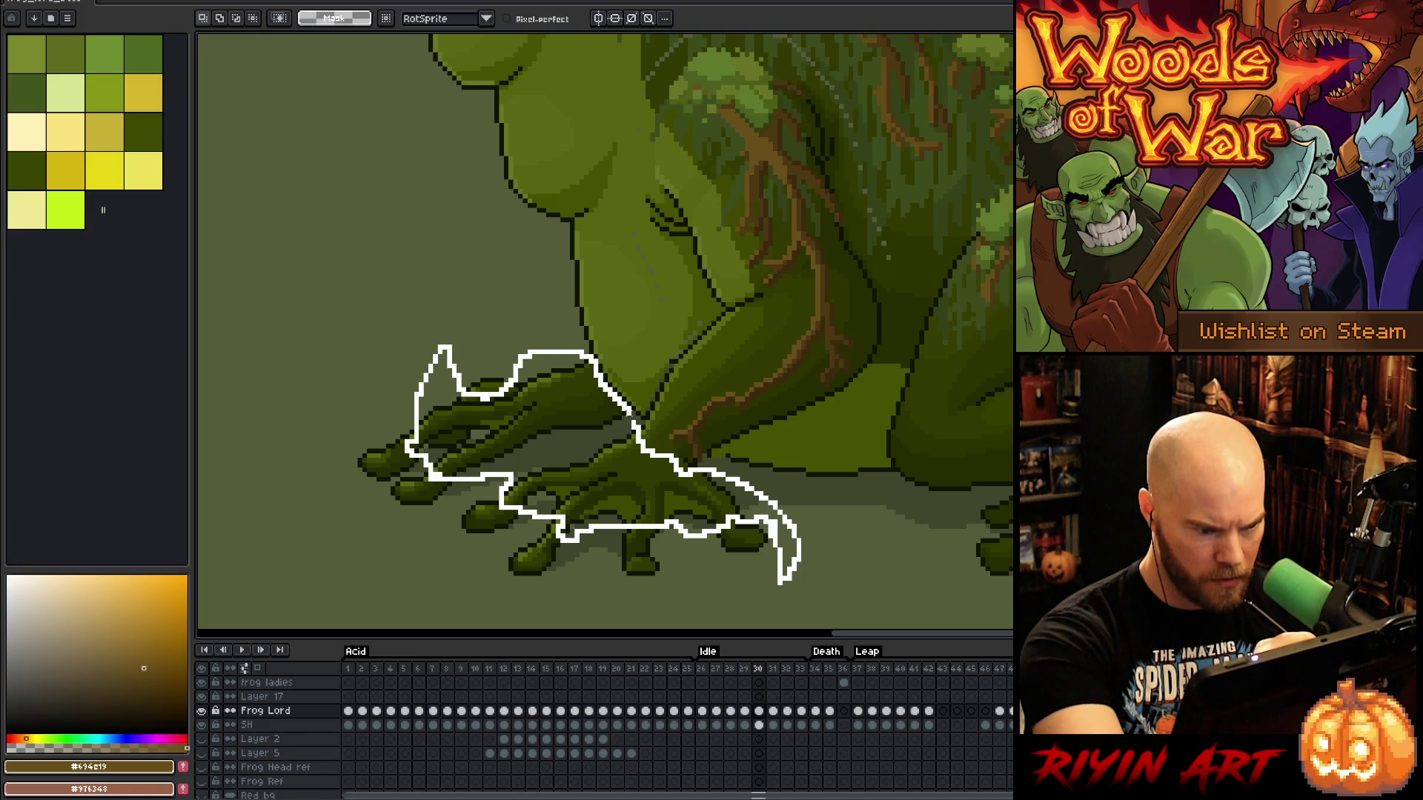
Refine the lasso around the front toes, shift them down two pixels, and step ahead two frames
drag(406, 444, 406, 445)
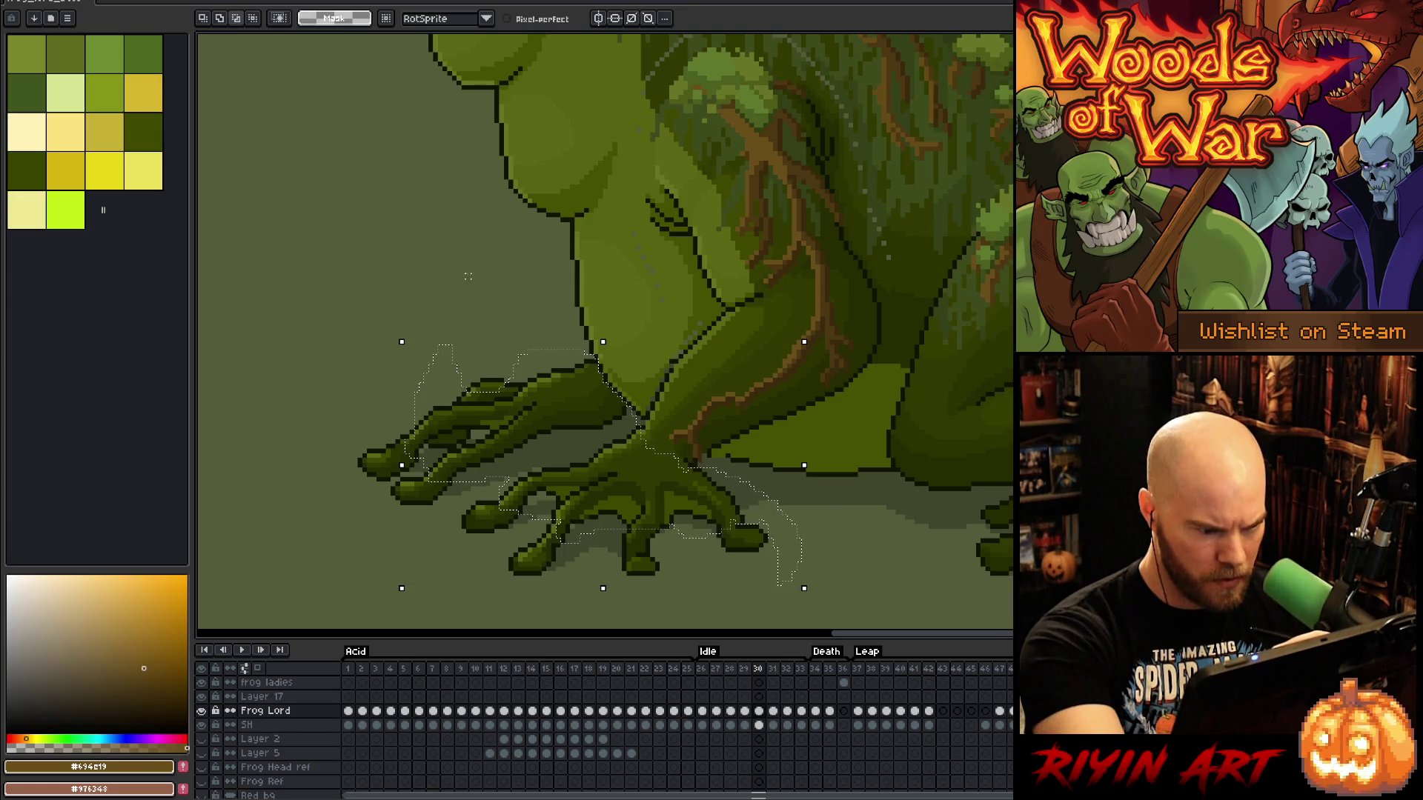
drag(518, 338, 469, 381)
mouse_move(463, 307)
mouse_down()
mouse_move(468, 385)
mouse_move(438, 394)
mouse_up()
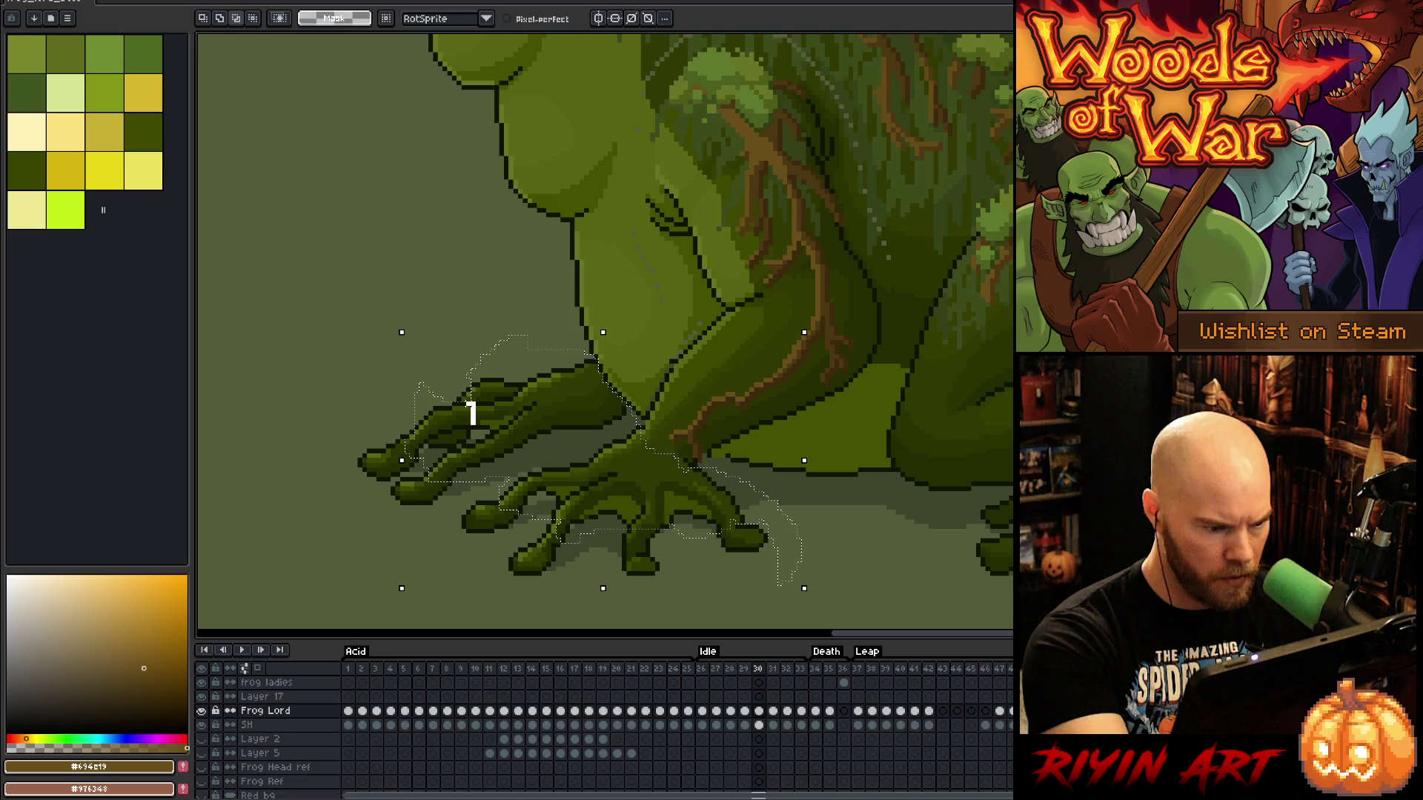
key(Down)
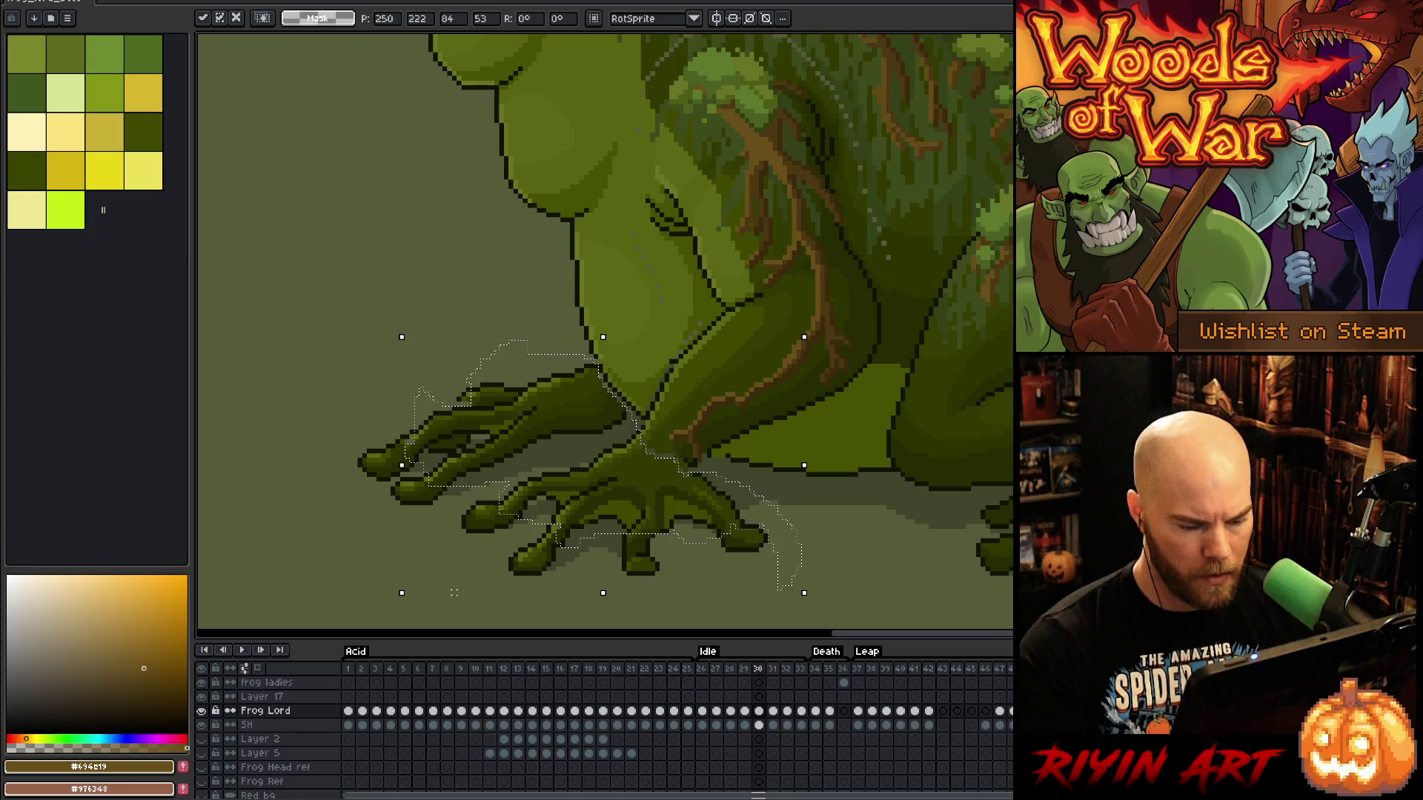
key(Down)
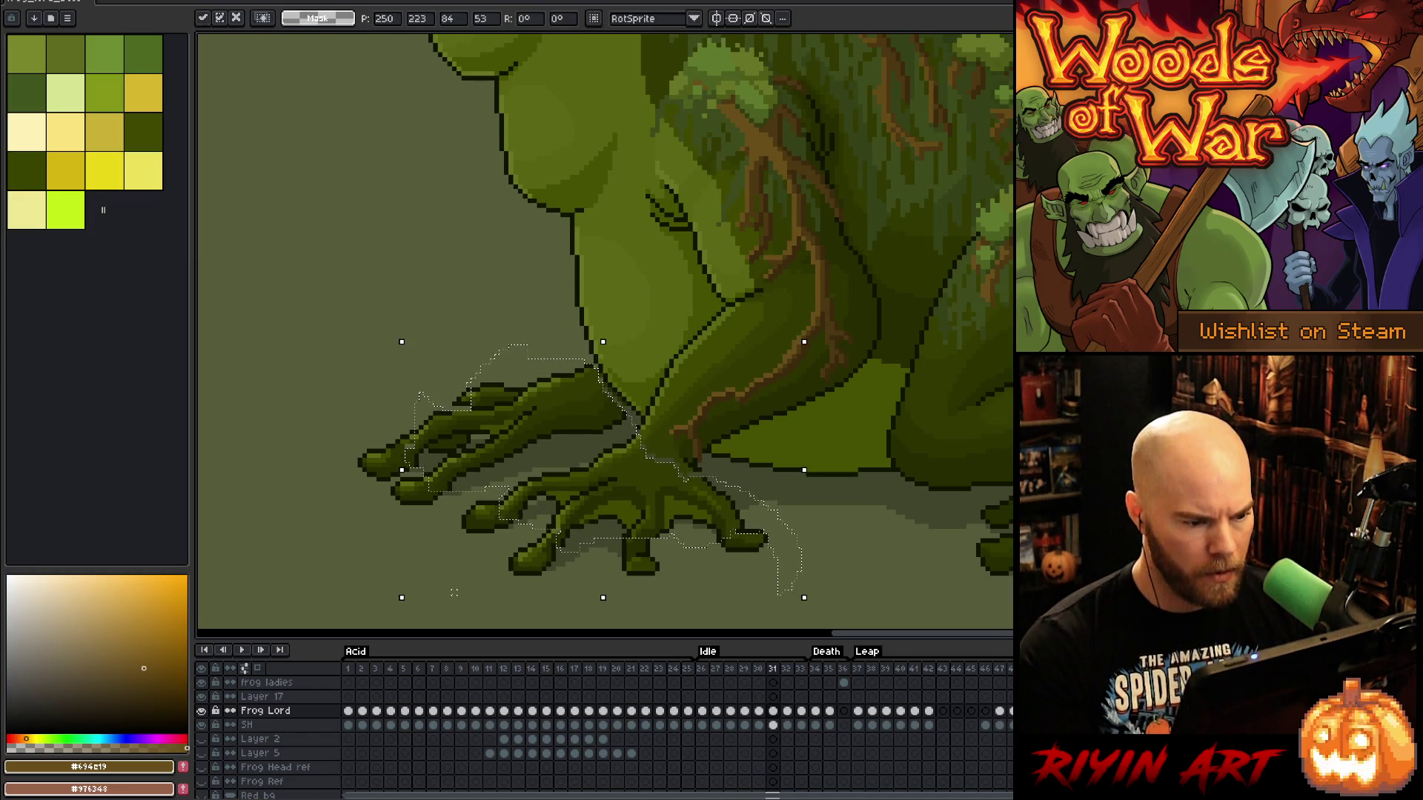
key(period)
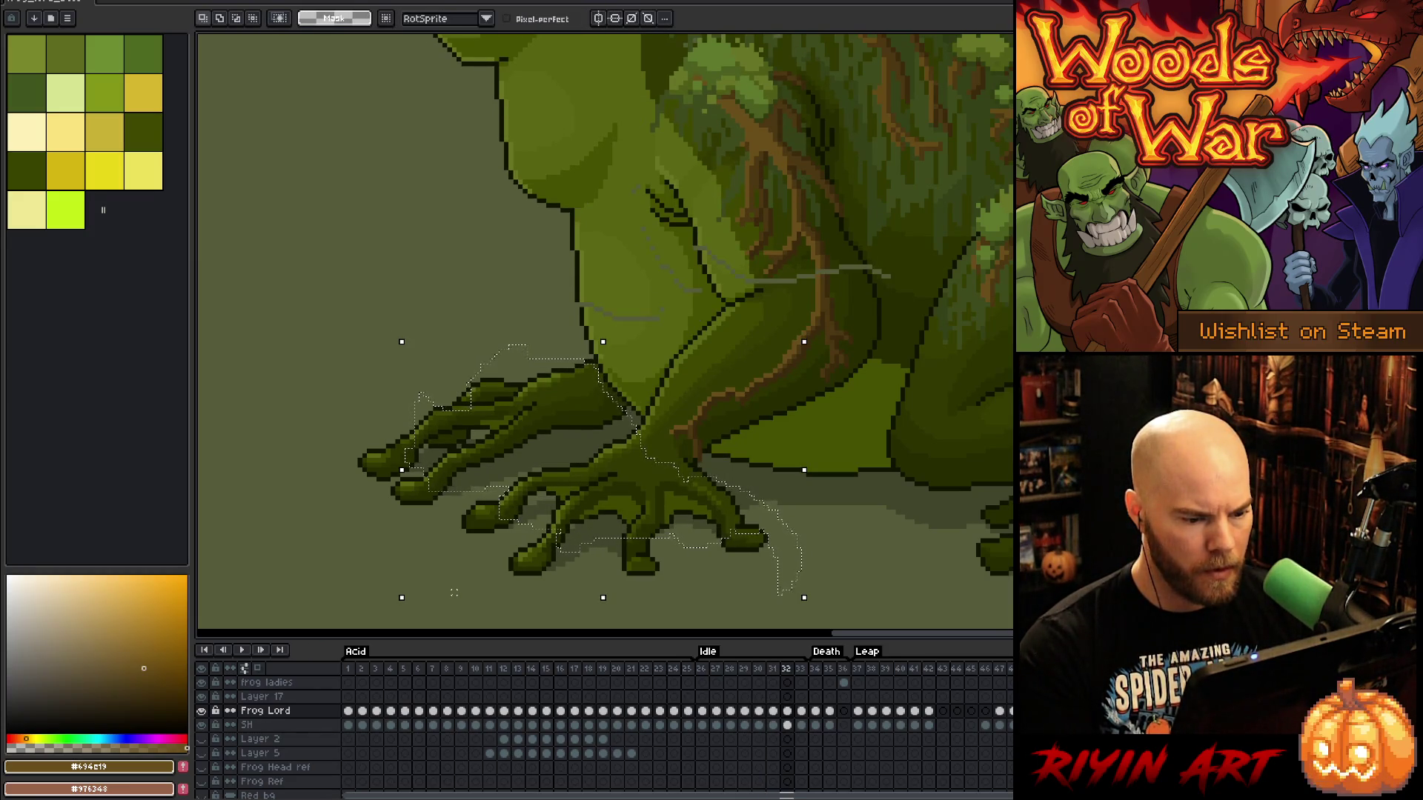
key(period)
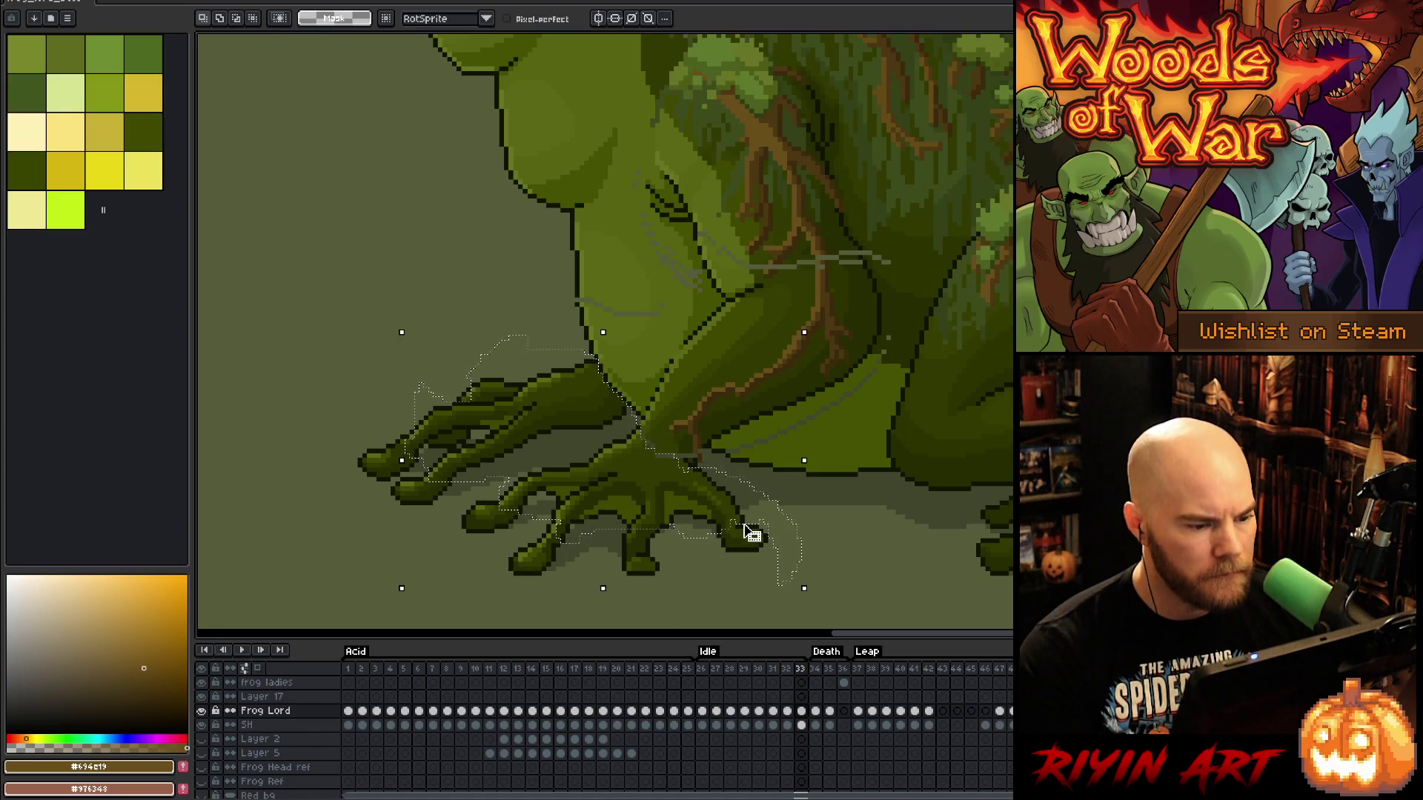
Raise the toes one pixel on frame 33 and on frame 27, comparing against frame 32
key(Up)
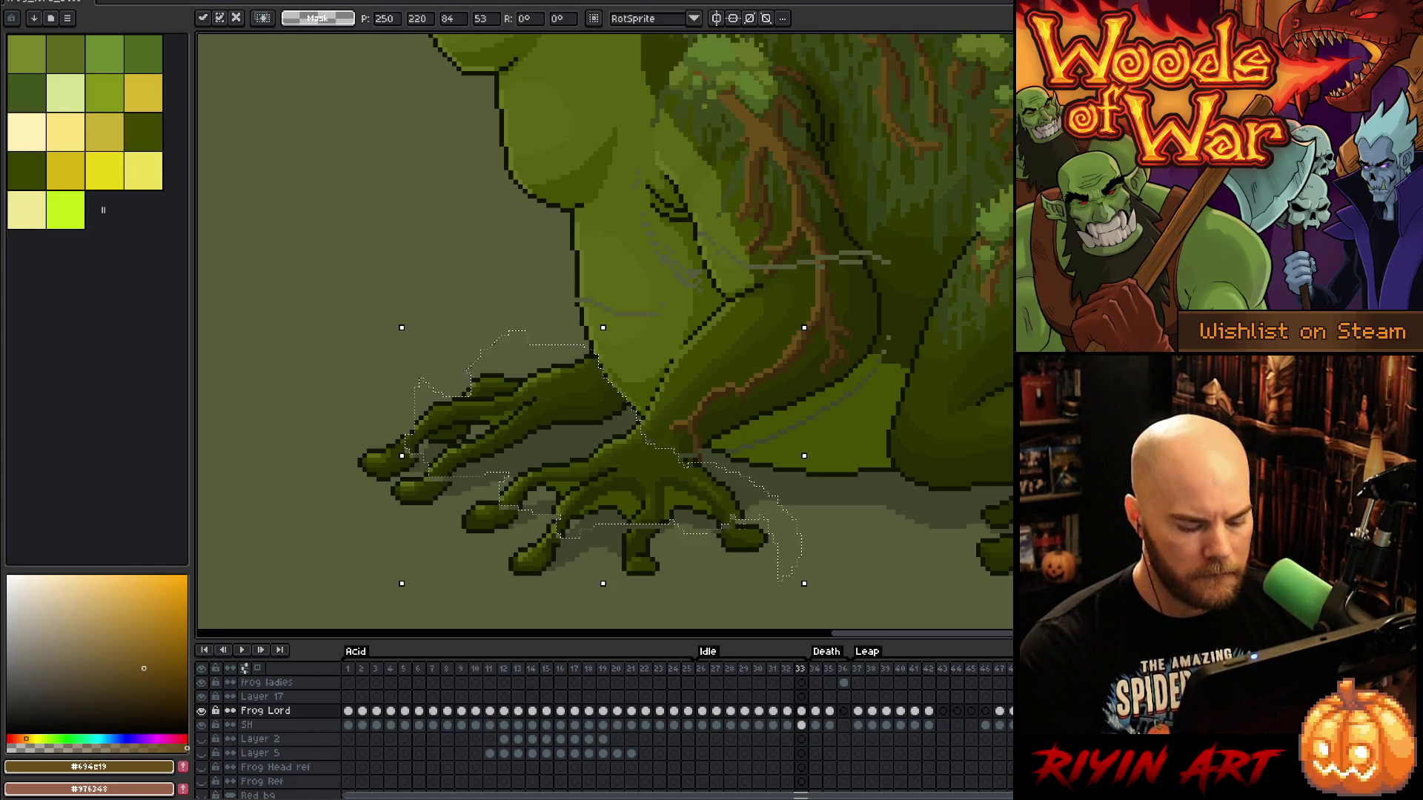
key(Return)
key(ctrl+z)
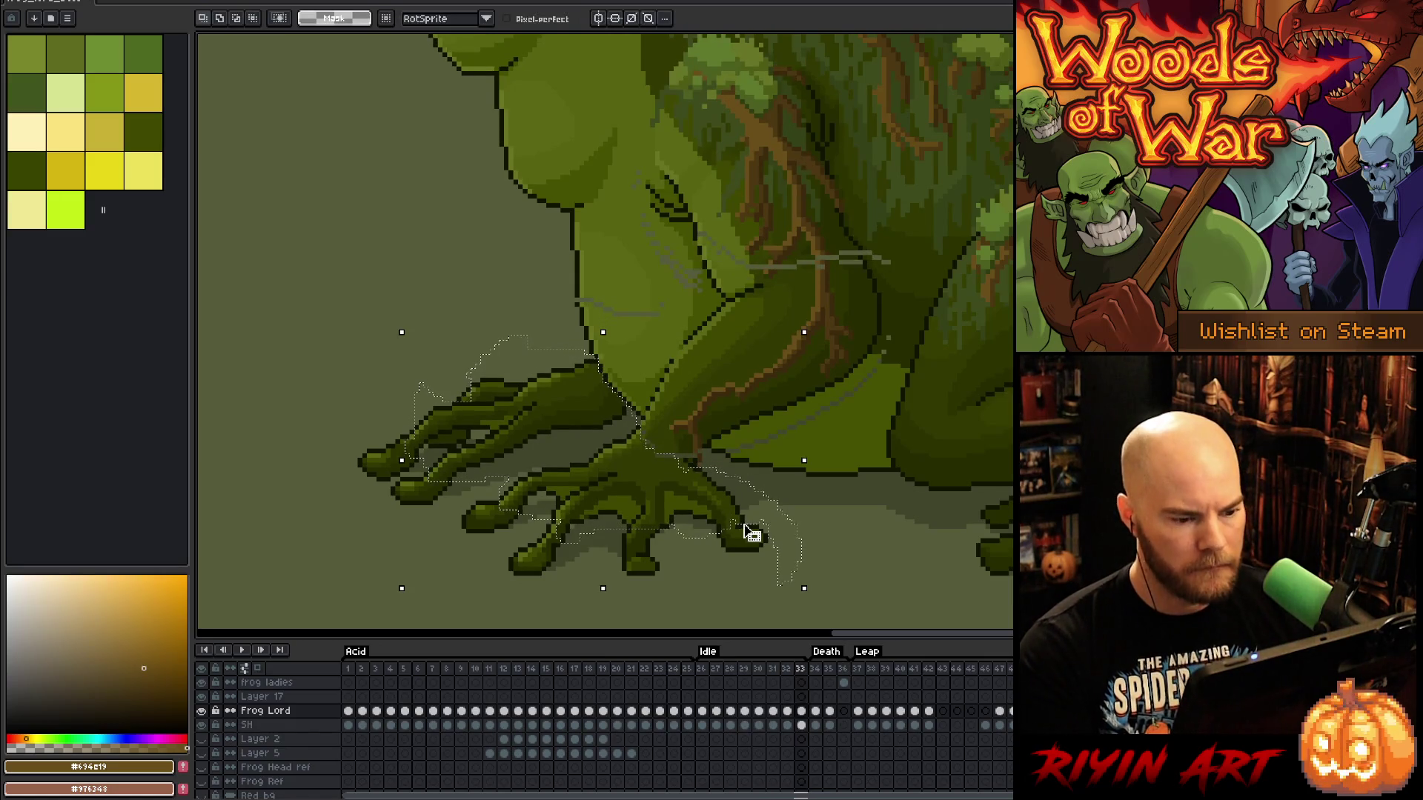
key(Up)
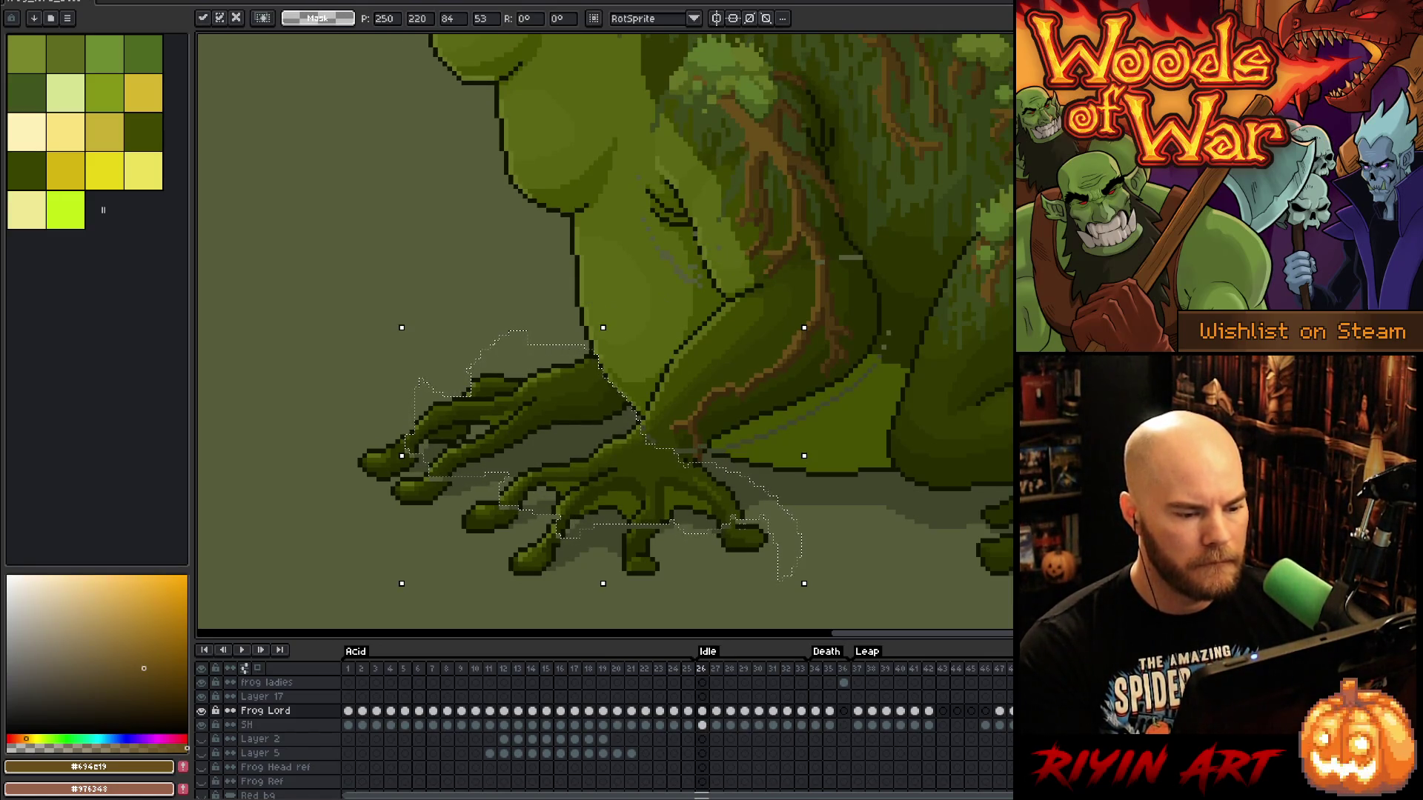
key(period)
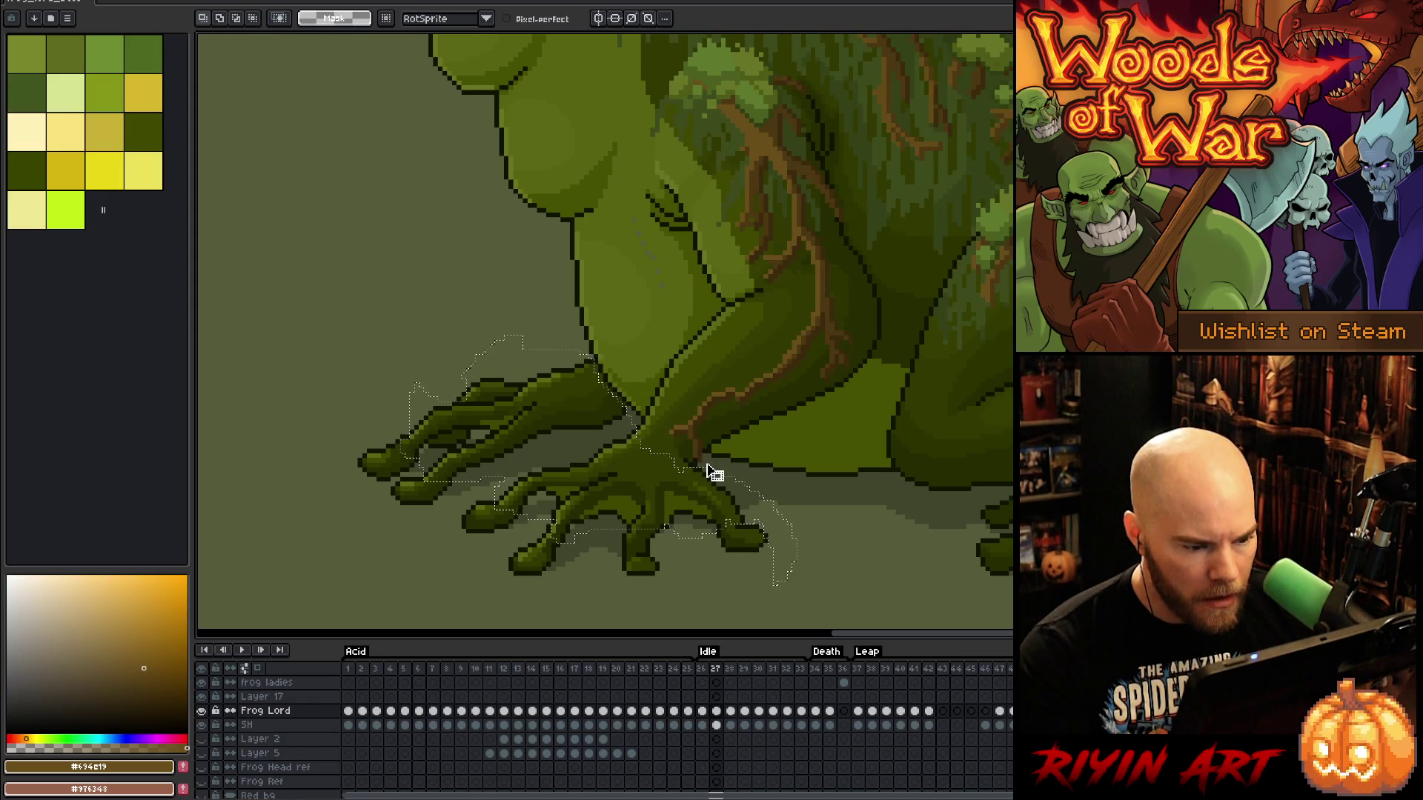
key(Up)
key(period)
key(period)
key(period)
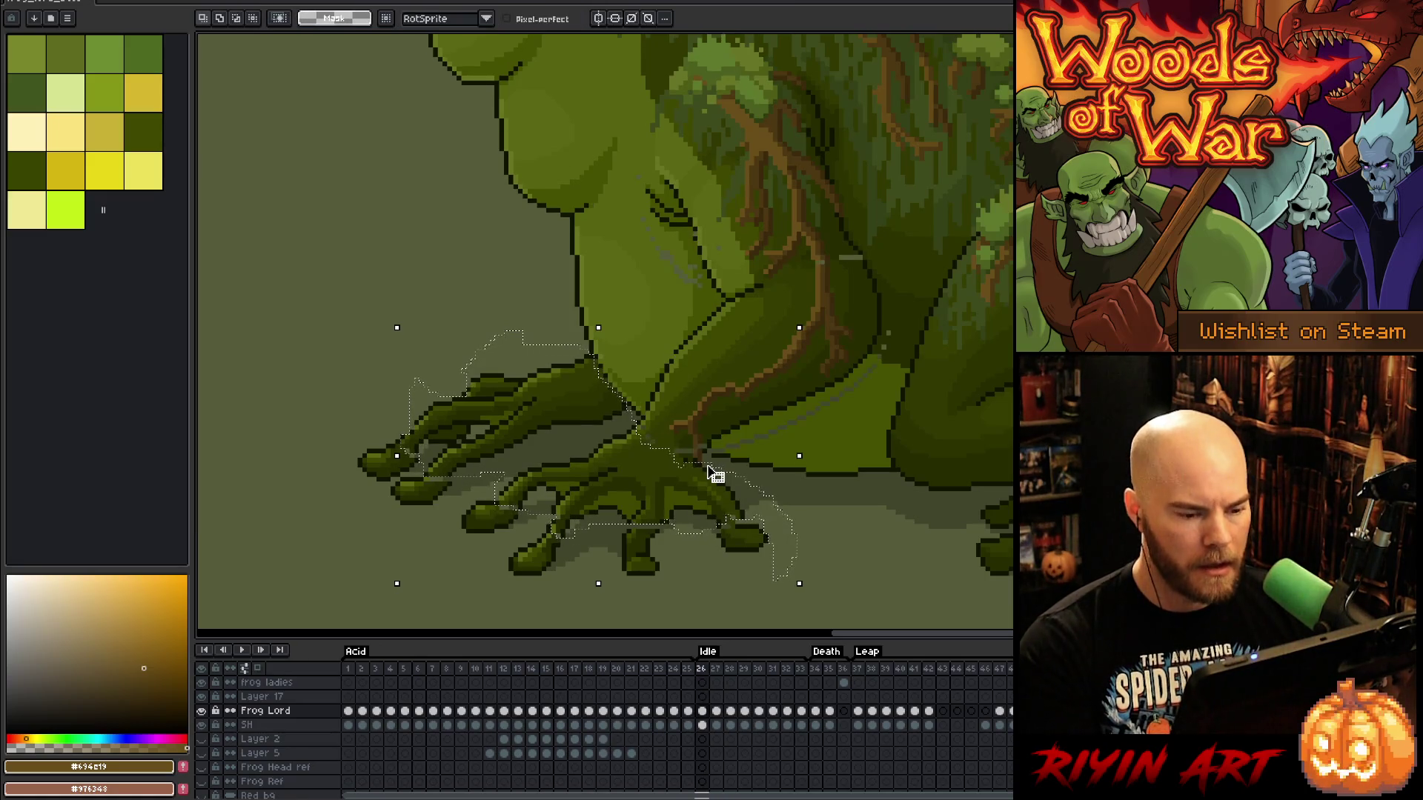
key(period)
key(period)
key(period)
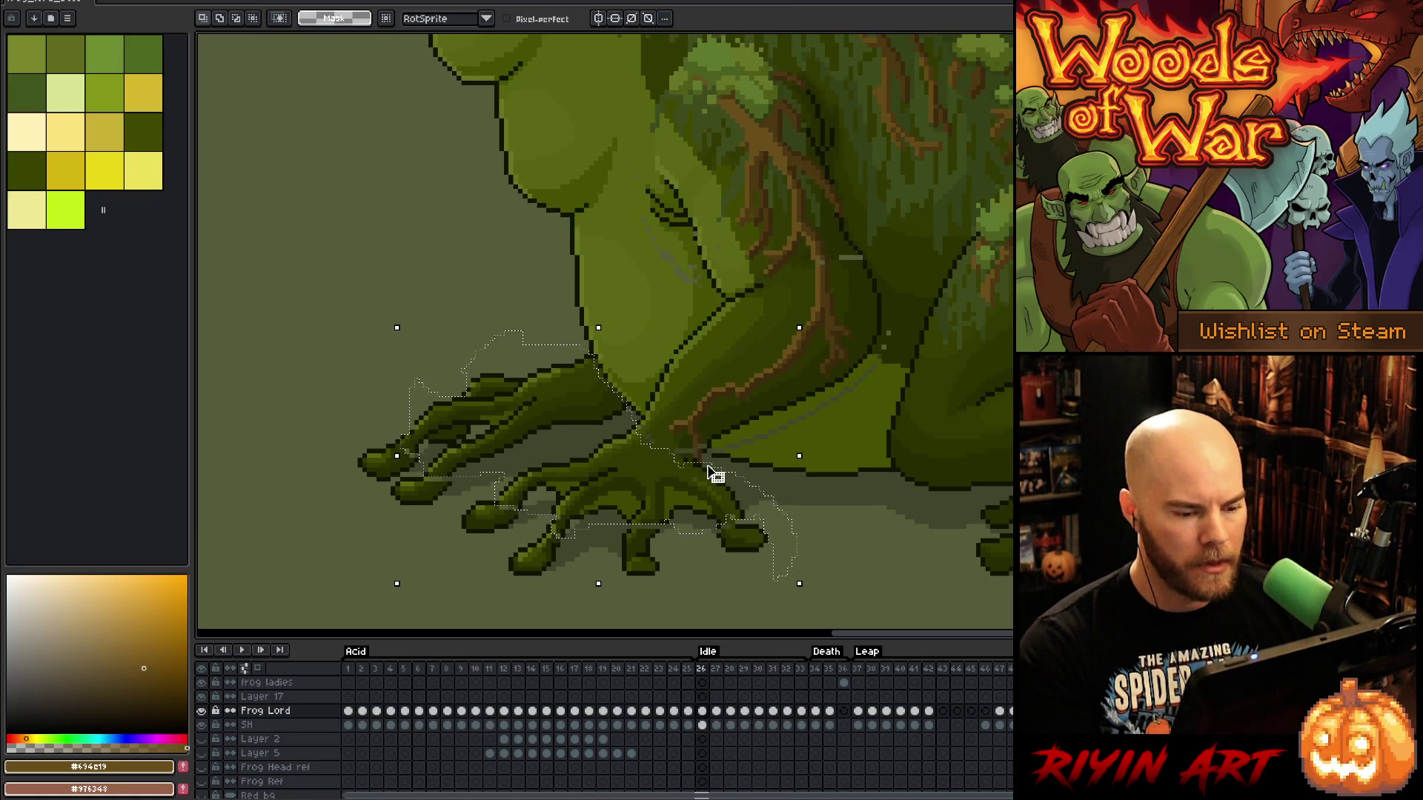
scroll(707, 464, down, 4)
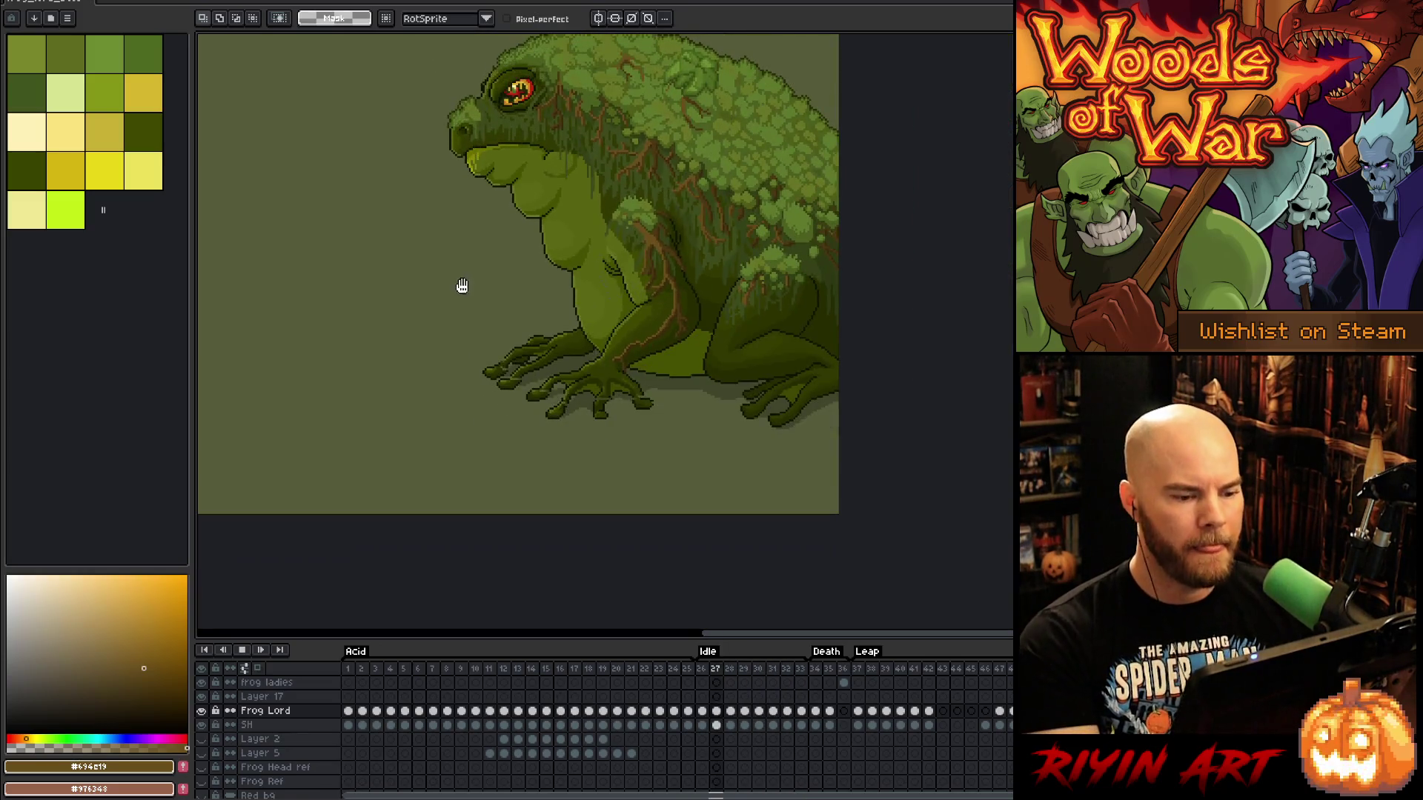
drag(647, 308, 685, 392)
key(period)
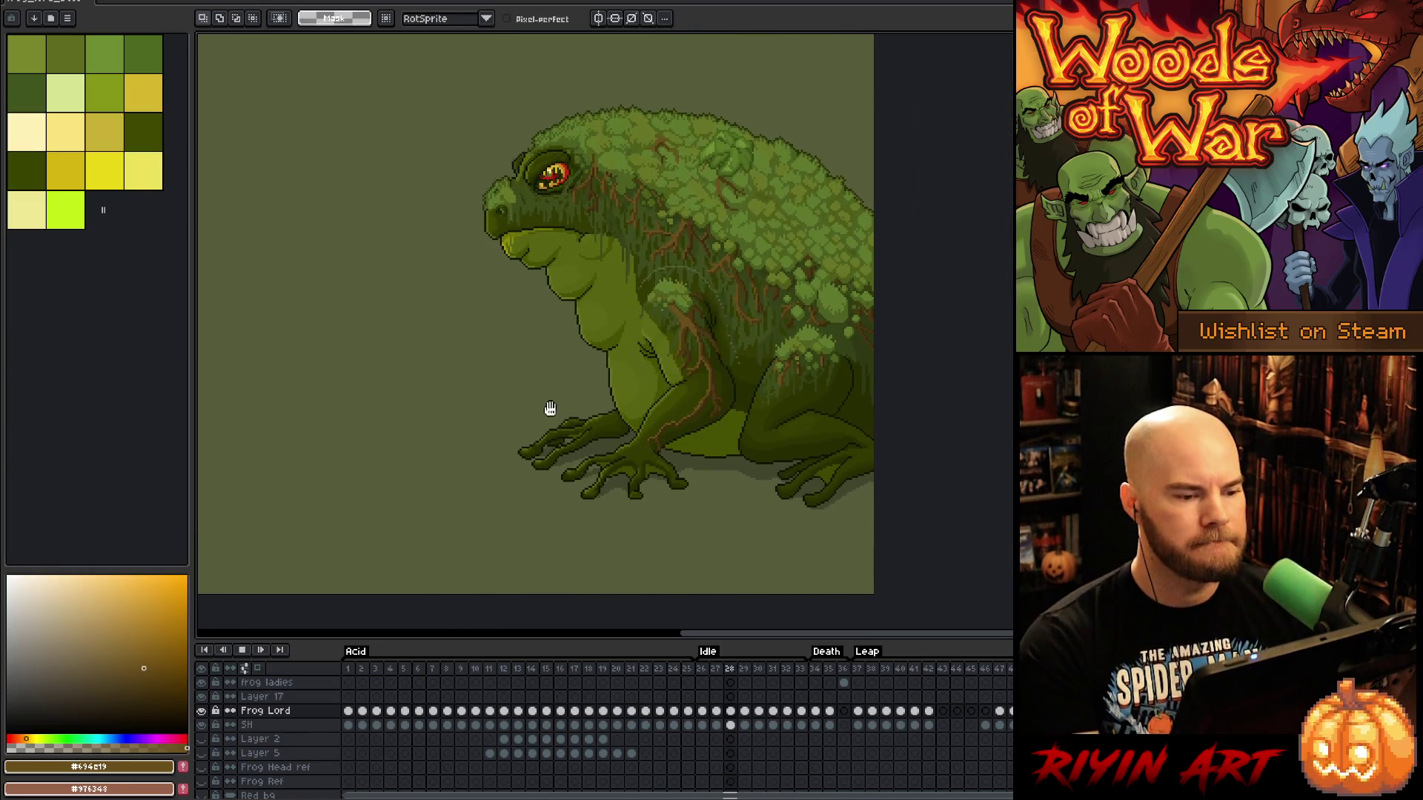
scroll(717, 302, up, 1)
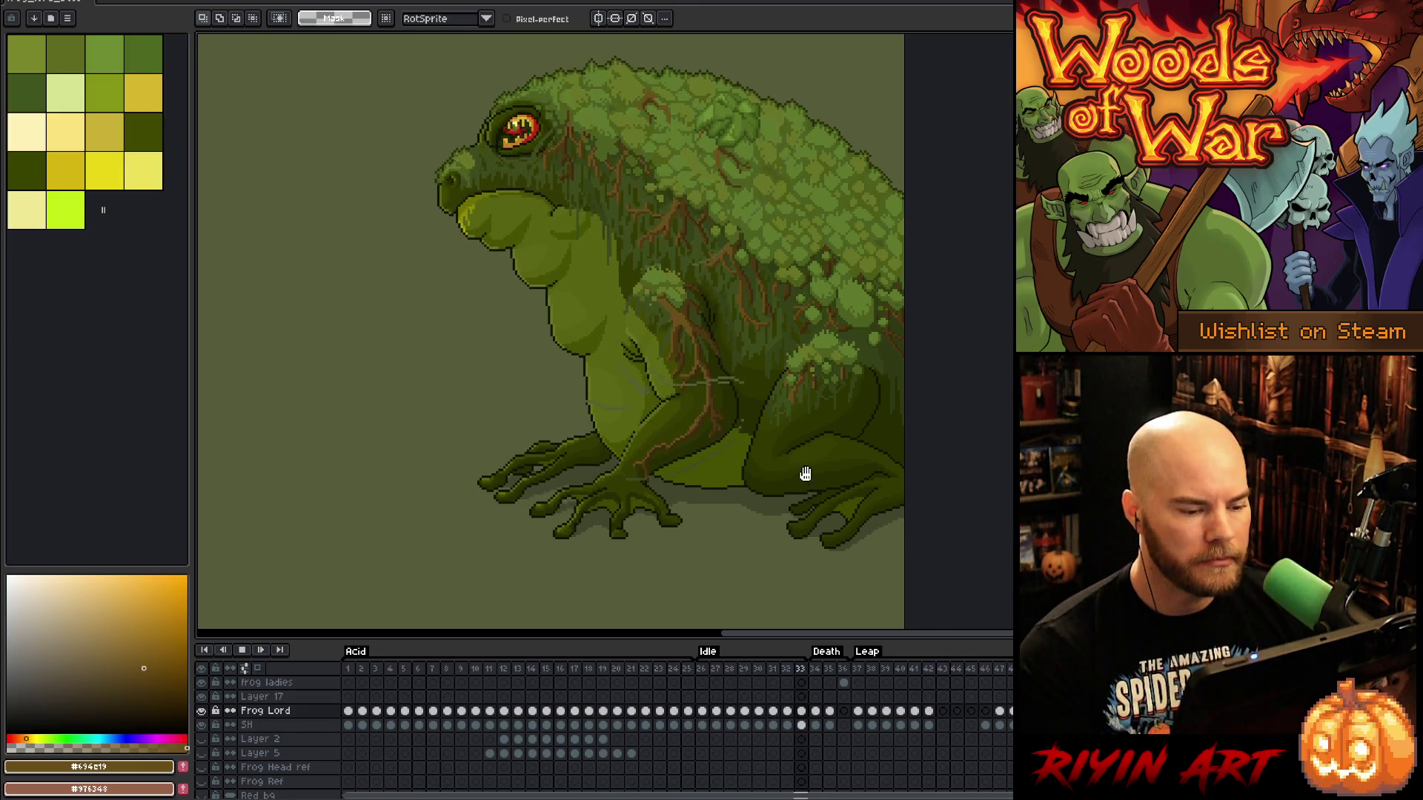
scroll(741, 475, up, 3)
scroll(336, 460, down, 2)
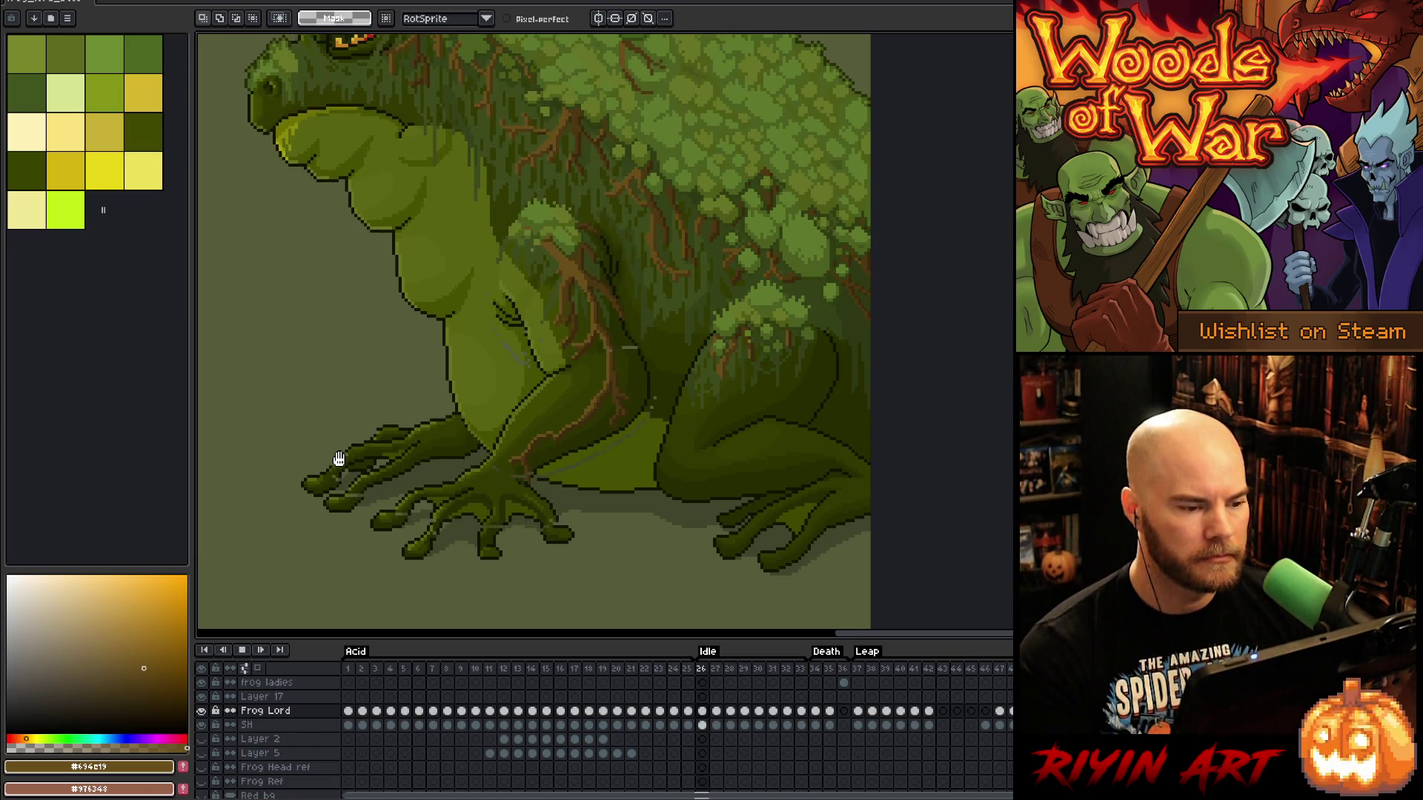
scroll(335, 453, down, 1)
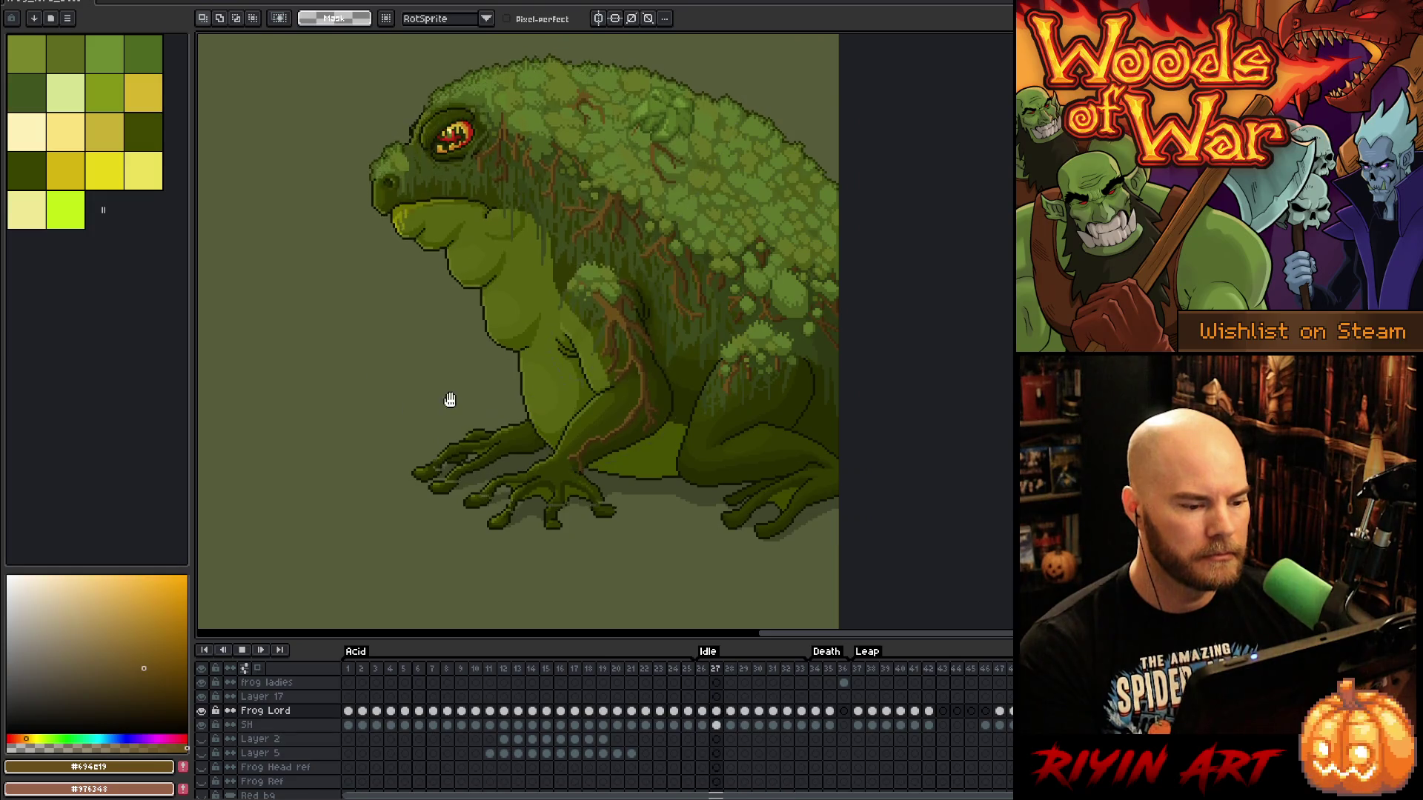
scroll(453, 400, up, 1)
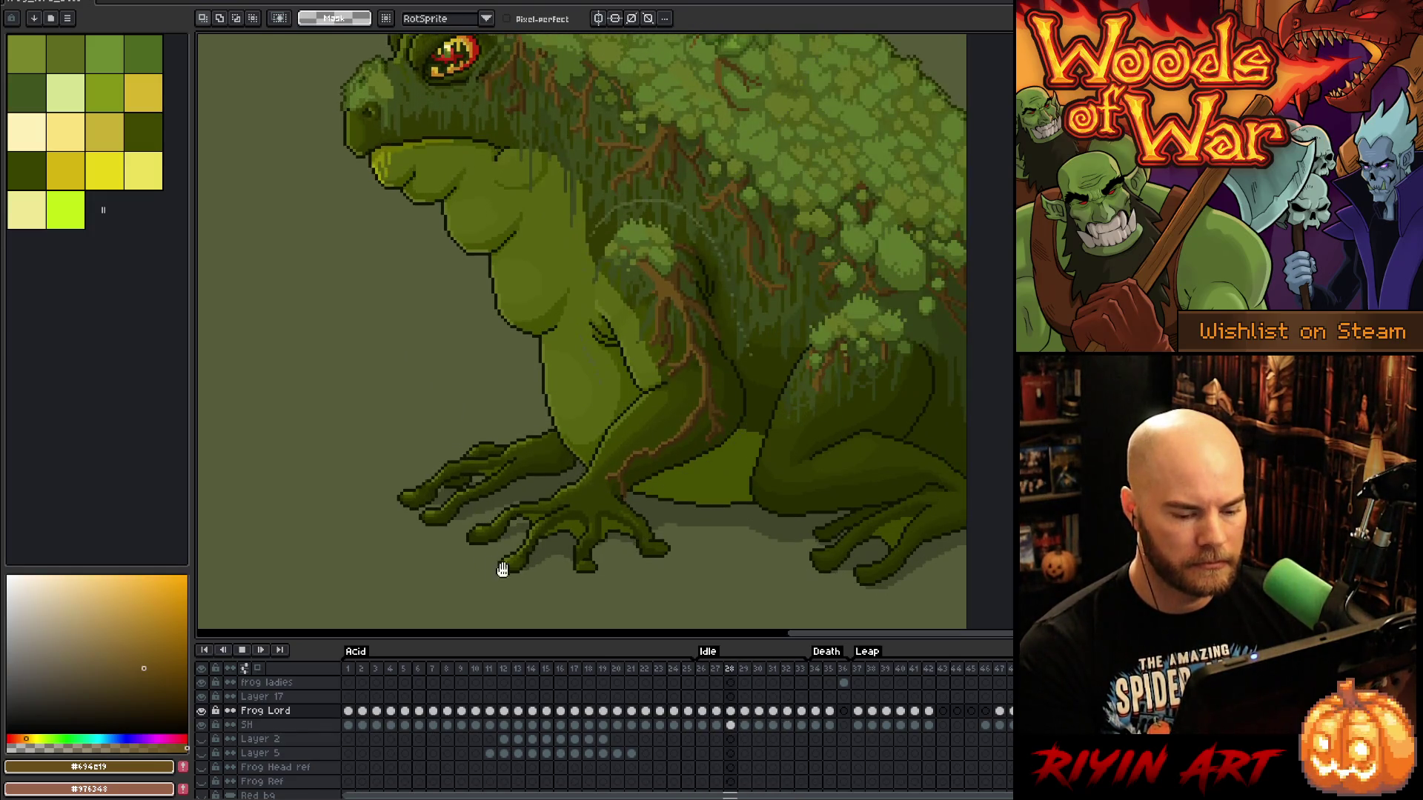
Go to Idle frame 28 and lasso-select the frog's front arm area
click(702, 670)
key(Right)
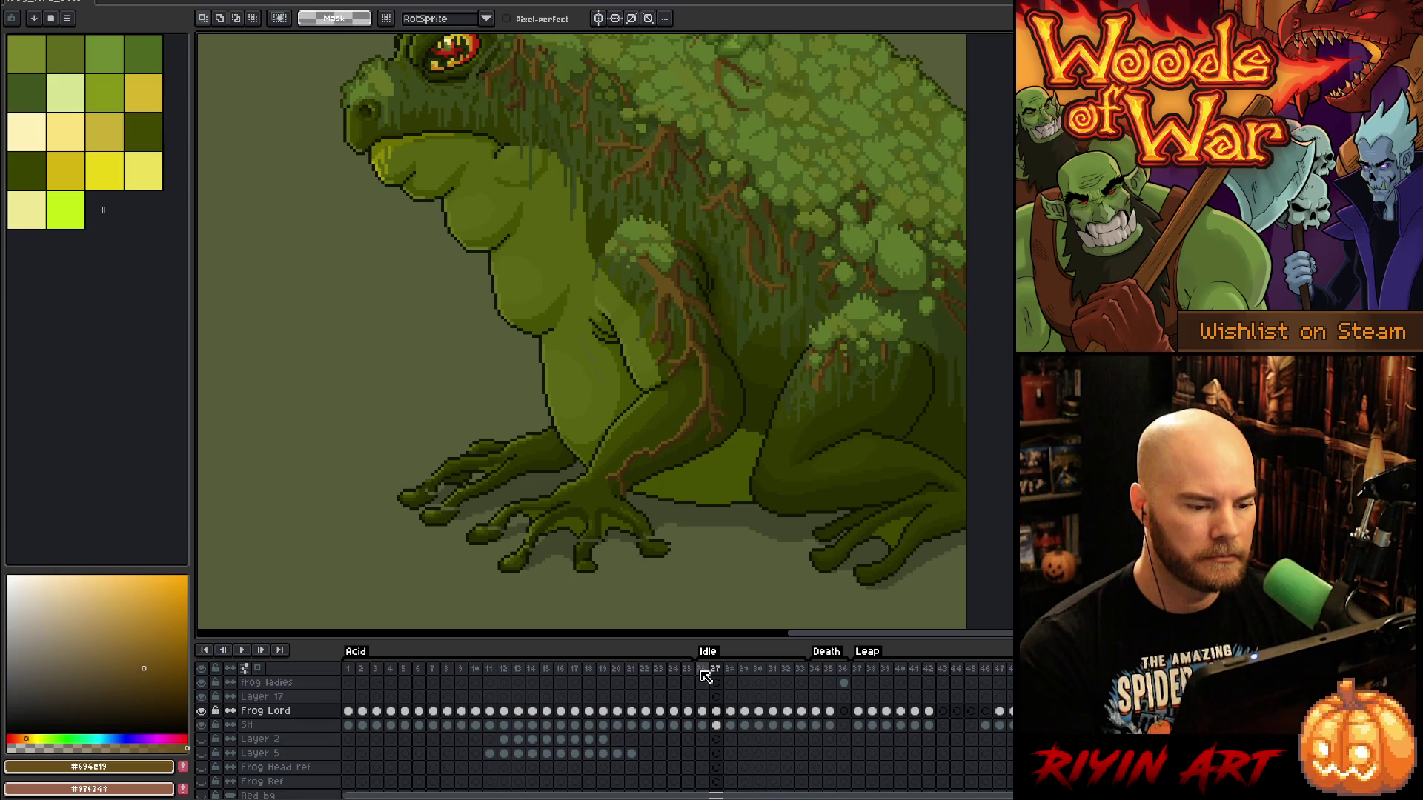
key(Right)
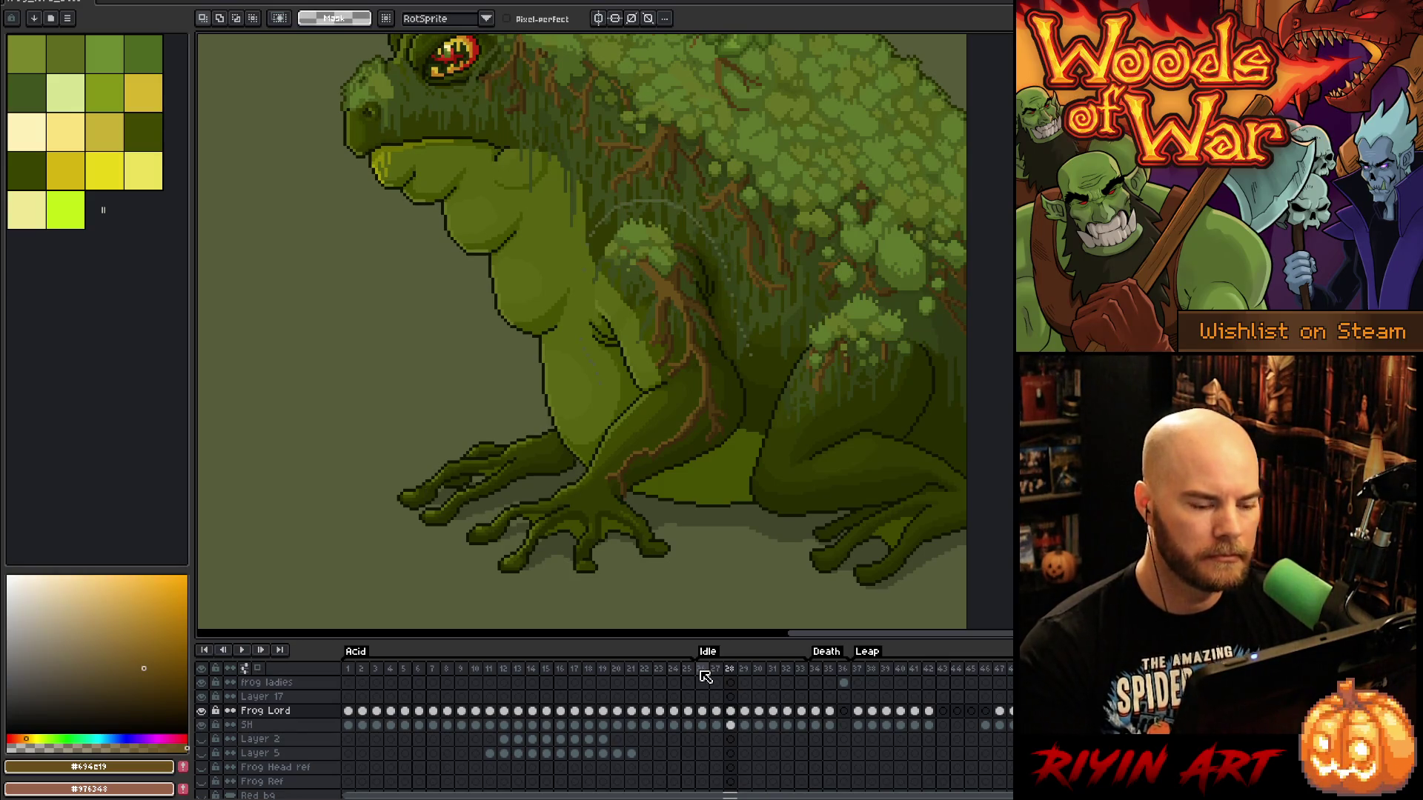
mouse_move(534, 342)
mouse_down()
mouse_move(593, 357)
mouse_move(602, 404)
mouse_move(584, 437)
mouse_up()
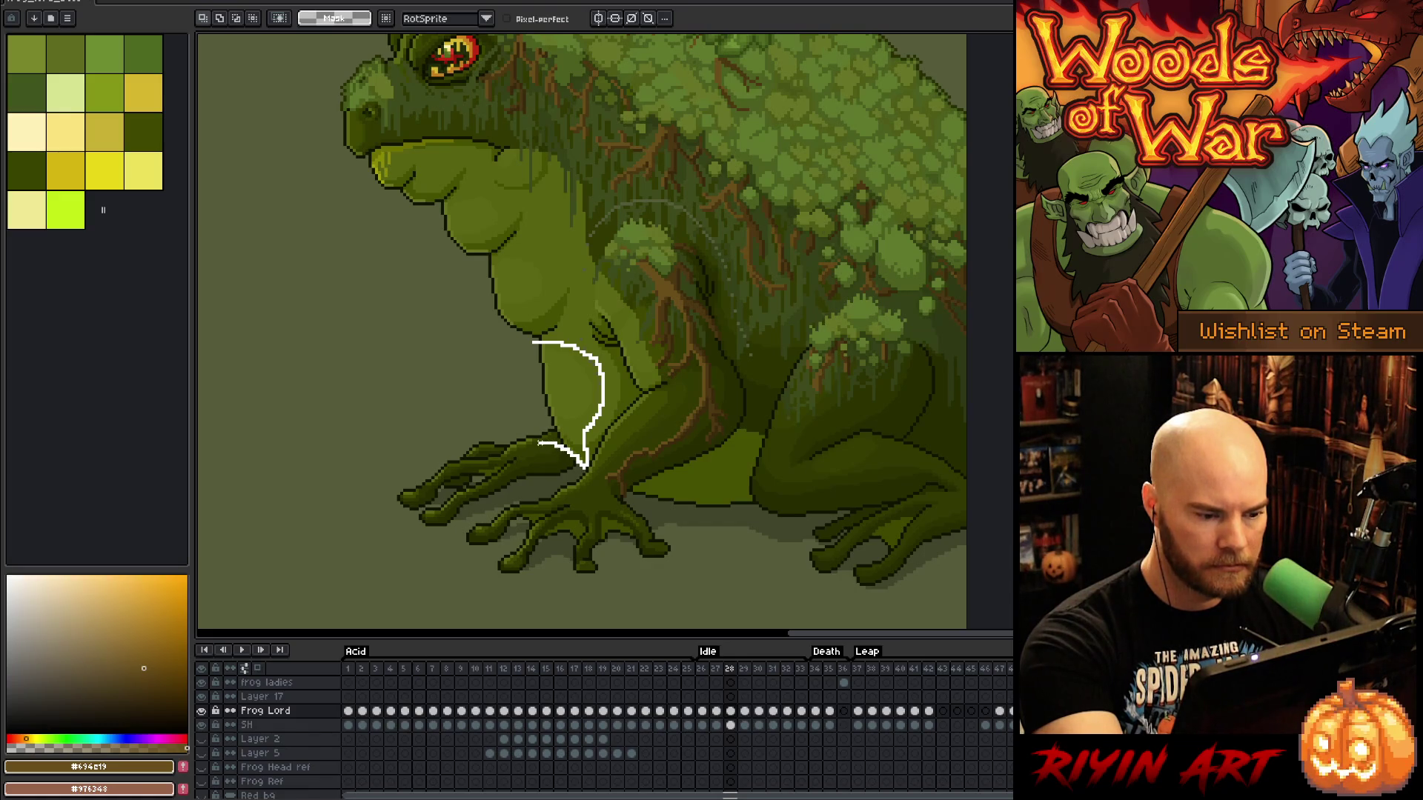
drag(536, 440, 515, 453)
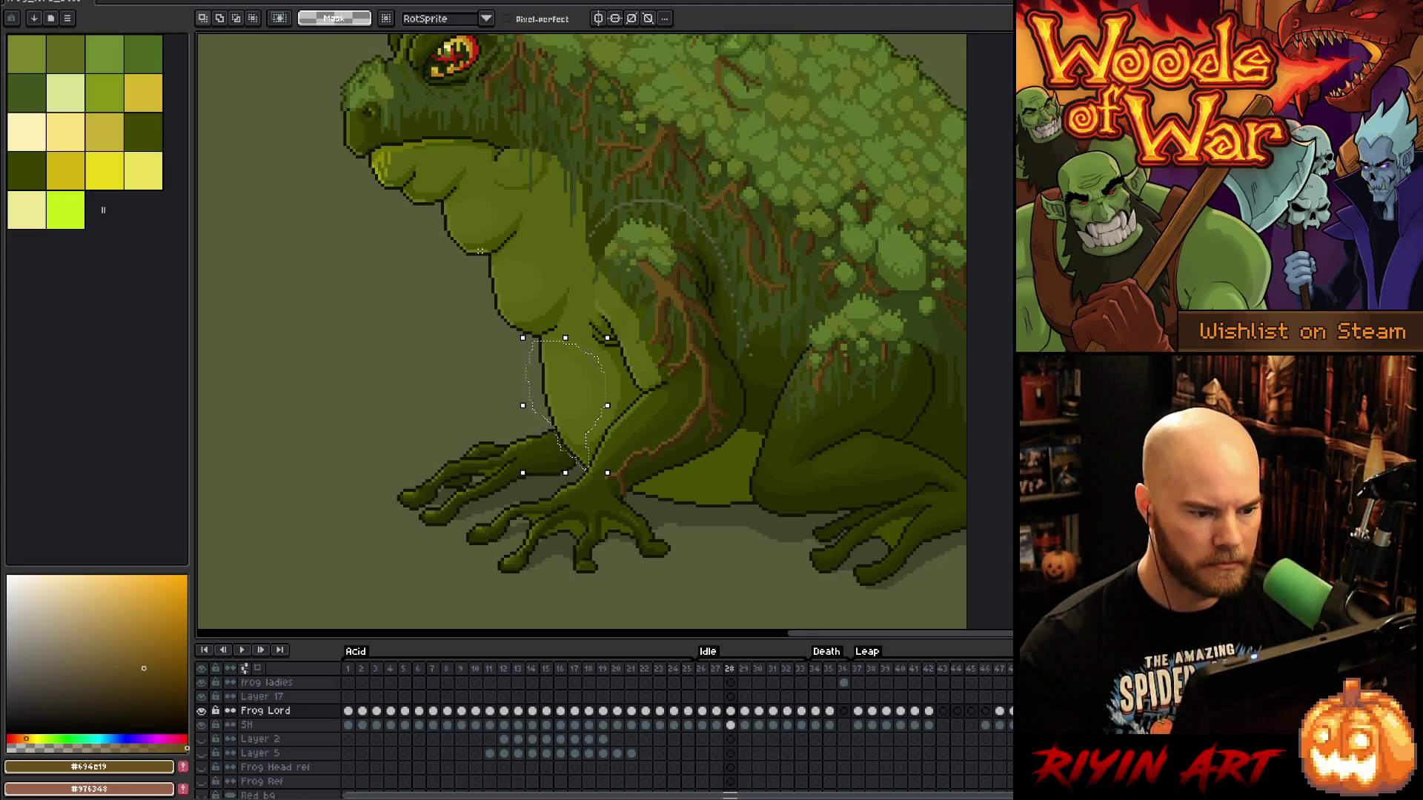
Shift the arm area one pixel left on frames 28 and 29, then advance to frame 32
key(Left)
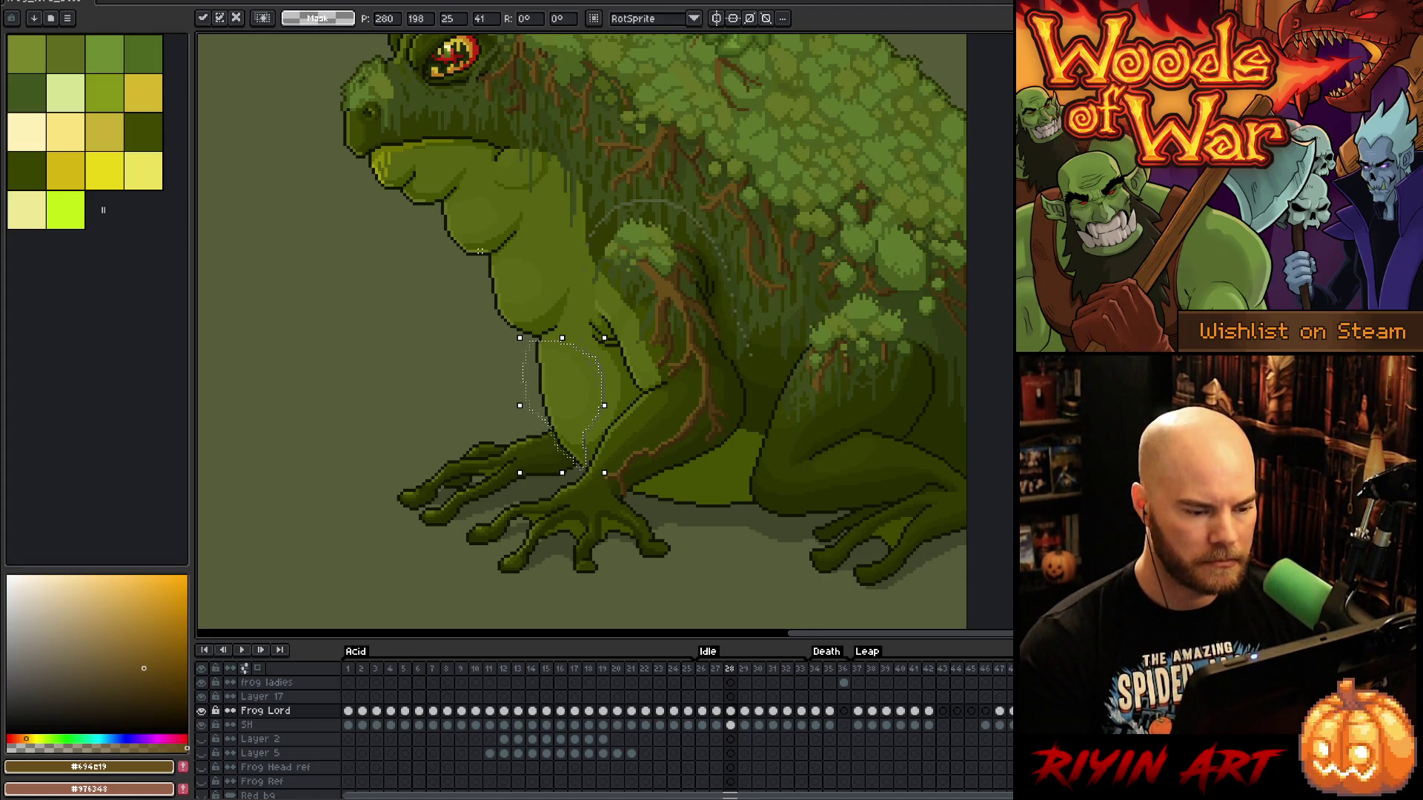
key(period)
key(comma)
key(period)
key(Left)
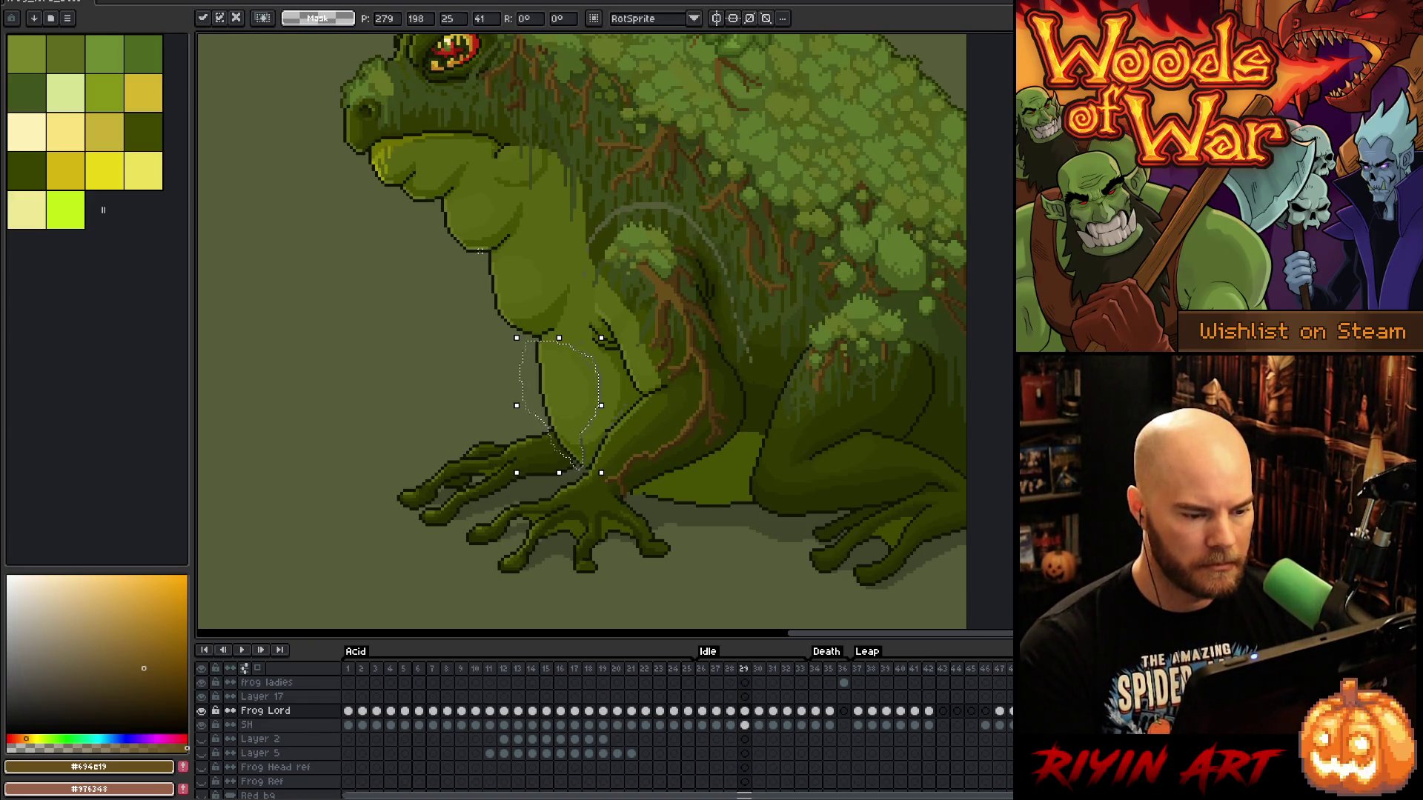
key(period)
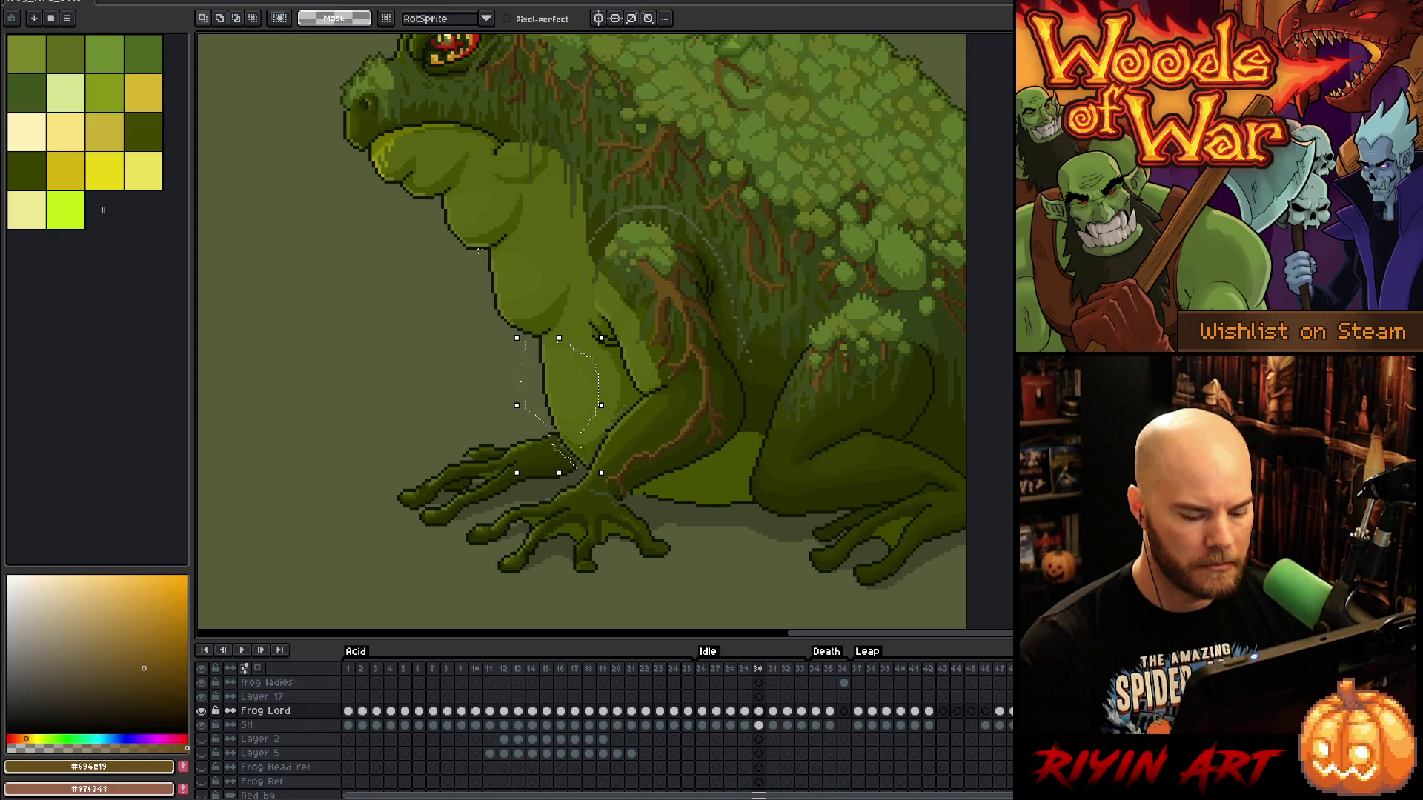
key(period)
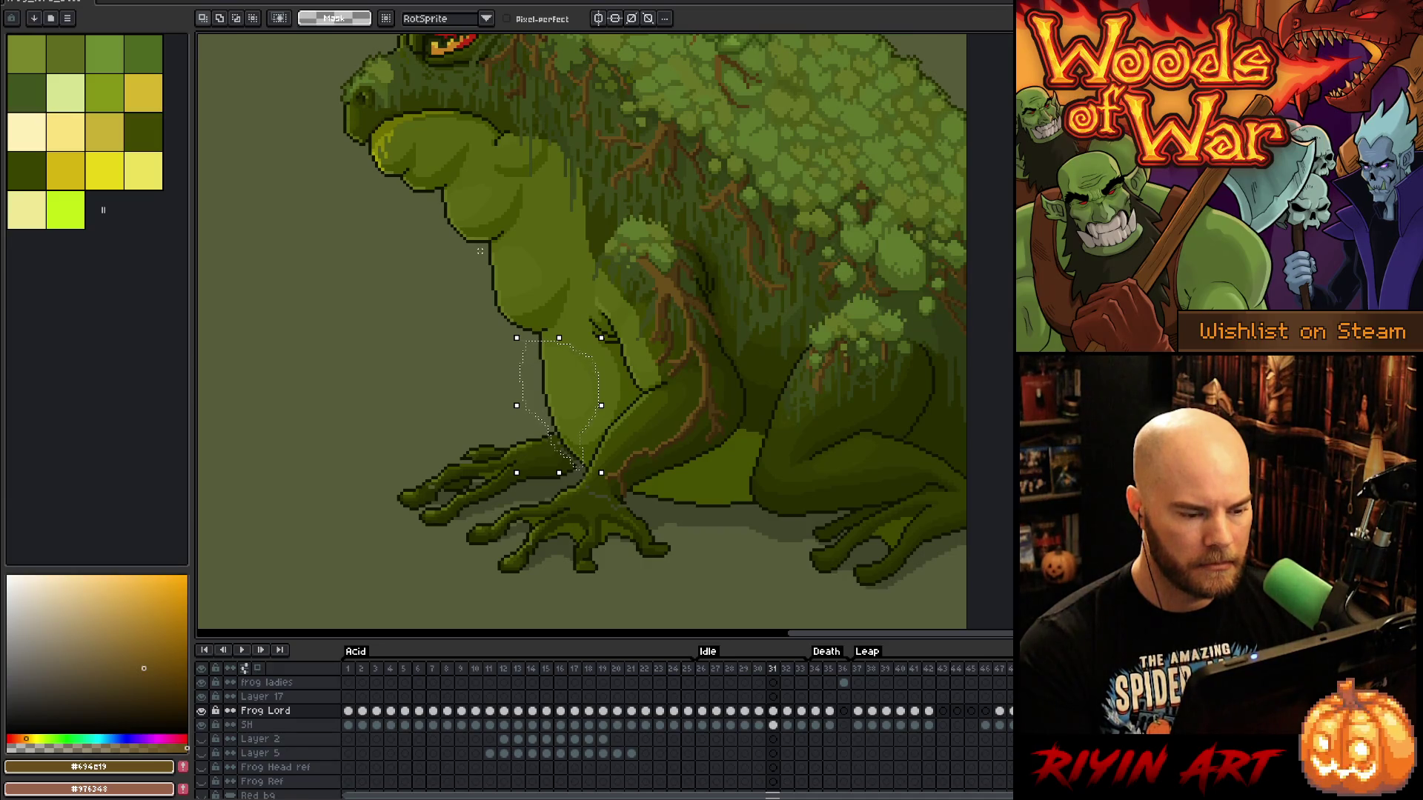
key(period)
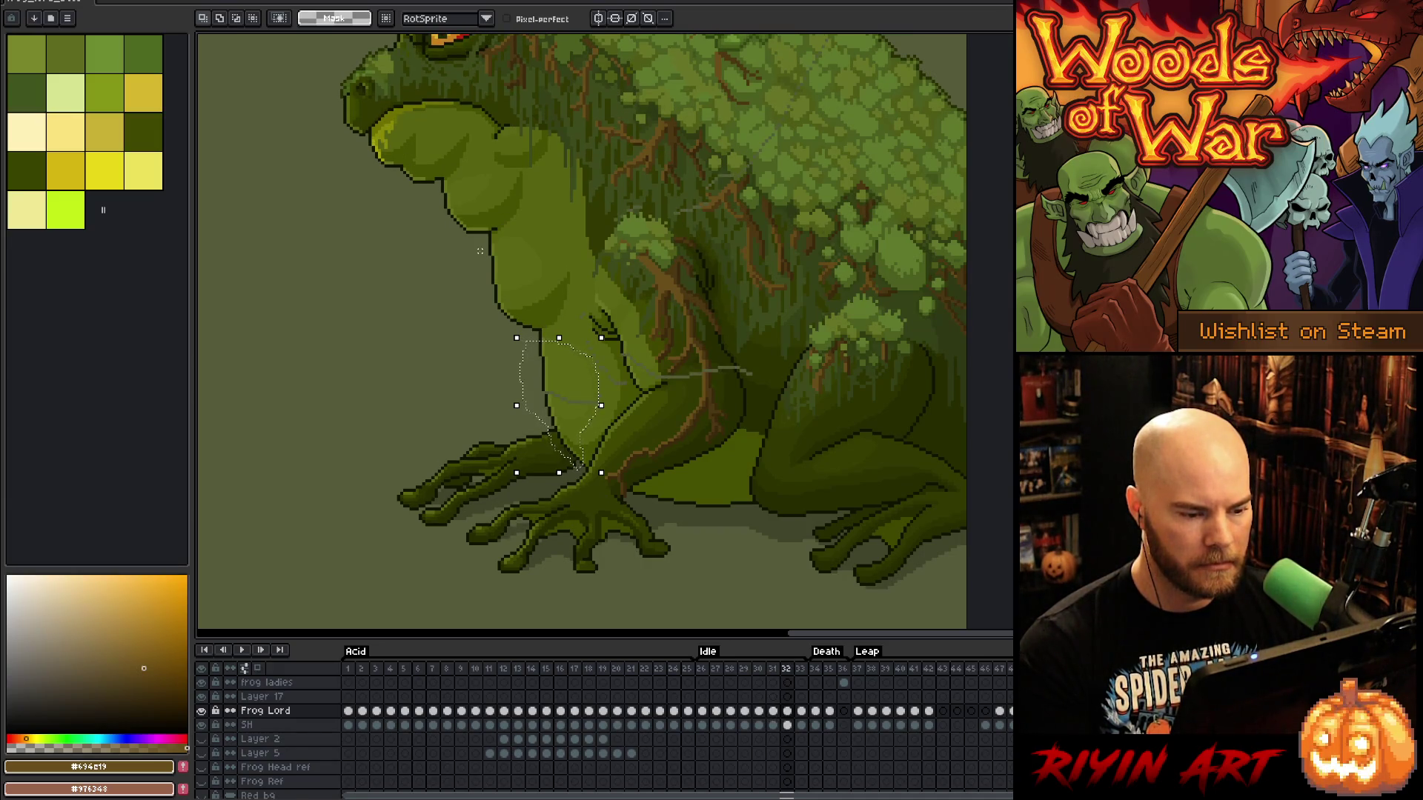
Shift the arm one pixel right on frame 32, compare with frame 26, and play the idle animation
key(Right)
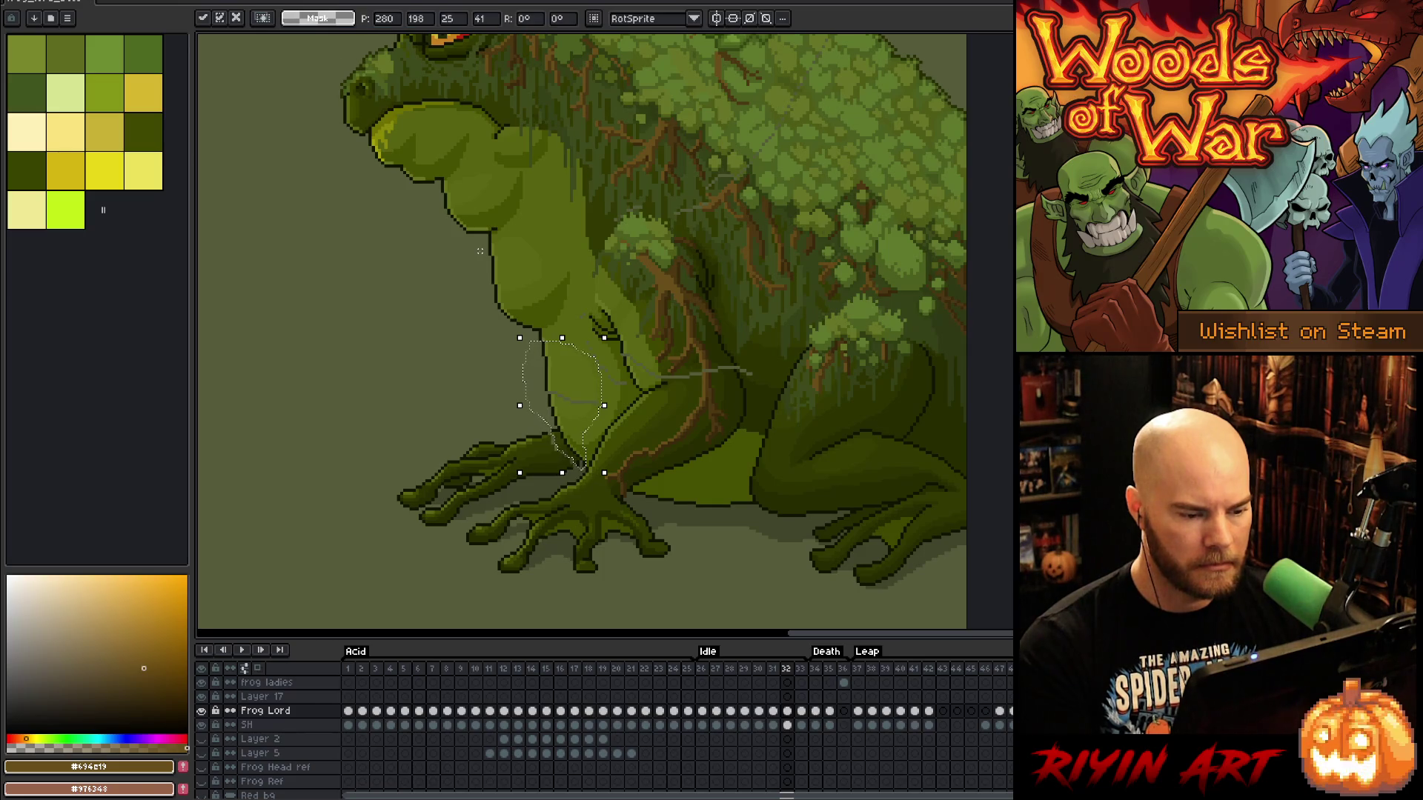
key(Return)
key(comma)
key(comma)
key(comma)
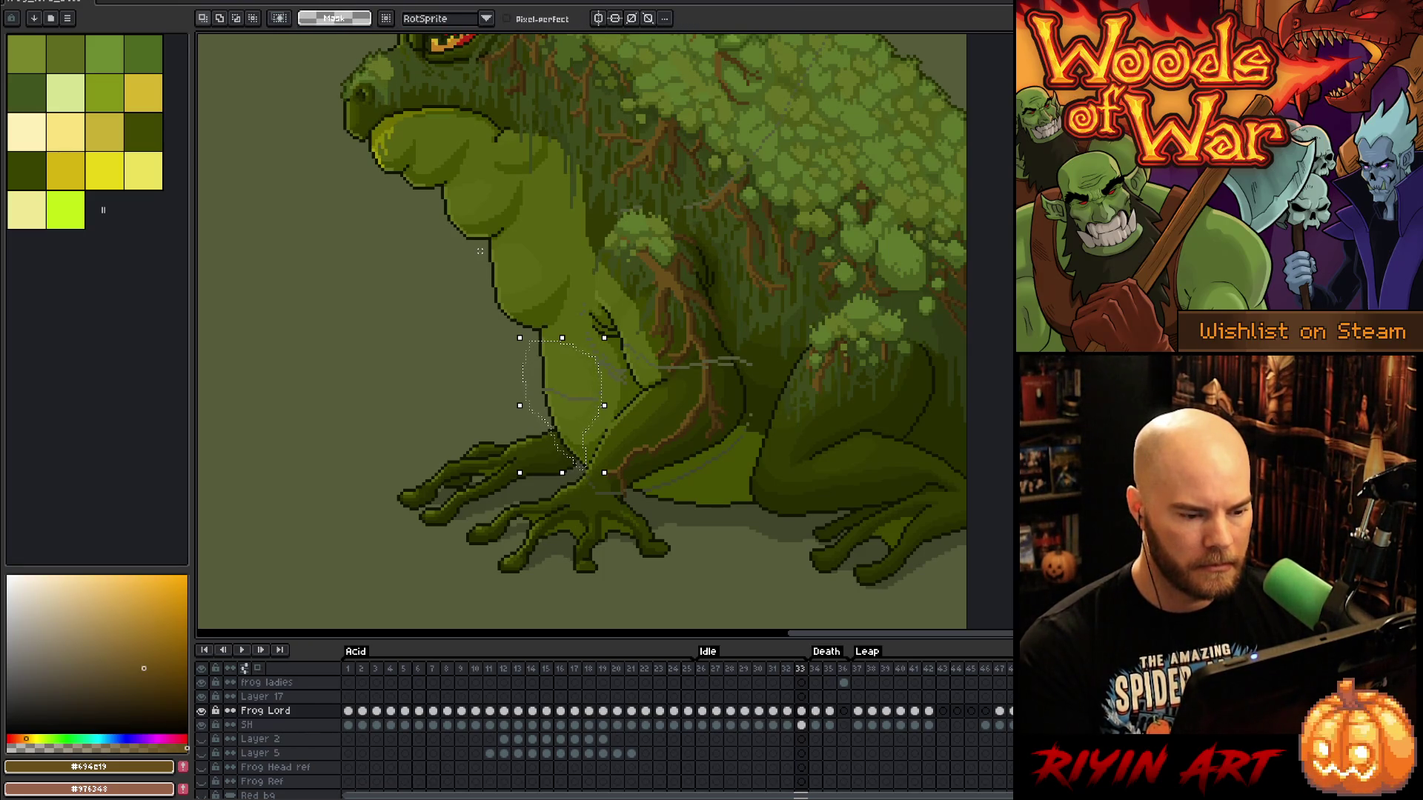
key(period)
key(period)
key(period)
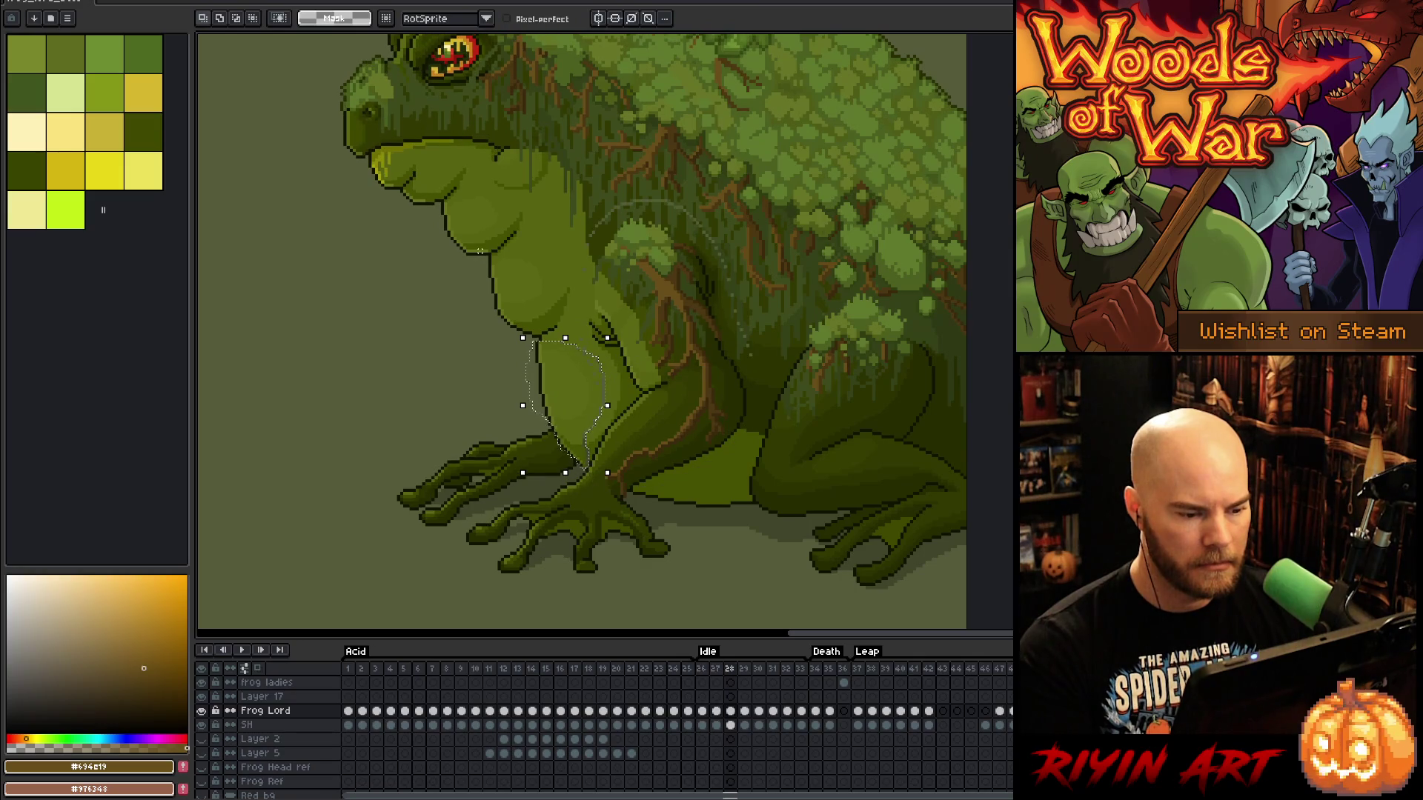
key(Return)
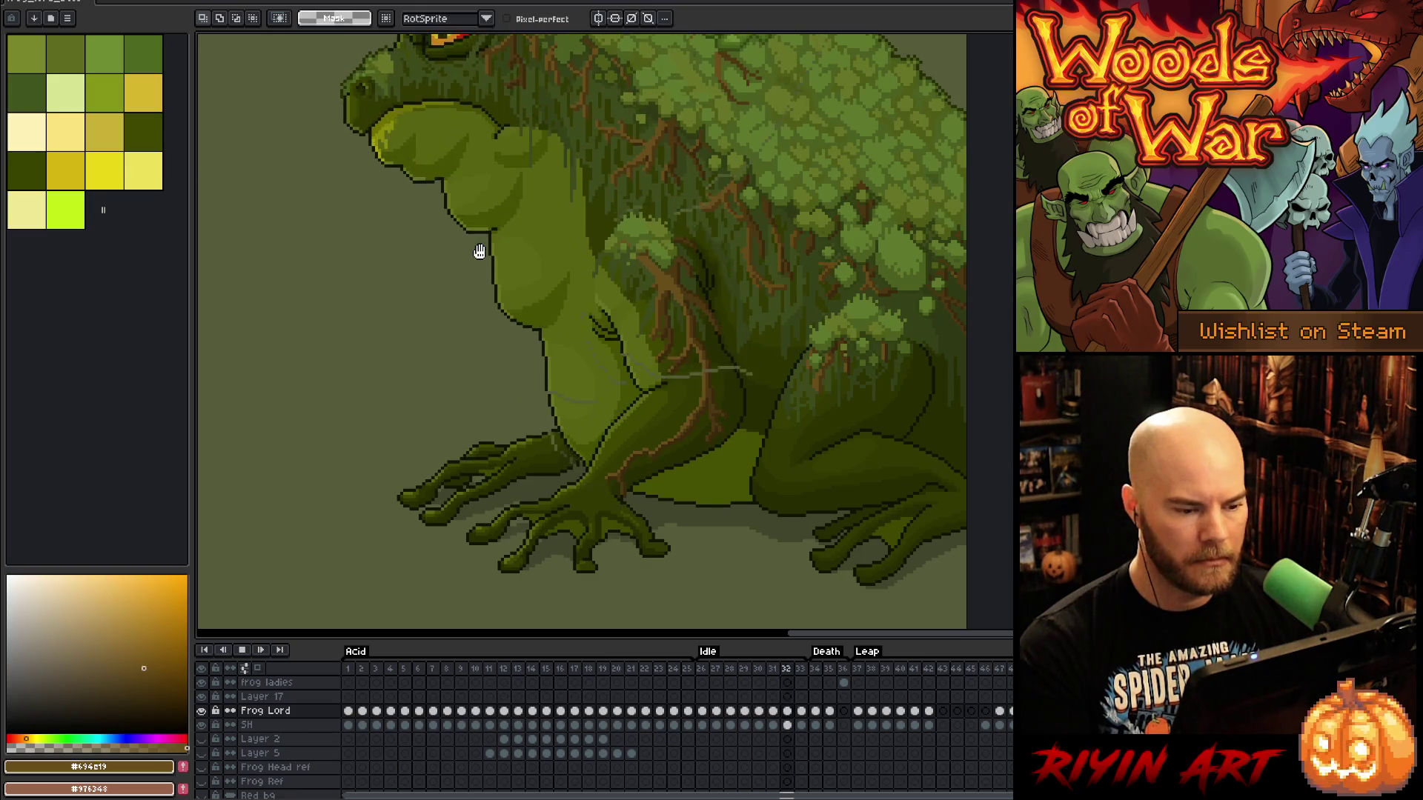
Stop the idle animation playback and center the frog in the view
scroll(478, 261, down, 1)
scroll(478, 262, down, 1)
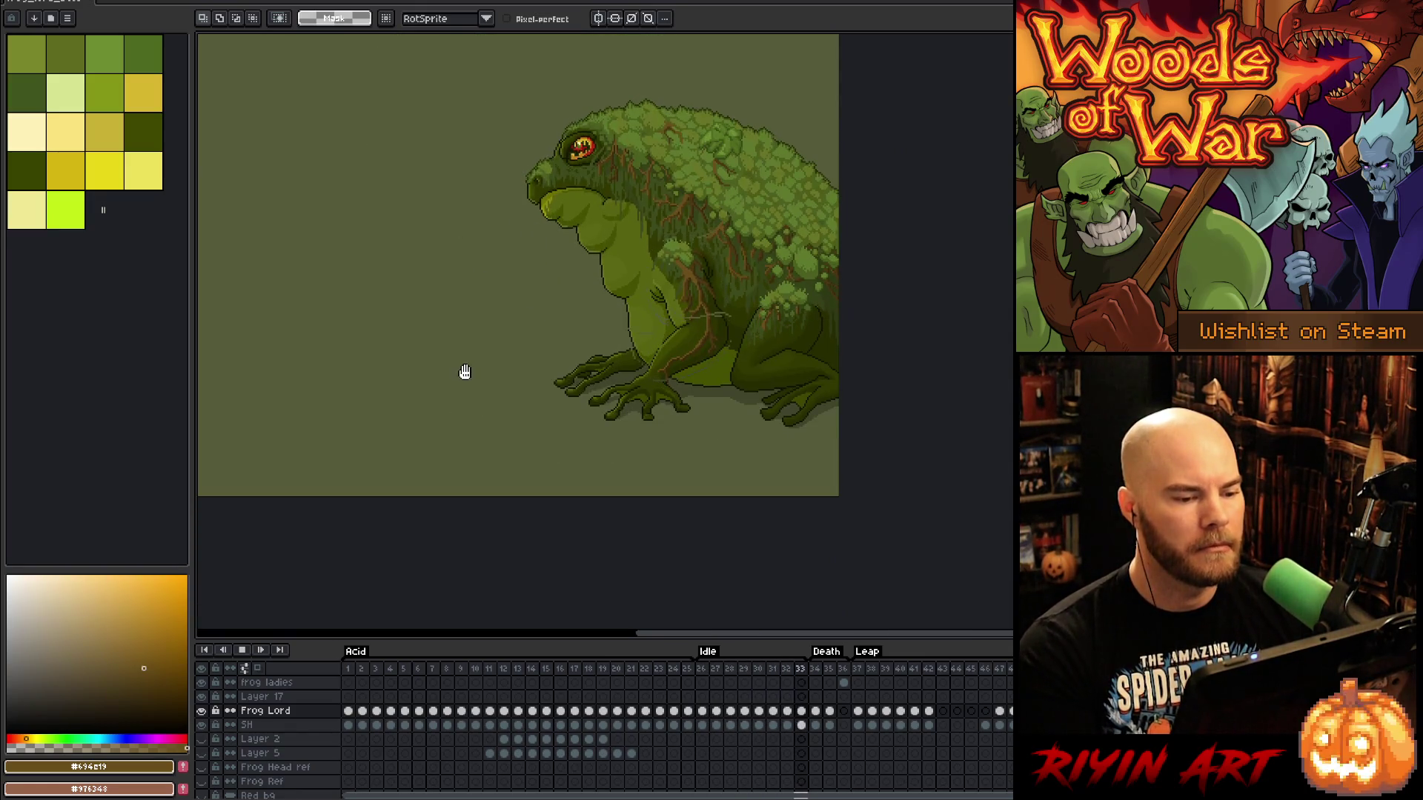
scroll(750, 343, up, 1)
drag(692, 273, 717, 322)
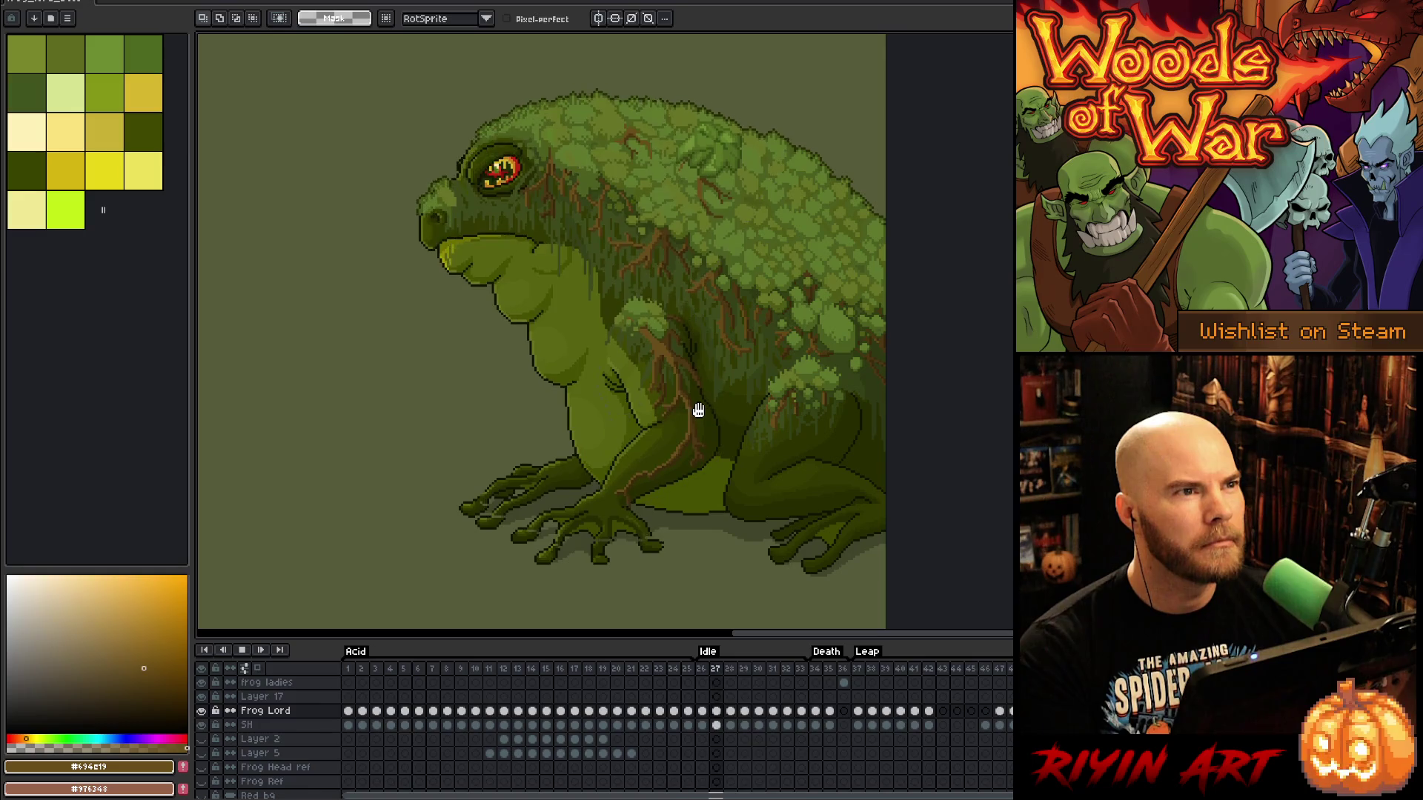
scroll(692, 450, up, 1)
key(Return)
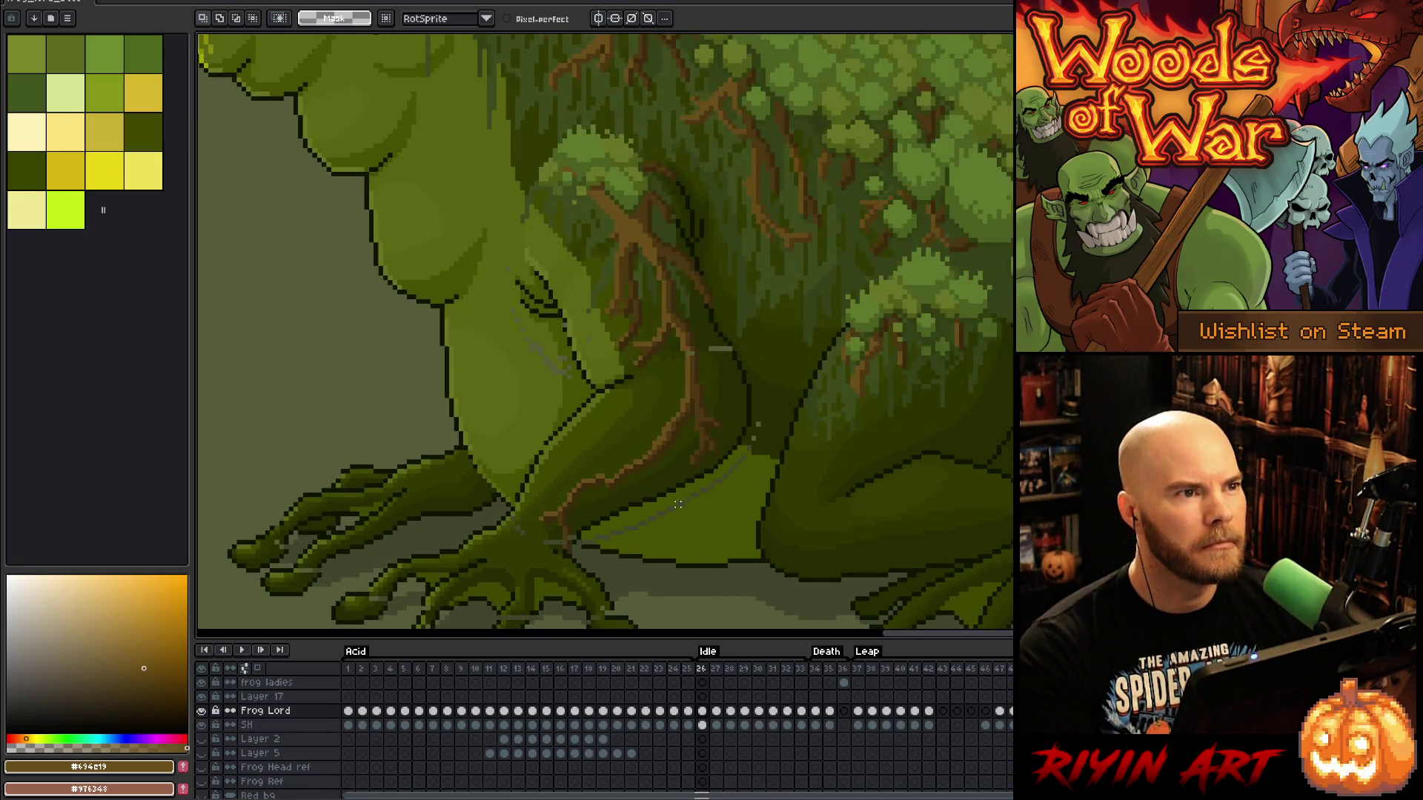
scroll(686, 464, down, 1)
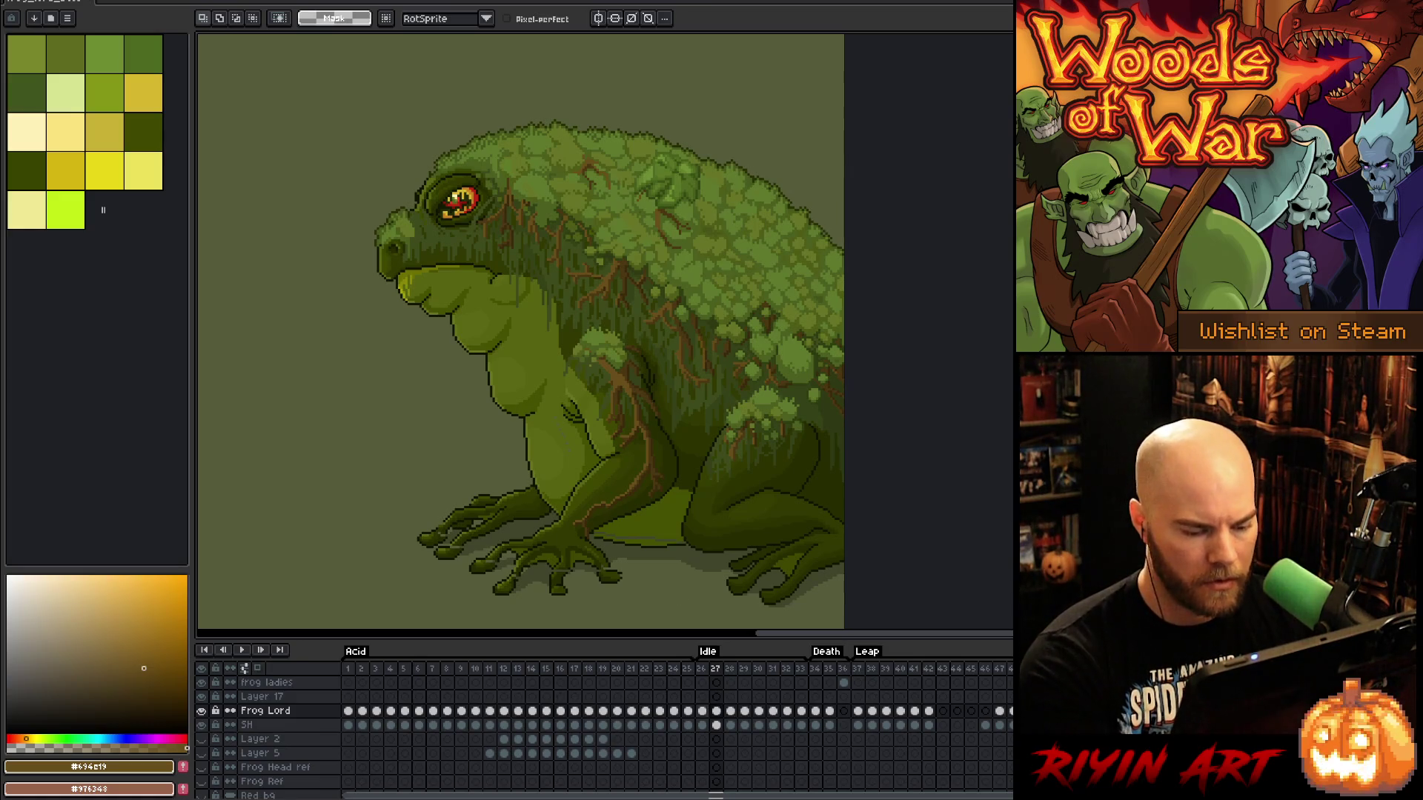
Step through Idle frames 26 to 30 and start lassoing the frog's rear leg
click(702, 711)
click(717, 711)
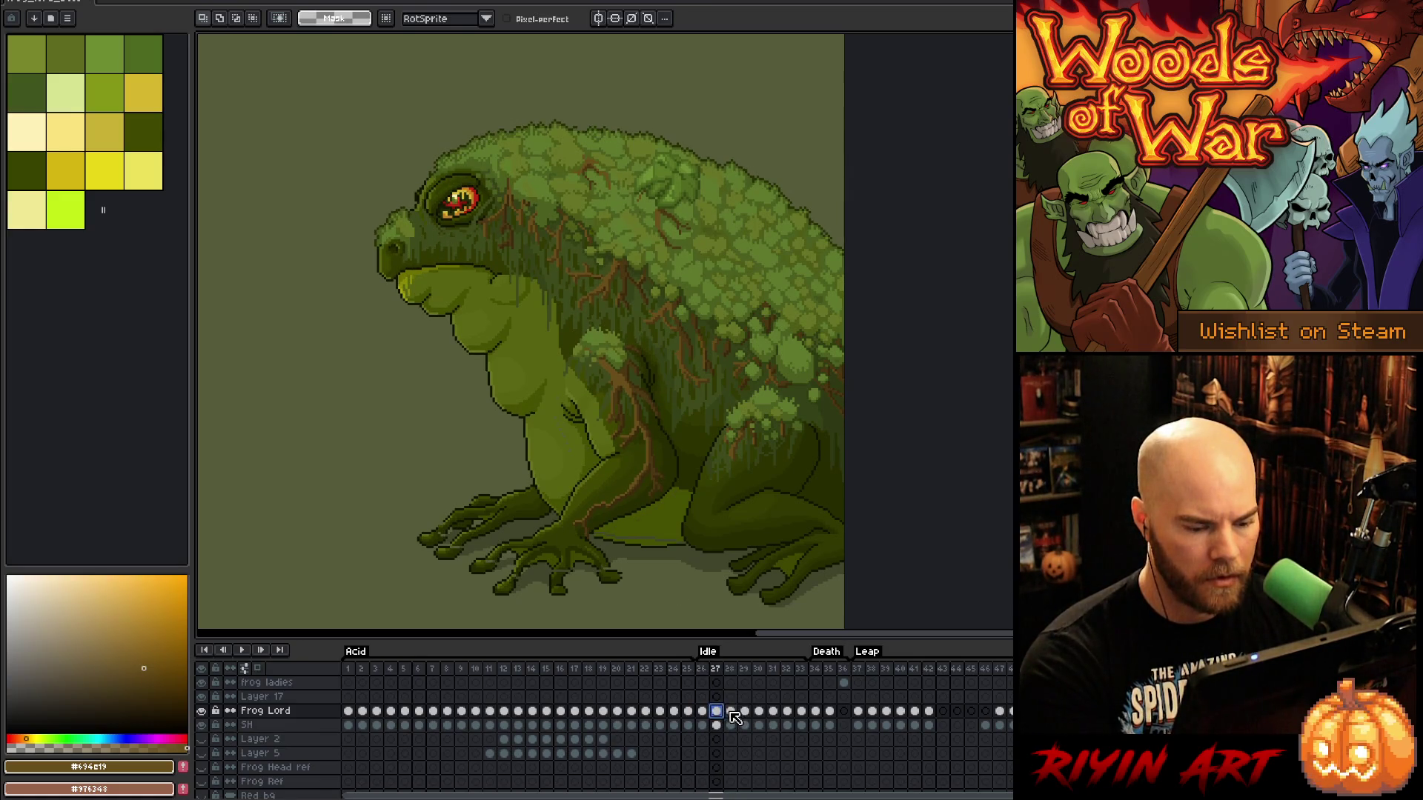
click(730, 712)
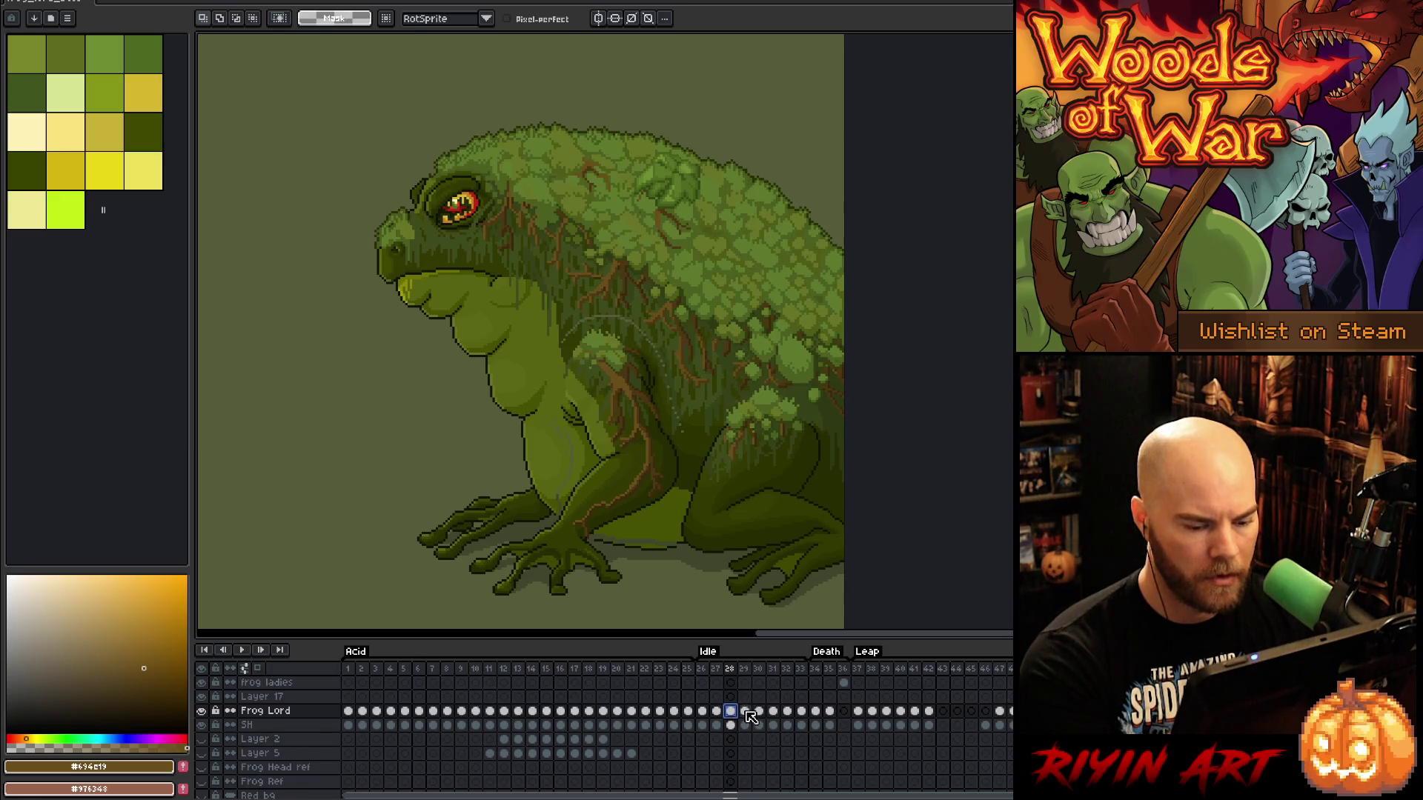
click(745, 711)
click(760, 711)
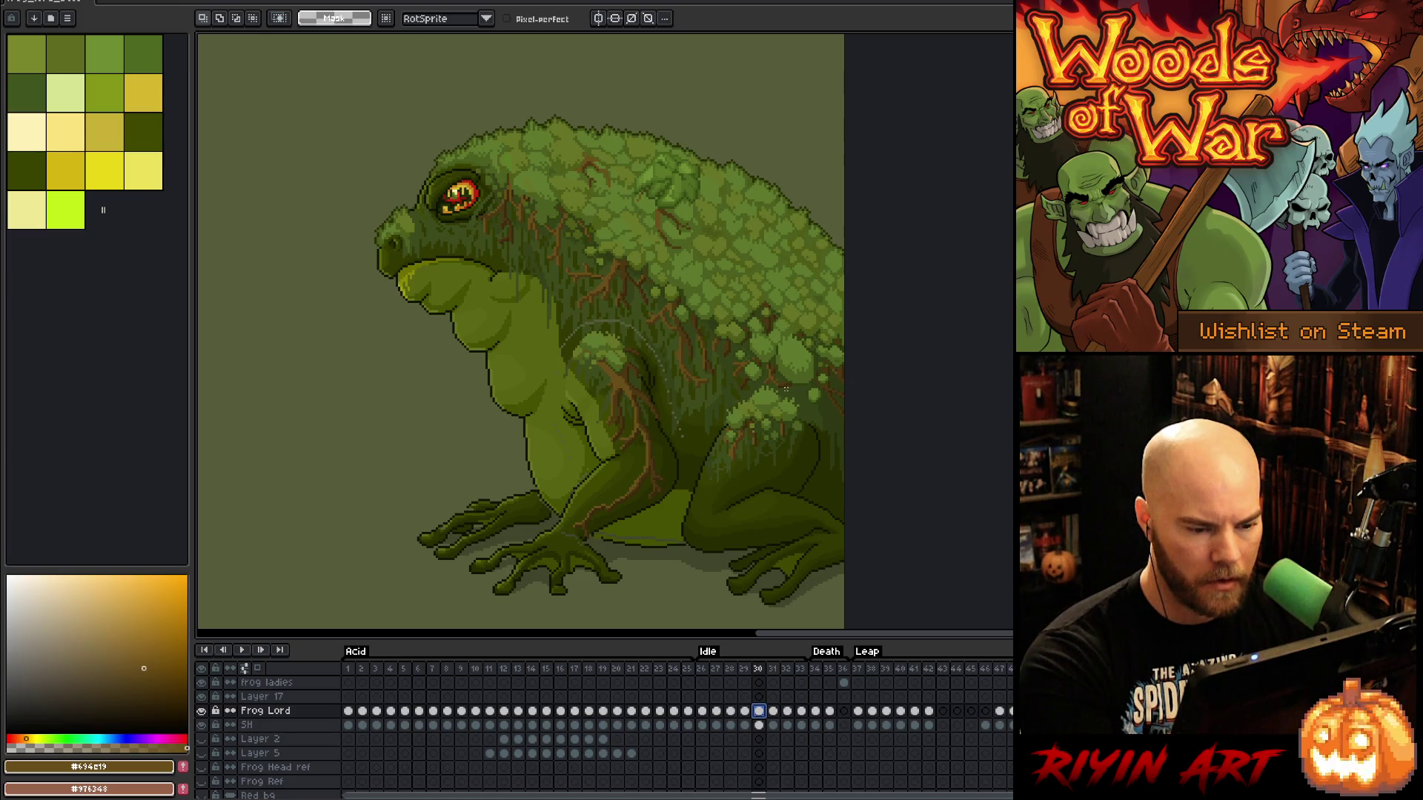
mouse_move(804, 403)
mouse_down()
mouse_move(747, 390)
mouse_move(698, 451)
mouse_move(678, 517)
mouse_move(699, 566)
mouse_move(821, 524)
mouse_move(815, 423)
mouse_up()
Close the rear-leg lasso and shift the leg down one pixel on frames 31 and 32
click(800, 419)
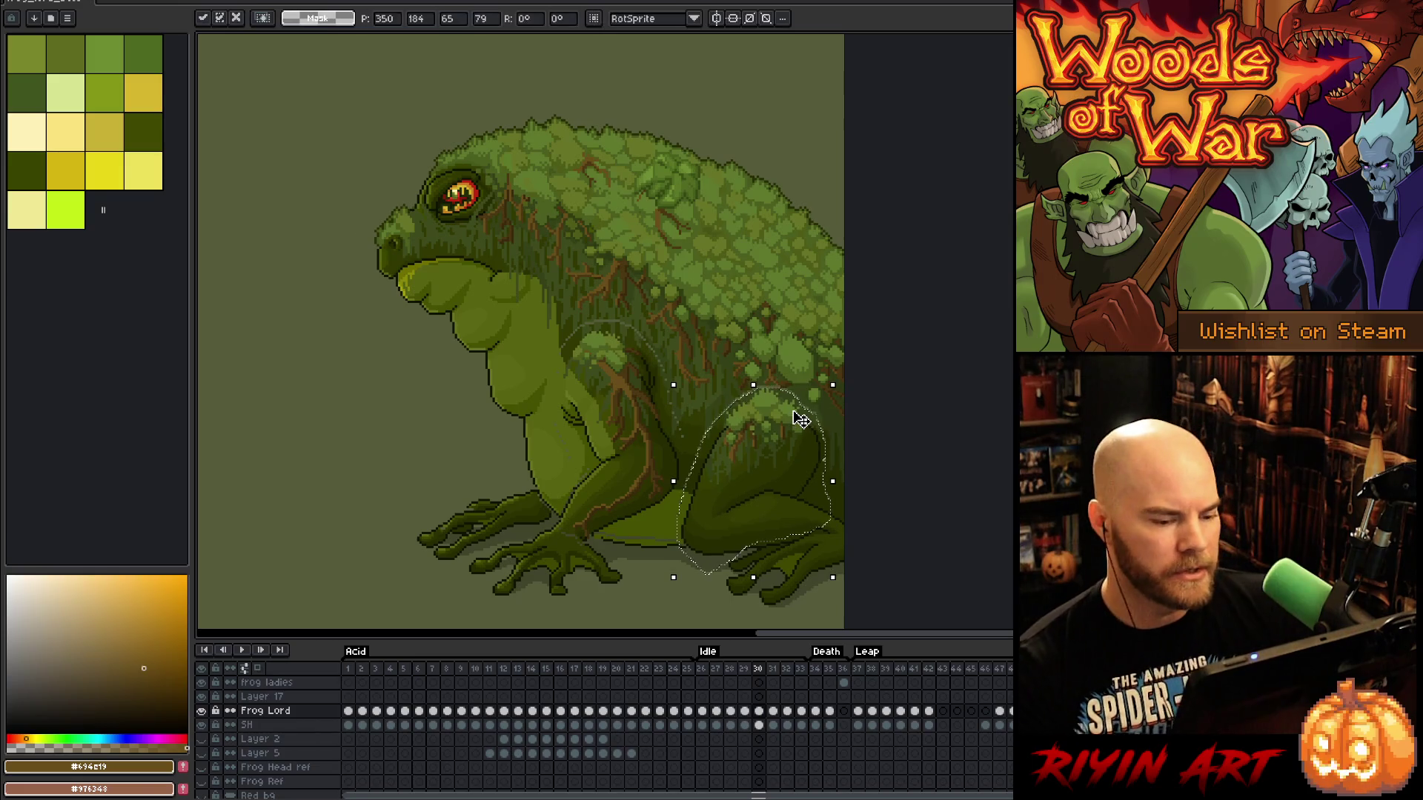
key(Return)
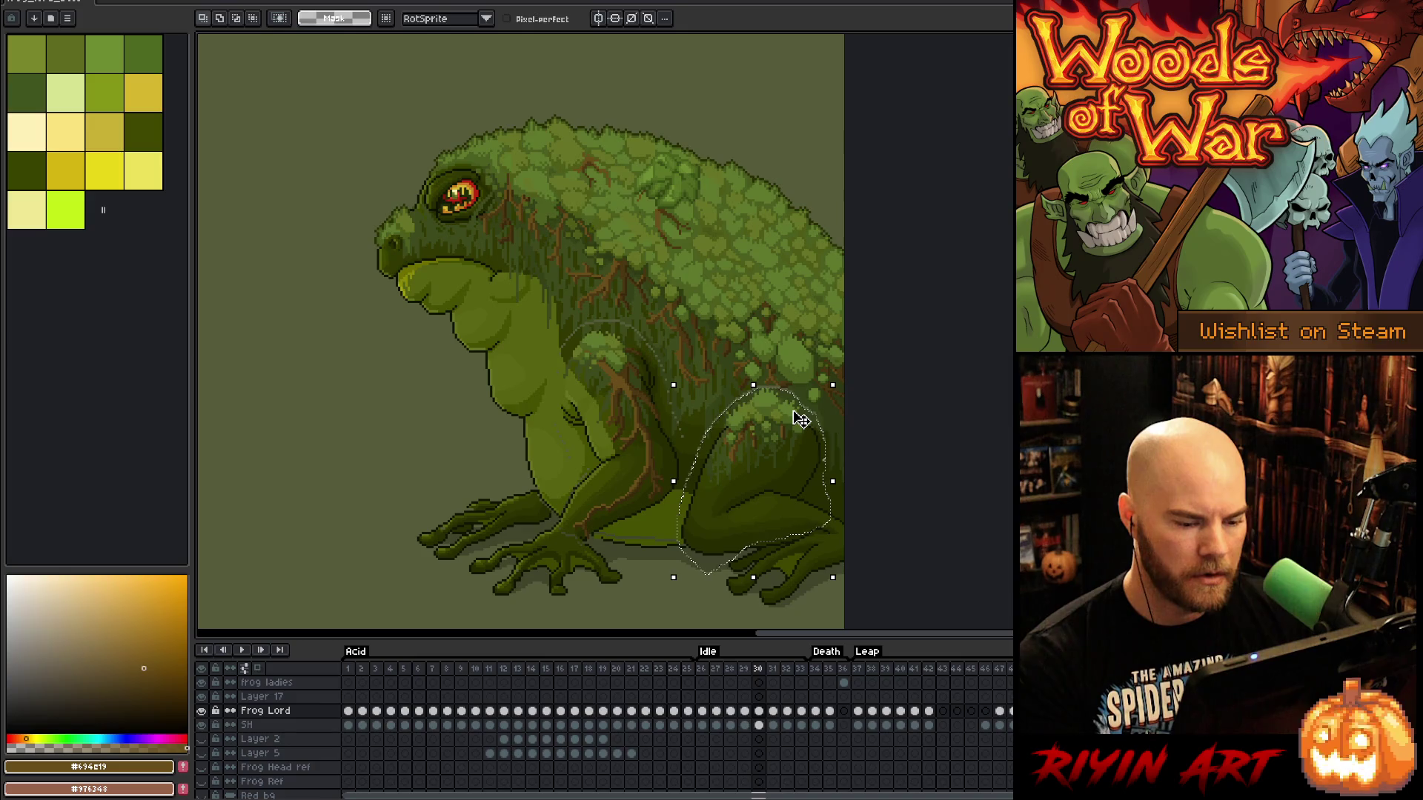
key(period)
key(Down)
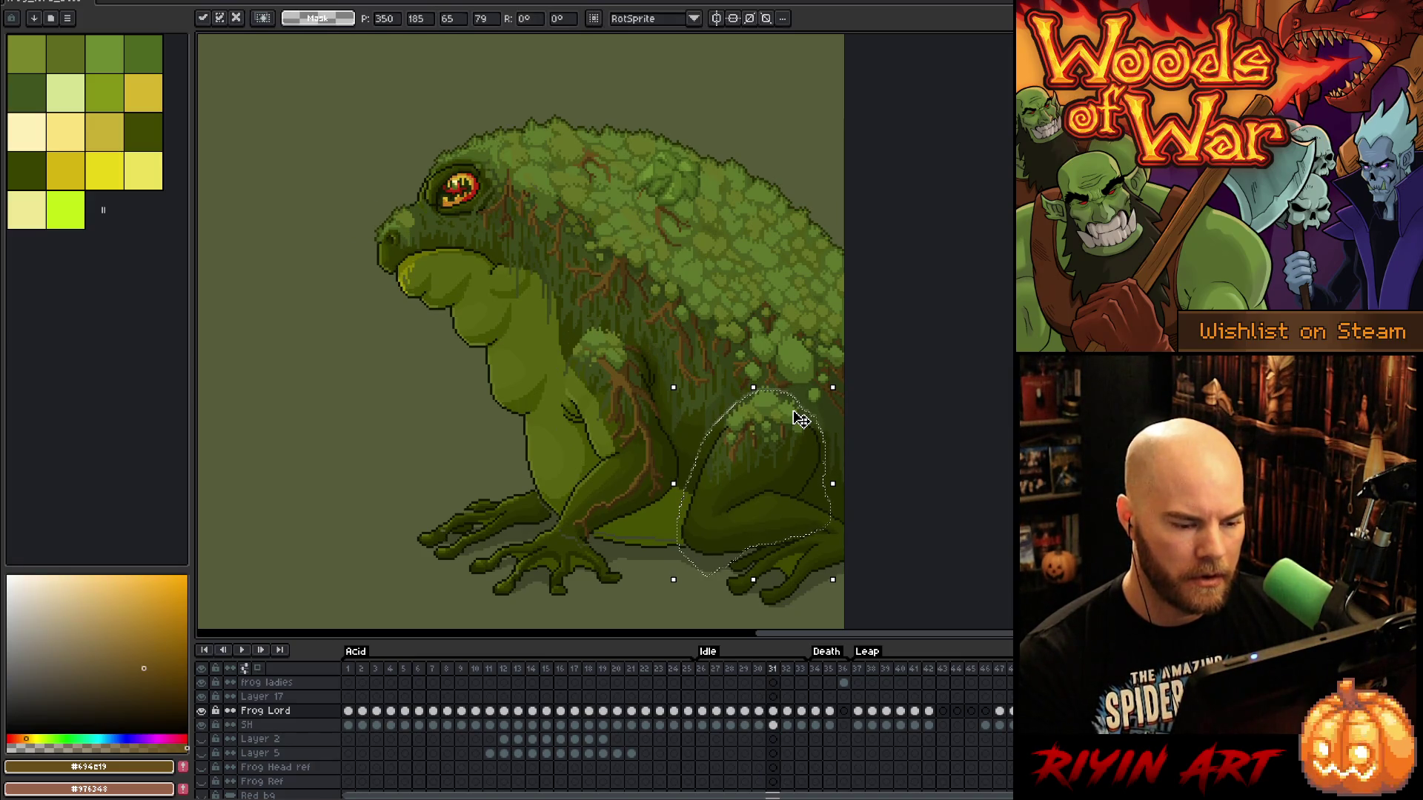
key(period)
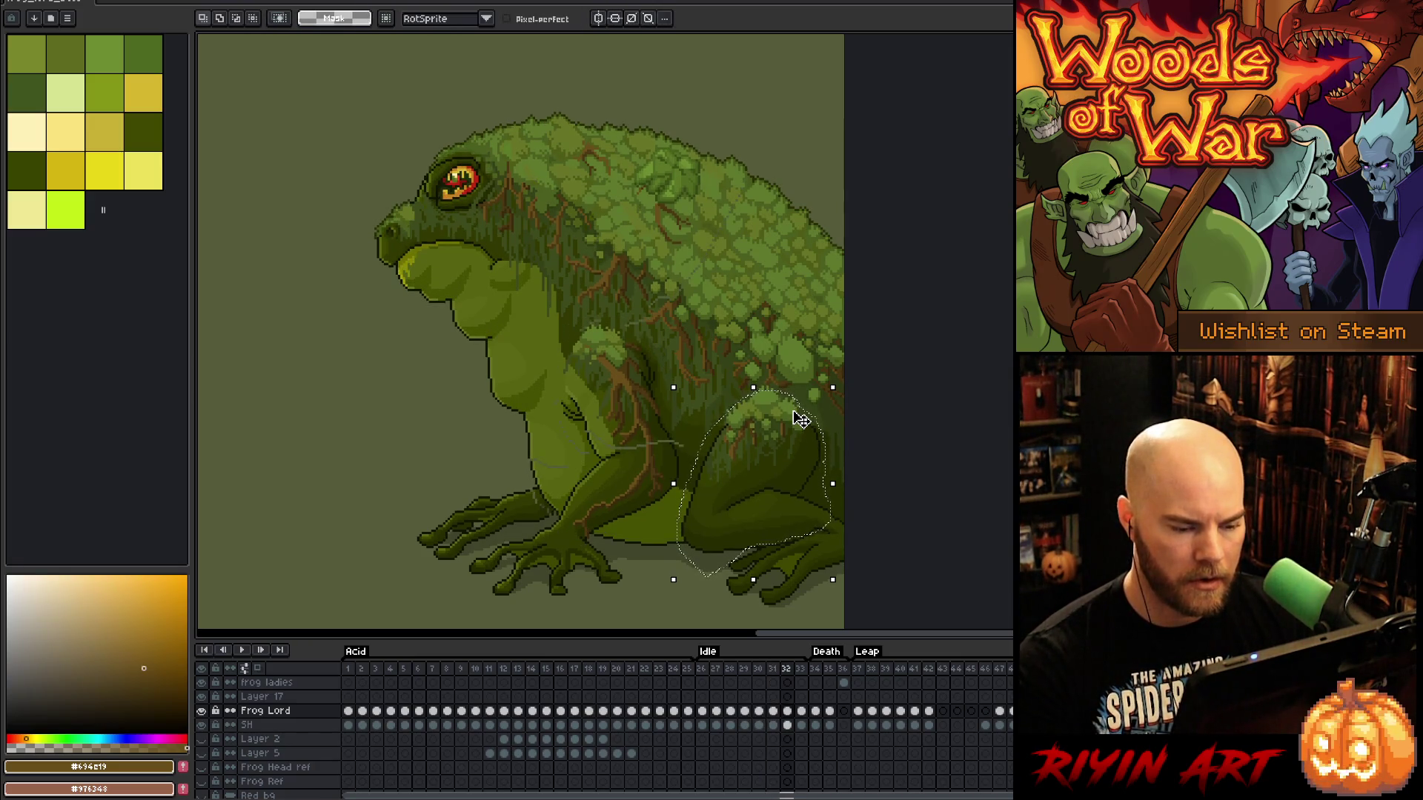
key(Down)
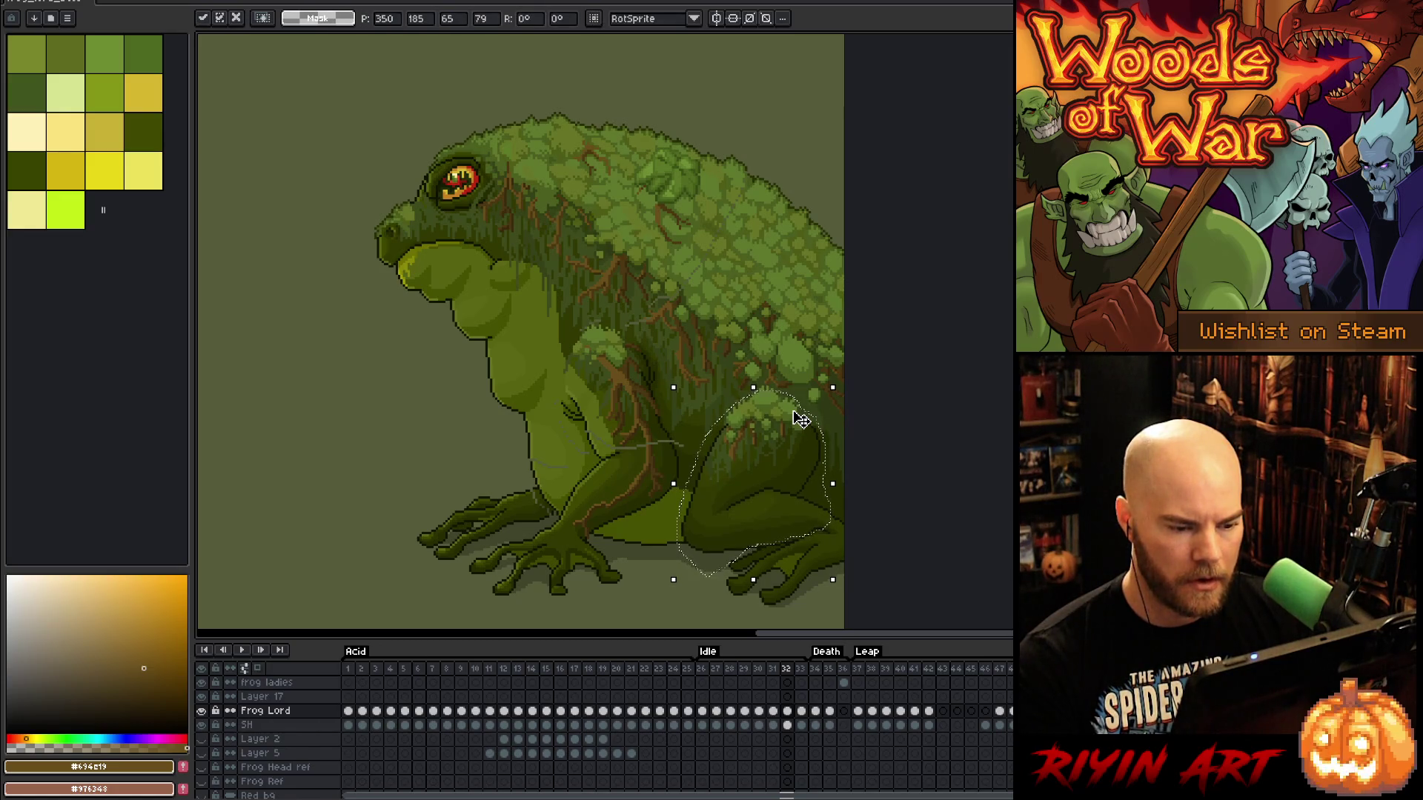
key(comma)
key(comma)
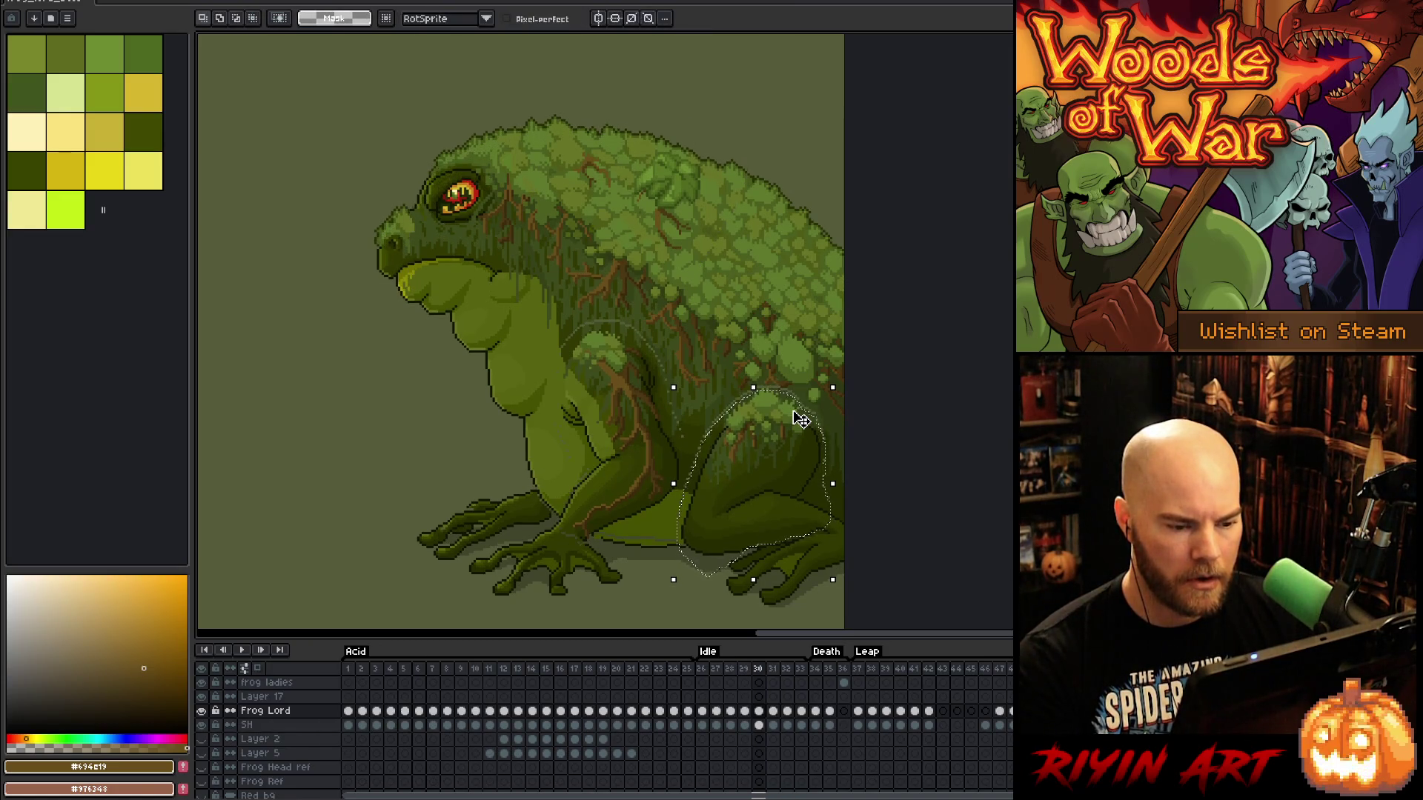
key(comma)
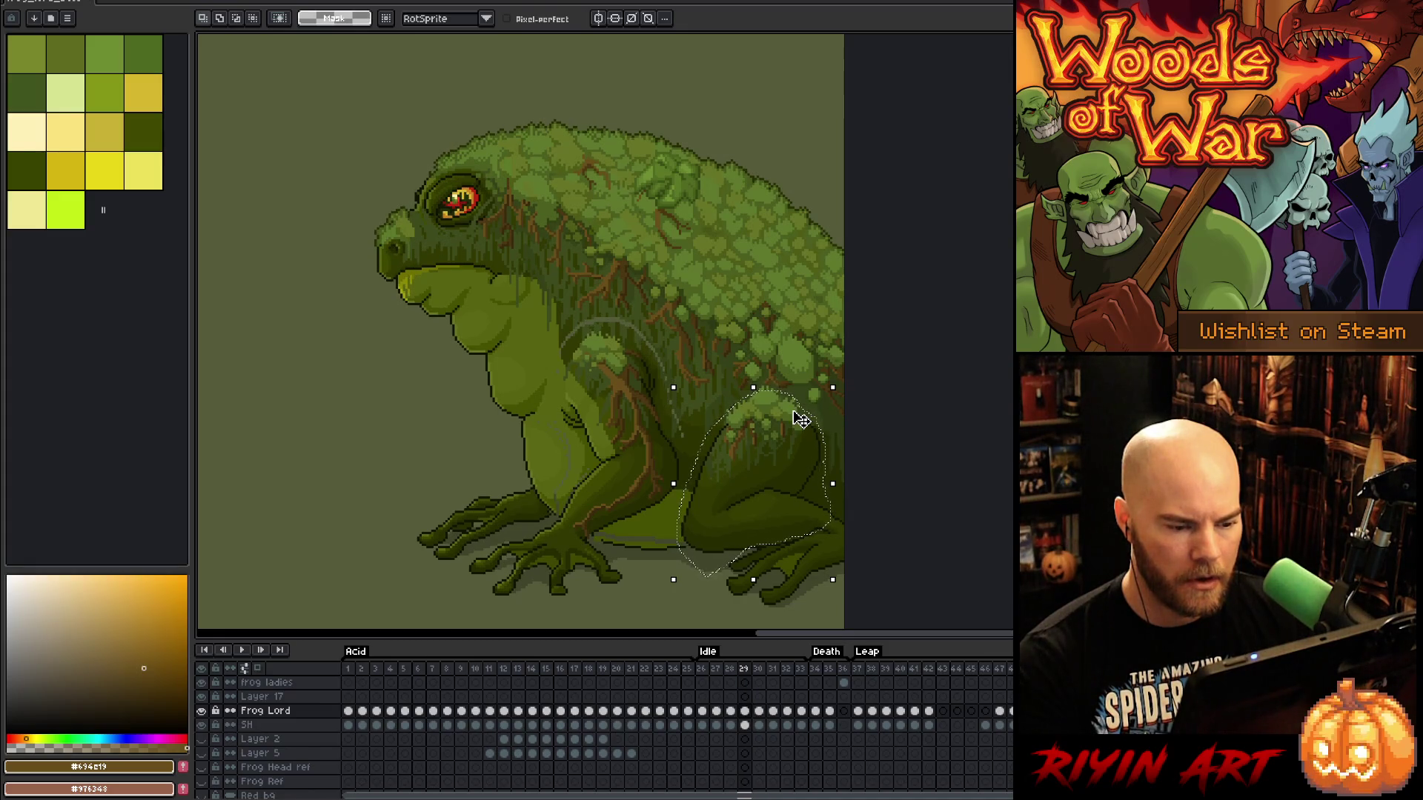
key(period)
key(period)
key(period)
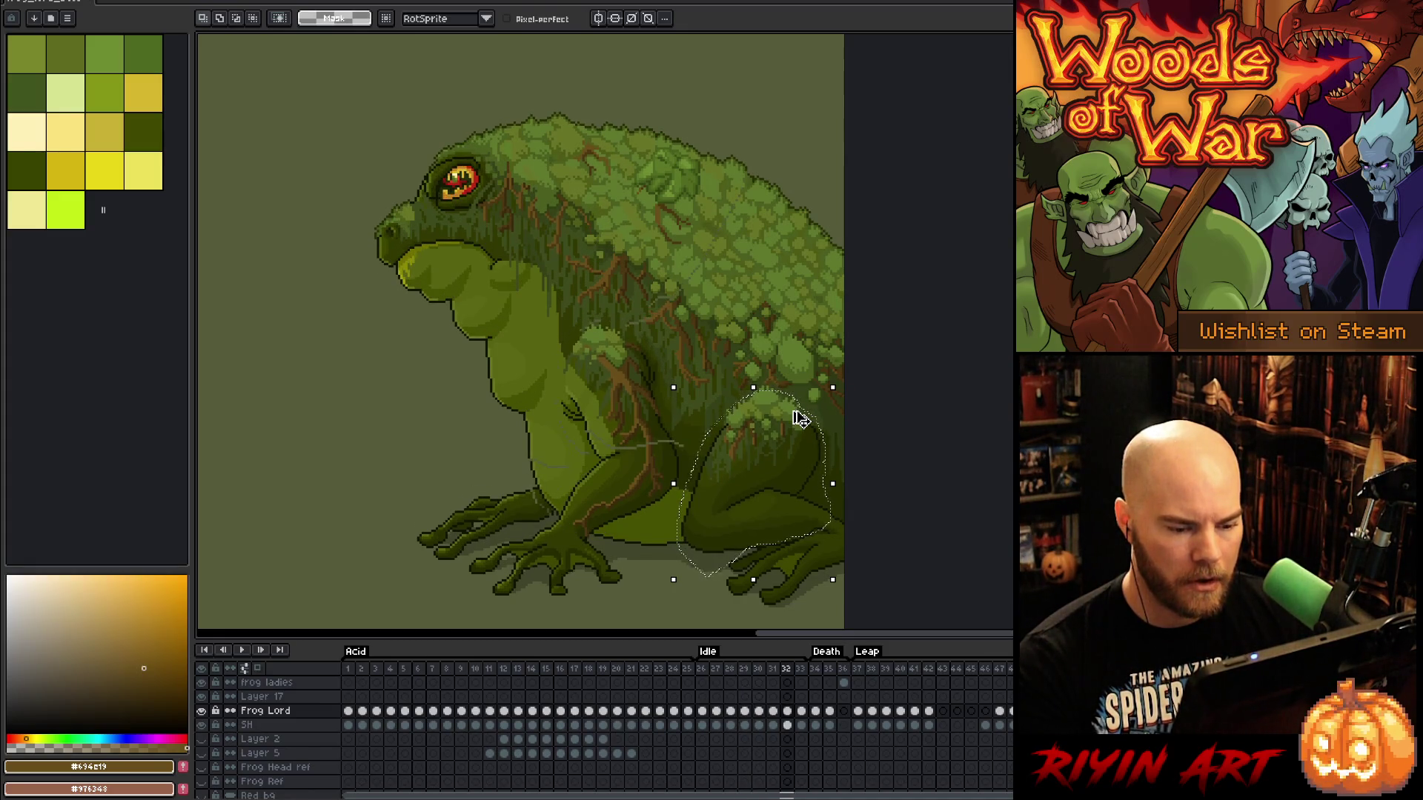
Nudge the leg down another pixel on frame 32 and flip between frames 31 and 32 to check
click(826, 447)
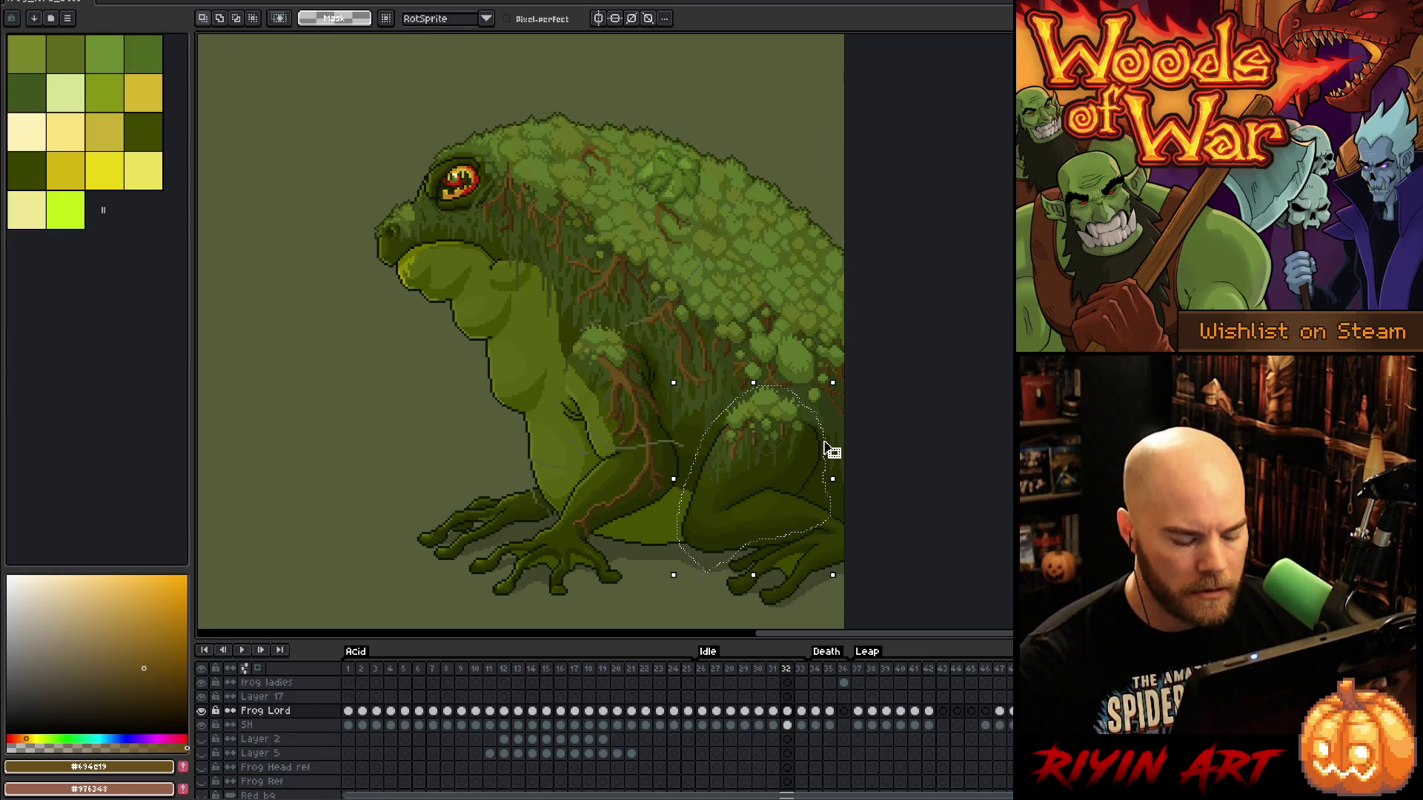
key(comma)
key(period)
key(Down)
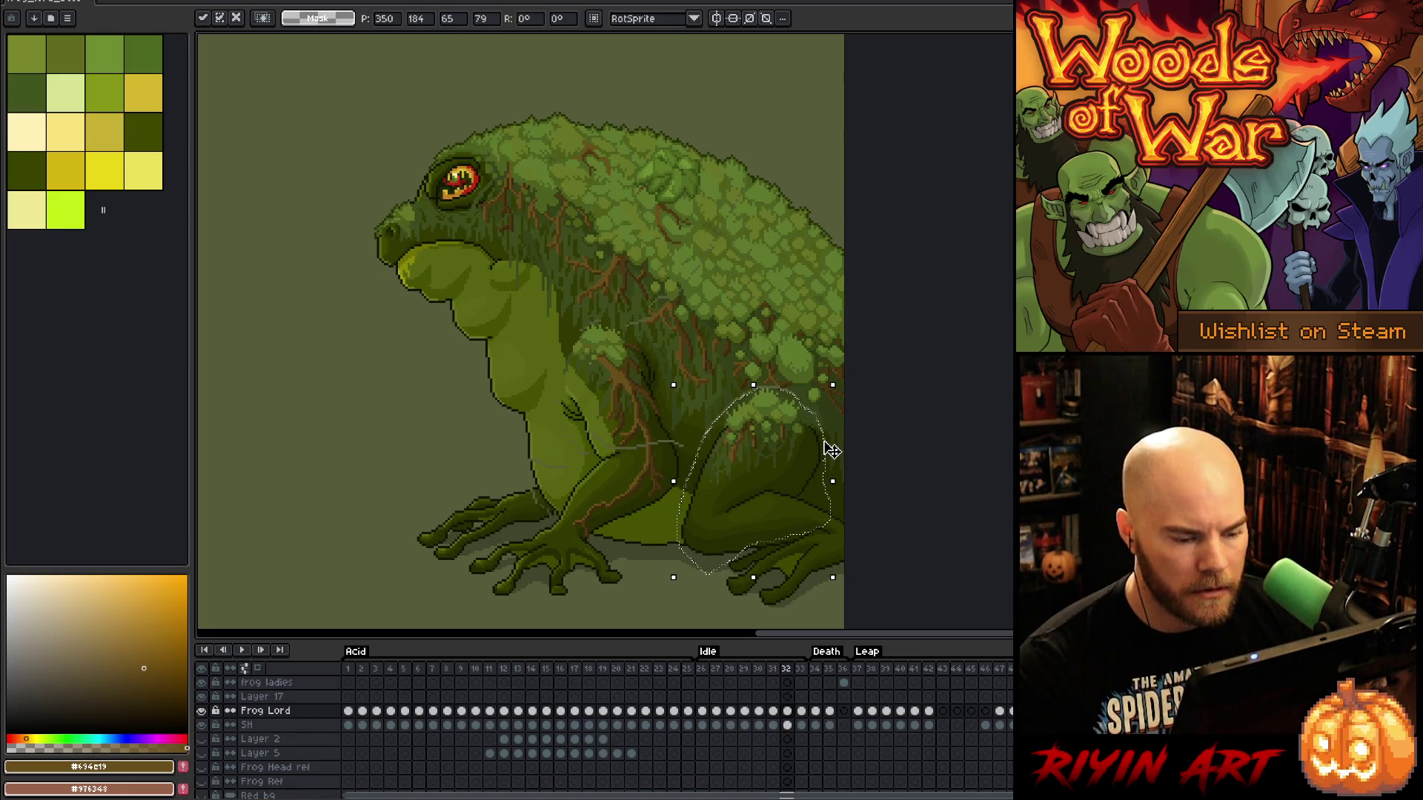
key(comma)
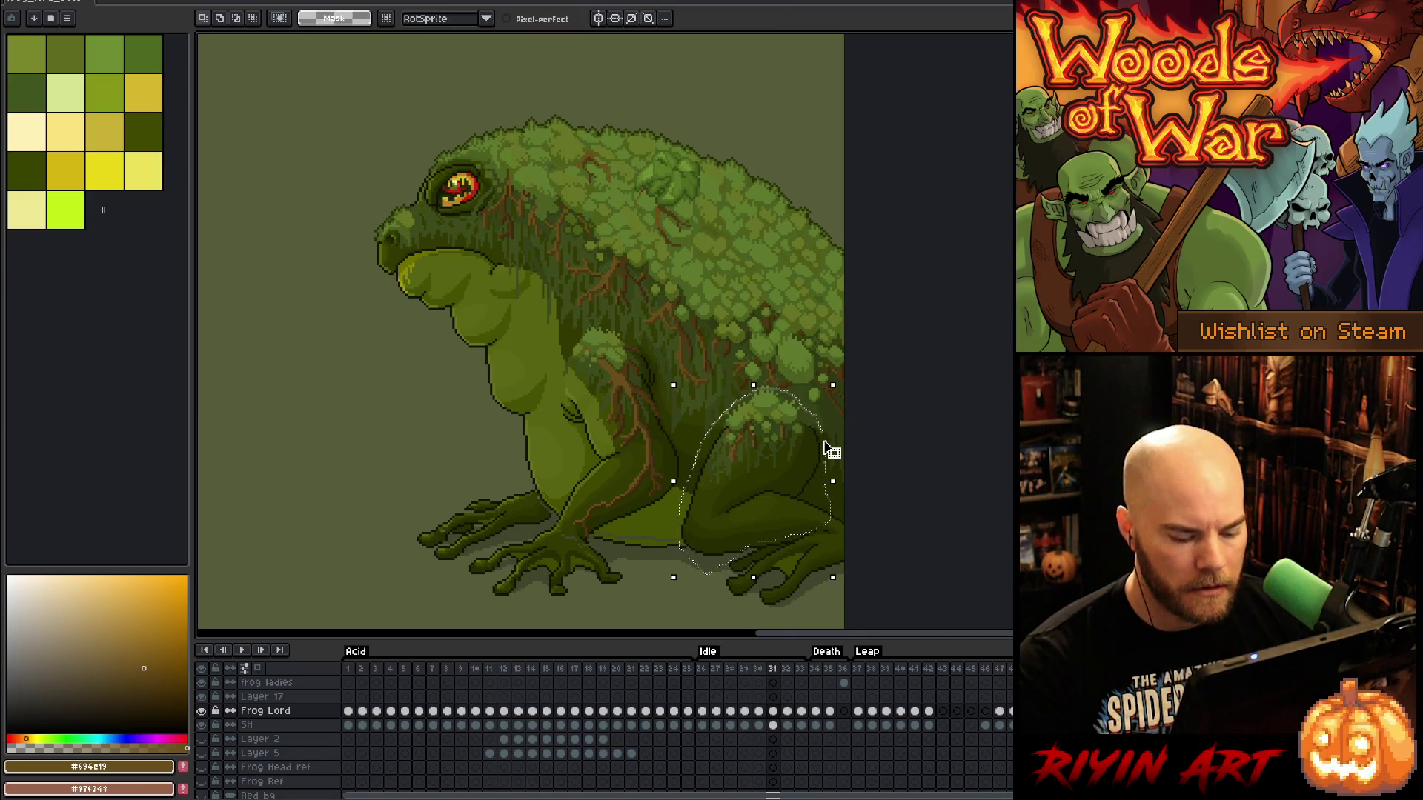
key(period)
key(comma)
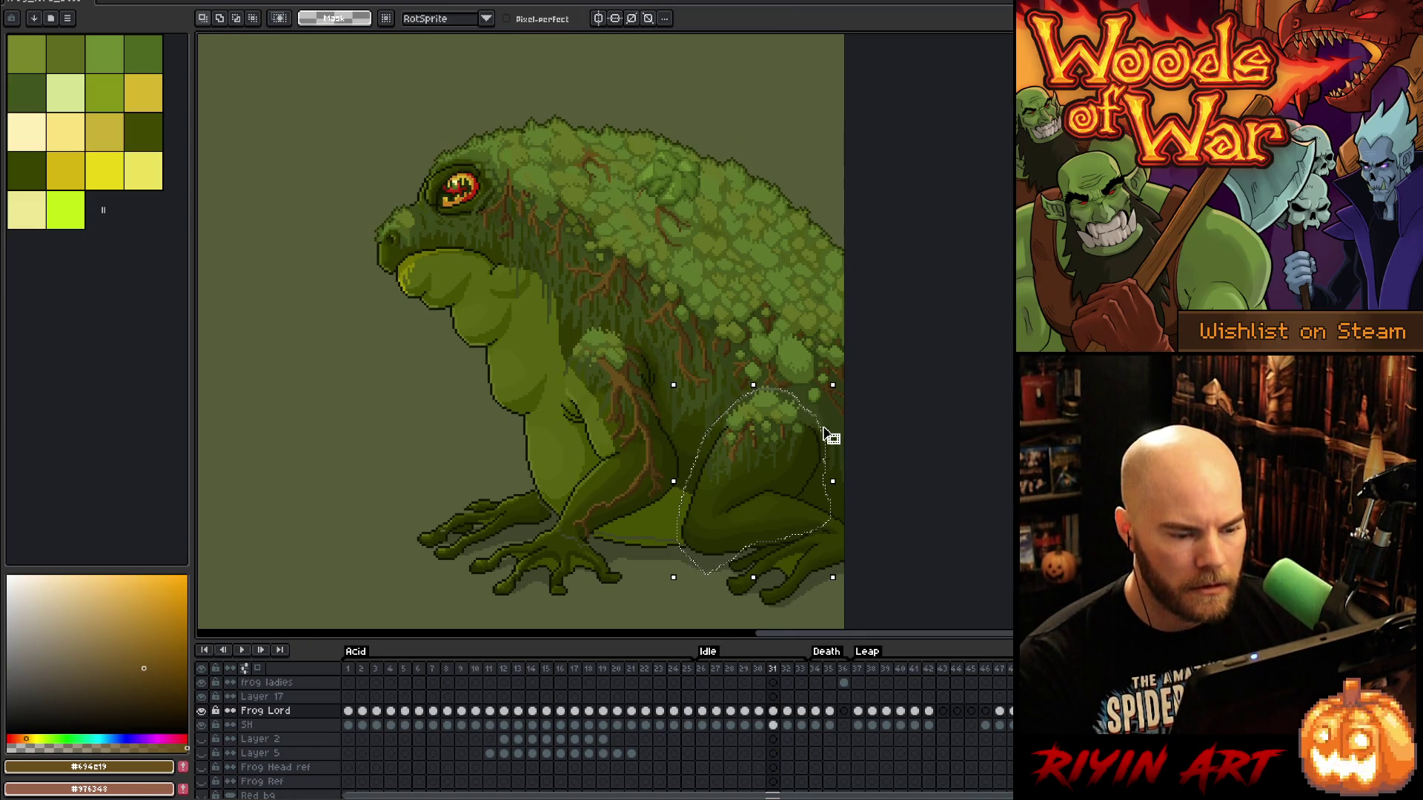
scroll(825, 434, up, 4)
key(shift)
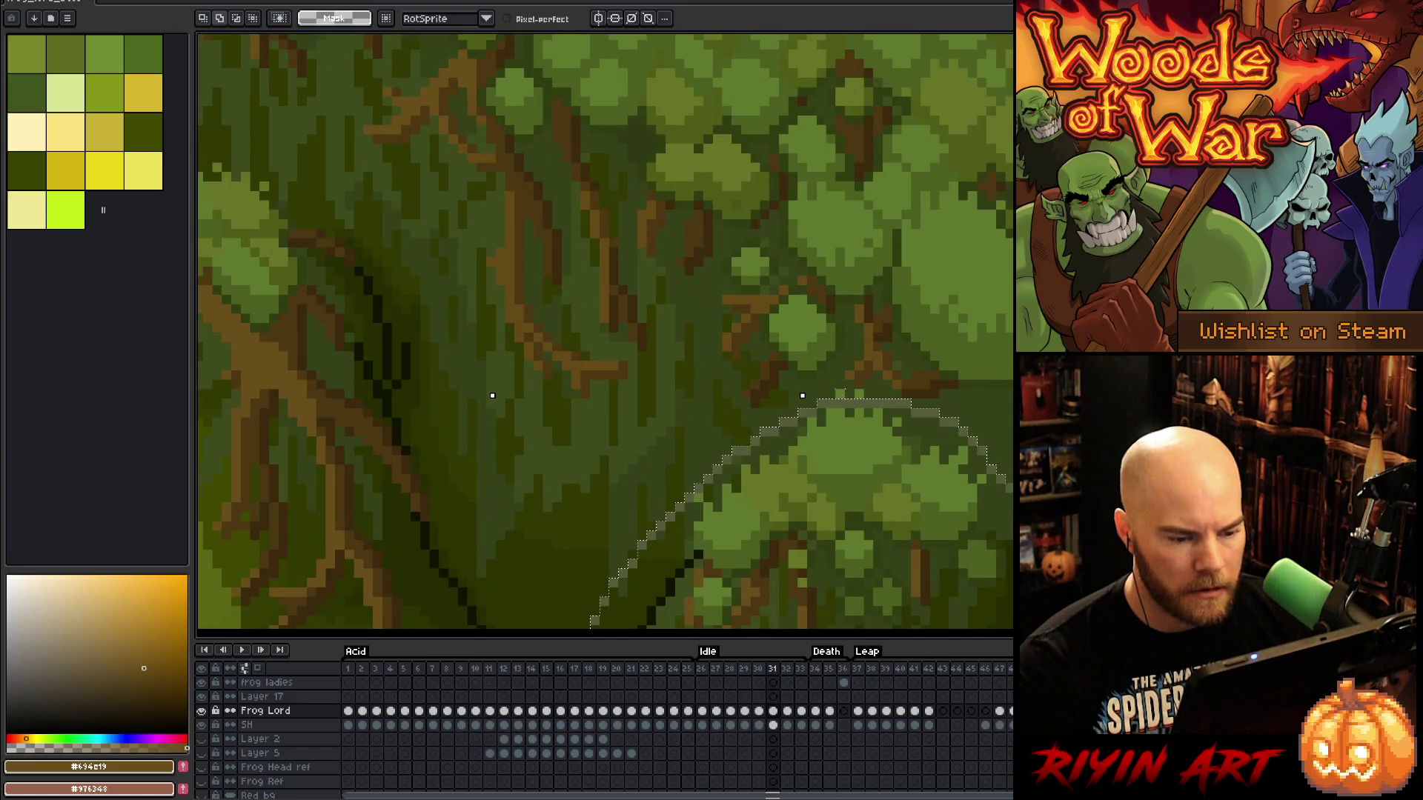
scroll(841, 392, down, 4)
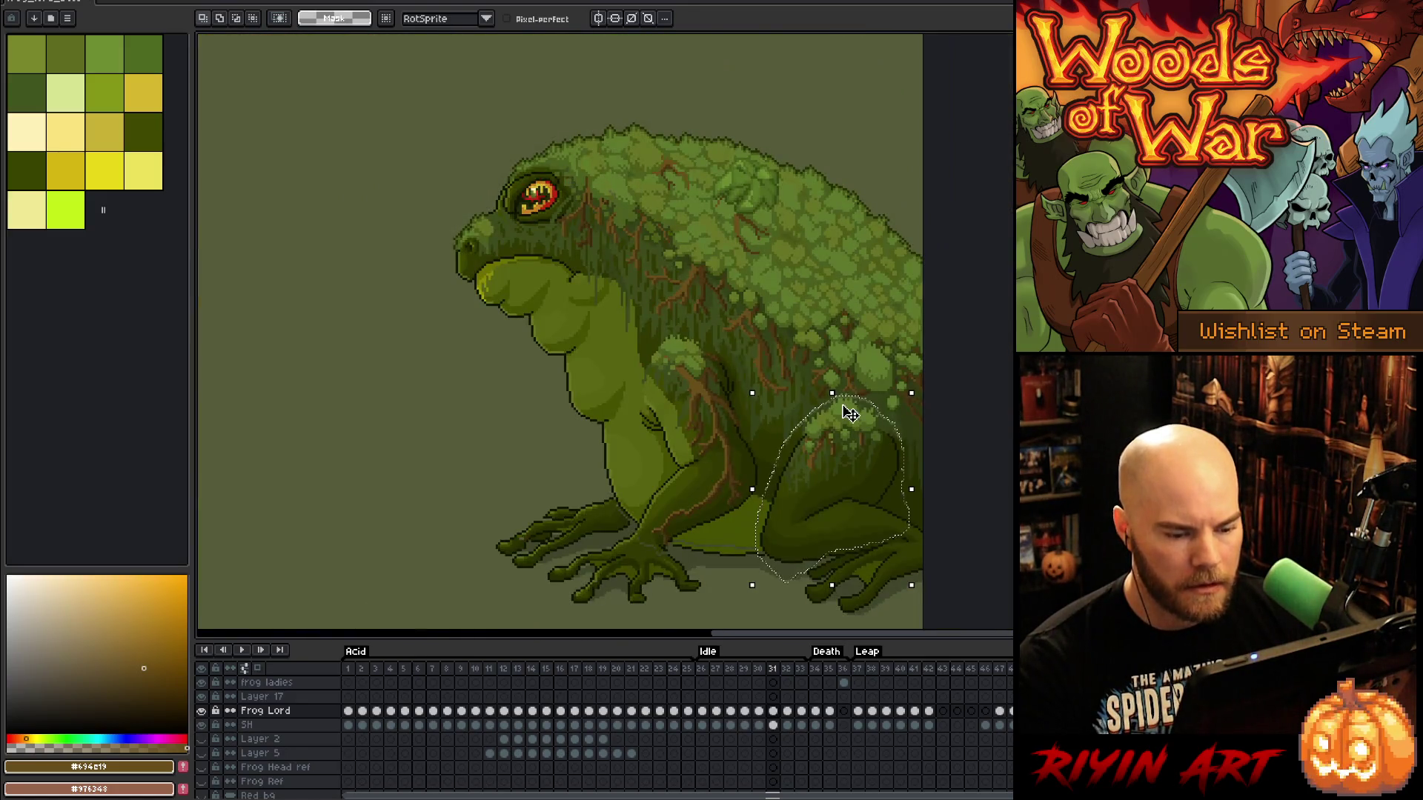
Cycle back to the first Idle frames and nudge the rear leg up on frame 27
key(period)
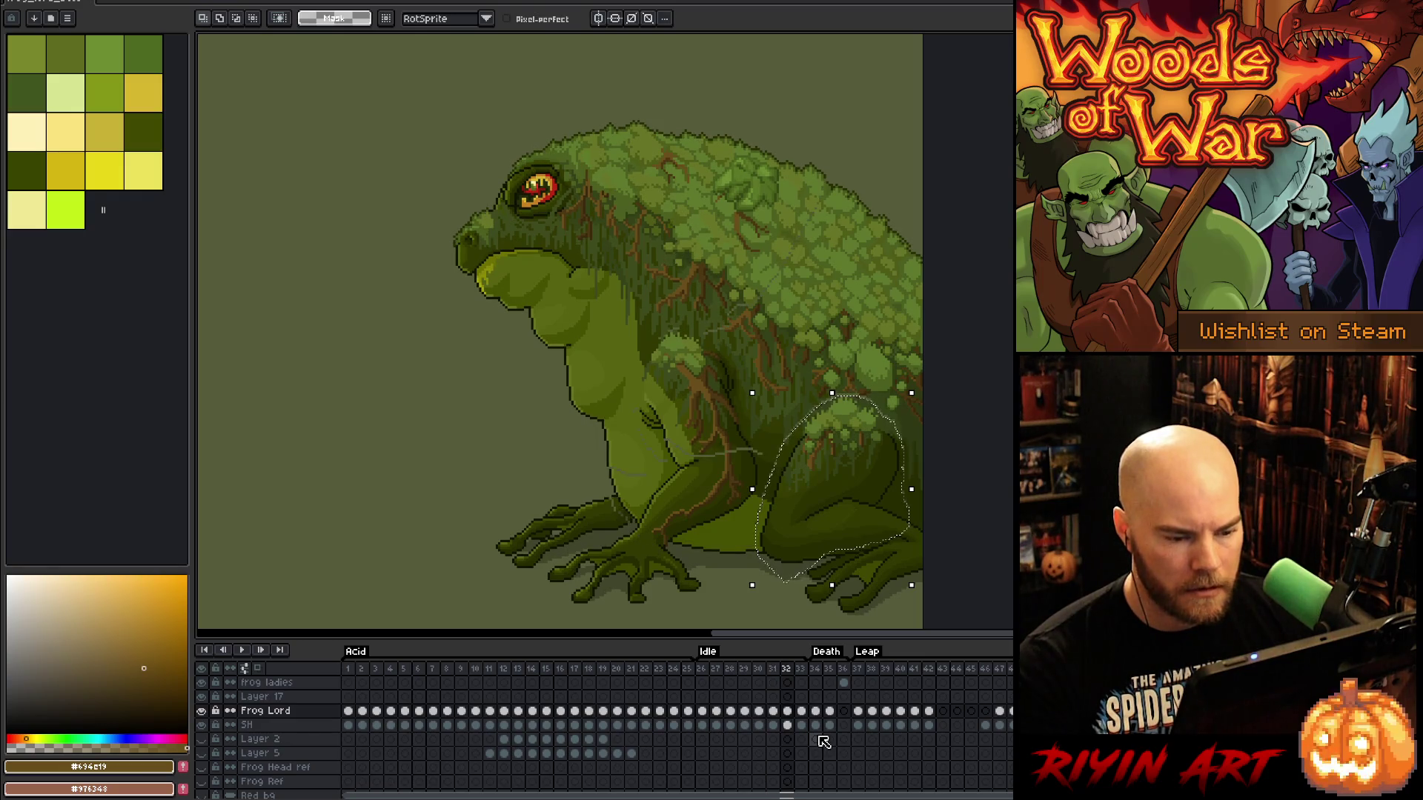
key(period)
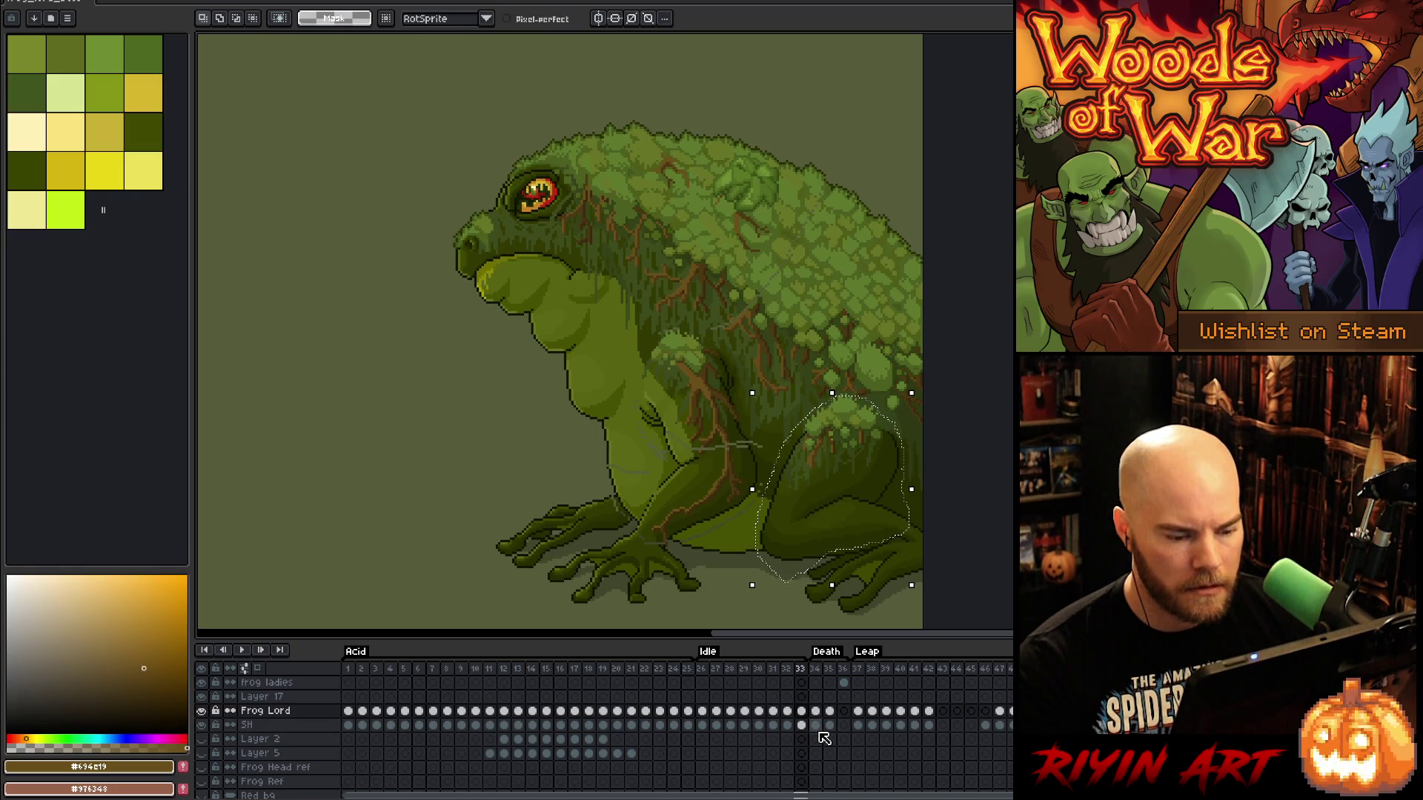
key(period)
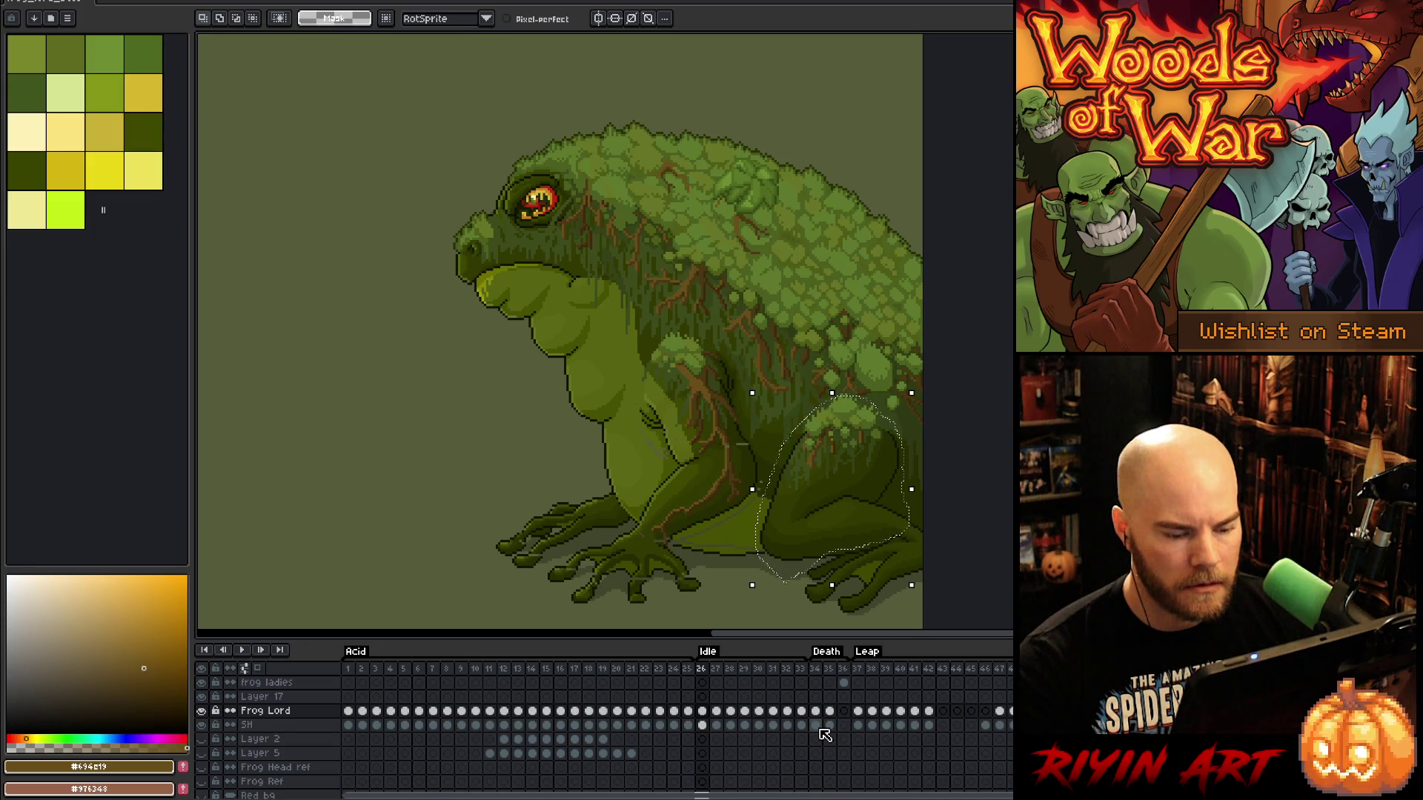
key(period)
key(Up)
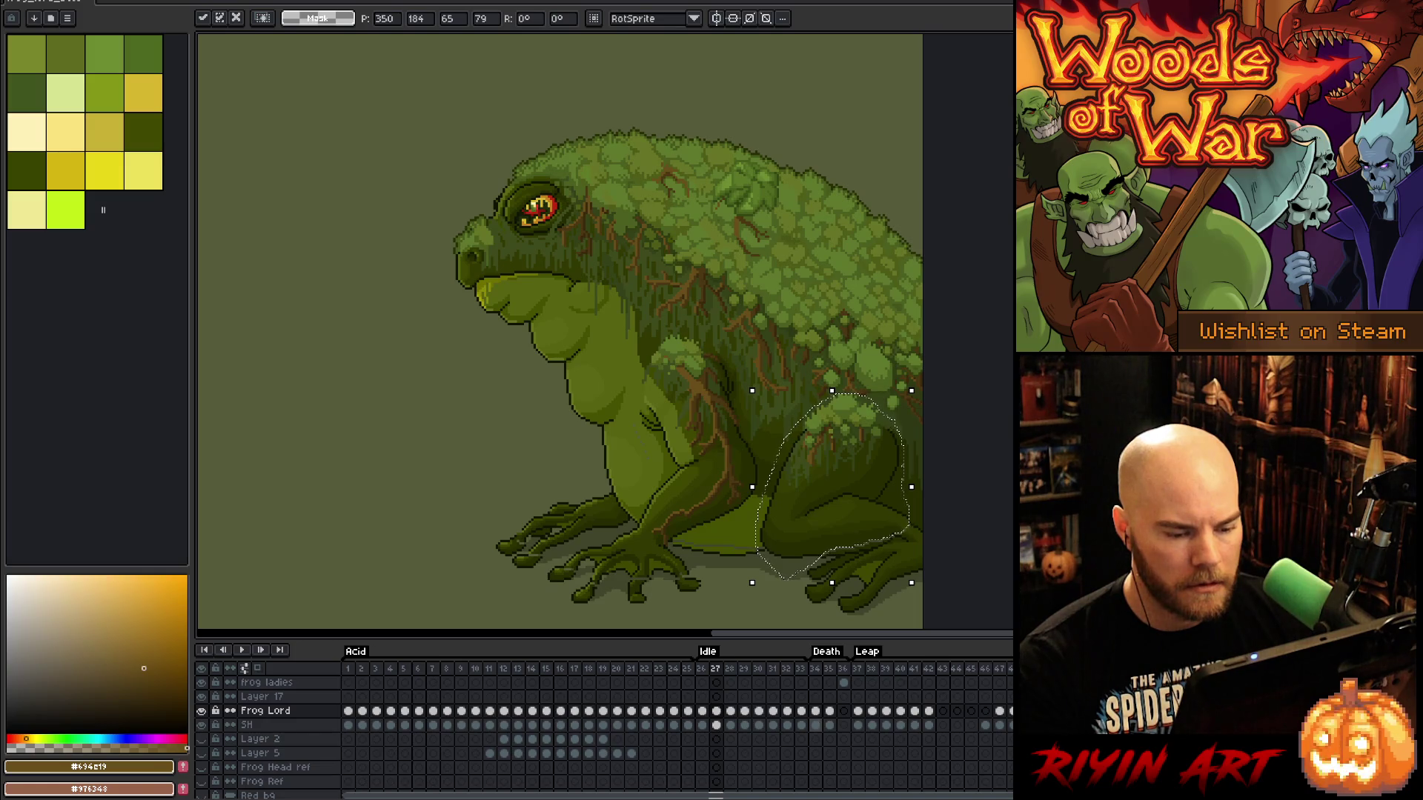
key(comma)
key(period)
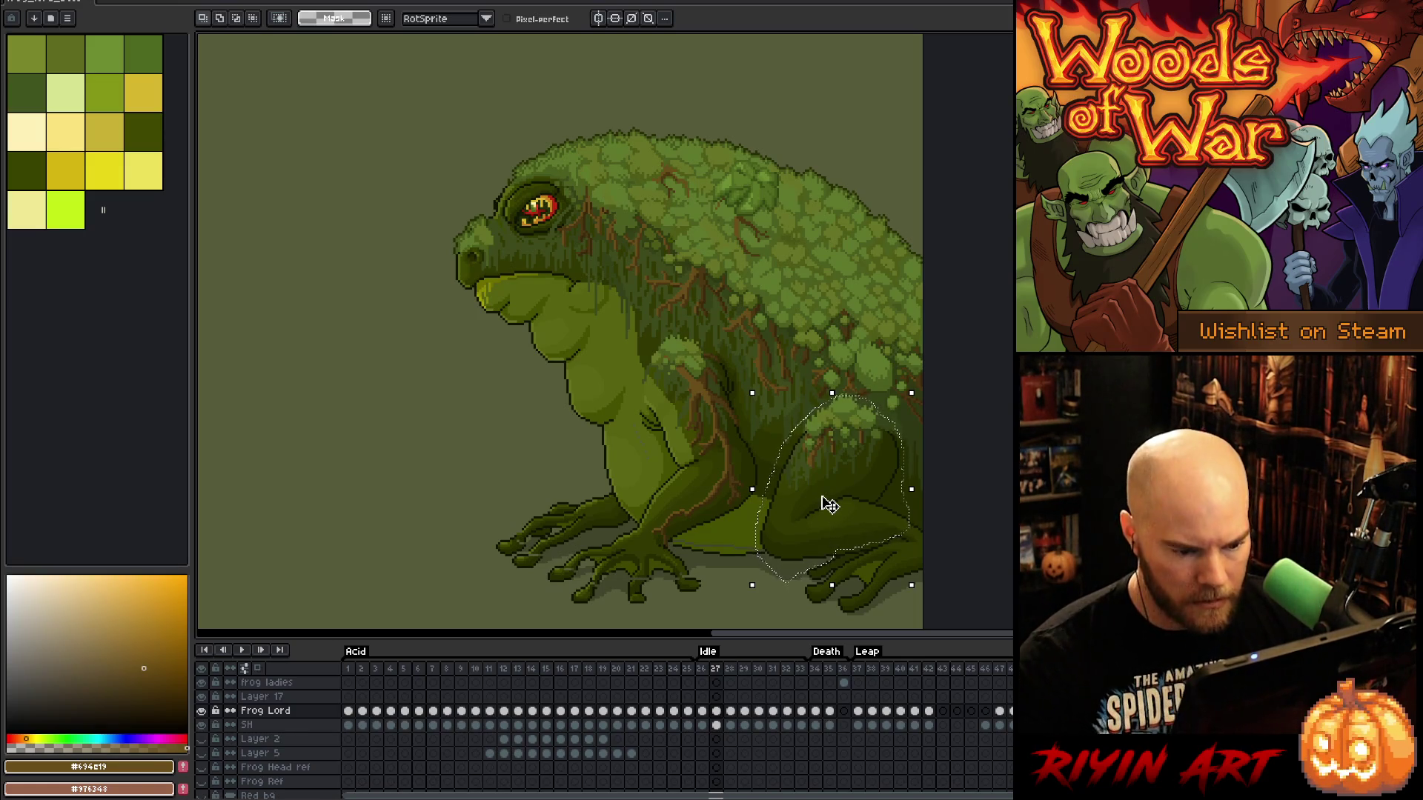
Raise the leg two more pixels on frame 27 and one on frame 28, then play the idle animation
key(Up)
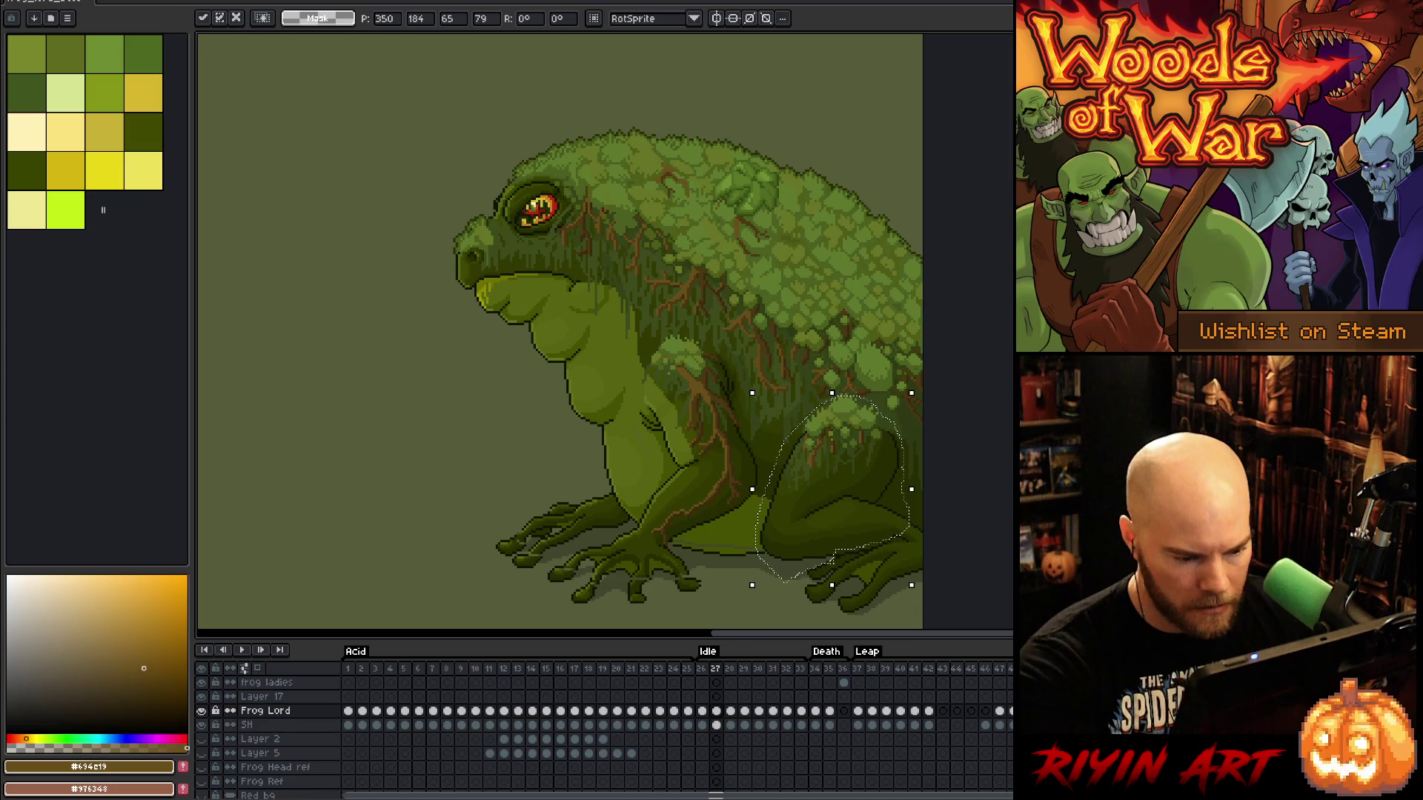
key(Return)
key(Up)
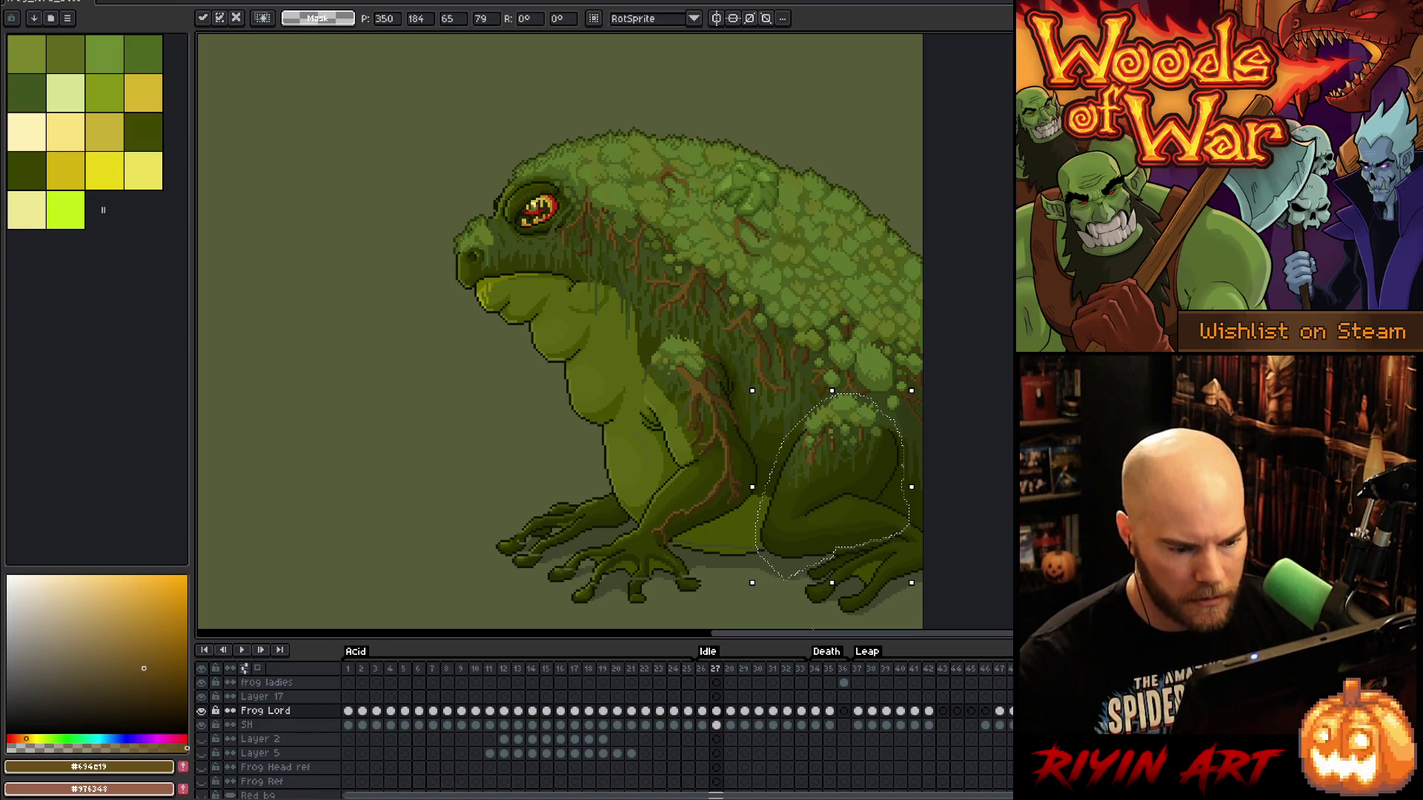
key(Return)
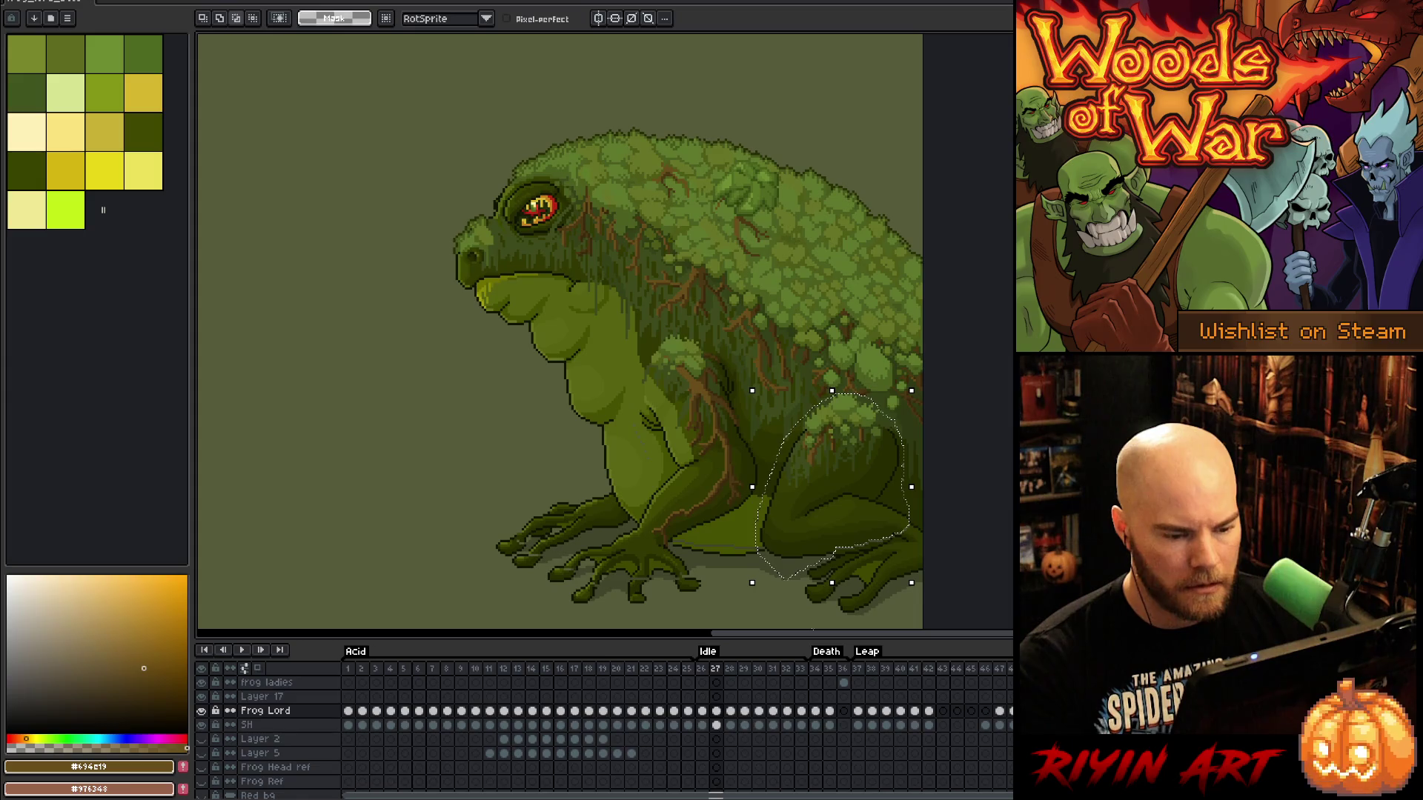
key(period)
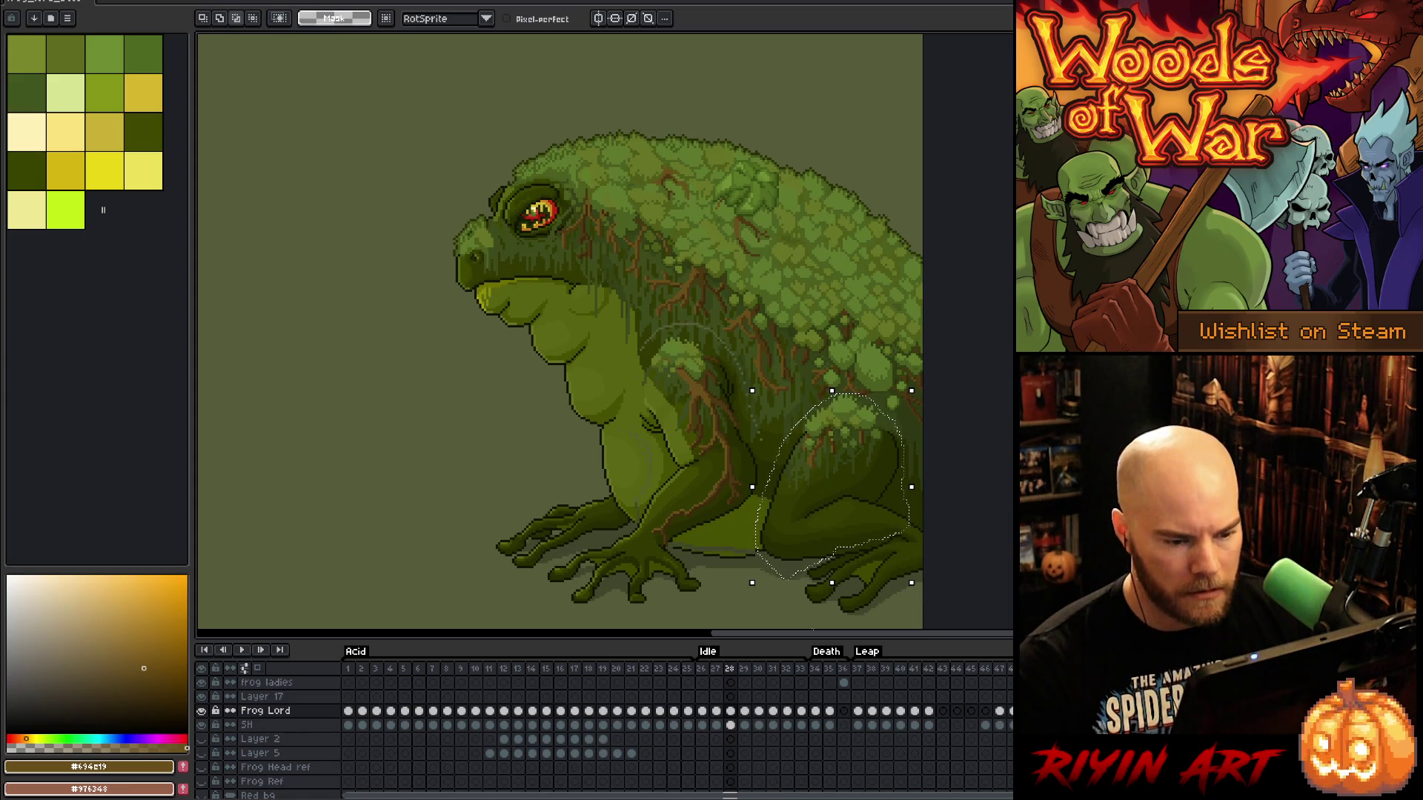
key(Up)
key(Return)
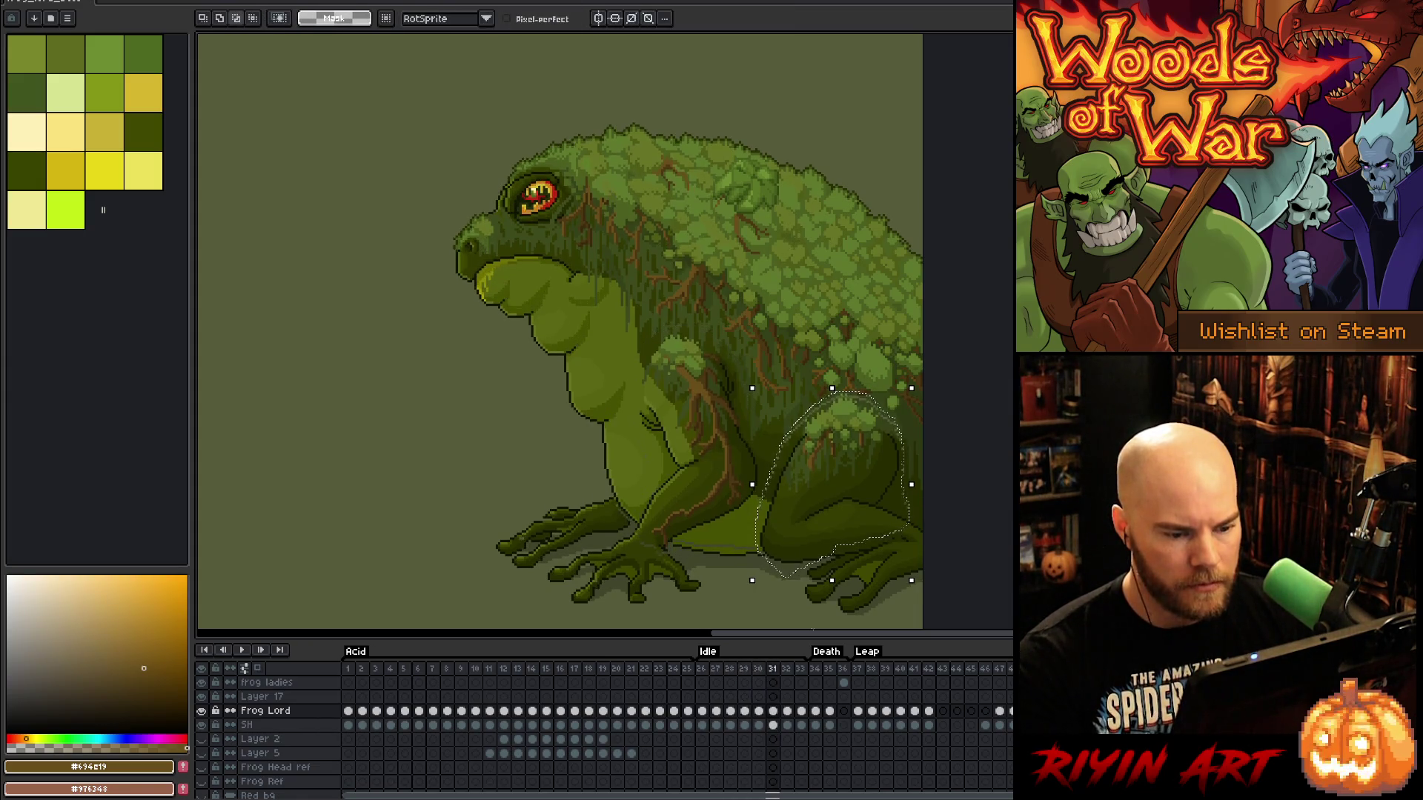
key(period)
key(period)
key(Return)
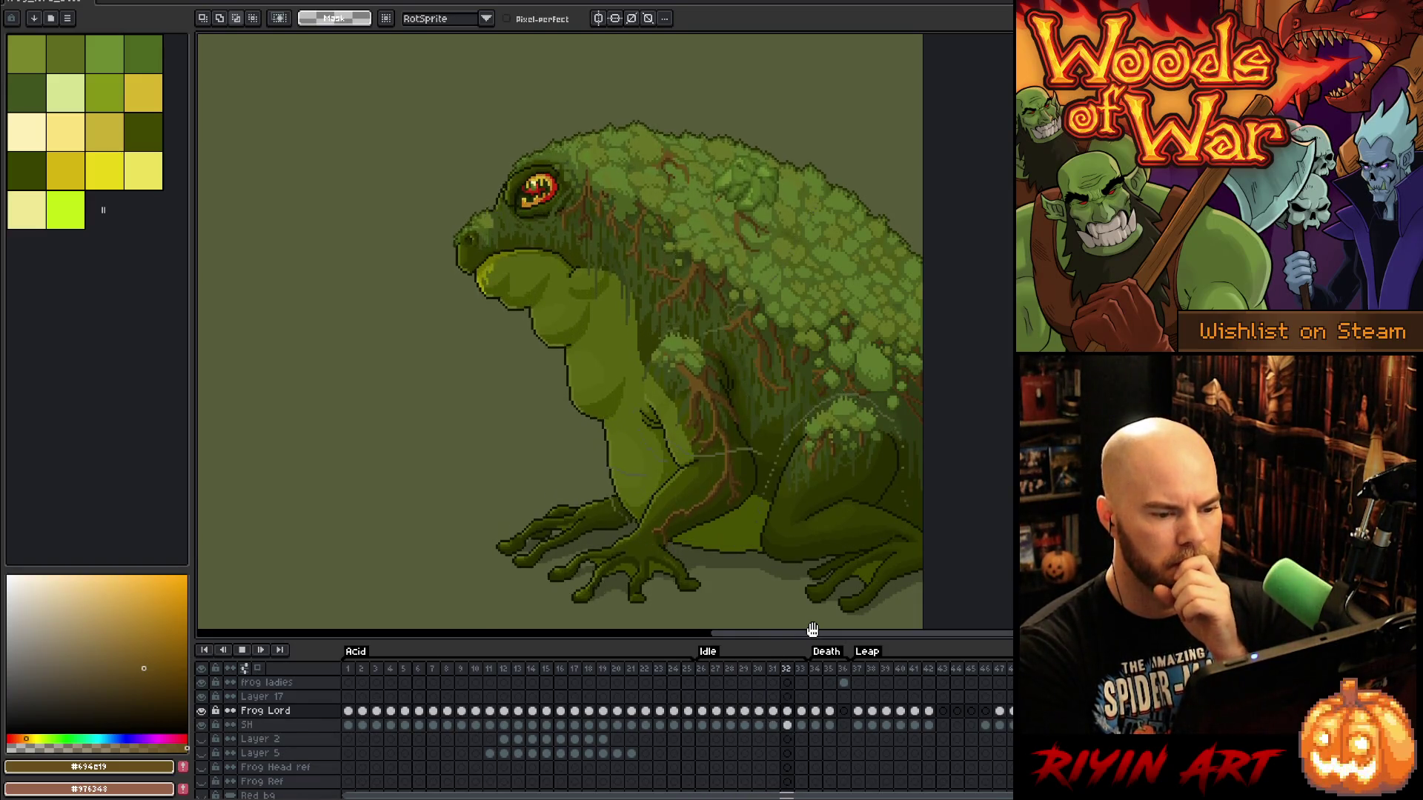
key(Return)
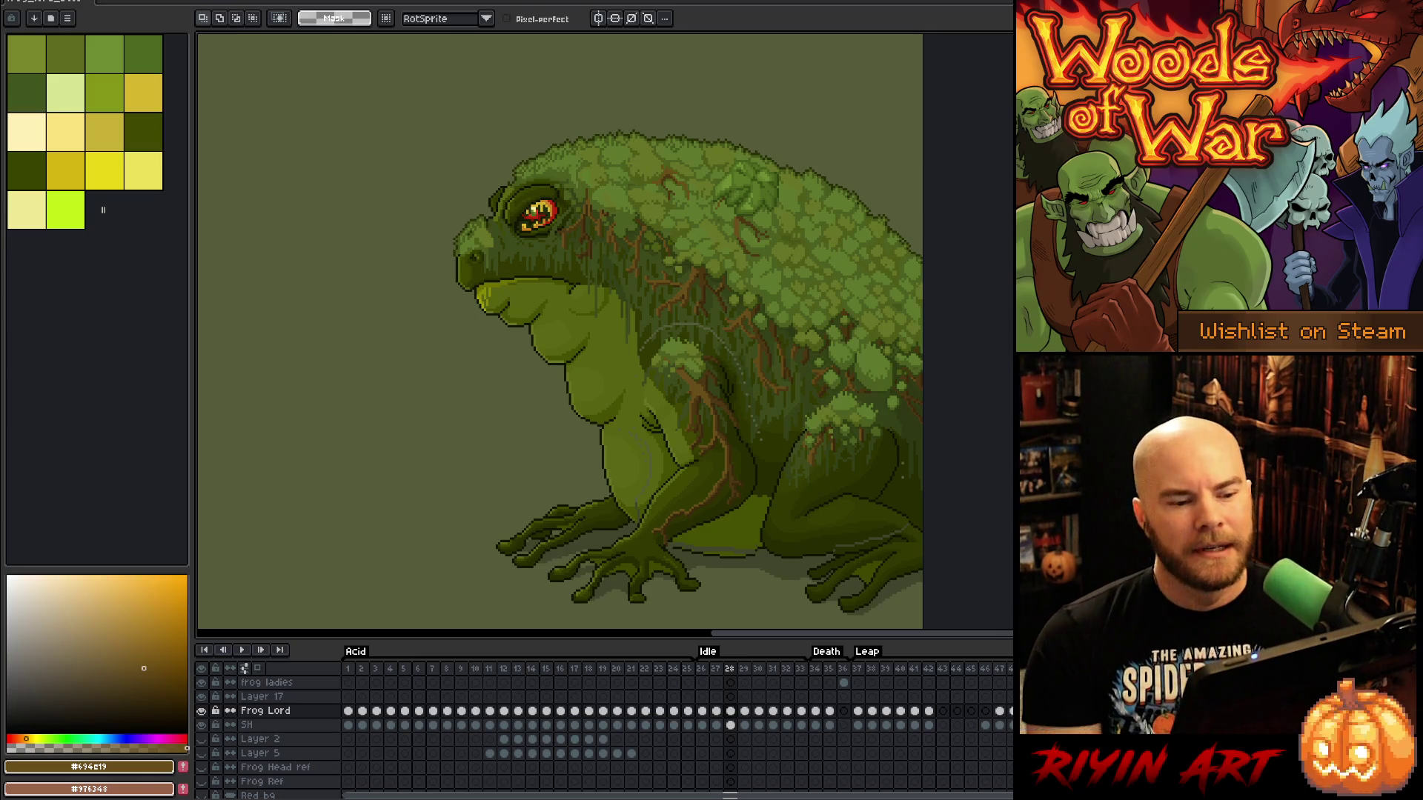
key(Return)
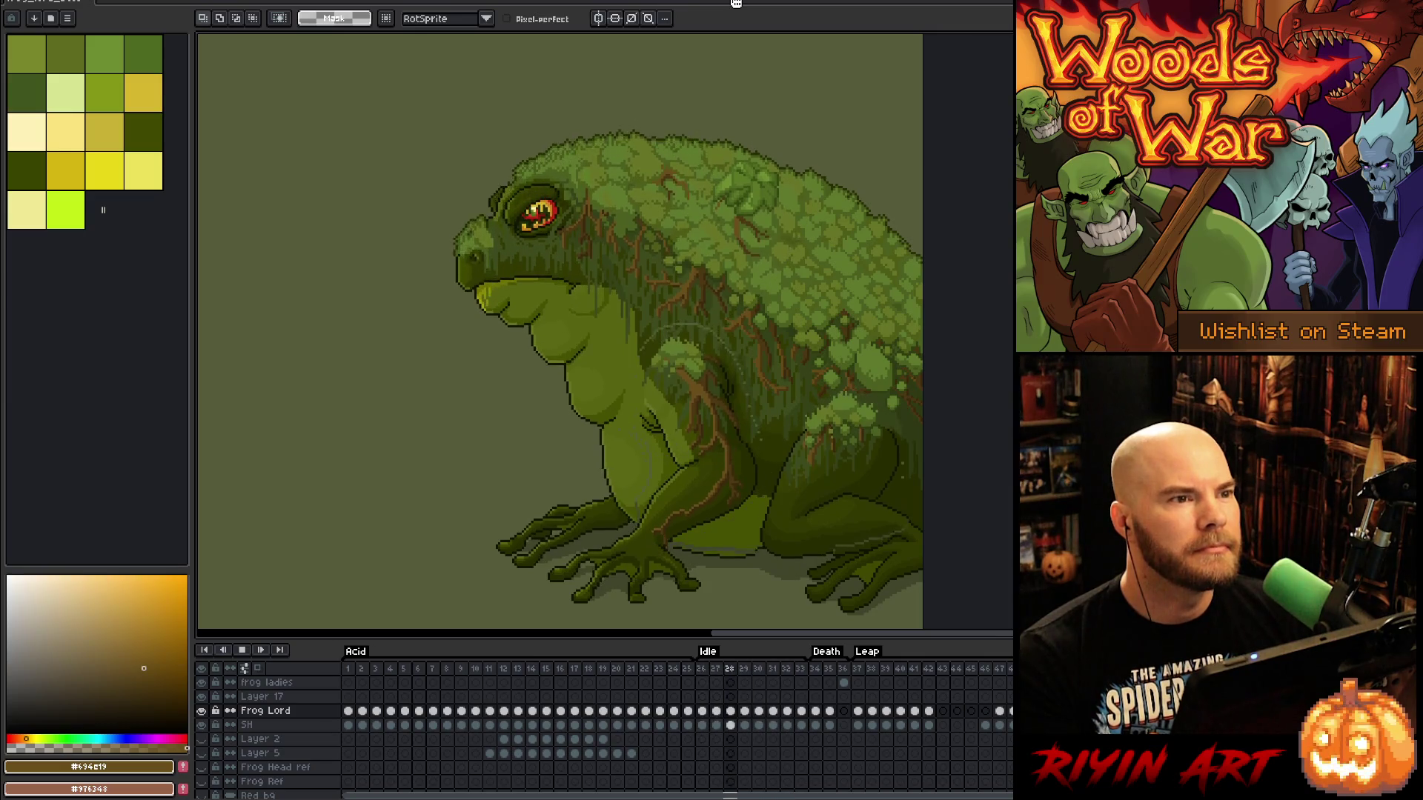
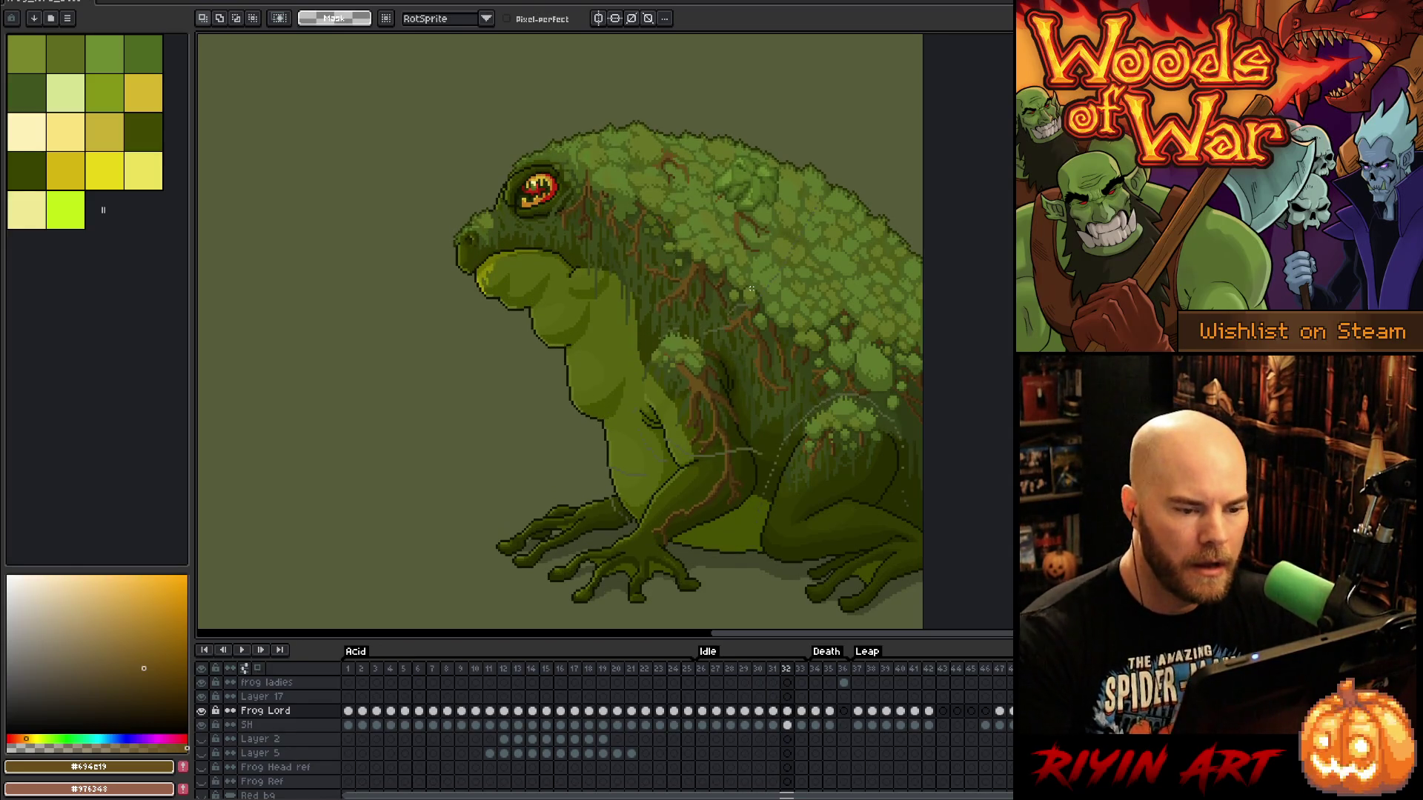
Lasso the upper-back moss and nudge it up one pixel in frames 33 and 26
mouse_move(926, 235)
mouse_down()
mouse_move(879, 199)
mouse_move(820, 188)
mouse_move(886, 296)
mouse_move(923, 318)
mouse_up()
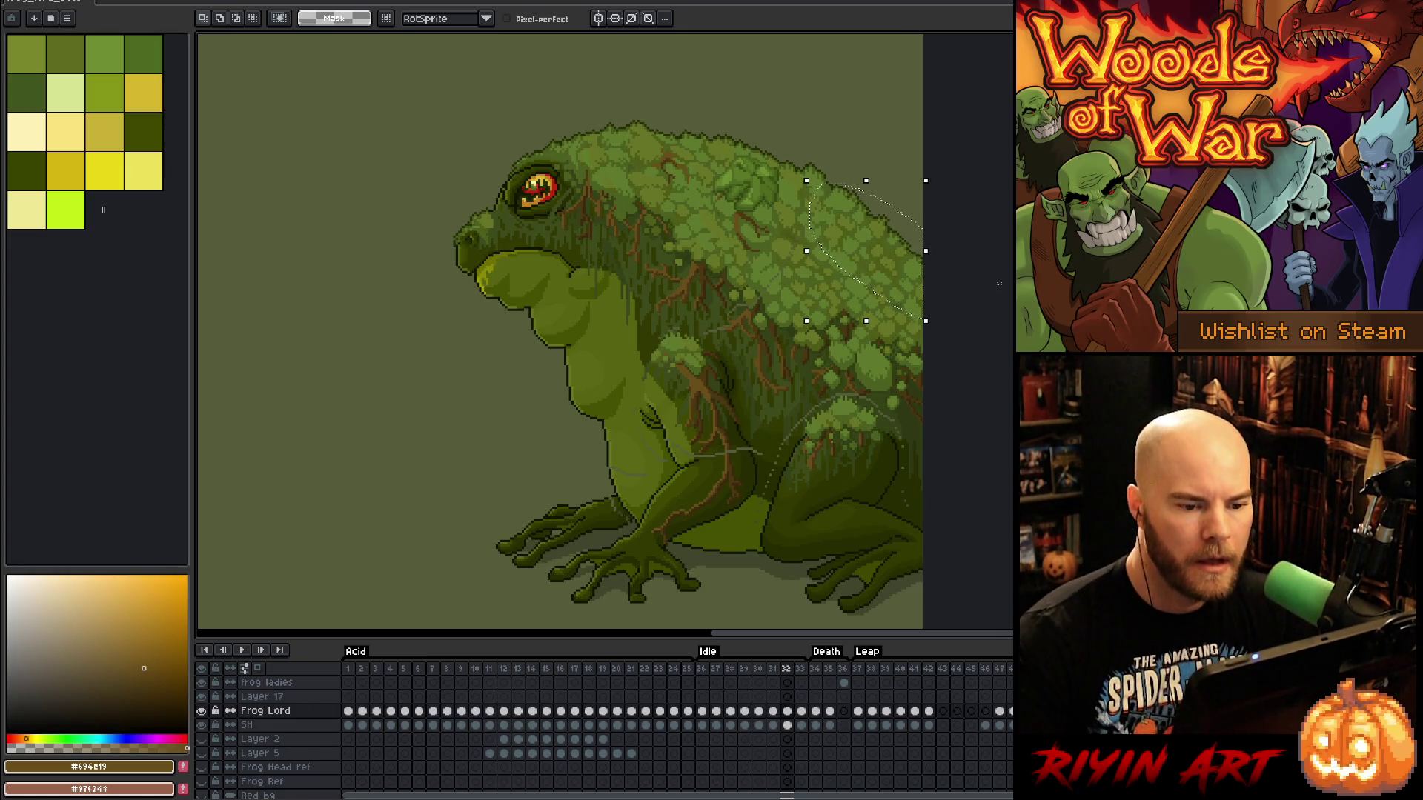
key(period)
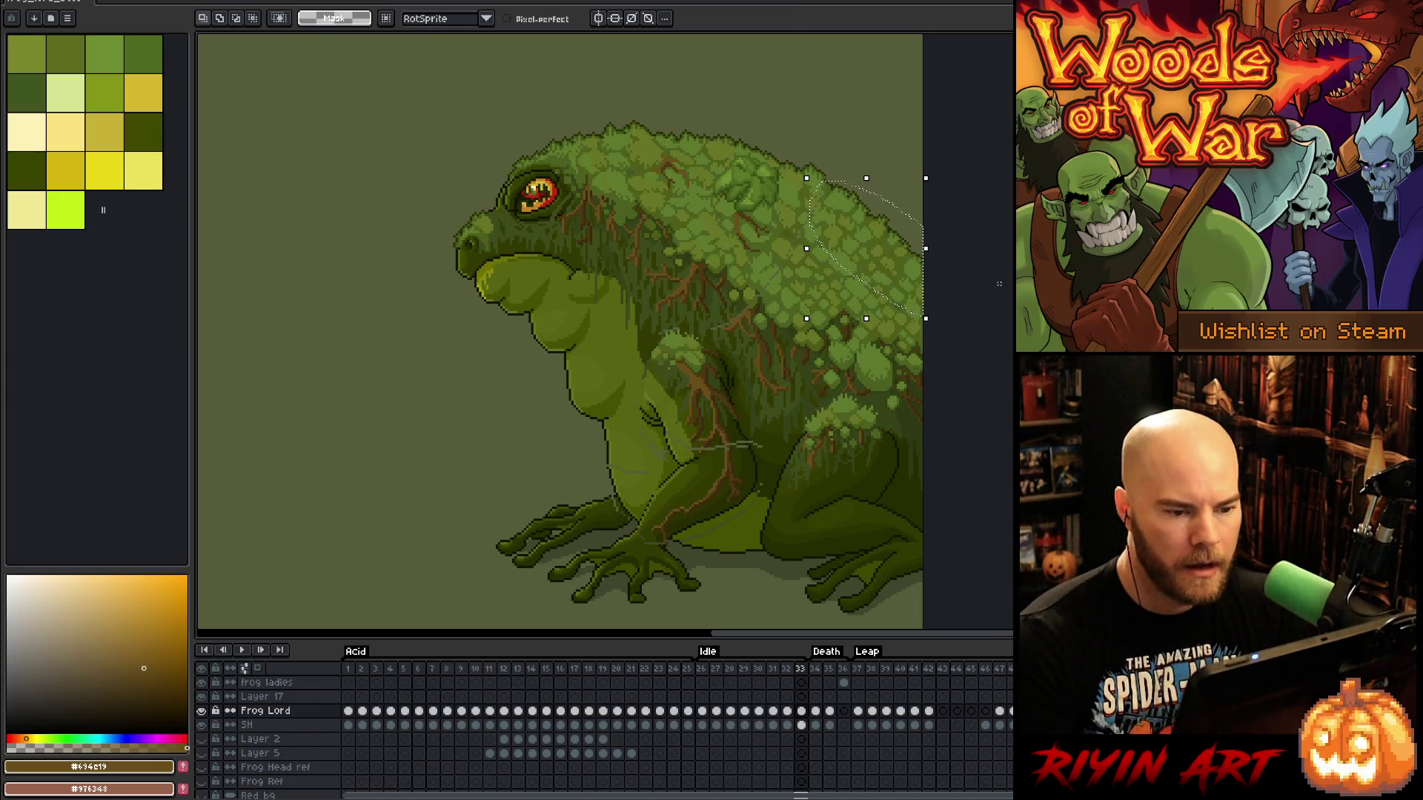
key(Up)
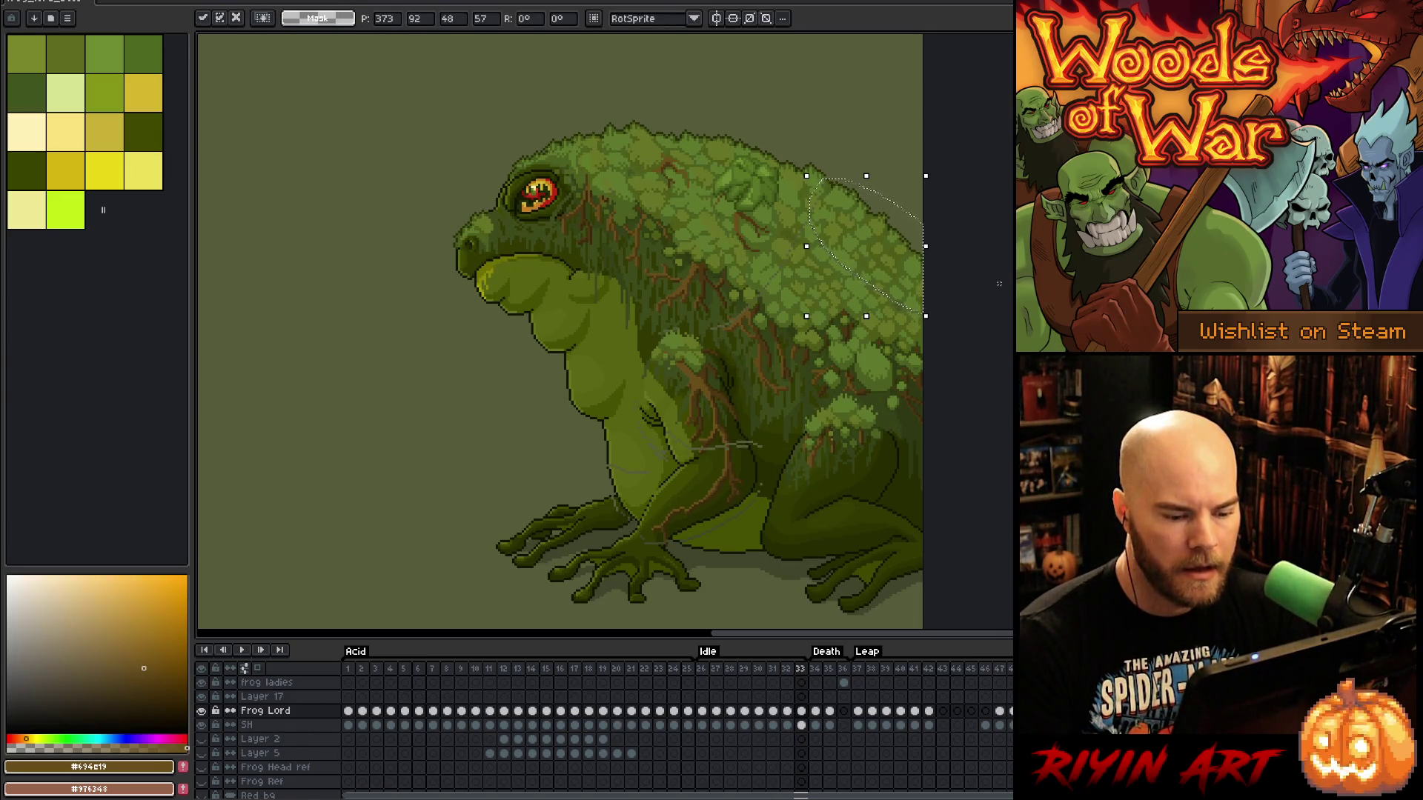
key(period)
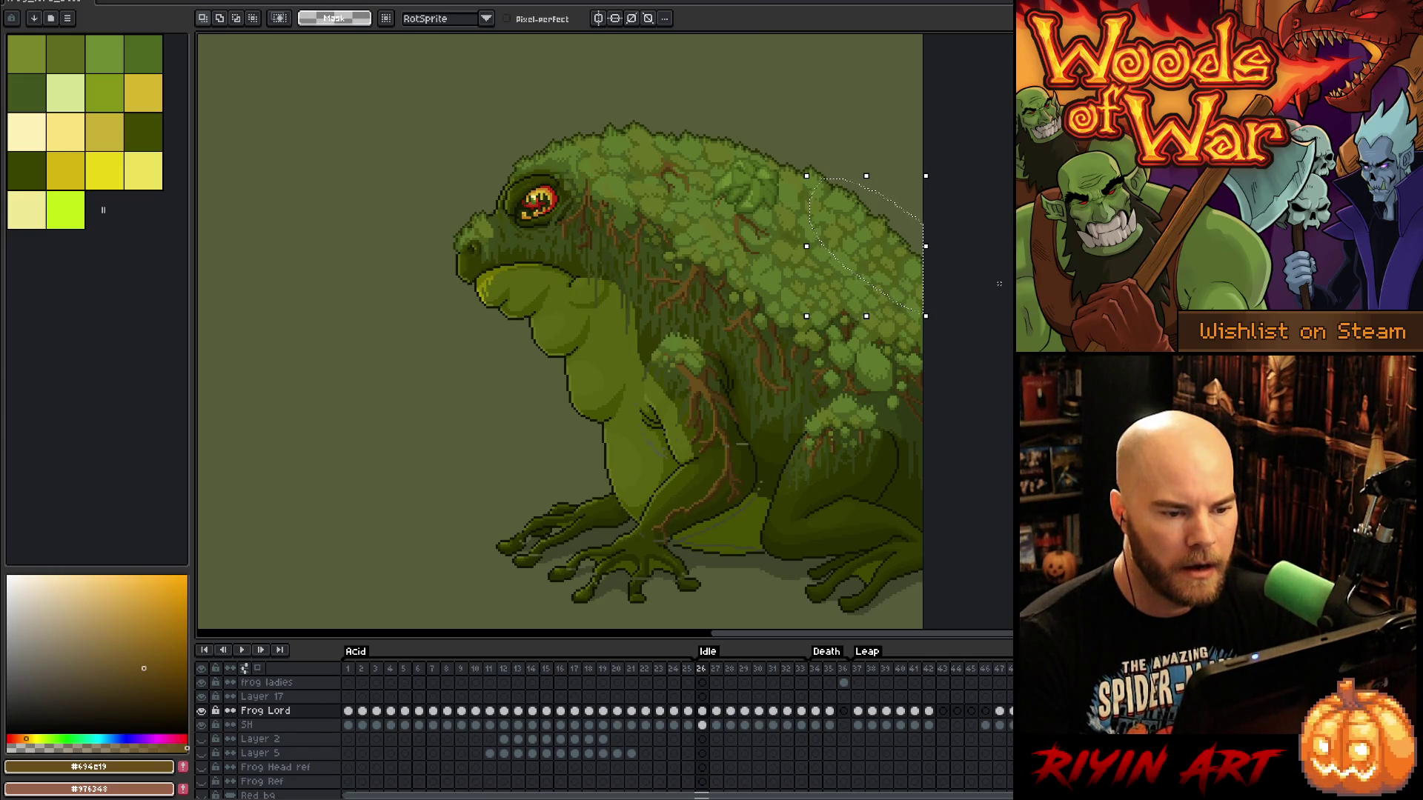
key(Up)
Step through Idle frames 27–33, then play the loop to check the moss motion
key(period)
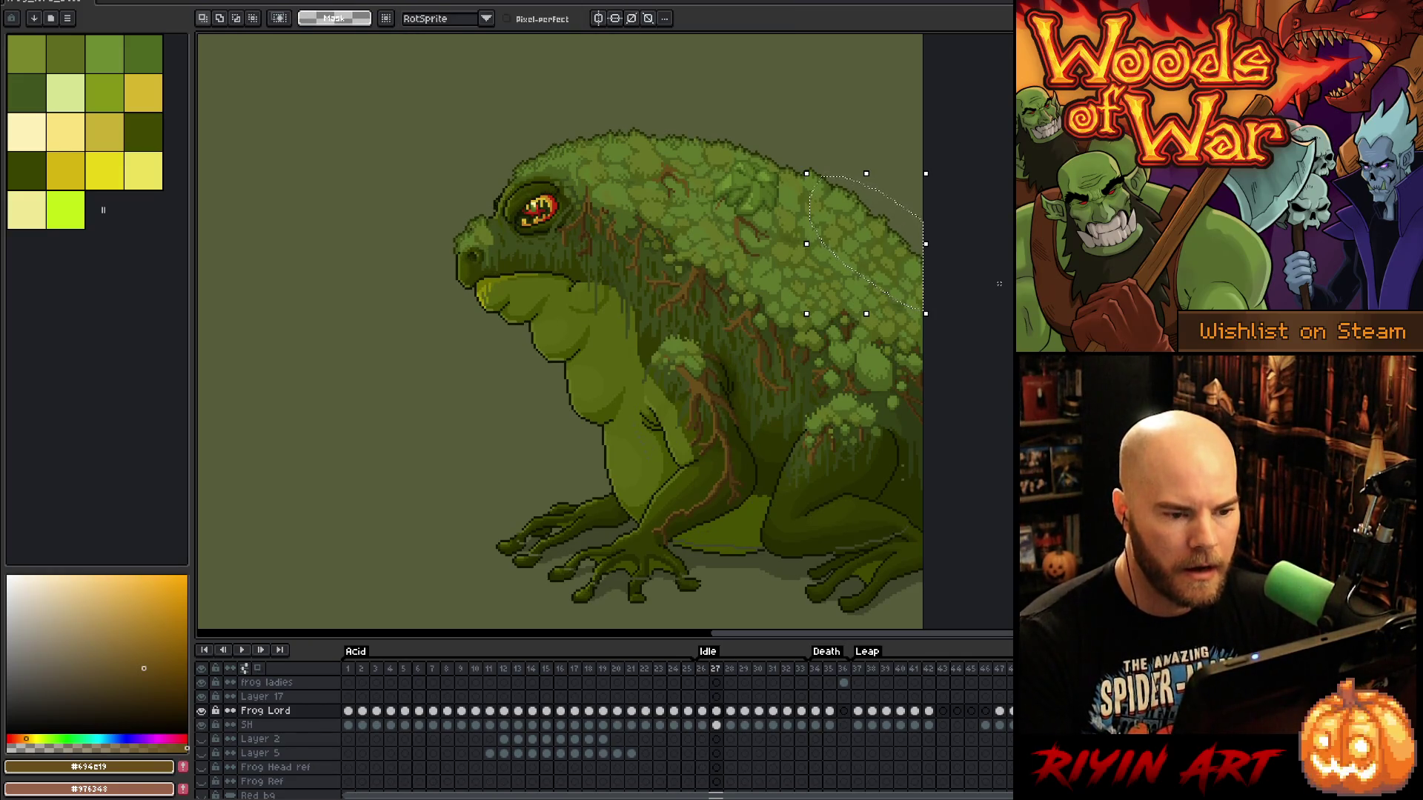
key(period)
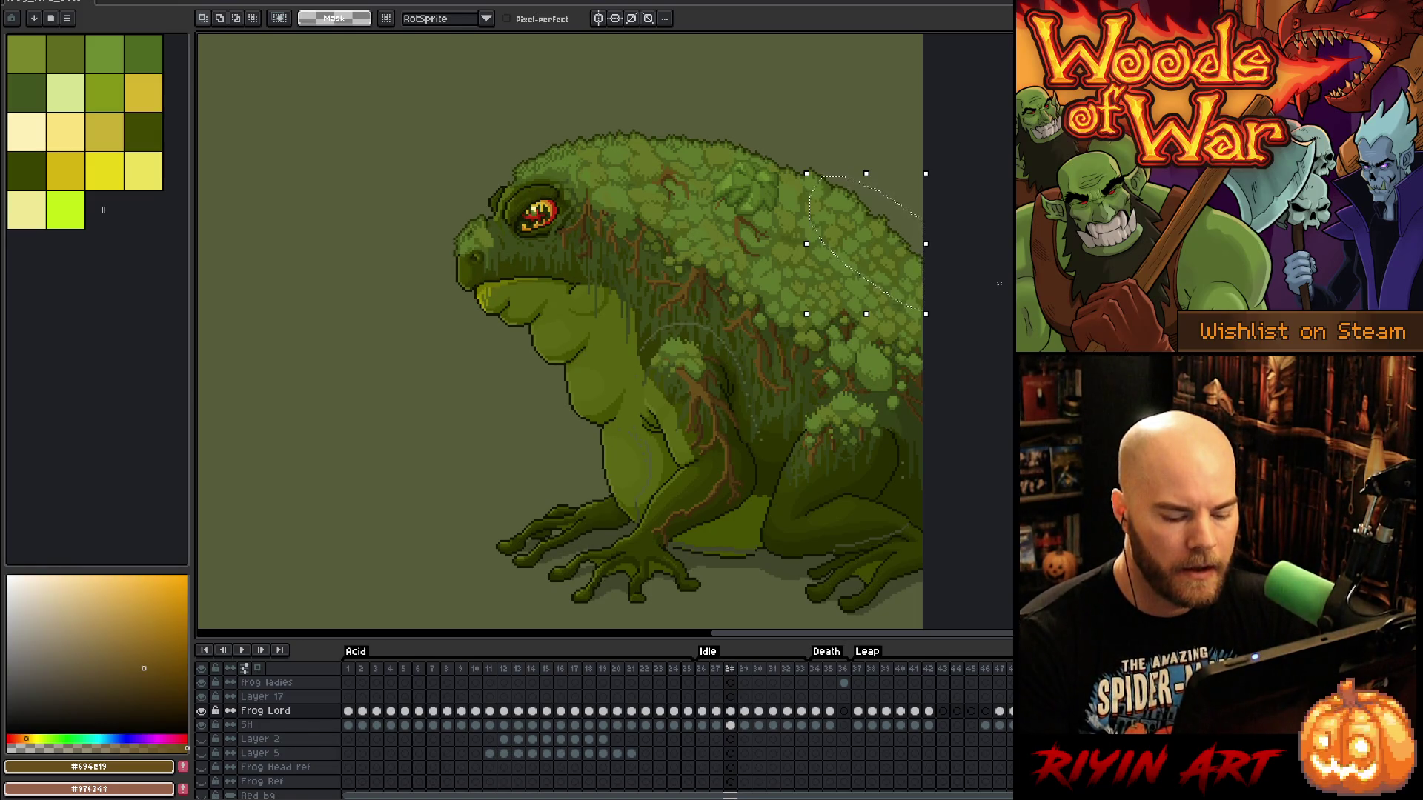
key(period)
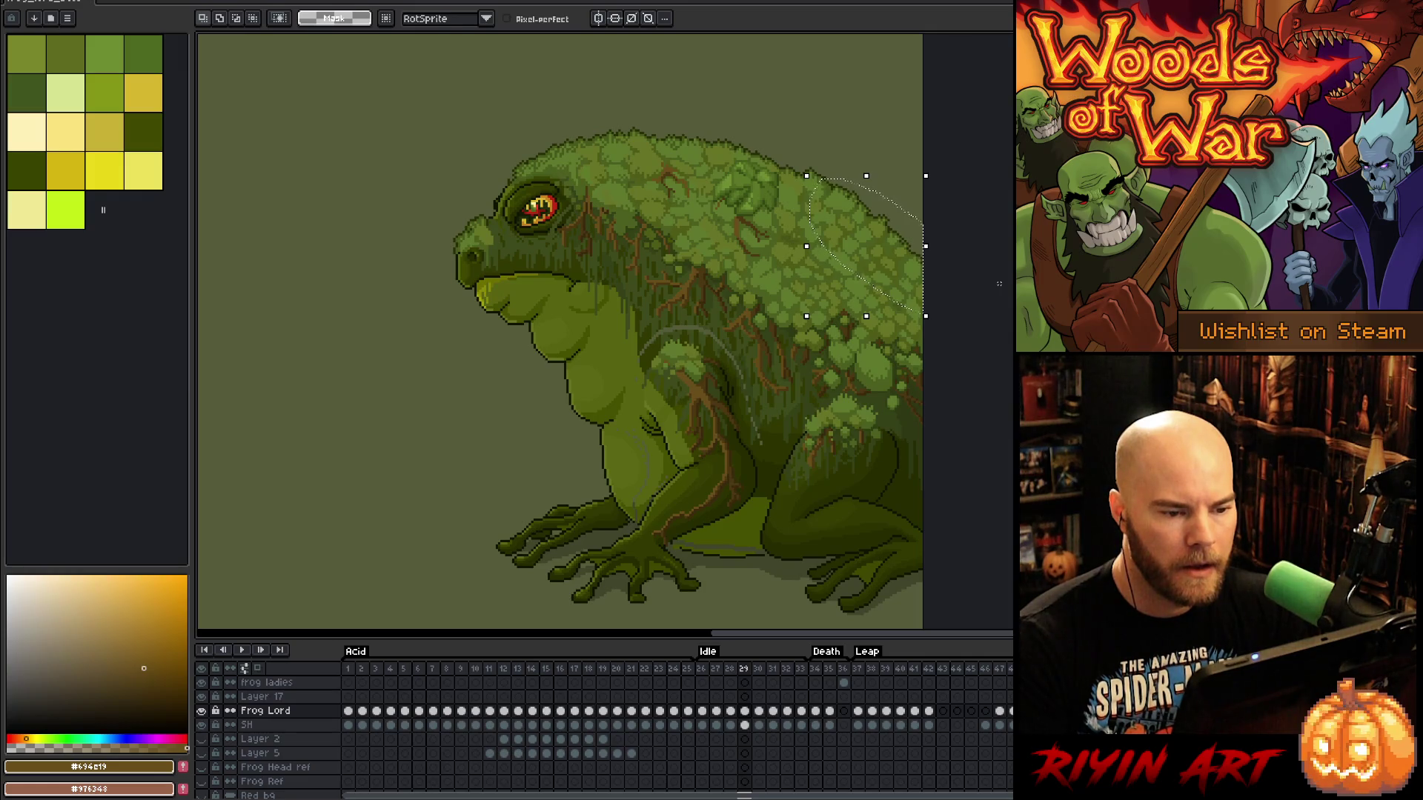
key(period)
key(period)
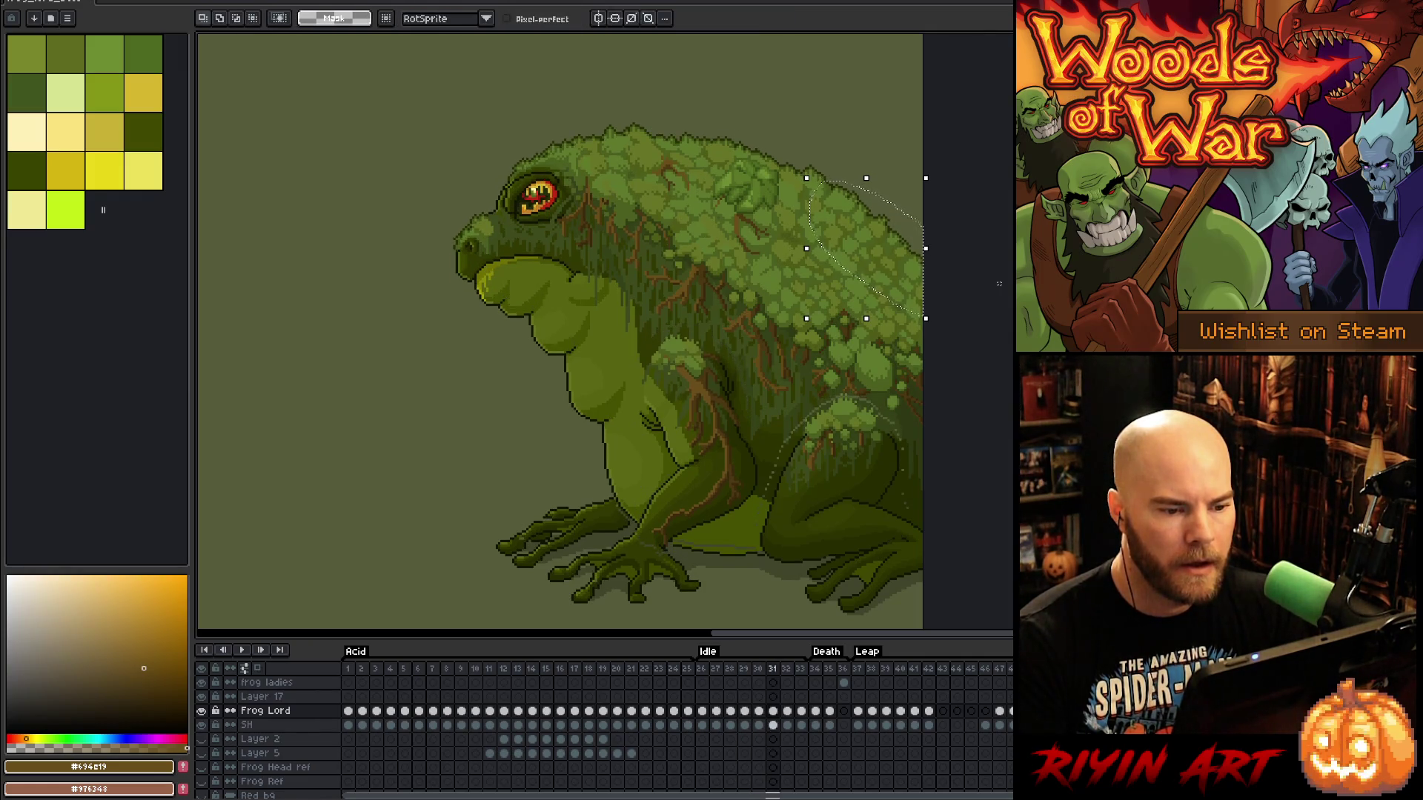
key(comma)
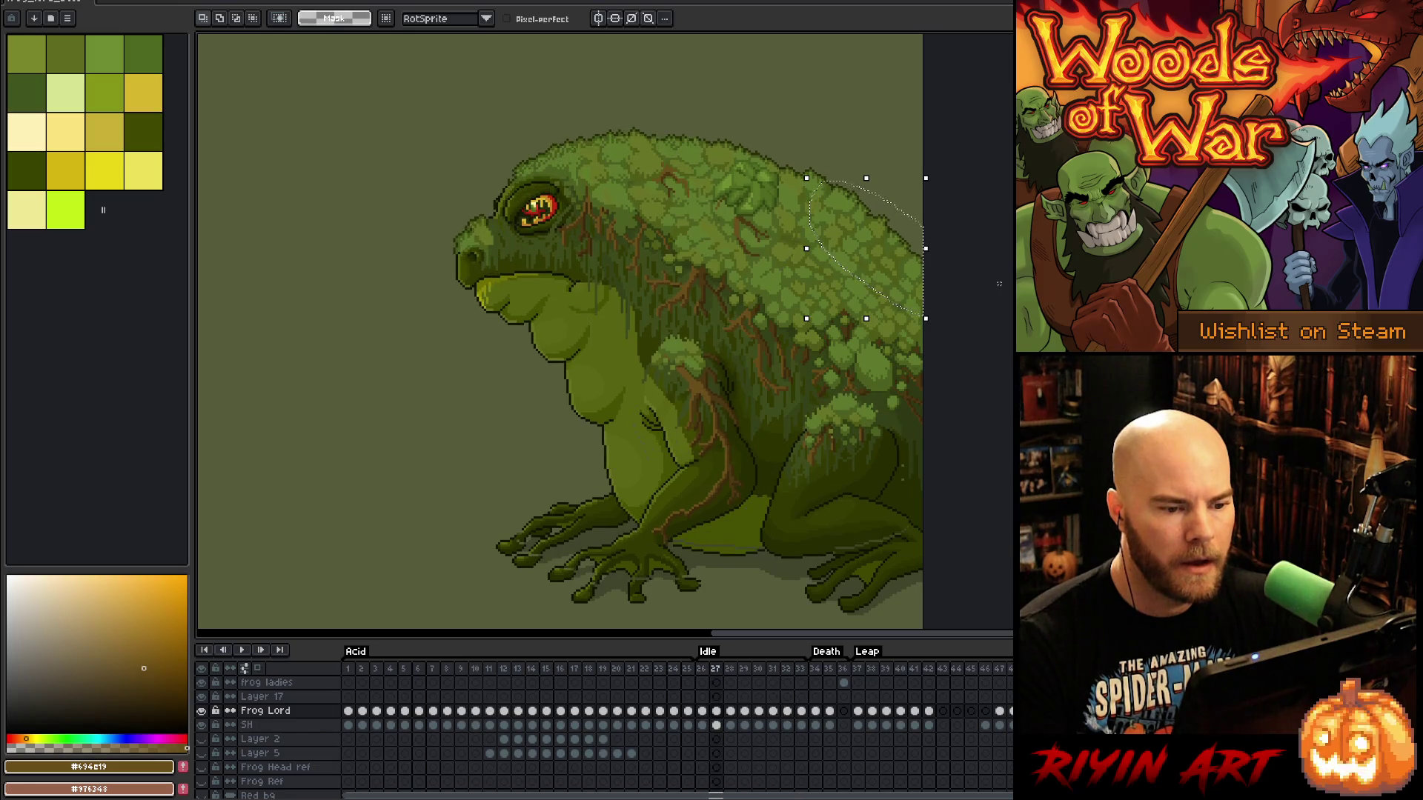
key(period)
key(period)
key(period)
key(Return)
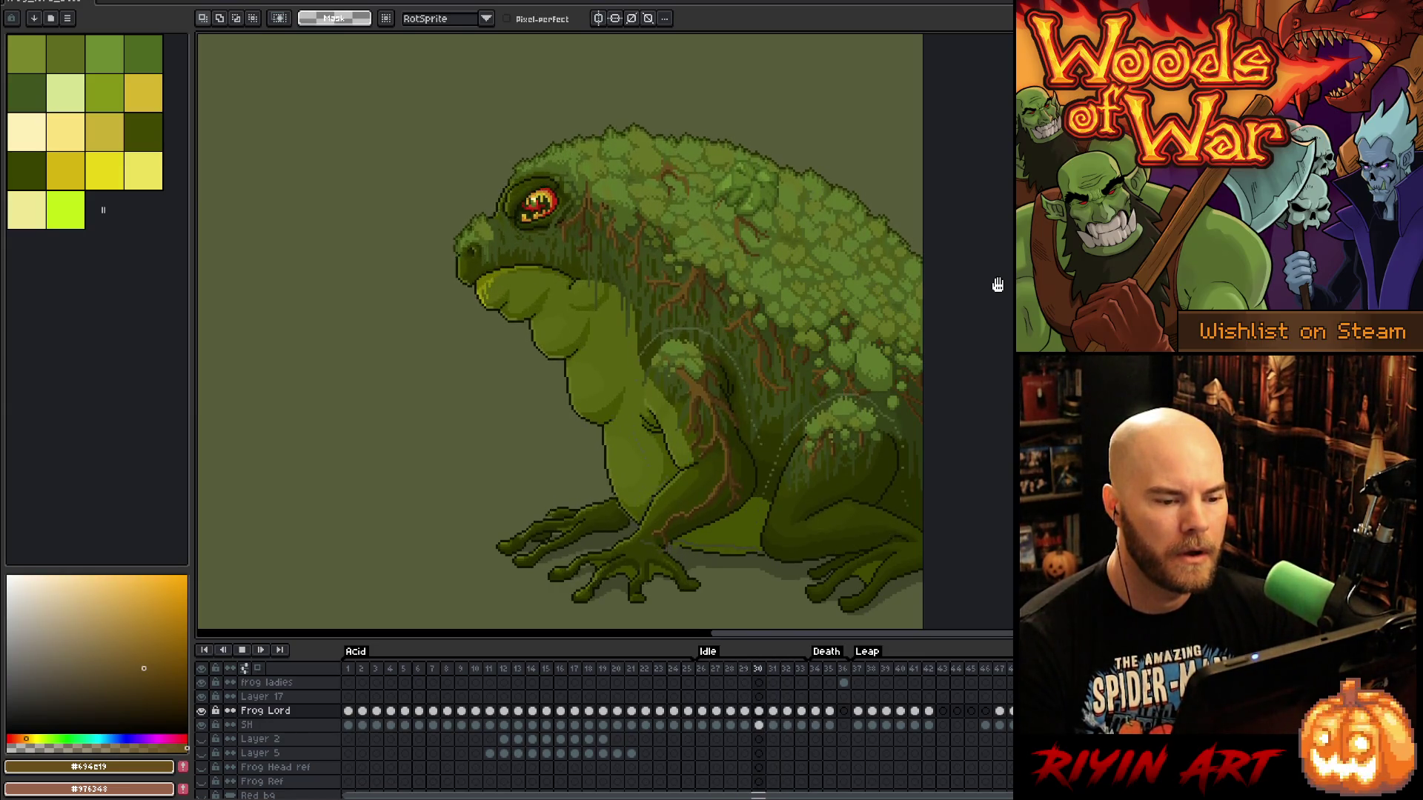
key(Return)
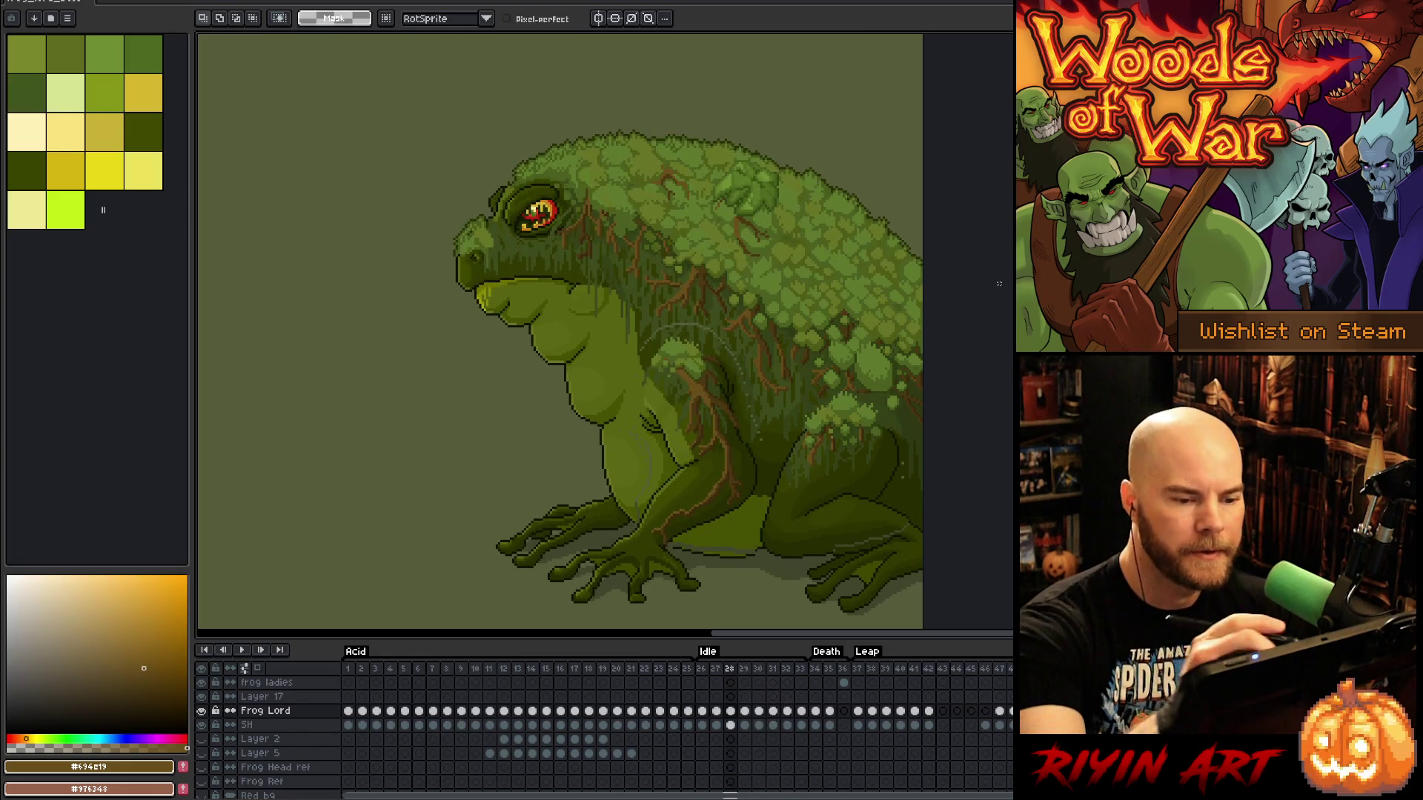
Lasso the frog's back and flank and nudge it down one pixel on frame 29
mouse_move(850, 271)
mouse_down()
mouse_move(934, 435)
mouse_move(824, 394)
mouse_up()
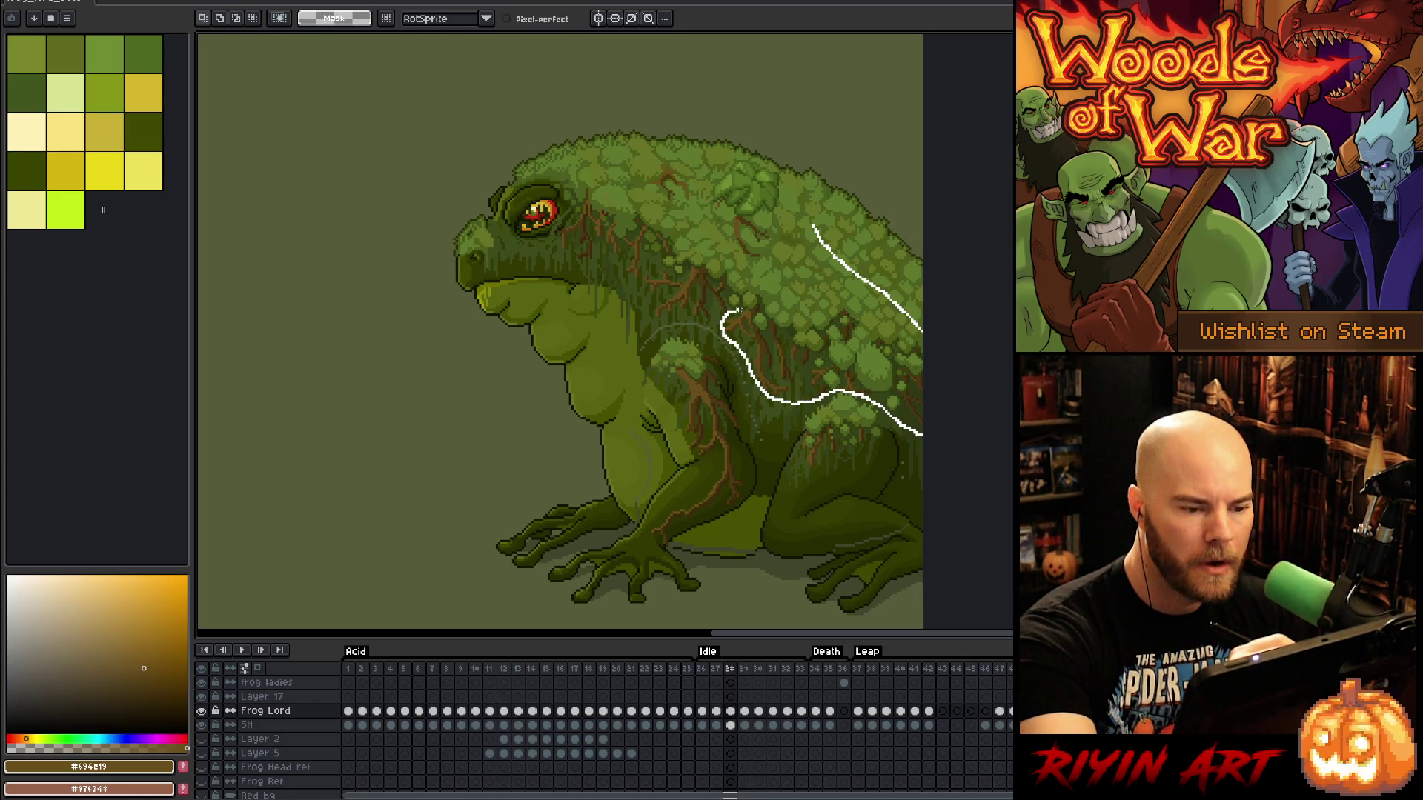
drag(787, 256, 815, 229)
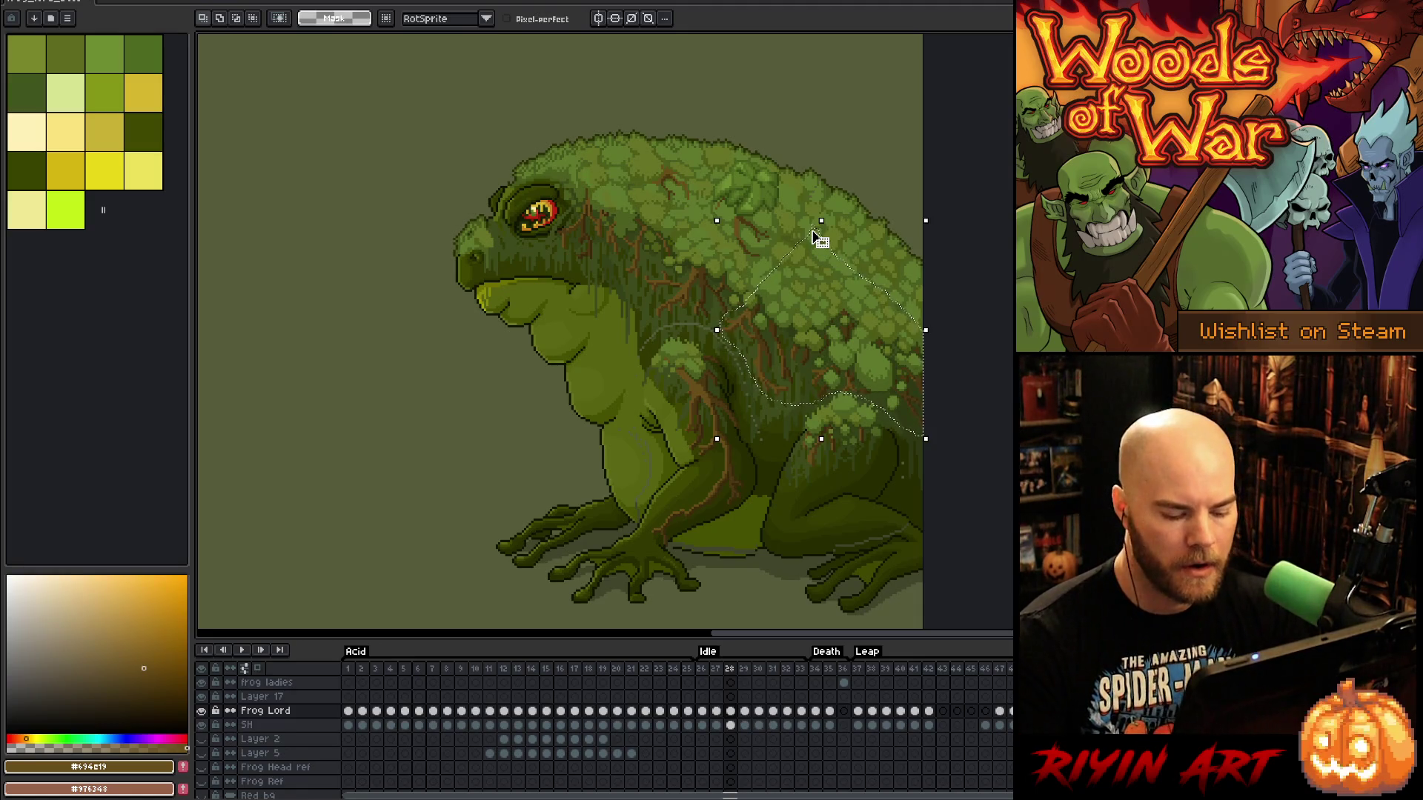
key(Right)
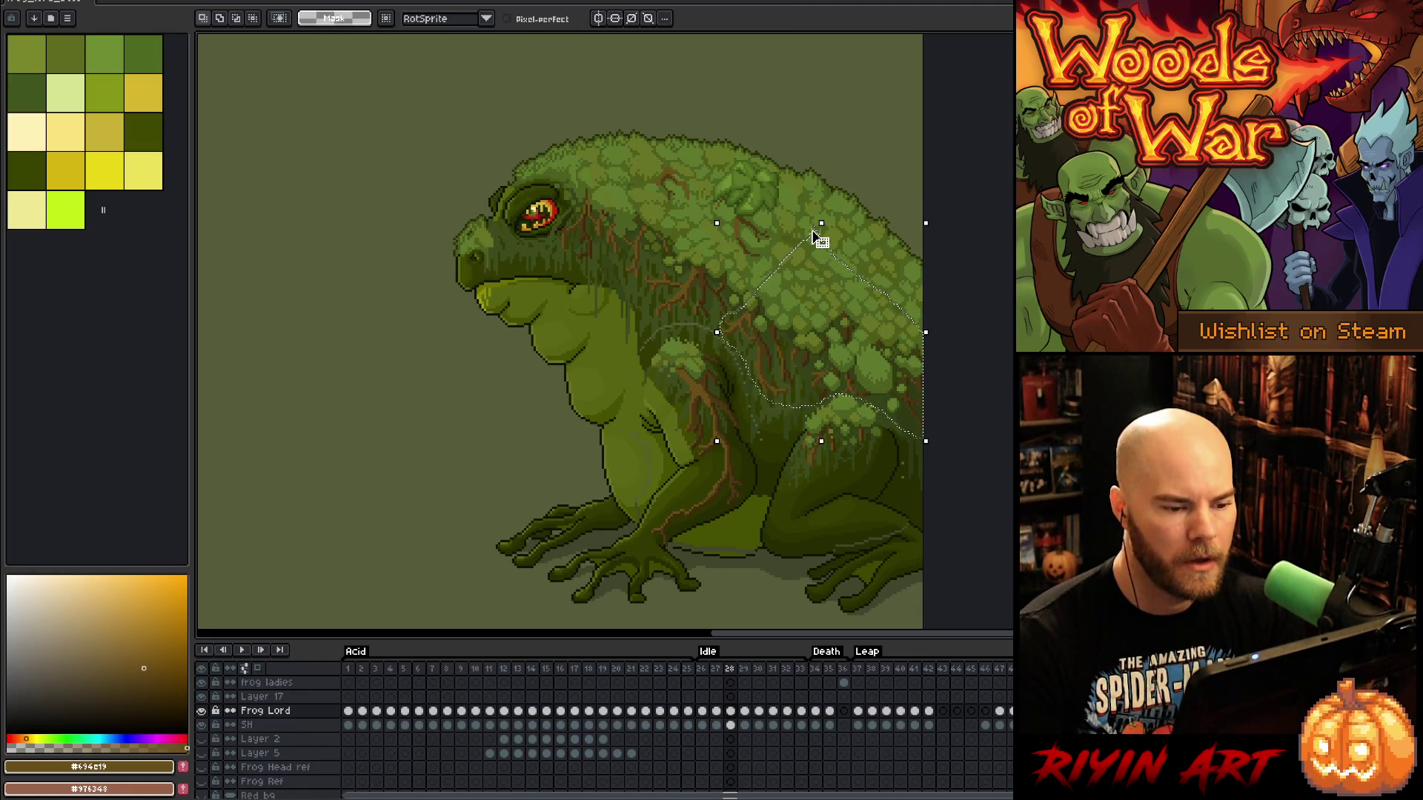
key(Down)
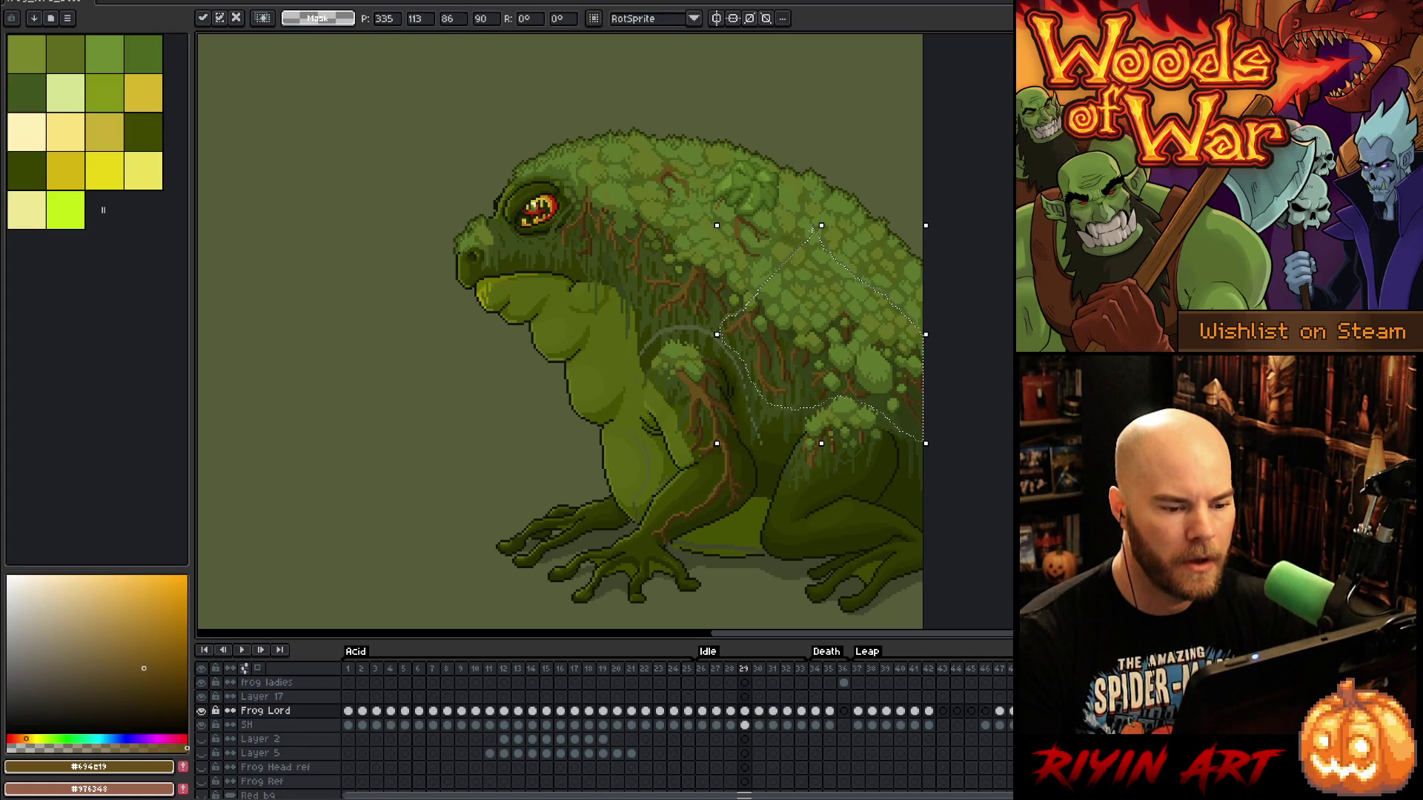
key(Right)
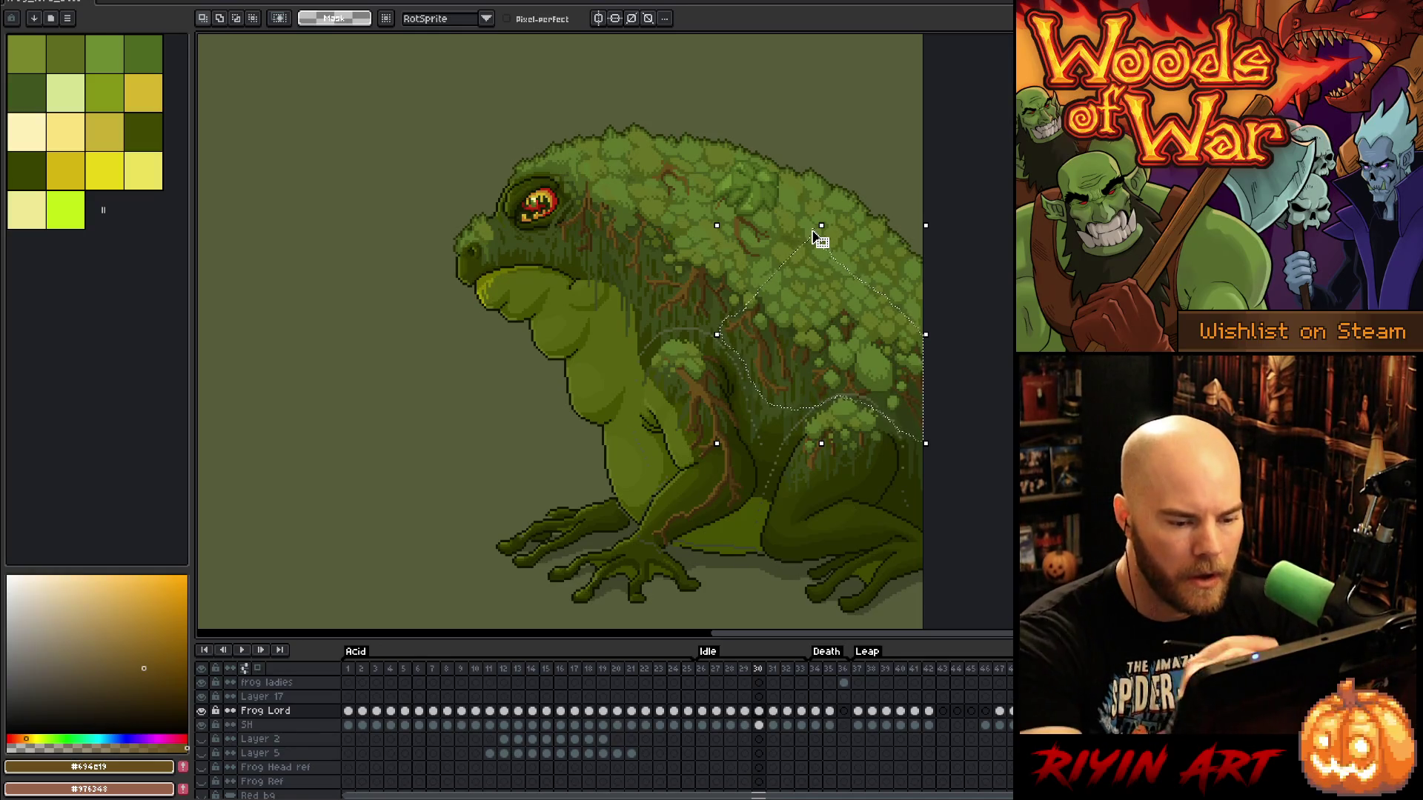
click(882, 408)
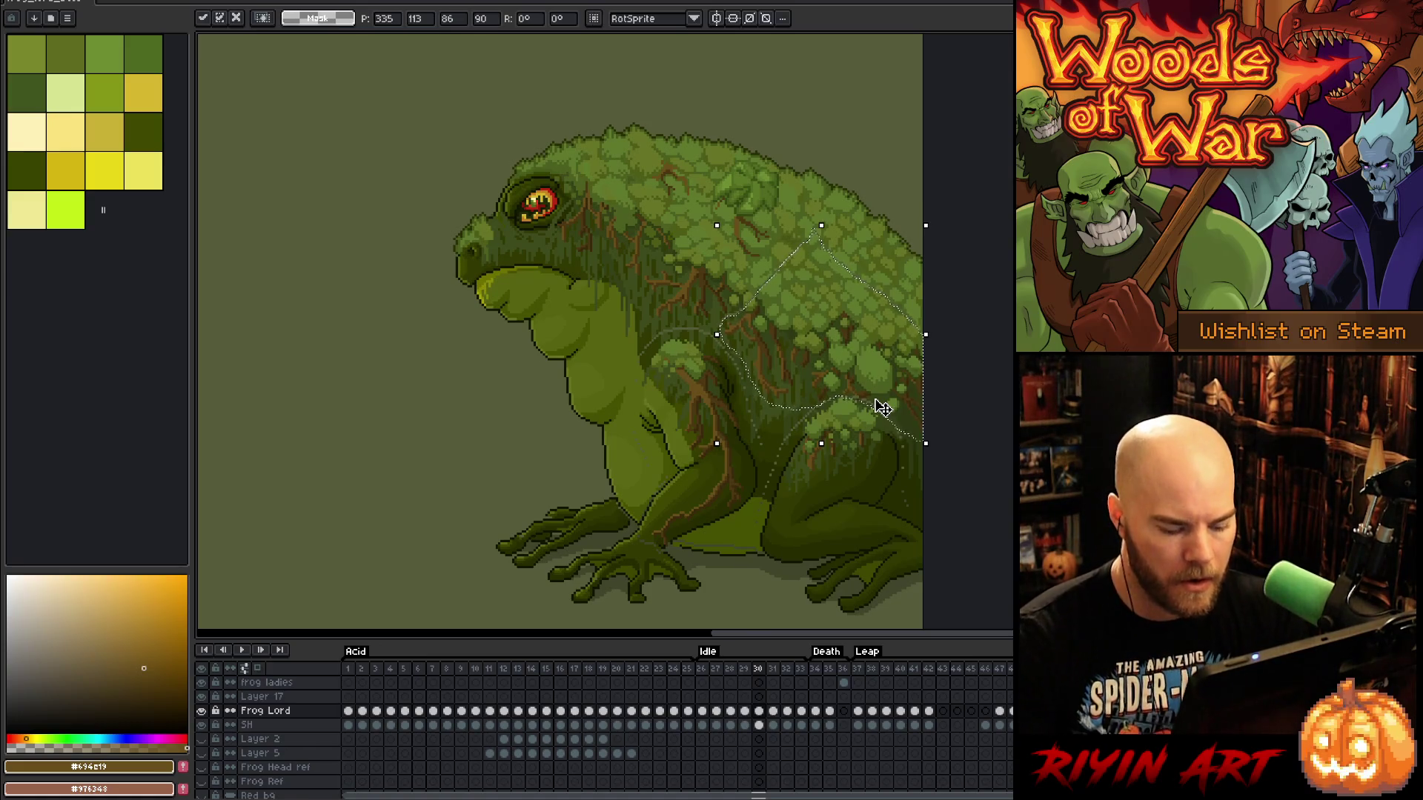
On frame 33, shift the back section down then back up a pixel and apply
key(Right)
key(Right)
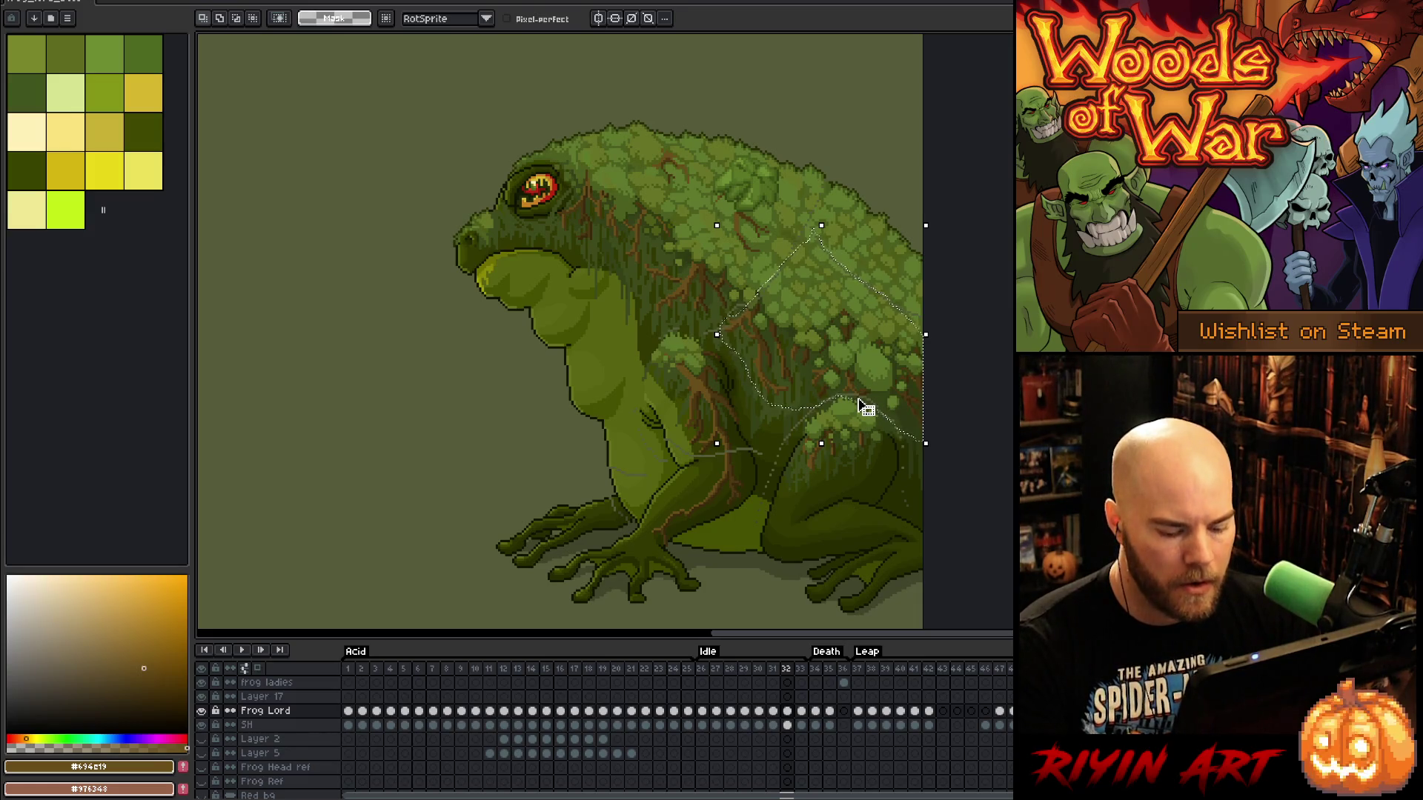
key(Right)
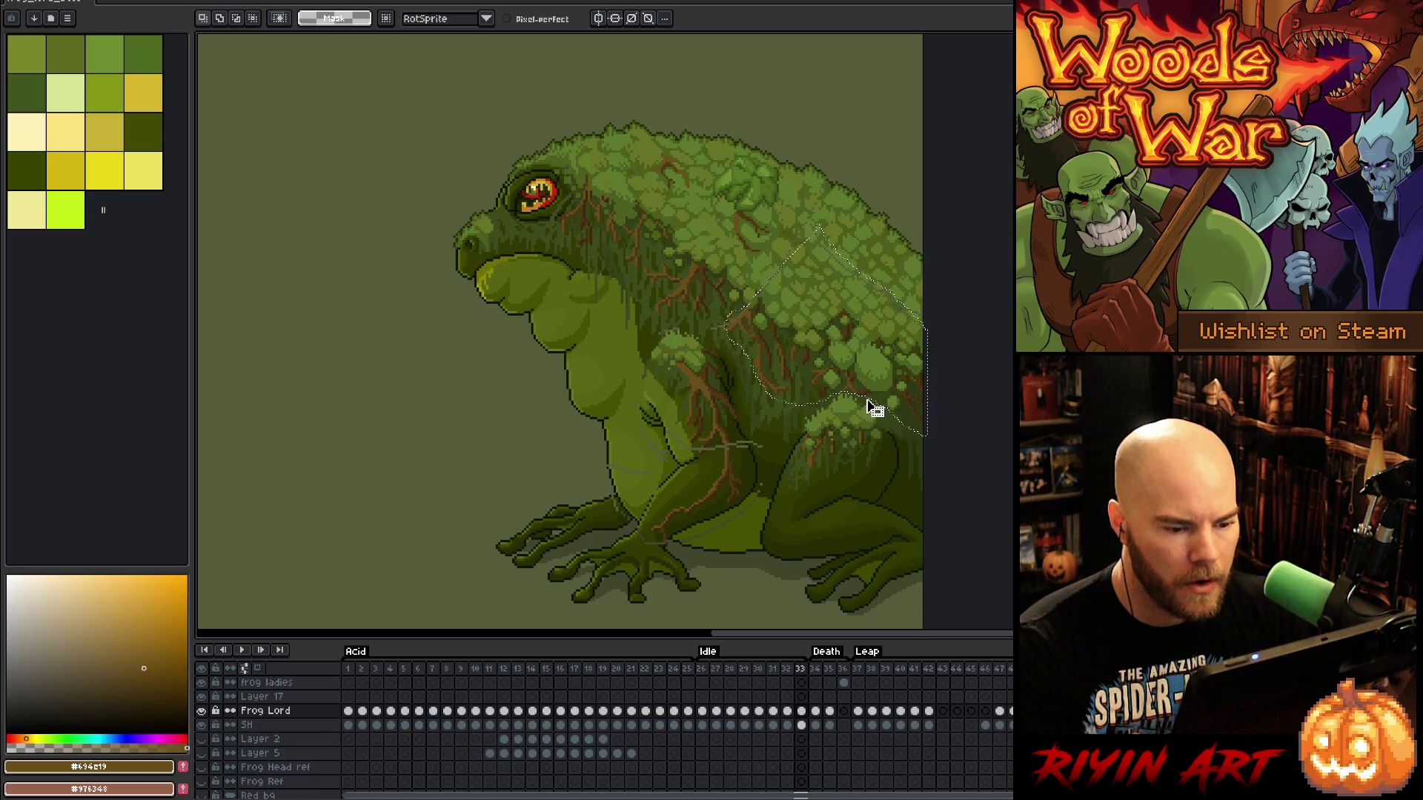
click(861, 404)
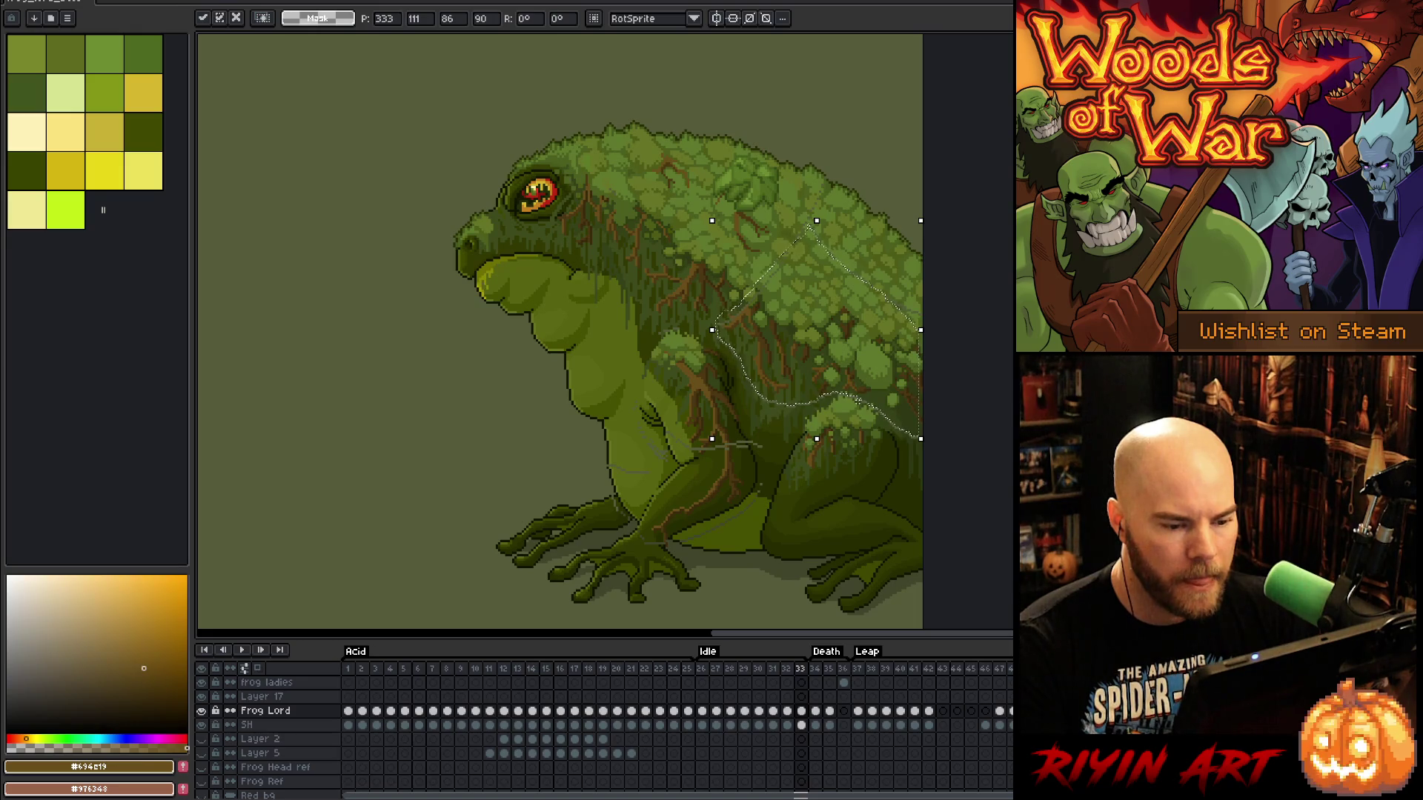
key(Return)
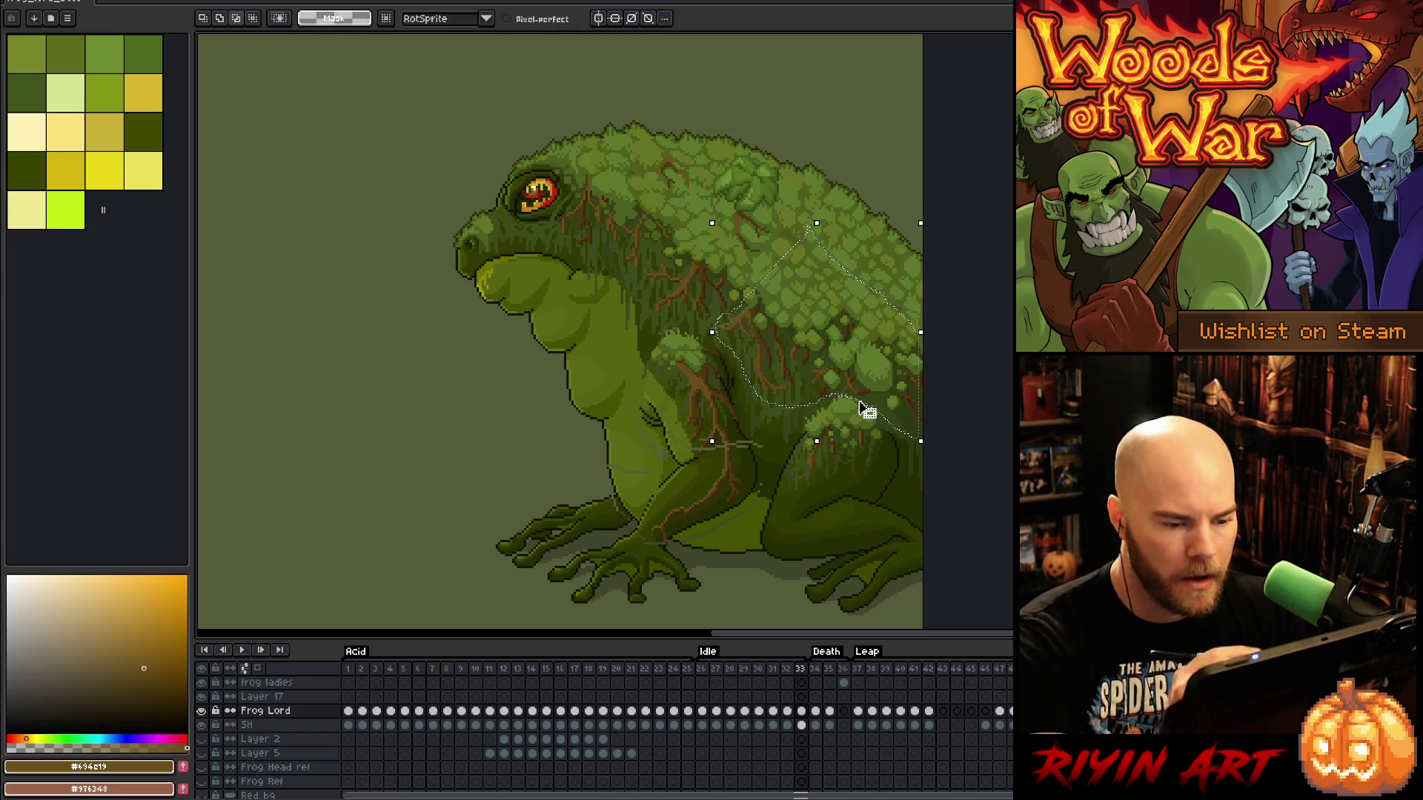
key(Up)
key(Return)
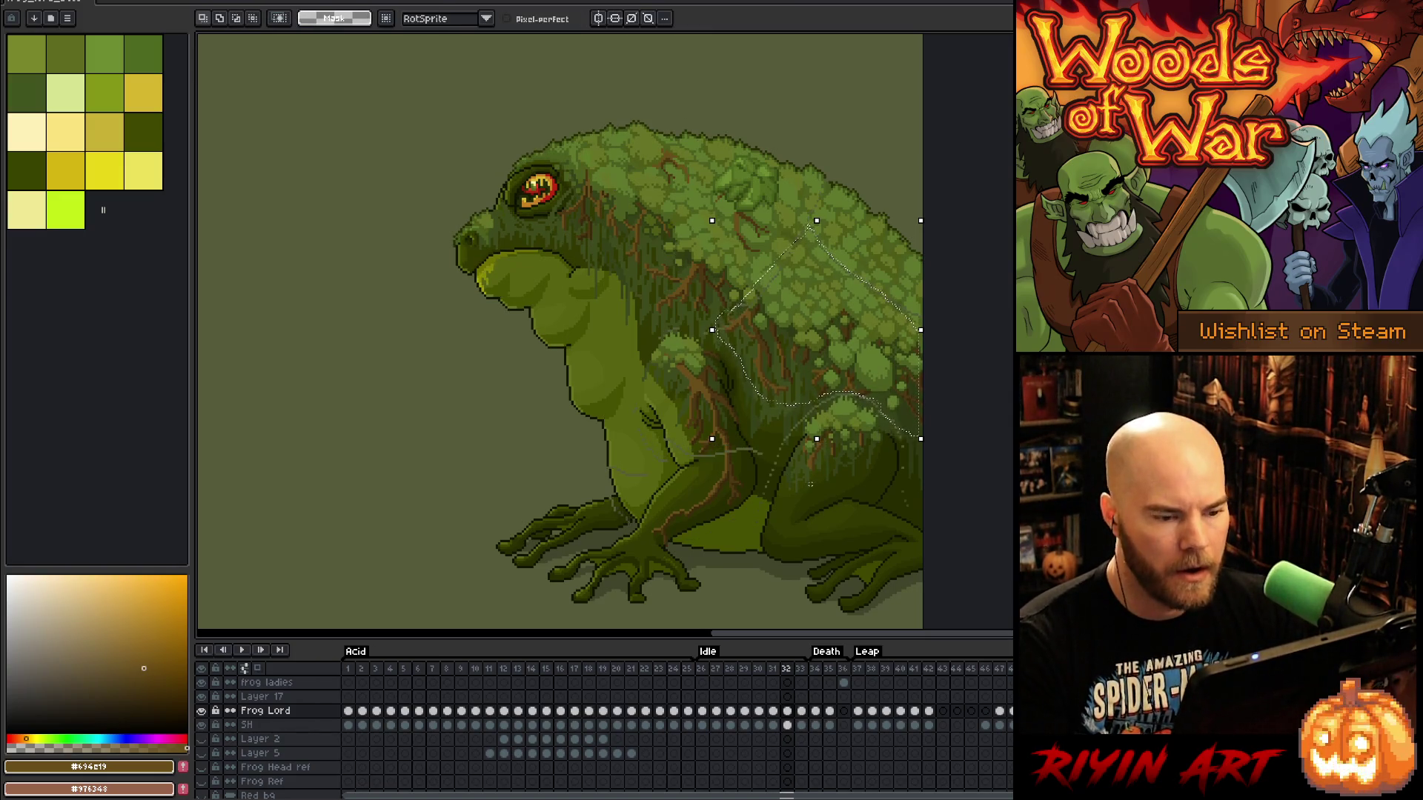
Replay the Idle loop, then start outlining the top-of-back moss on frame 30
key(Return)
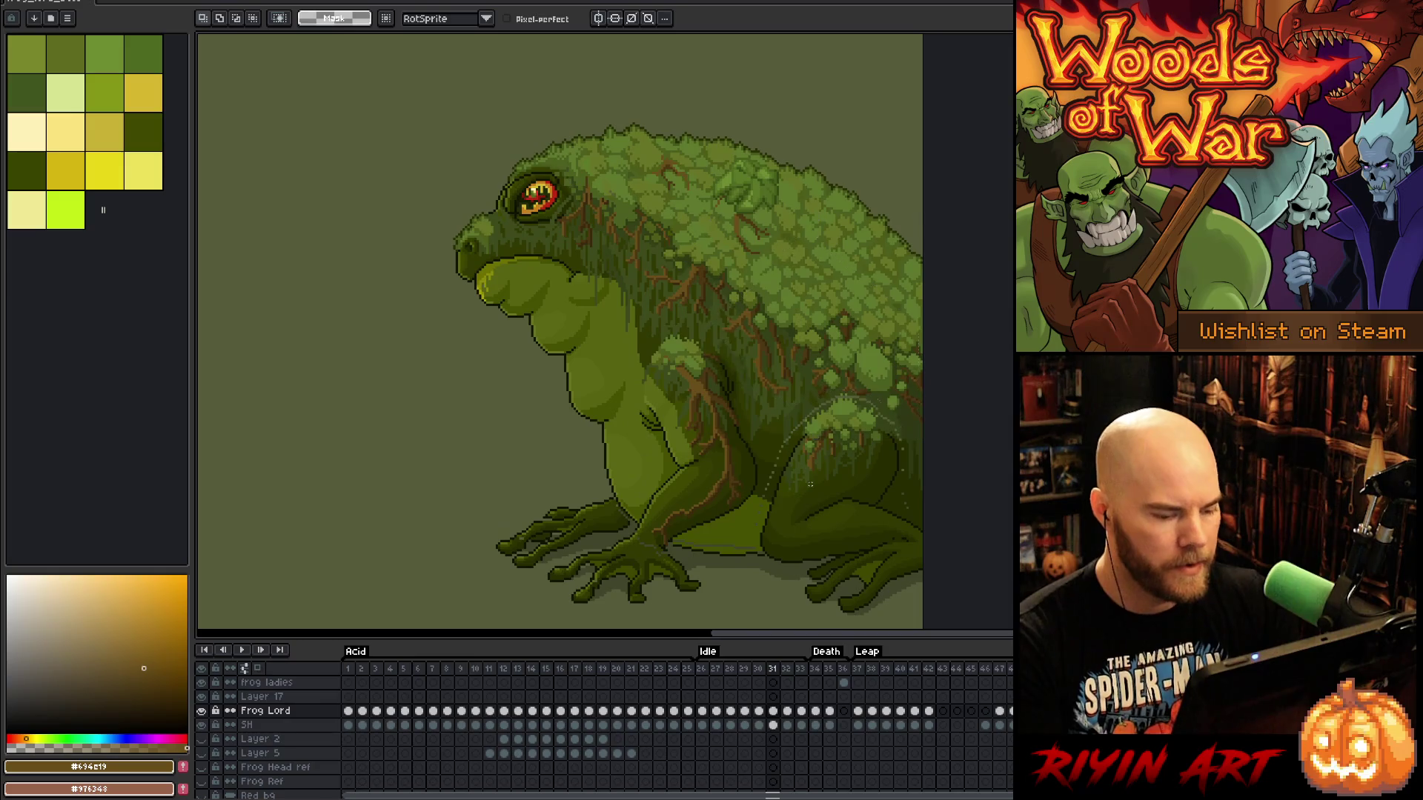
key(Return)
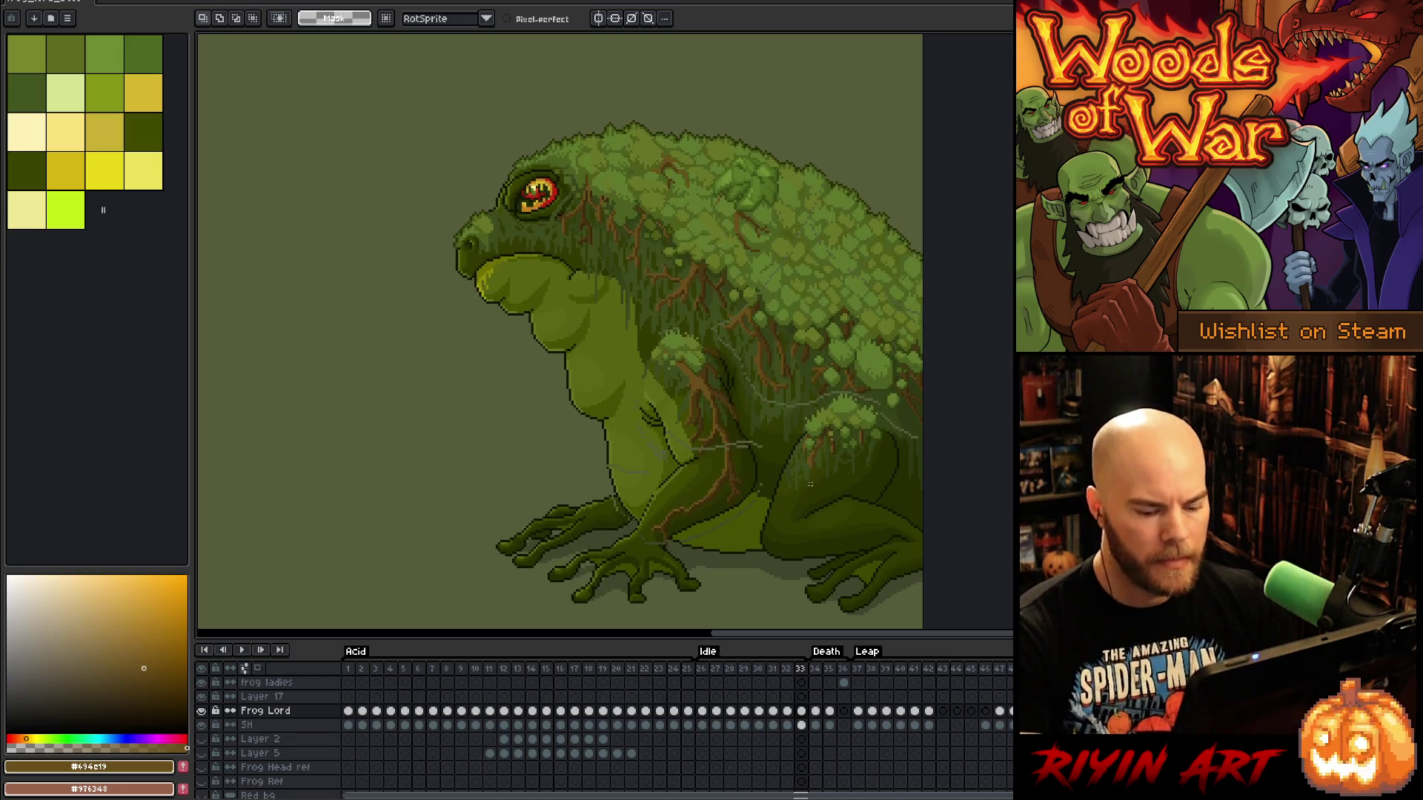
key(Return)
key(Right)
key(Right)
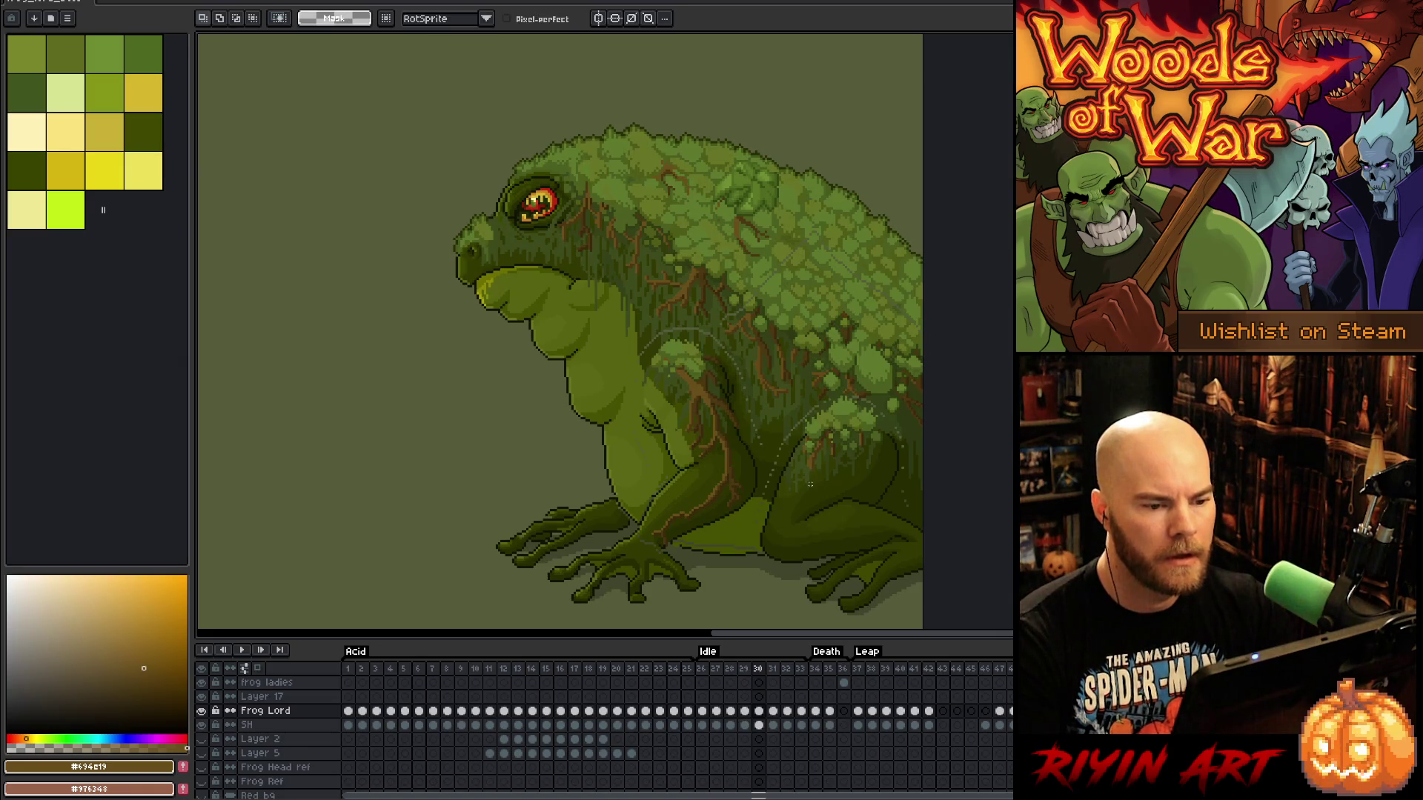
mouse_move(925, 222)
mouse_down()
mouse_move(845, 185)
mouse_move(811, 235)
mouse_move(830, 250)
mouse_up()
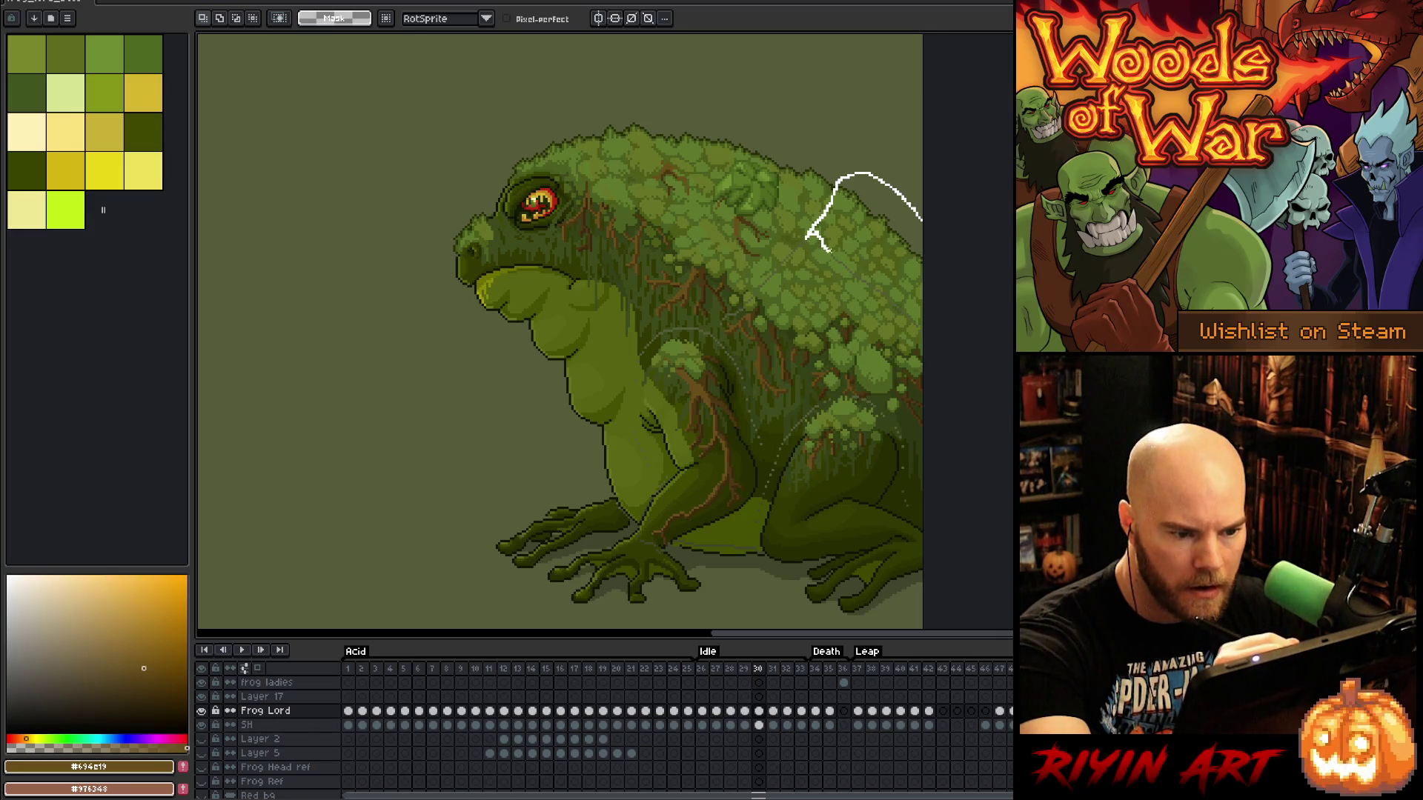
Nudge the upper-back moss a pixel, replay the loop, then outline the far hind foot
drag(919, 317, 922, 321)
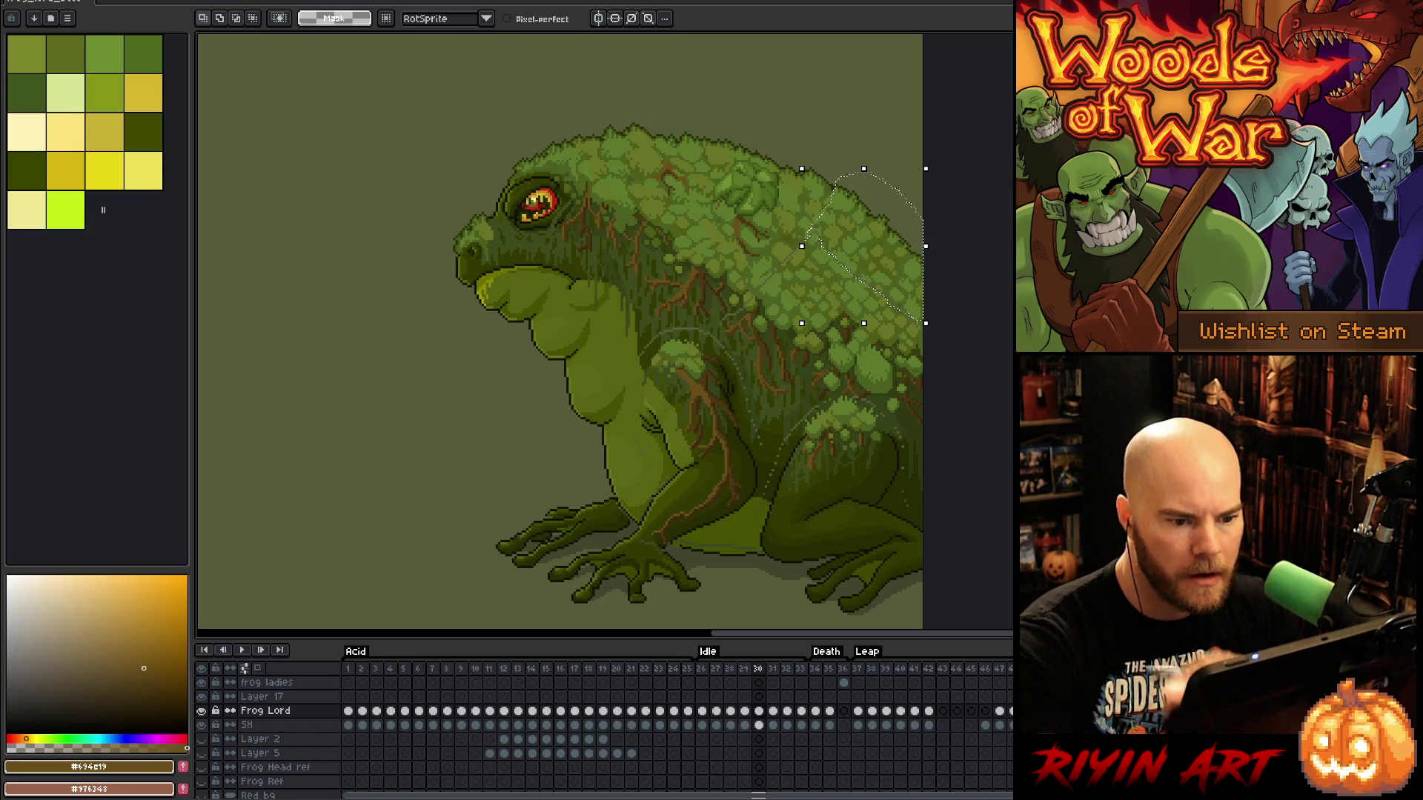
key(ctrl+t)
key(Return)
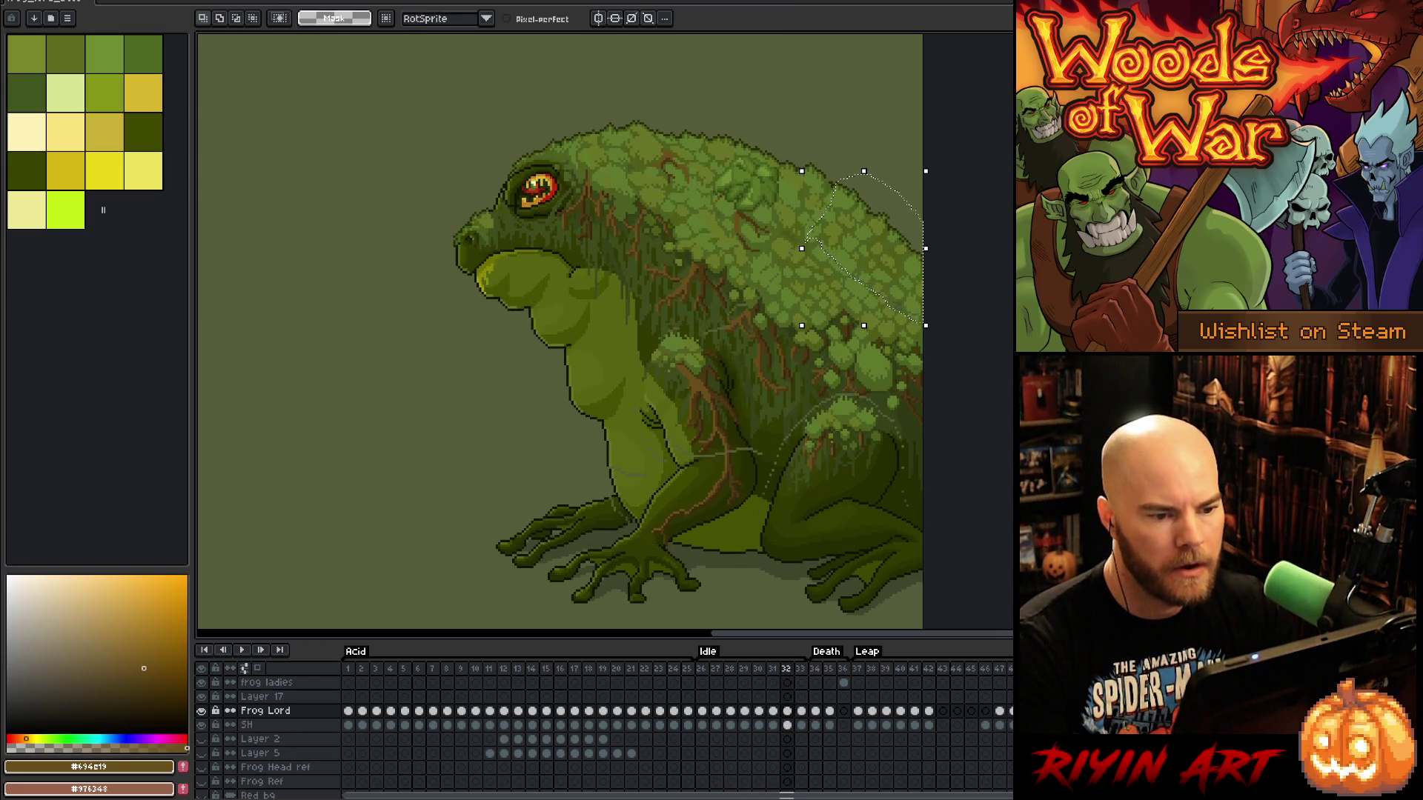
key(Return)
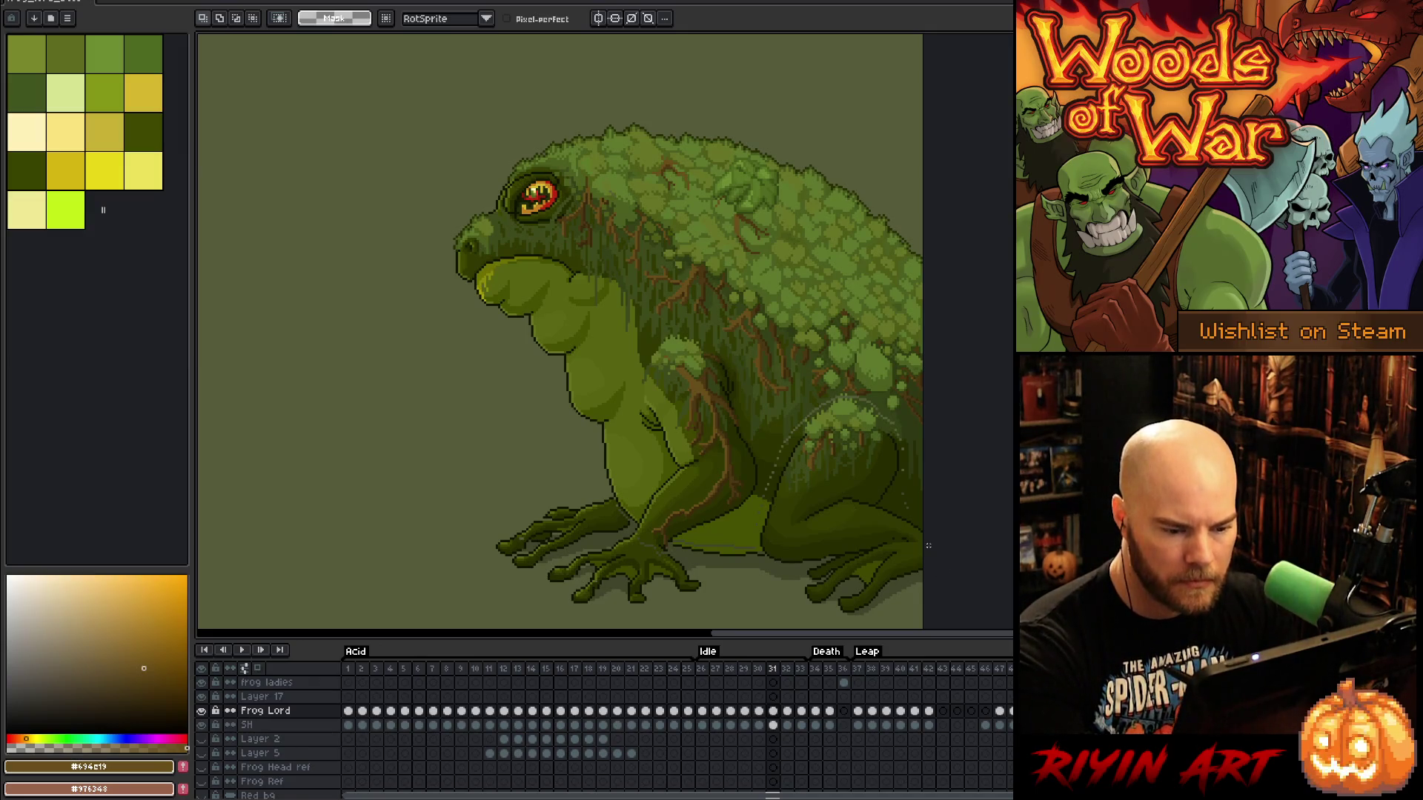
mouse_move(903, 546)
mouse_down()
mouse_move(834, 581)
mouse_move(923, 615)
mouse_up()
Nudge the far hind foot up a pixel on frame 31, then reselect and shift it down
key(ctrl+t)
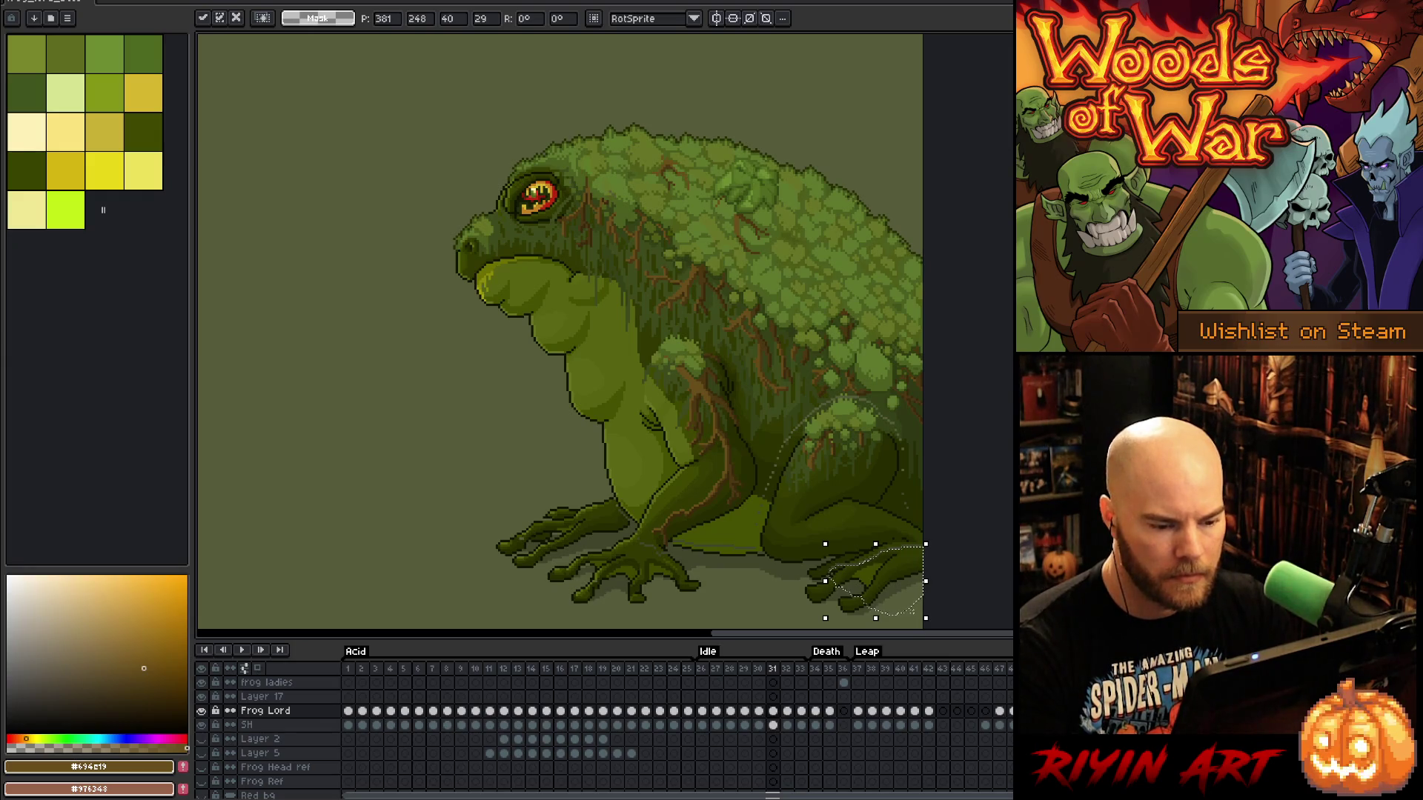
key(Up)
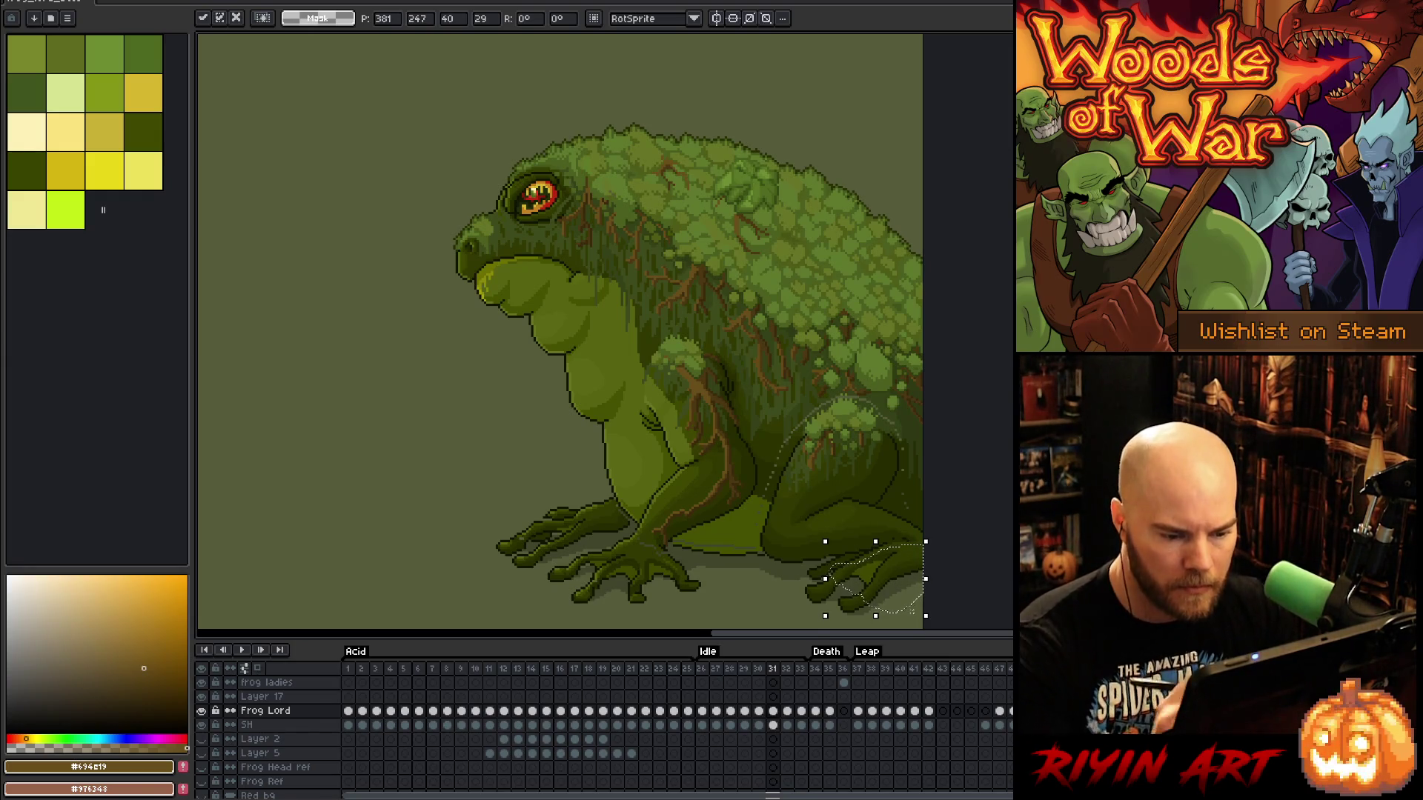
key(Return)
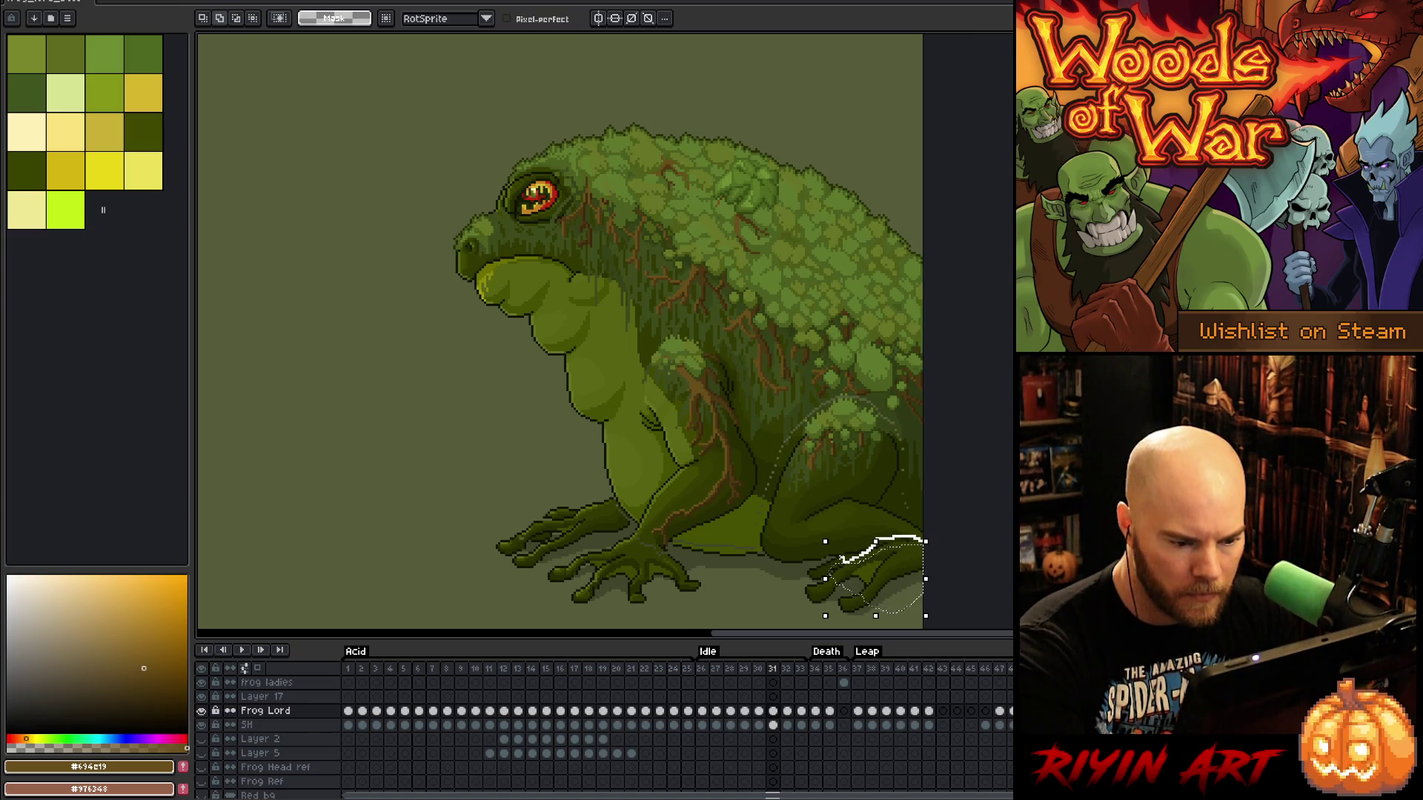
drag(923, 539, 895, 588)
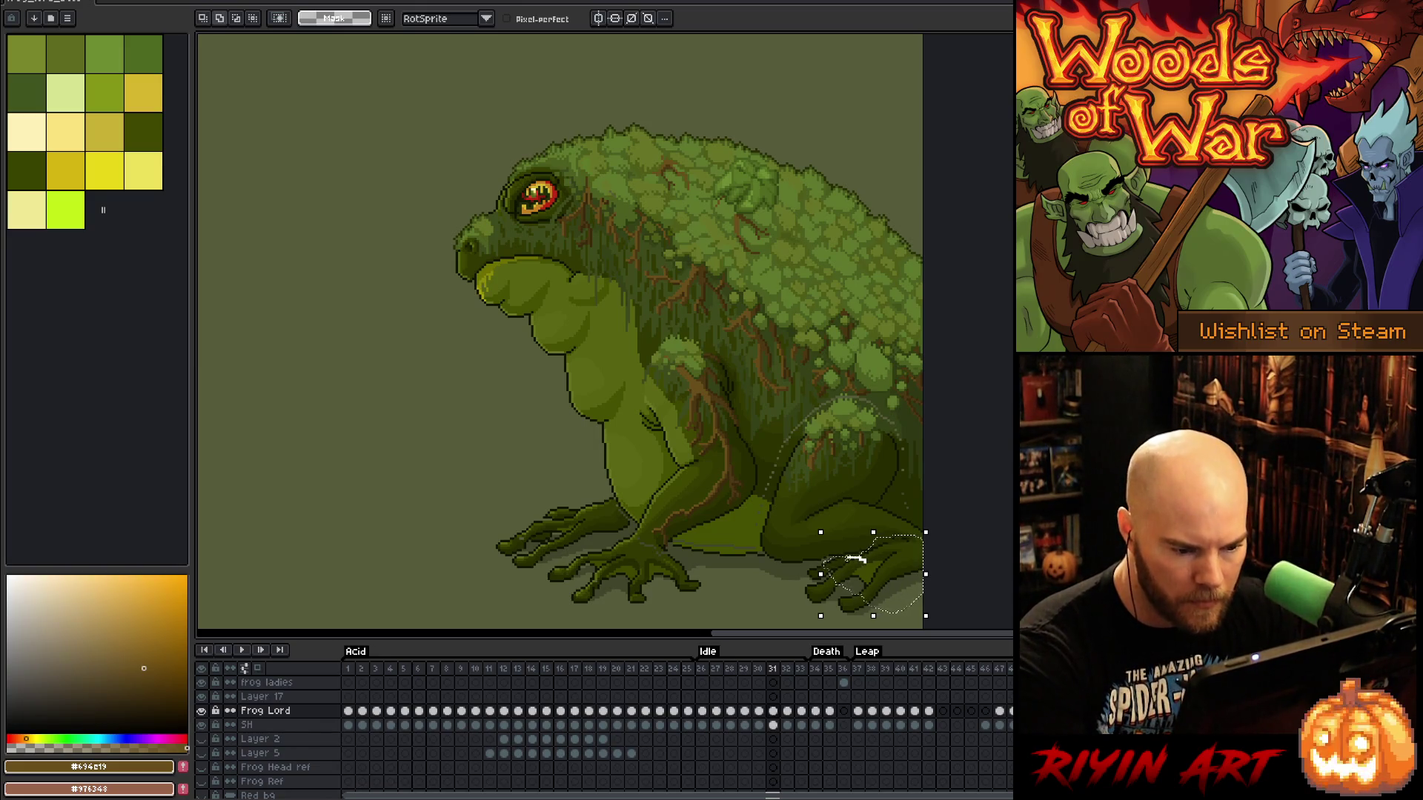
key(Down)
key(period)
key(comma)
key(period)
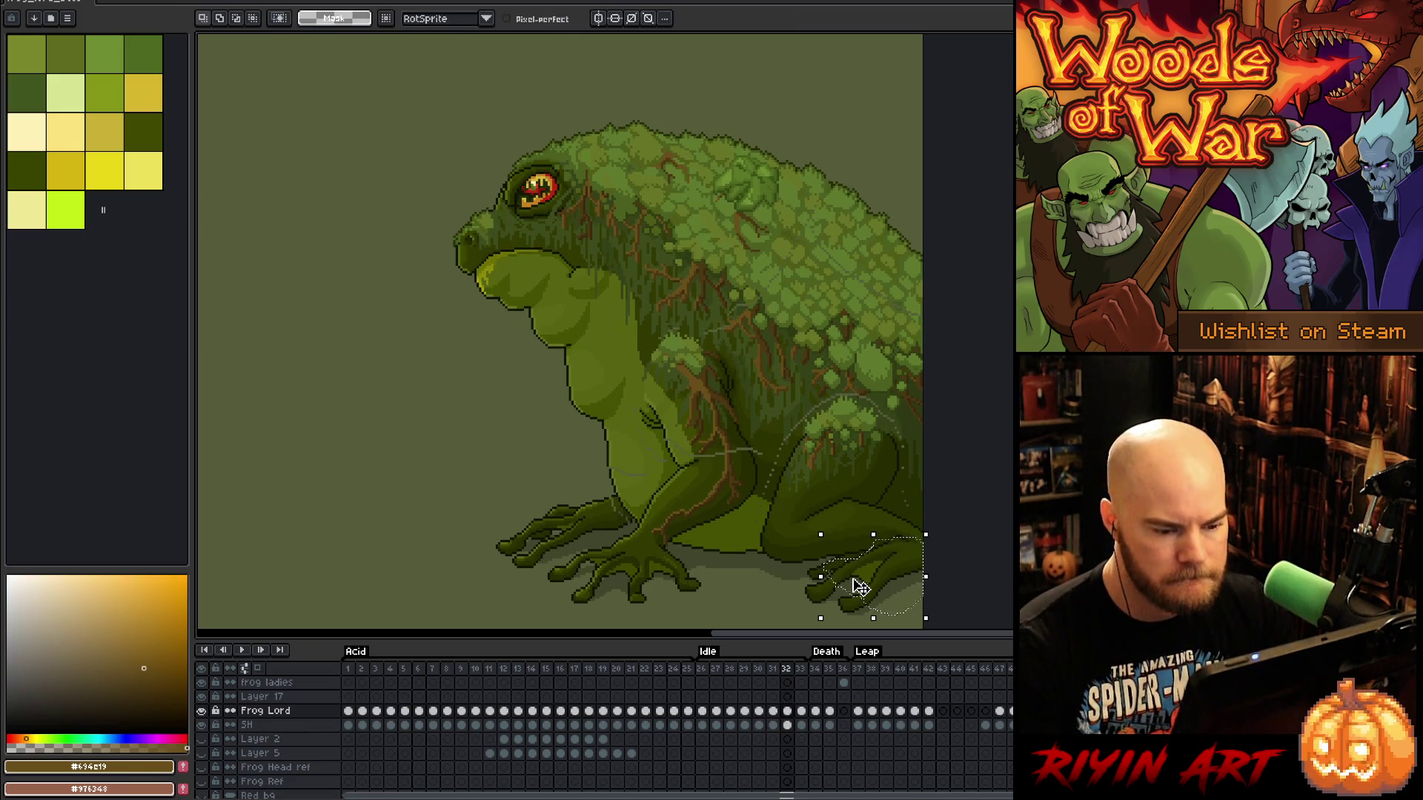
scroll(904, 617, up, 3)
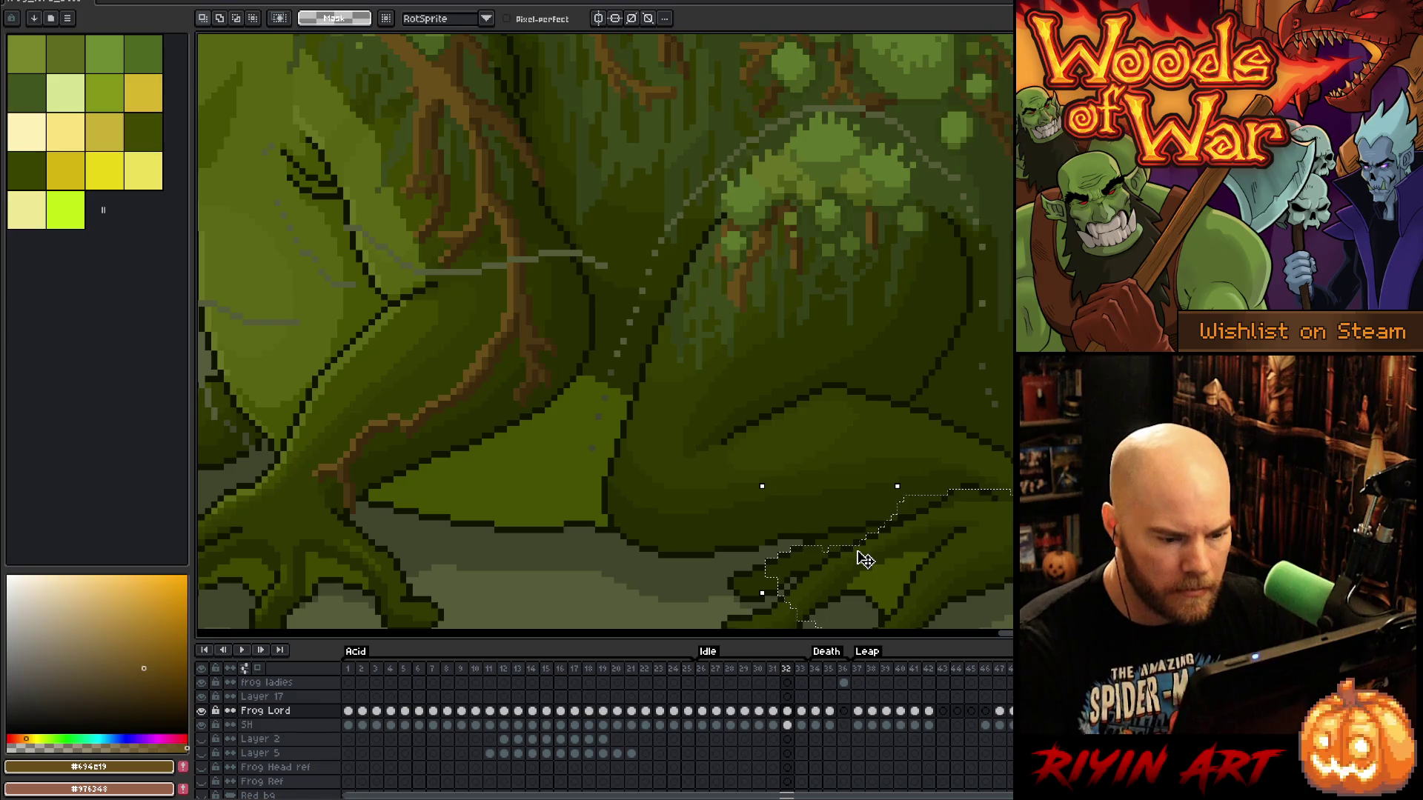
Fine-tune the hind foot on frame 32, extending the selection and nudging it down one pixel
key(Down)
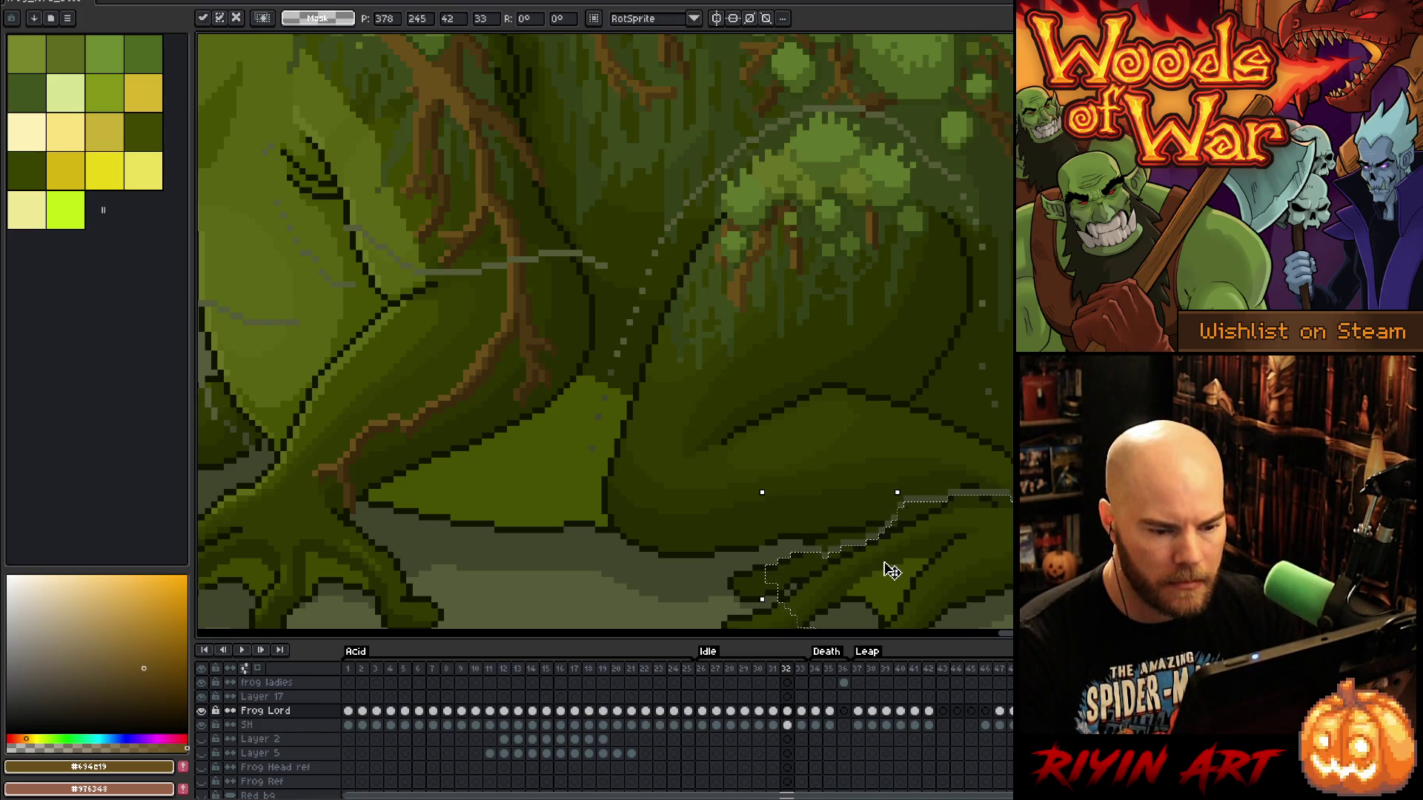
key(Up)
key(Return)
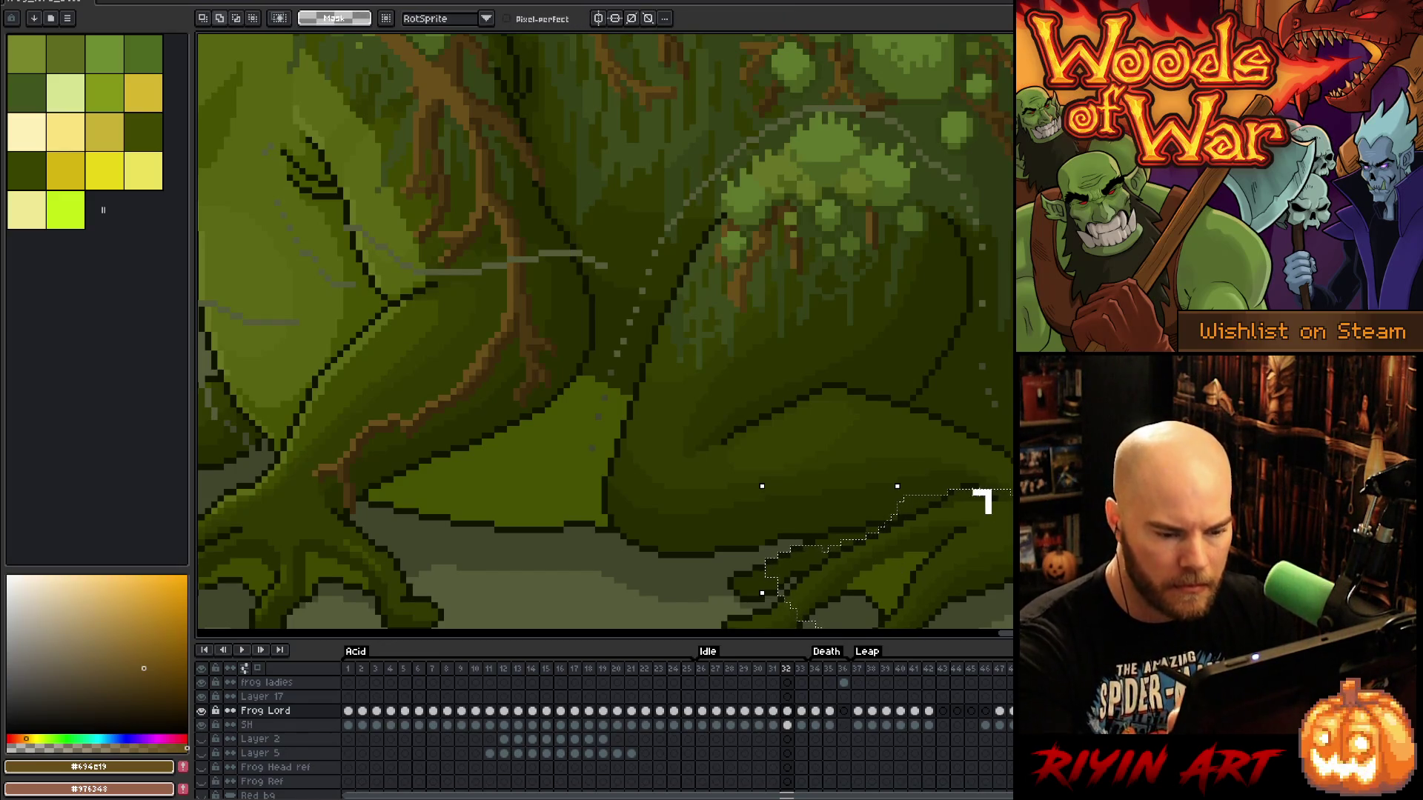
click(967, 489)
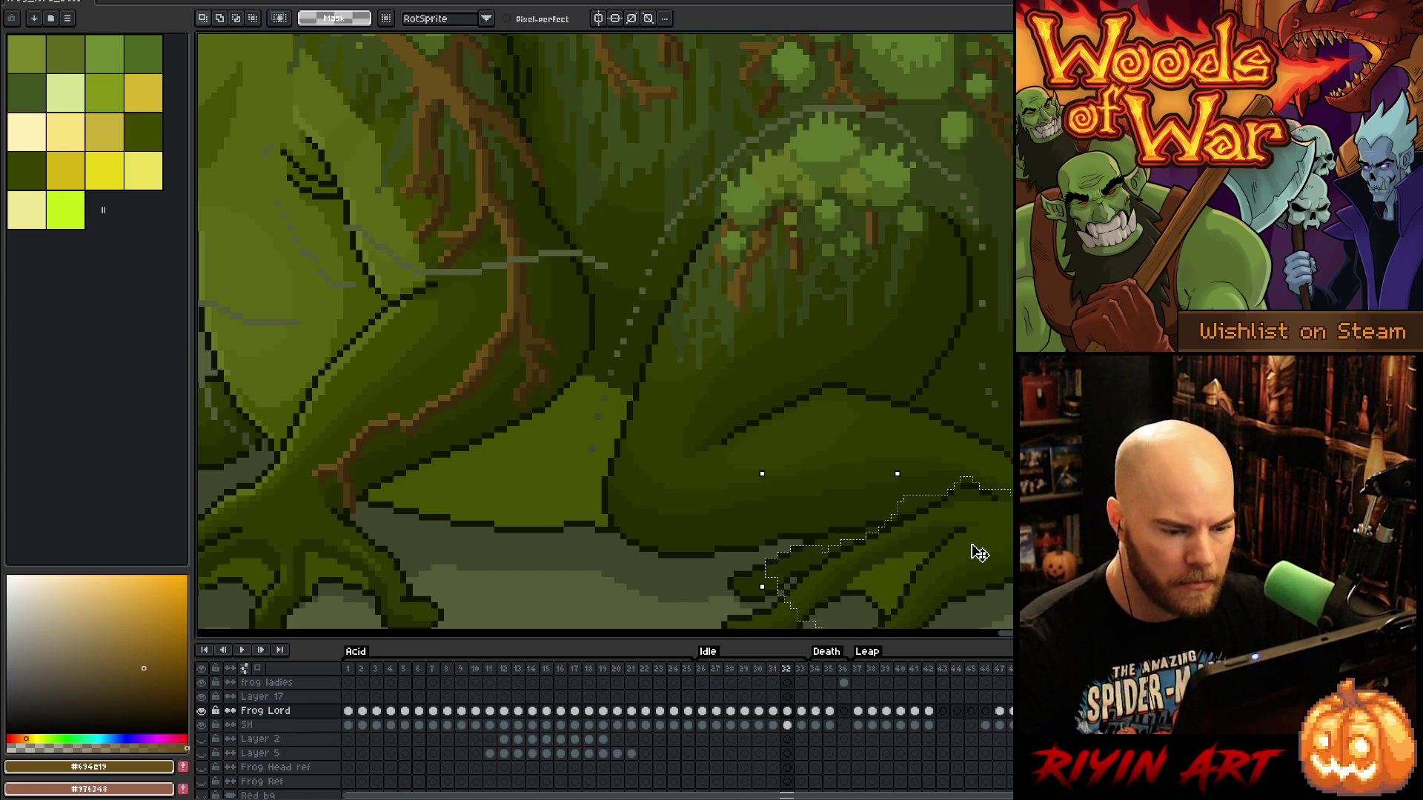
key(Down)
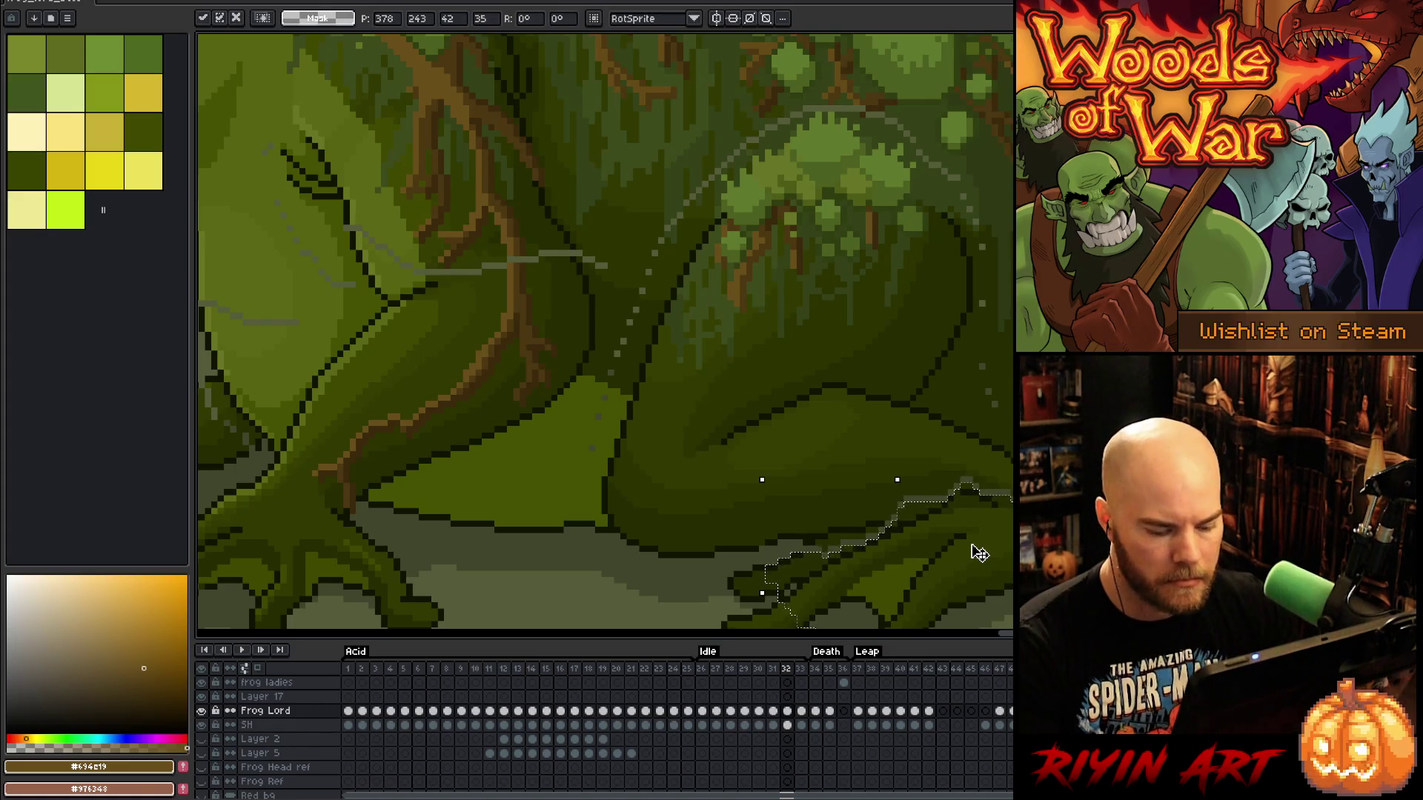
key(Return)
scroll(980, 554, down, 2)
key(comma)
key(comma)
key(comma)
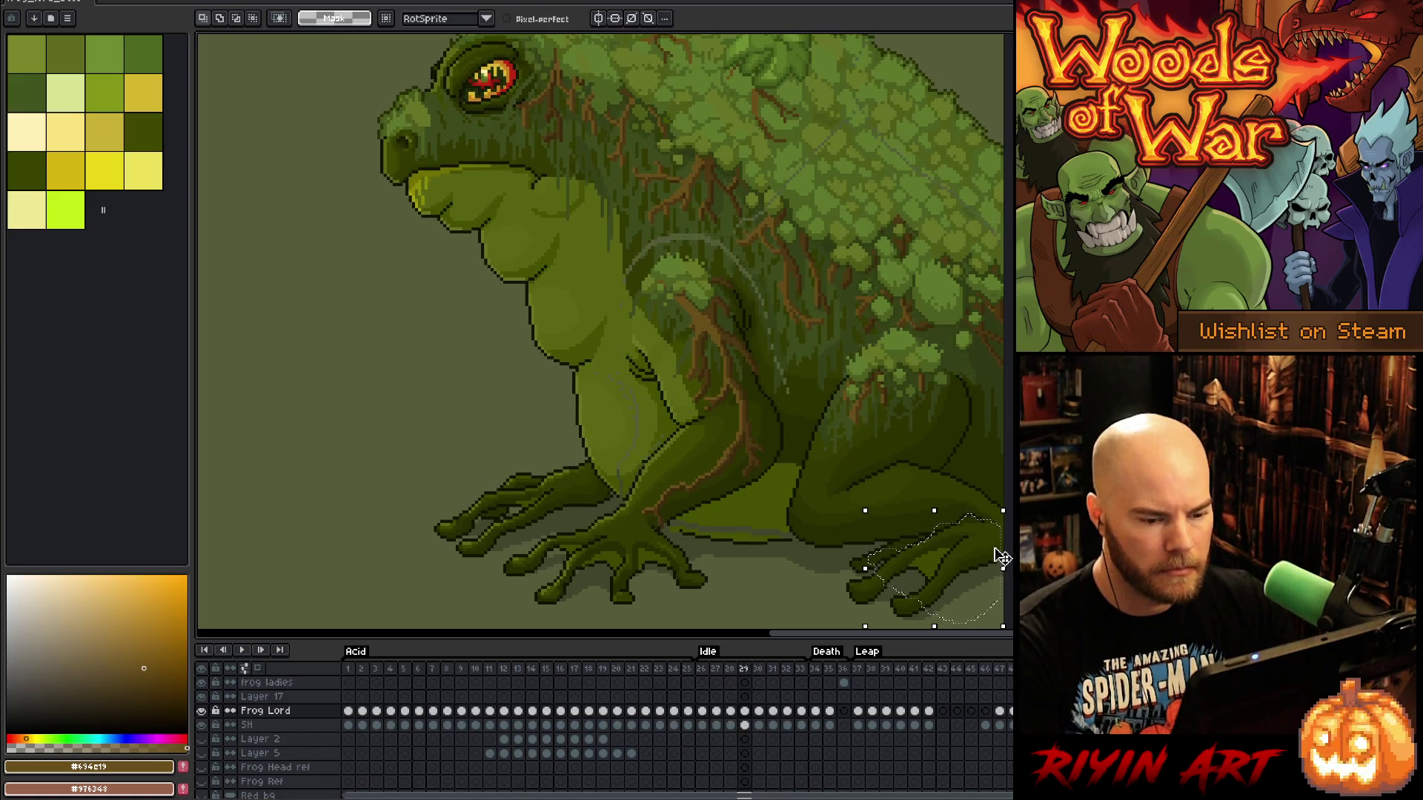
key(Return)
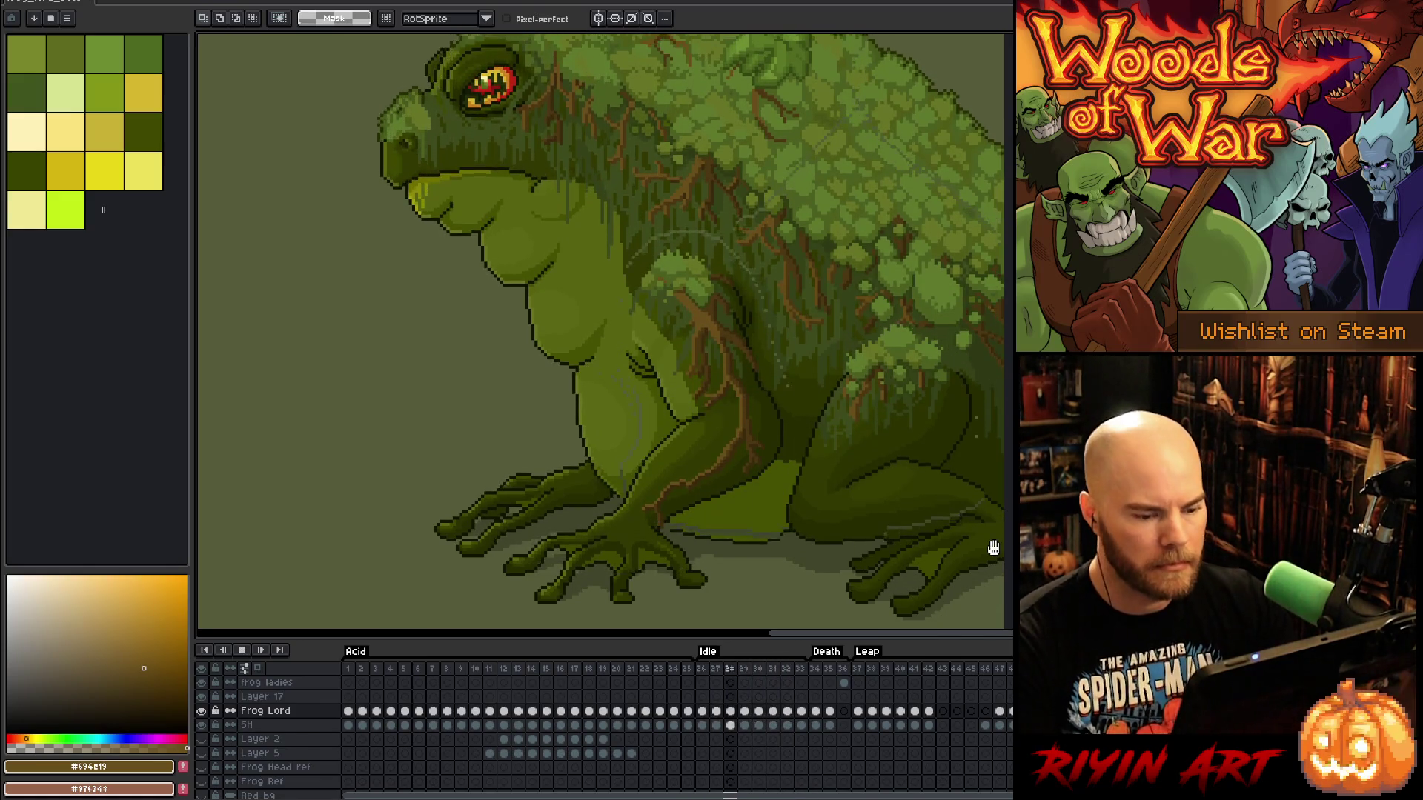
scroll(909, 499, down, 2)
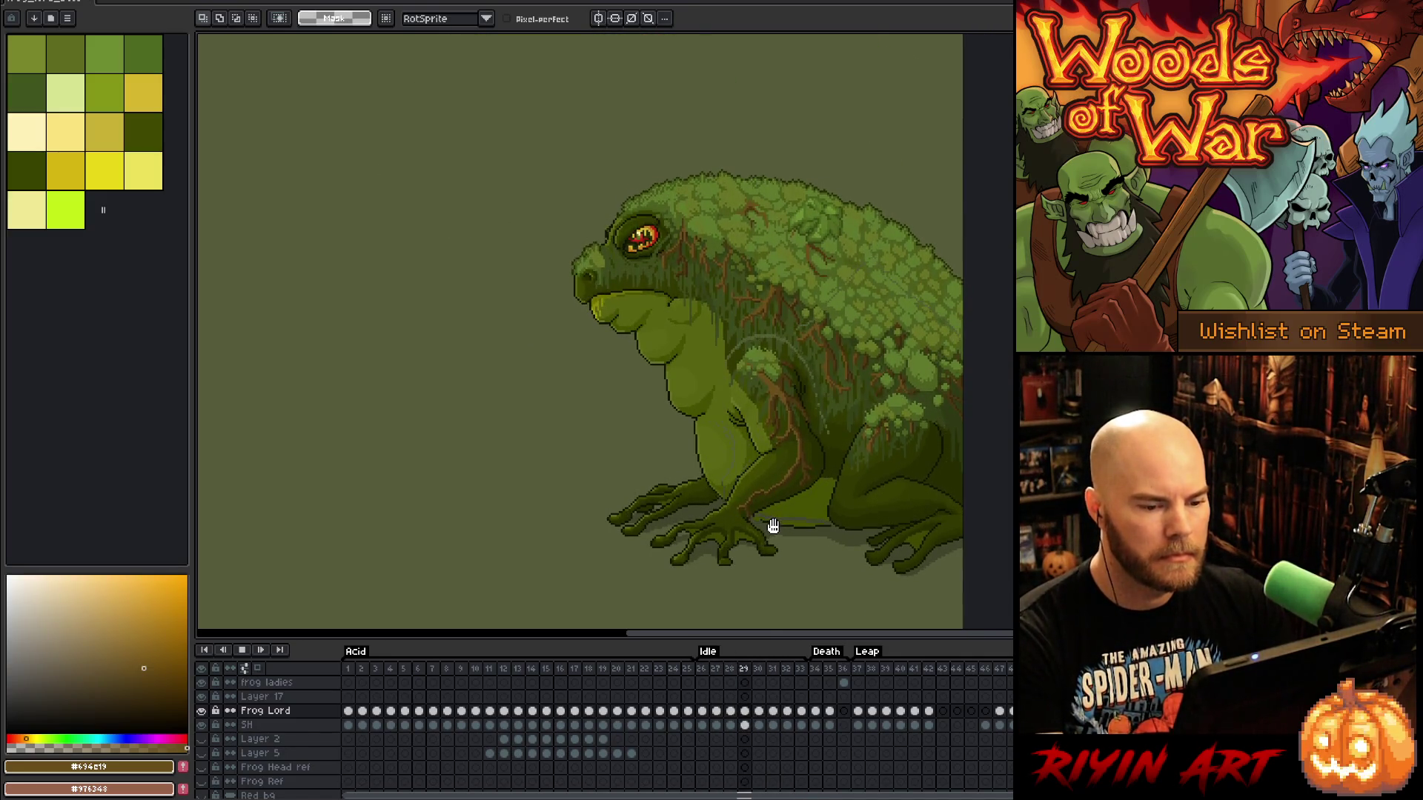
scroll(781, 327, up, 1)
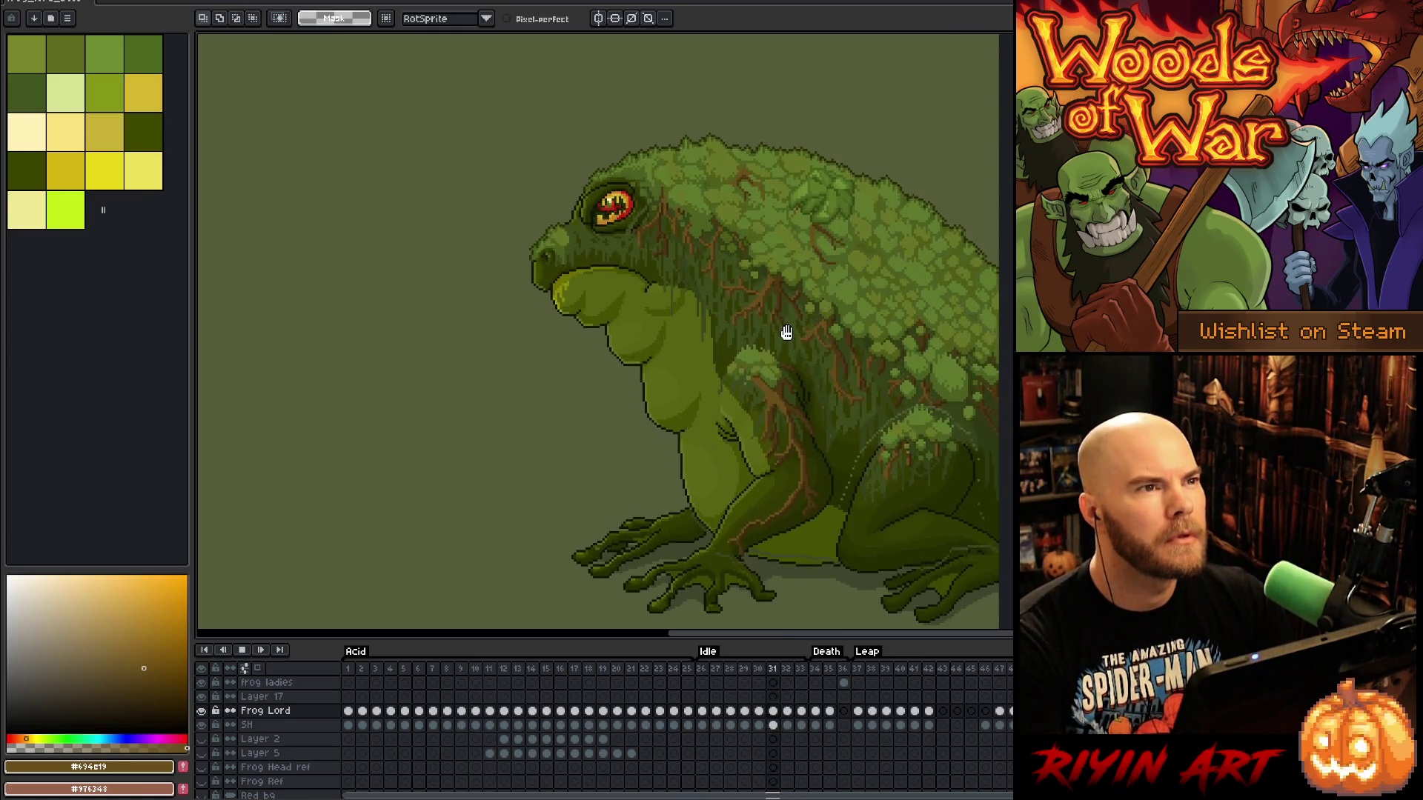
drag(864, 432, 801, 416)
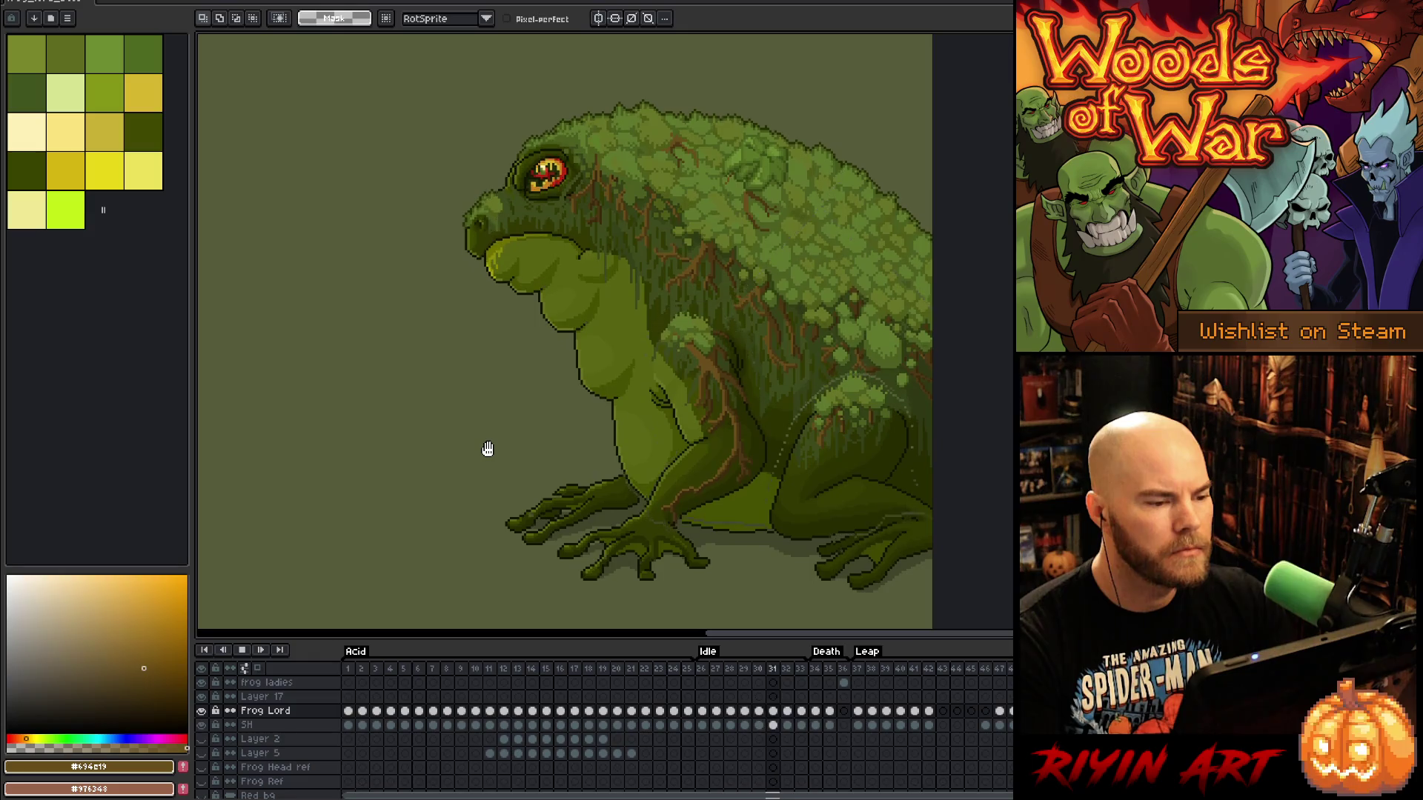
key(Return)
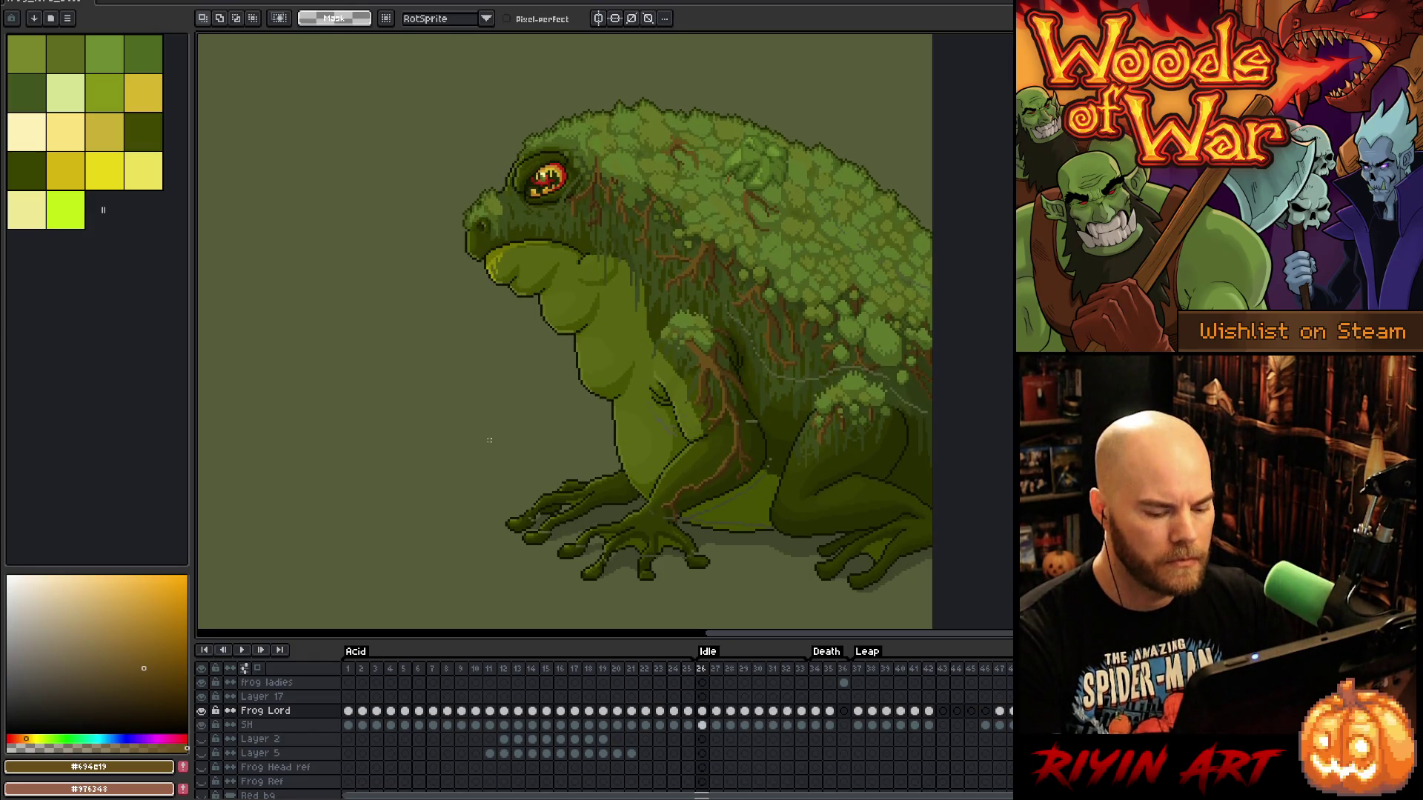
key(Right)
key(Right)
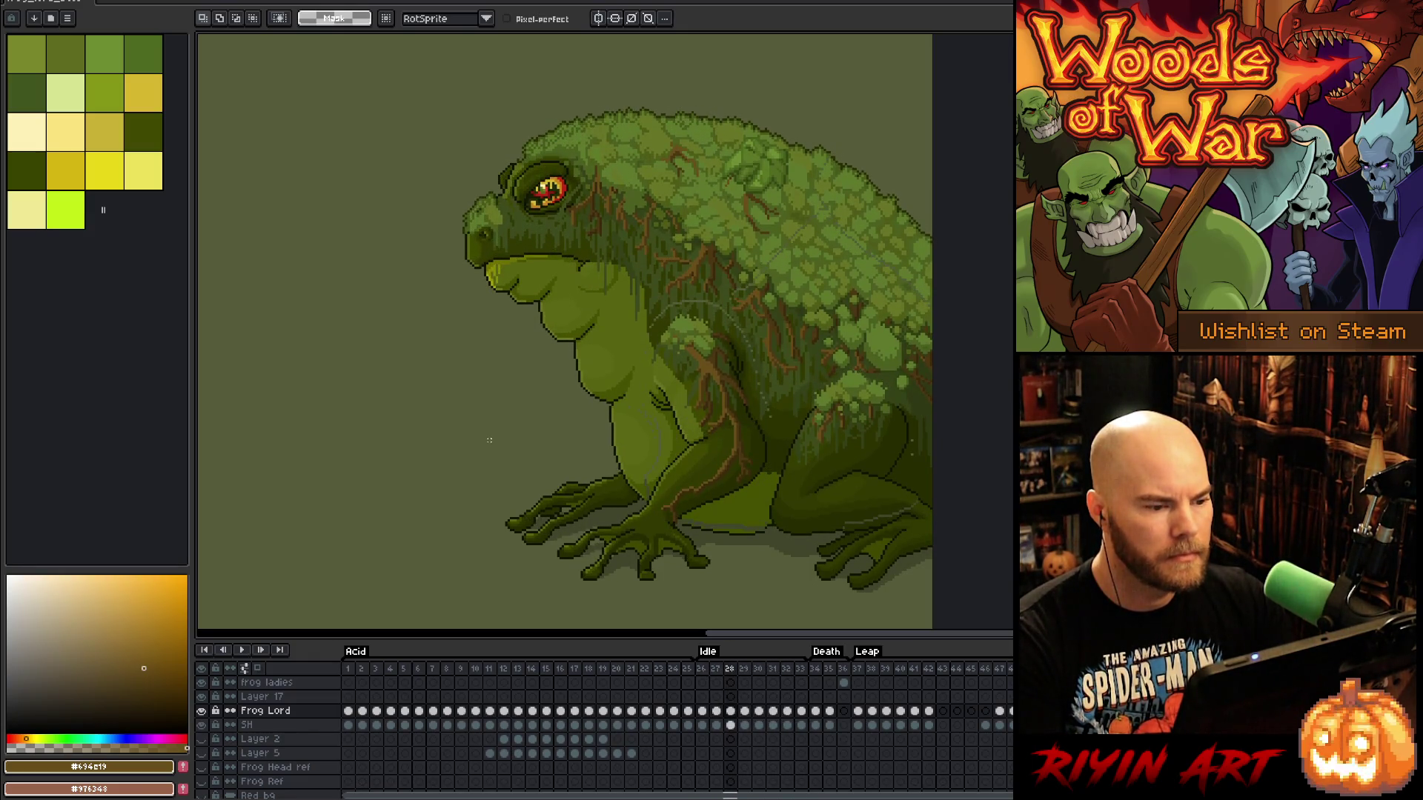
key(Left)
key(Left)
key(Right)
key(Right)
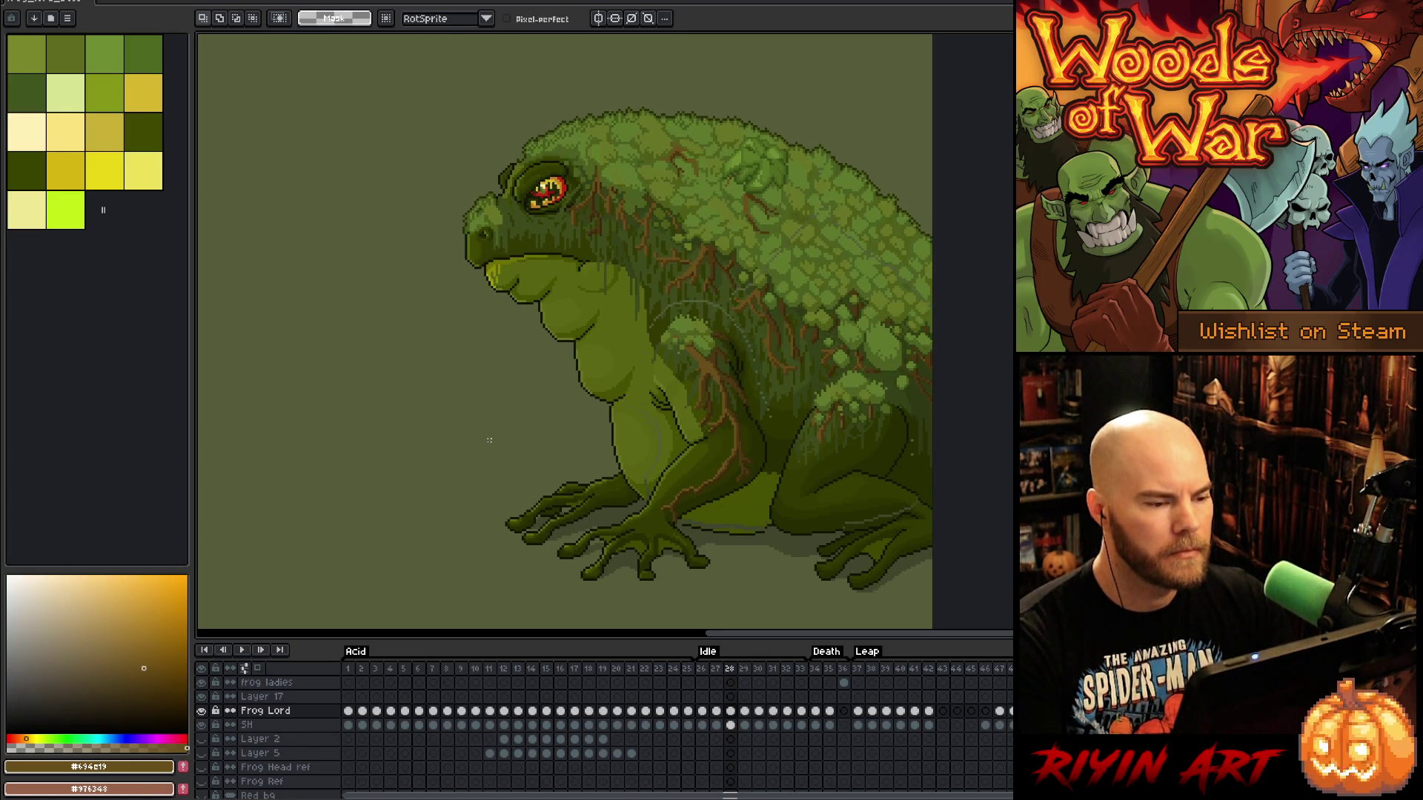
Lasso the frog's head and nudge it down one pixel on frames 28 and 29
mouse_move(654, 90)
mouse_down()
mouse_move(624, 296)
mouse_move(586, 300)
mouse_up()
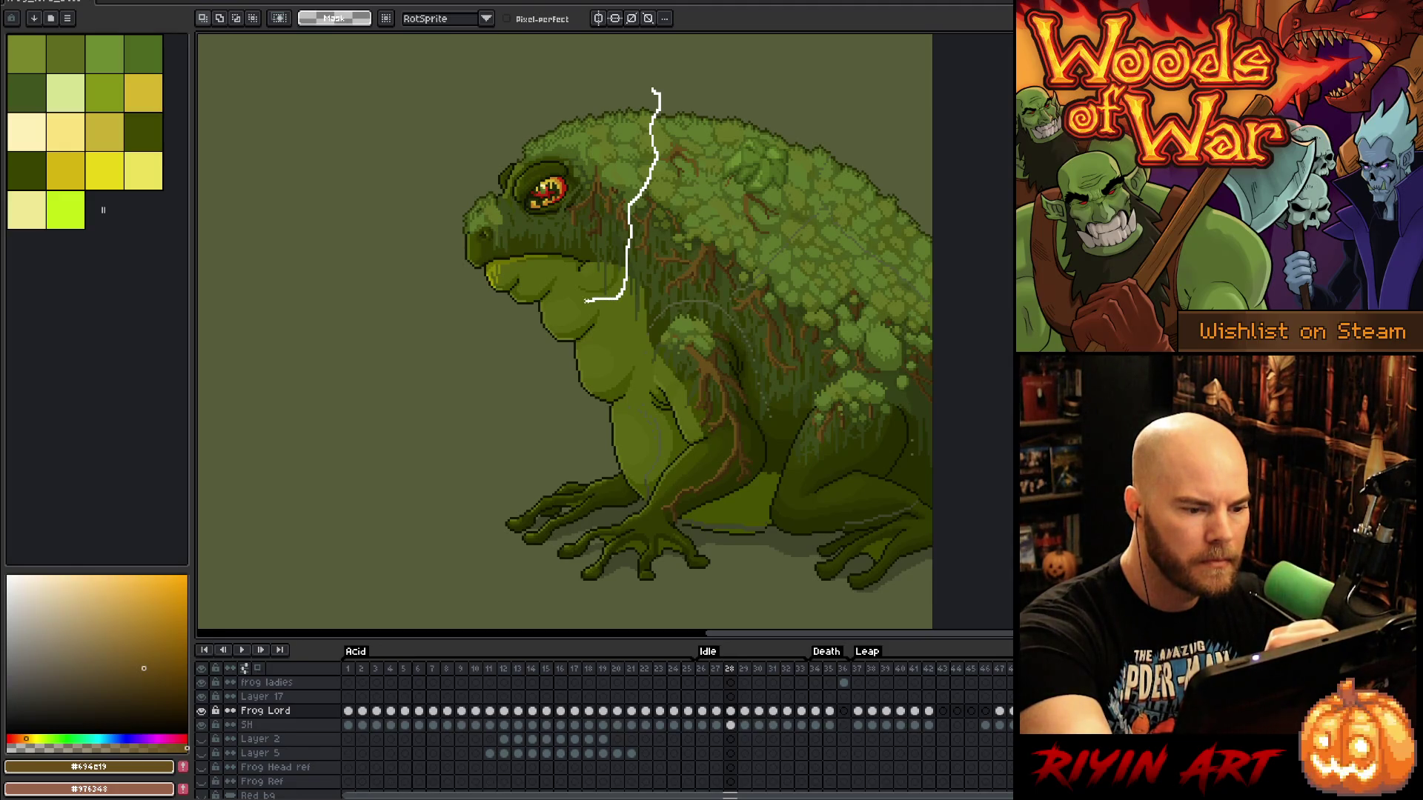
mouse_move(591, 301)
mouse_down()
mouse_move(489, 373)
mouse_move(482, 90)
mouse_up()
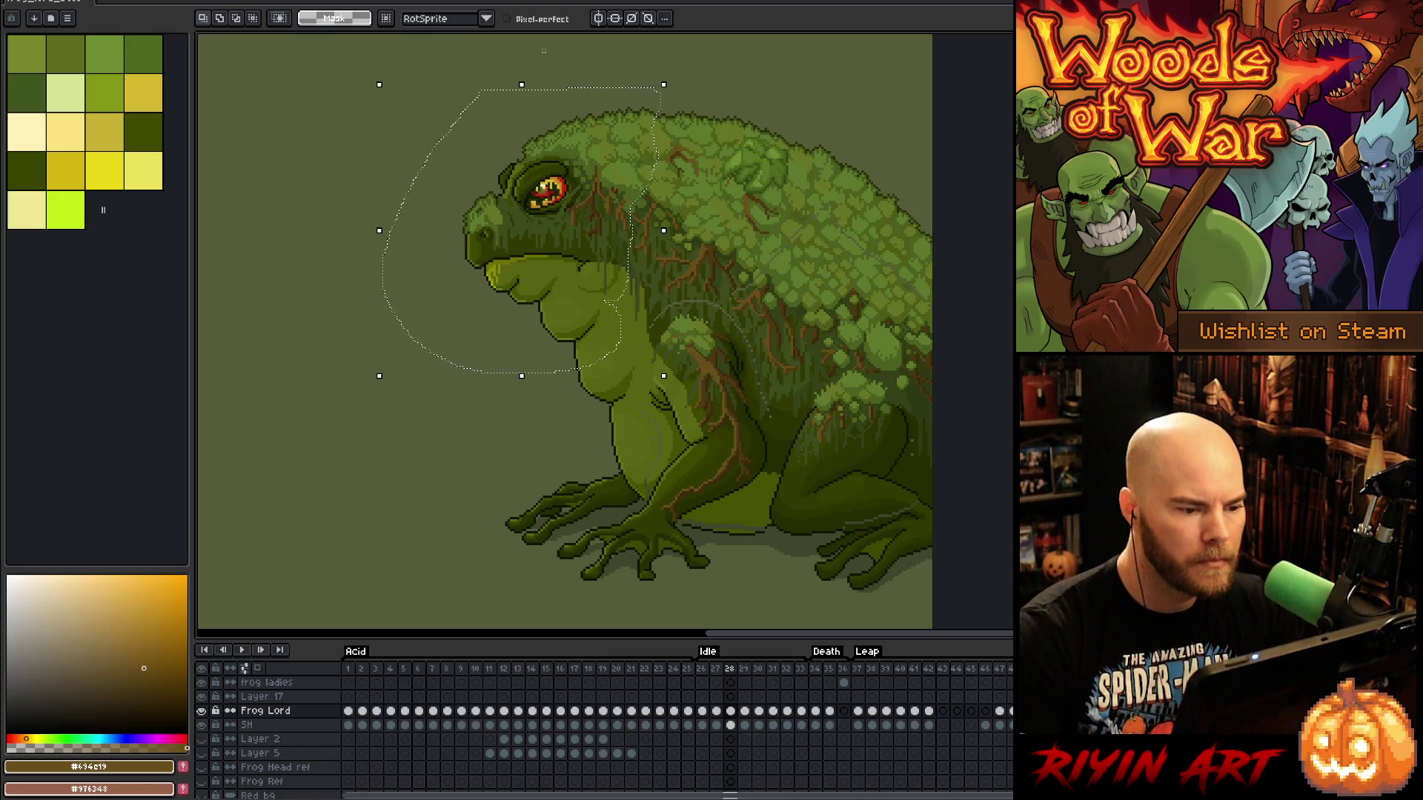
key(Down)
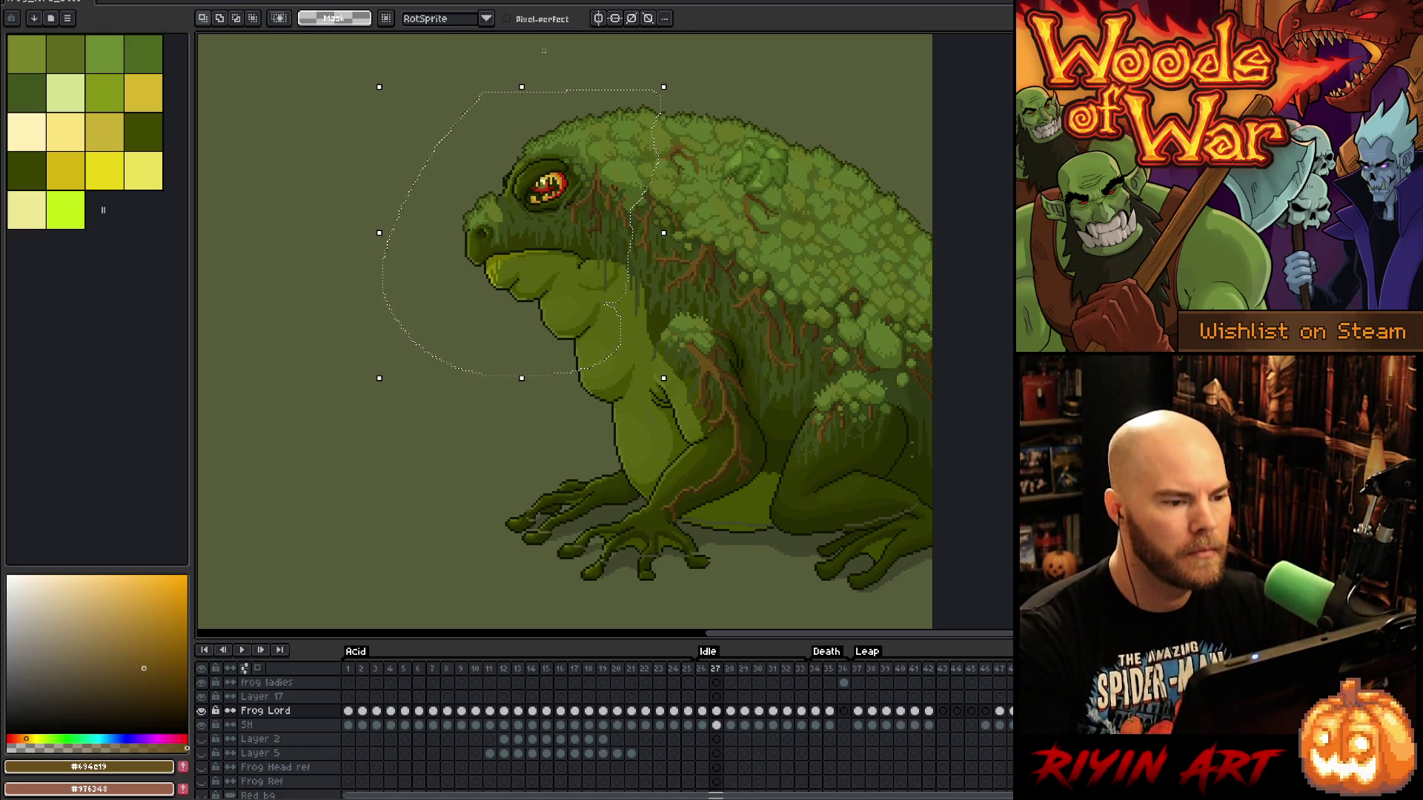
key(period)
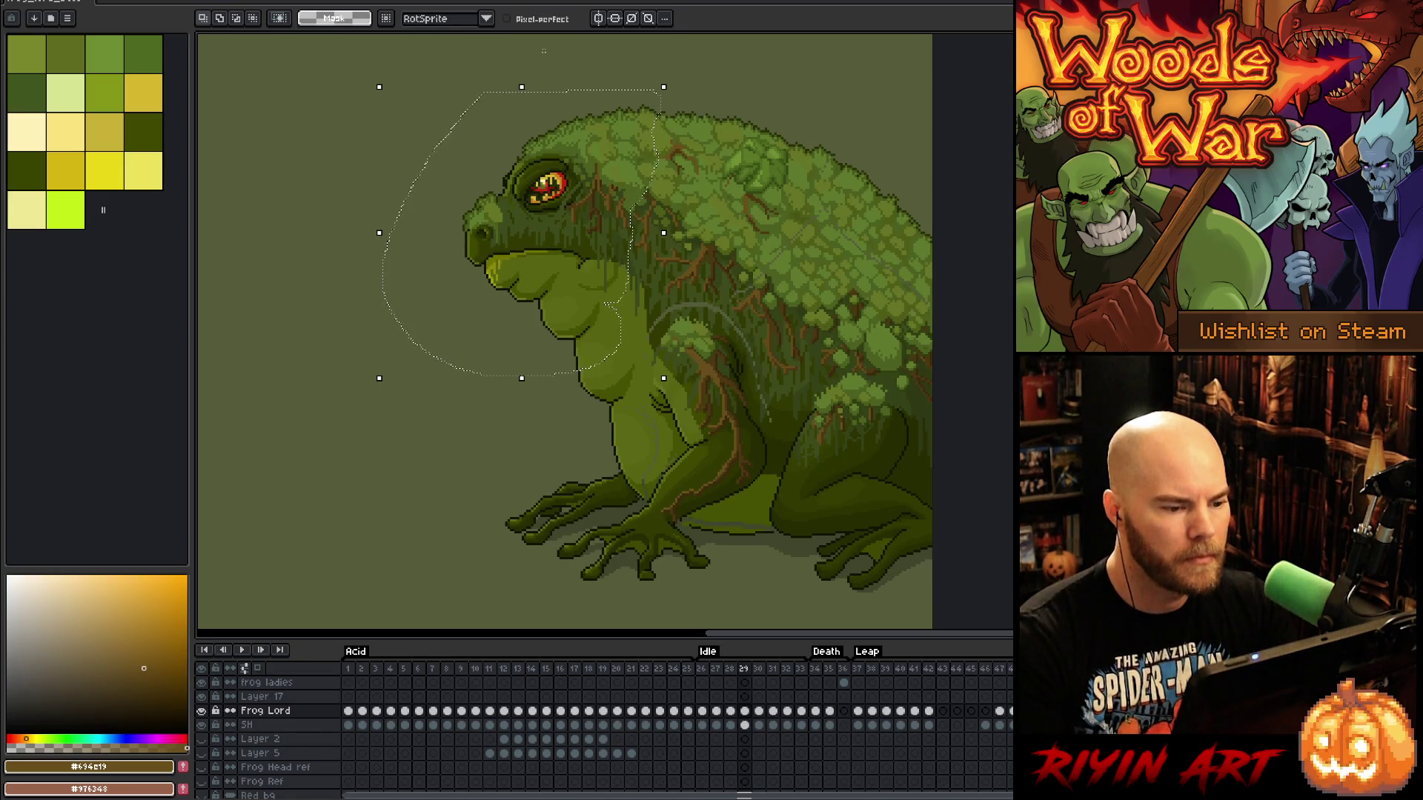
key(Down)
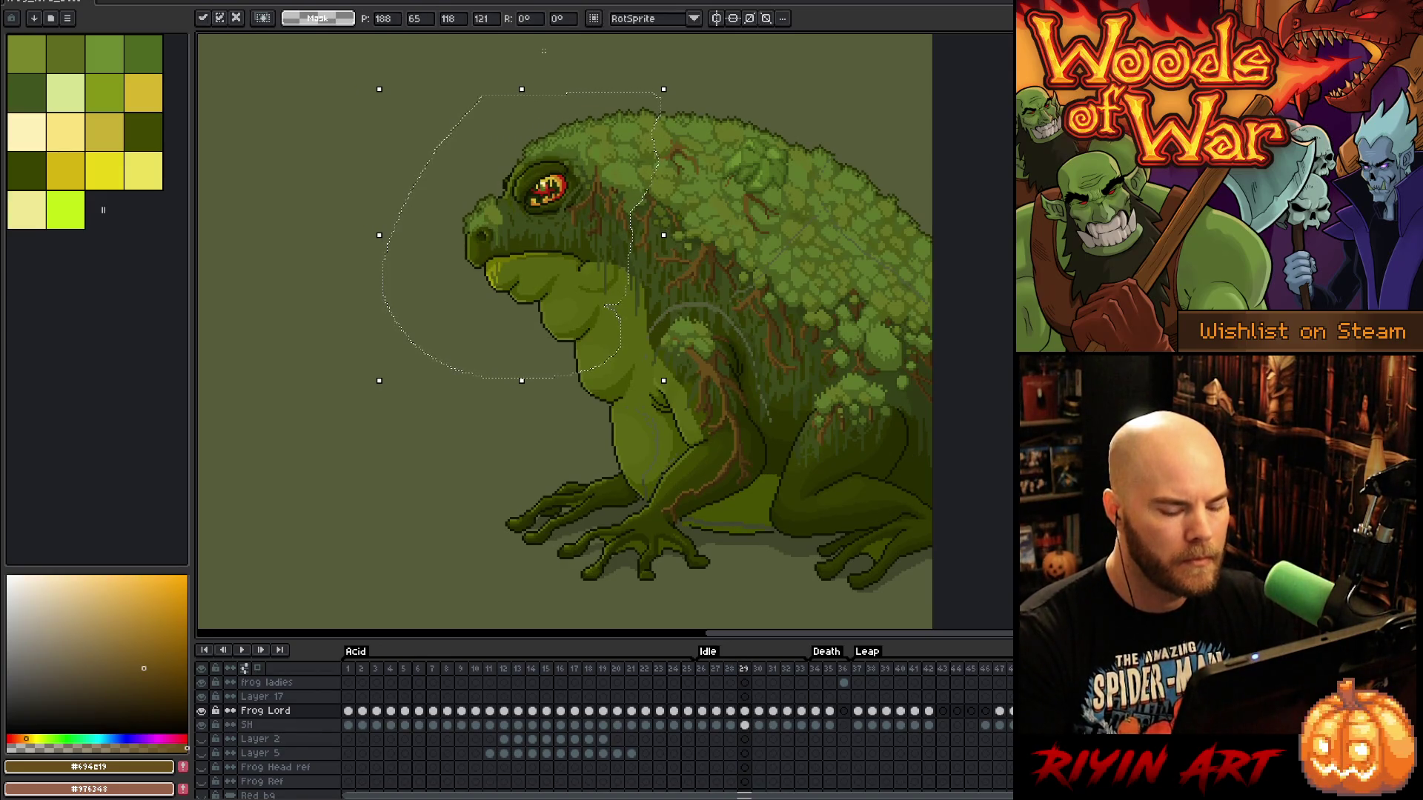
key(period)
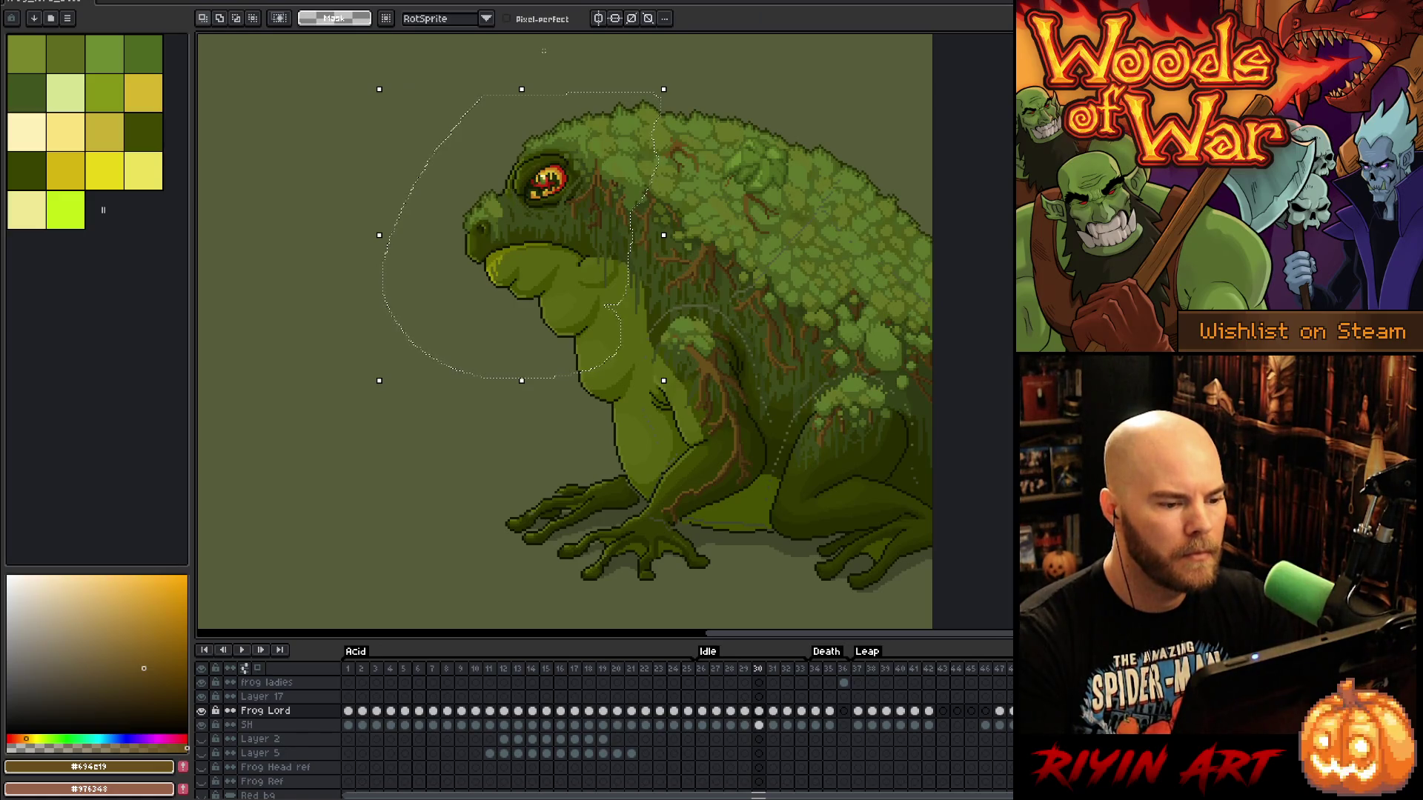
key(period)
key(period)
key(period)
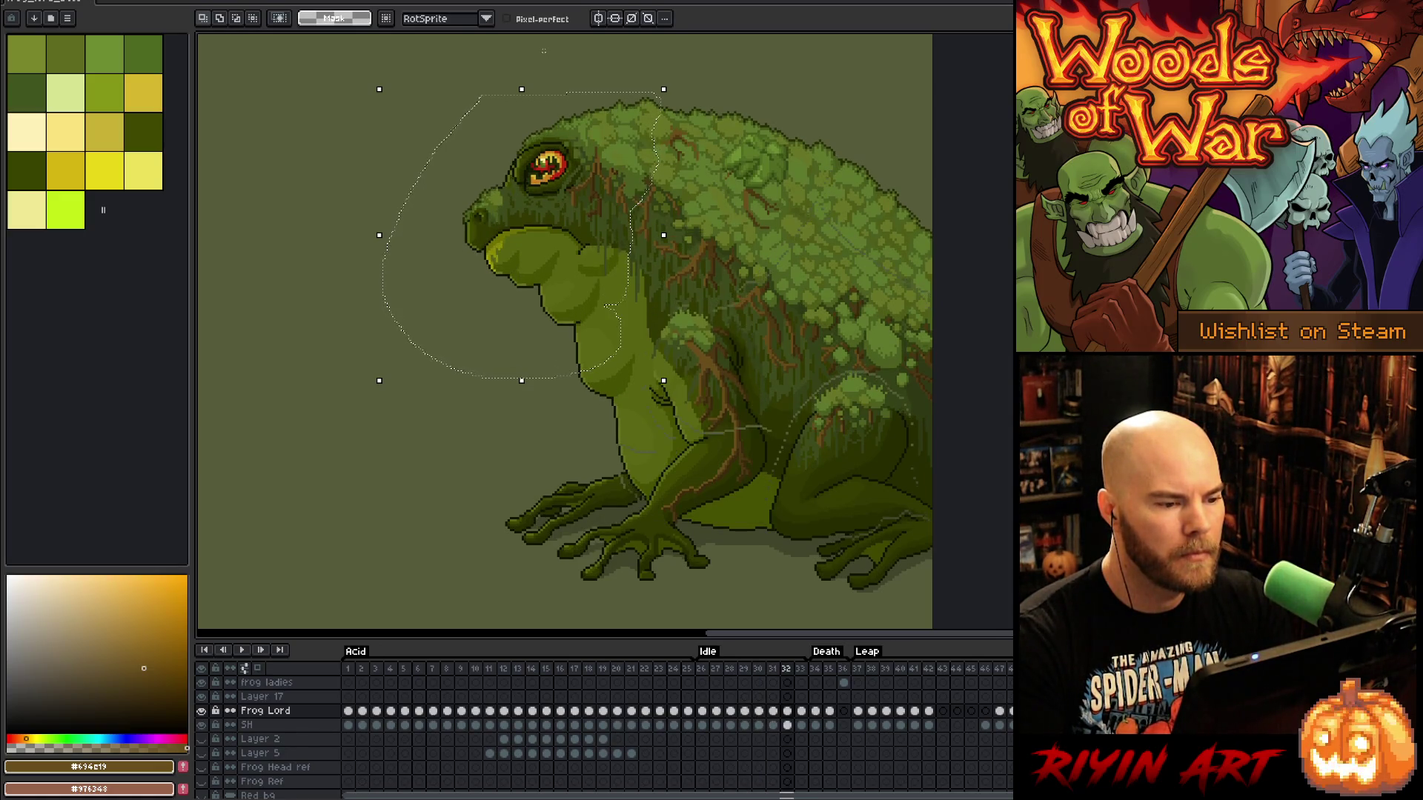
Play the Idle loop, compare frames 28 and 29, and outline a moss patch on the back
key(Return)
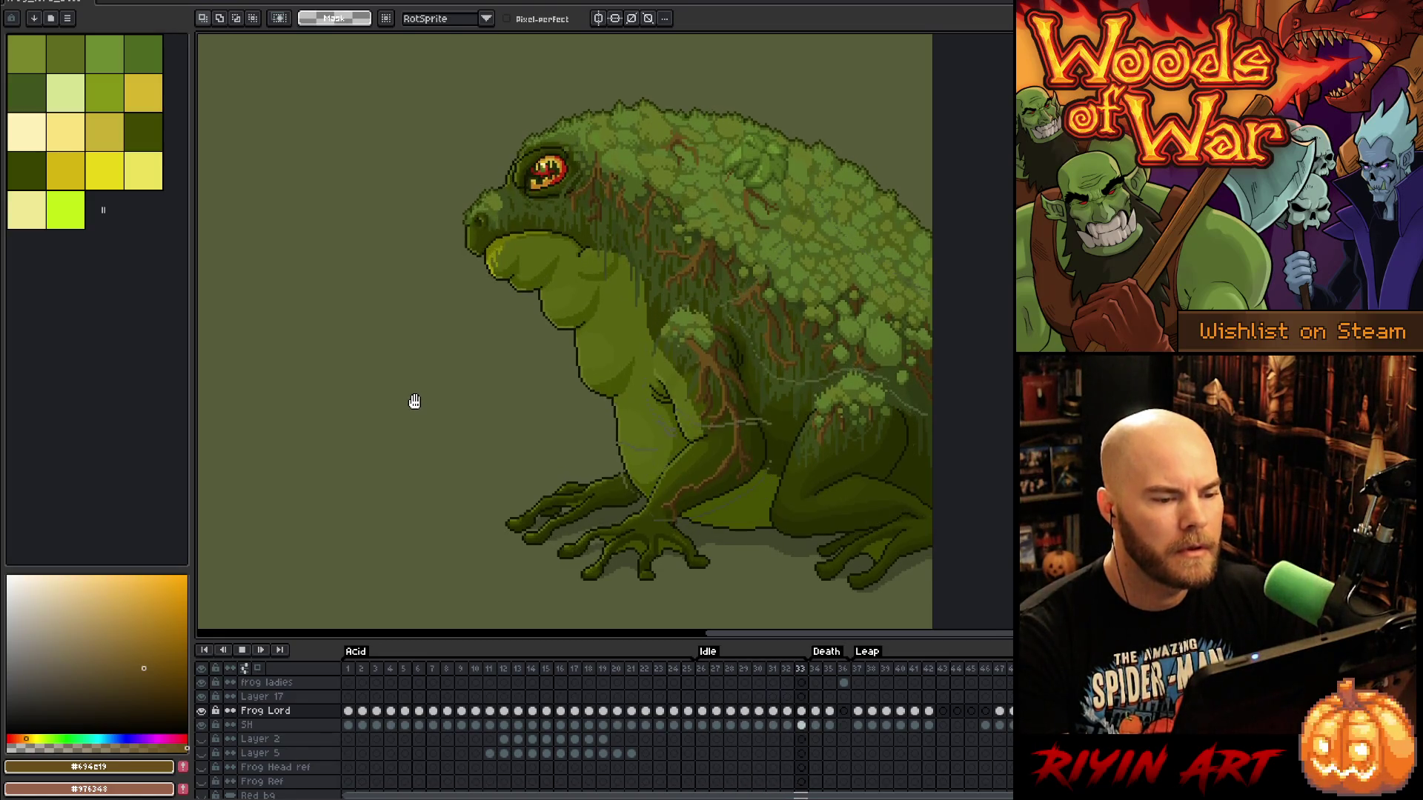
key(Return)
key(Right)
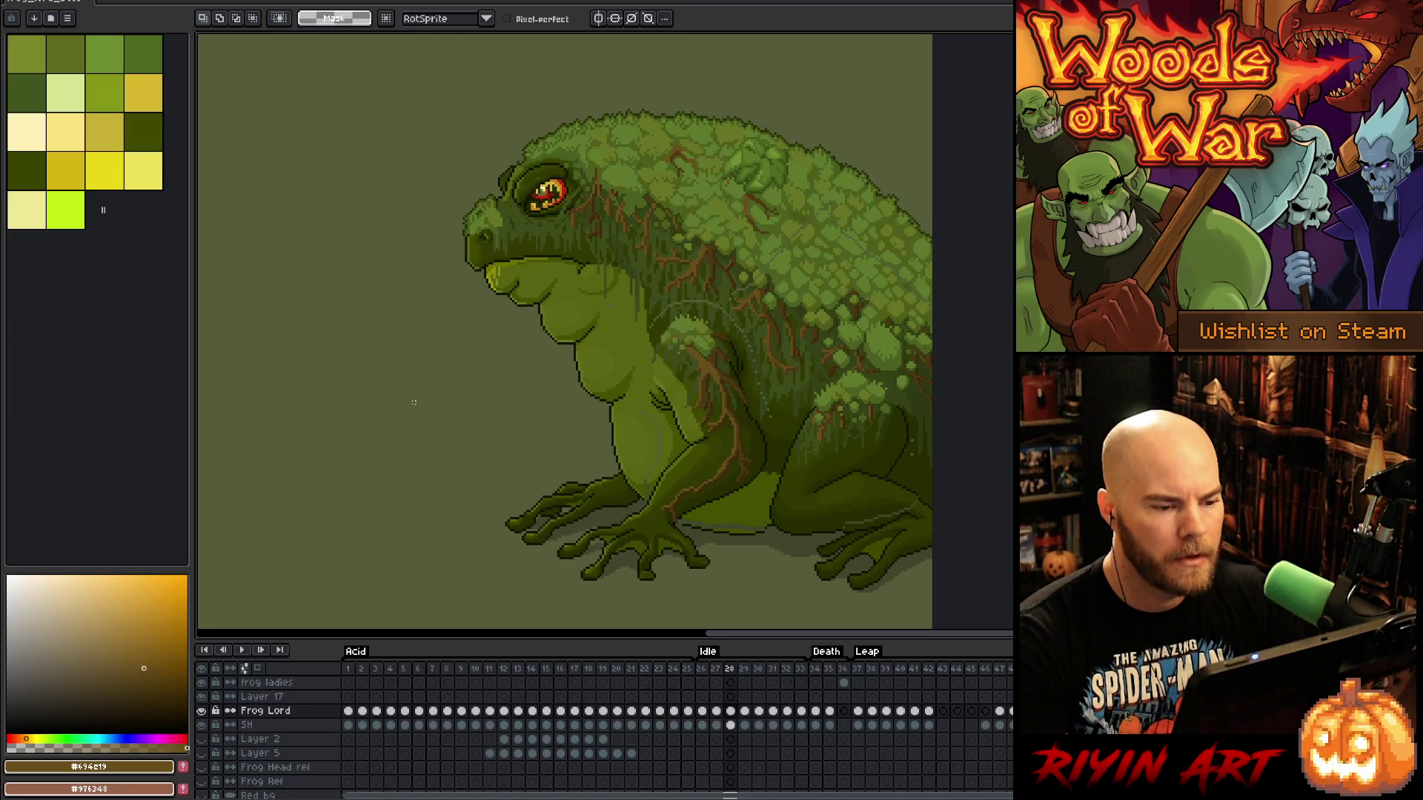
key(Right)
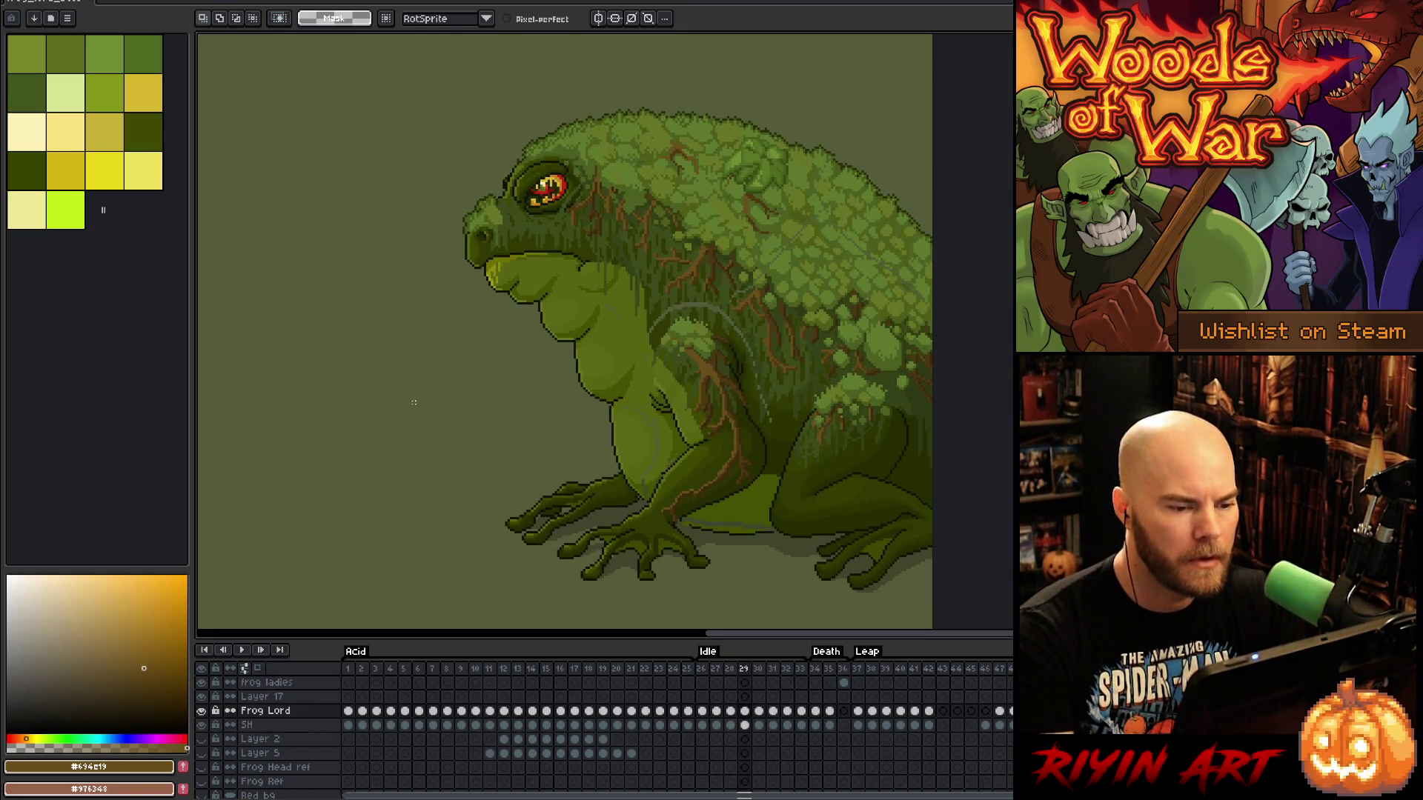
key(Left)
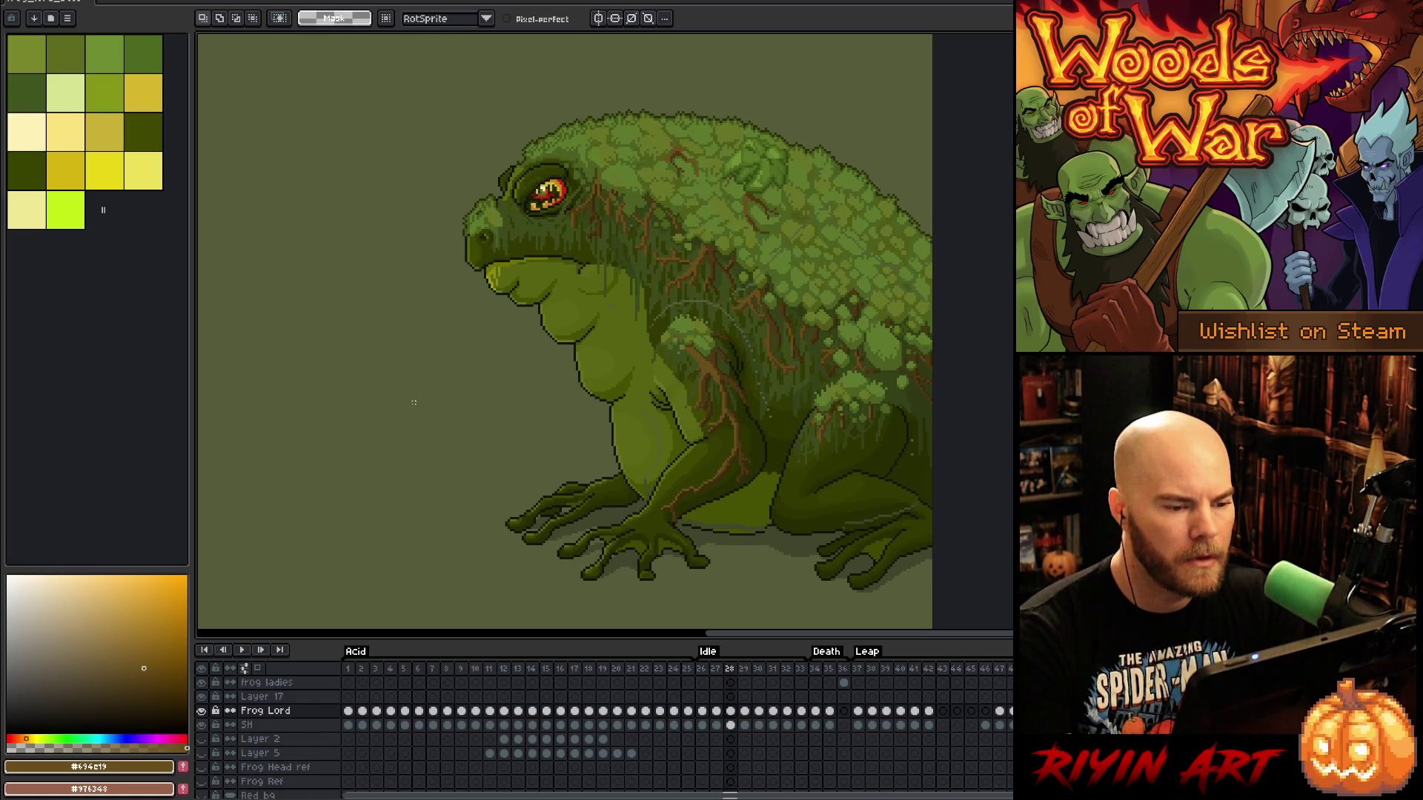
key(Right)
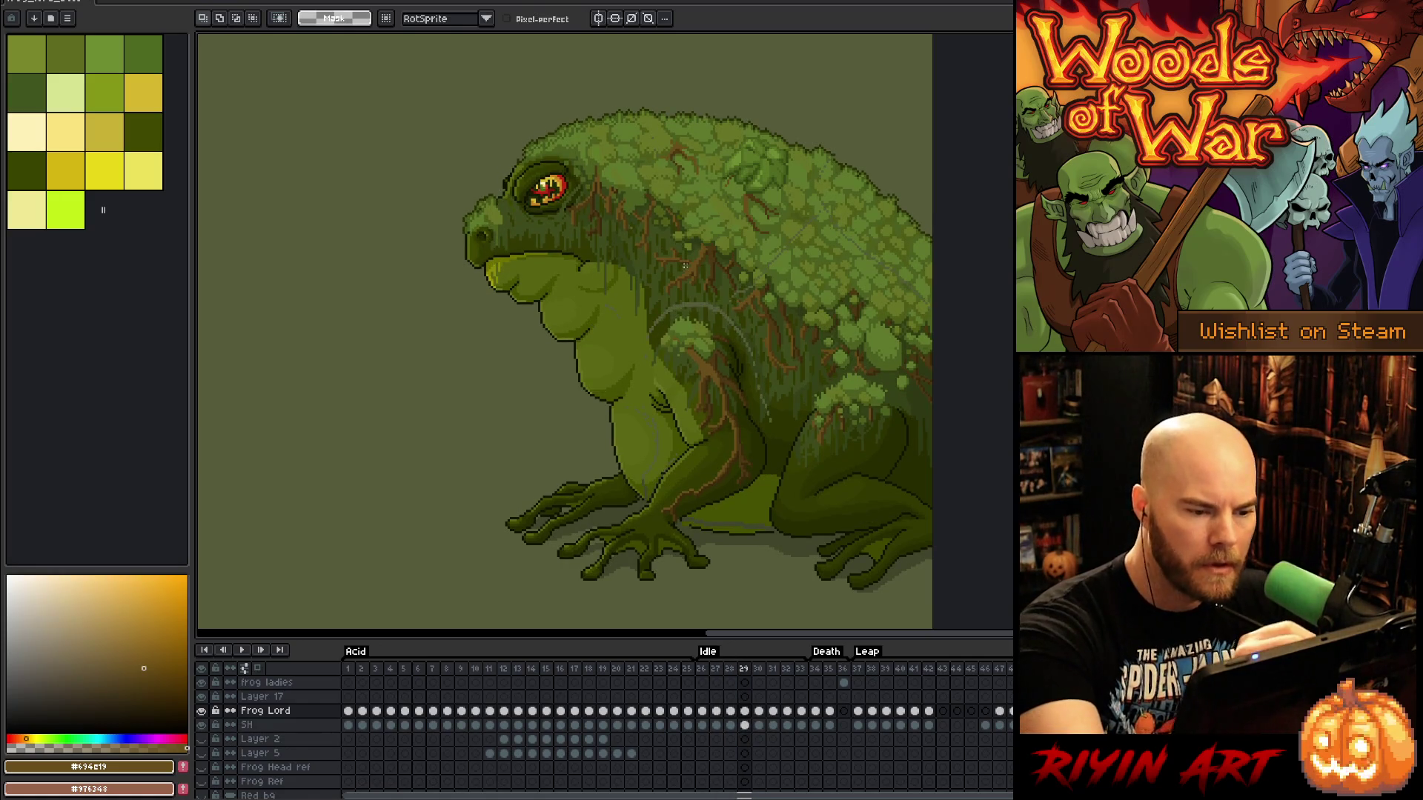
mouse_move(723, 297)
mouse_down()
mouse_move(693, 308)
mouse_move(665, 283)
mouse_up()
Nudge the small back moss patch down one pixel on frames 29 and 30
key(ctrl+t)
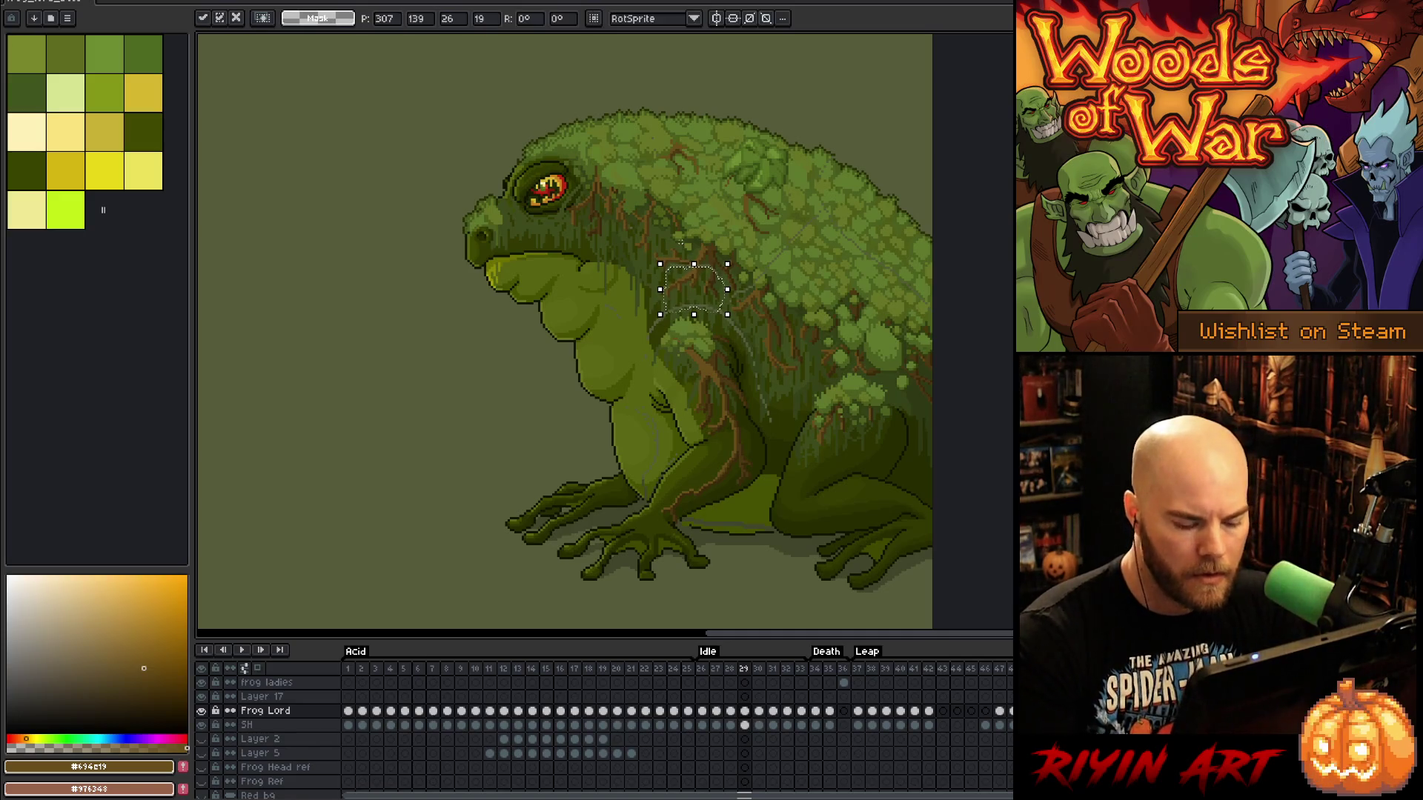
key(Return)
key(period)
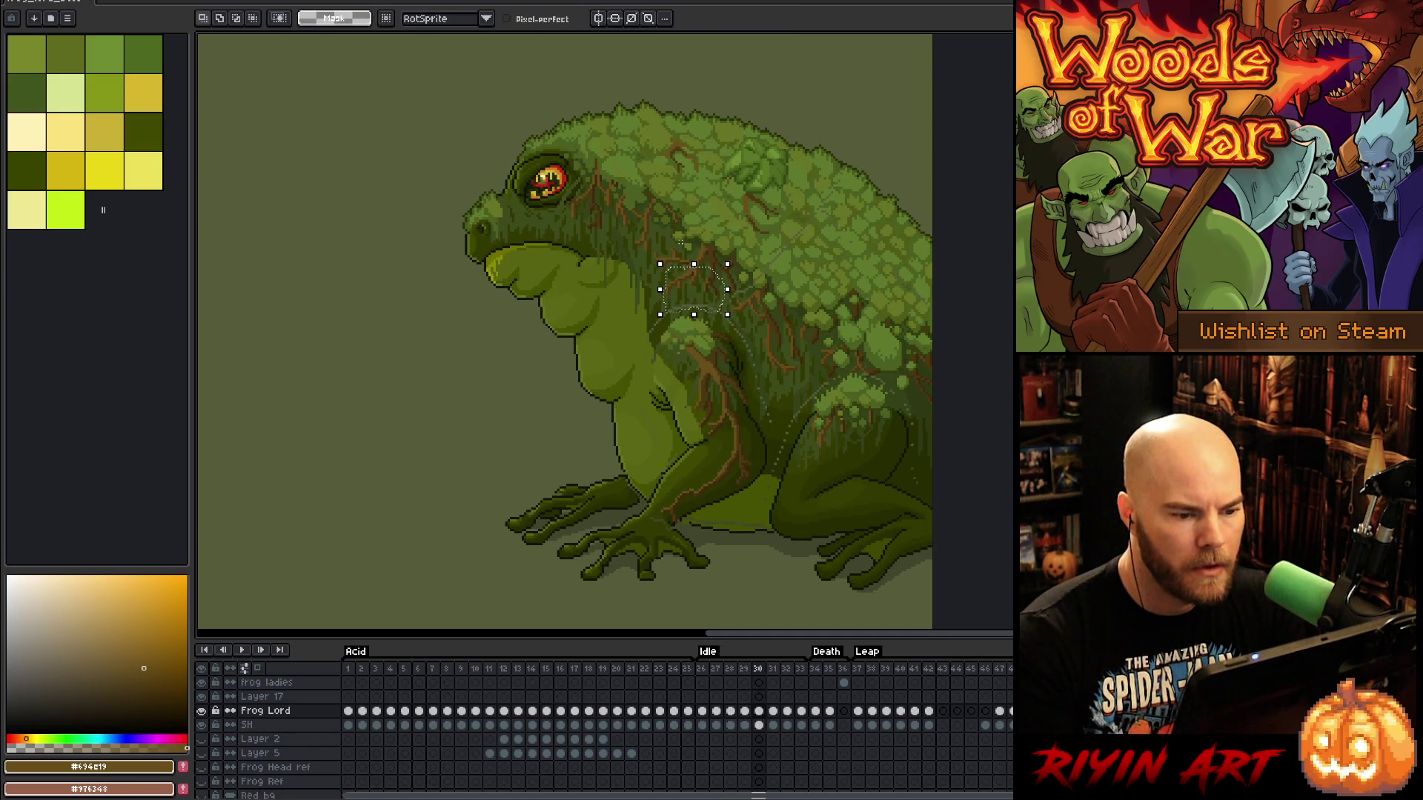
key(Down)
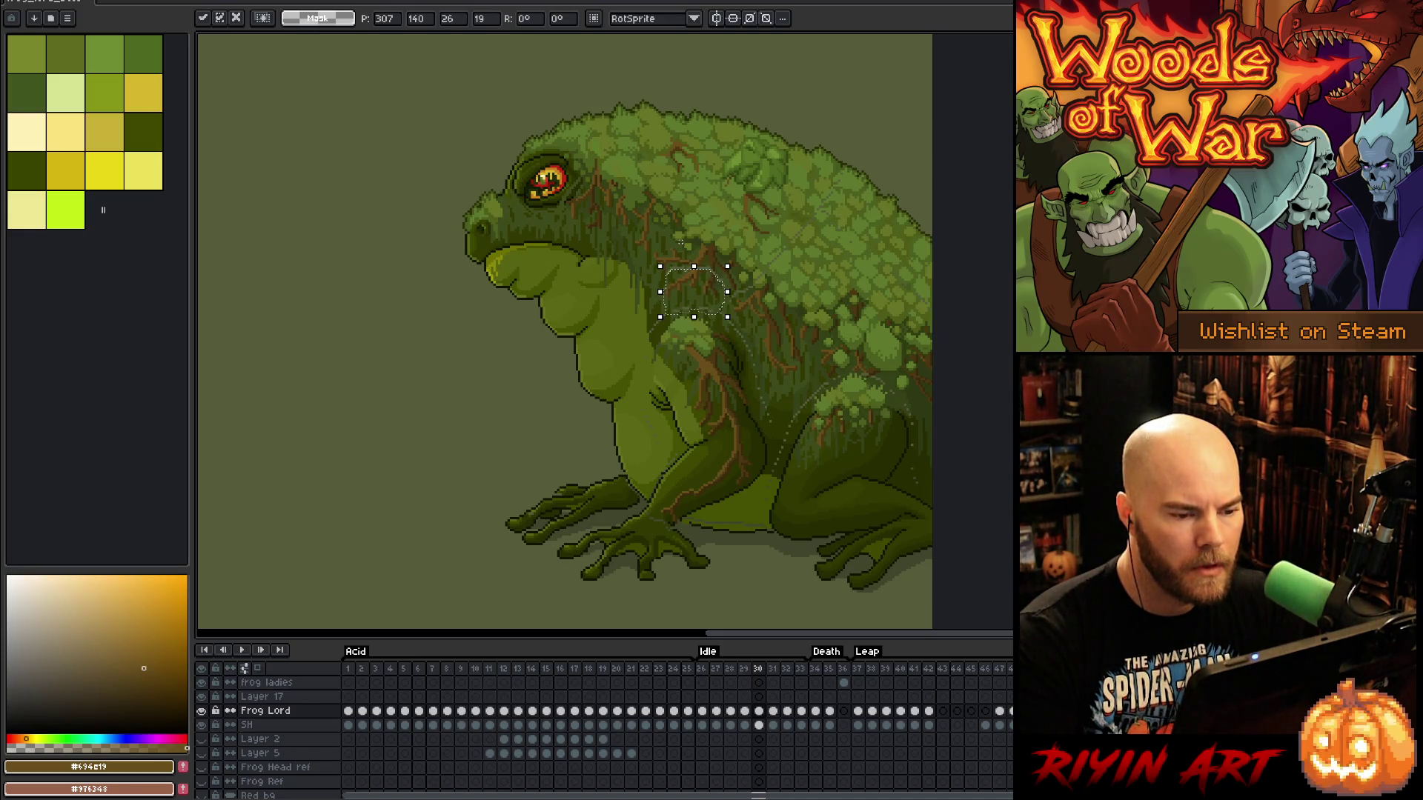
key(Return)
key(period)
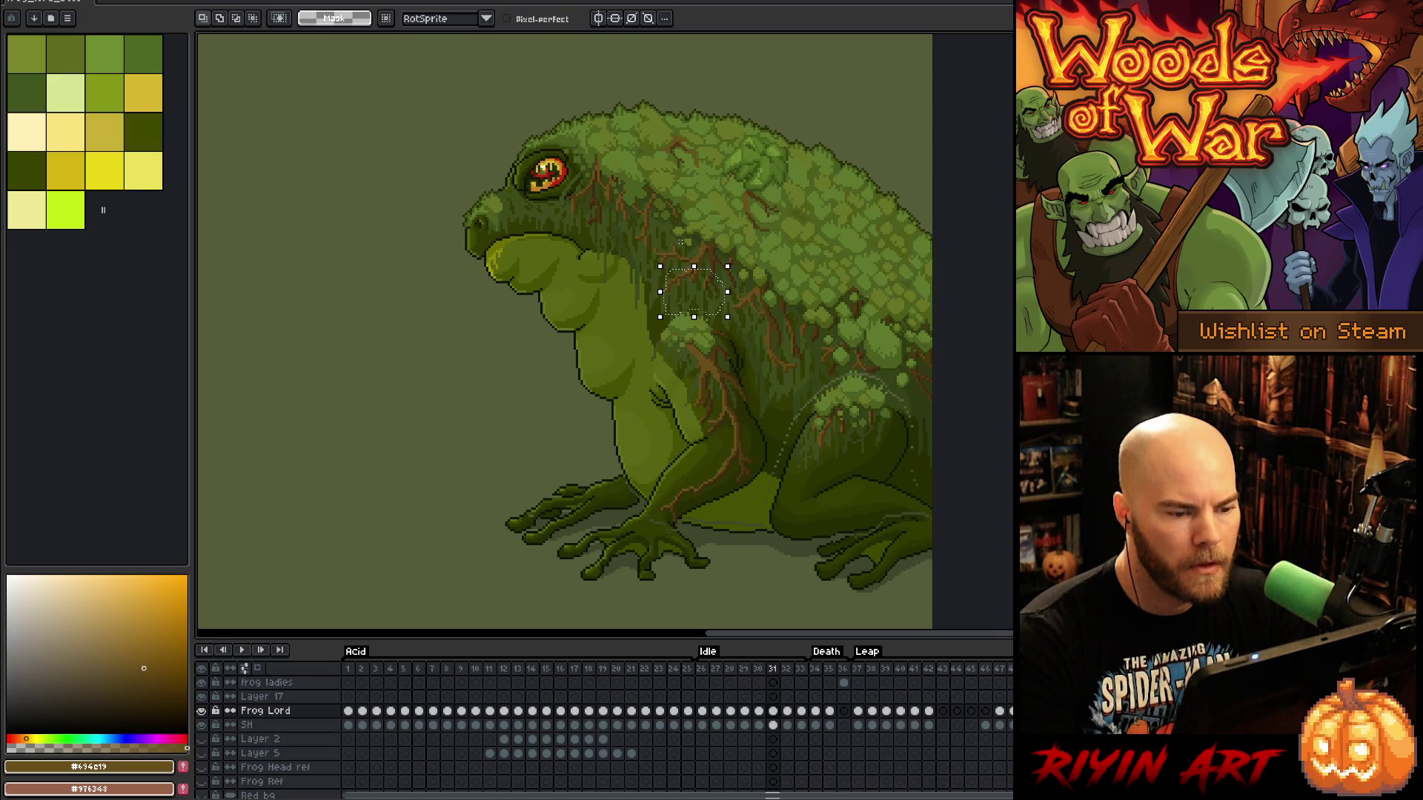
Preview the Idle loop and select frames 30 through 33 in the timeline
key(Return)
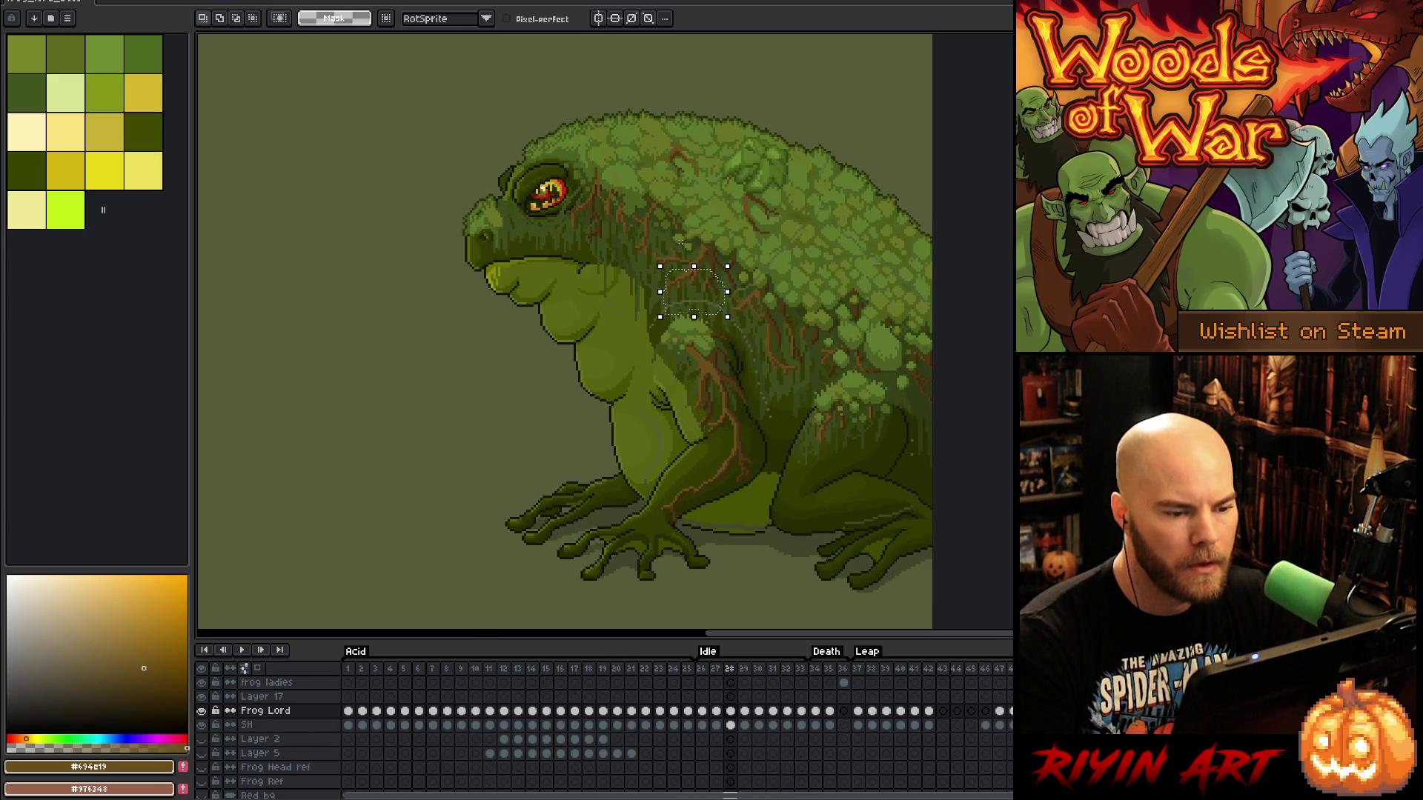
key(Return)
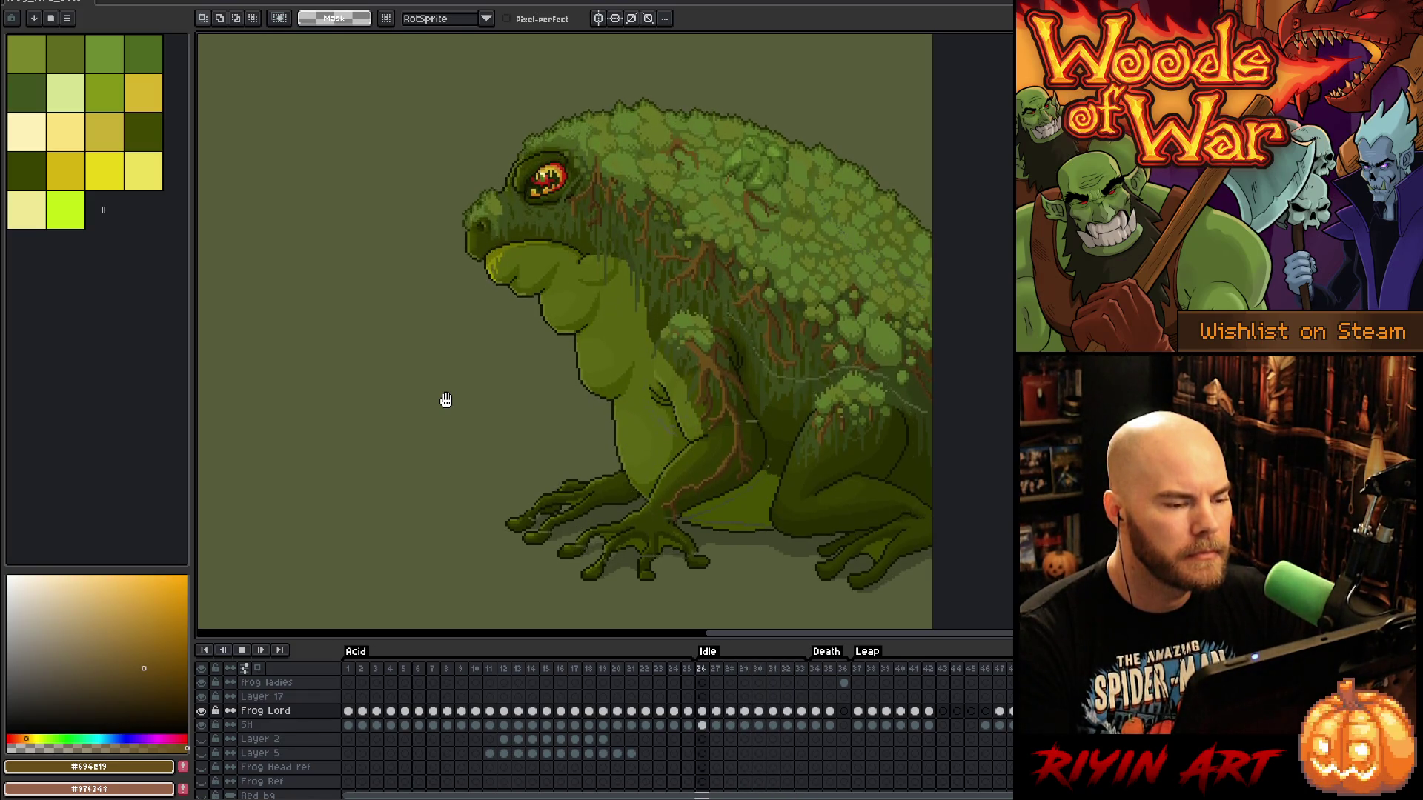
mouse_move(758, 669)
mouse_down()
mouse_move(815, 670)
mouse_move(800, 670)
mouse_up()
shift+click(701, 710)
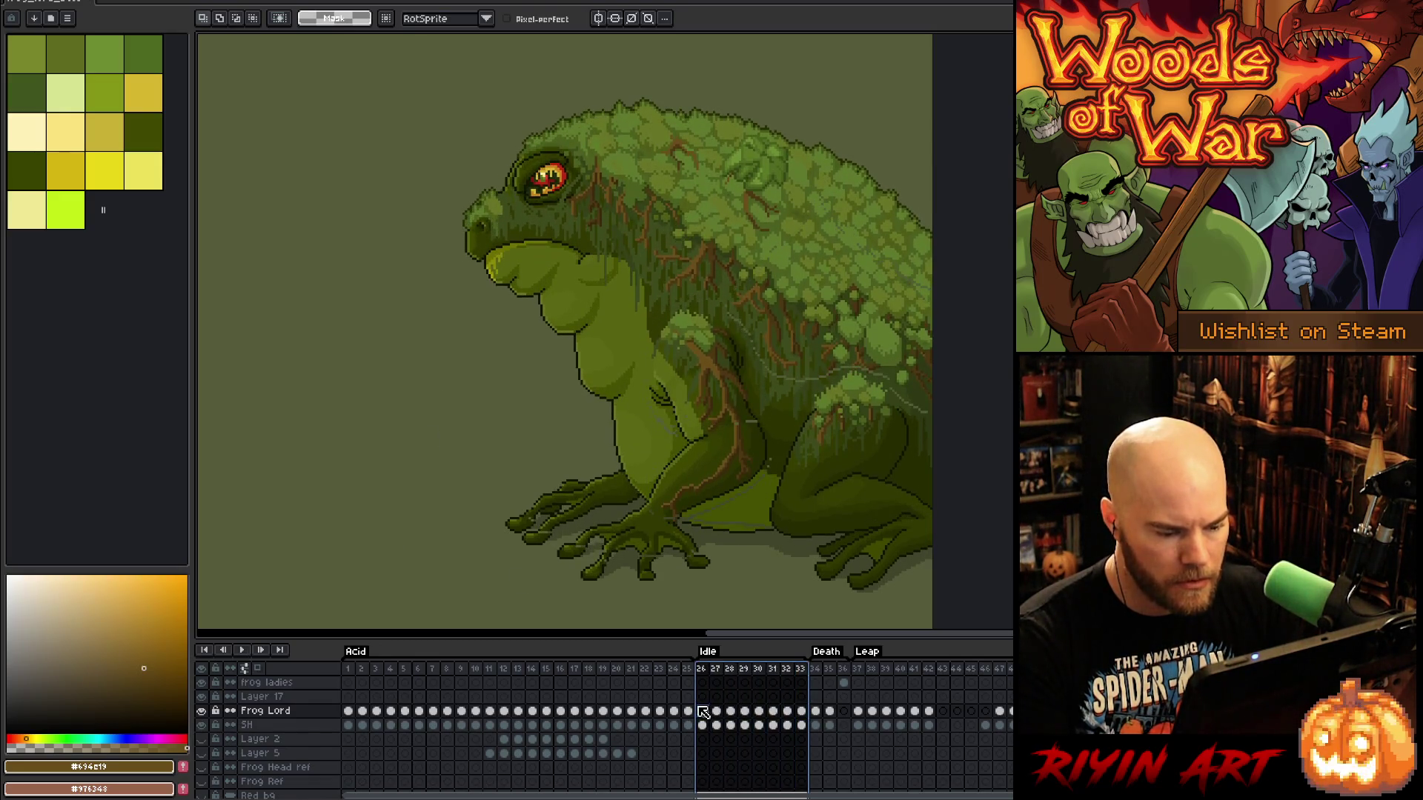
right_click(803, 670)
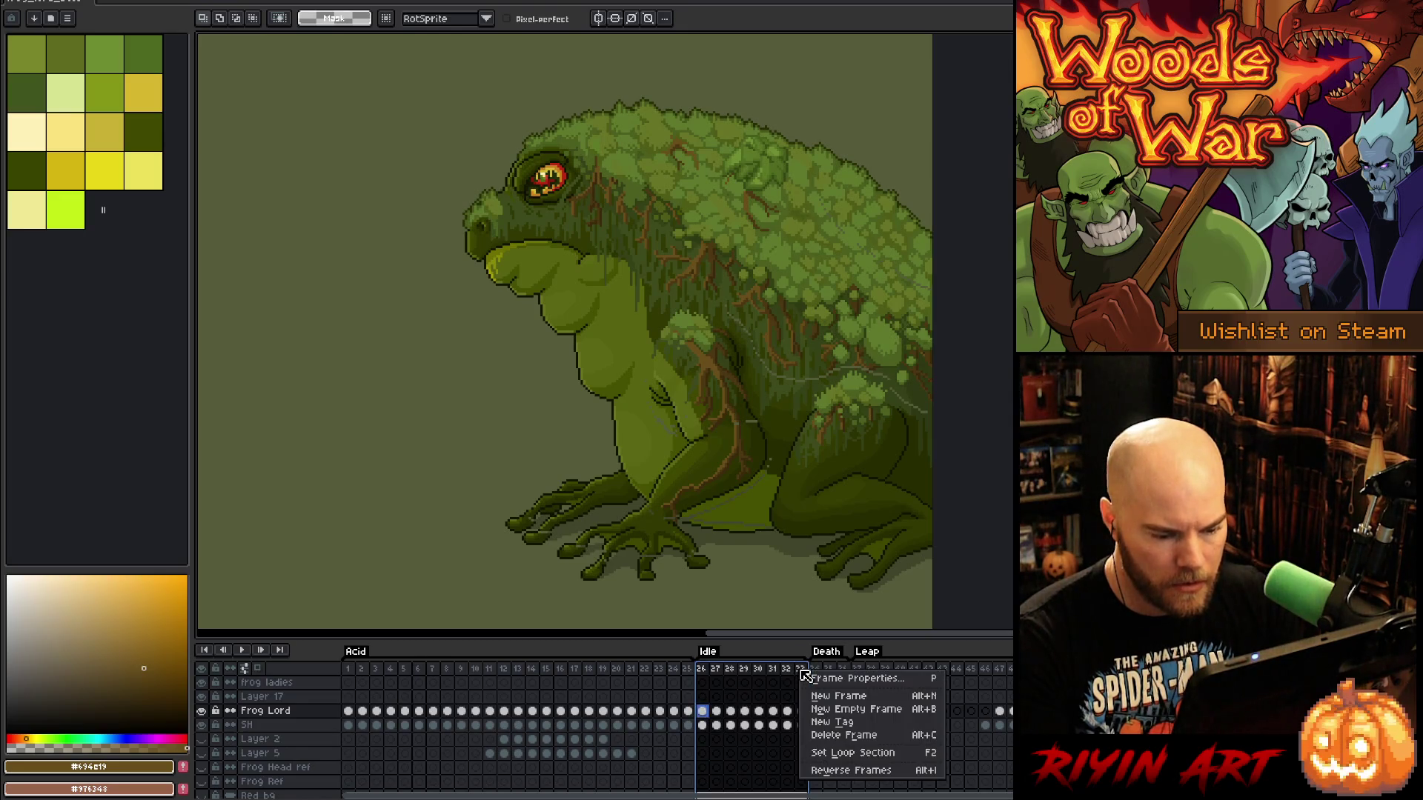
click(833, 698)
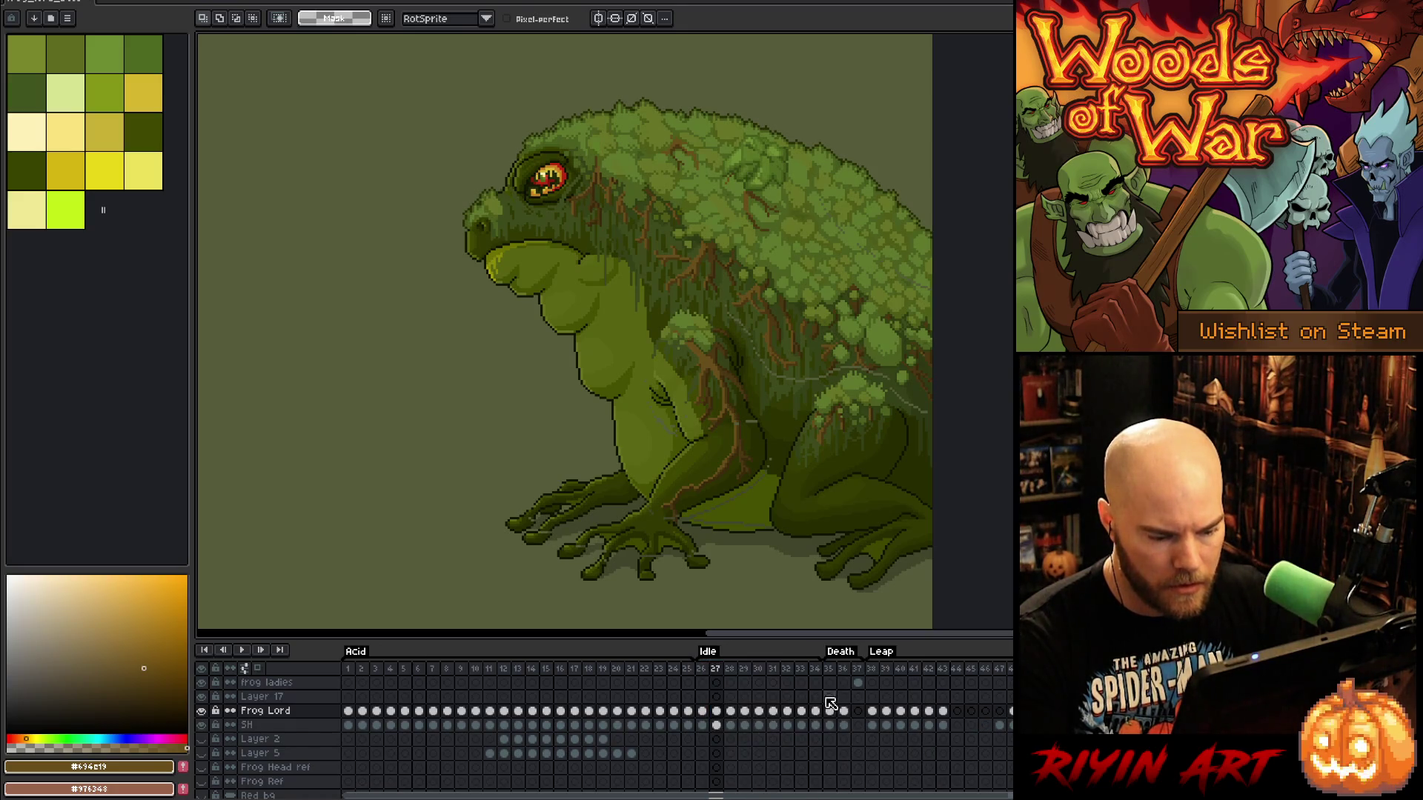
key(ctrl+z)
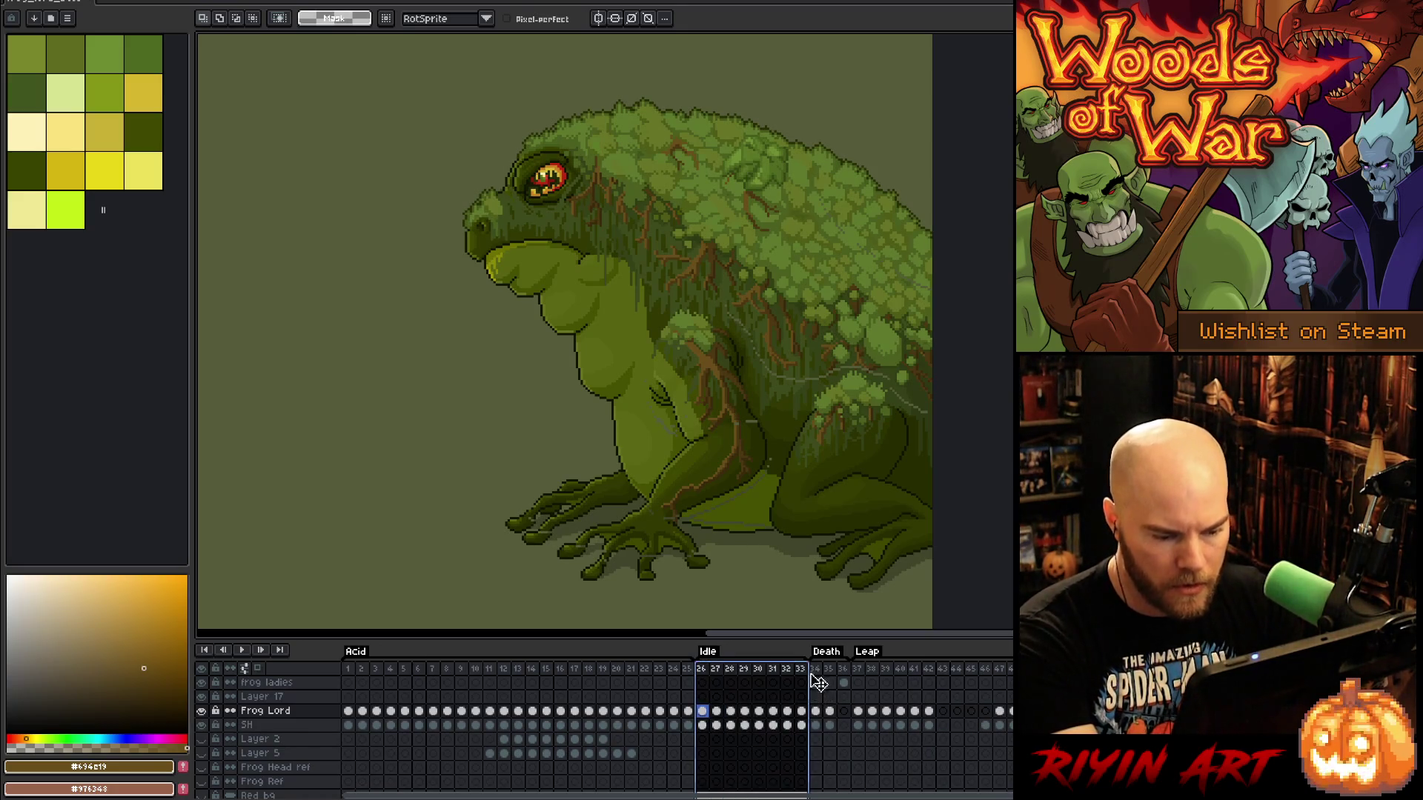
click(801, 670)
right_click(805, 671)
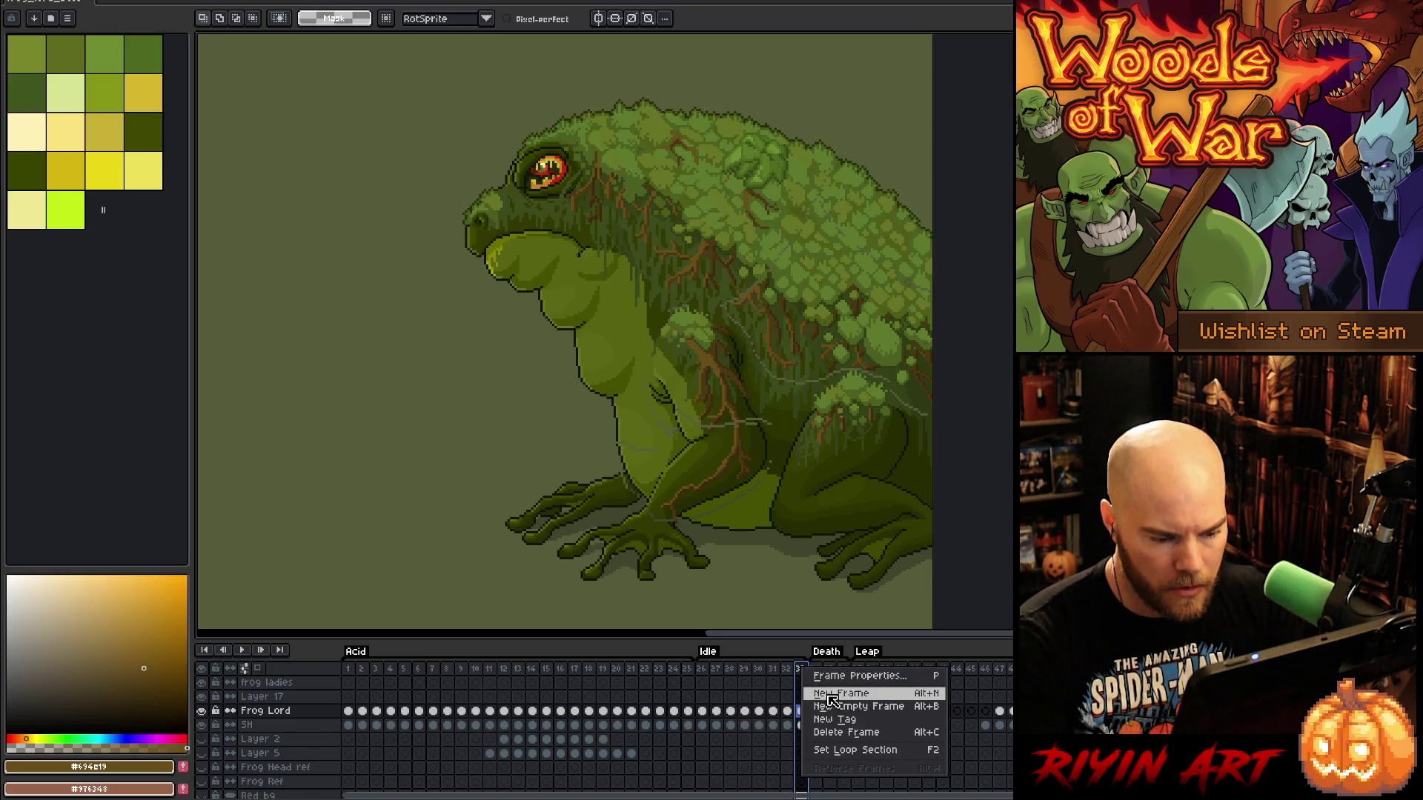
click(831, 695)
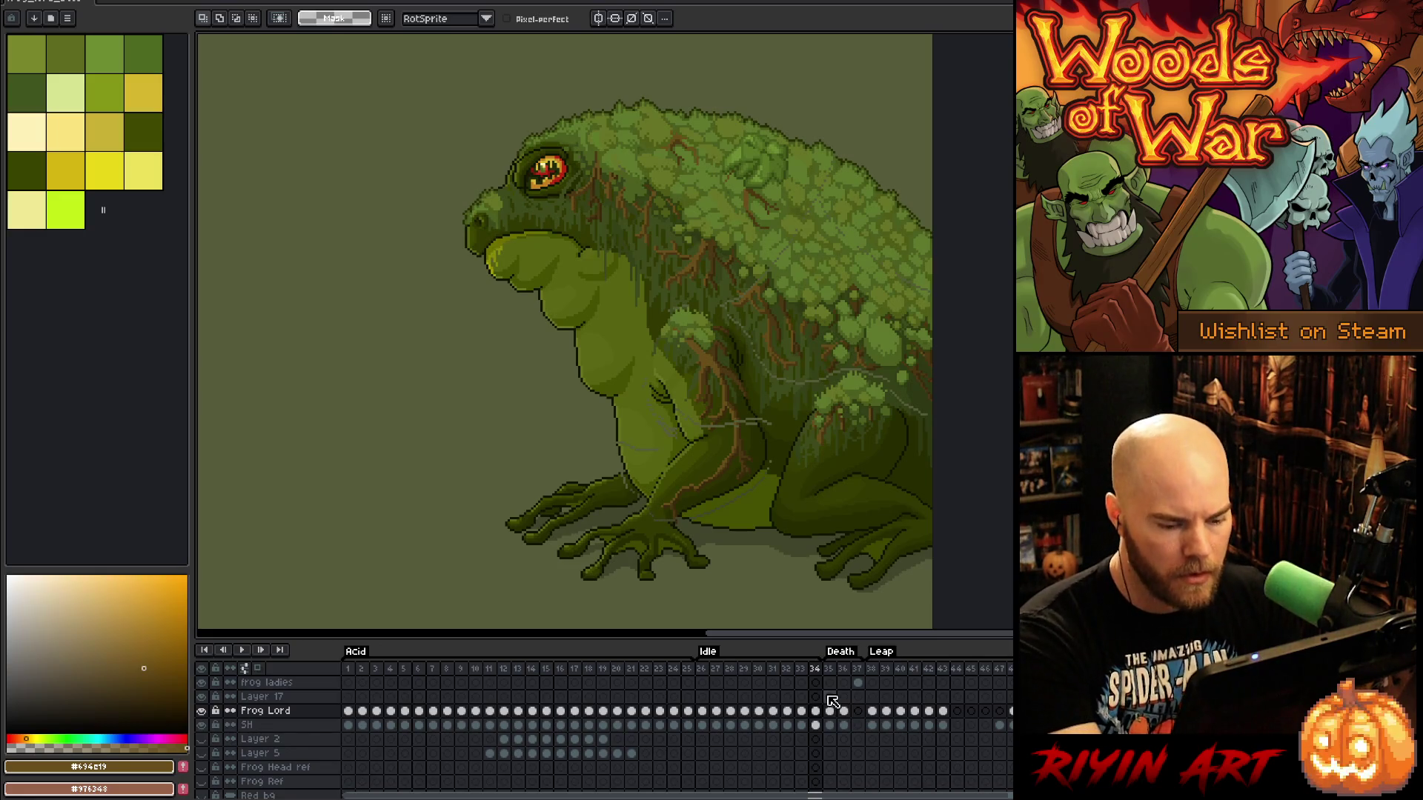
key(ctrl+z)
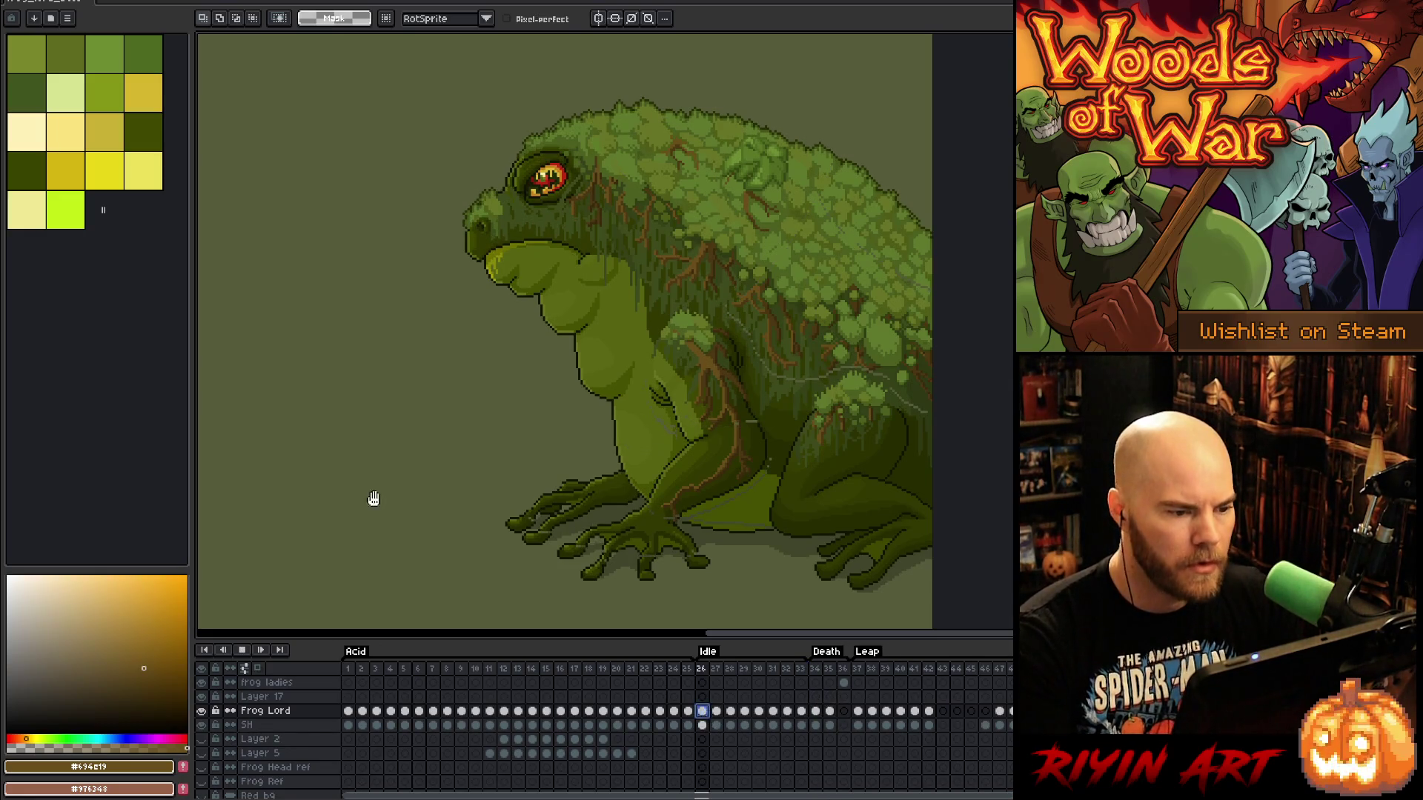
key(Return)
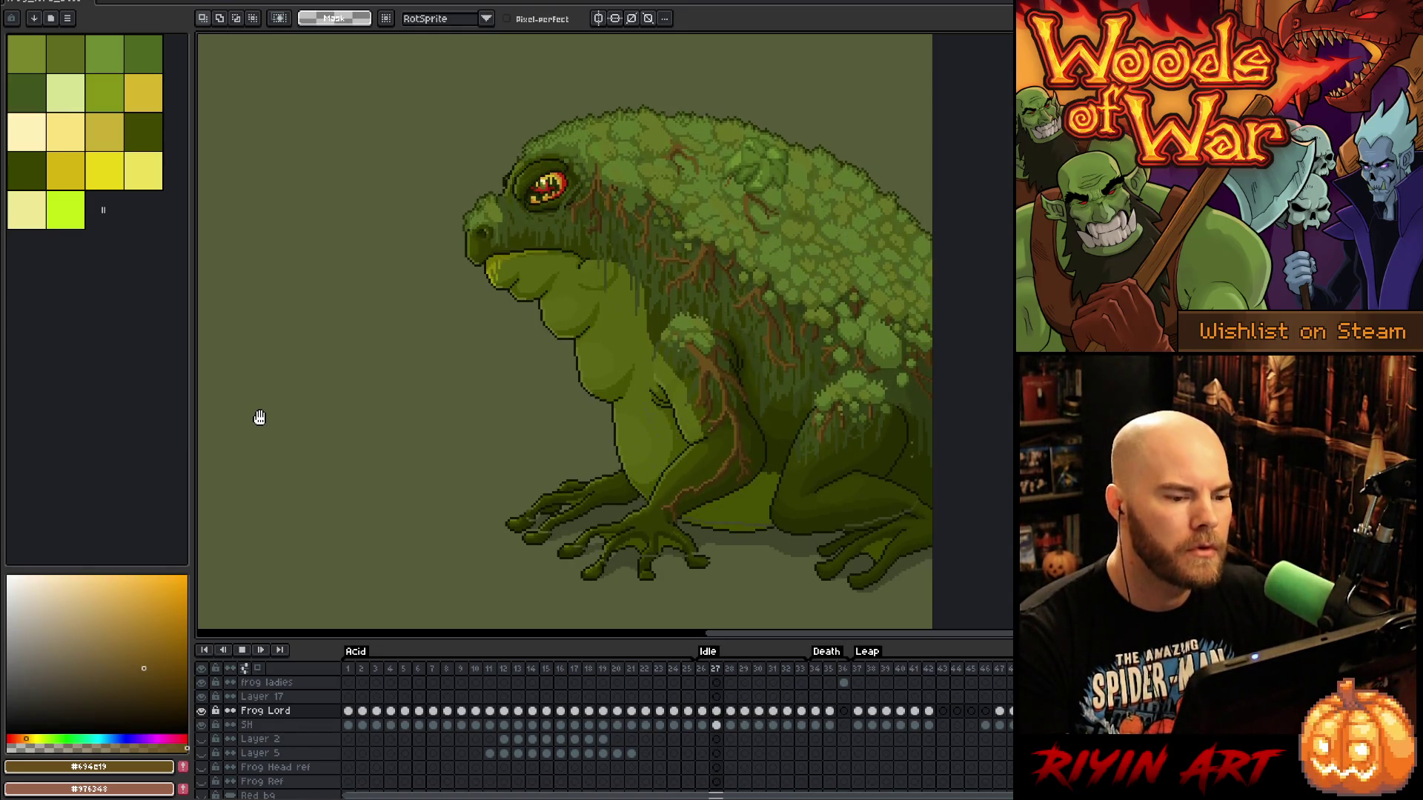
scroll(464, 381, down, 1)
Stop playback, return to frame 26, and switch to the 1px pencil
mouse_move(452, 371)
mouse_down()
mouse_move(813, 419)
mouse_move(769, 340)
mouse_up()
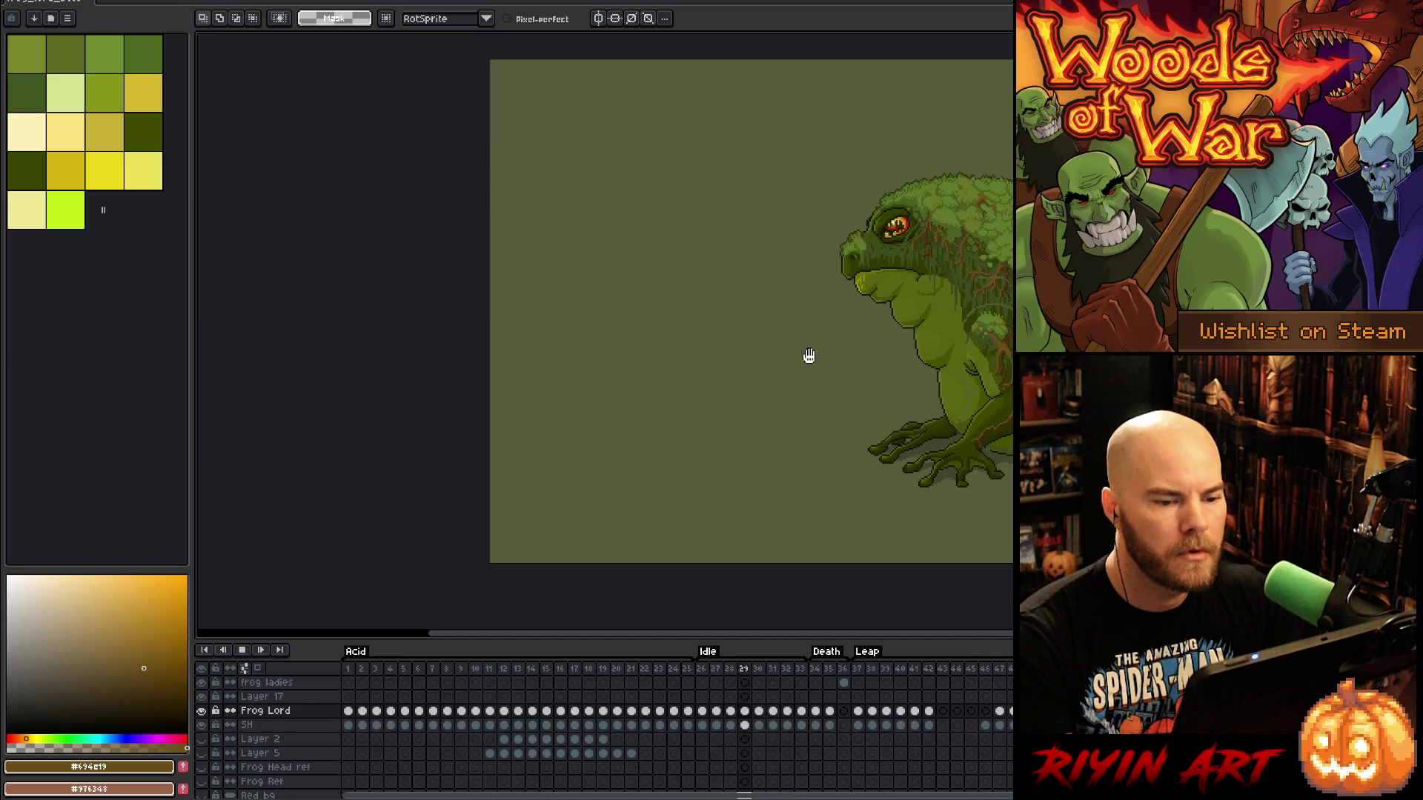
key(Return)
scroll(715, 380, up, 4)
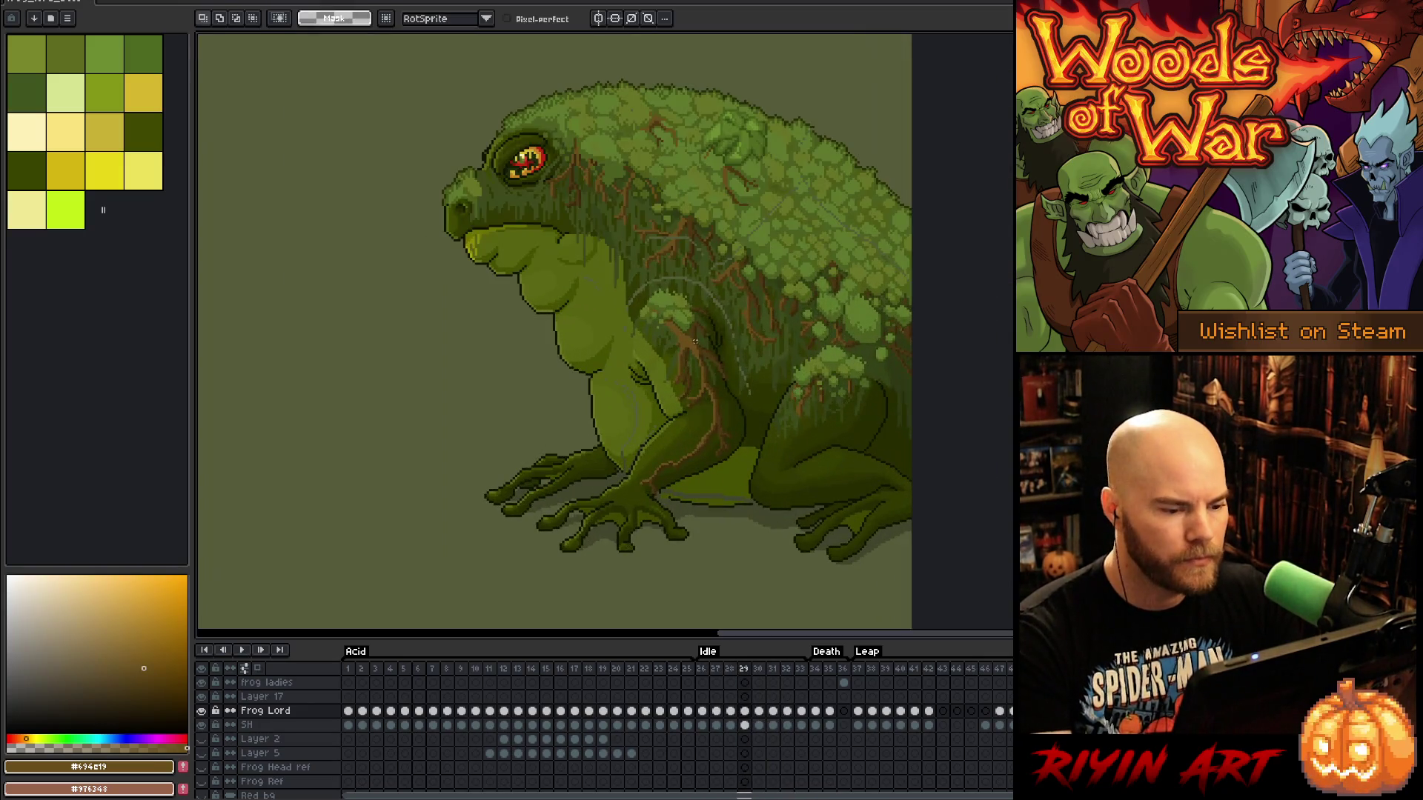
key(Left)
key(Left)
key(Left)
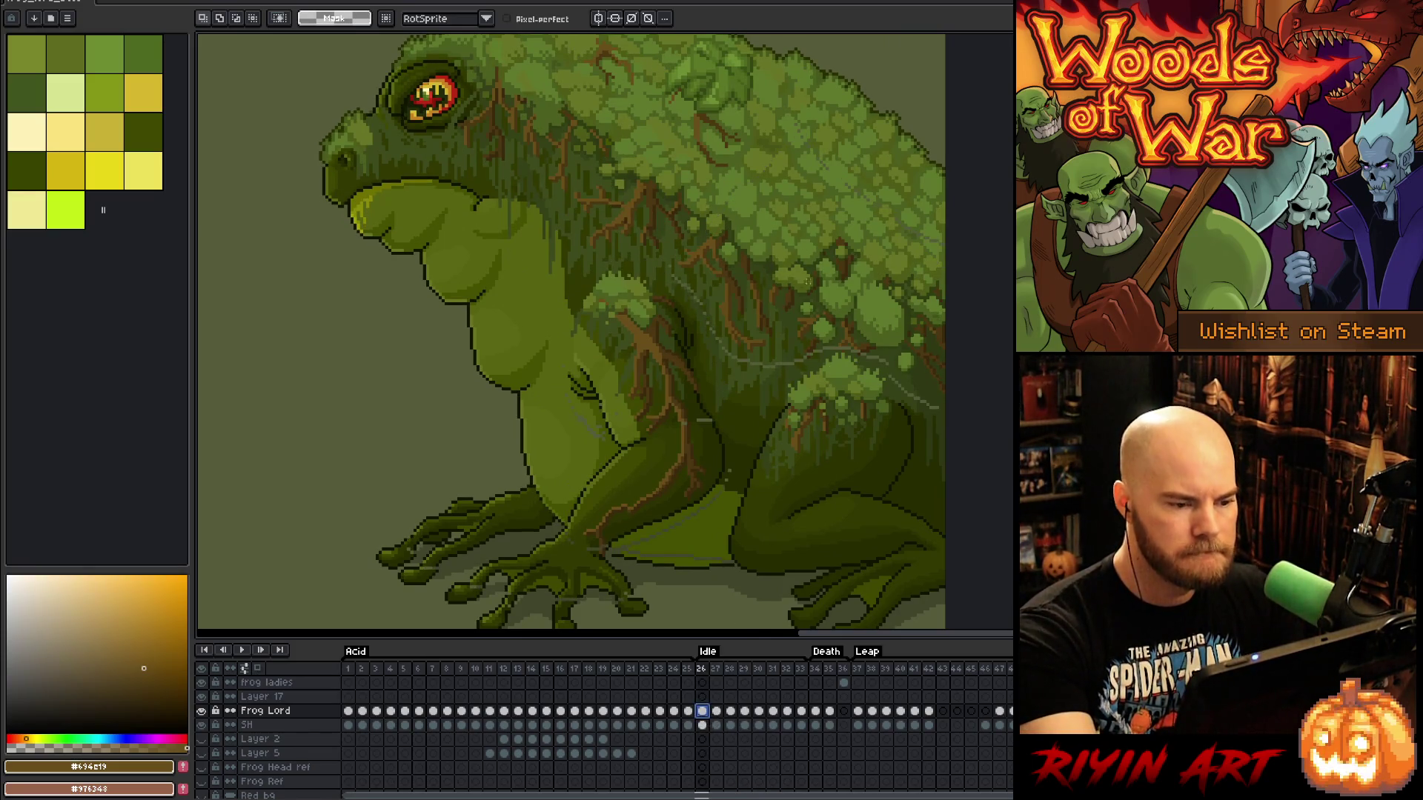
key(b)
Fix stray toe pixels on the right foot using sampled #313900, #262c00 and outline #101300
alt+click(576, 549)
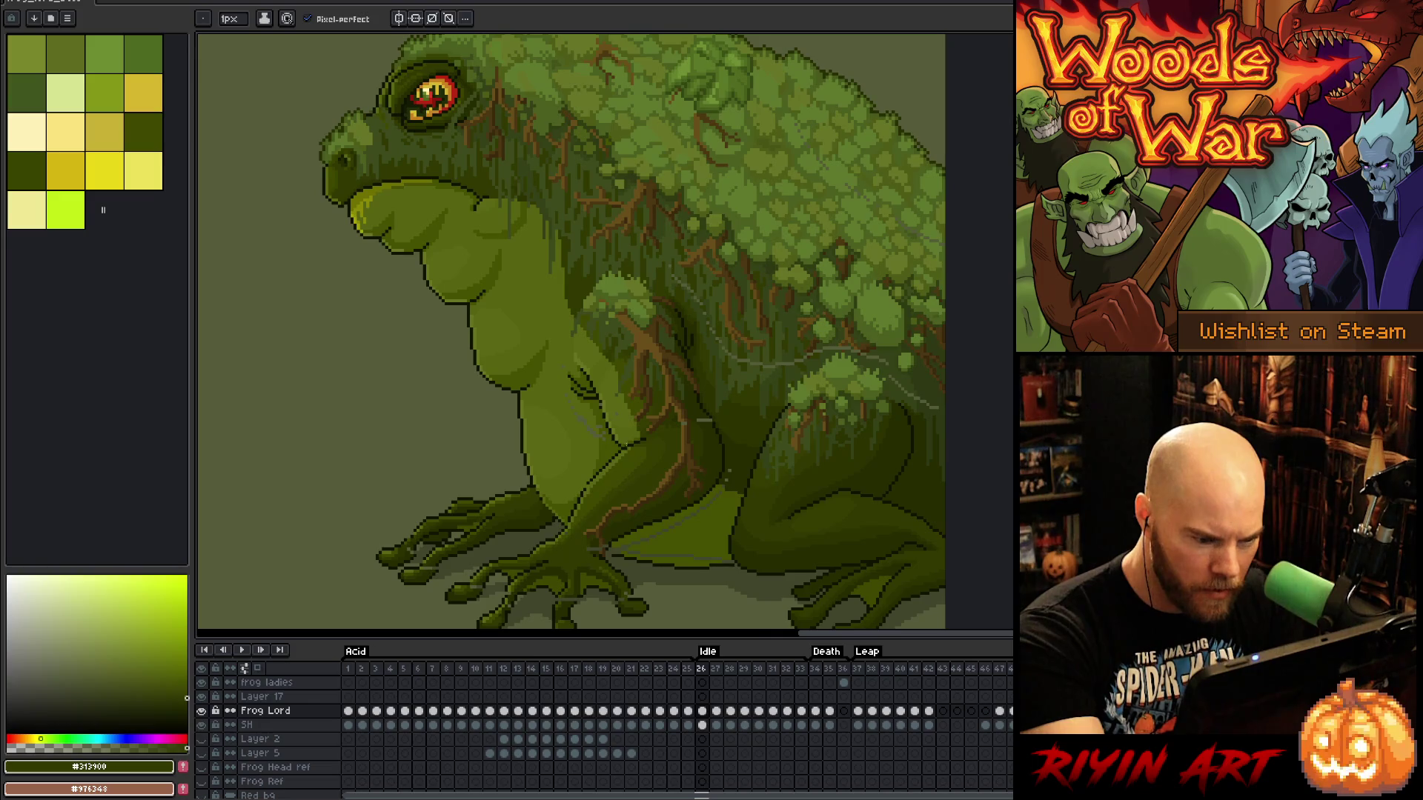
alt+click(605, 547)
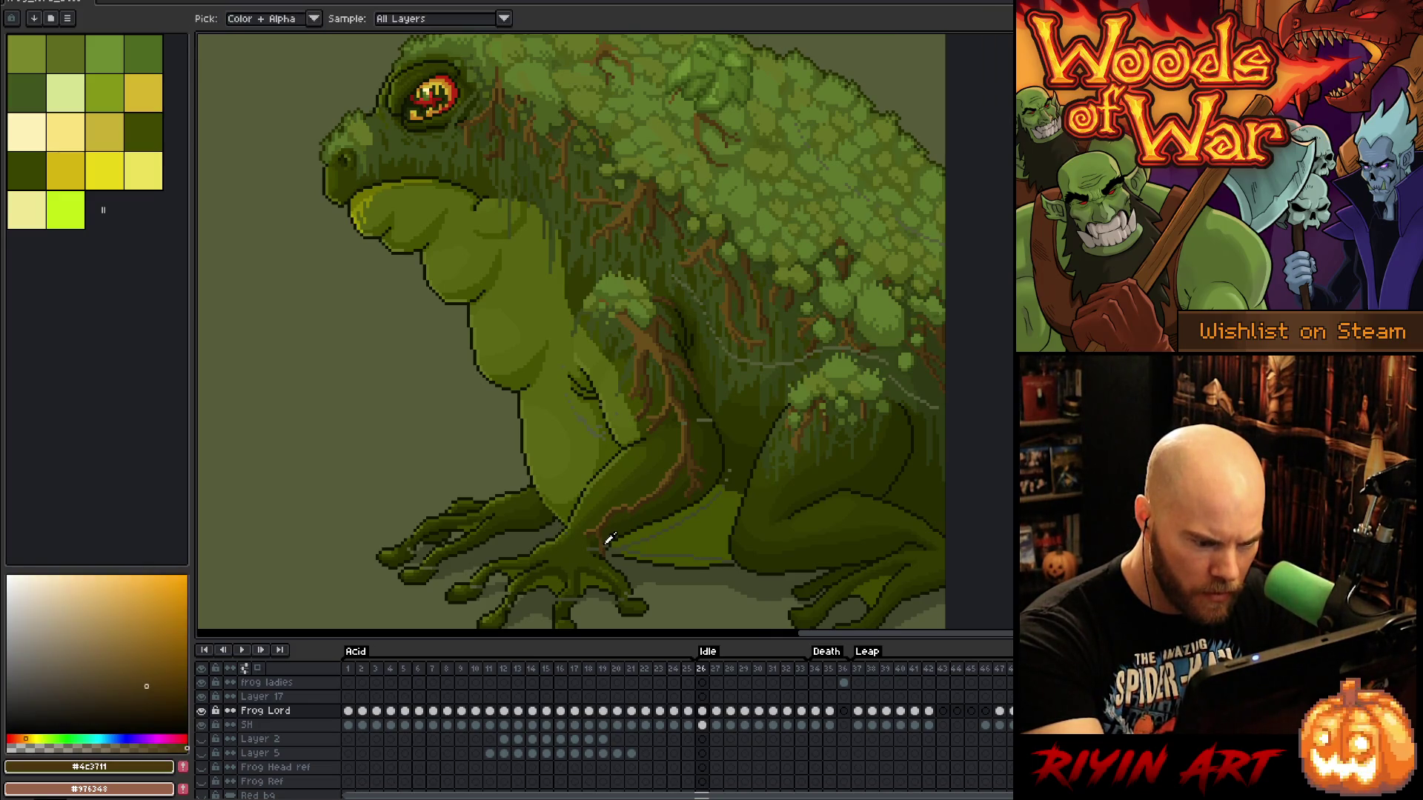
alt+click(602, 549)
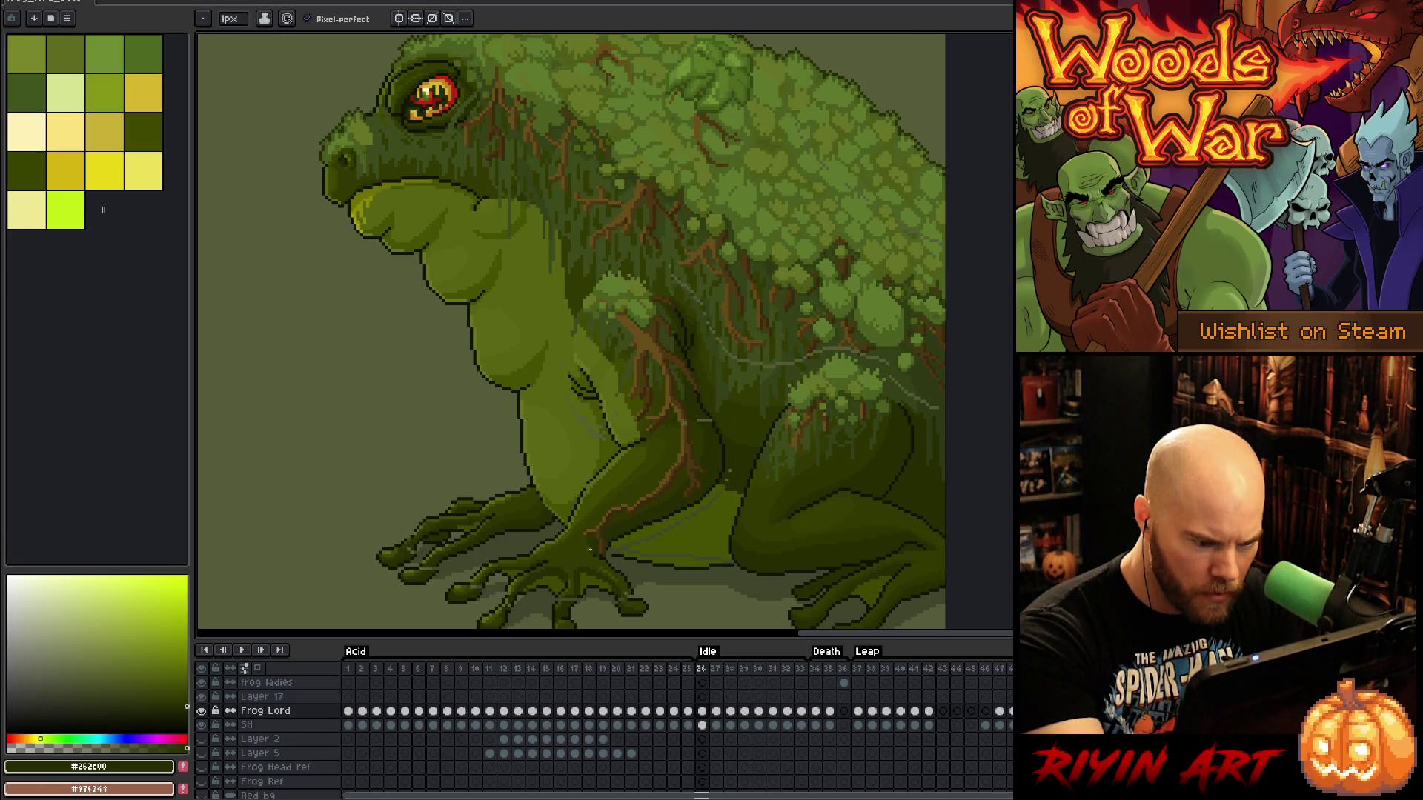
alt+click(596, 550)
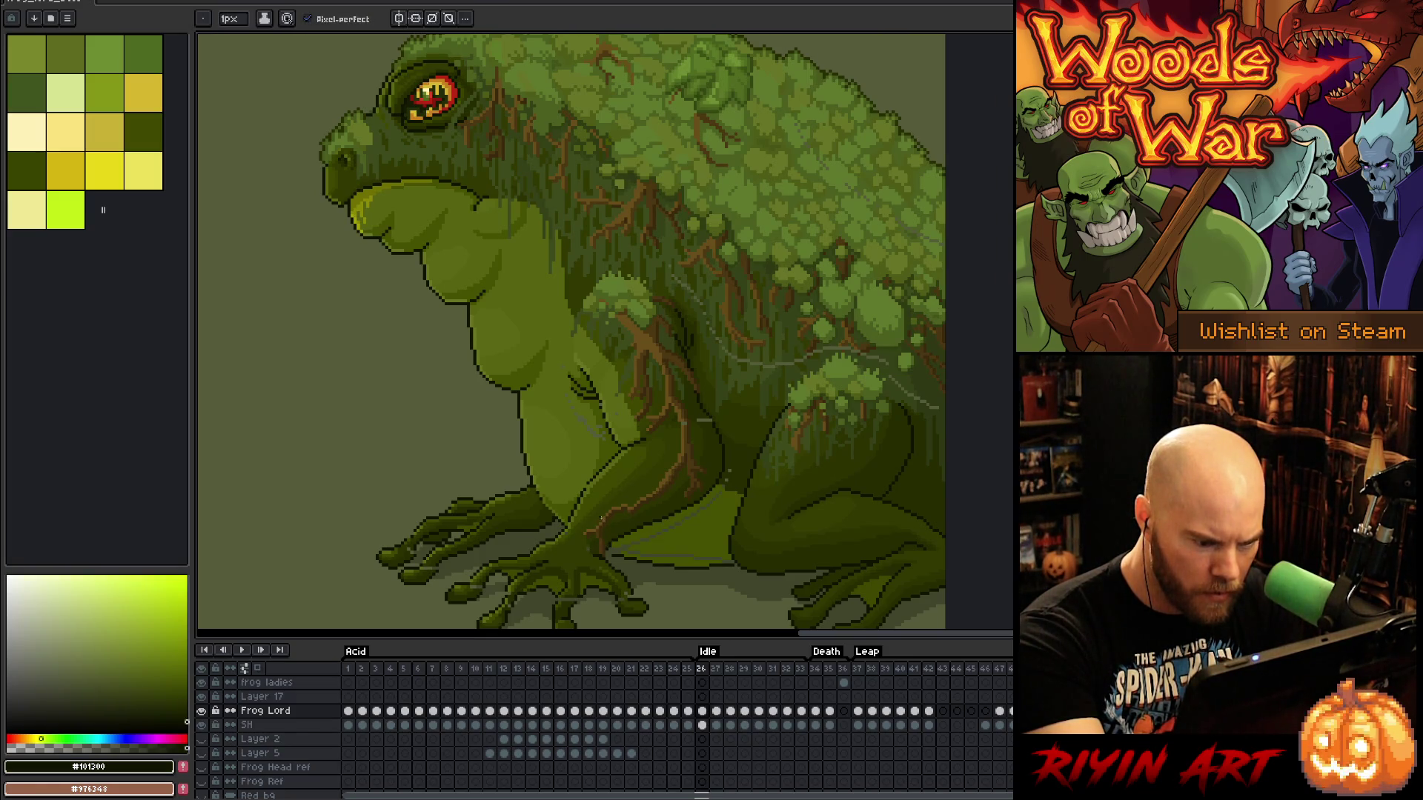
alt+click(600, 561)
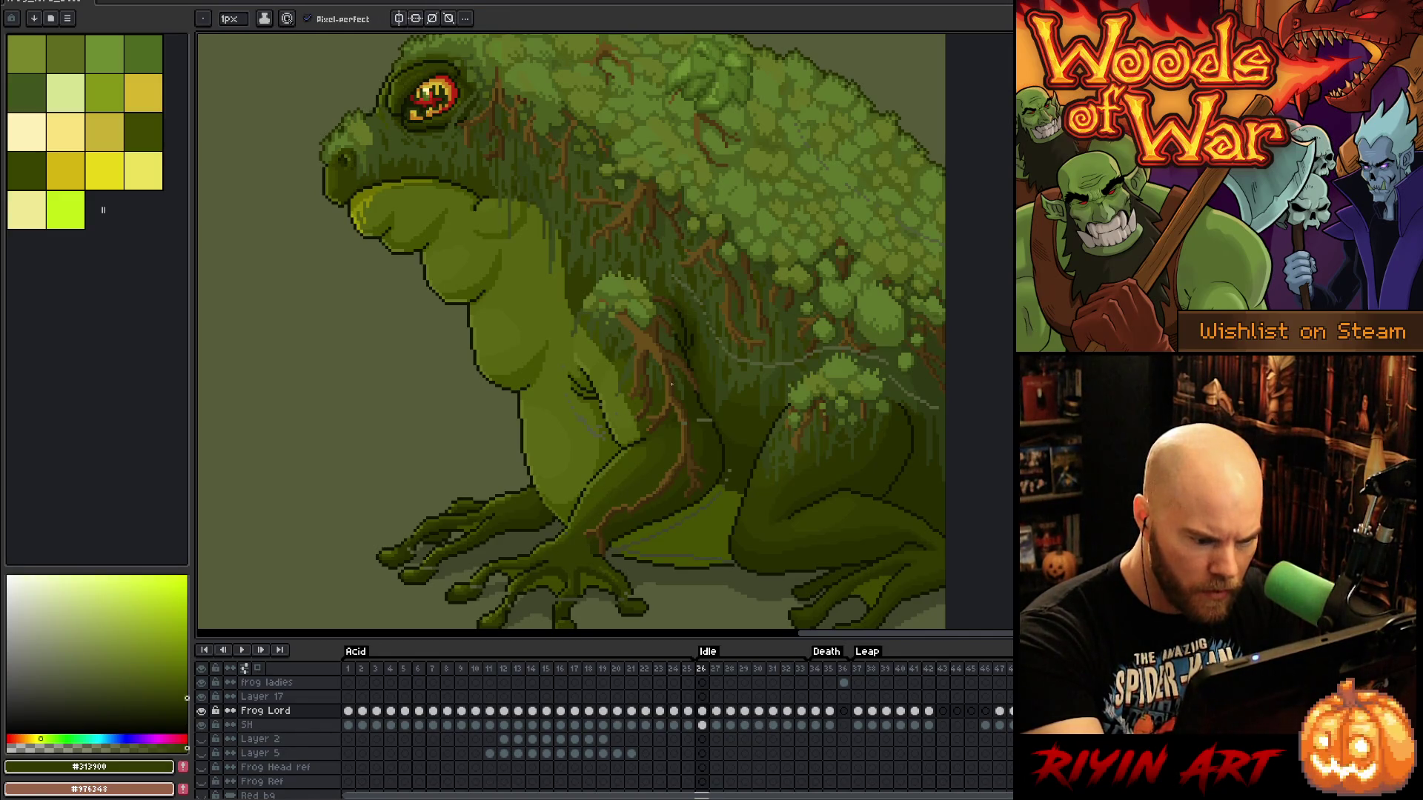
drag(584, 596, 599, 552)
alt+click(594, 554)
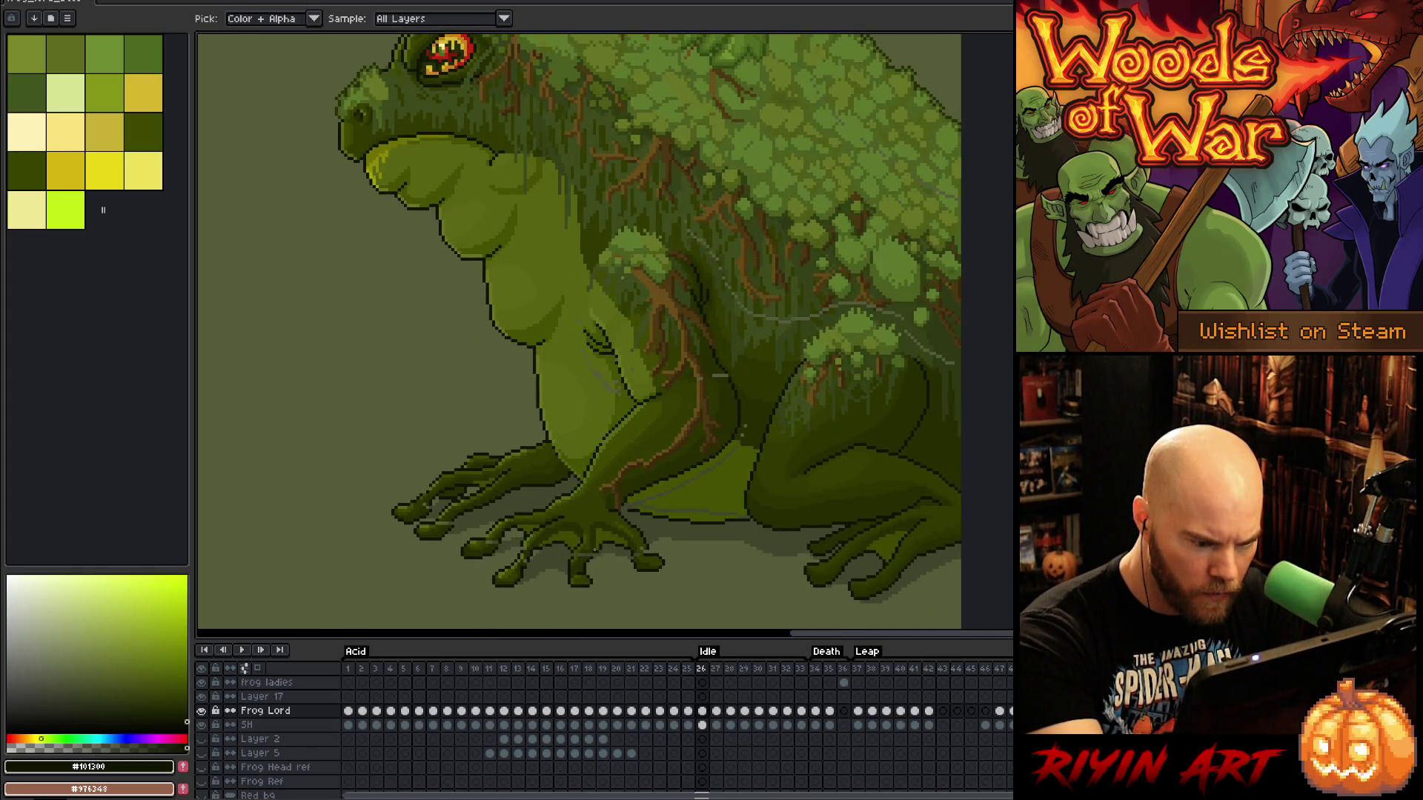
alt+click(592, 549)
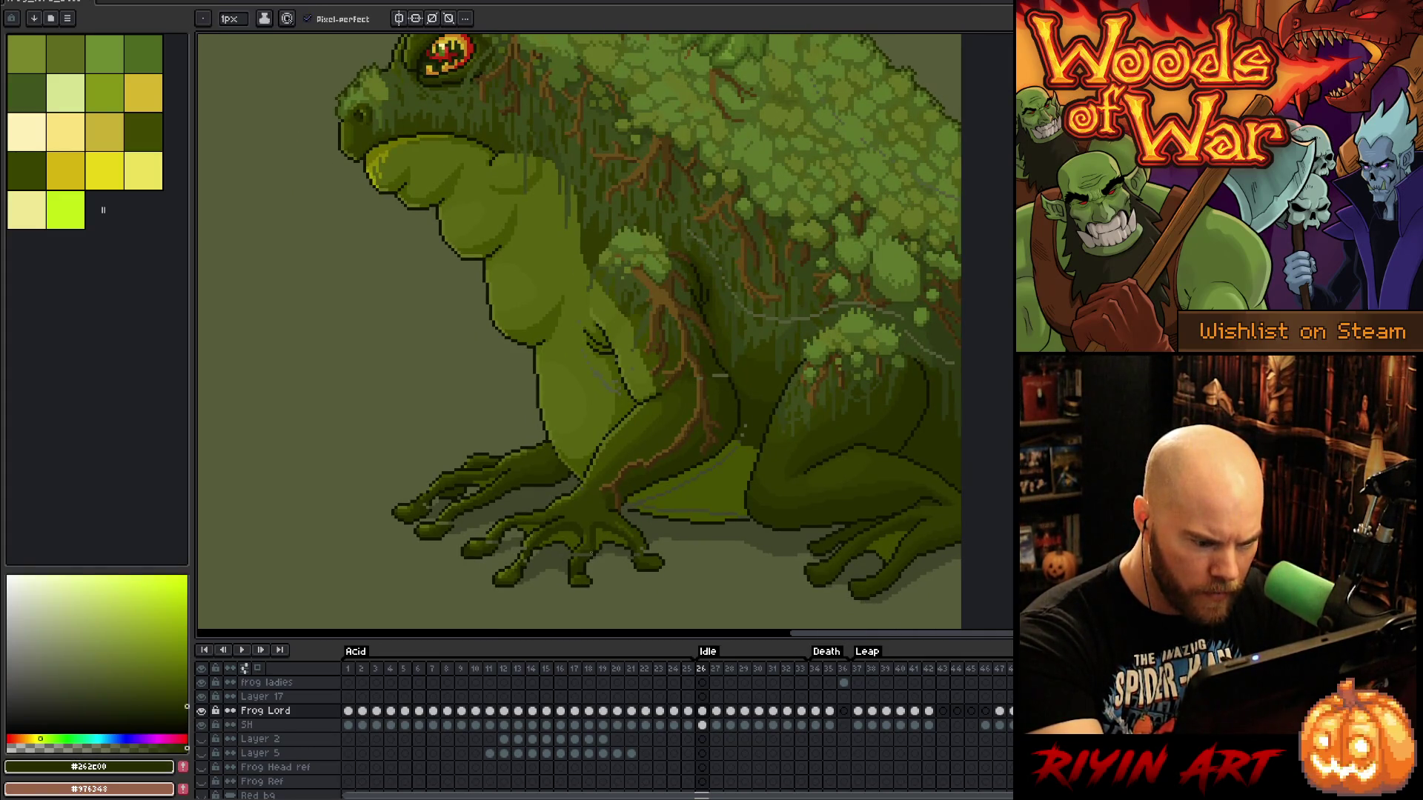
alt+click(581, 552)
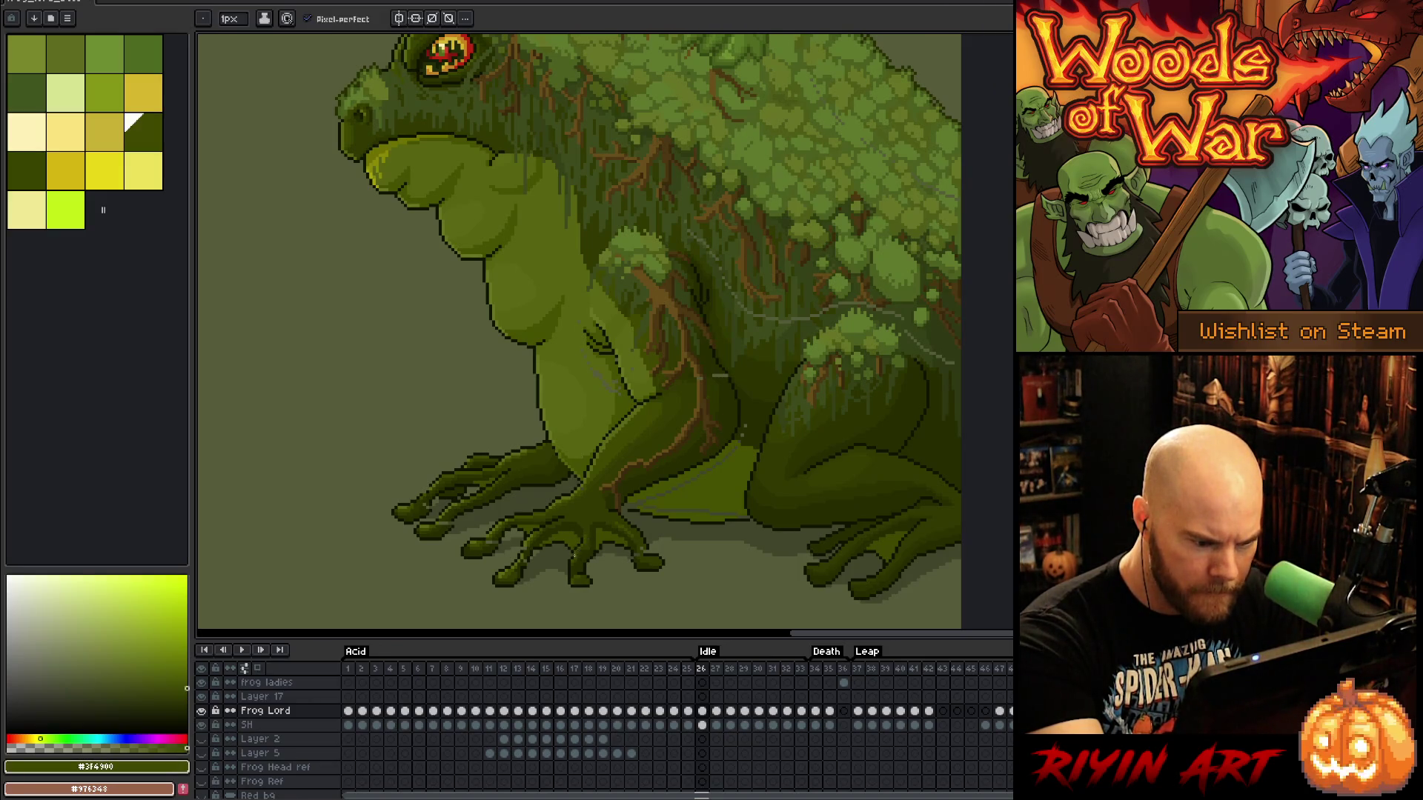
alt+click(572, 555)
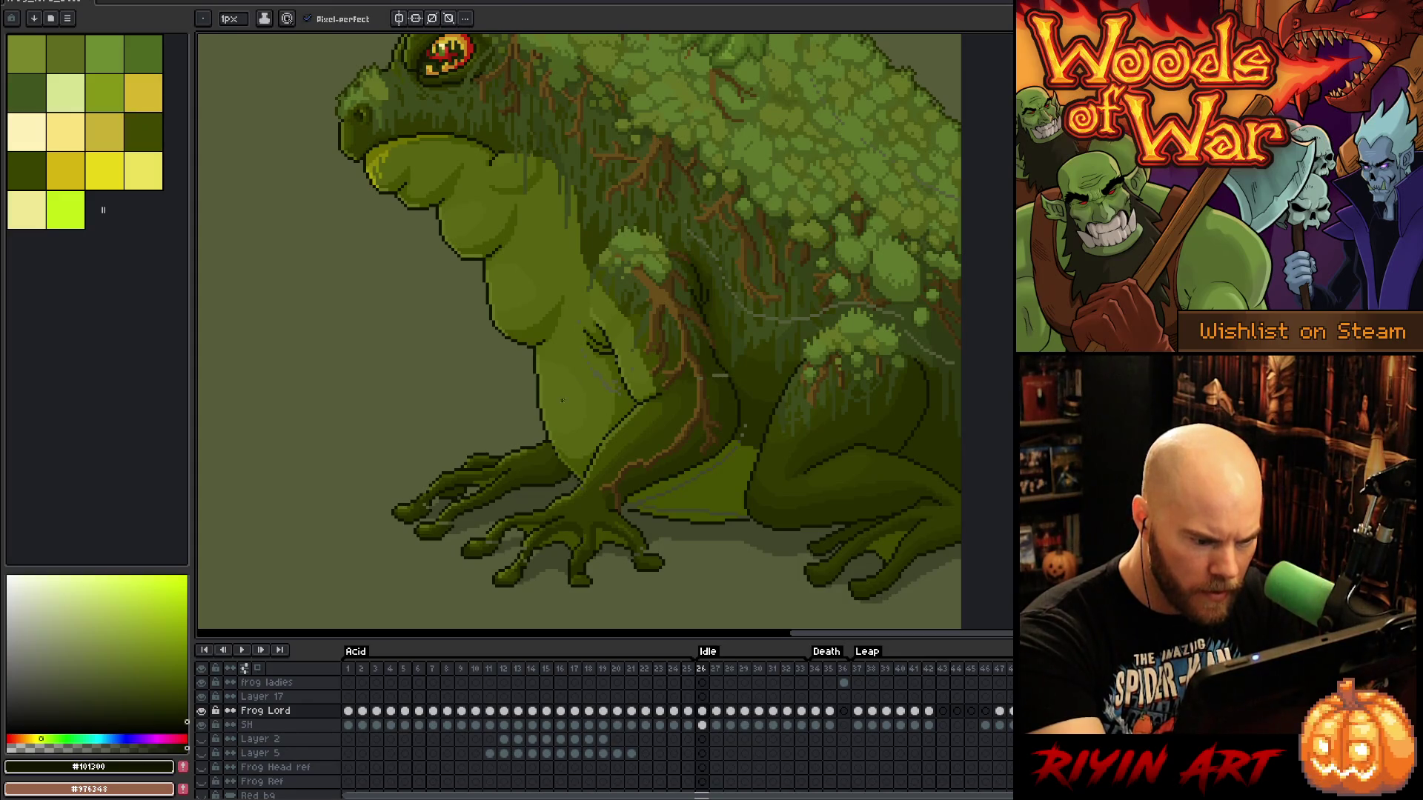
Clean up stray pixels on the left foot's toes with sampled outline and olive shades
alt+click(524, 561)
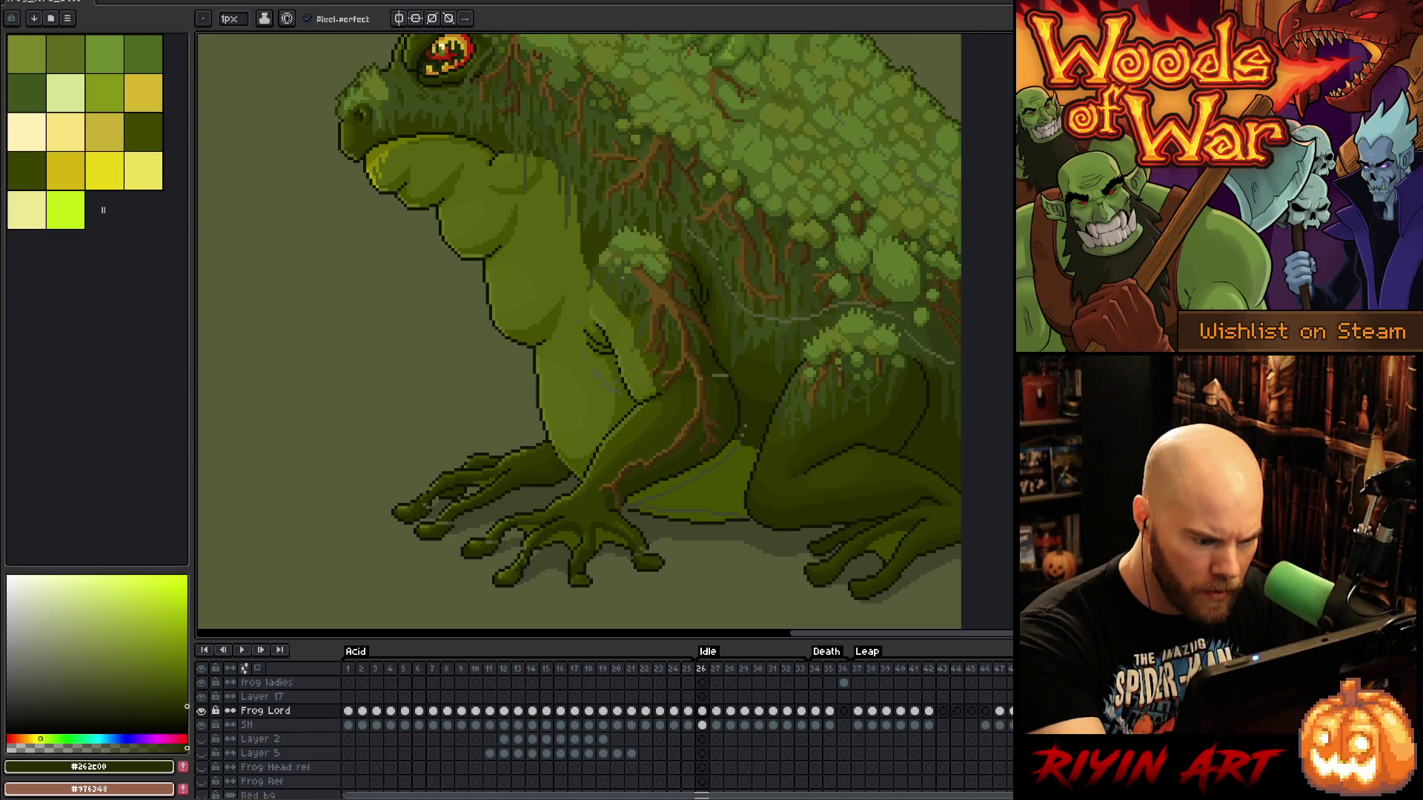
alt+click(531, 548)
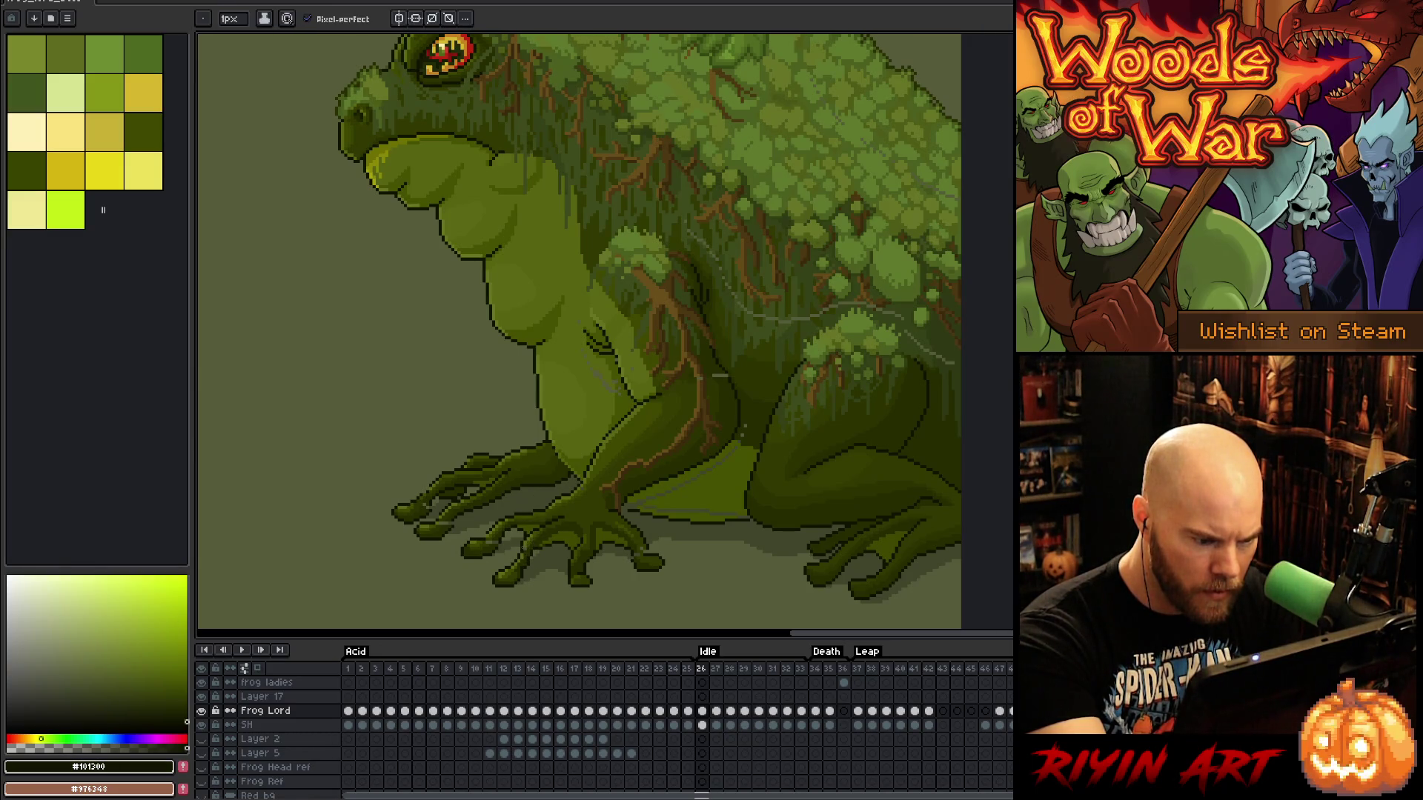
alt+click(524, 546)
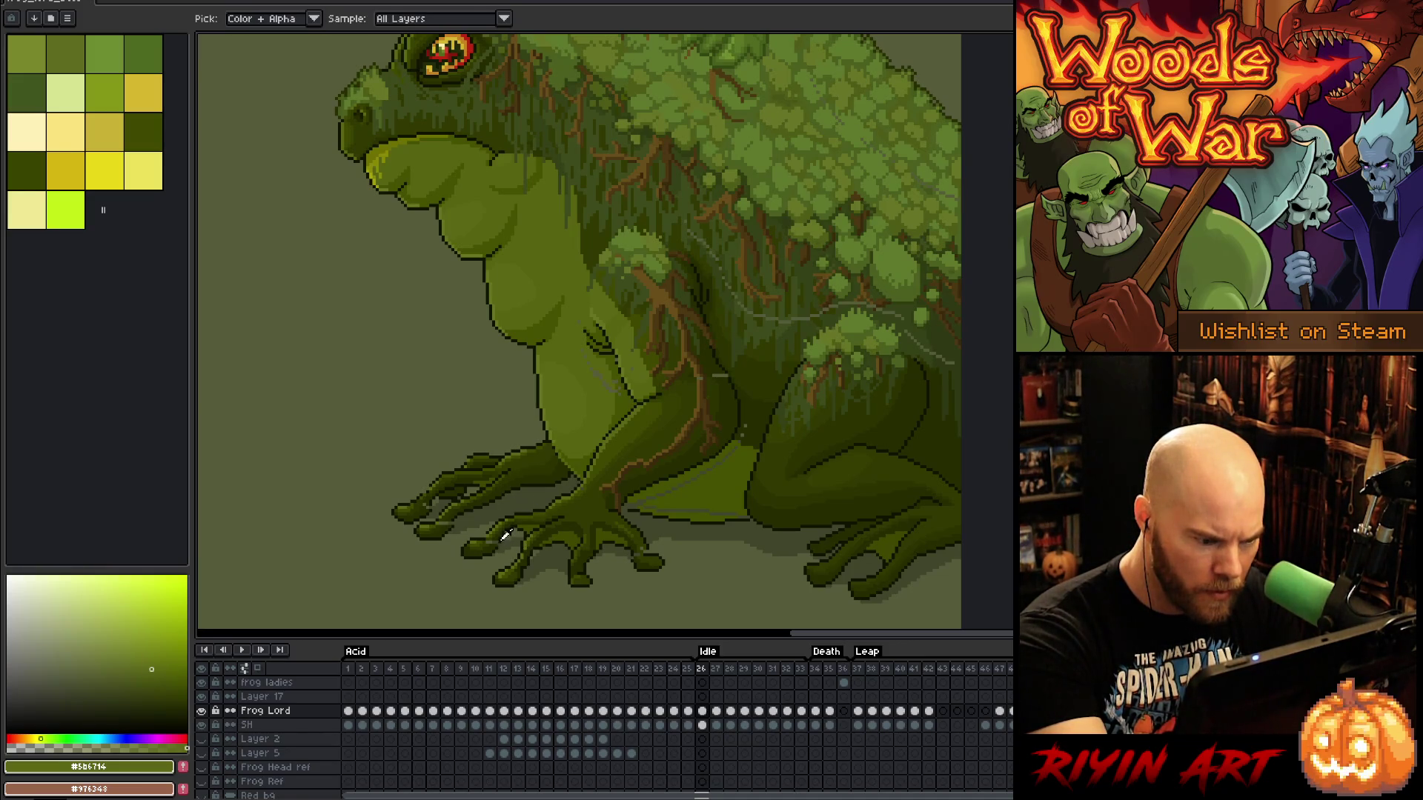
alt+click(499, 545)
alt+click(499, 535)
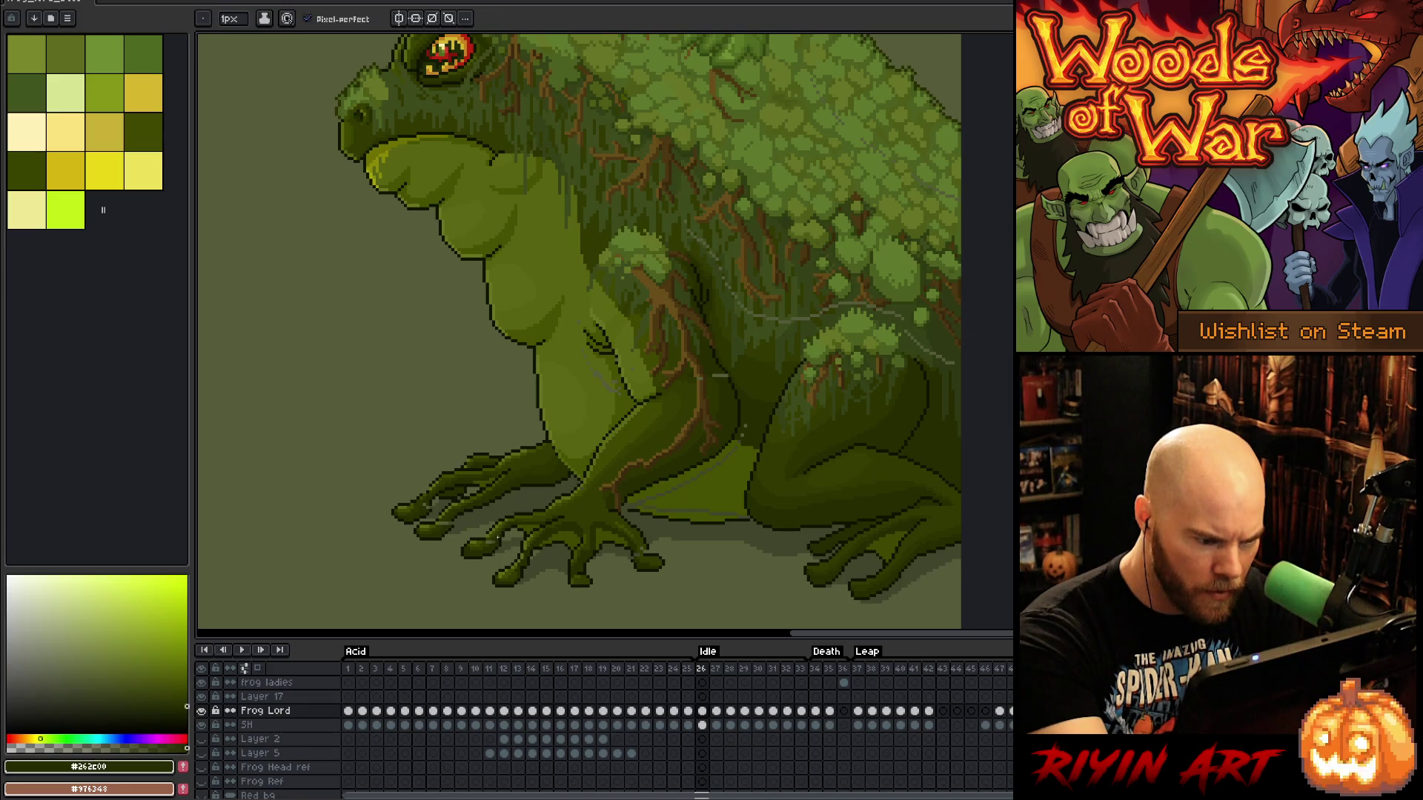
alt+click(499, 529)
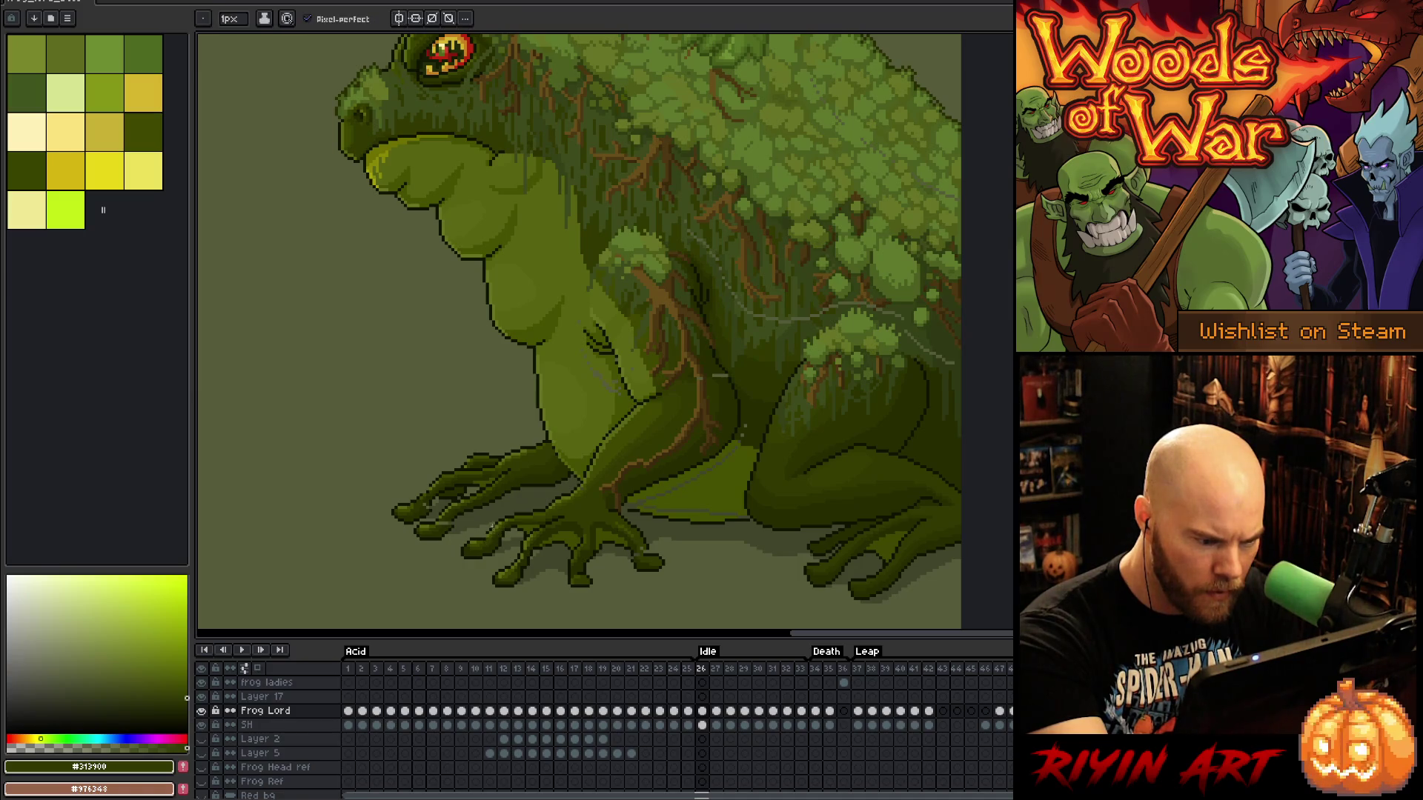
alt+click(595, 376)
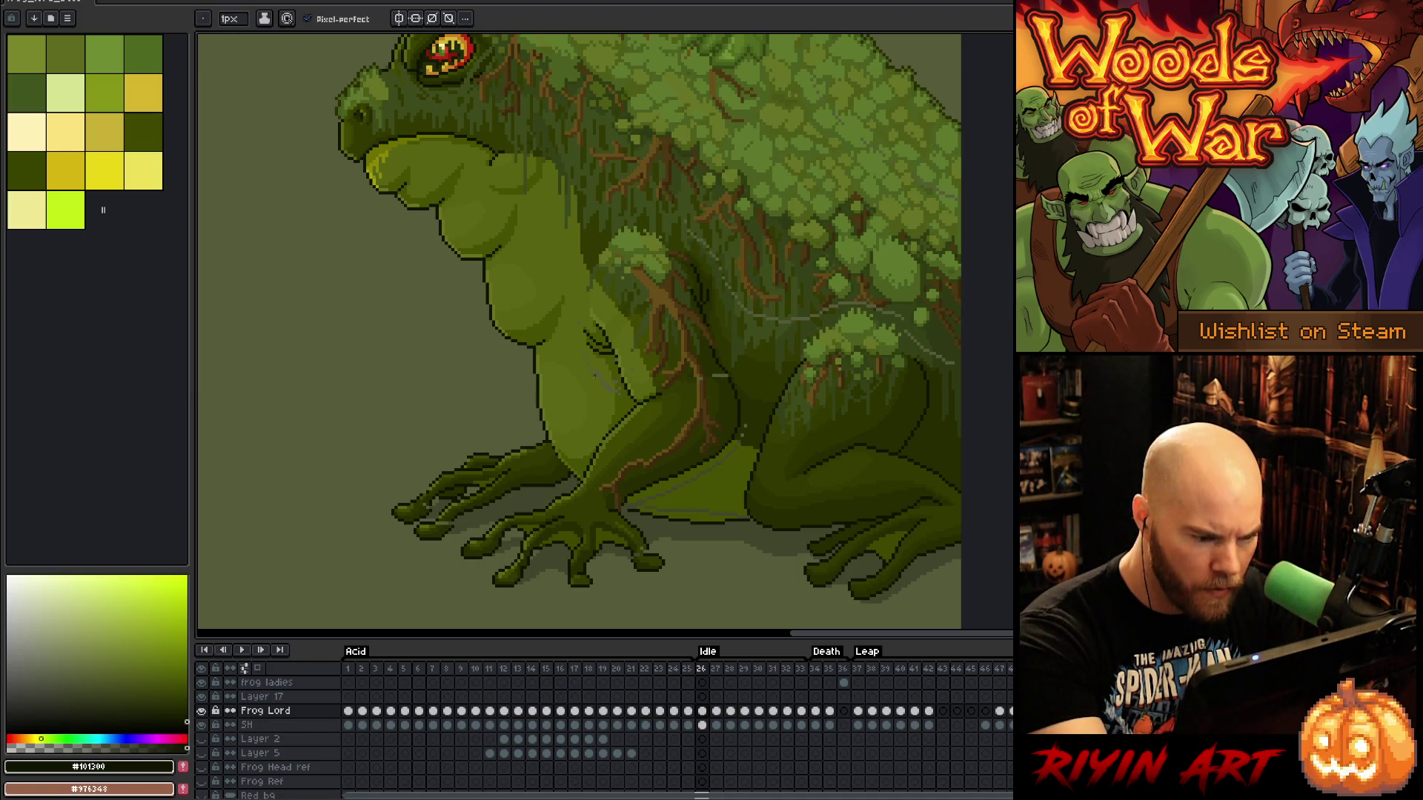
alt+click(458, 521)
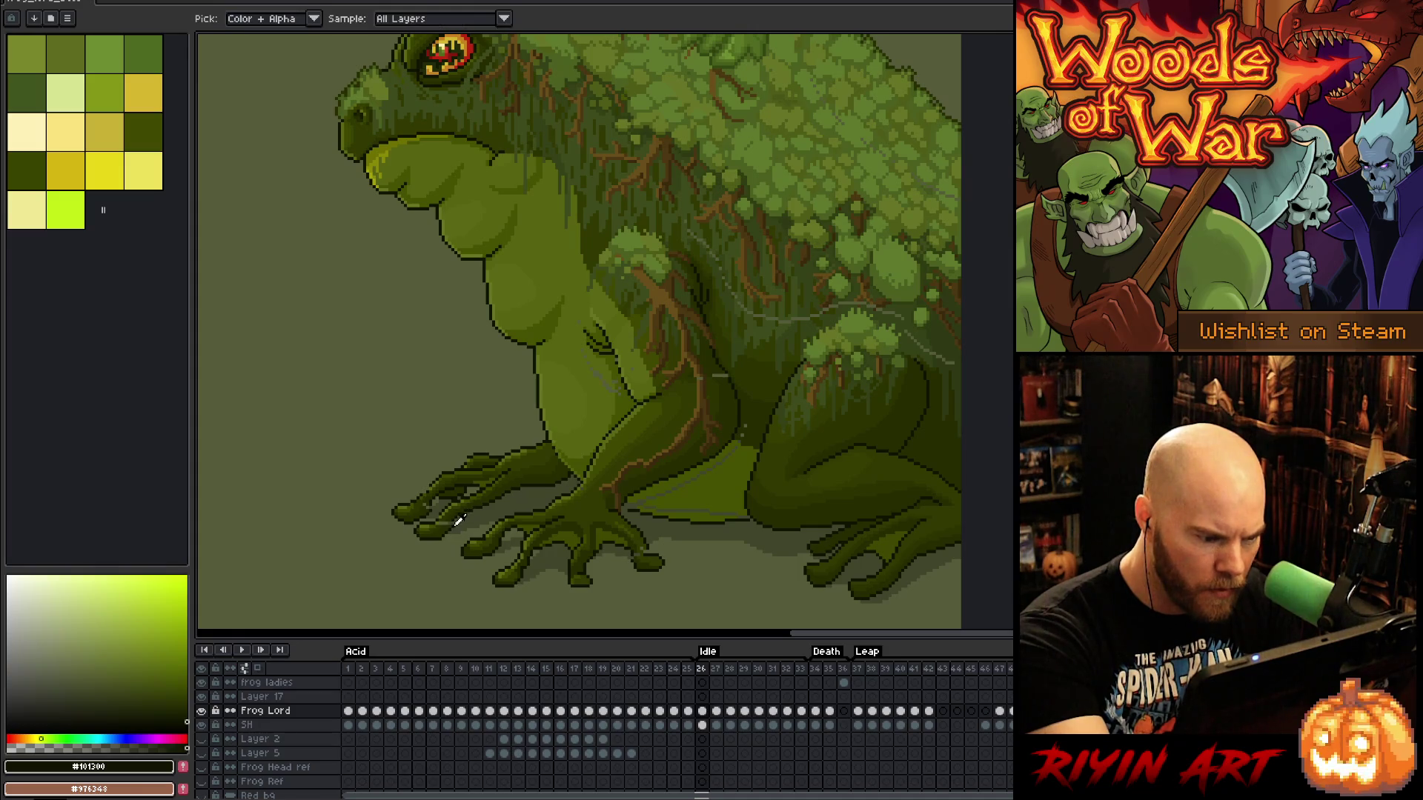
alt+click(449, 523)
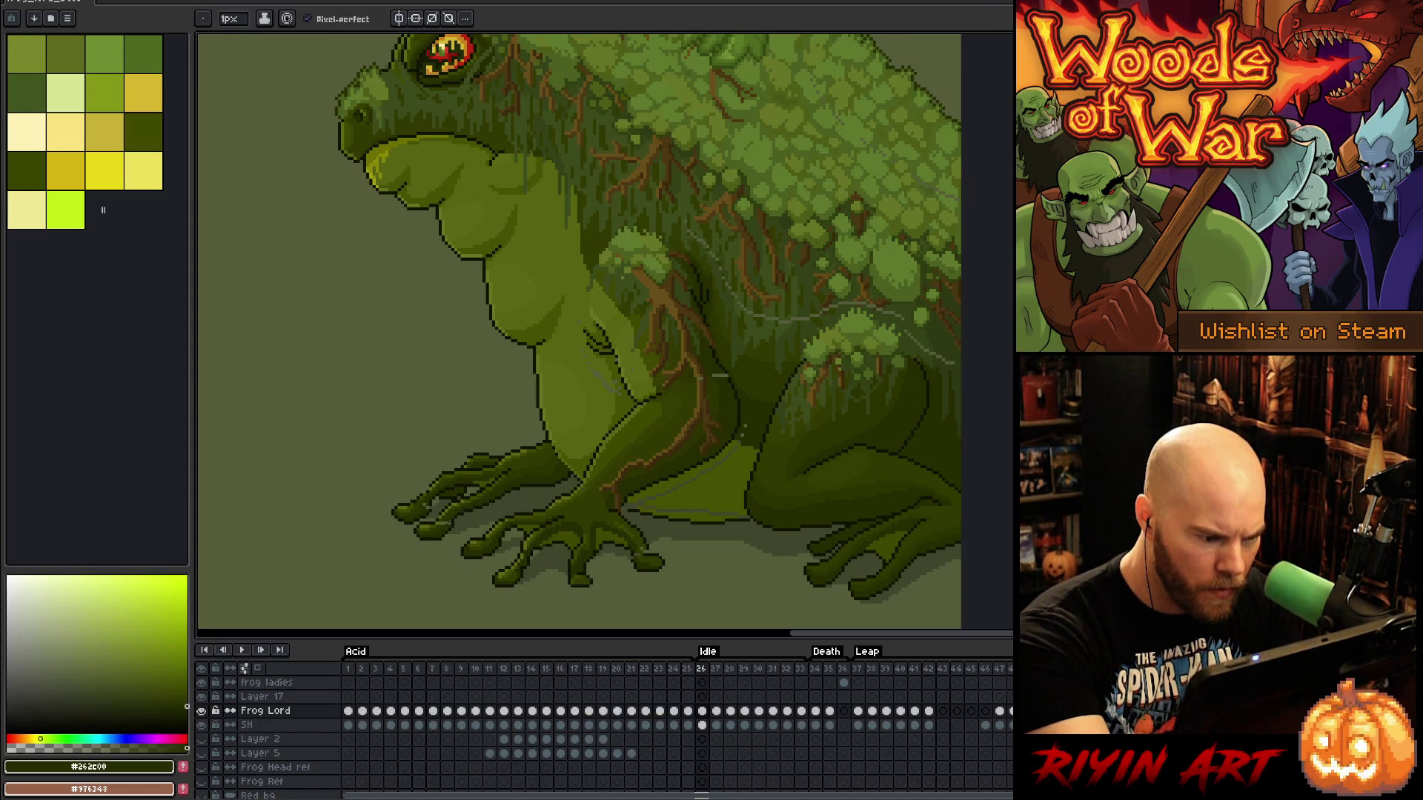
alt+click(443, 519)
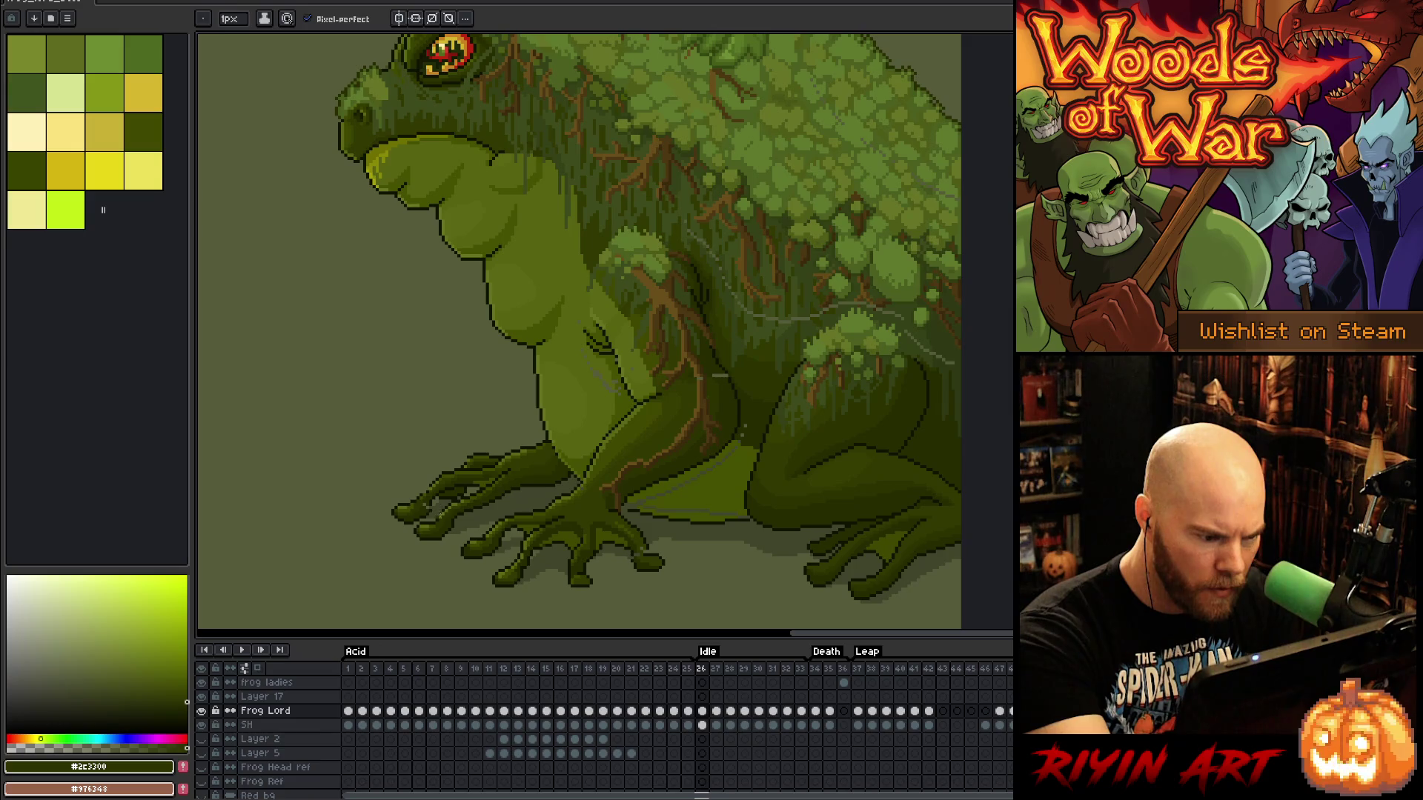
alt+click(478, 445)
Save the sprite, then keep touching up toe and outline pixels with sampled greens
key(ctrl+s)
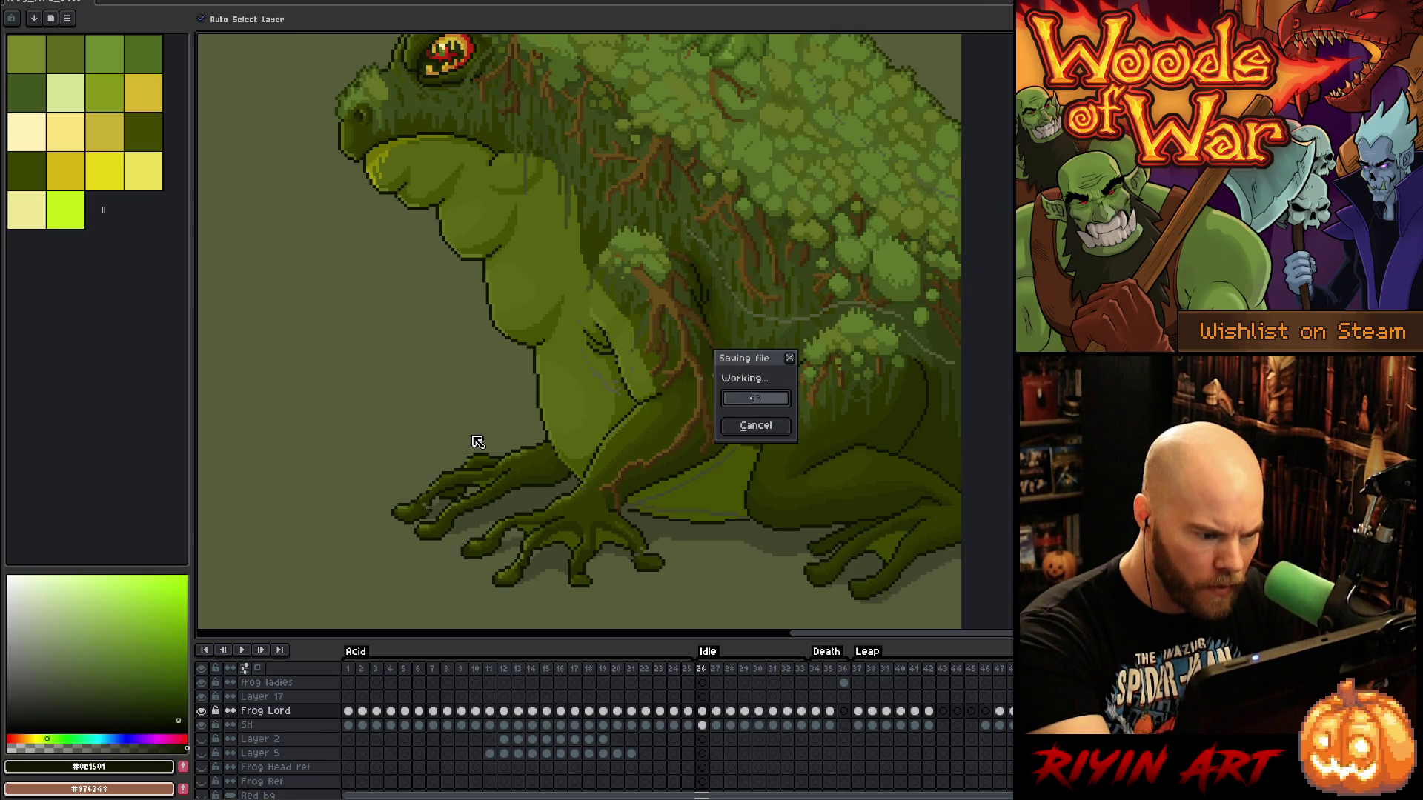
alt+click(719, 375)
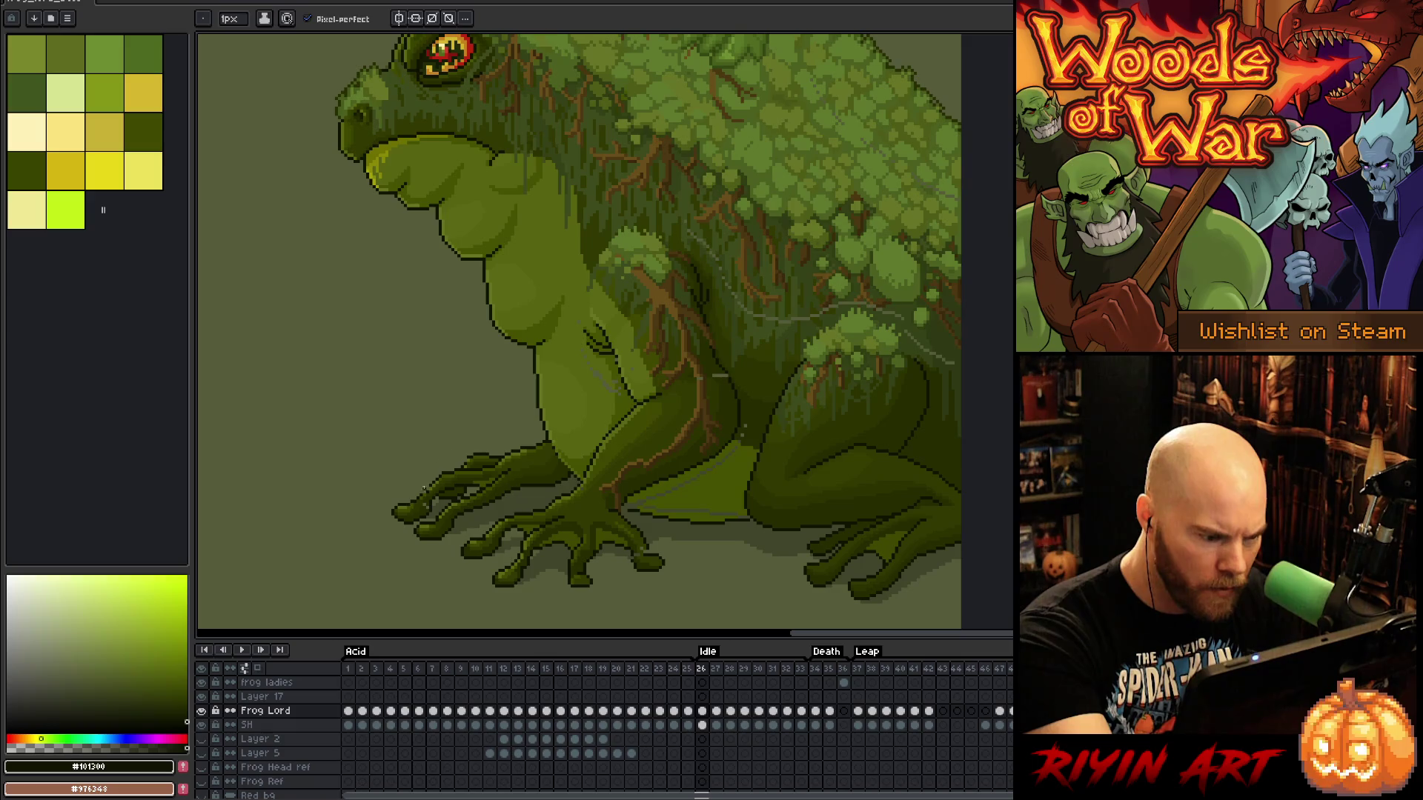
key(ctrl+s)
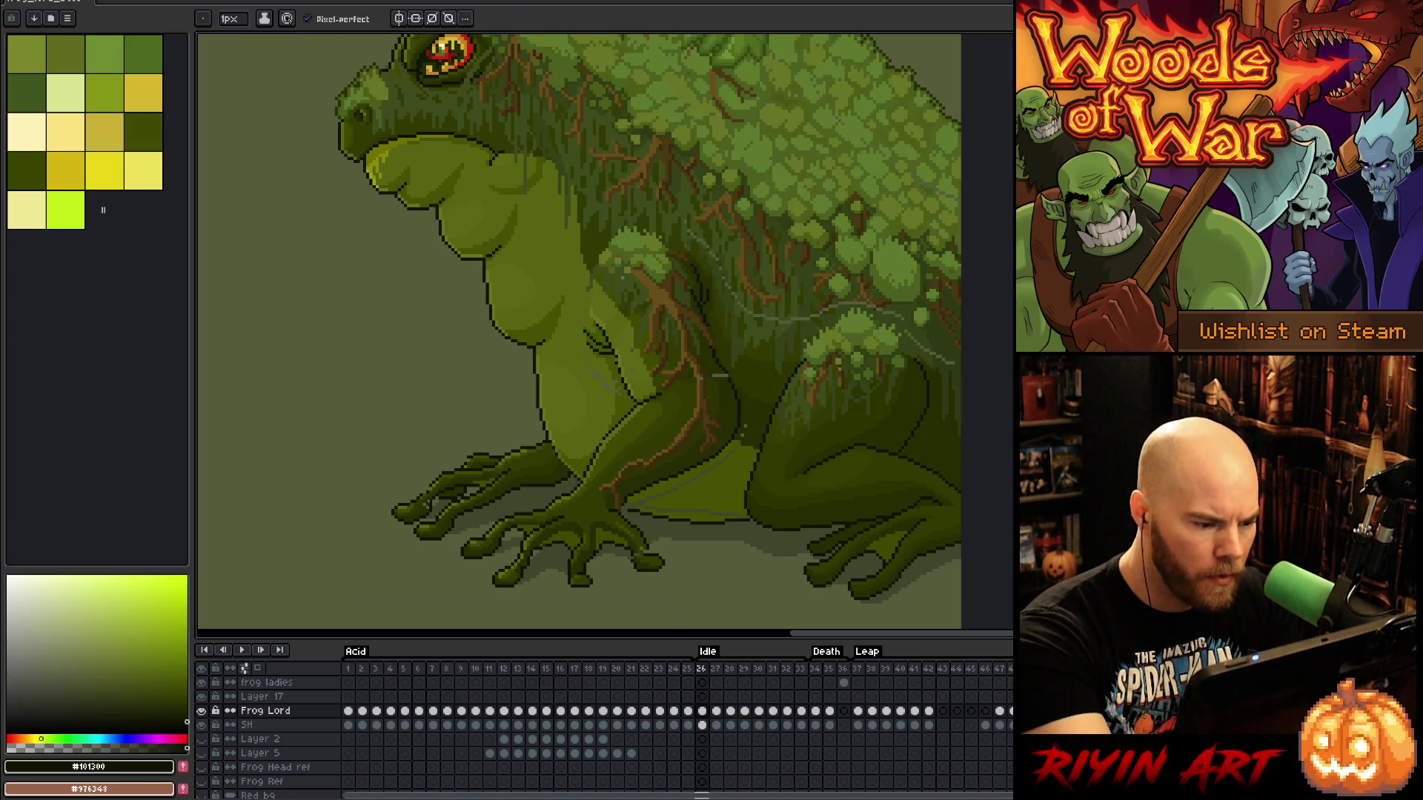
alt+click(431, 472)
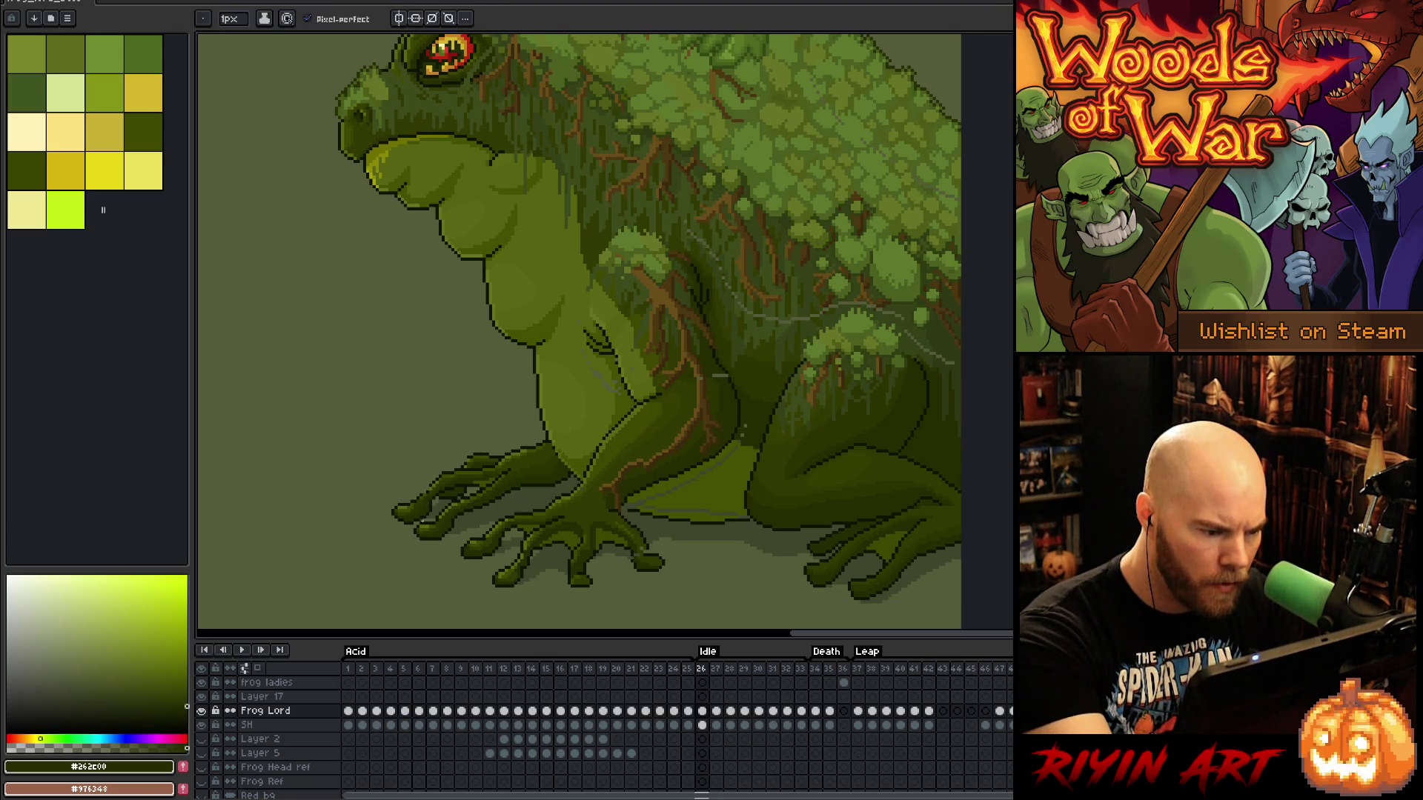
alt+click(425, 493)
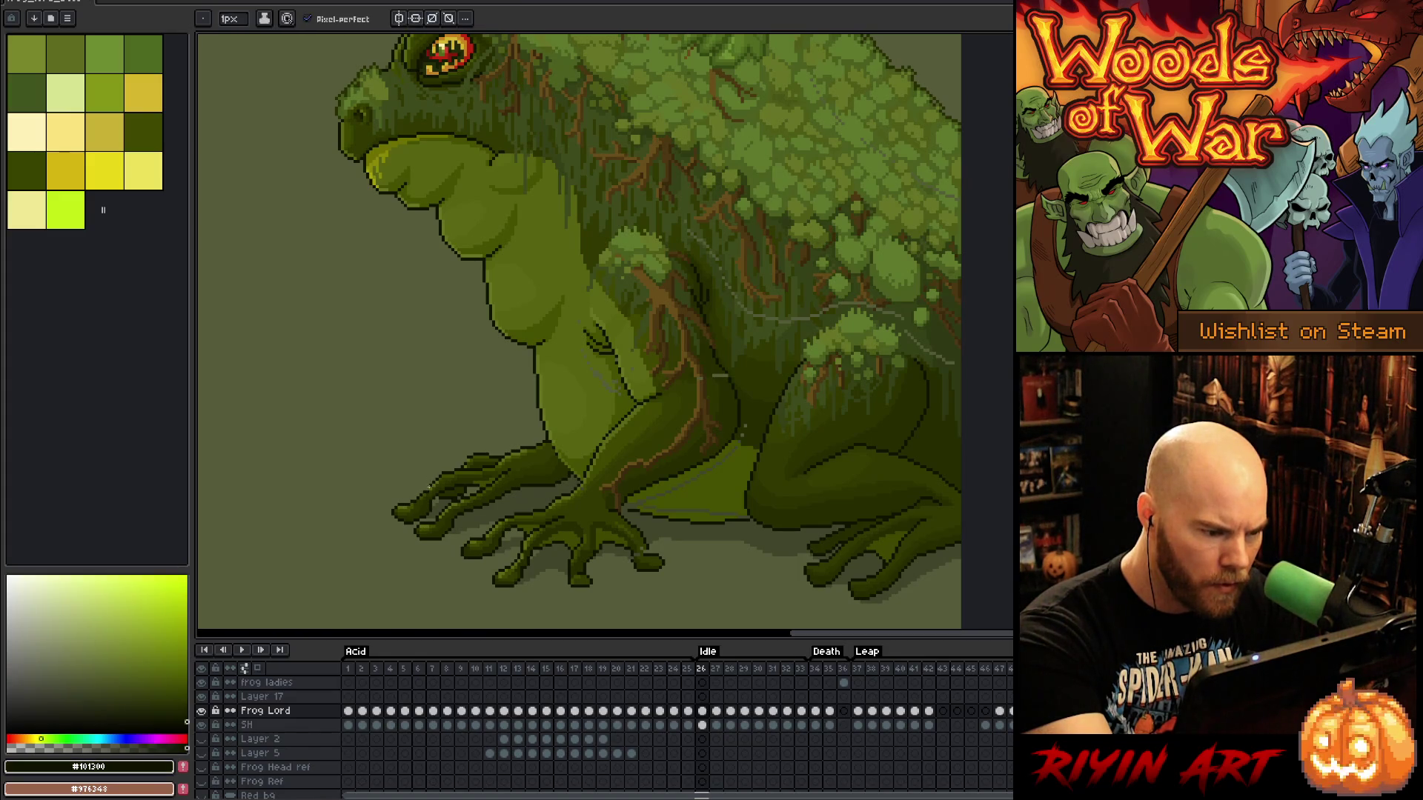
alt+click(448, 467)
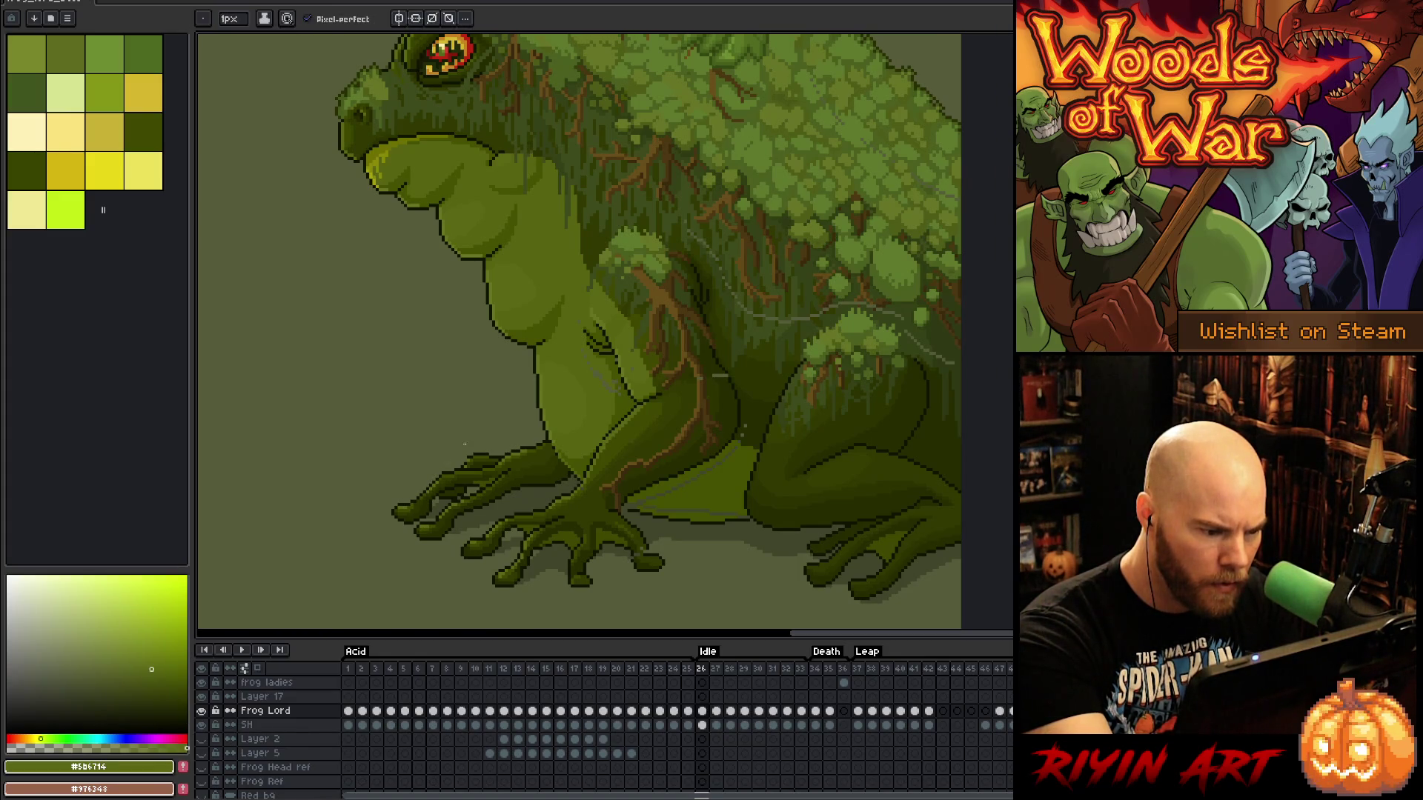
alt+click(475, 457)
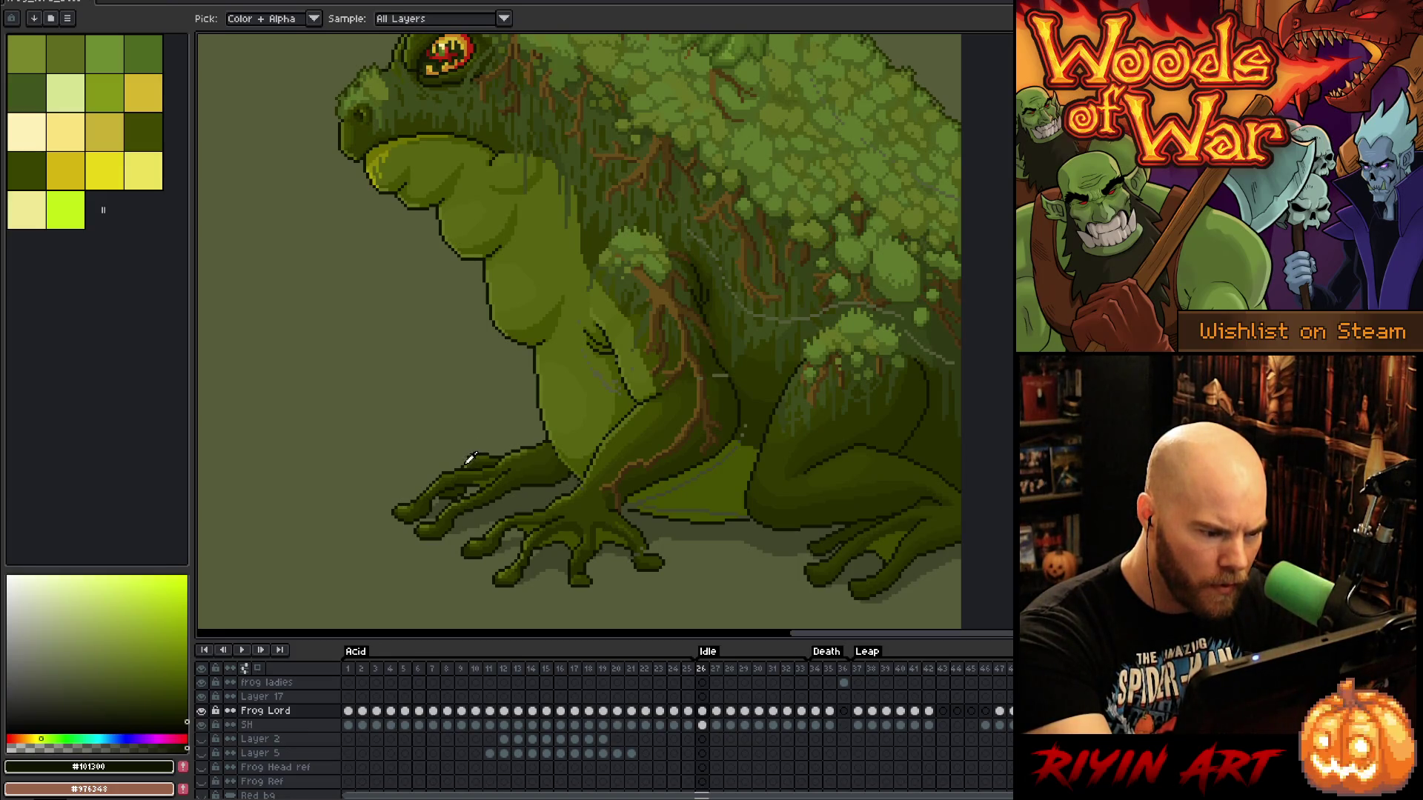
alt+click(470, 460)
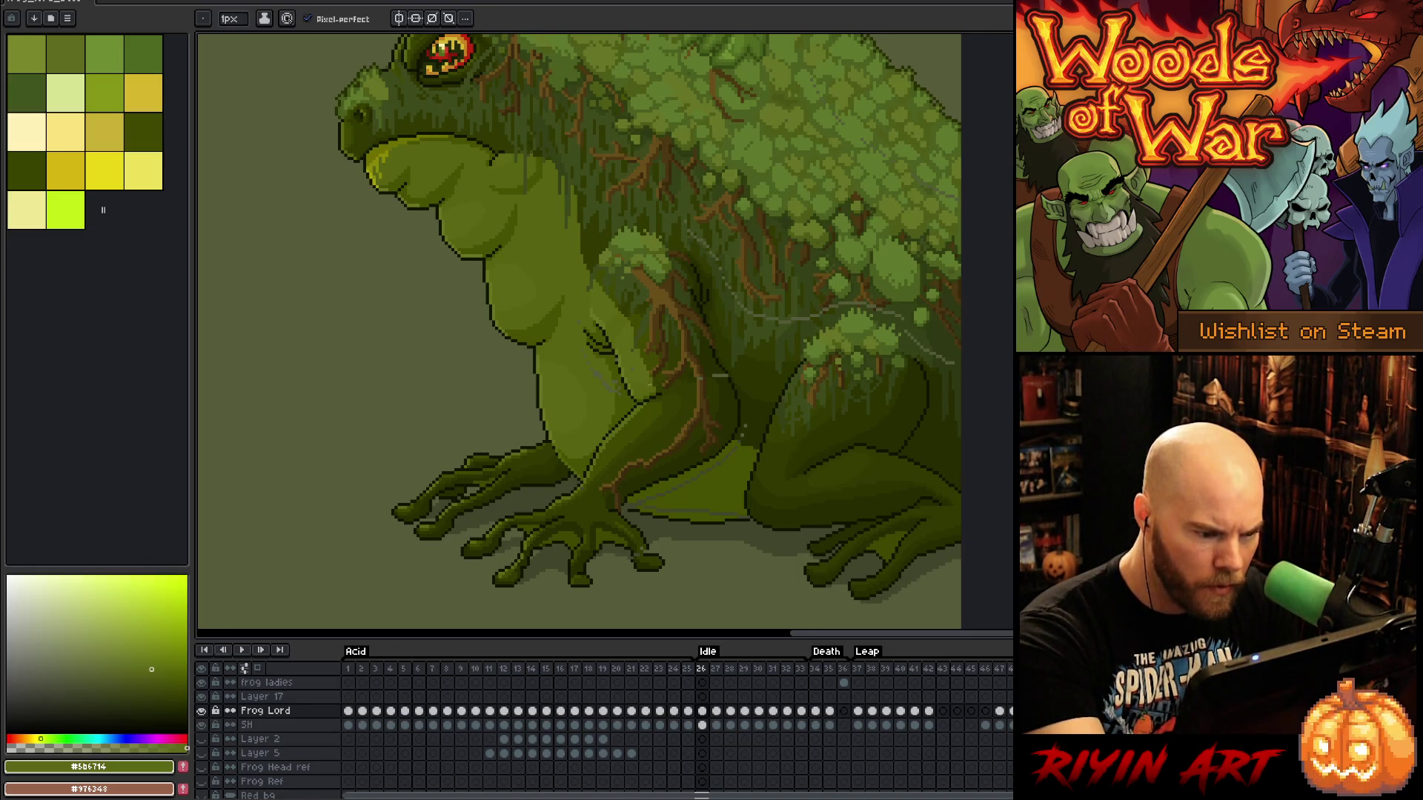
key(alt)
alt+click(550, 438)
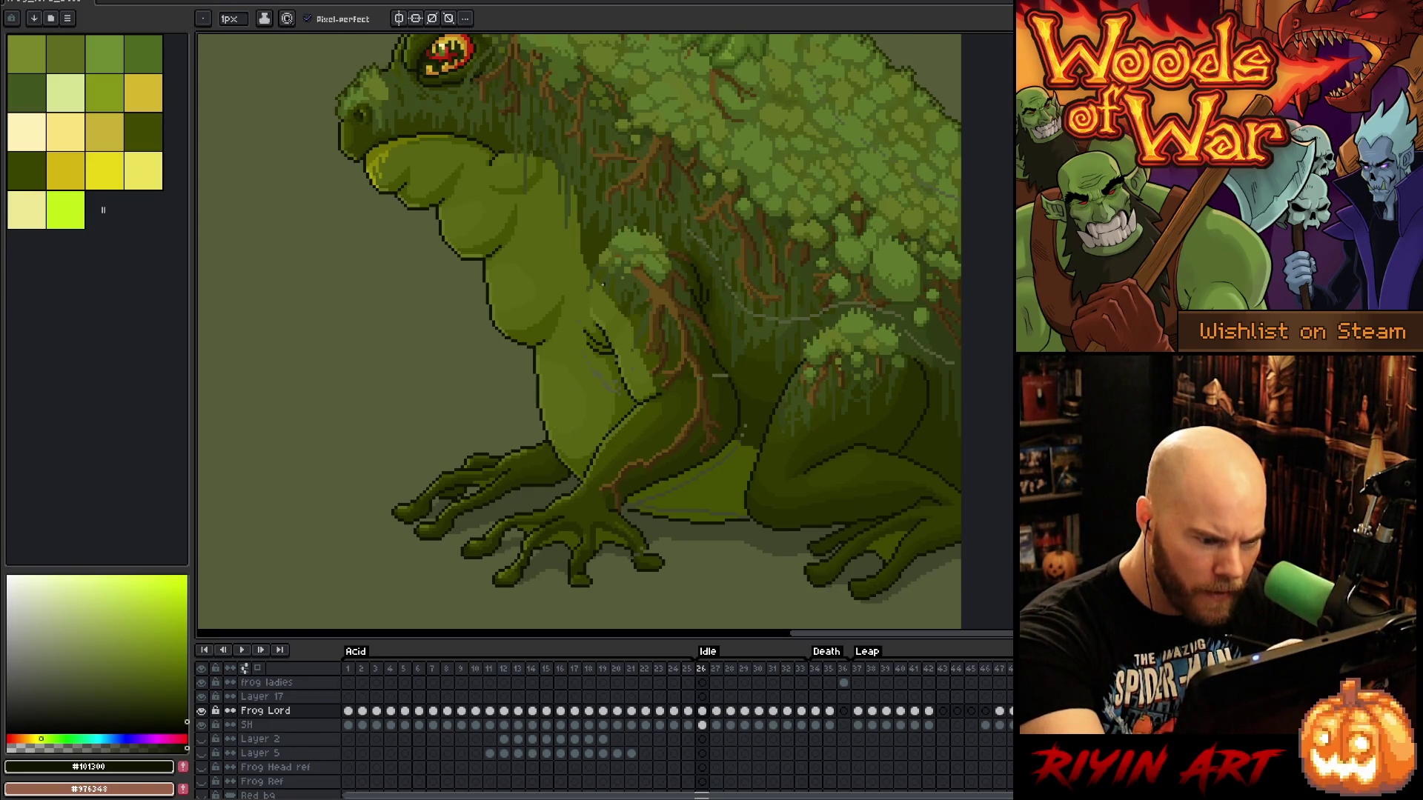
alt+click(615, 379)
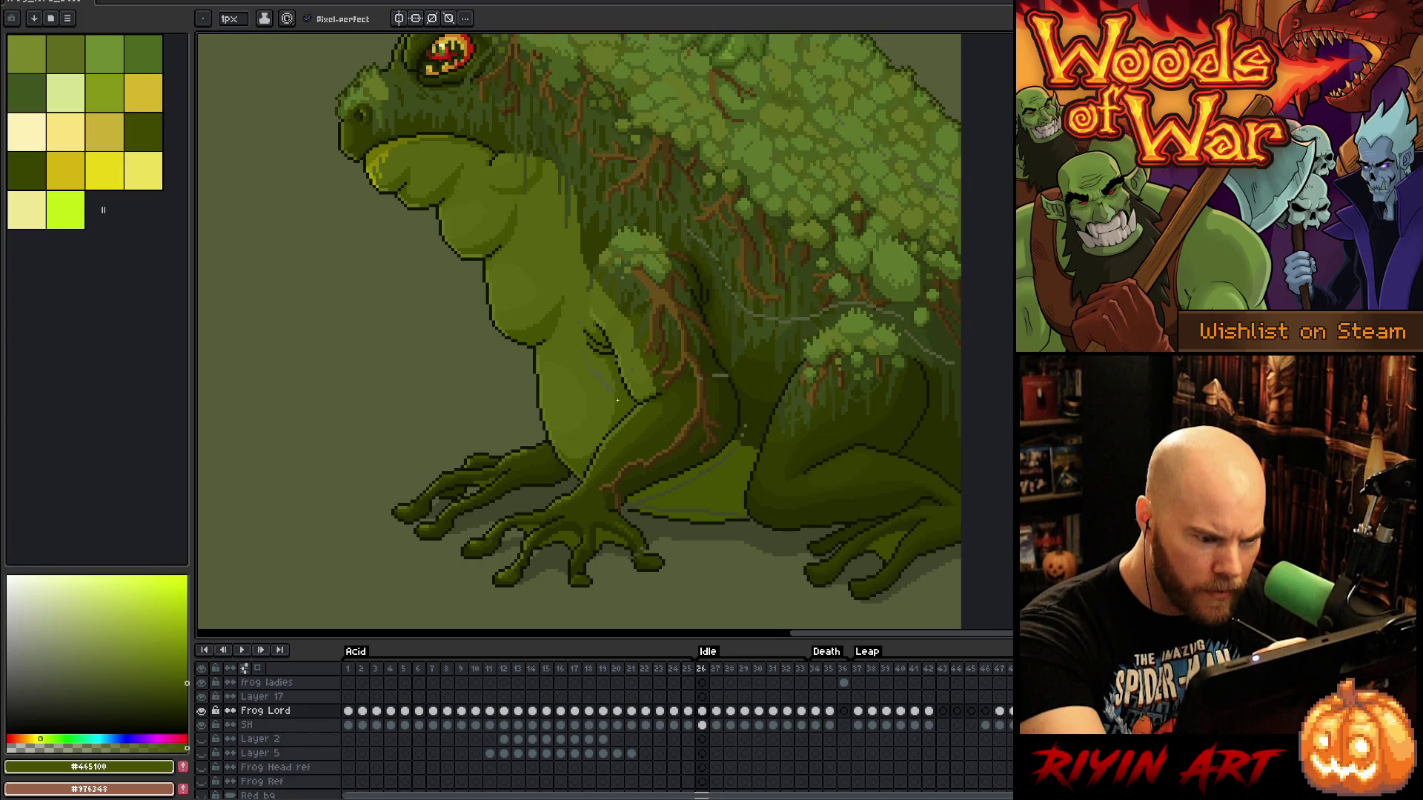
Eyedrop olive body, mid-green and brown vein shades from the frog's flank
alt+click(614, 383)
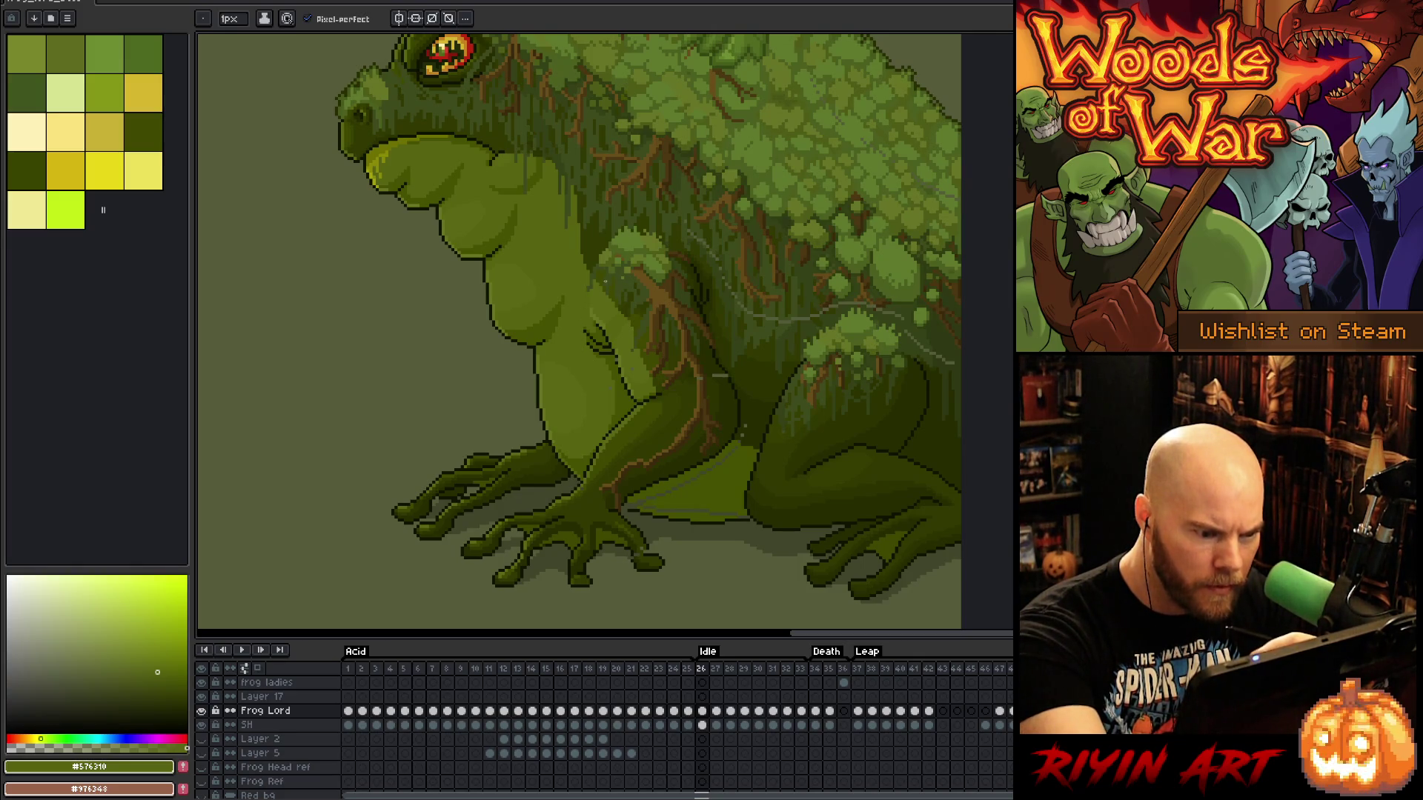
key(i)
click(624, 350)
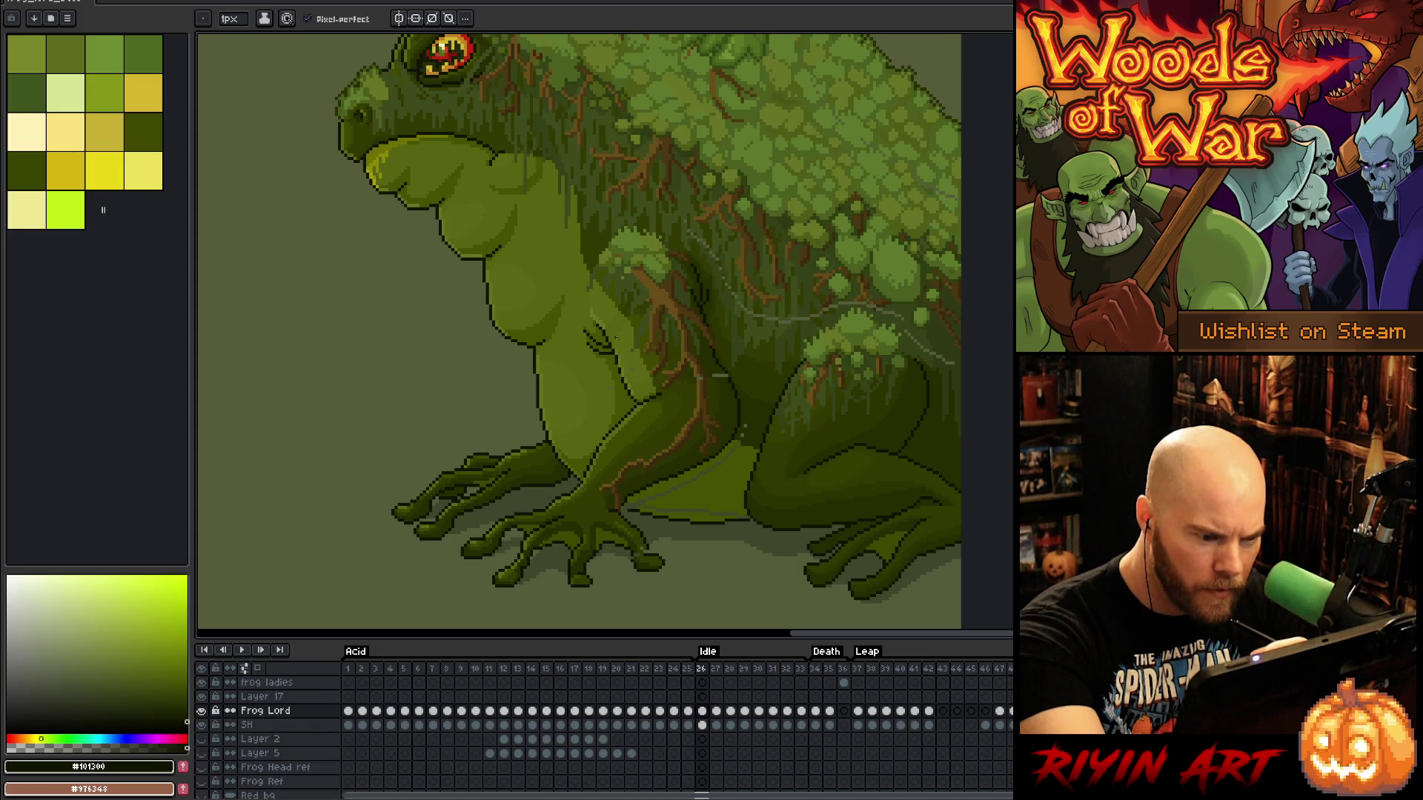
alt+click(609, 383)
alt+click(629, 358)
alt+click(719, 376)
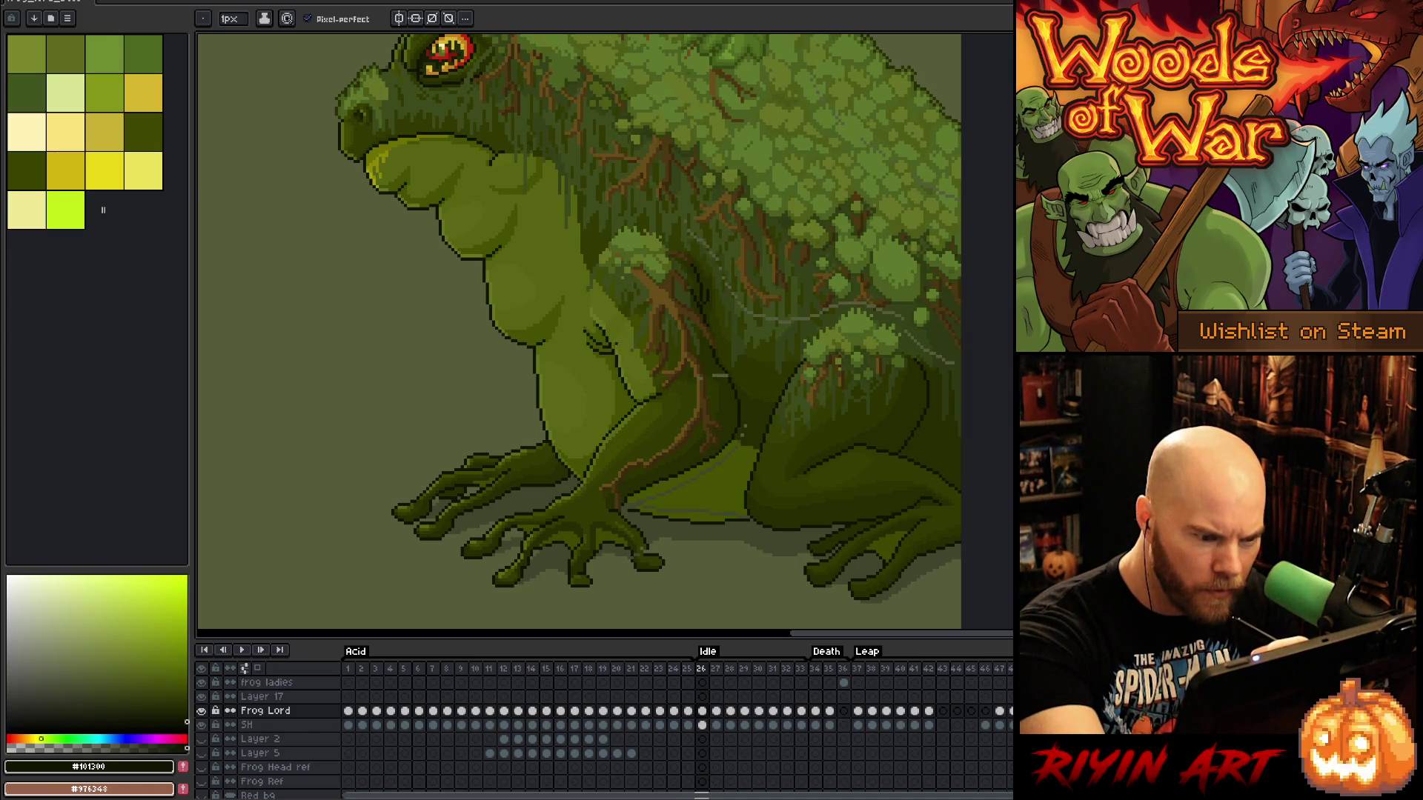
alt+click(699, 377)
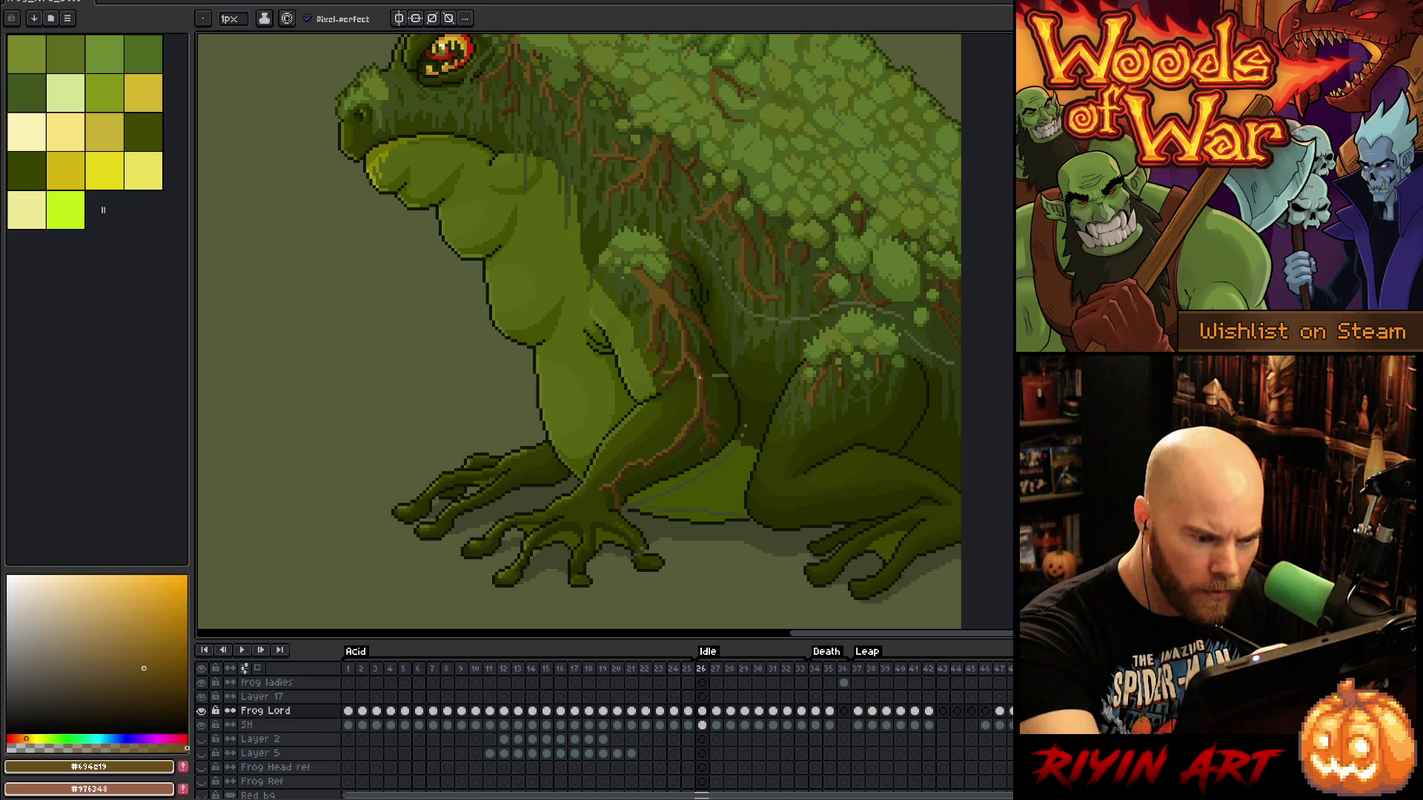
alt+click(700, 378)
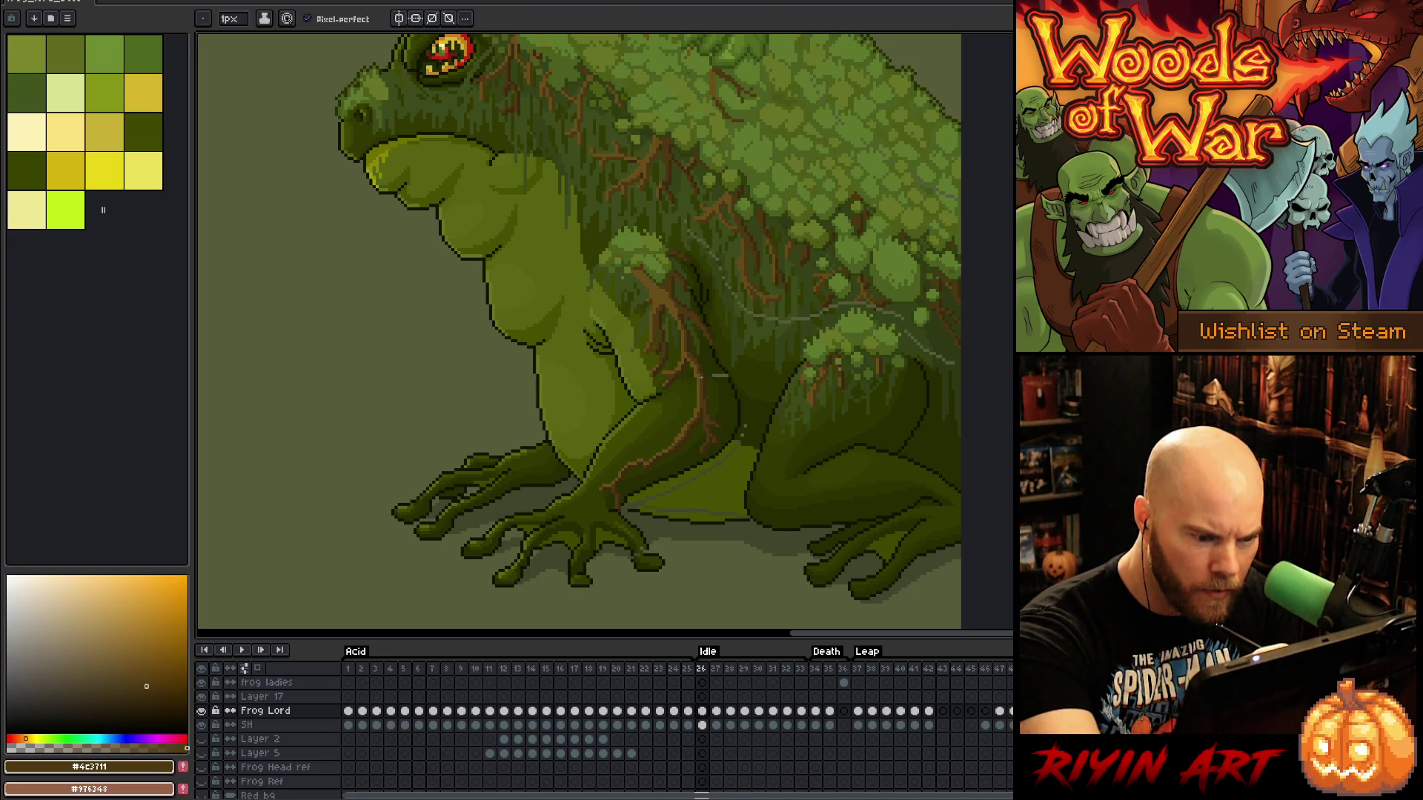
Sample deep olive shadow, outline and body greens from the frog's side and leg
alt+click(718, 376)
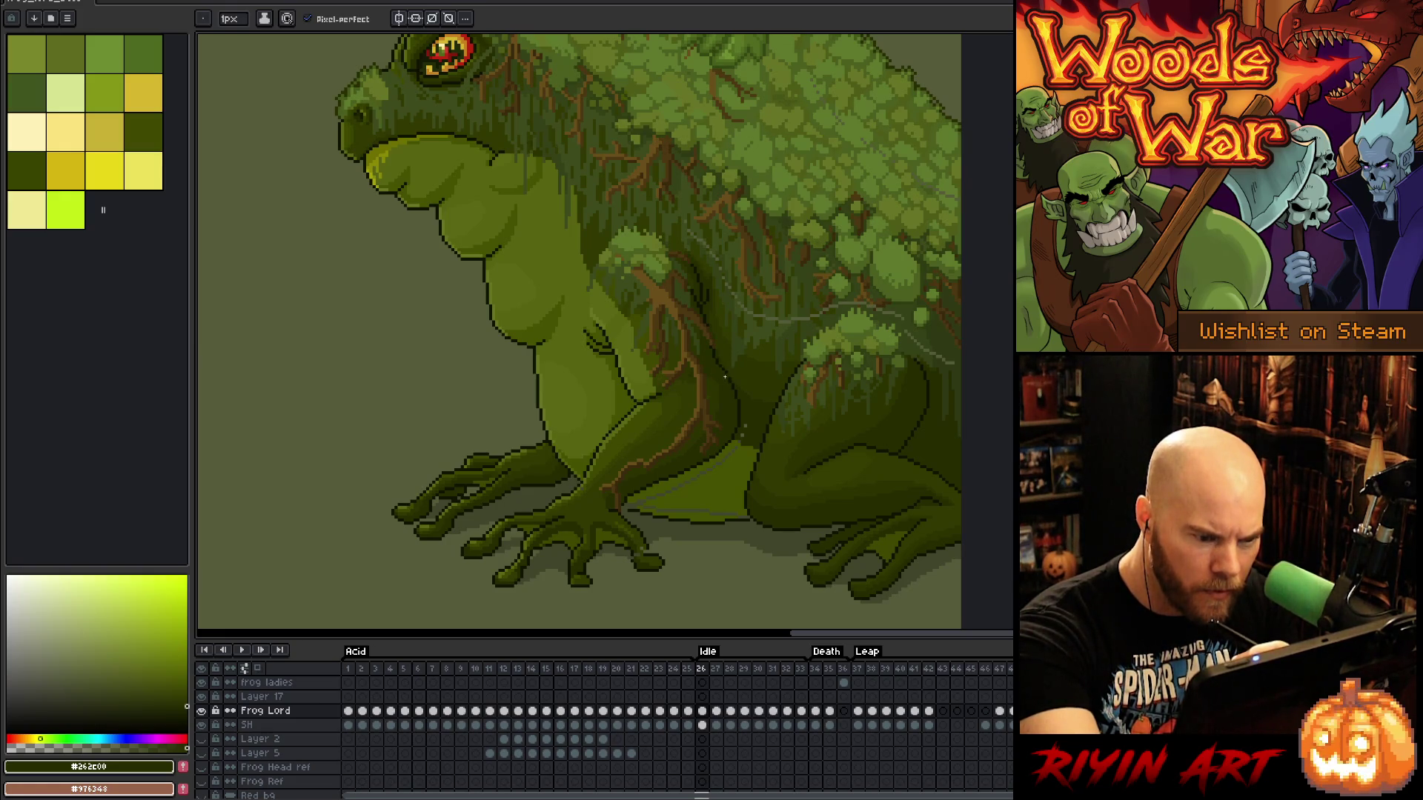
alt+click(727, 369)
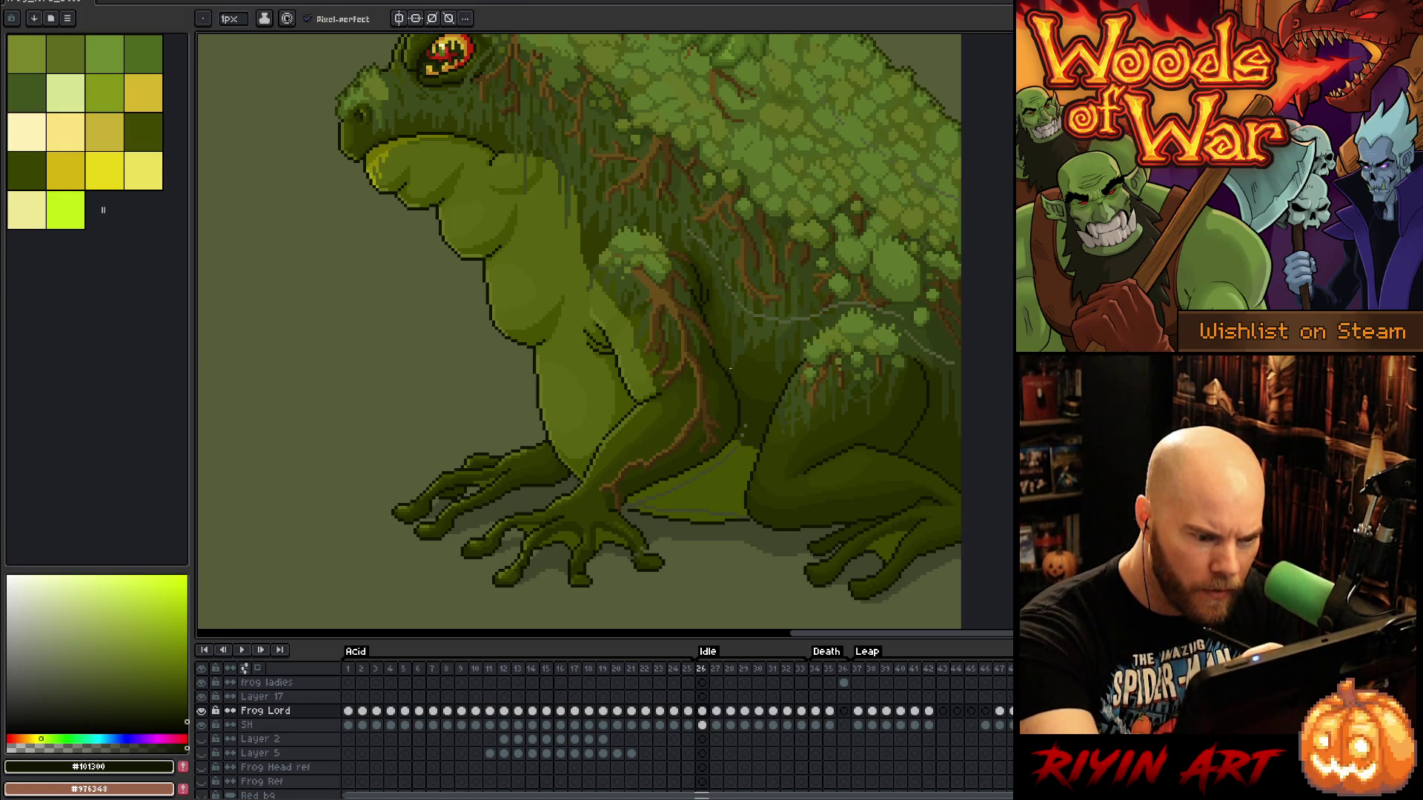
alt+click(748, 413)
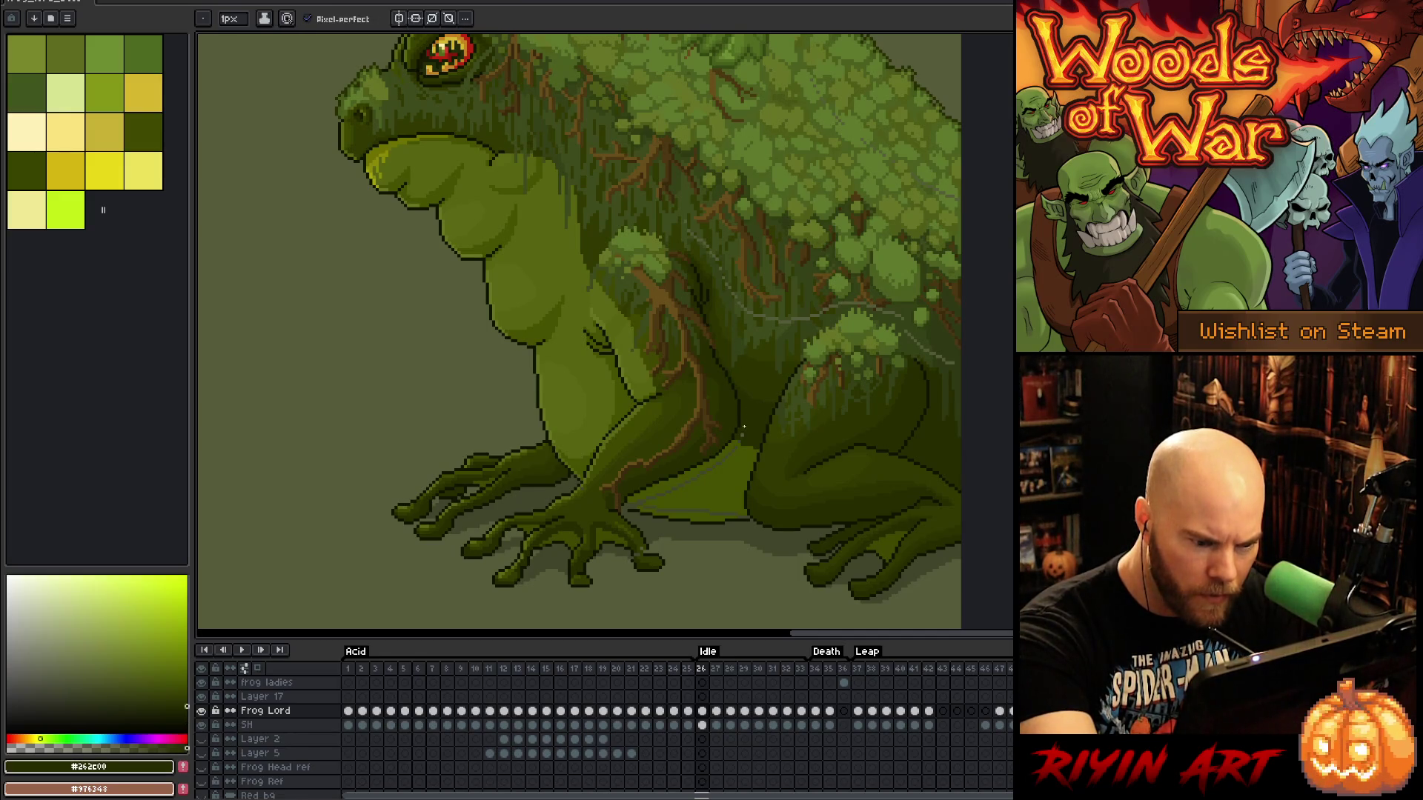
alt+click(739, 442)
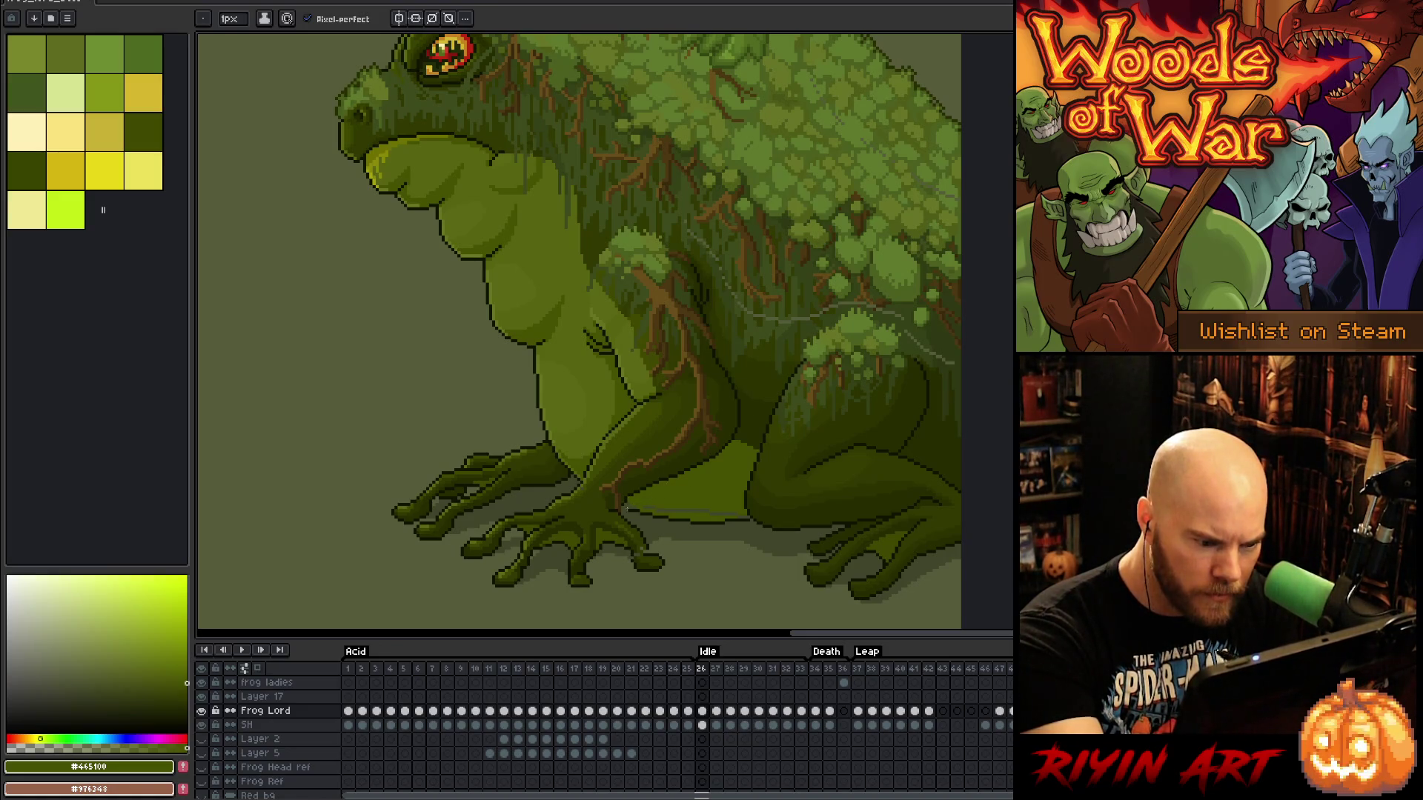
alt+click(625, 507)
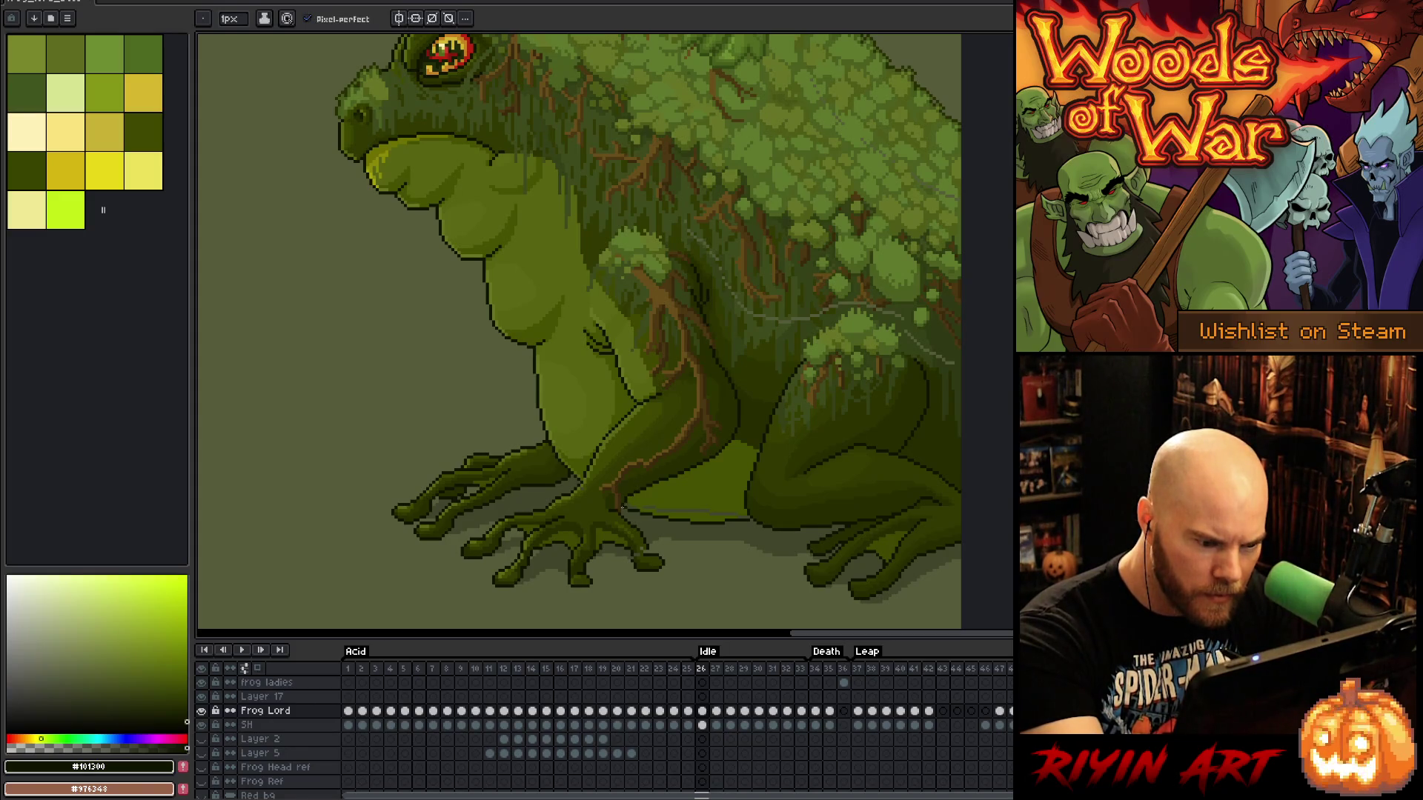
alt+click(630, 510)
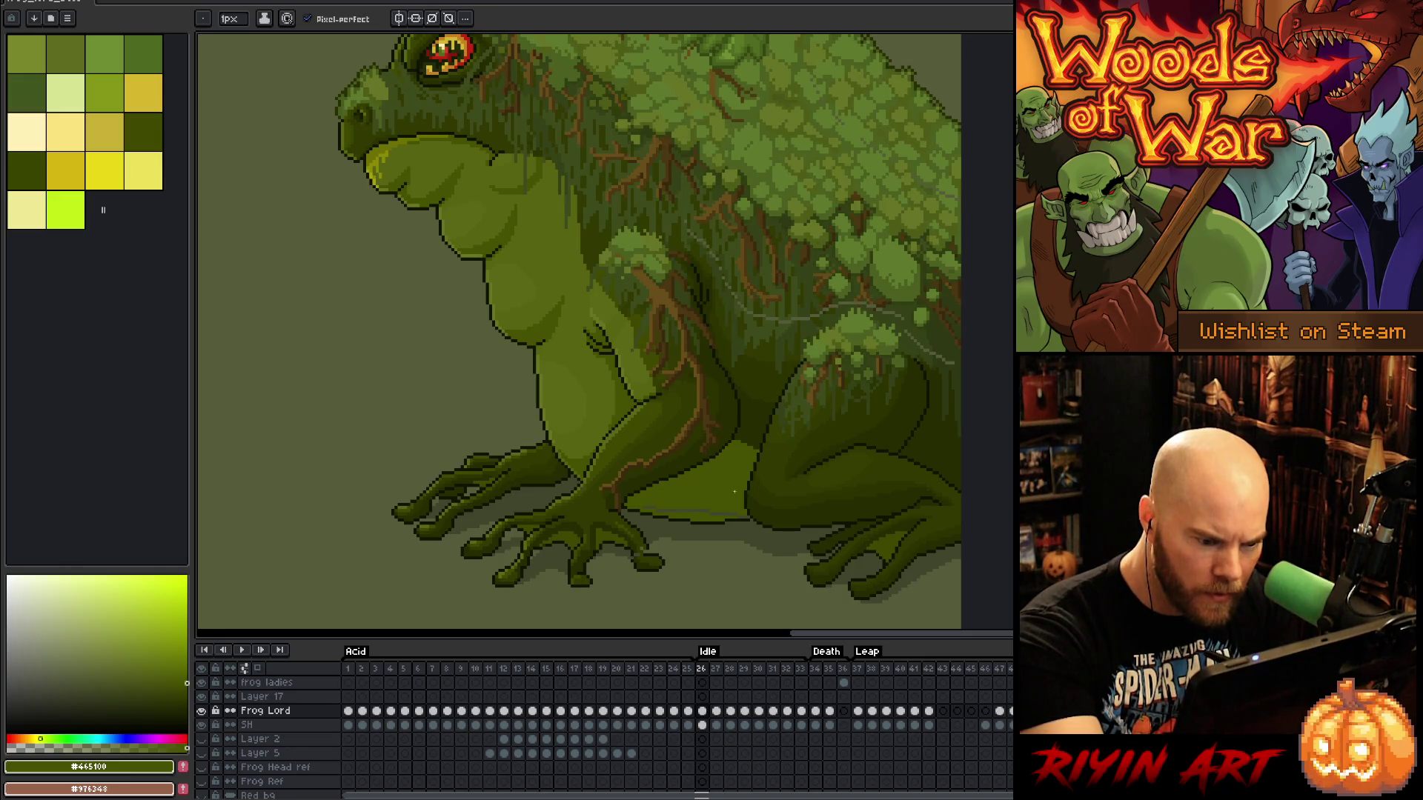
Return to the 1px pencil and pick the dark moss green #354117 from the frog's back
key(g)
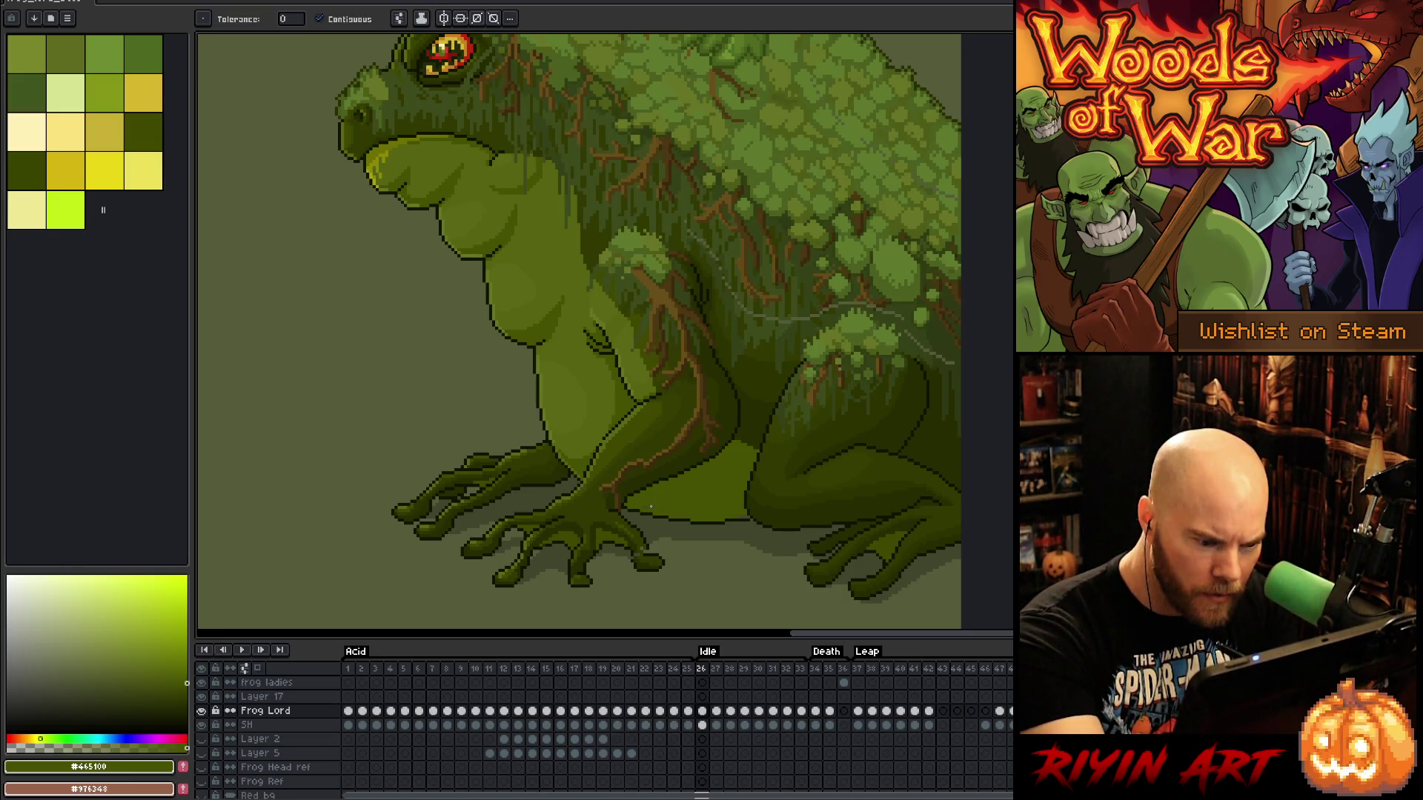
key(b)
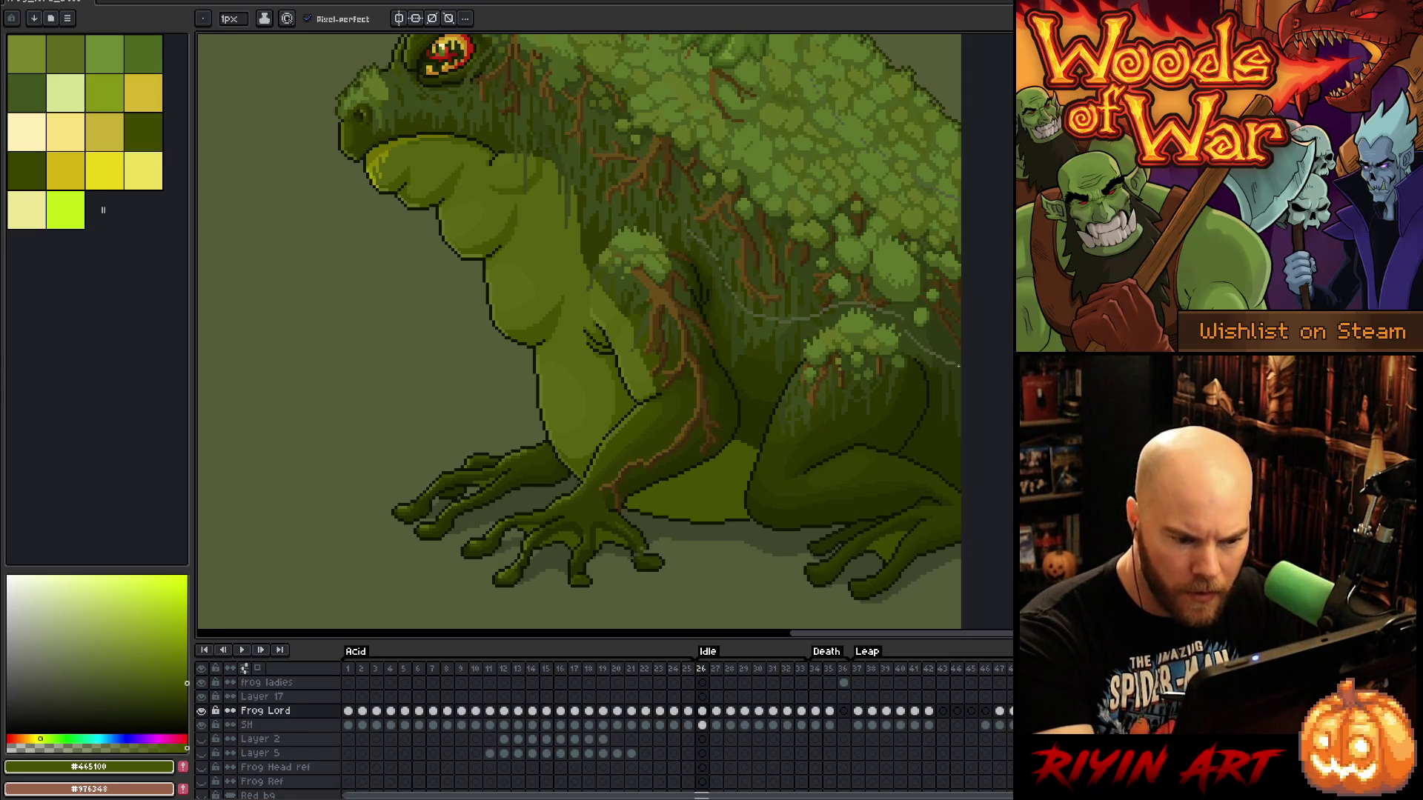
alt+click(930, 351)
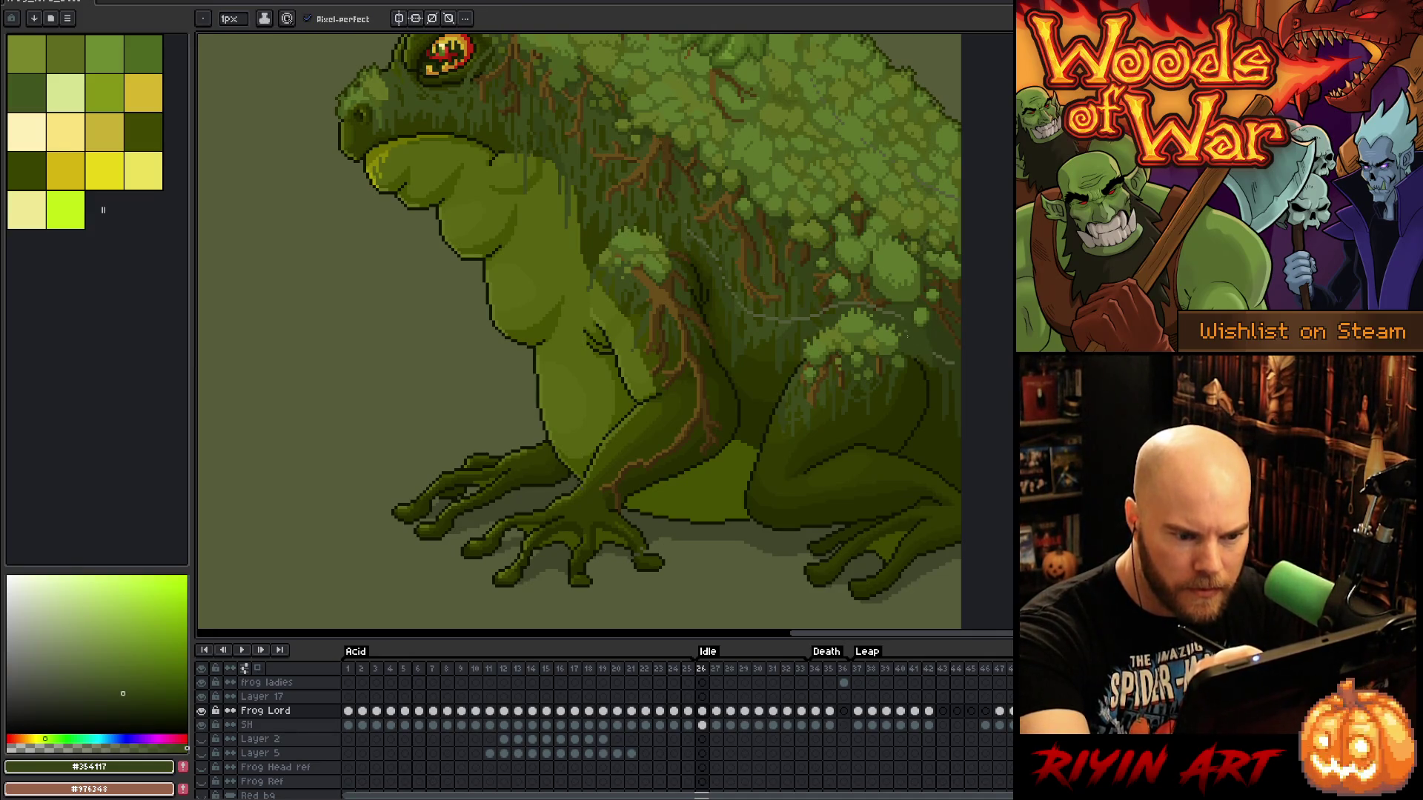
alt+click(935, 348)
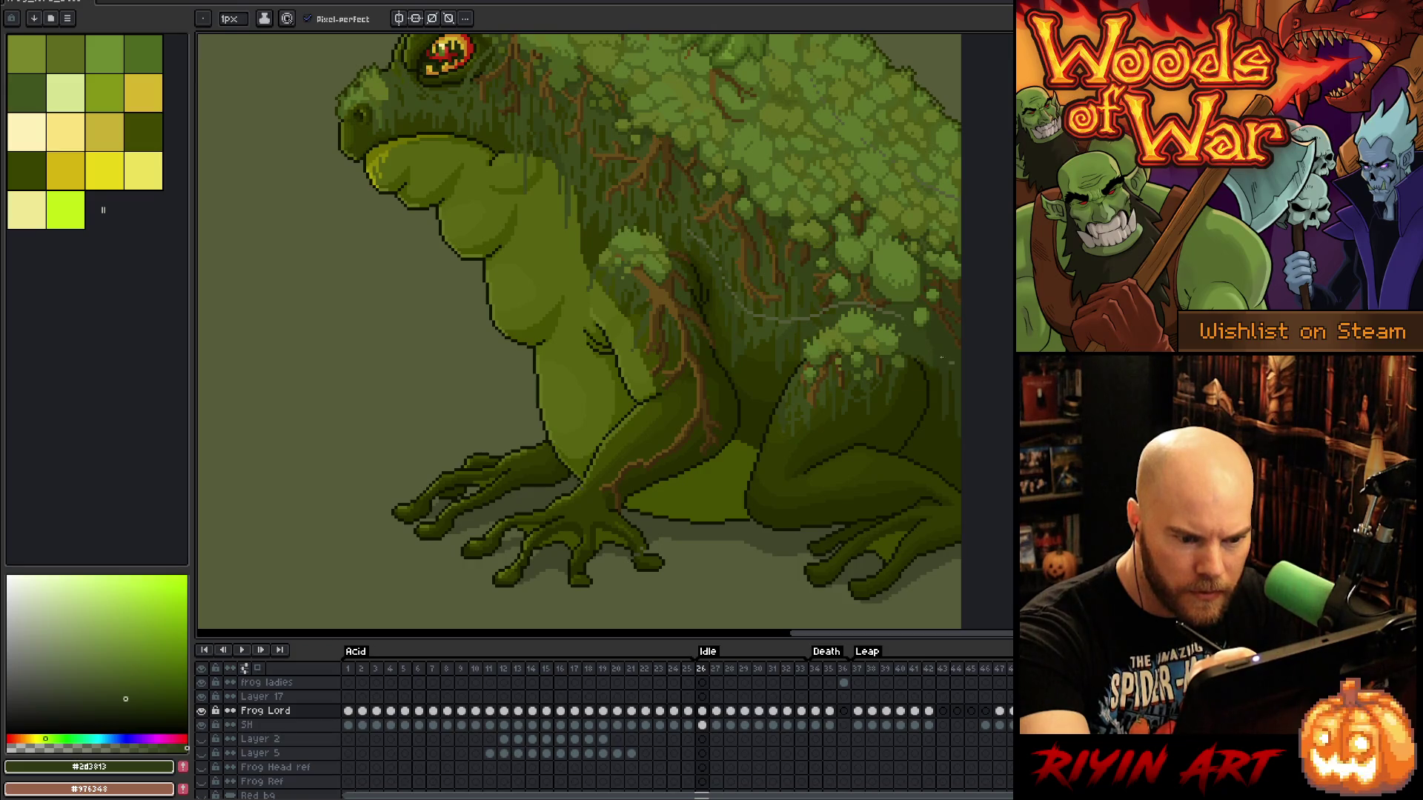
alt+click(898, 315)
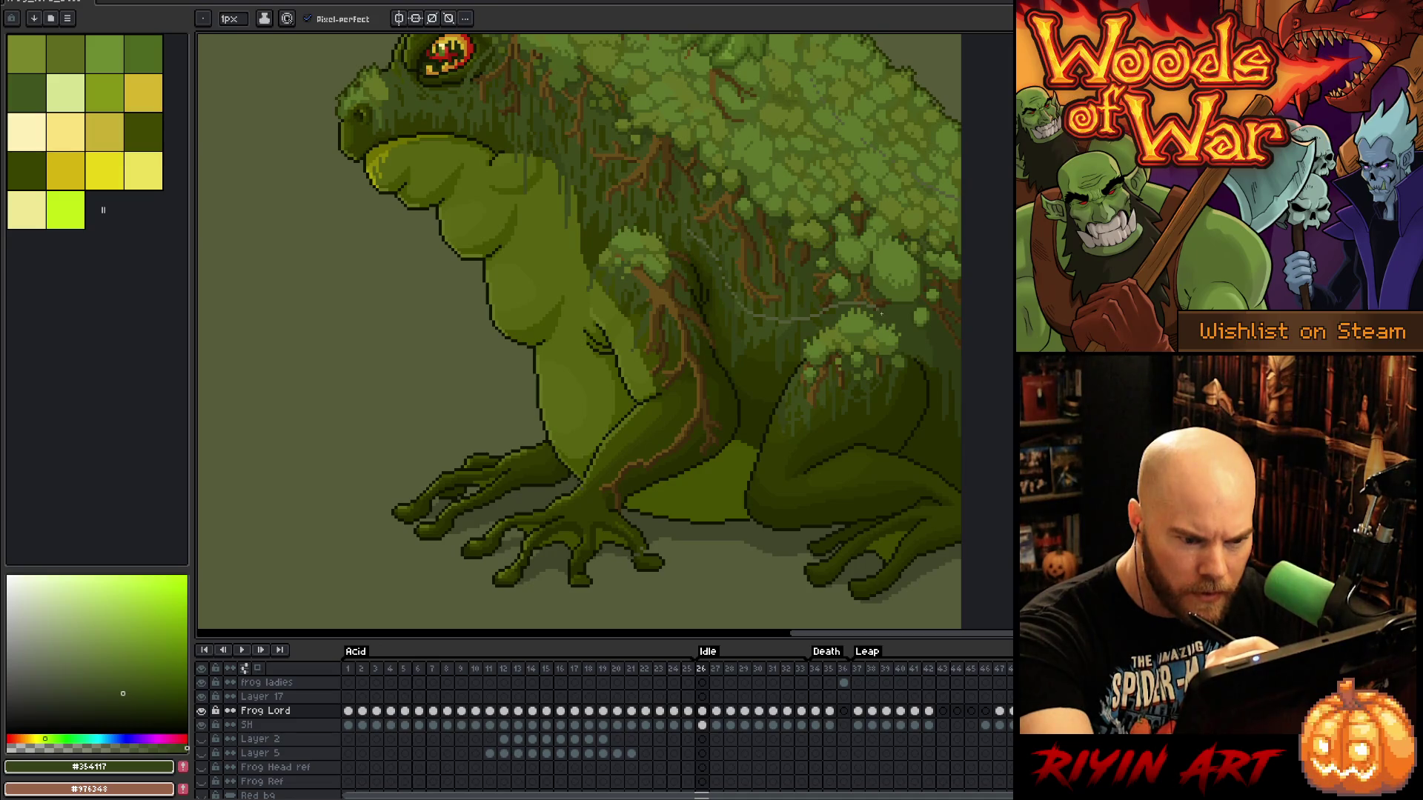
alt+click(878, 310)
Repaint the stray pixels on the right of the back with sampled moss greens and vine brown
alt+click(874, 305)
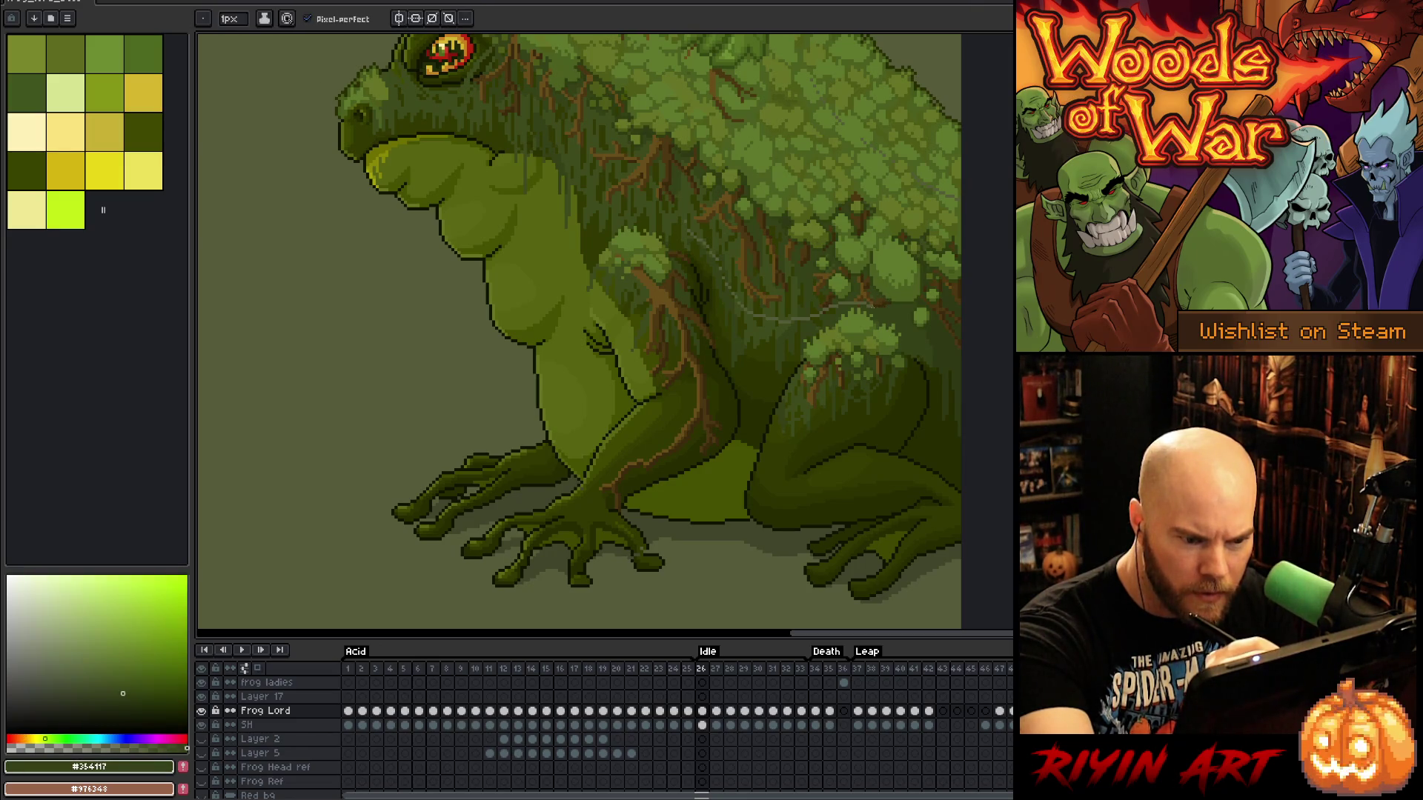
alt+click(862, 305)
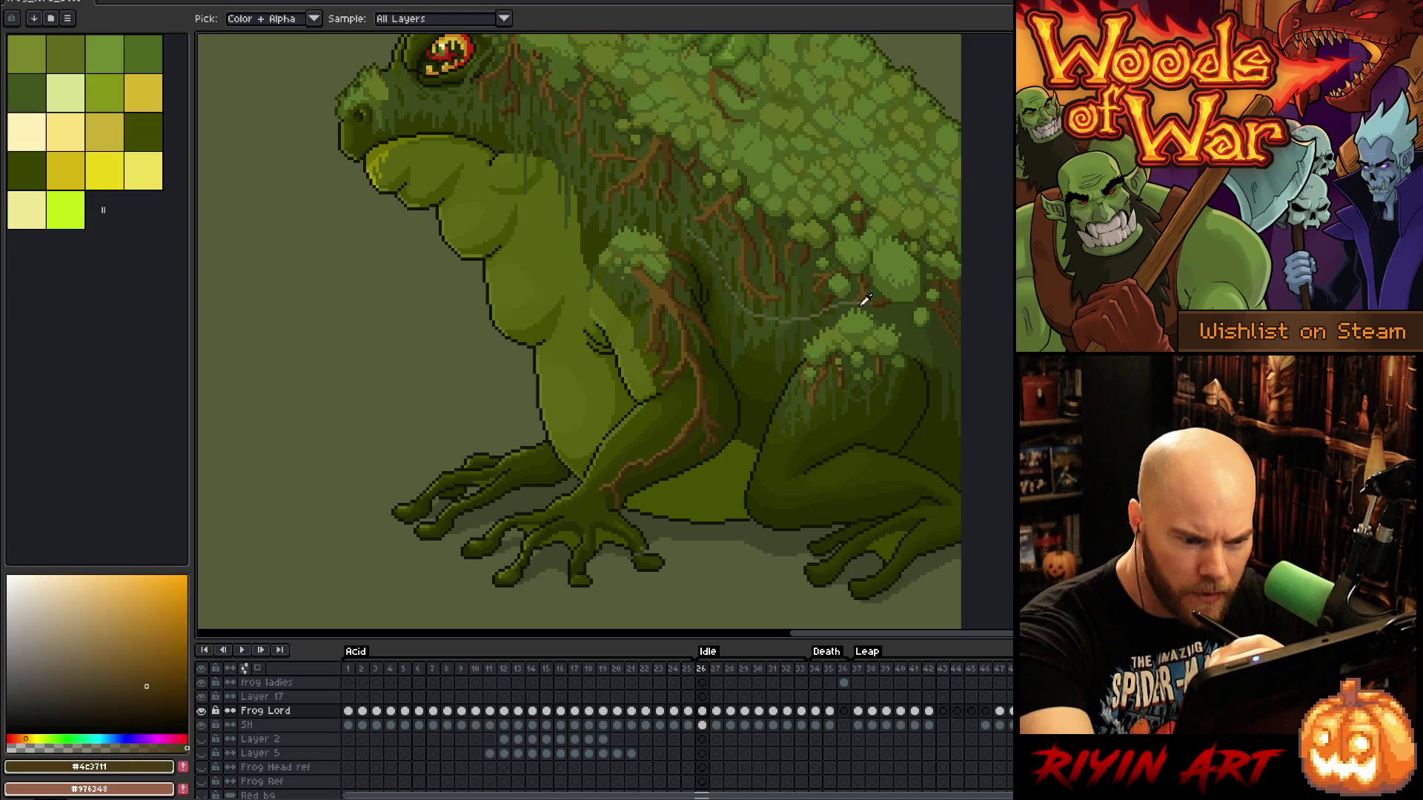
alt+click(864, 304)
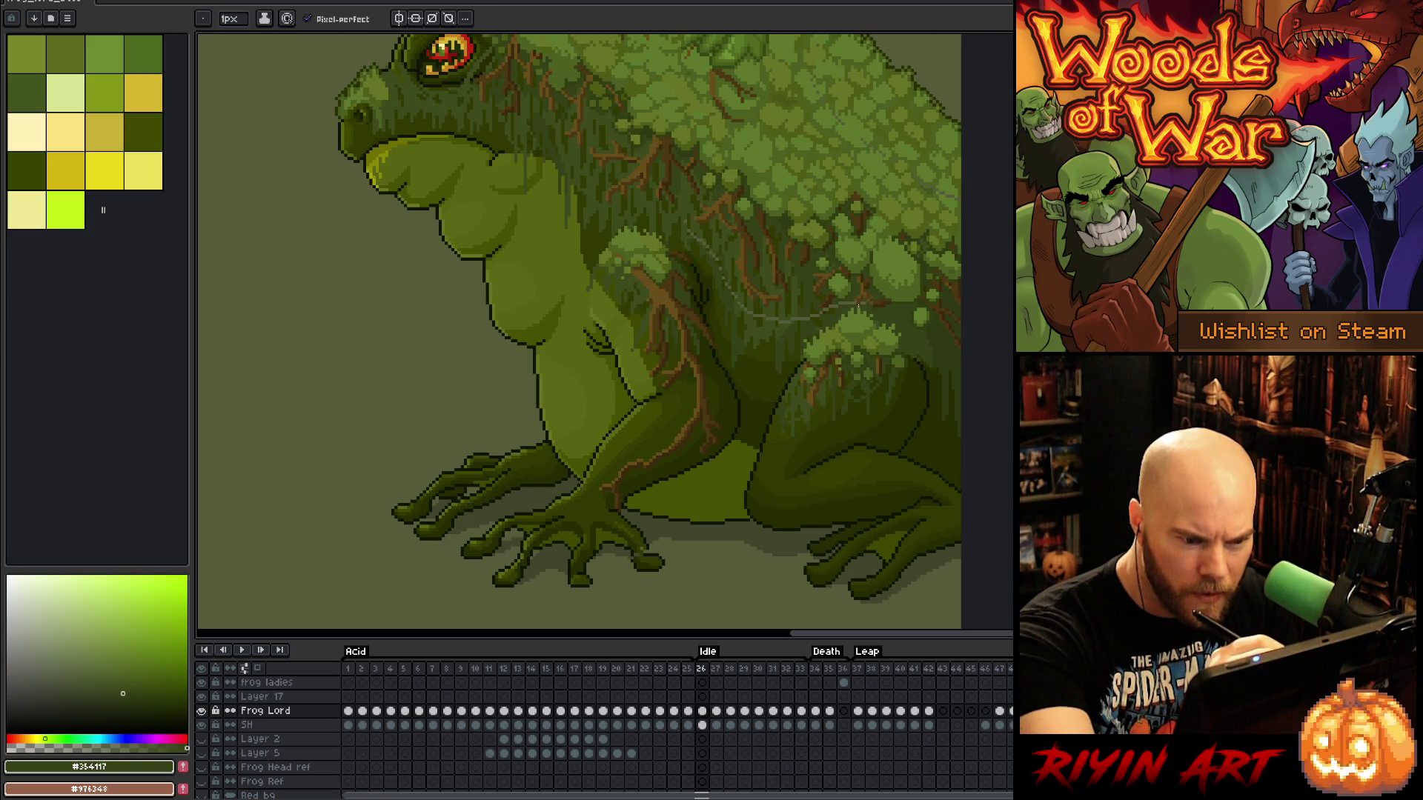
key(g)
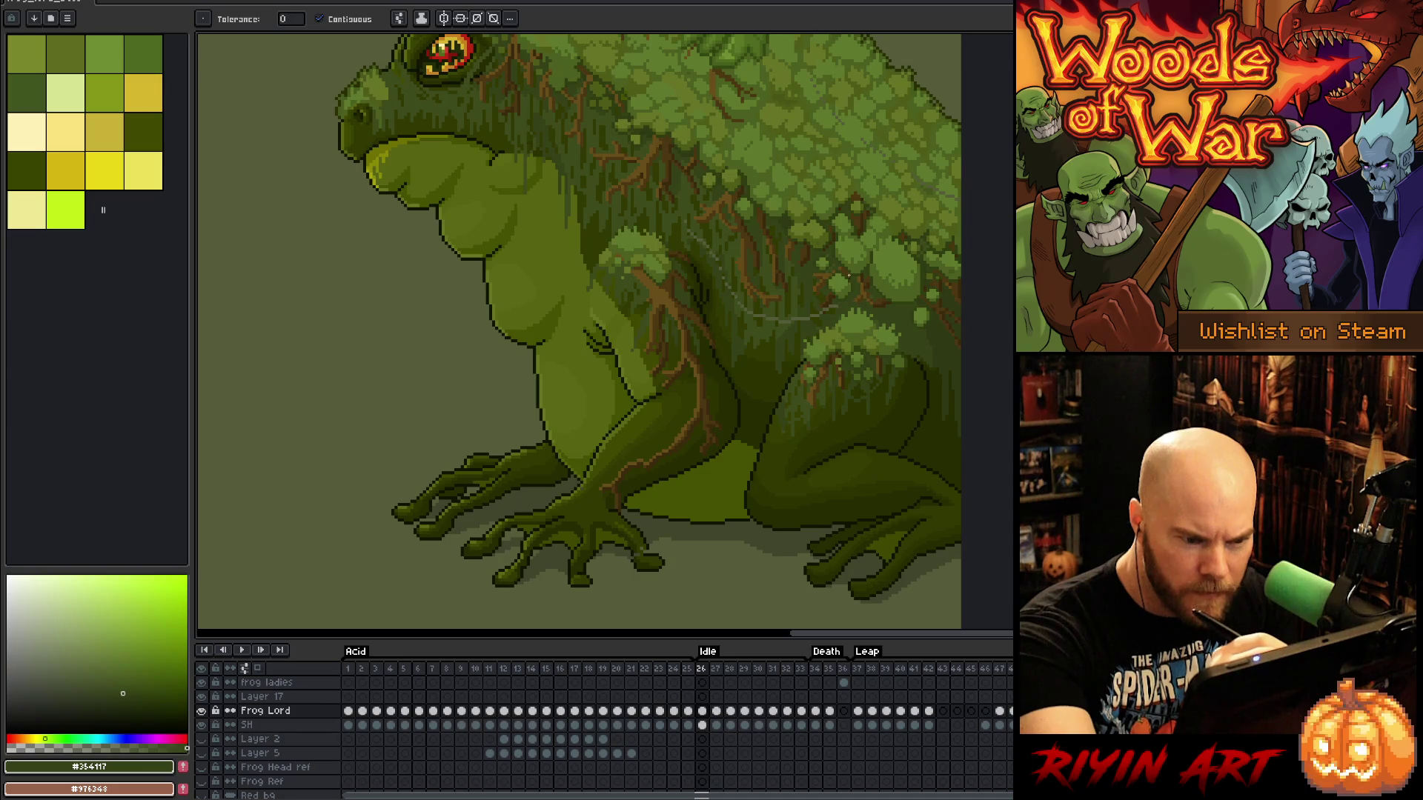
key(b)
alt+click(831, 307)
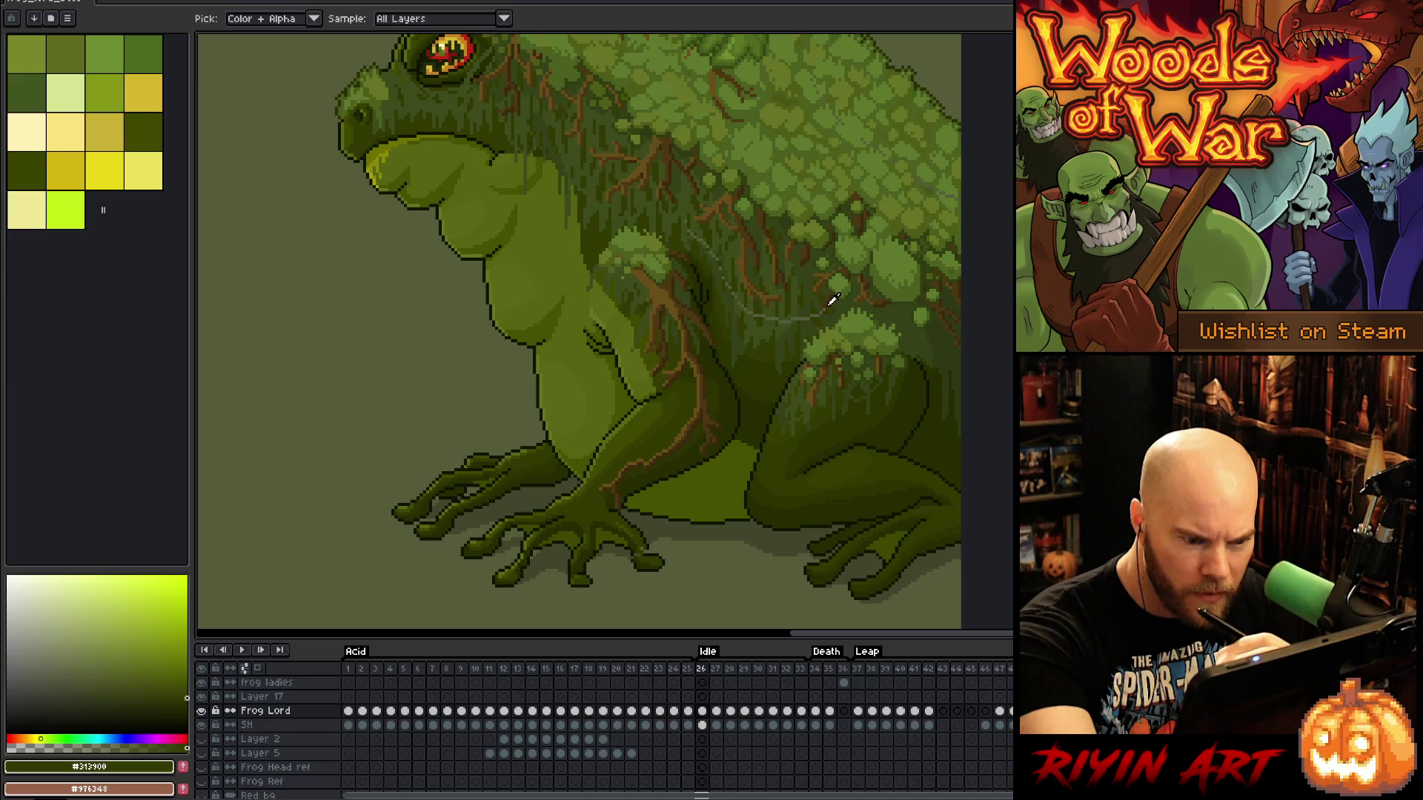
alt+click(825, 308)
alt+click(821, 295)
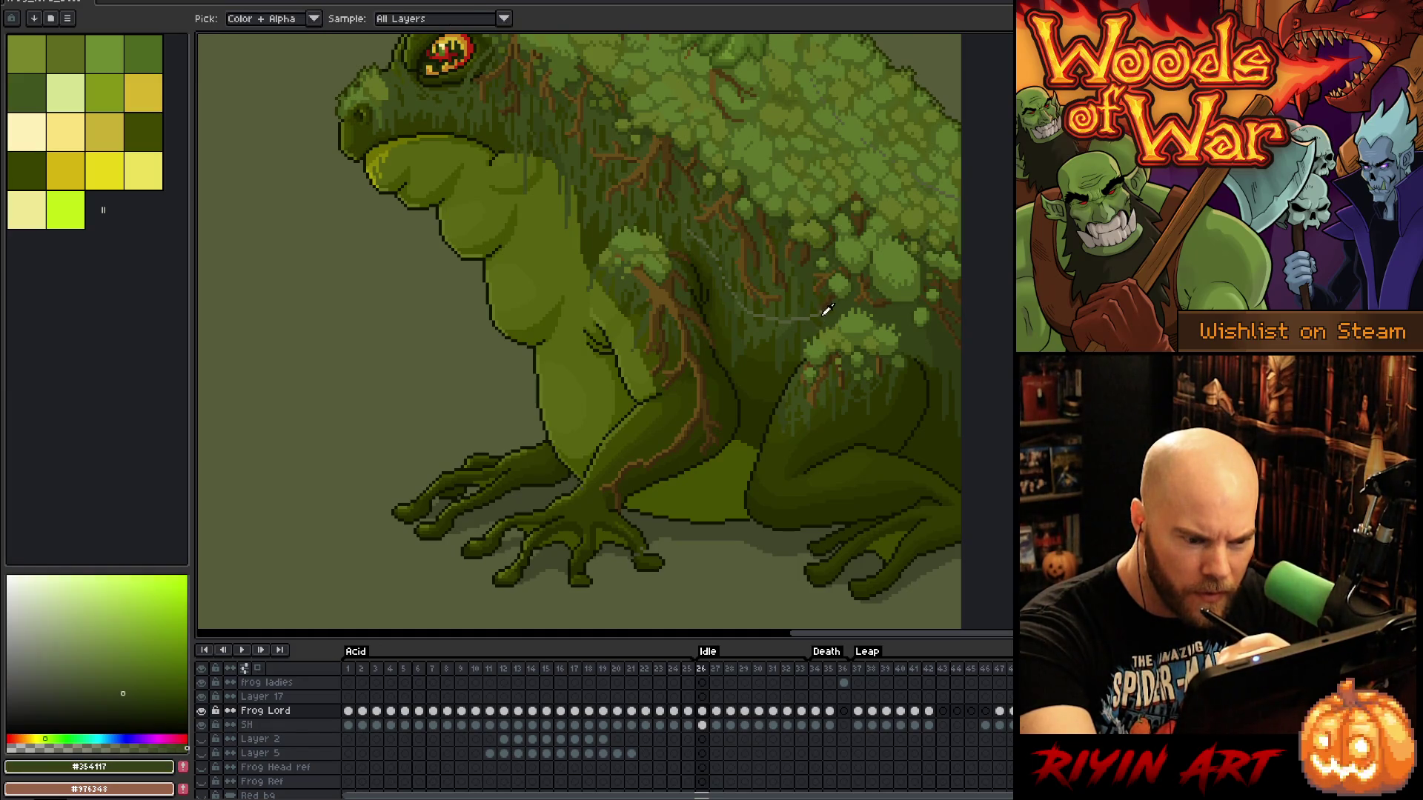
alt+click(816, 315)
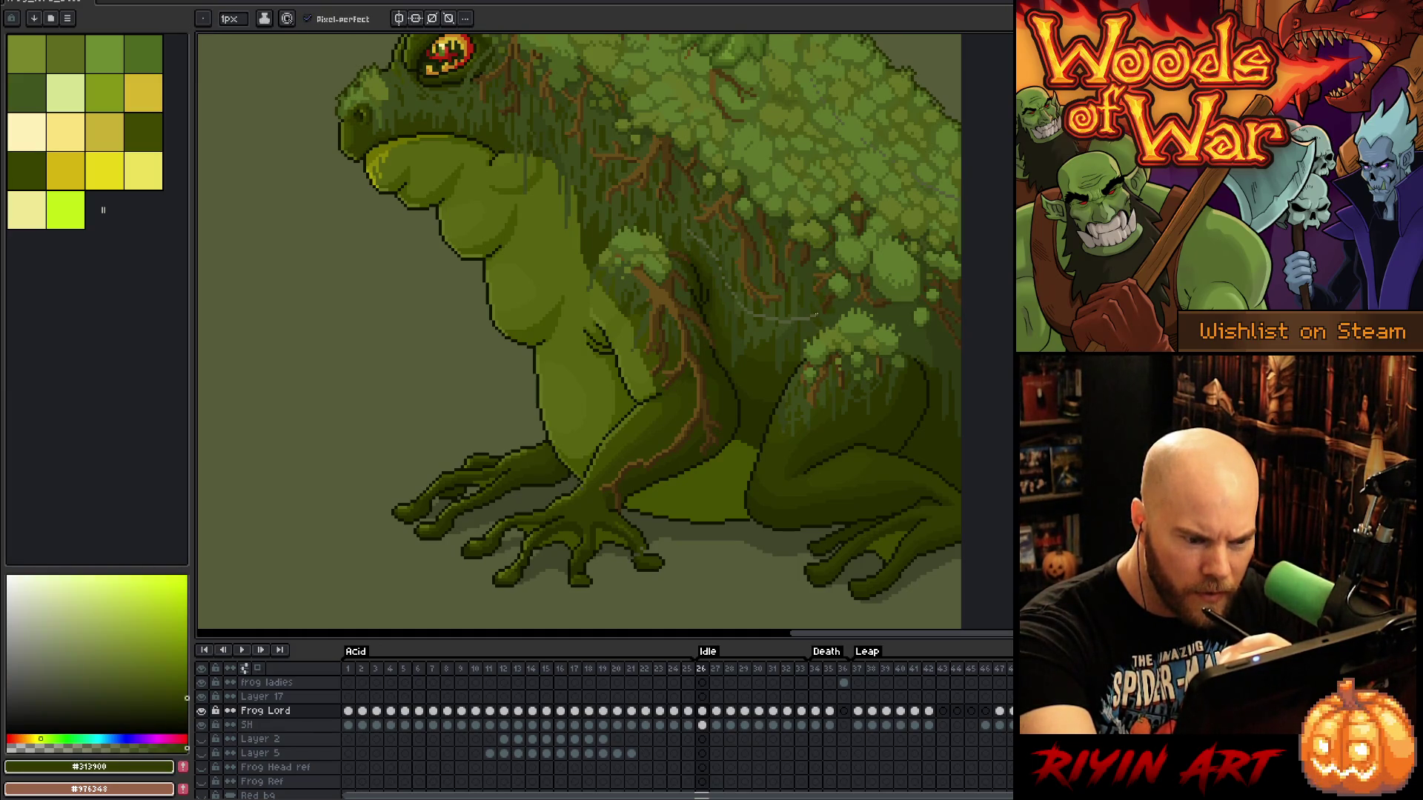
alt+click(810, 314)
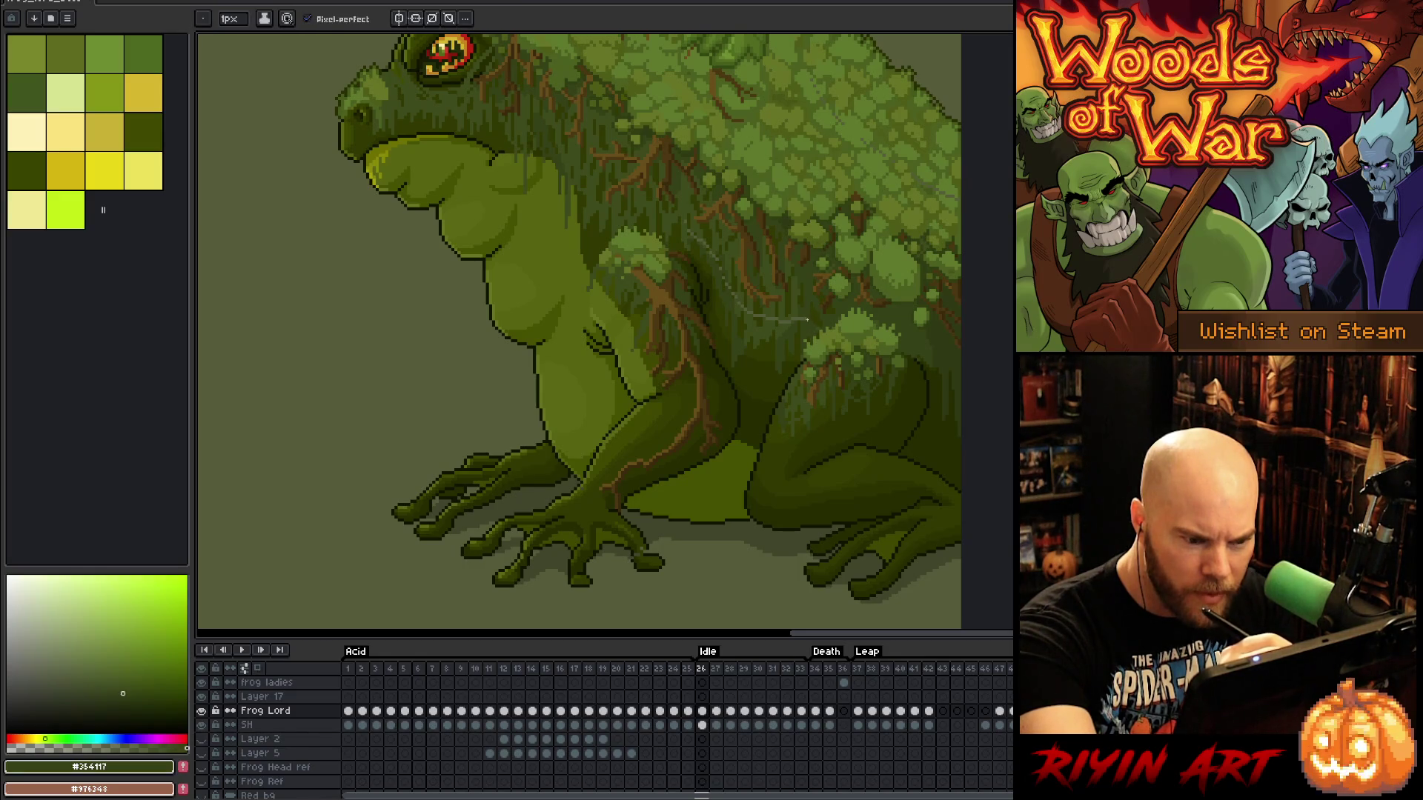
alt+click(794, 314)
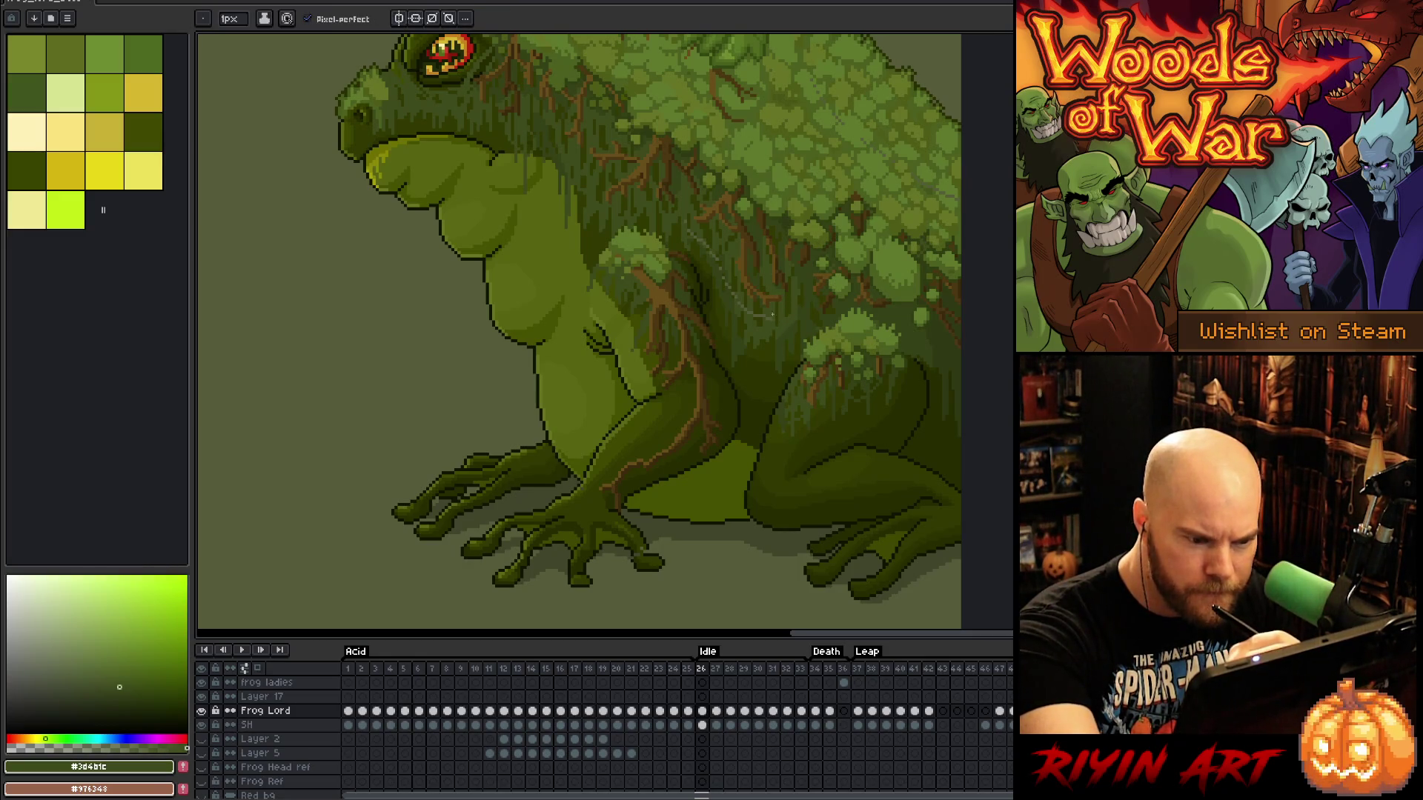
Continue repainting the stray line leftward and upward across the back in olive and moss greens
alt+click(760, 310)
alt+click(751, 311)
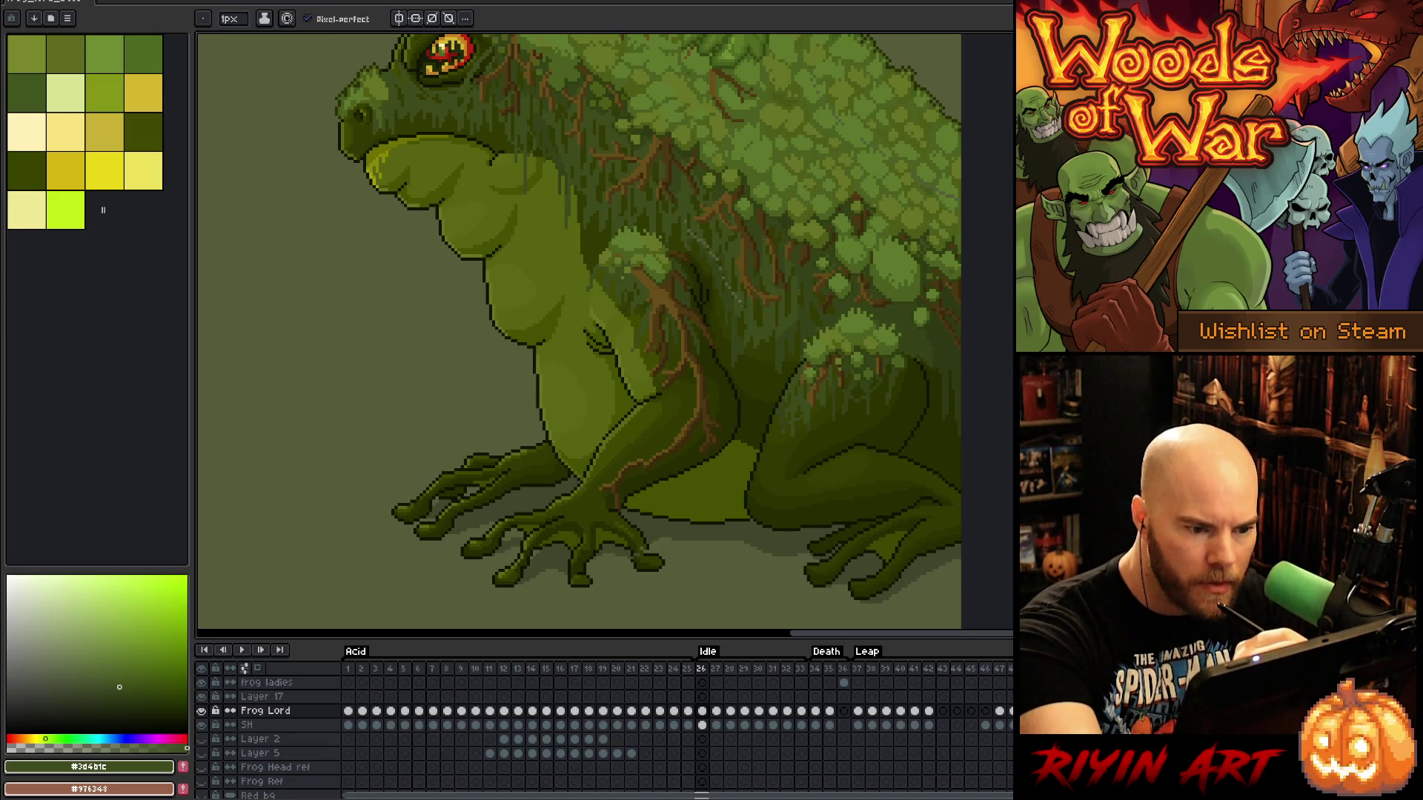
alt+click(733, 295)
alt+click(728, 283)
alt+click(727, 257)
alt+click(727, 258)
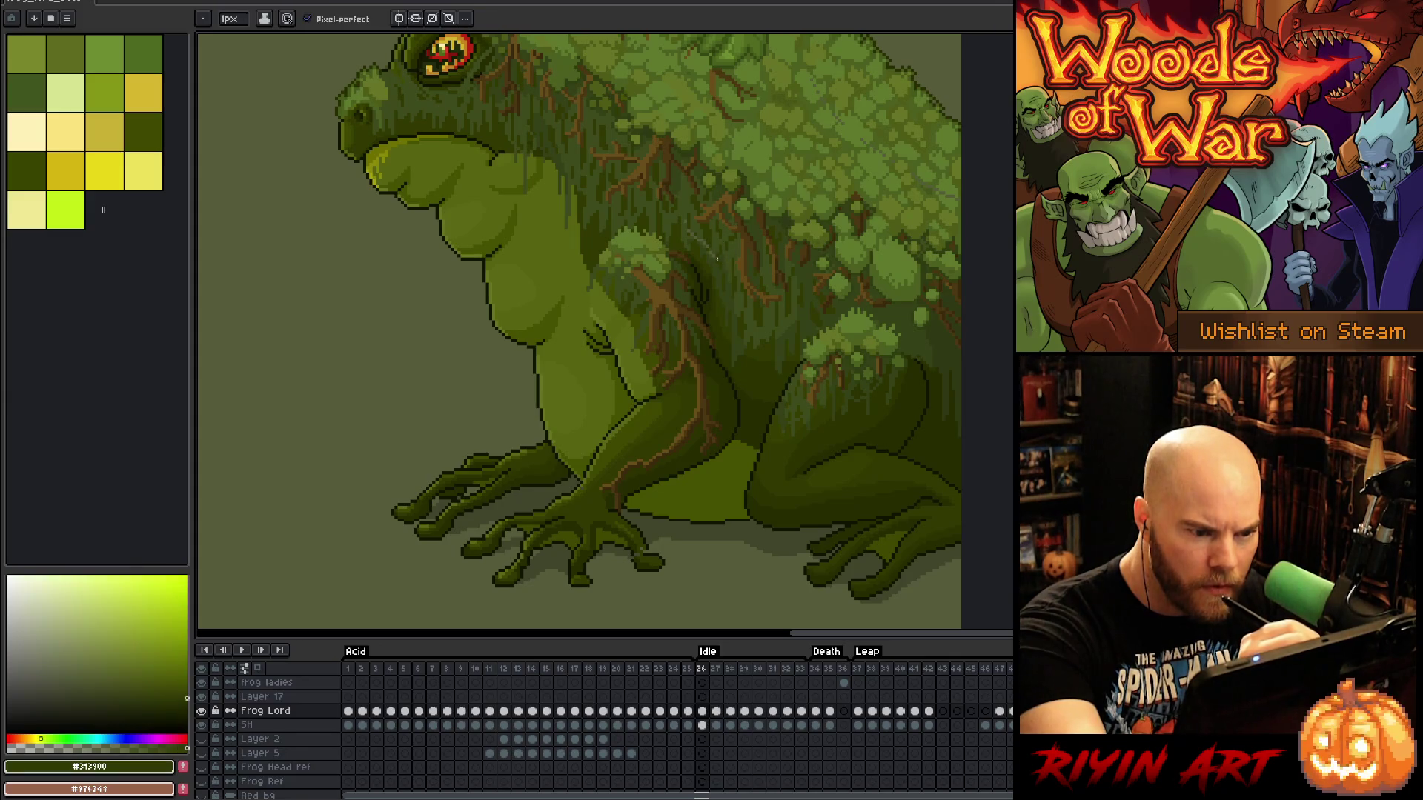
alt+click(713, 251)
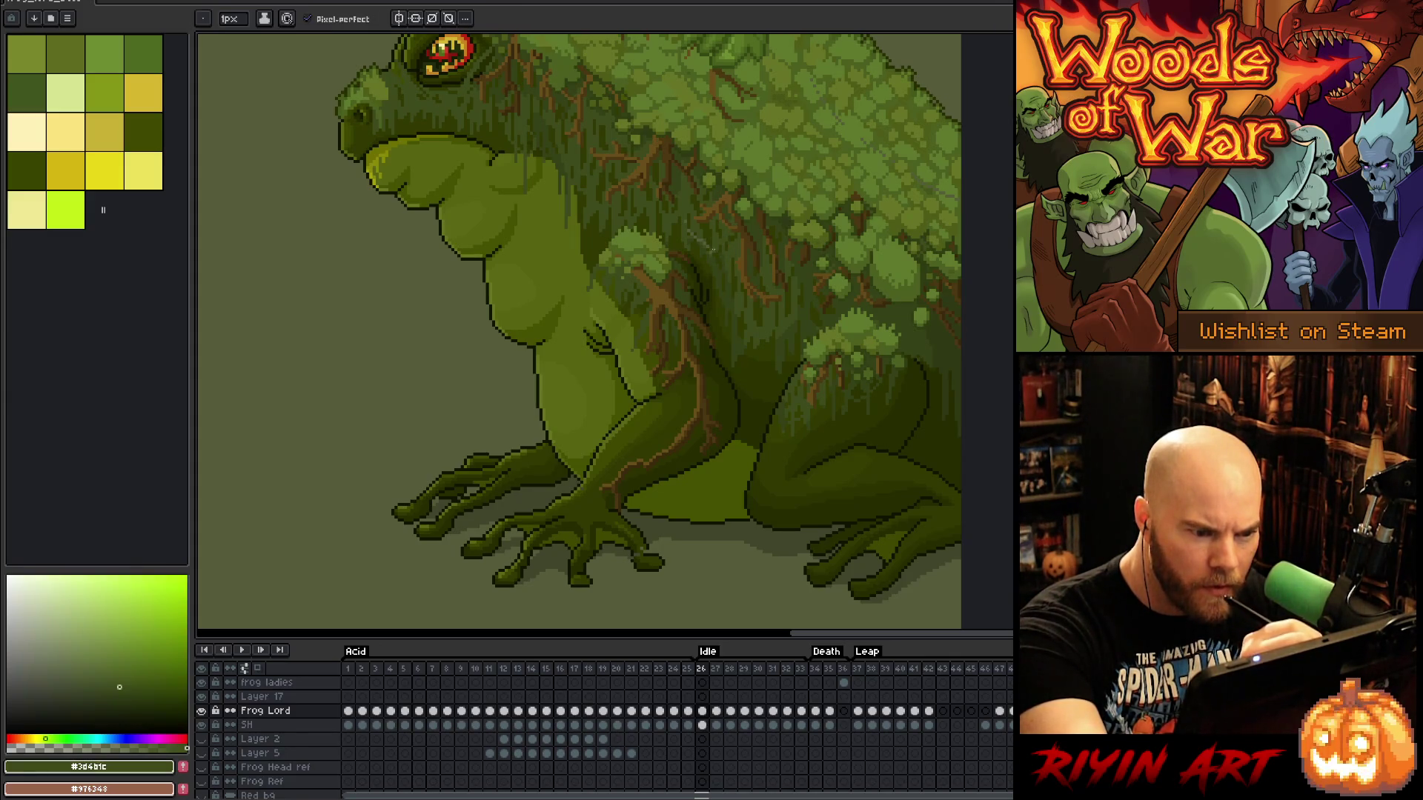
alt+click(708, 245)
alt+click(700, 235)
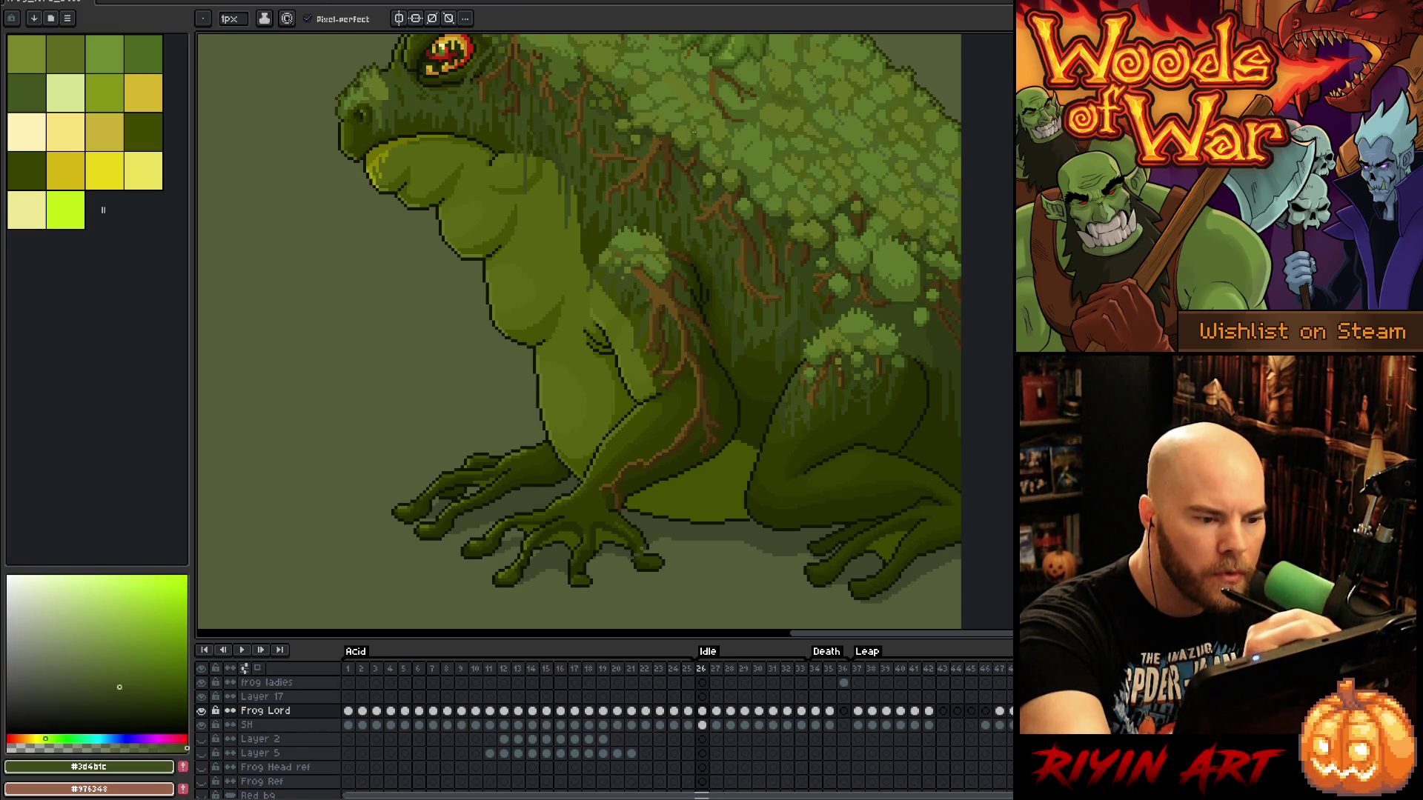
drag(856, 93, 825, 286)
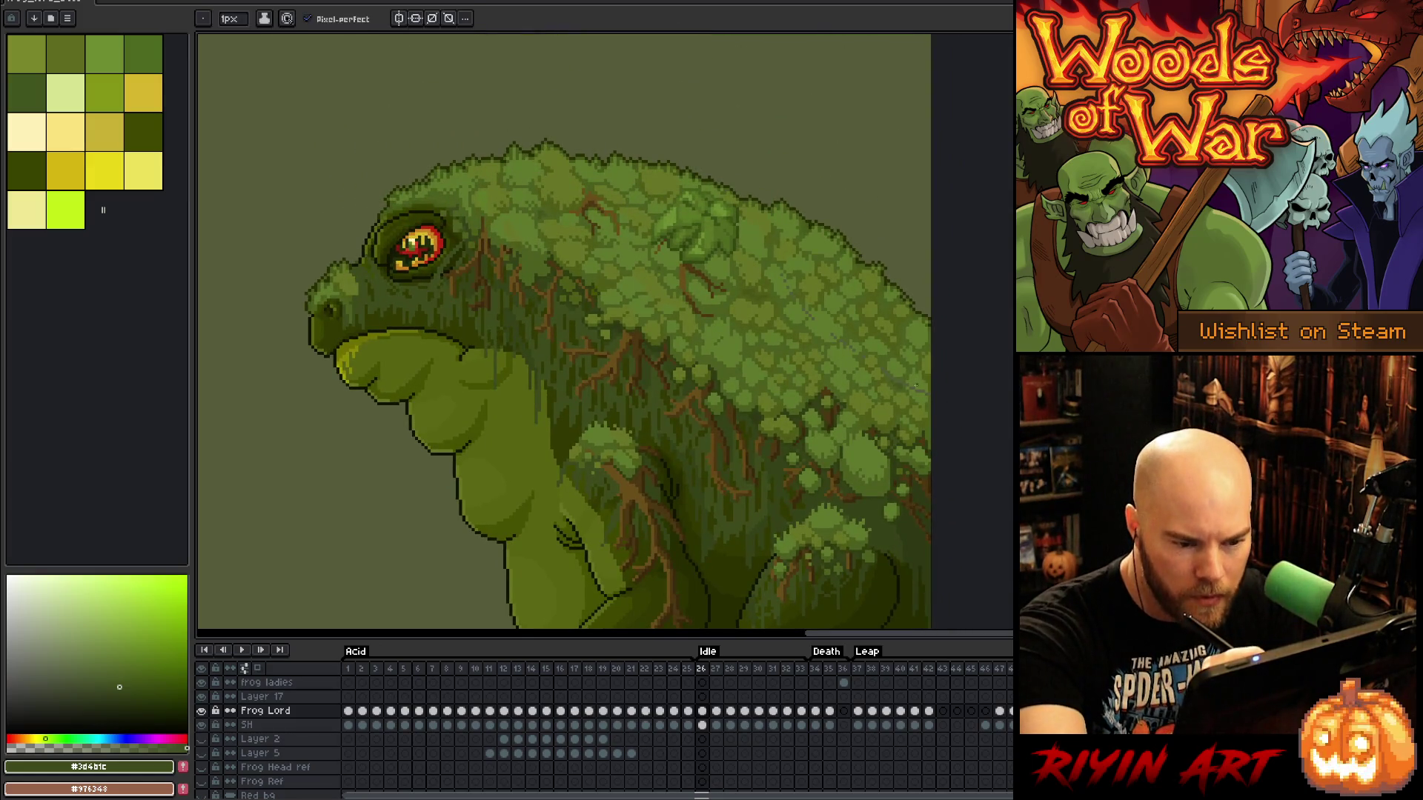
Hide the Grey bg backdrop, show the Red bg layer and make it the active layer
scroll(297, 763, down, 3)
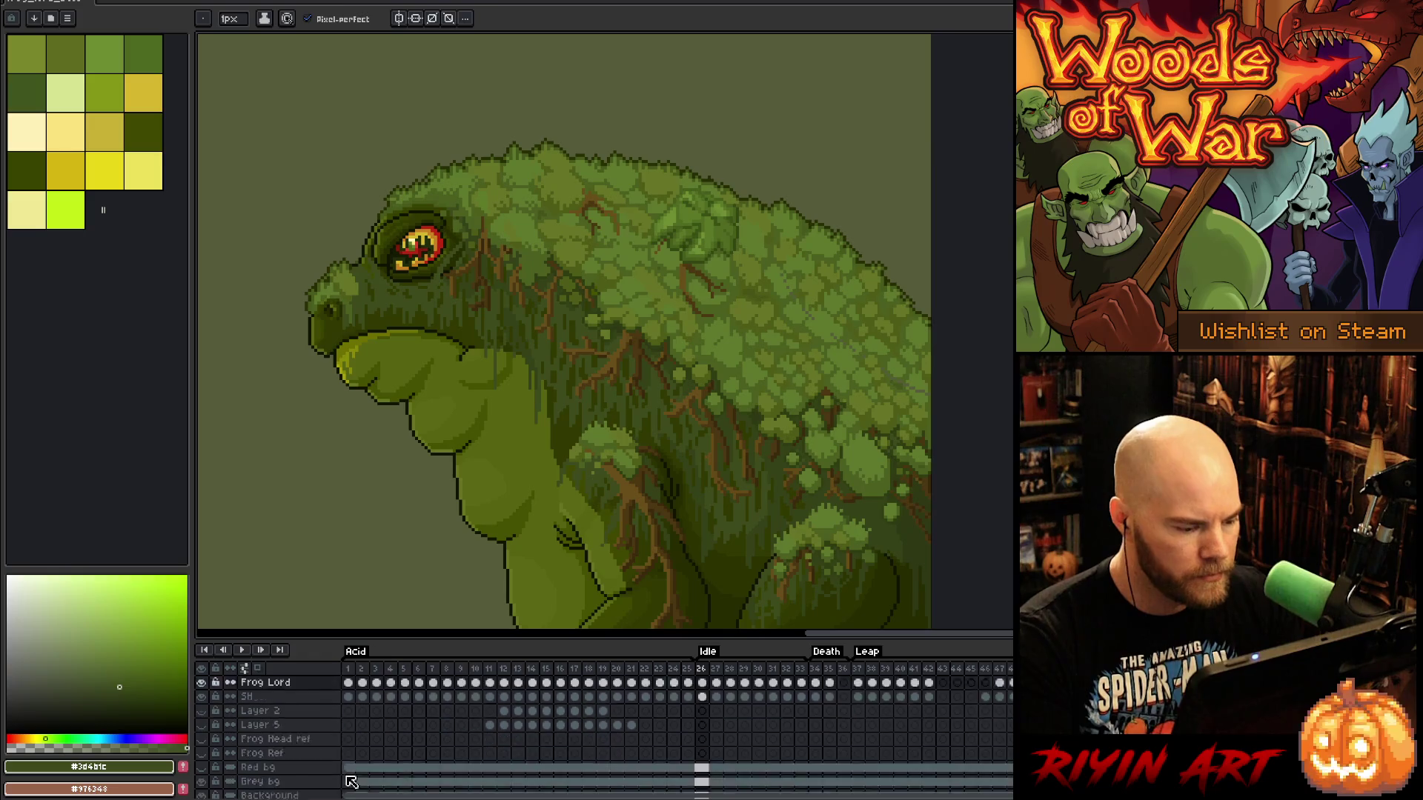
click(241, 762)
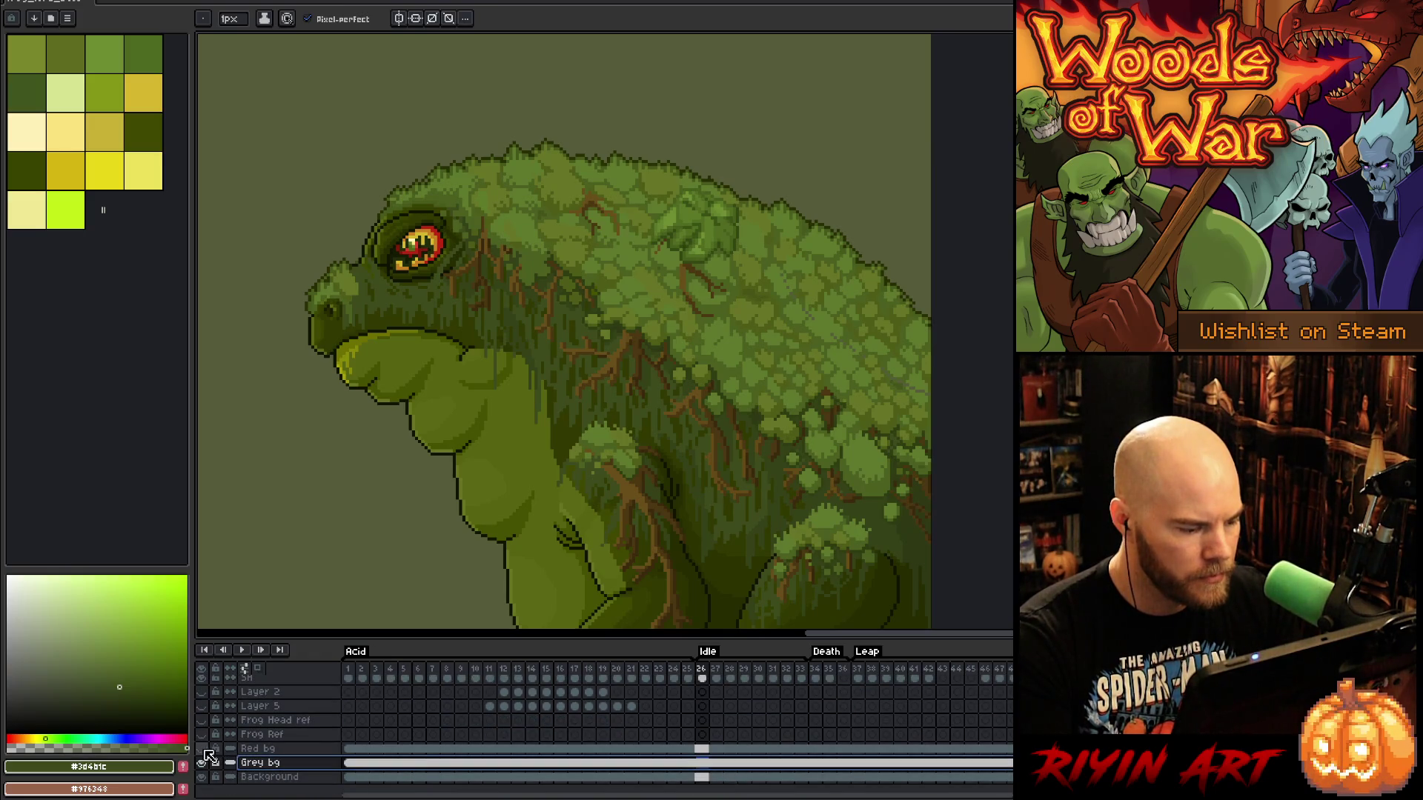
click(200, 748)
click(201, 763)
click(256, 749)
Recolour Red bg with Hue/Saturation at H -110, S -38, then zoom to the stray pixels
key(ctrl+u)
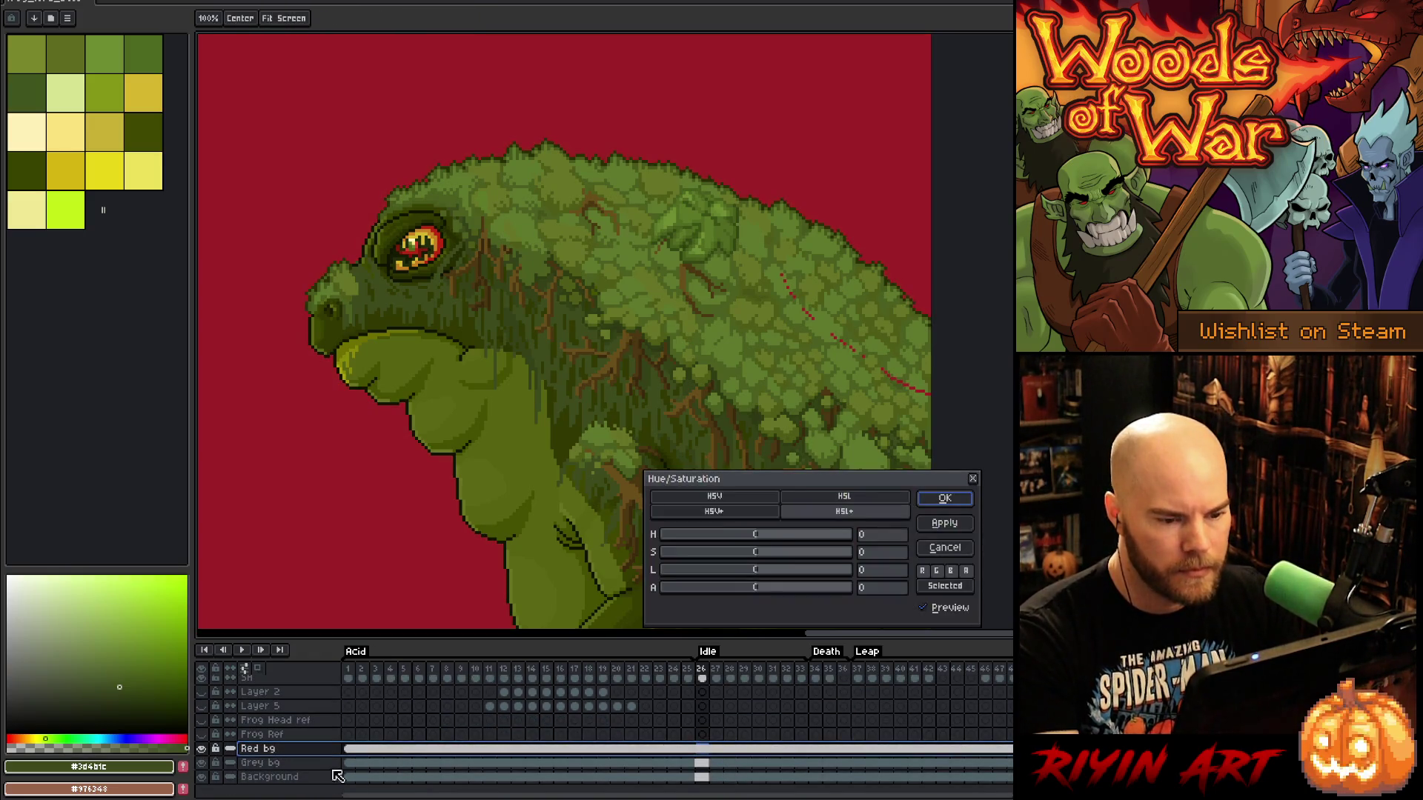
mouse_move(752, 537)
mouse_down()
mouse_move(699, 539)
mouse_move(728, 557)
mouse_up()
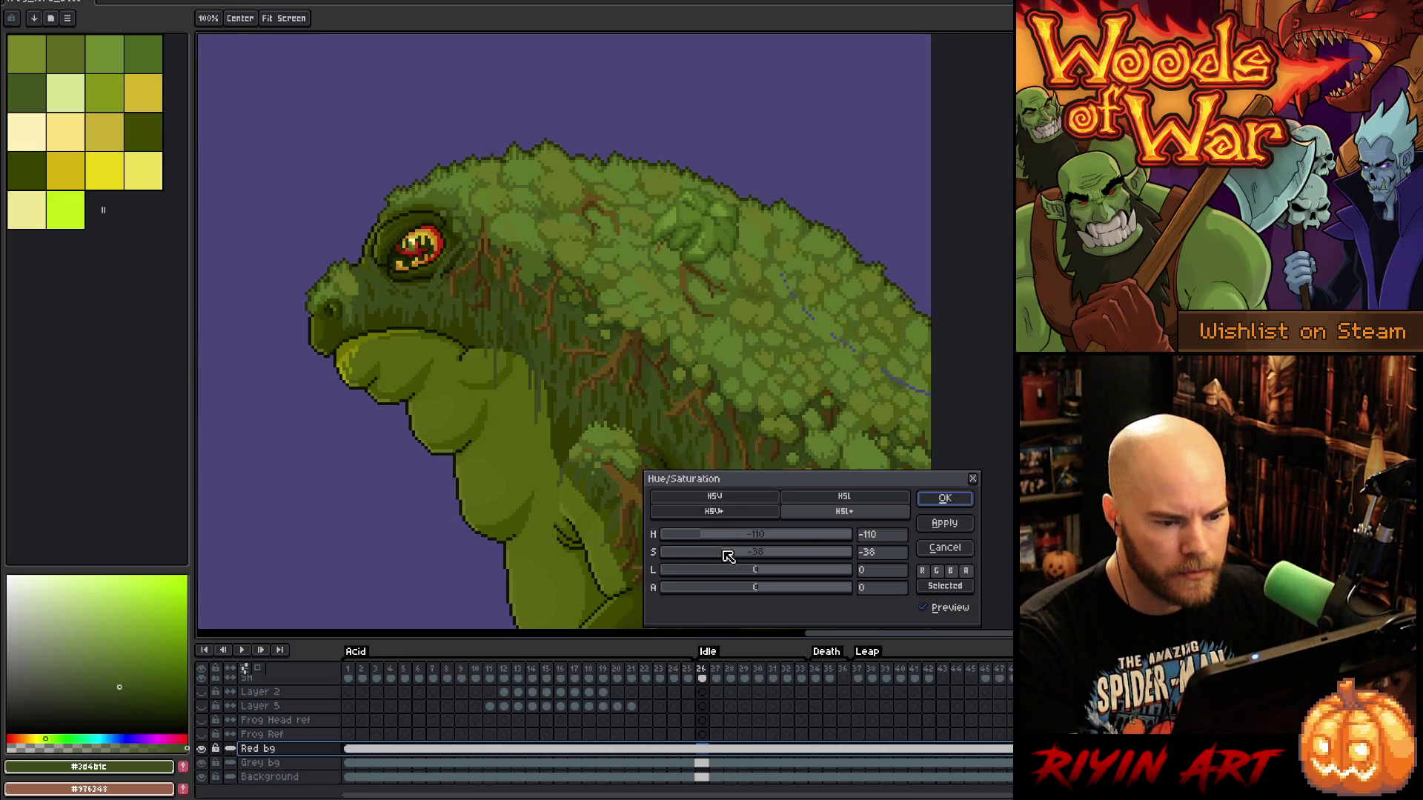
click(945, 498)
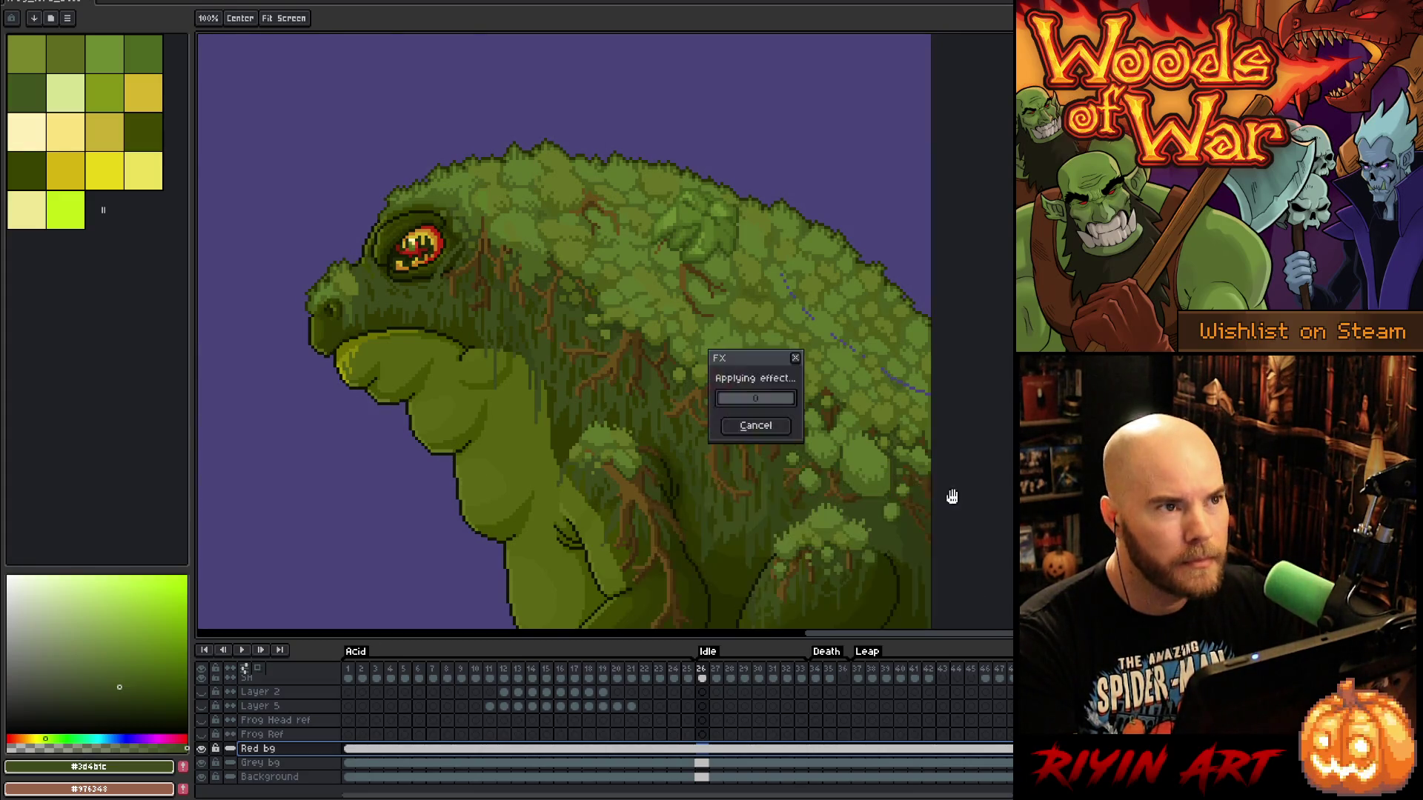
click(752, 383)
scroll(762, 400, up, 3)
drag(762, 400, 598, 335)
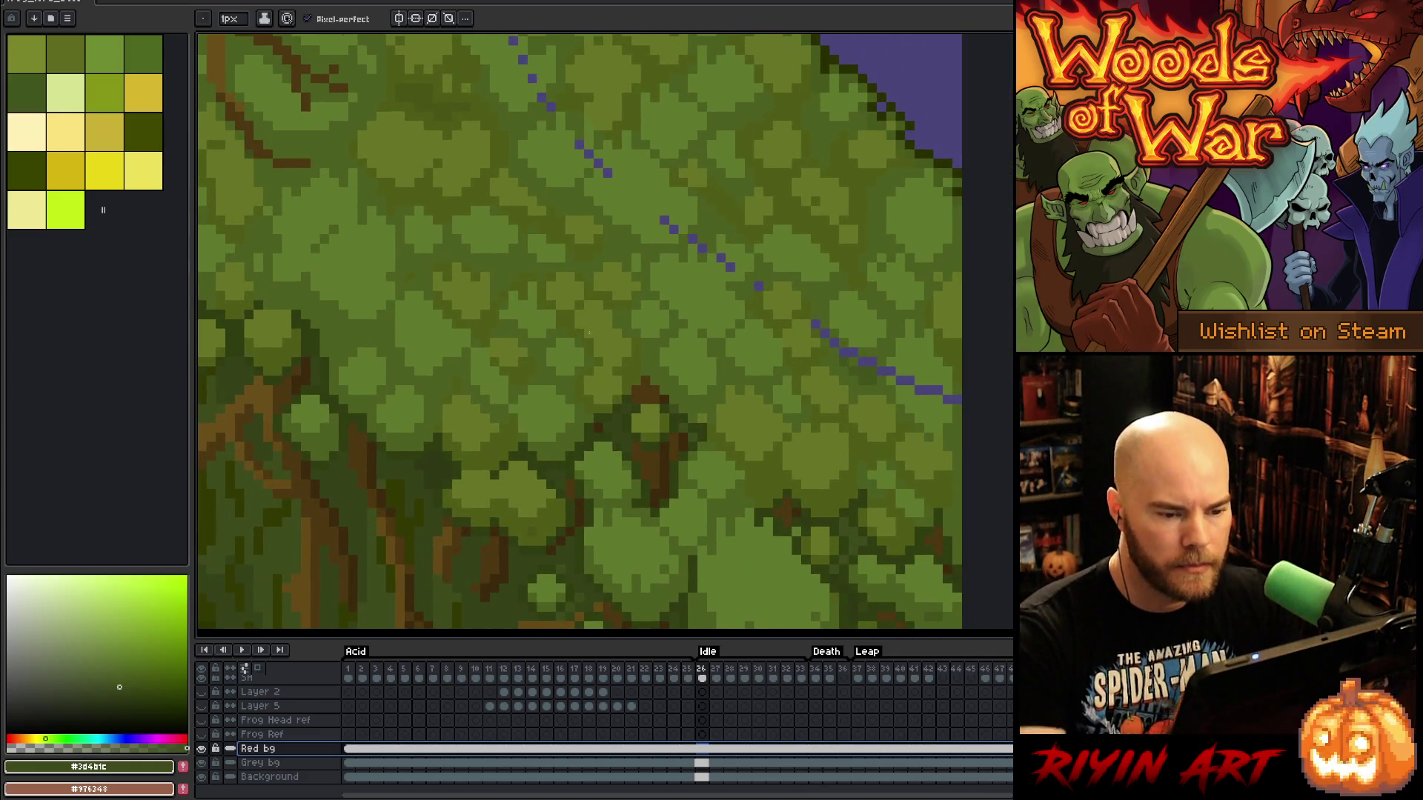
Select the Frog Lord layer and cover the first stray blue pixels with sampled moss green
key(v)
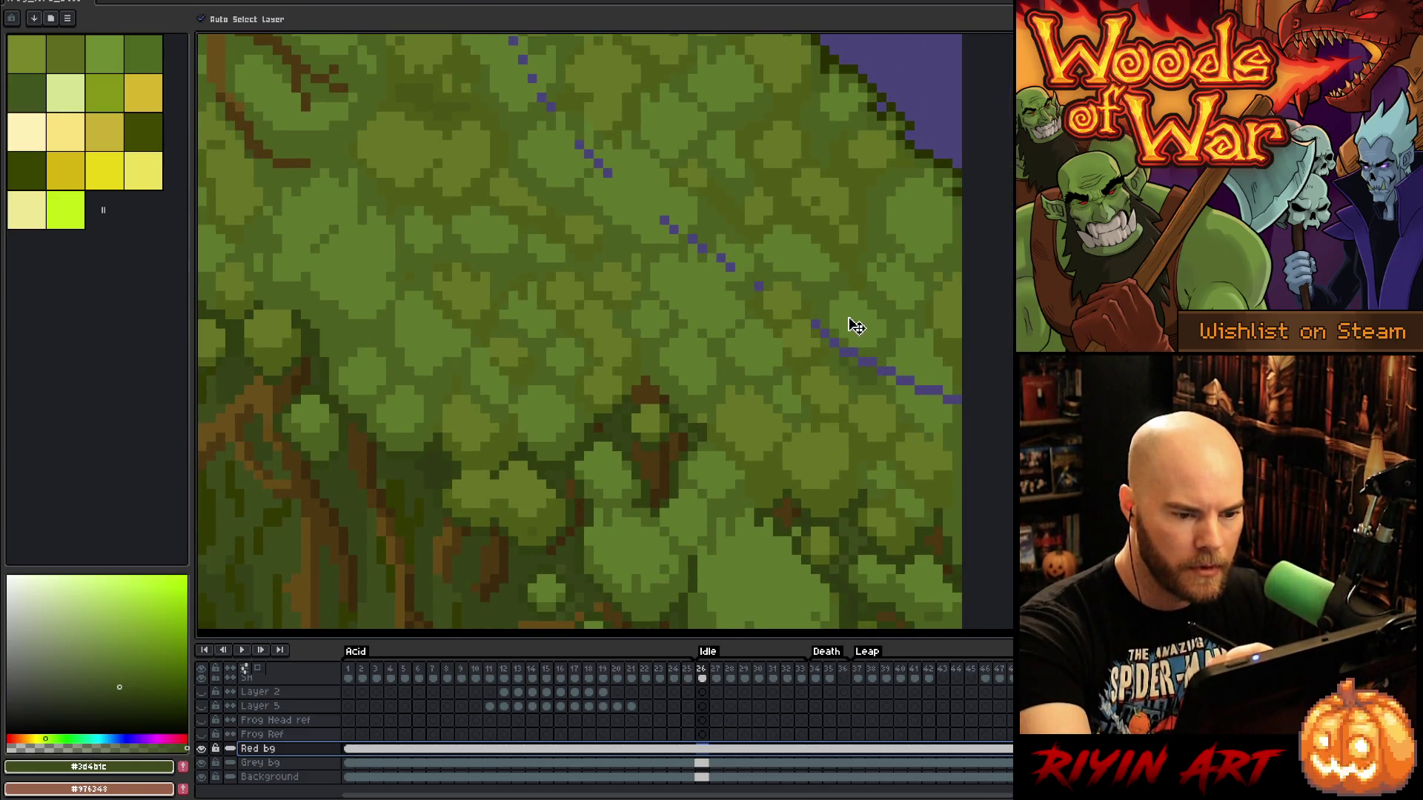
click(855, 328)
key(b)
alt+click(822, 317)
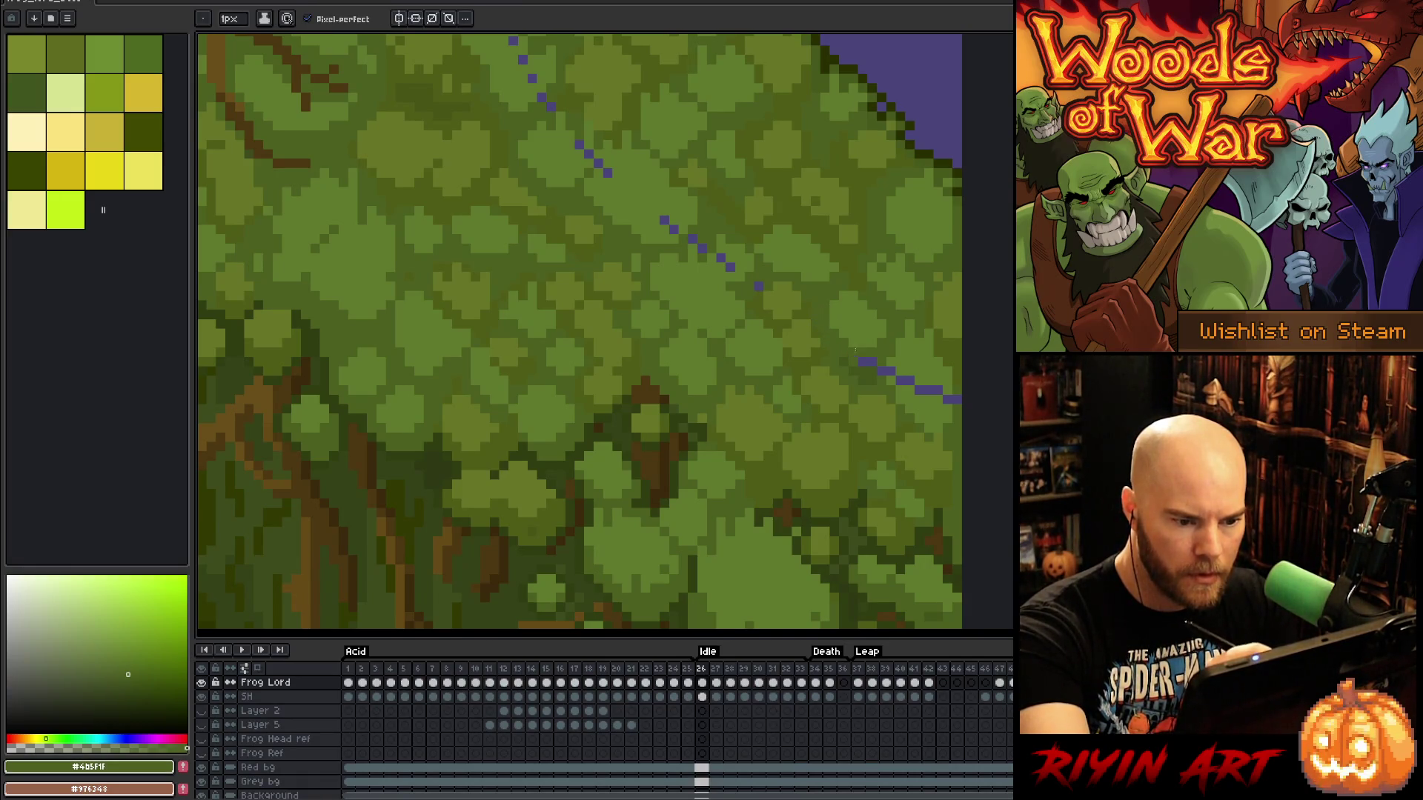
drag(887, 369, 880, 372)
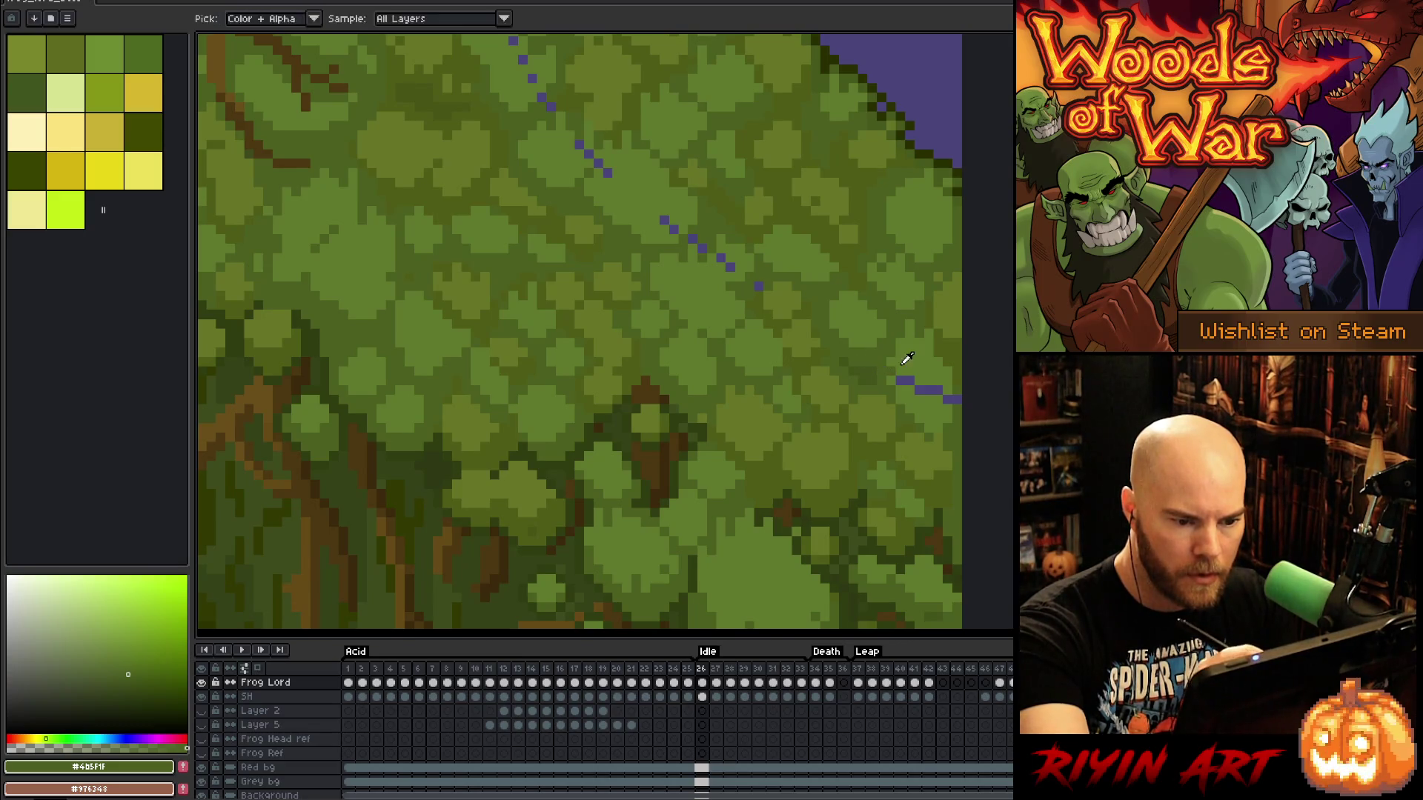
alt+click(910, 364)
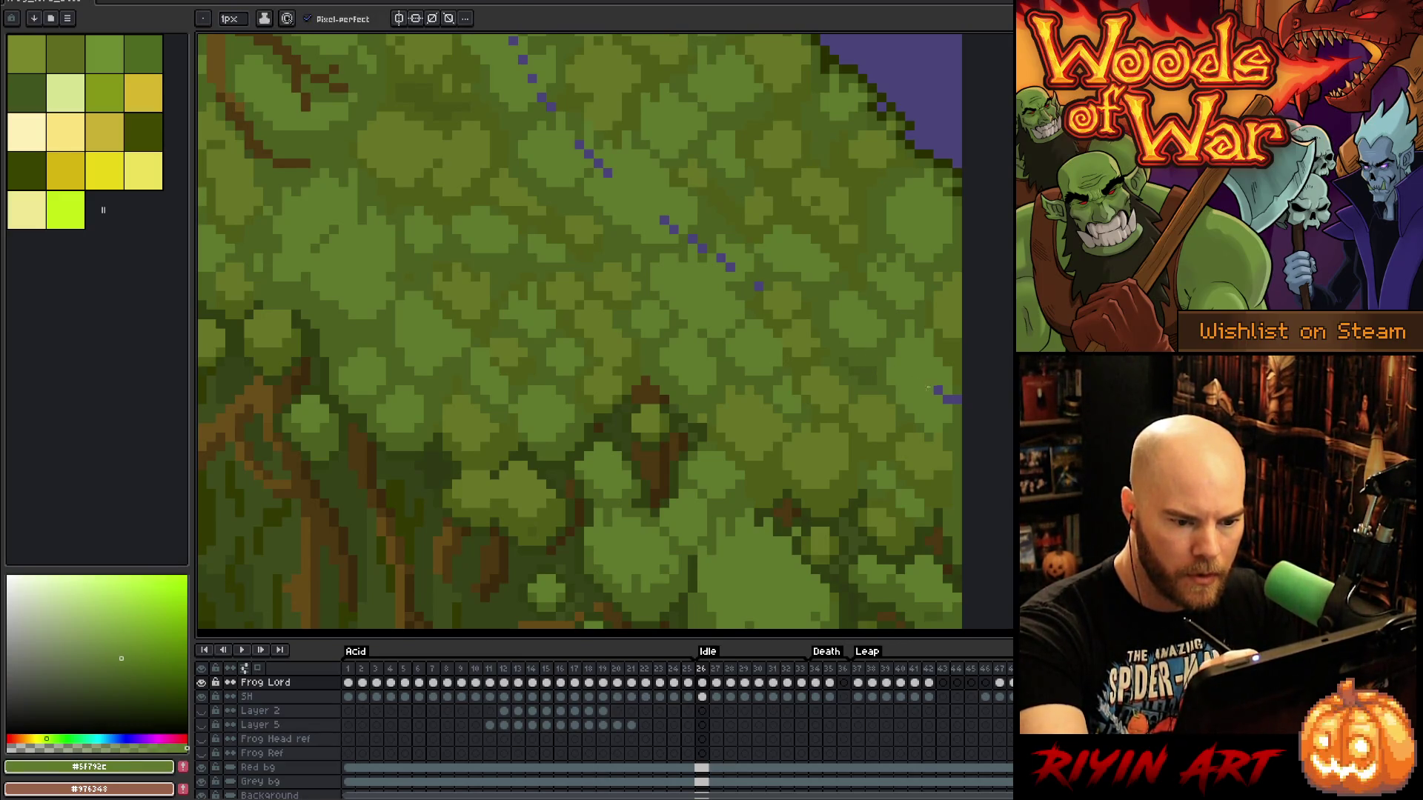
alt+click(945, 385)
drag(956, 277, 953, 367)
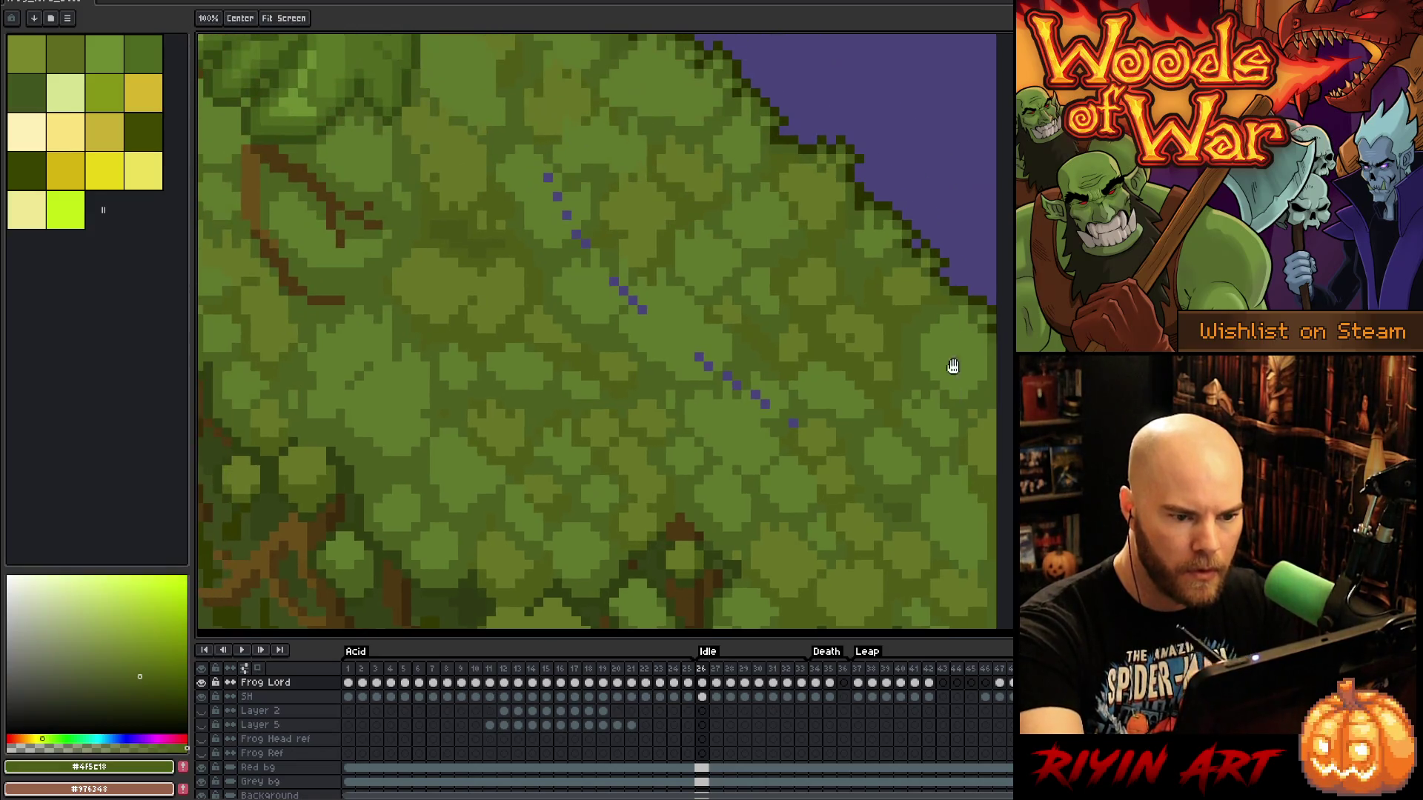
Paint over the remaining diagonal run of blue pixels in moss greens, finishing with a darker green
alt+click(795, 419)
click(793, 423)
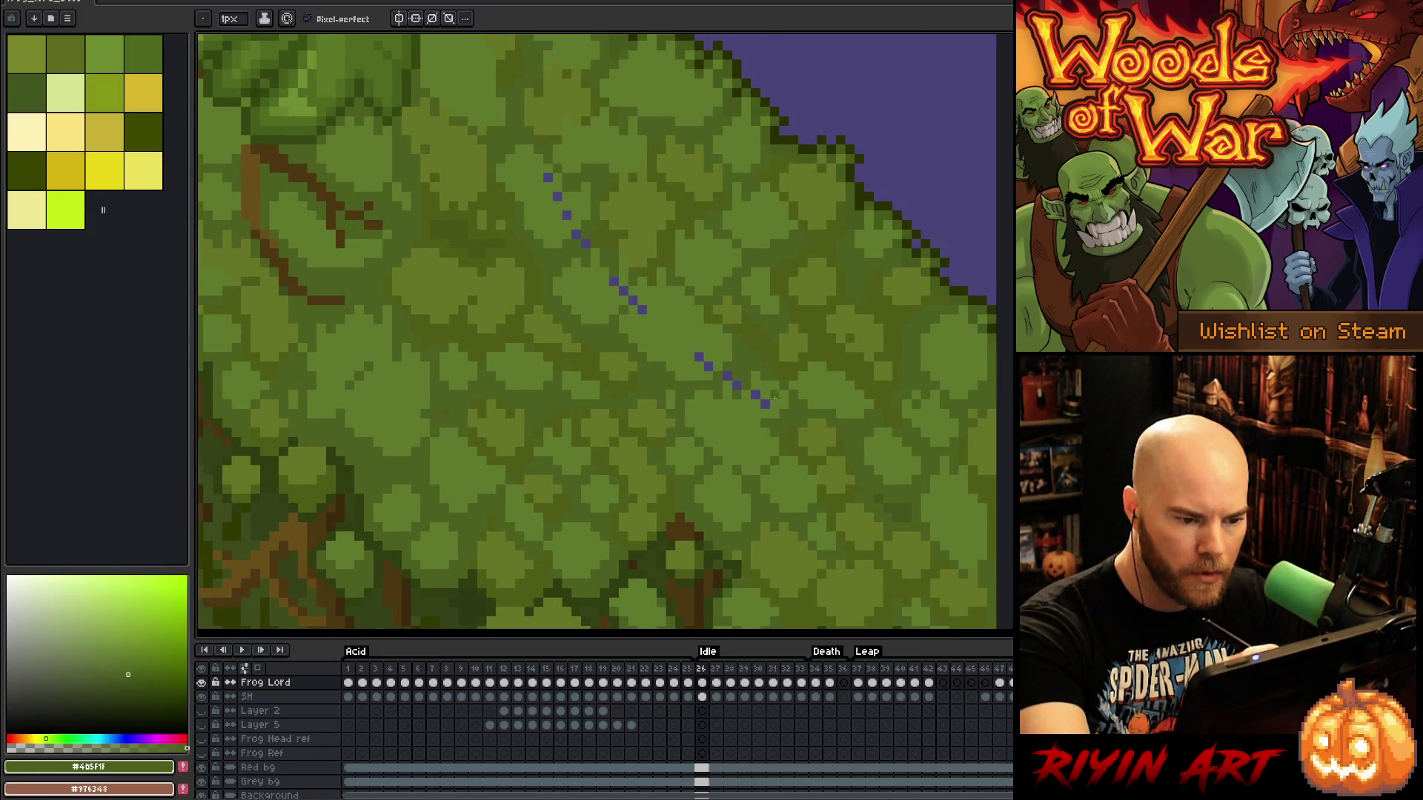
drag(765, 404, 727, 376)
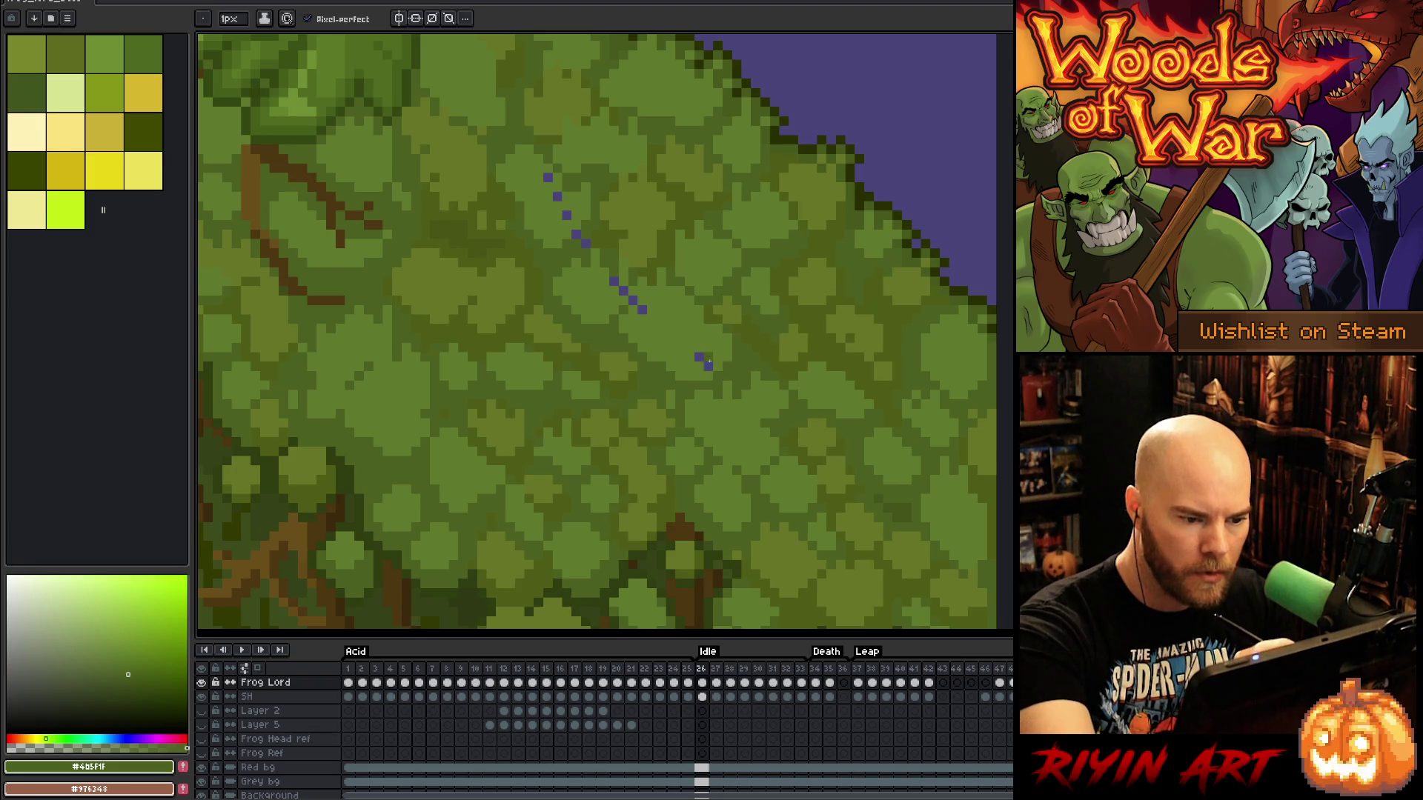
alt+click(710, 364)
click(708, 365)
click(643, 310)
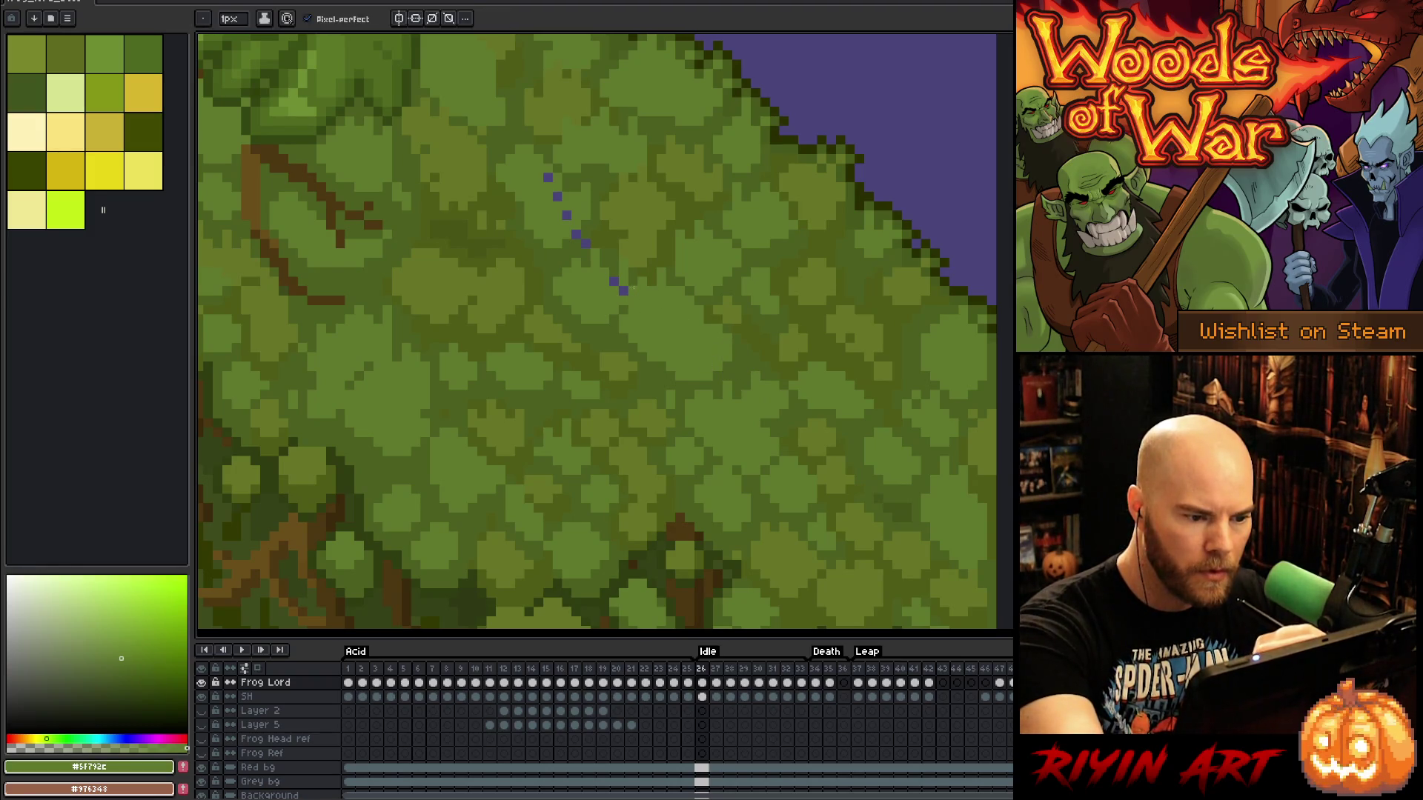
click(614, 282)
drag(586, 244, 577, 234)
click(568, 215)
alt+click(578, 209)
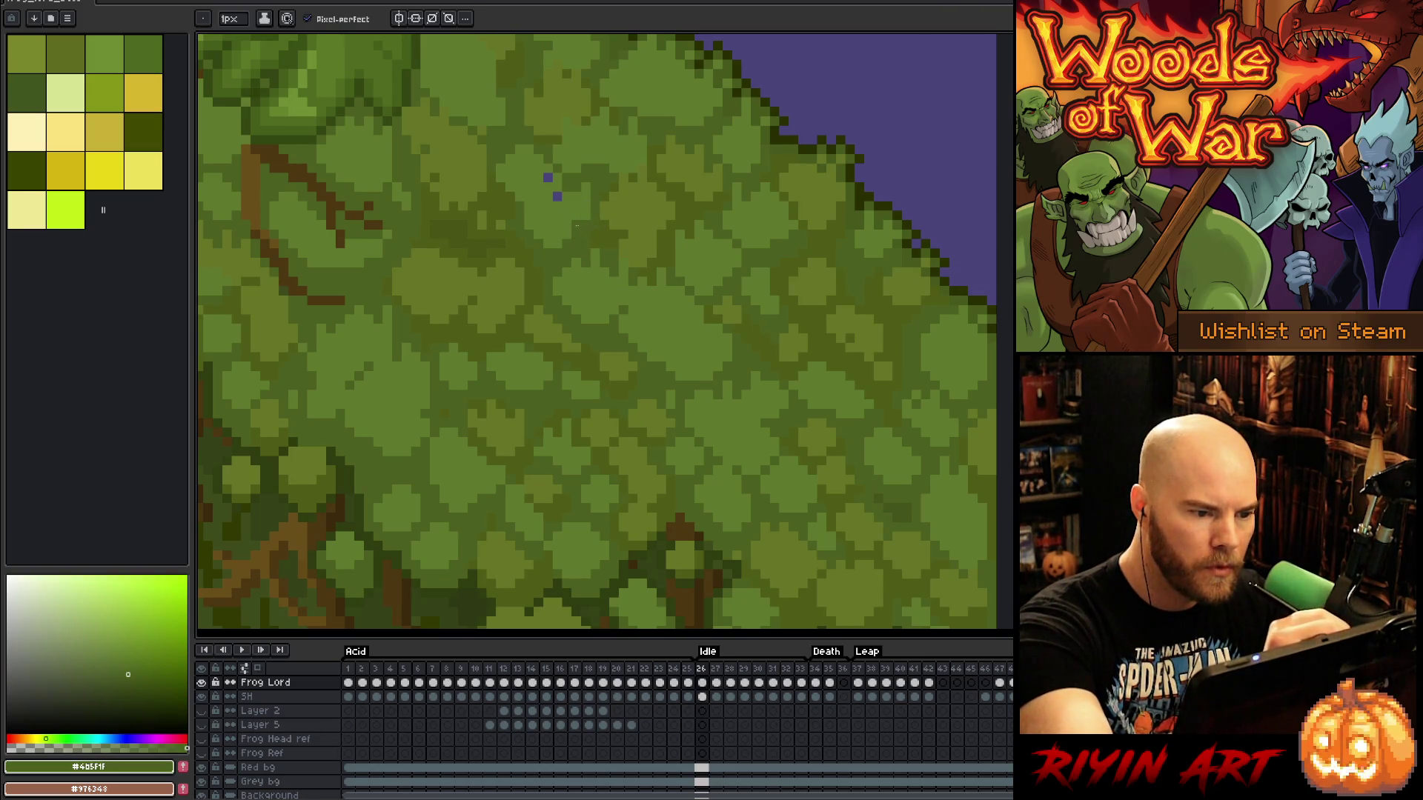
click(558, 196)
click(548, 178)
mouse_move(791, 301)
mouse_down()
mouse_move(968, 400)
mouse_move(778, 403)
mouse_move(855, 416)
mouse_move(816, 415)
mouse_move(883, 376)
mouse_move(963, 185)
mouse_move(926, 296)
mouse_move(943, 308)
mouse_move(815, 254)
mouse_up()
scroll(815, 253, down, 3)
Zoom into the front foot, sample dark olive, and paint the blue joint pixel dark green
scroll(886, 372, up, 2)
mouse_move(886, 372)
mouse_down()
mouse_move(692, 165)
mouse_move(730, 235)
mouse_up()
scroll(730, 519, up, 3)
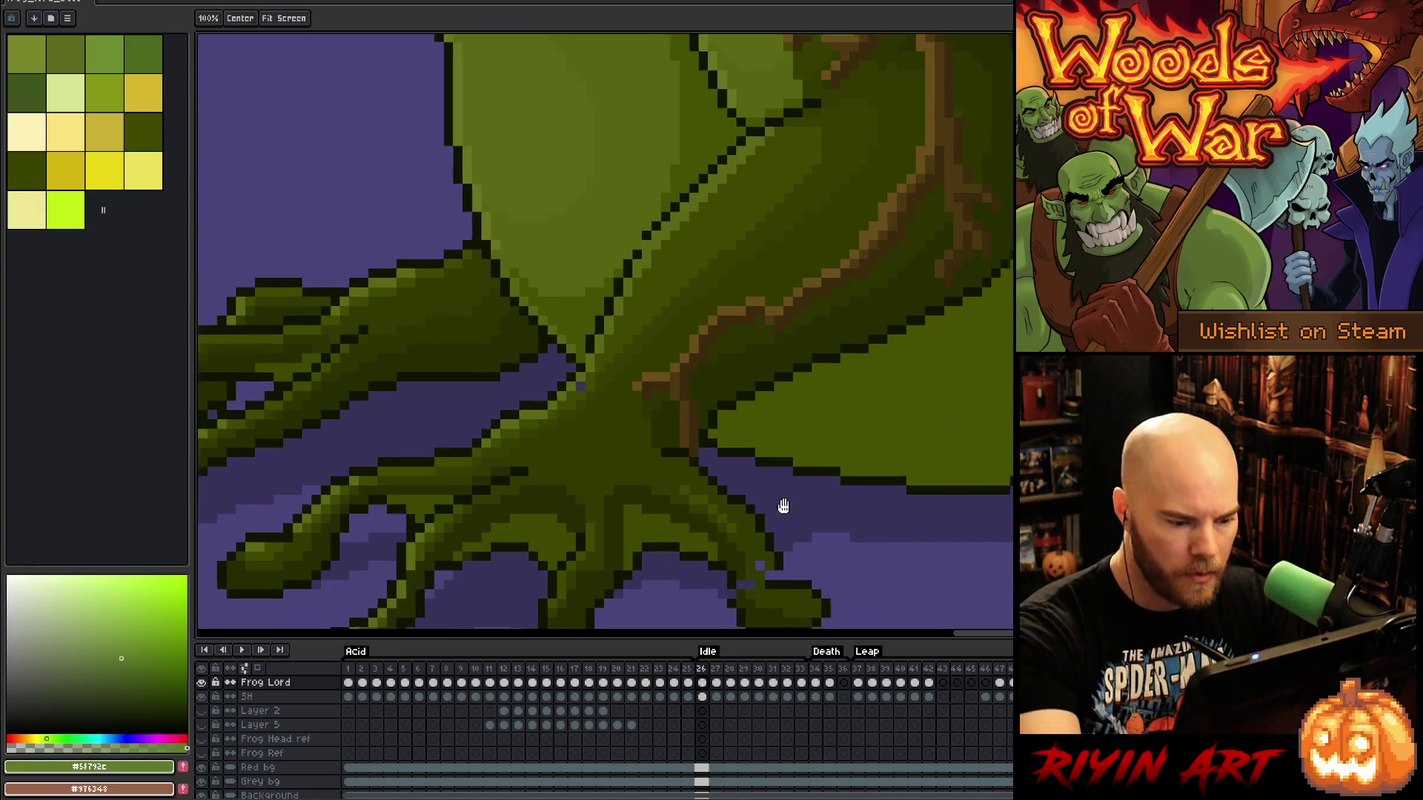
drag(781, 505, 771, 404)
alt+click(722, 468)
click(723, 458)
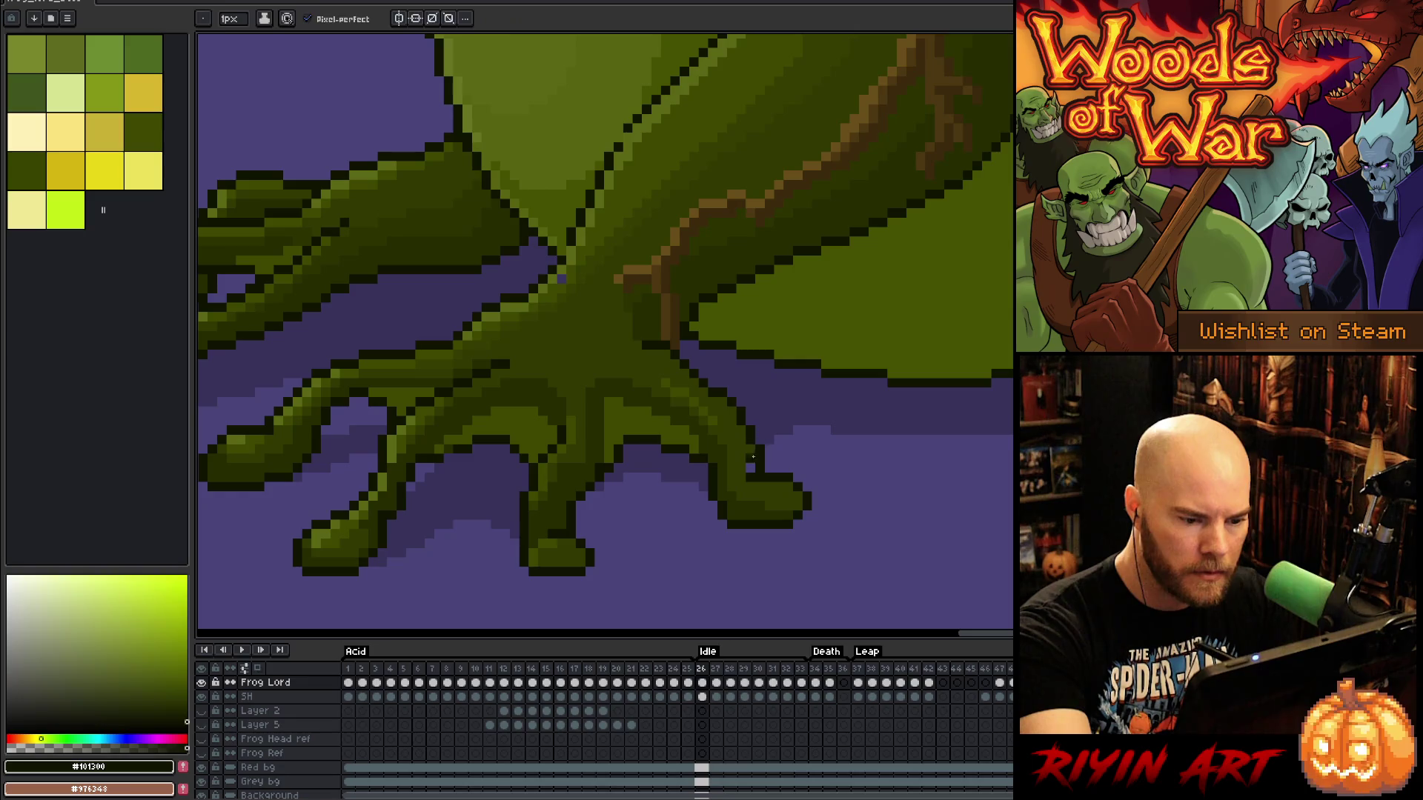
drag(730, 447, 934, 488)
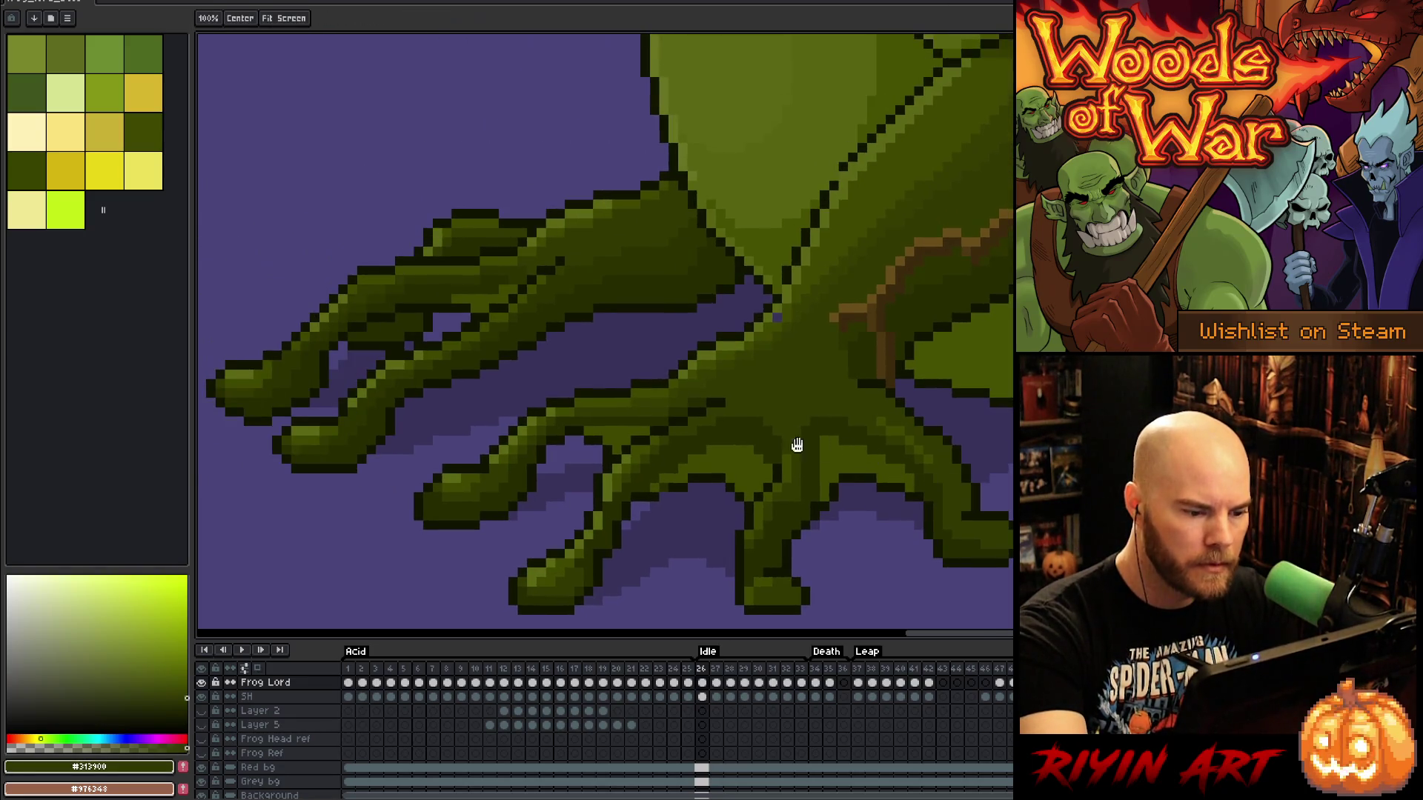
alt+click(605, 498)
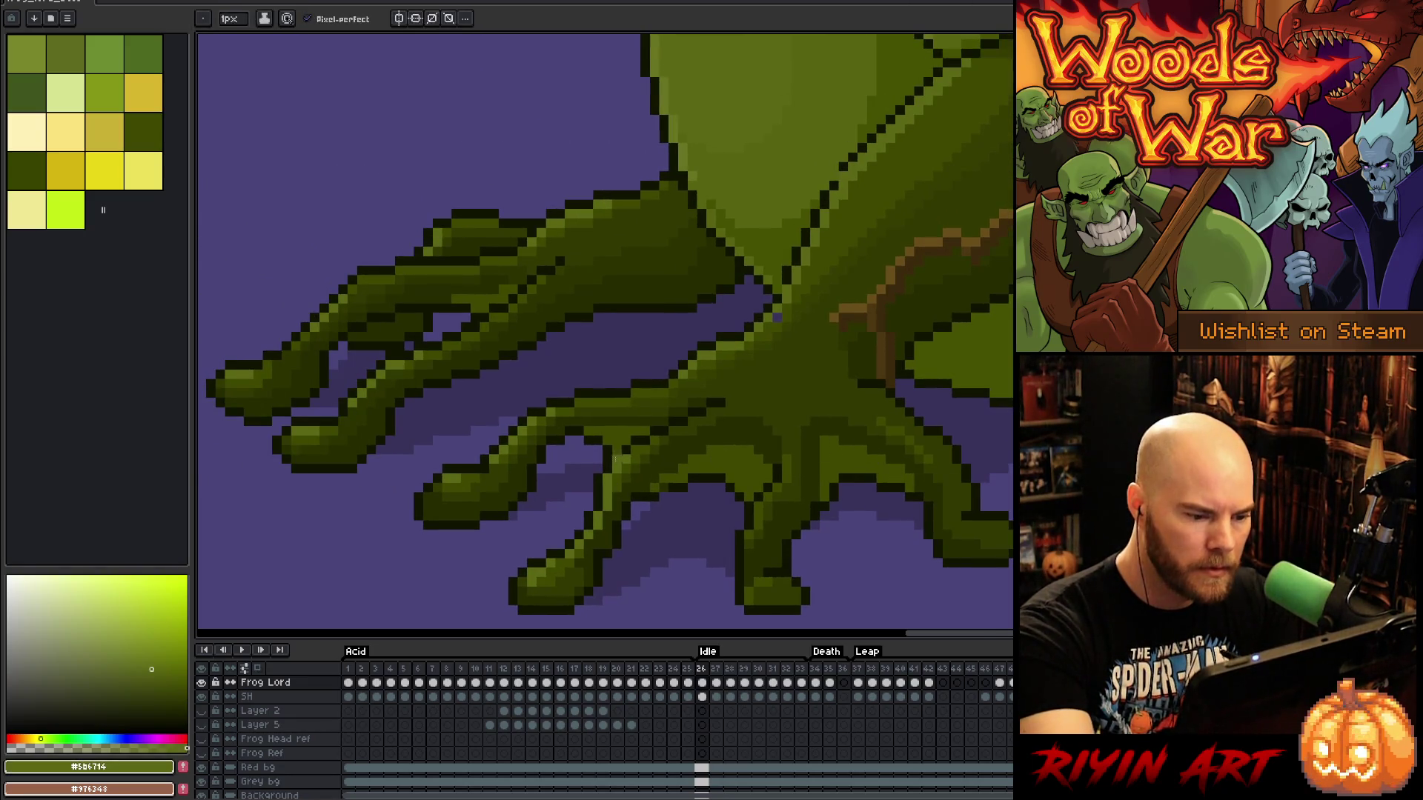
alt+click(590, 539)
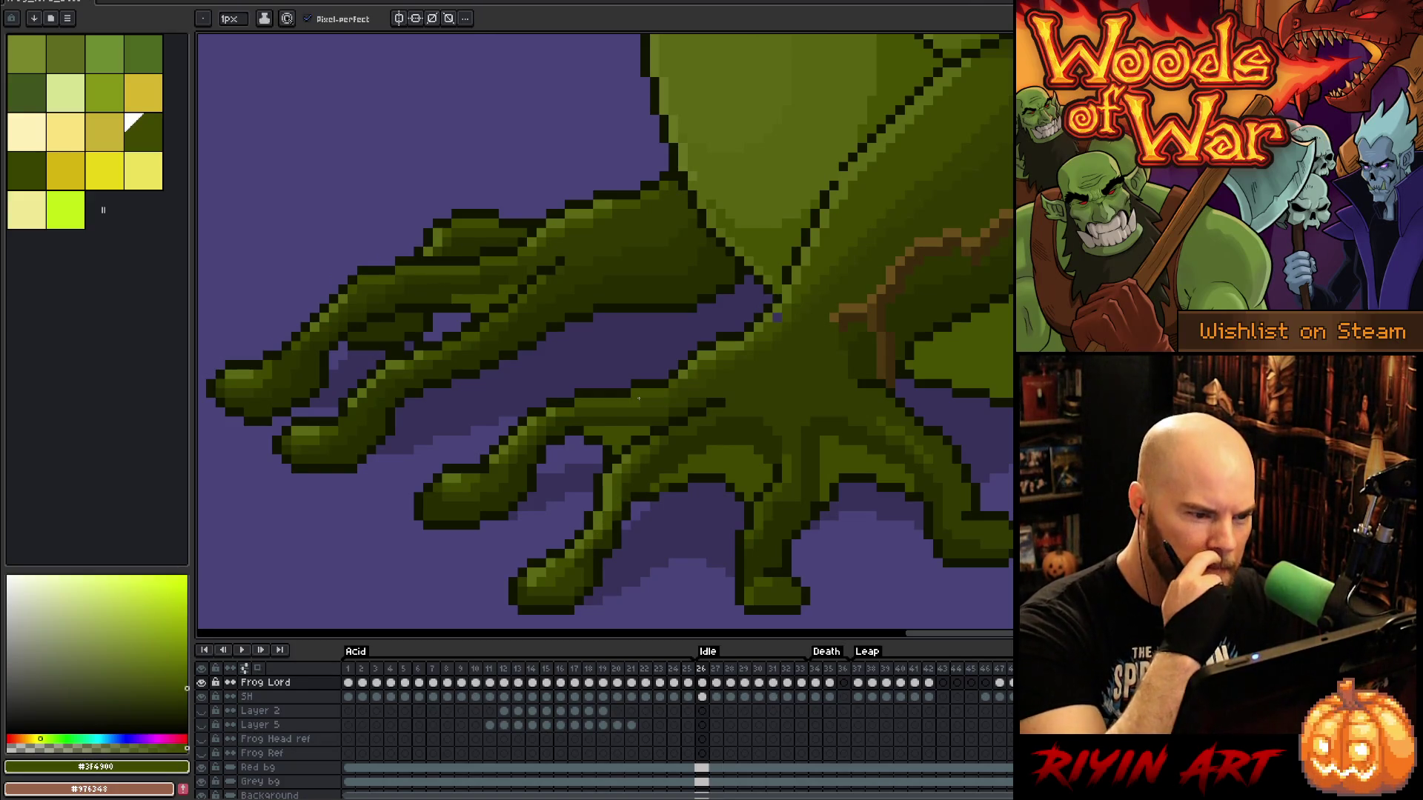
click(777, 317)
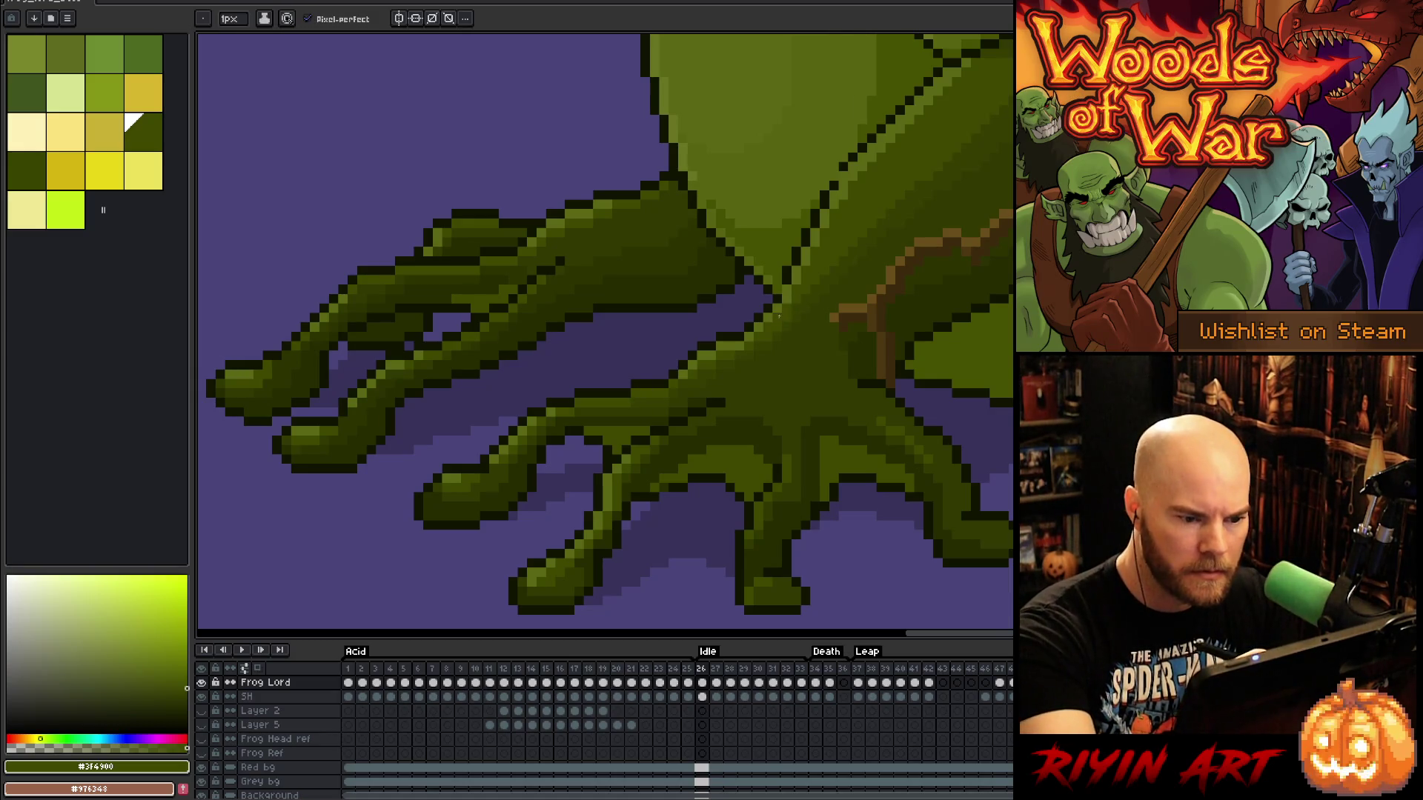
Sample the near-black outline colour and pan around the frog checking for other stray pixels
scroll(919, 193, down, 2)
scroll(887, 220, up, 2)
alt+click(813, 419)
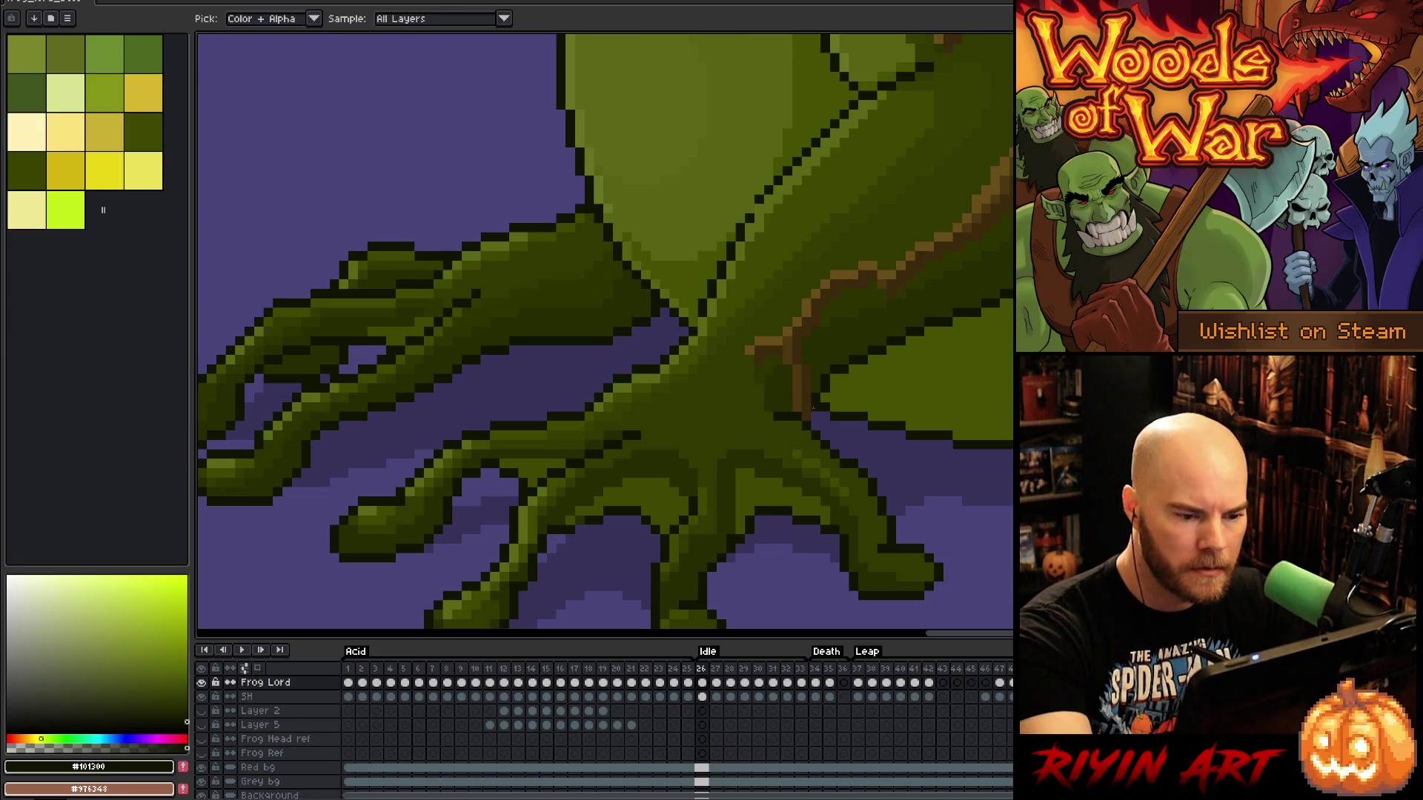
scroll(882, 257, down, 1)
scroll(882, 133, down, 1)
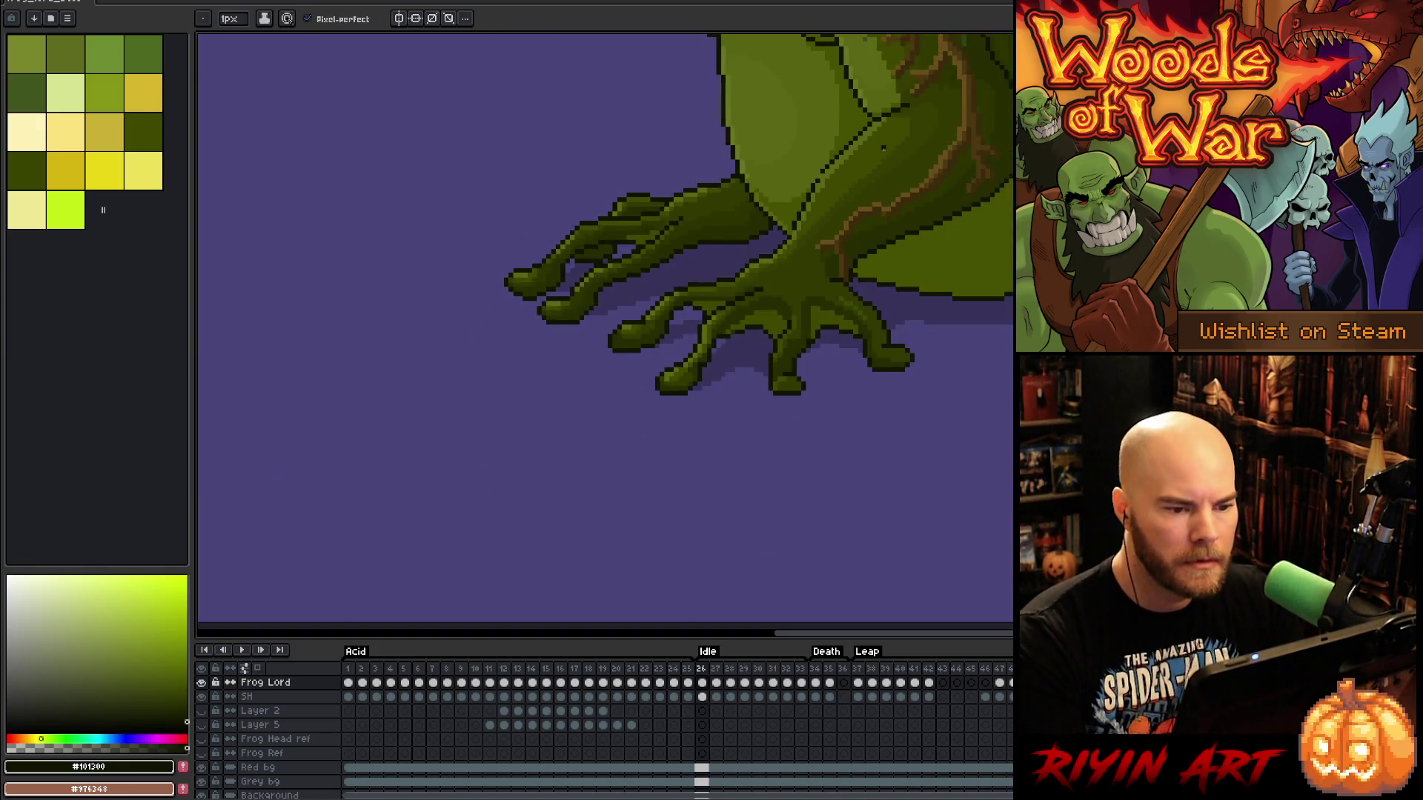
scroll(810, 156, up, 2)
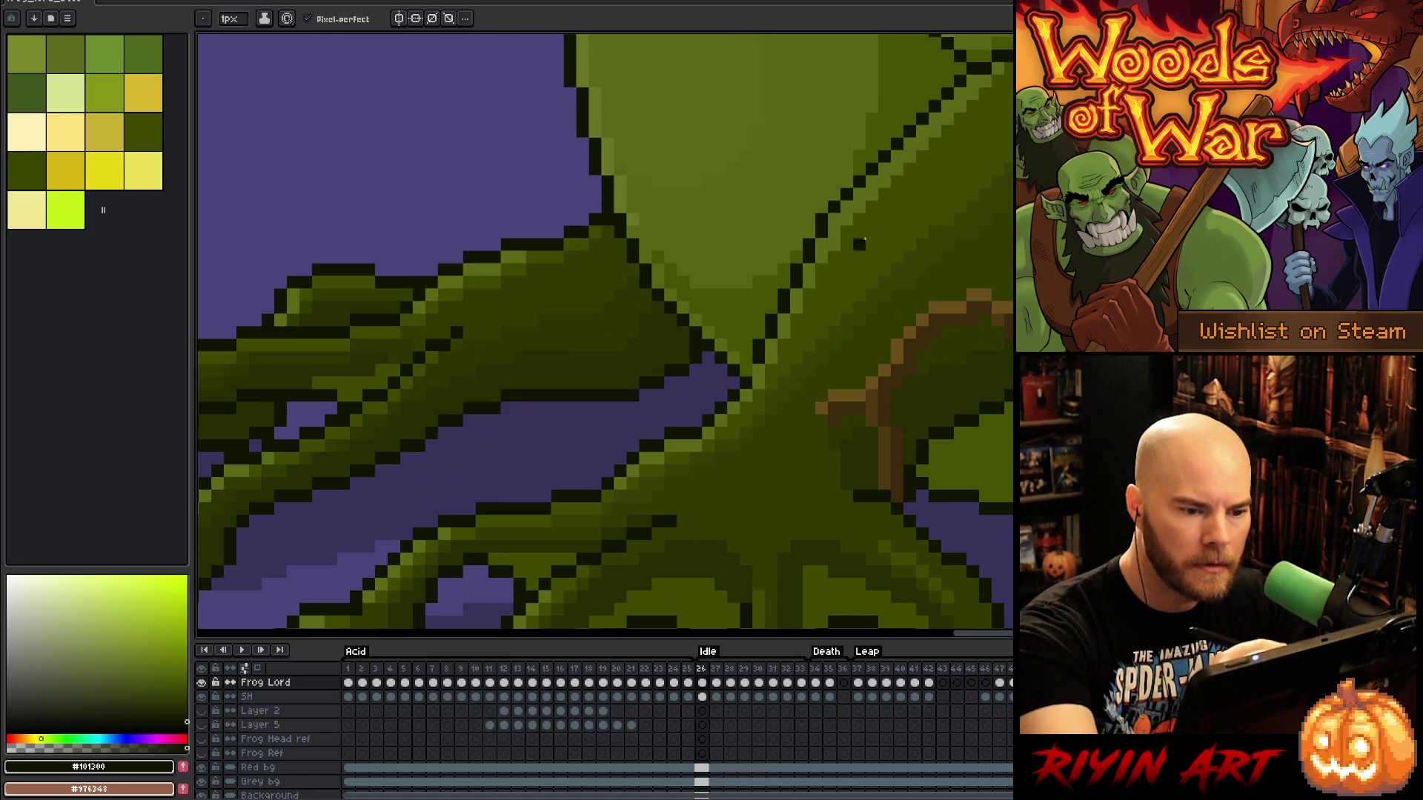
drag(857, 238, 855, 477)
drag(979, 339, 966, 578)
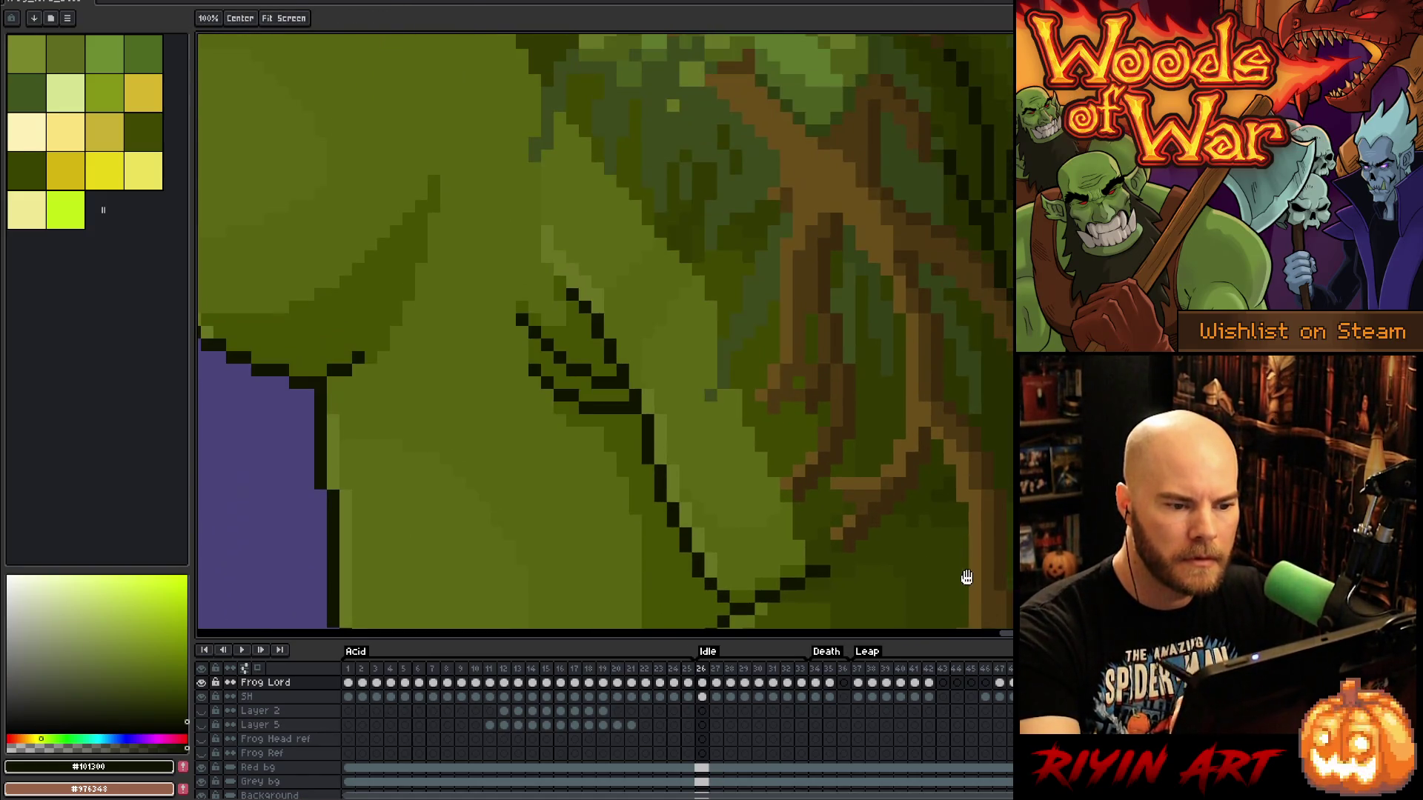
scroll(965, 576, down, 2)
drag(868, 508, 859, 477)
scroll(860, 477, down, 3)
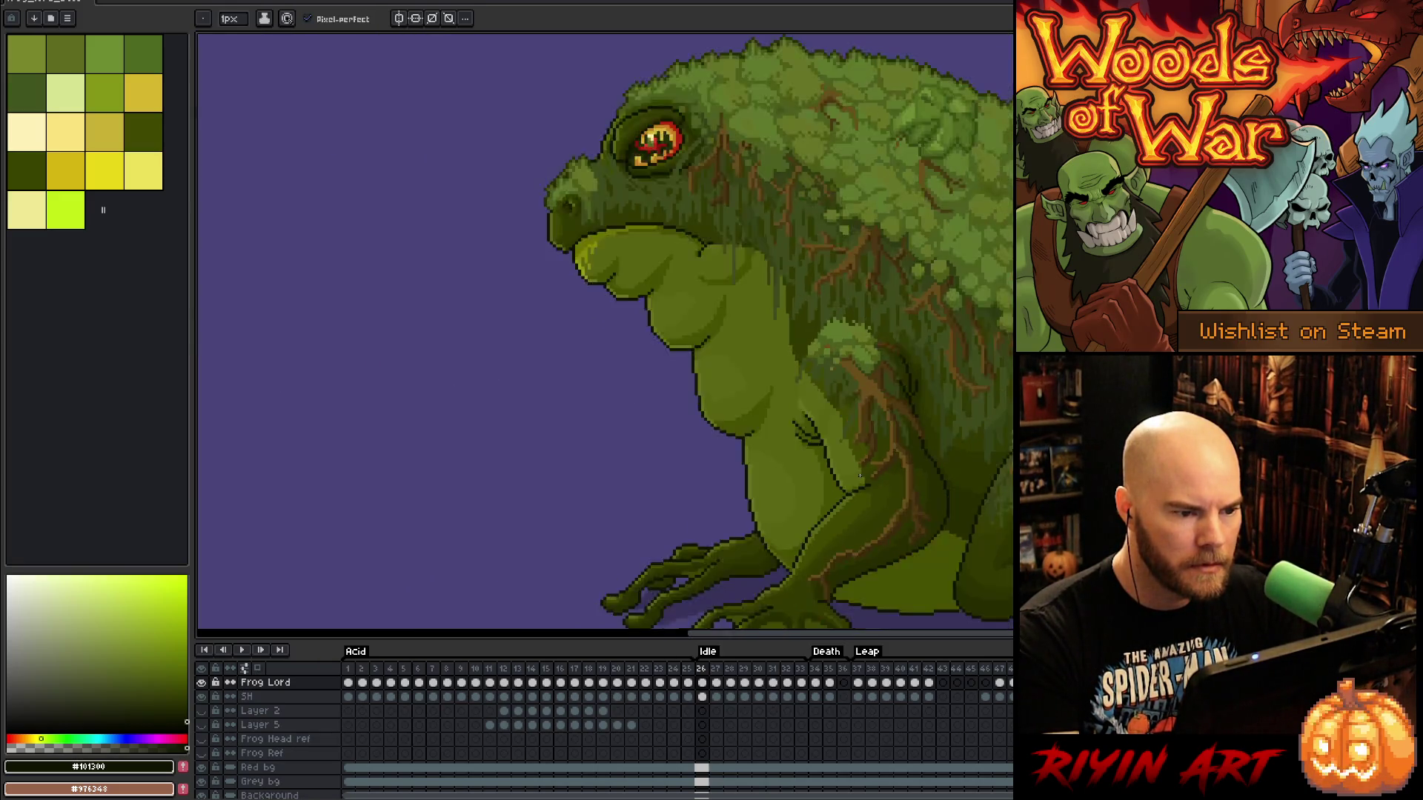
scroll(761, 378, up, 3)
drag(761, 378, 733, 344)
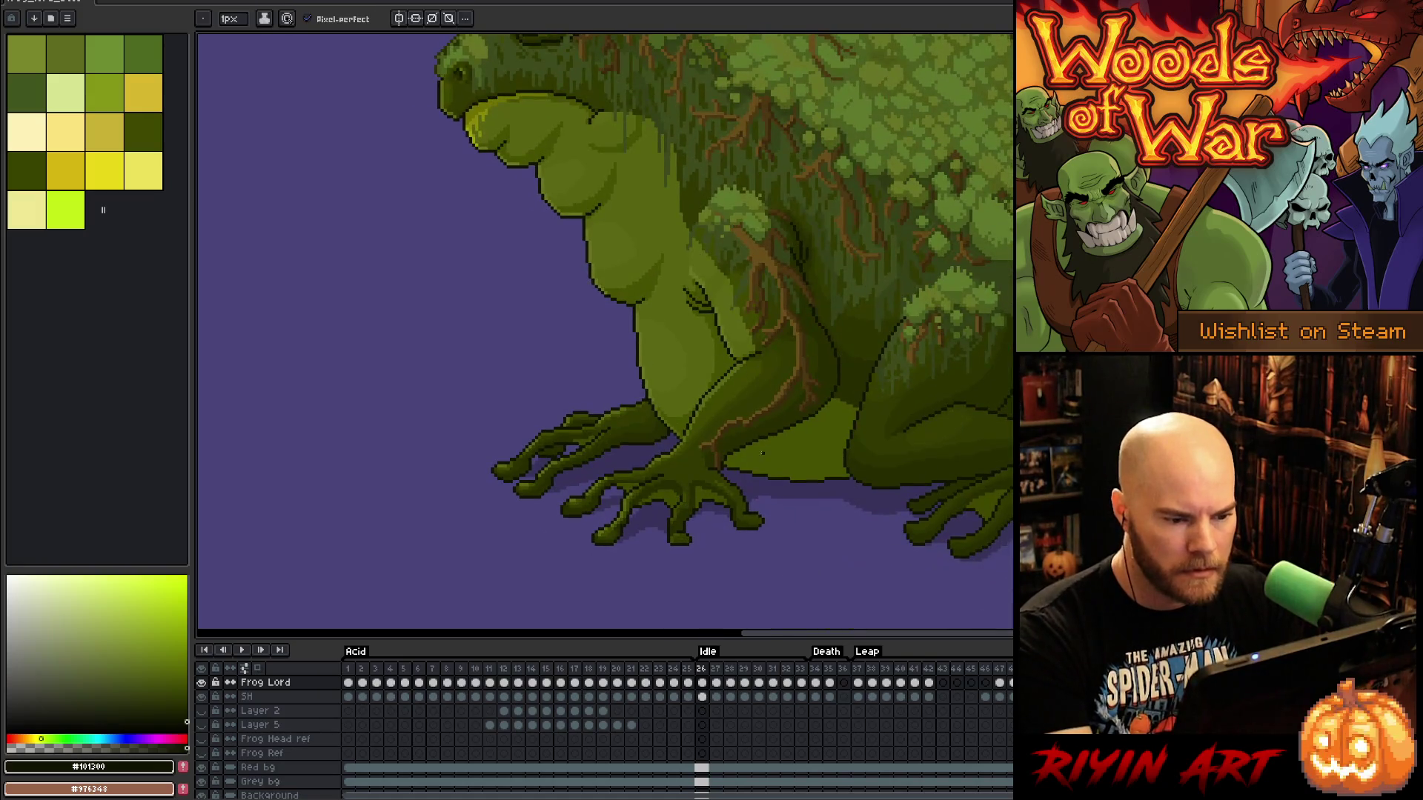
scroll(682, 470, up, 3)
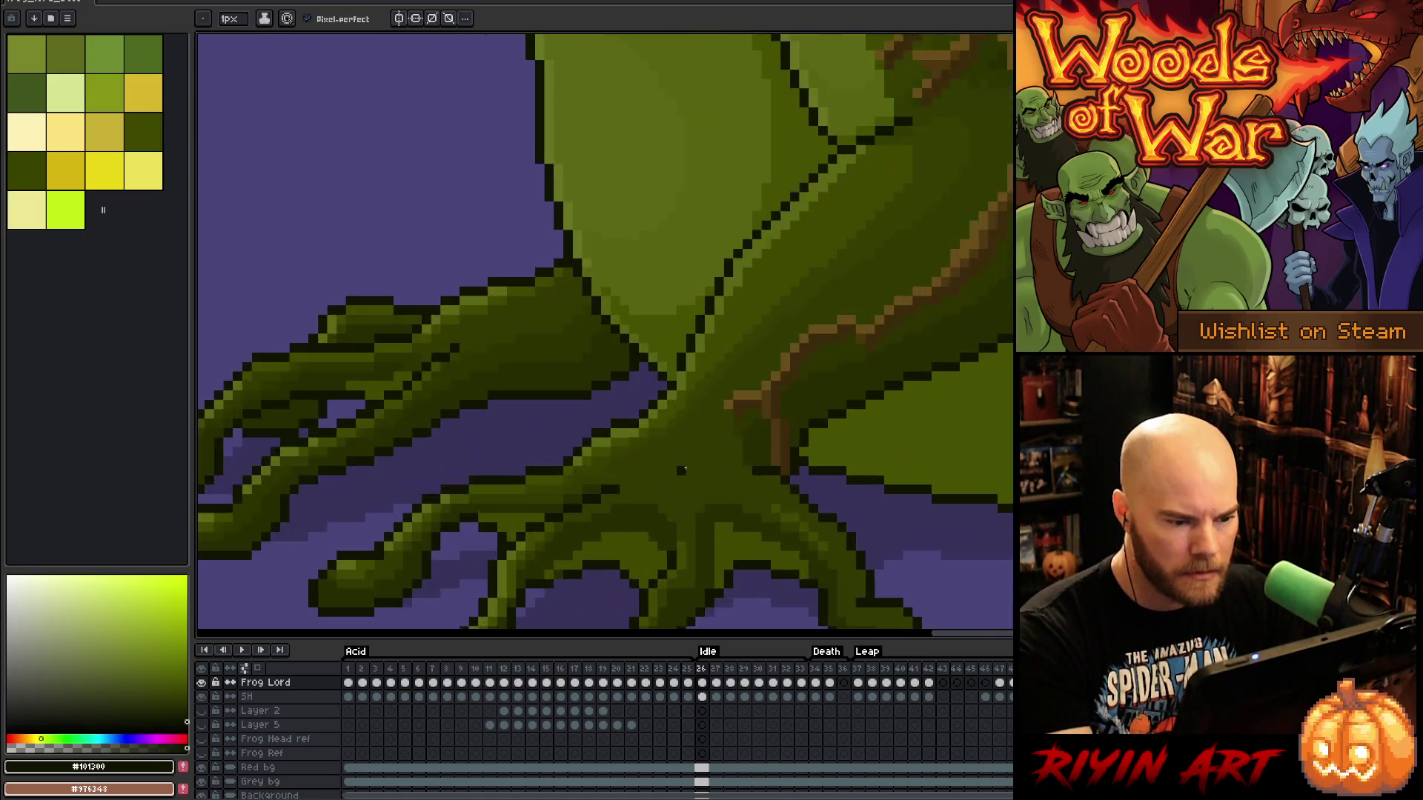
Resample the foot's olive and dark outline colours, then zoom out to review the frog
alt+click(671, 358)
alt+click(676, 358)
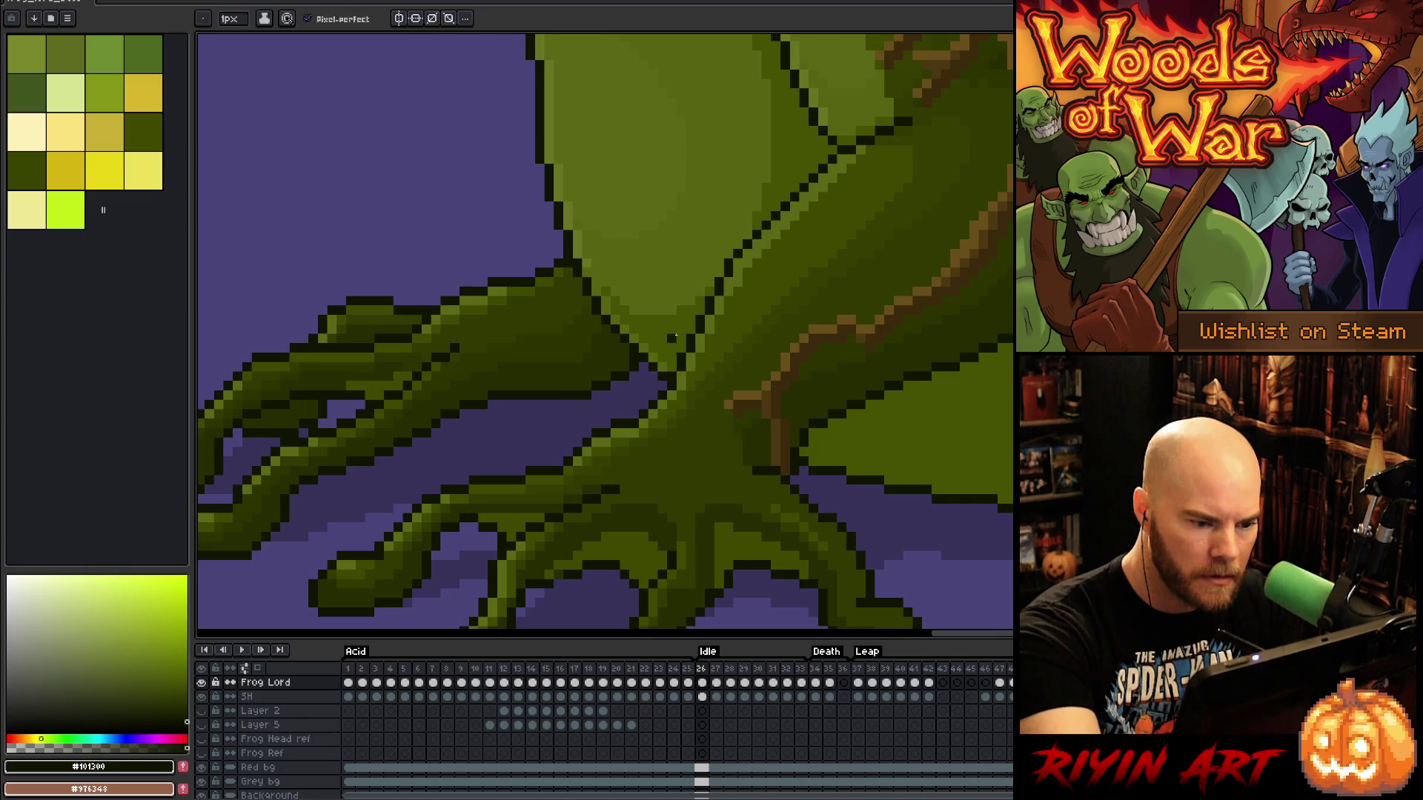
scroll(750, 467, down, 2)
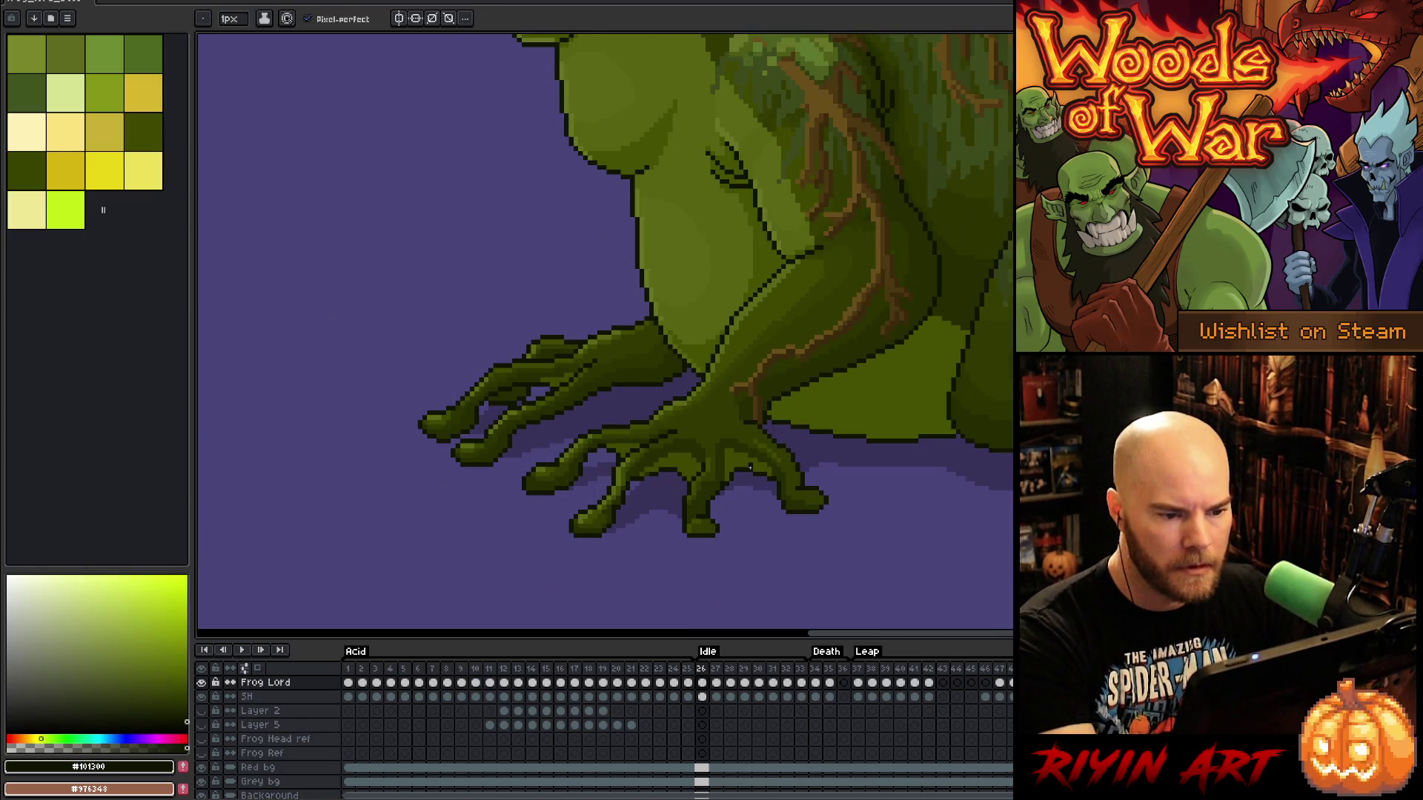
right_click(916, 446)
key(Escape)
scroll(922, 441, up, 2)
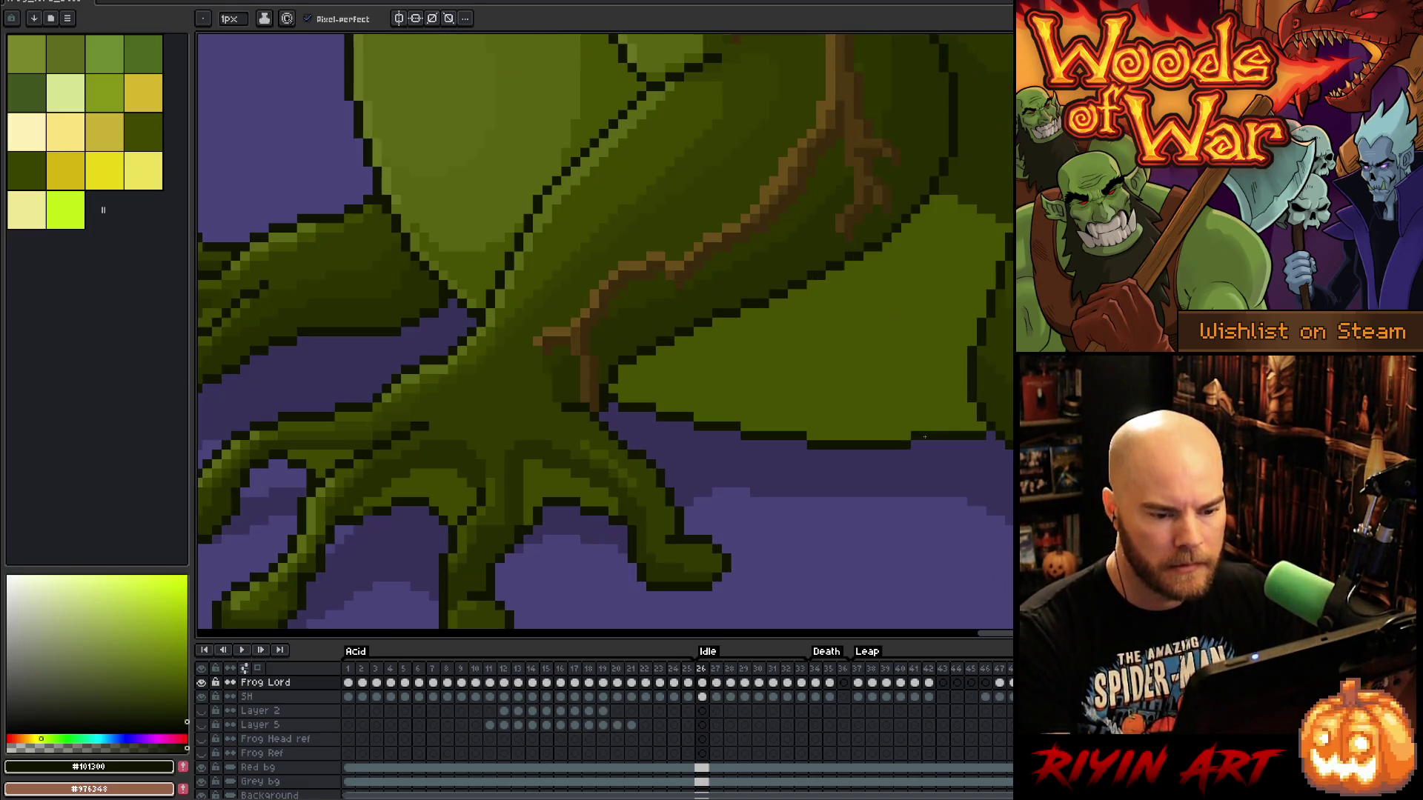
scroll(924, 438, down, 1)
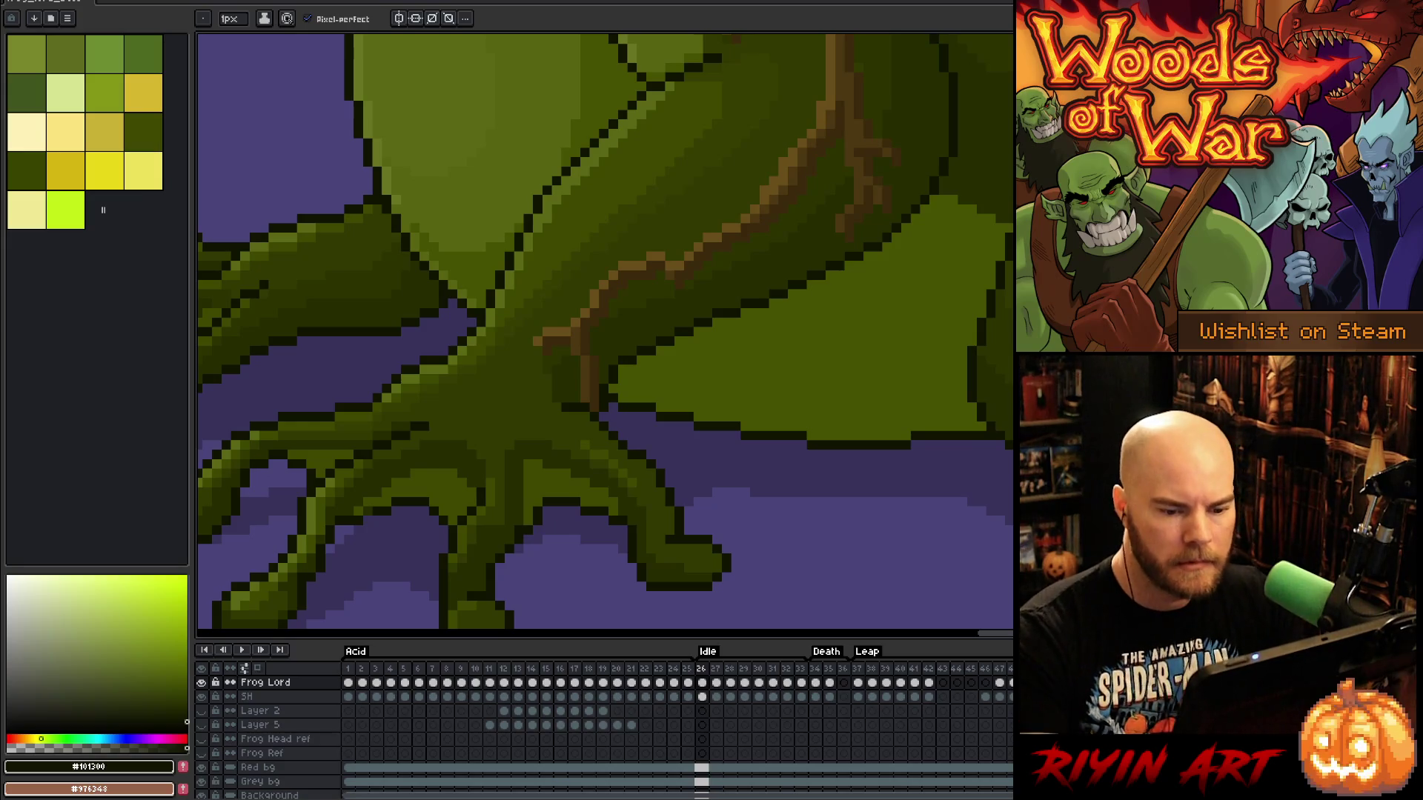
scroll(992, 430, down, 3)
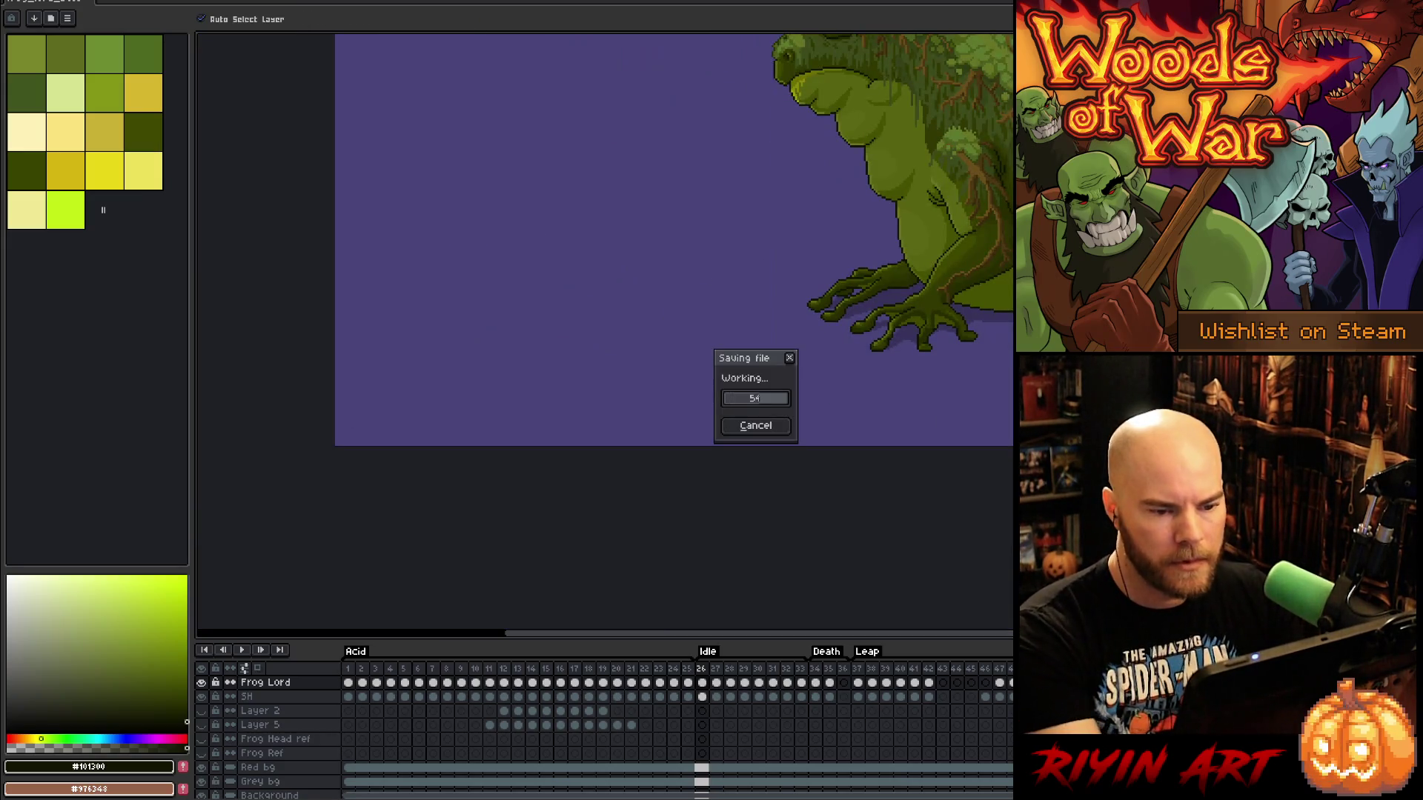
Step to frame 27 and zoom in on the frog's front foot and toes
drag(982, 312, 807, 422)
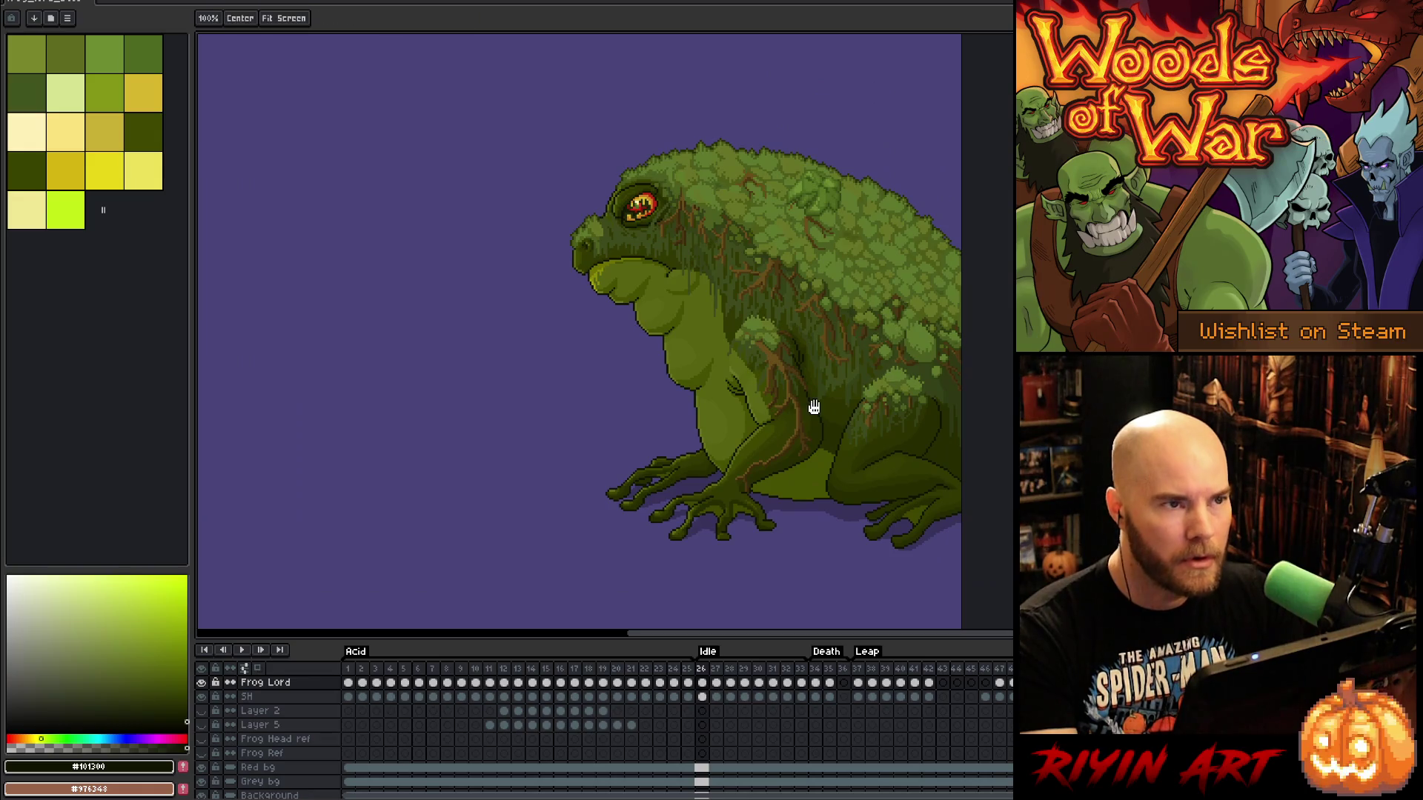
scroll(813, 407, up, 2)
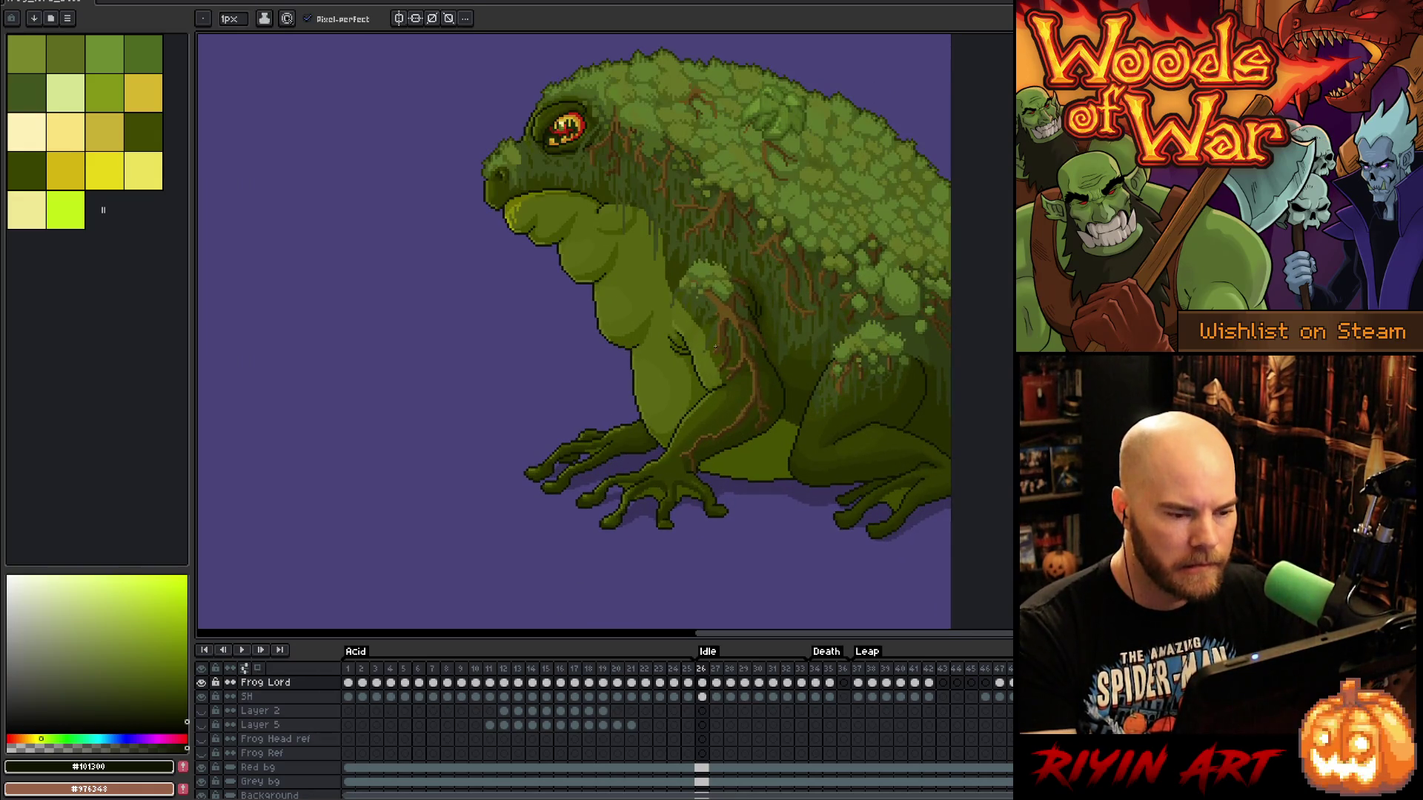
key(Right)
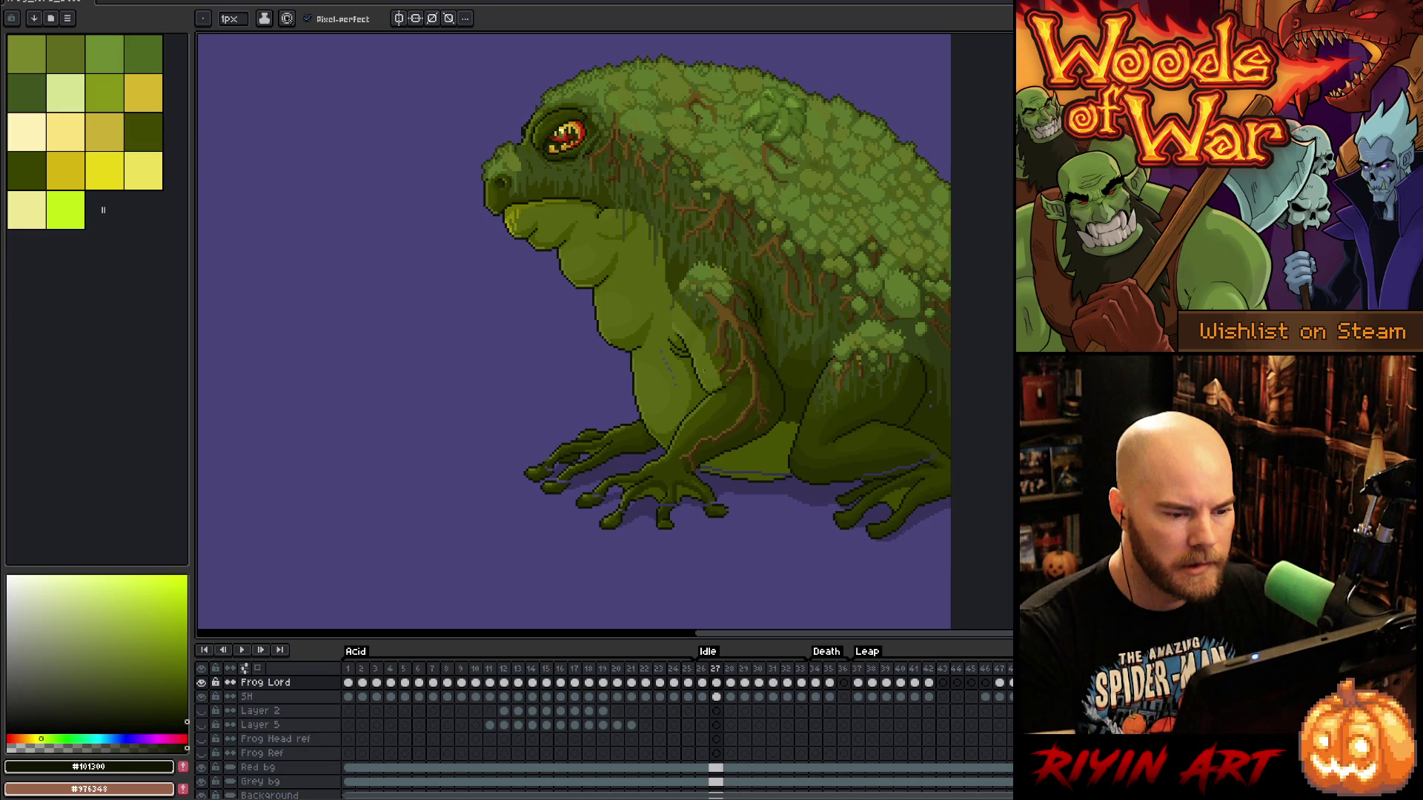
scroll(661, 376, up, 2)
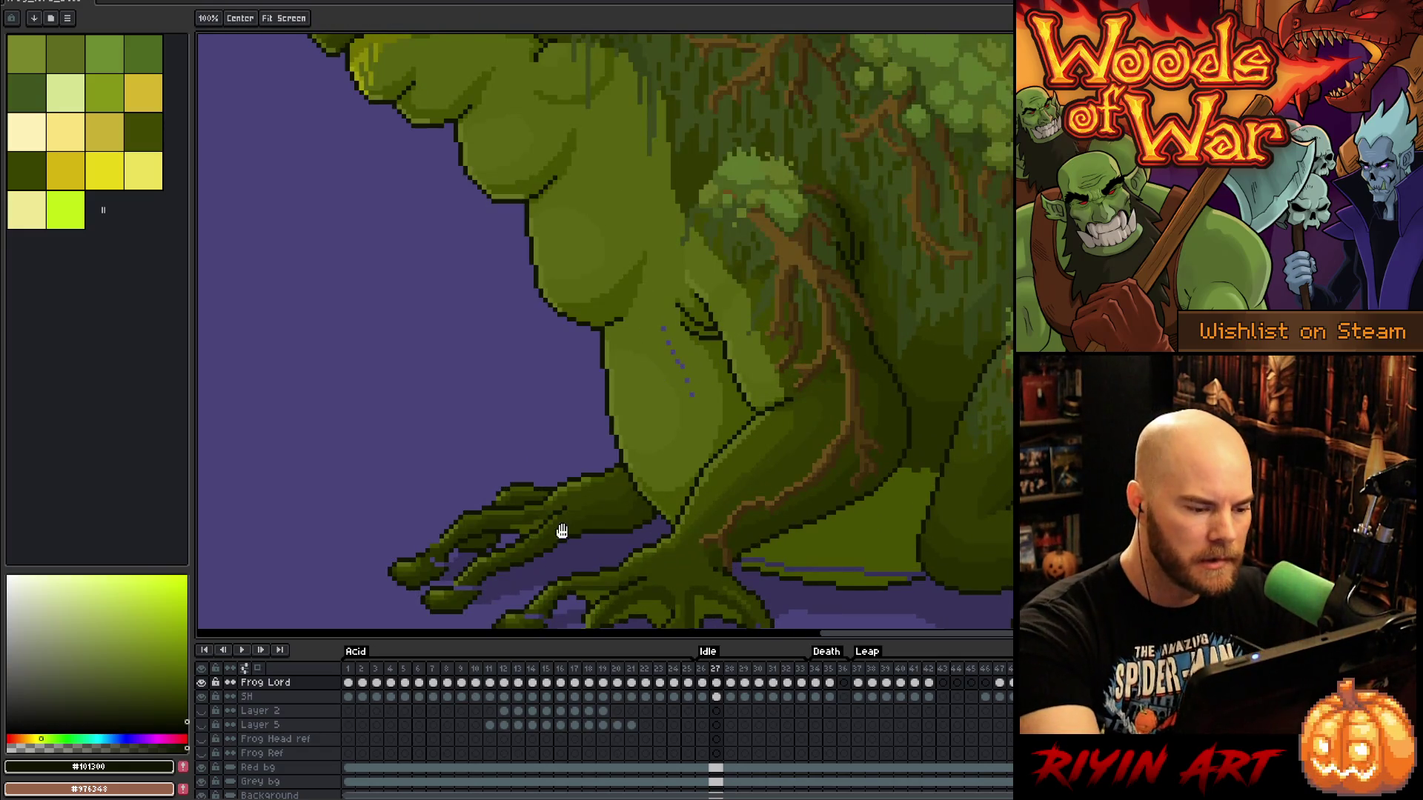
drag(559, 530, 638, 424)
scroll(612, 355, up, 3)
drag(645, 559, 673, 429)
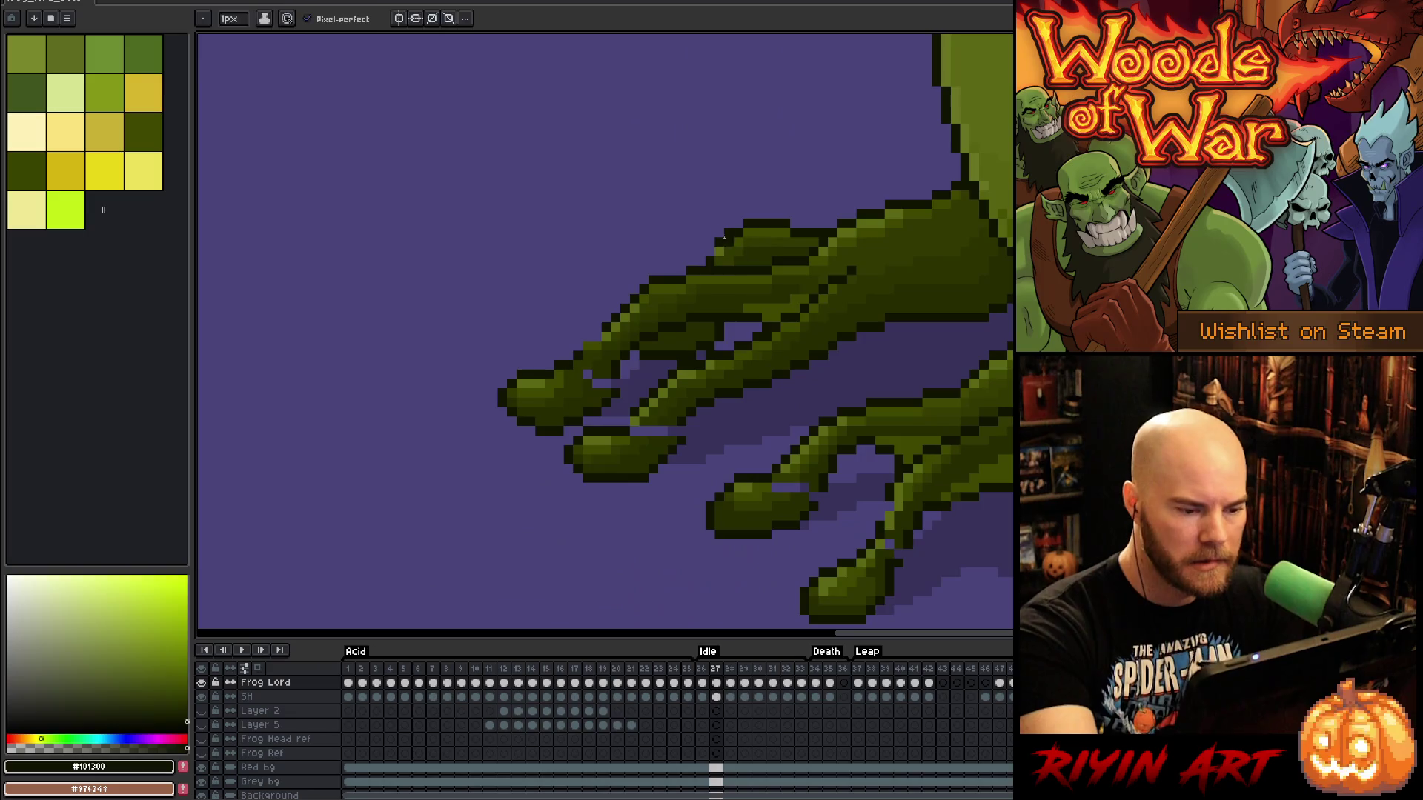
Sample dark olive, mid-green and outline colours from the toes and hand
alt+click(672, 431)
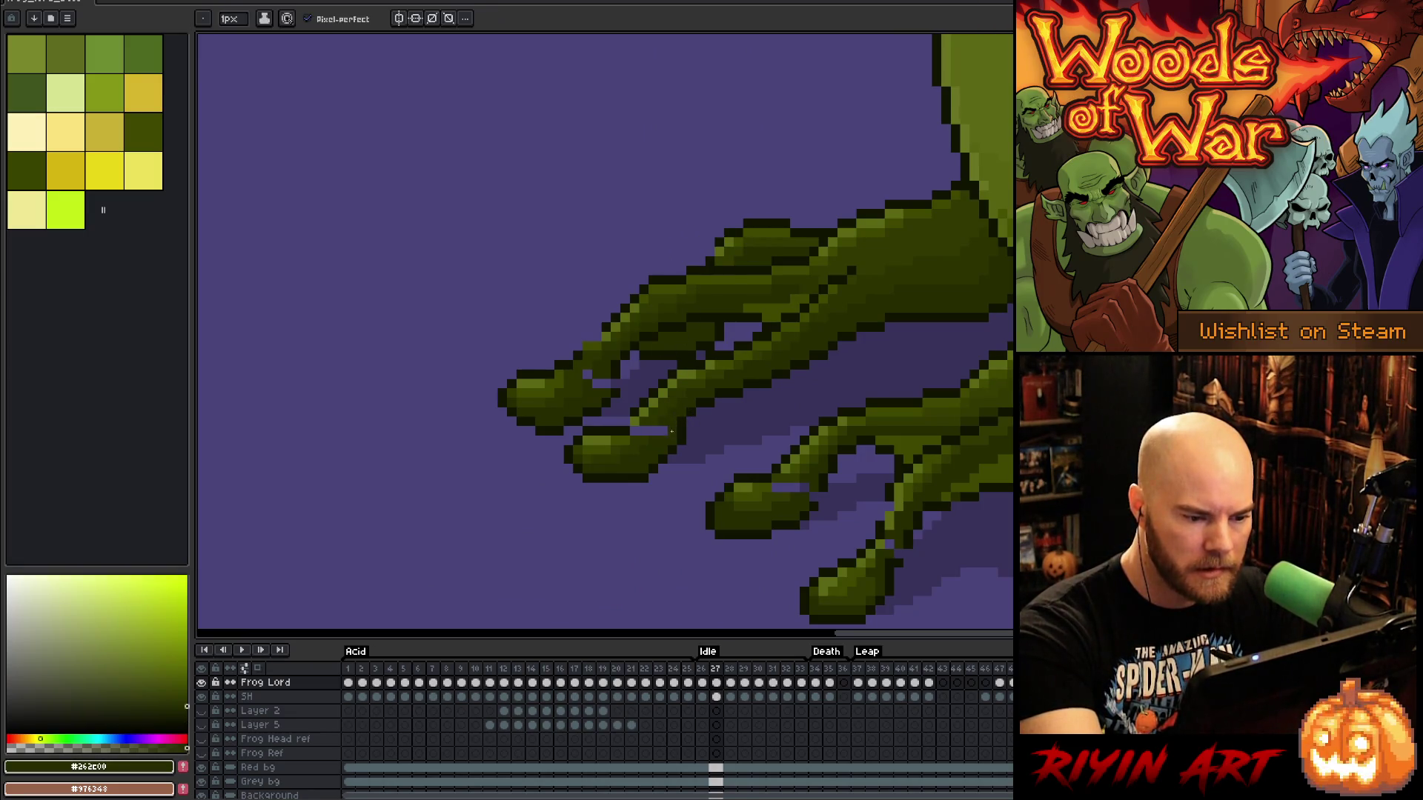
alt+click(652, 430)
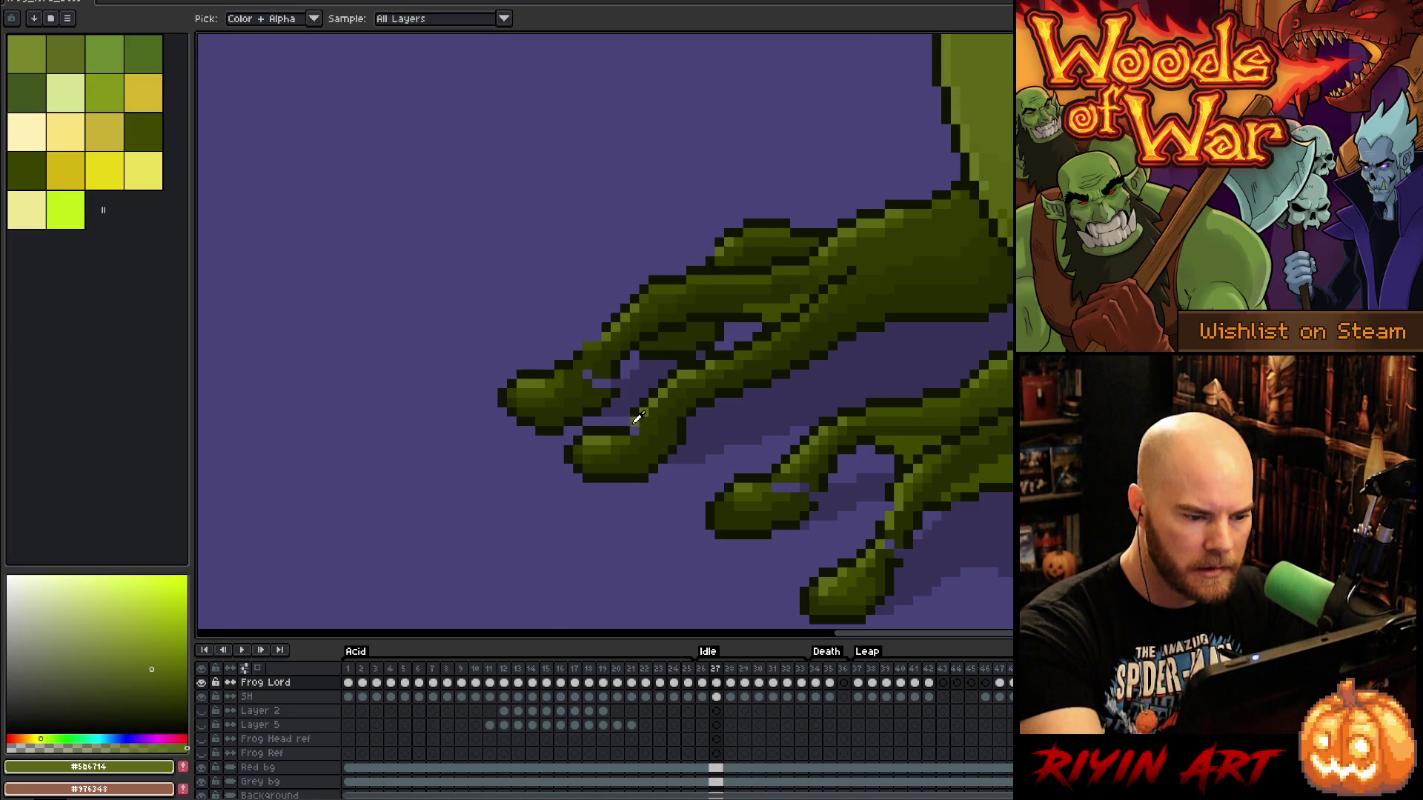
alt+click(654, 346)
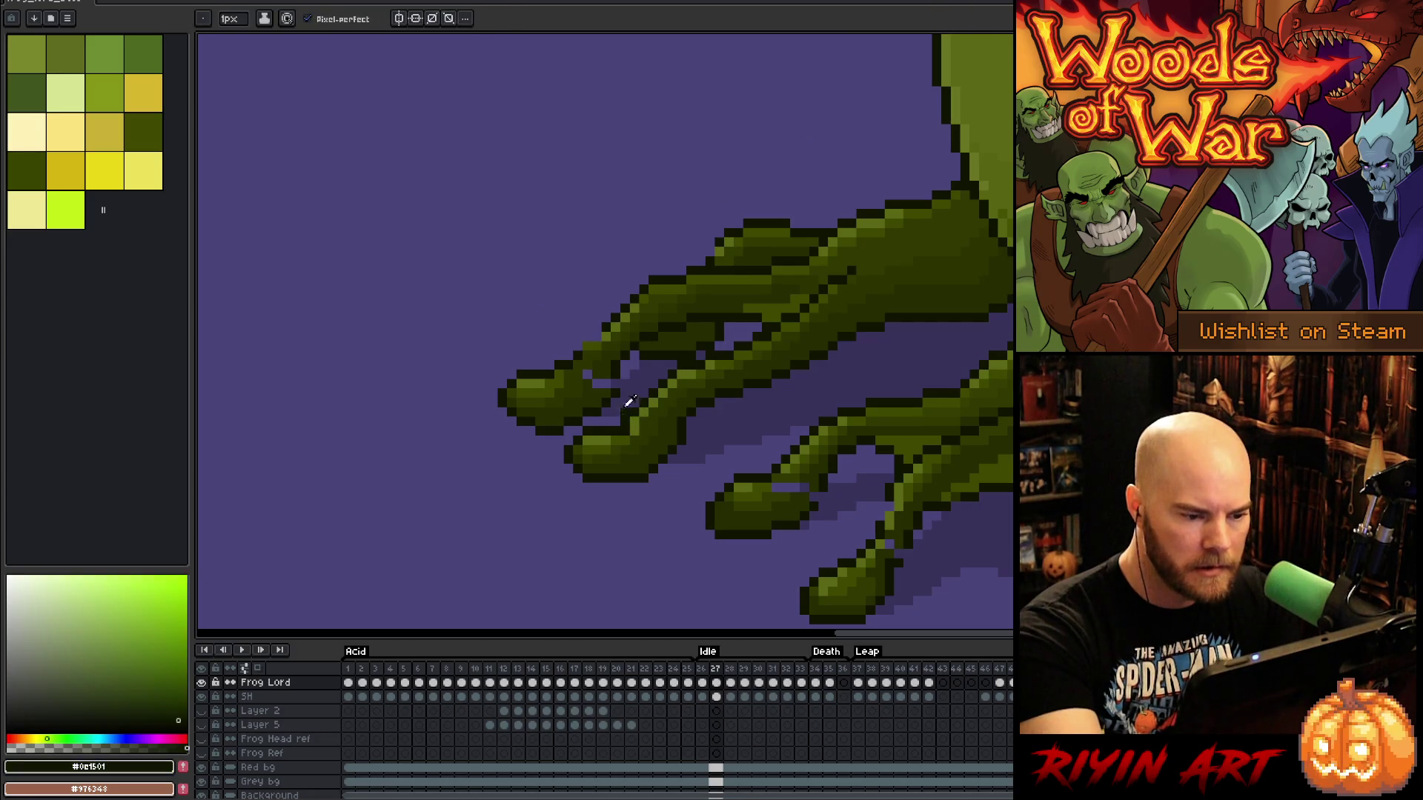
alt+click(598, 381)
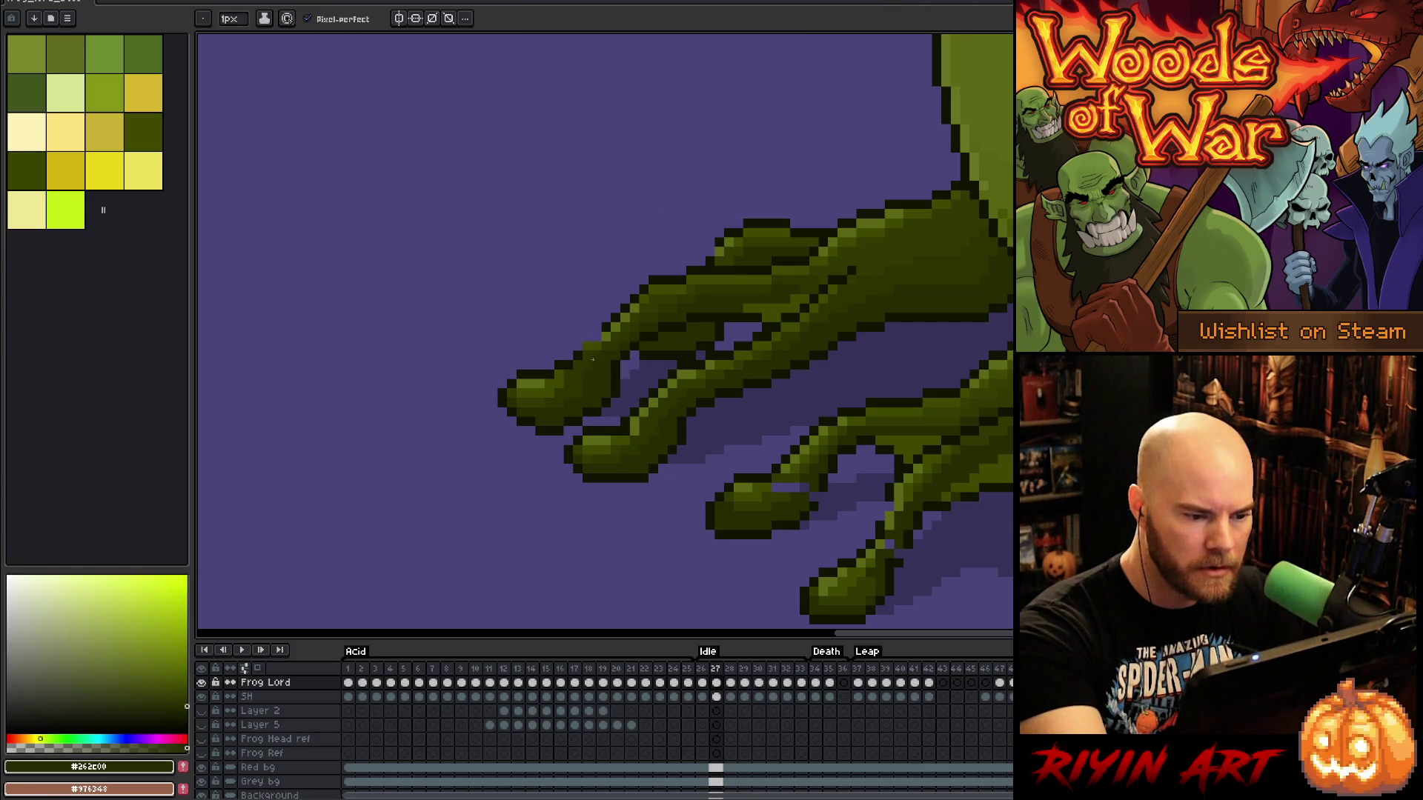
alt+click(590, 344)
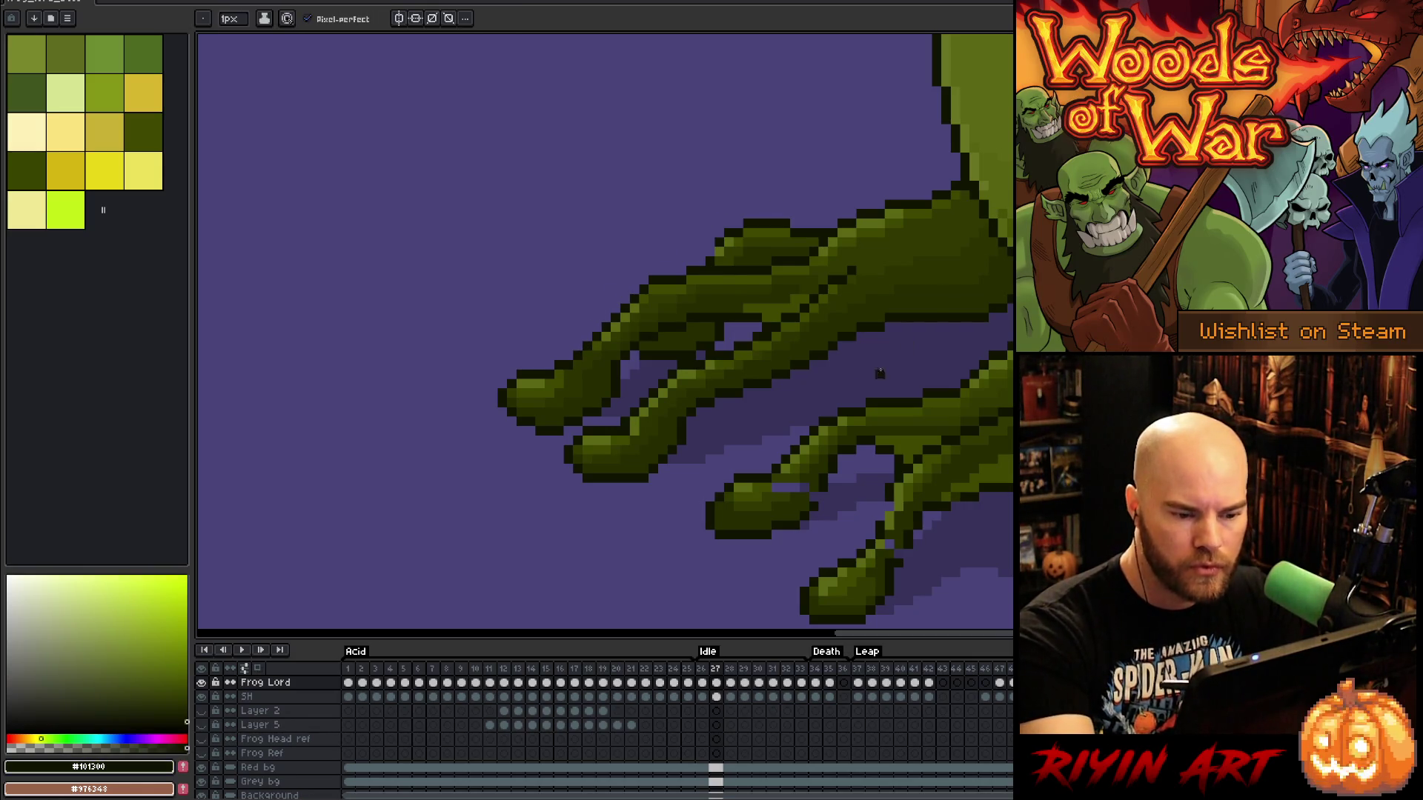
alt+click(812, 481)
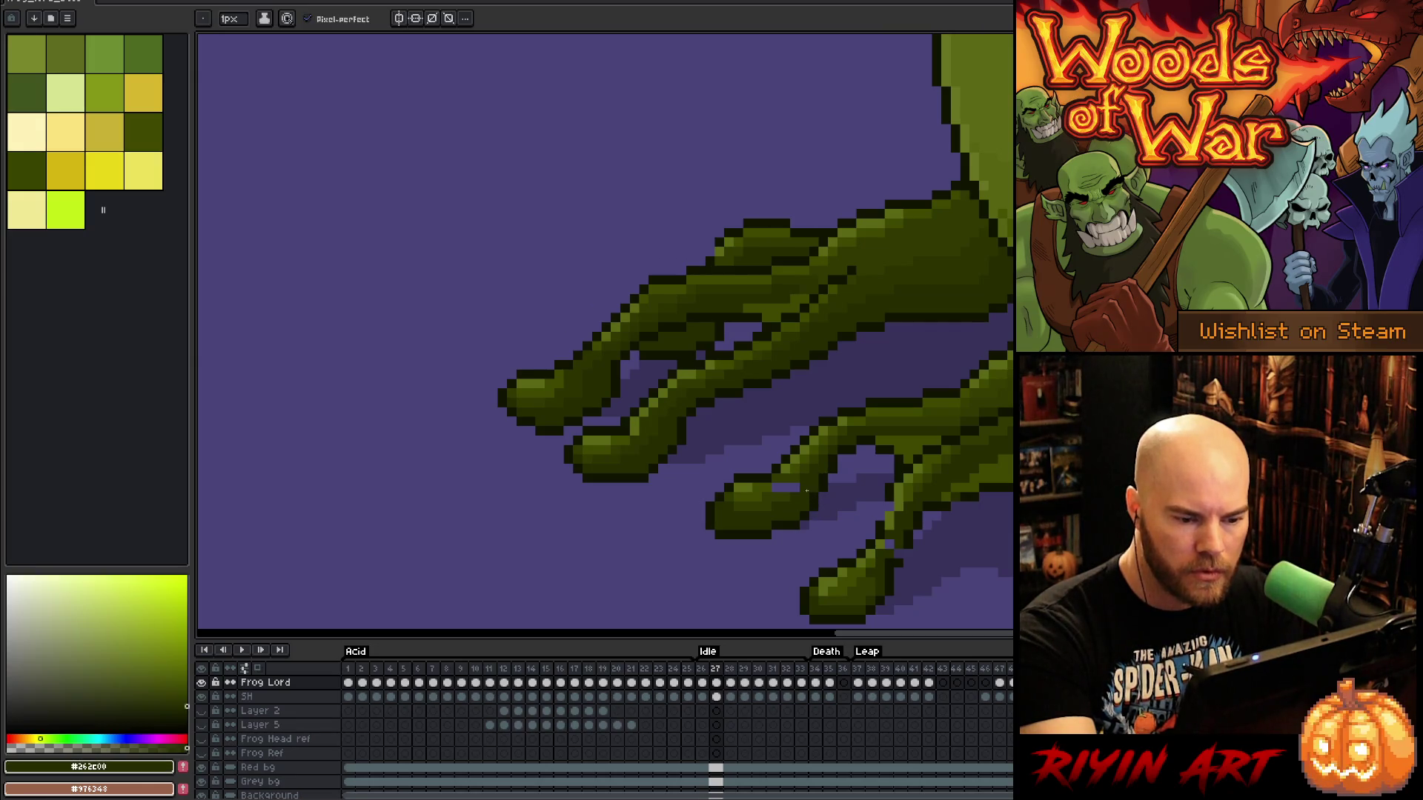
click(132, 122)
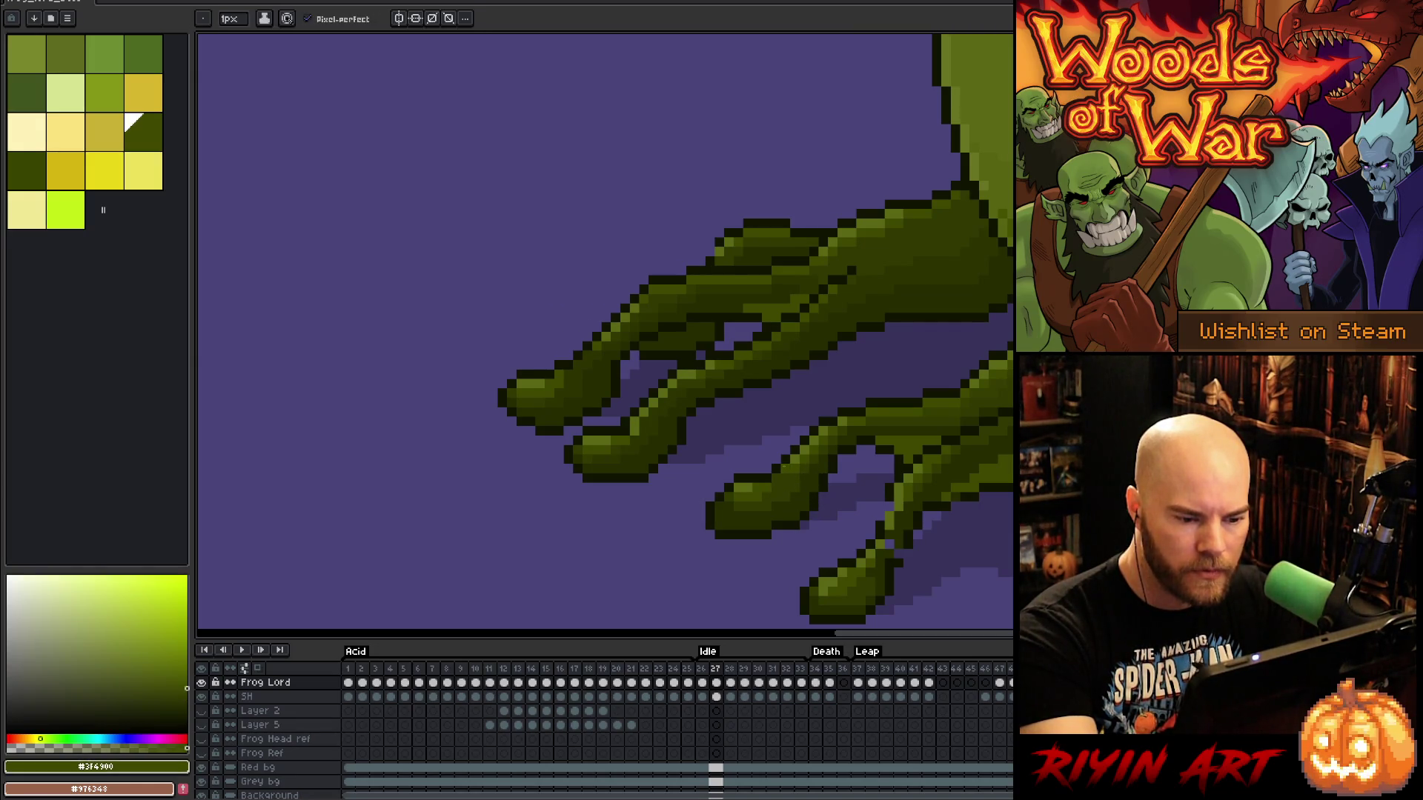
Sample outline, mid-green and olive colours across the frog's fingers
drag(968, 502, 899, 447)
alt+click(812, 459)
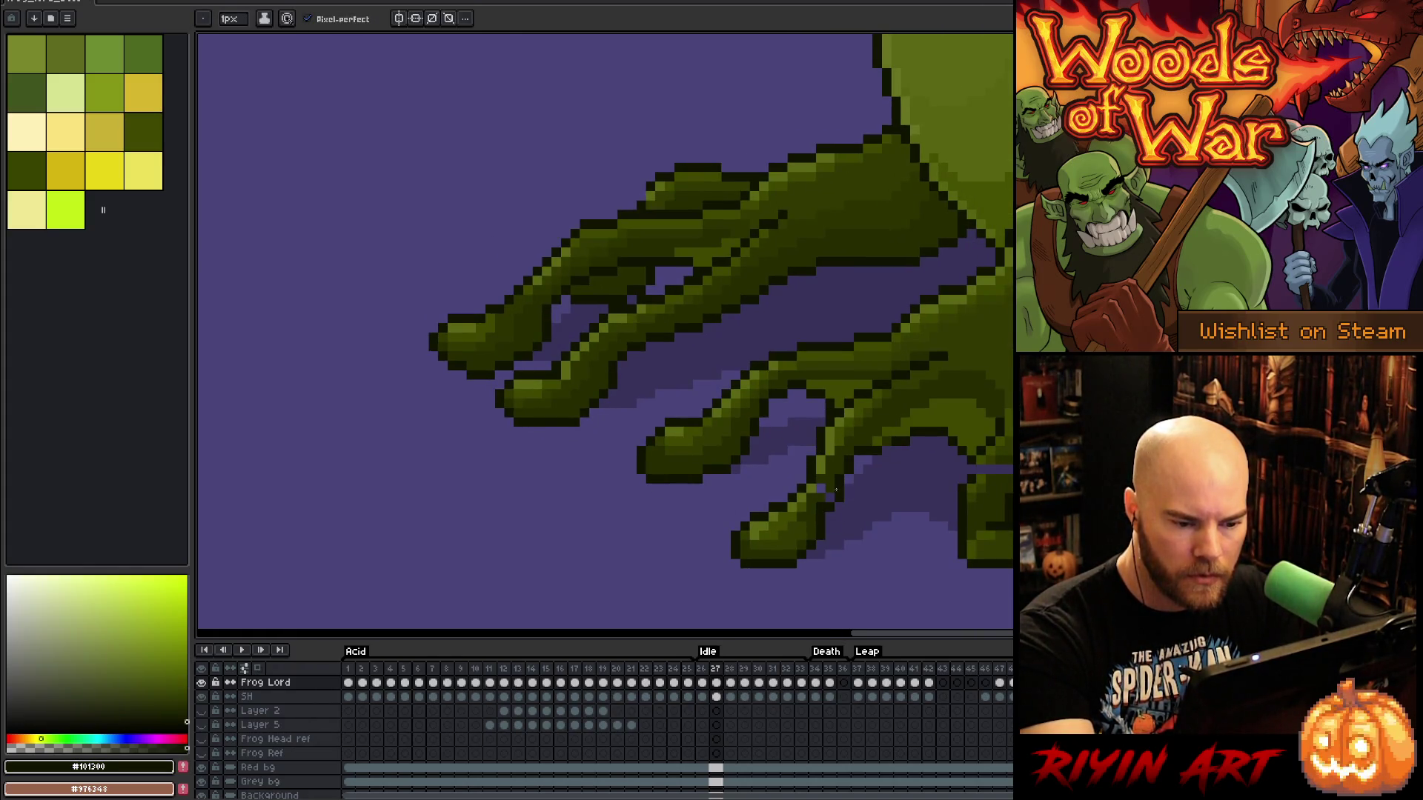
alt+click(834, 493)
drag(874, 474, 770, 455)
alt+click(795, 432)
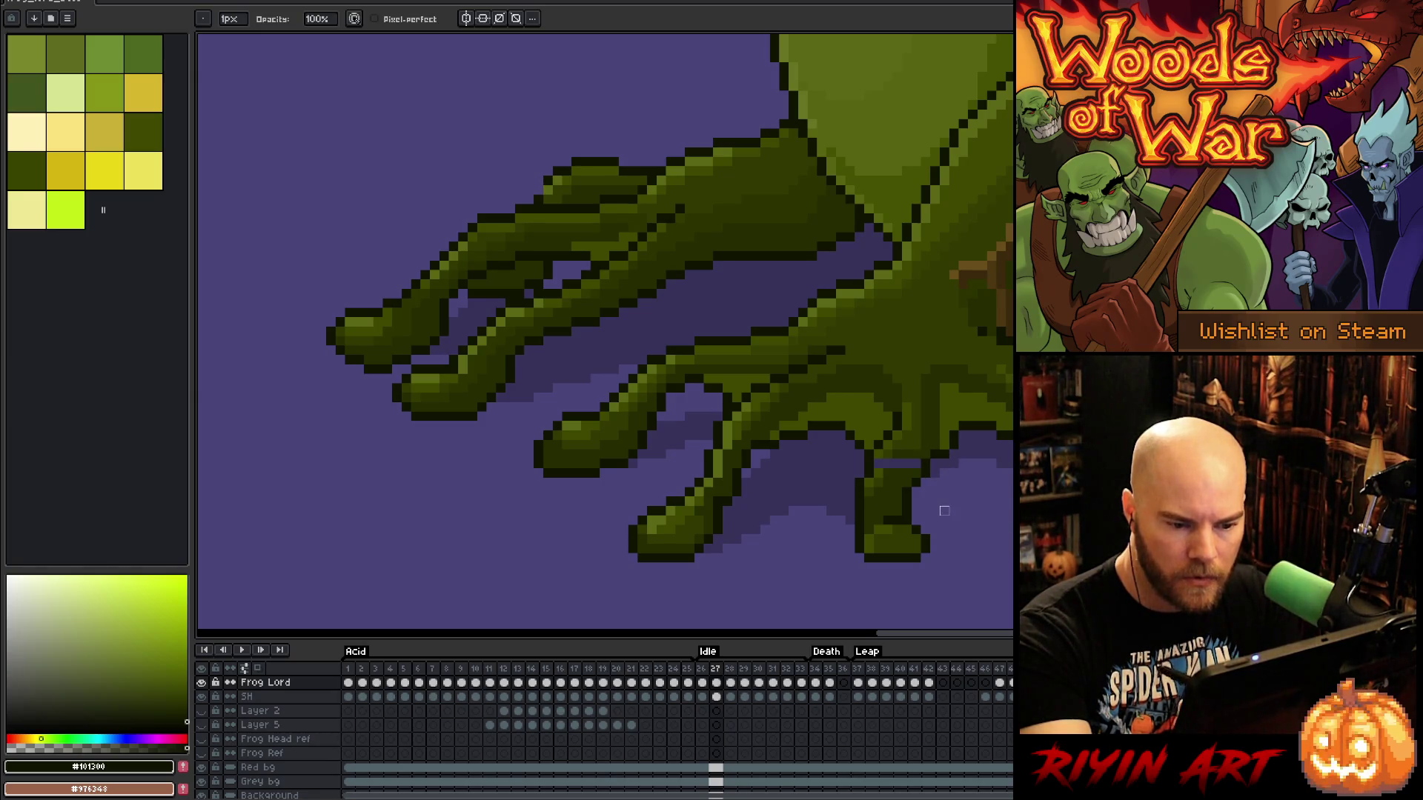
alt+click(914, 465)
alt+click(893, 458)
Compare hand and outline greens, settling on the body olive #465100
scroll(852, 437, up, 1)
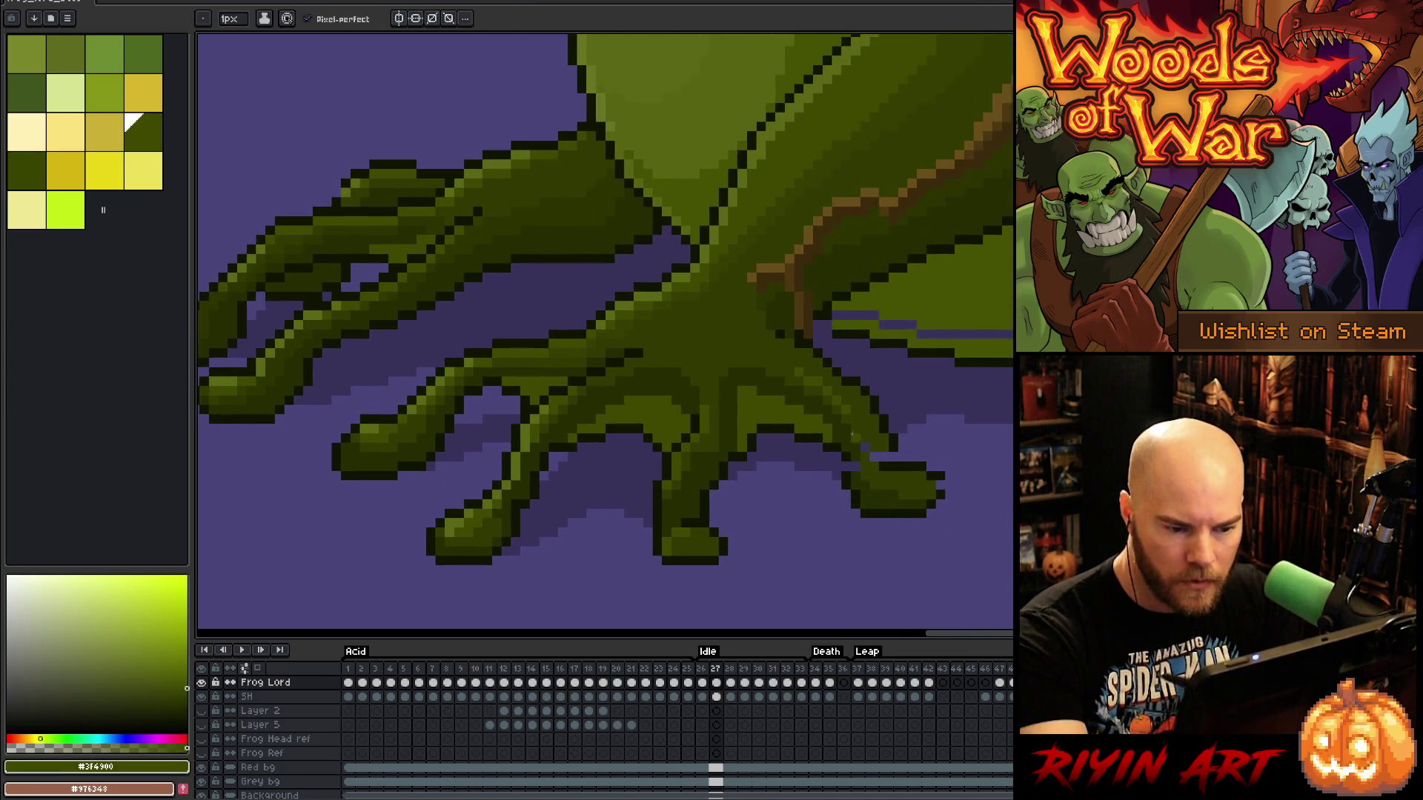
alt+click(851, 453)
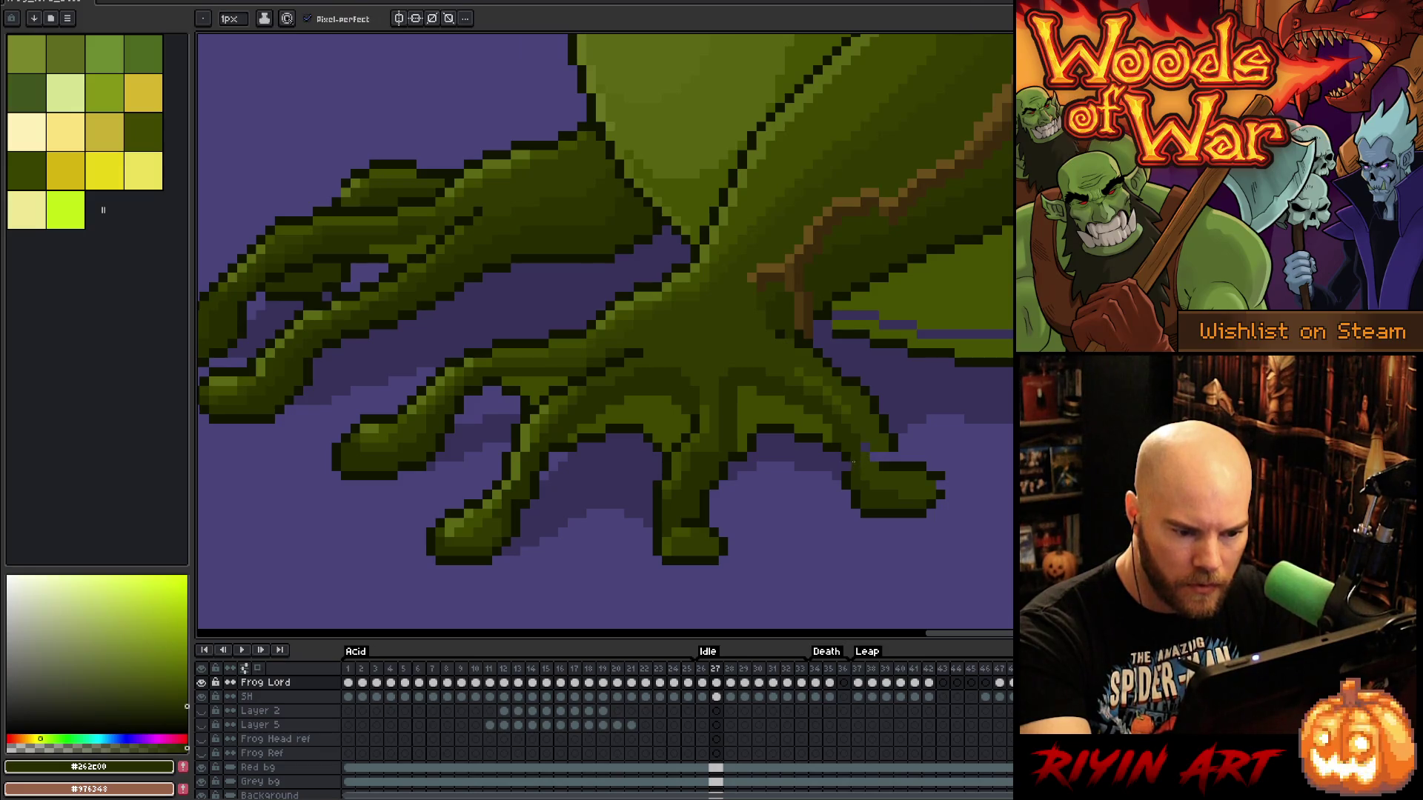
alt+click(853, 461)
alt+click(851, 466)
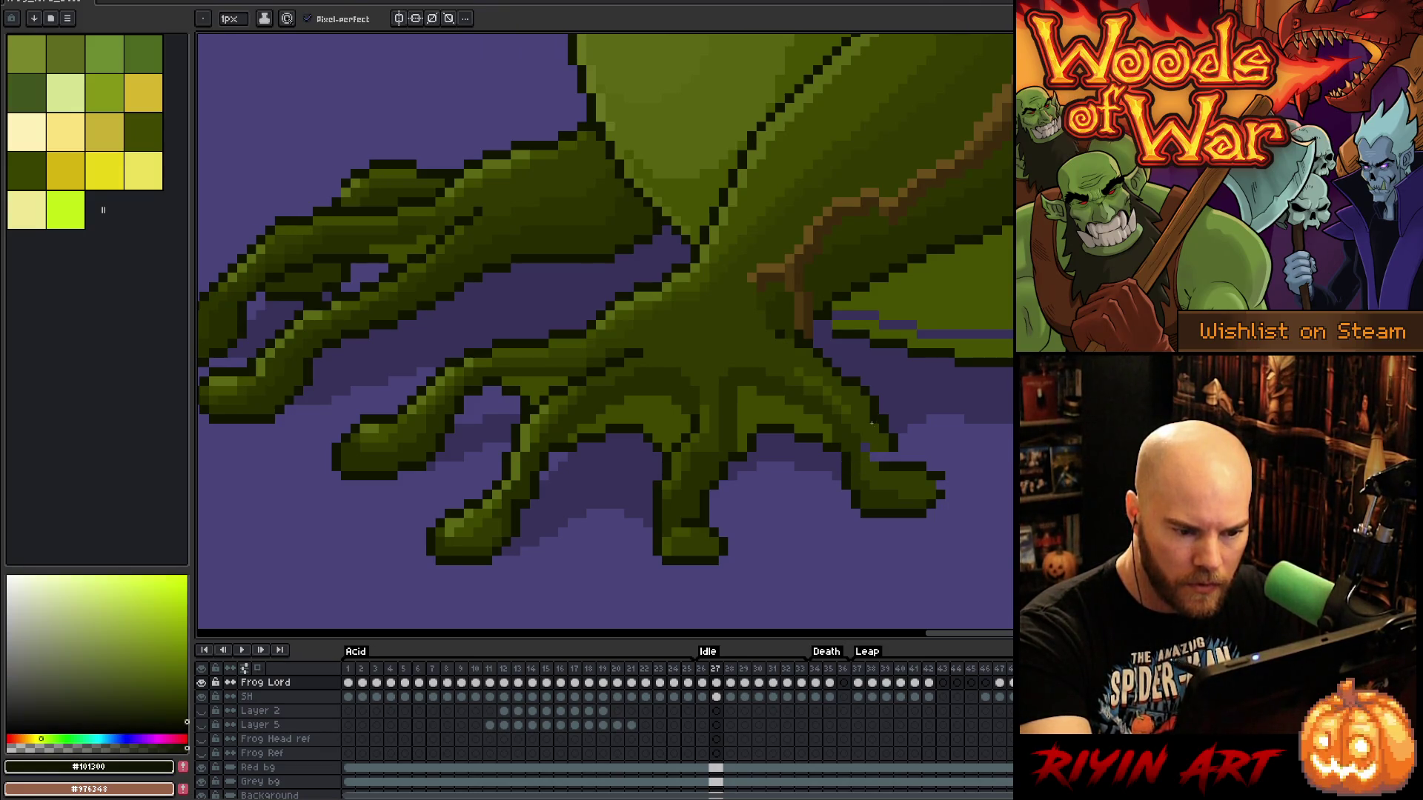
alt+click(874, 426)
alt+click(893, 451)
alt+click(893, 451)
alt+click(937, 470)
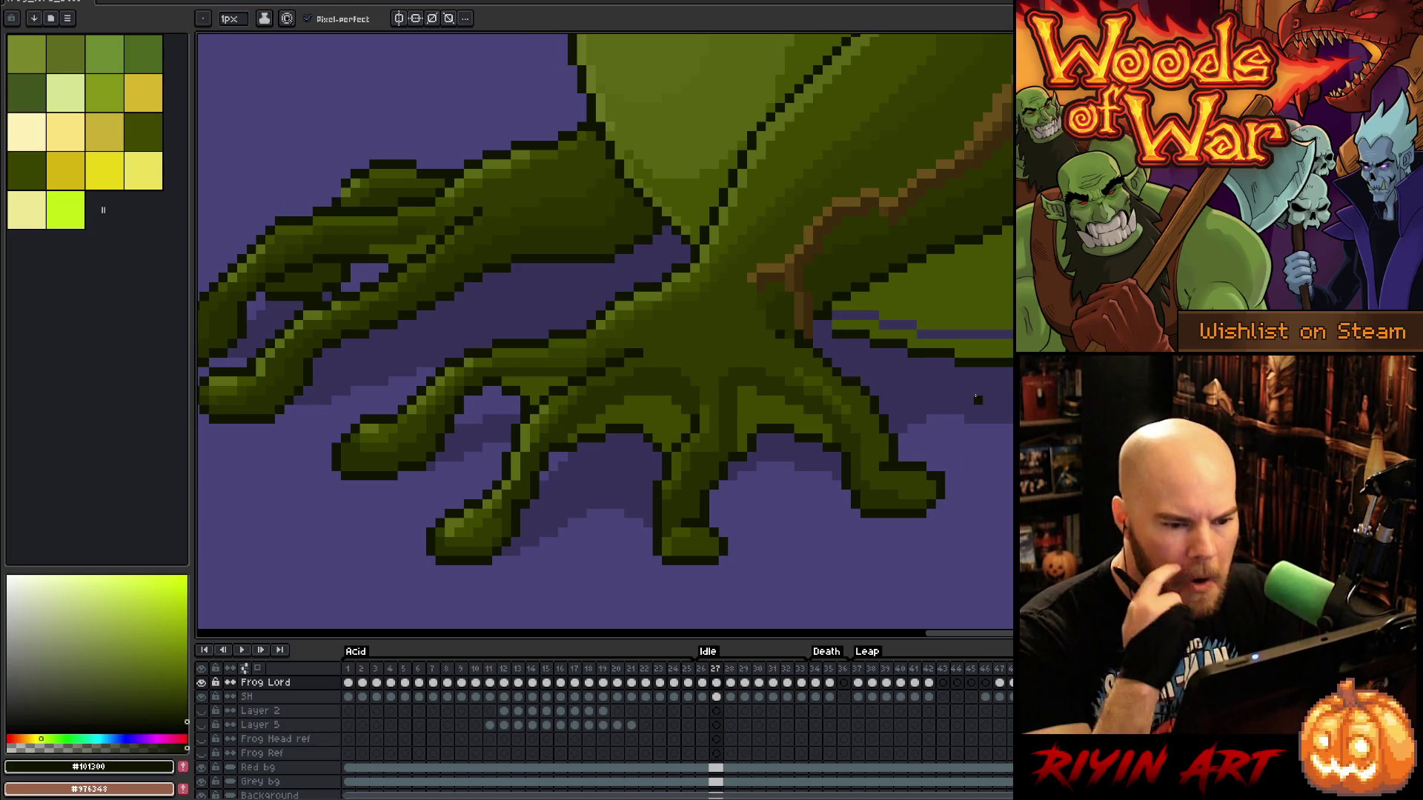
scroll(956, 426, up, 3)
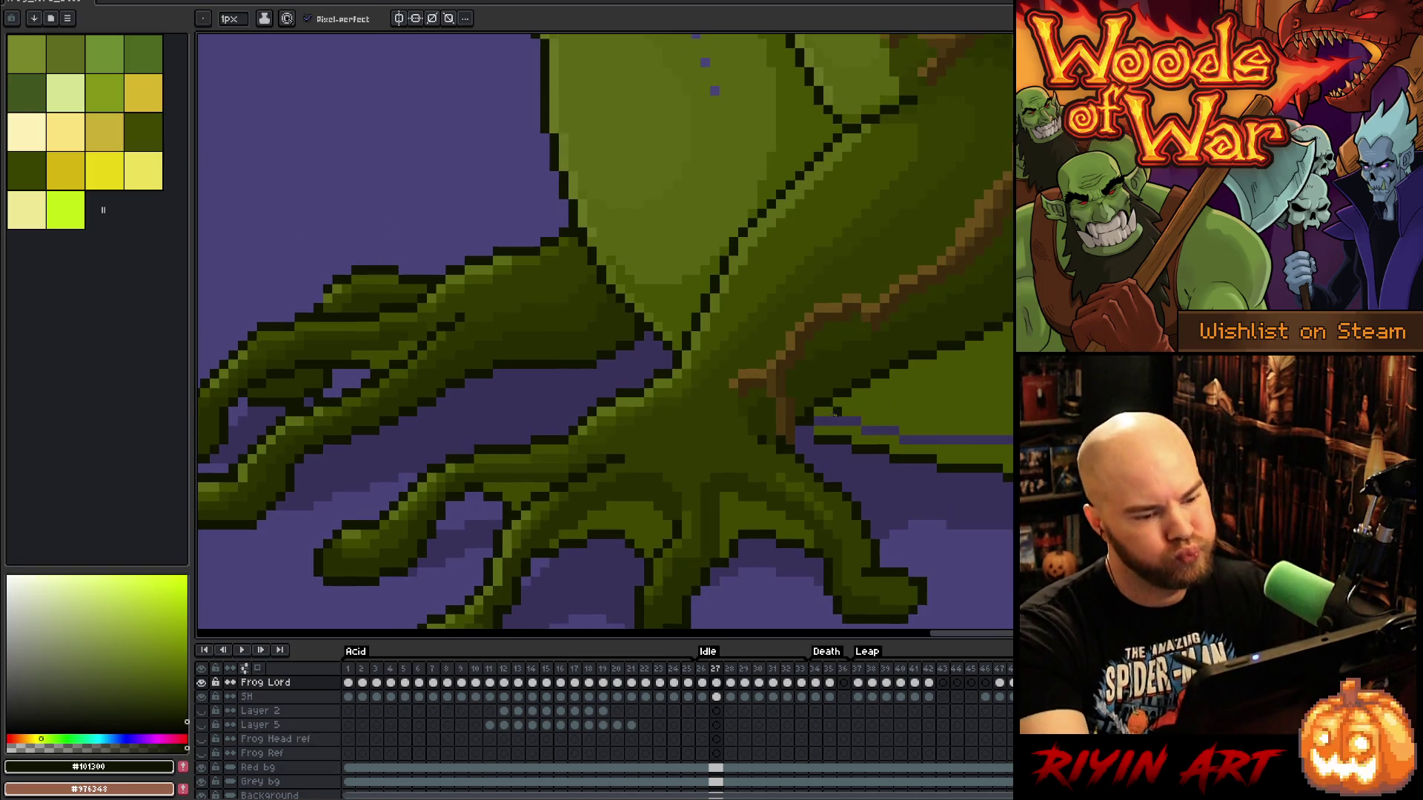
alt+click(820, 428)
alt+click(819, 412)
Fill the purple gap in the hand with olive green #465100
key(g)
click(842, 420)
drag(842, 420, 642, 420)
key(b)
alt+click(975, 447)
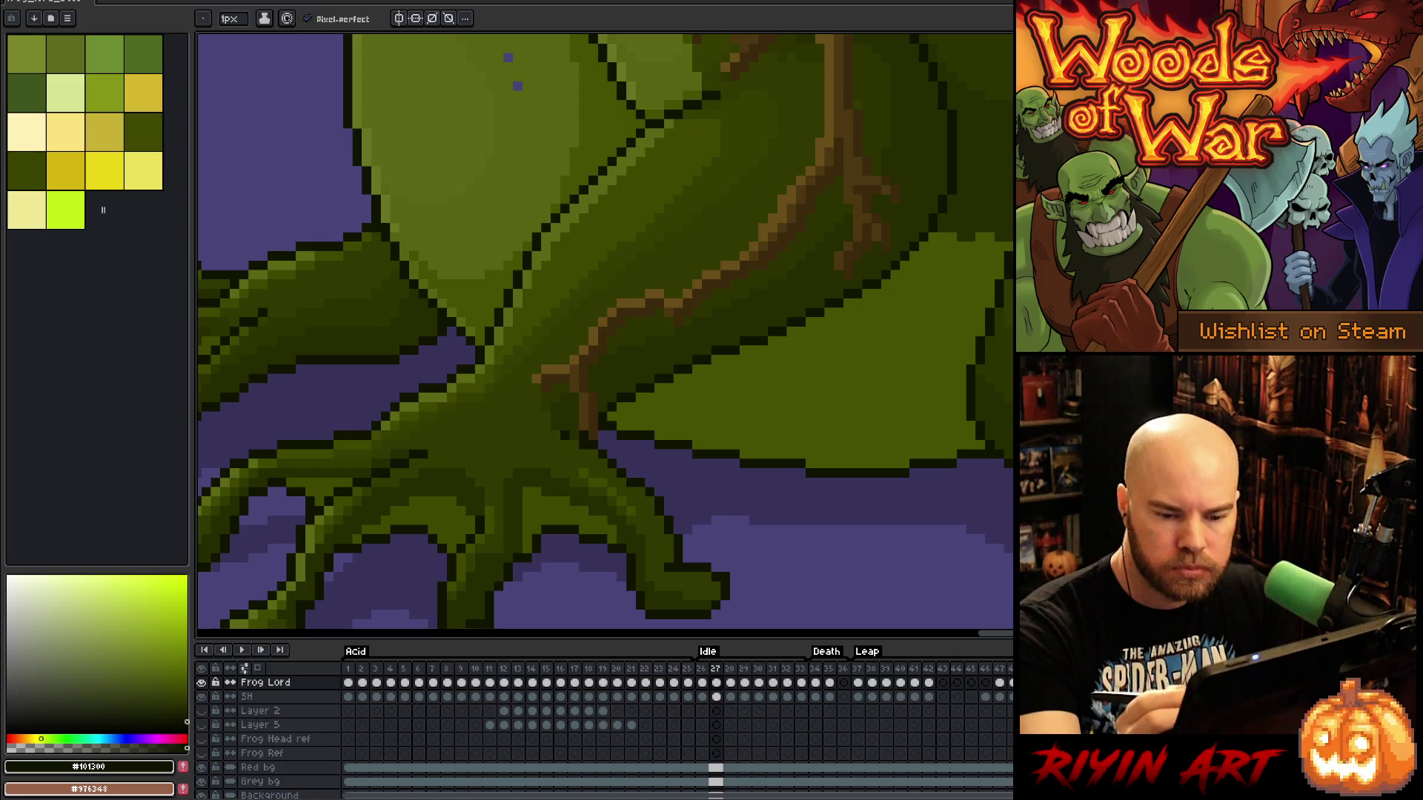
Check the previous frame, then sample the dark #262c00 body green on frame 27
drag(1275, 536, 904, 514)
key(comma)
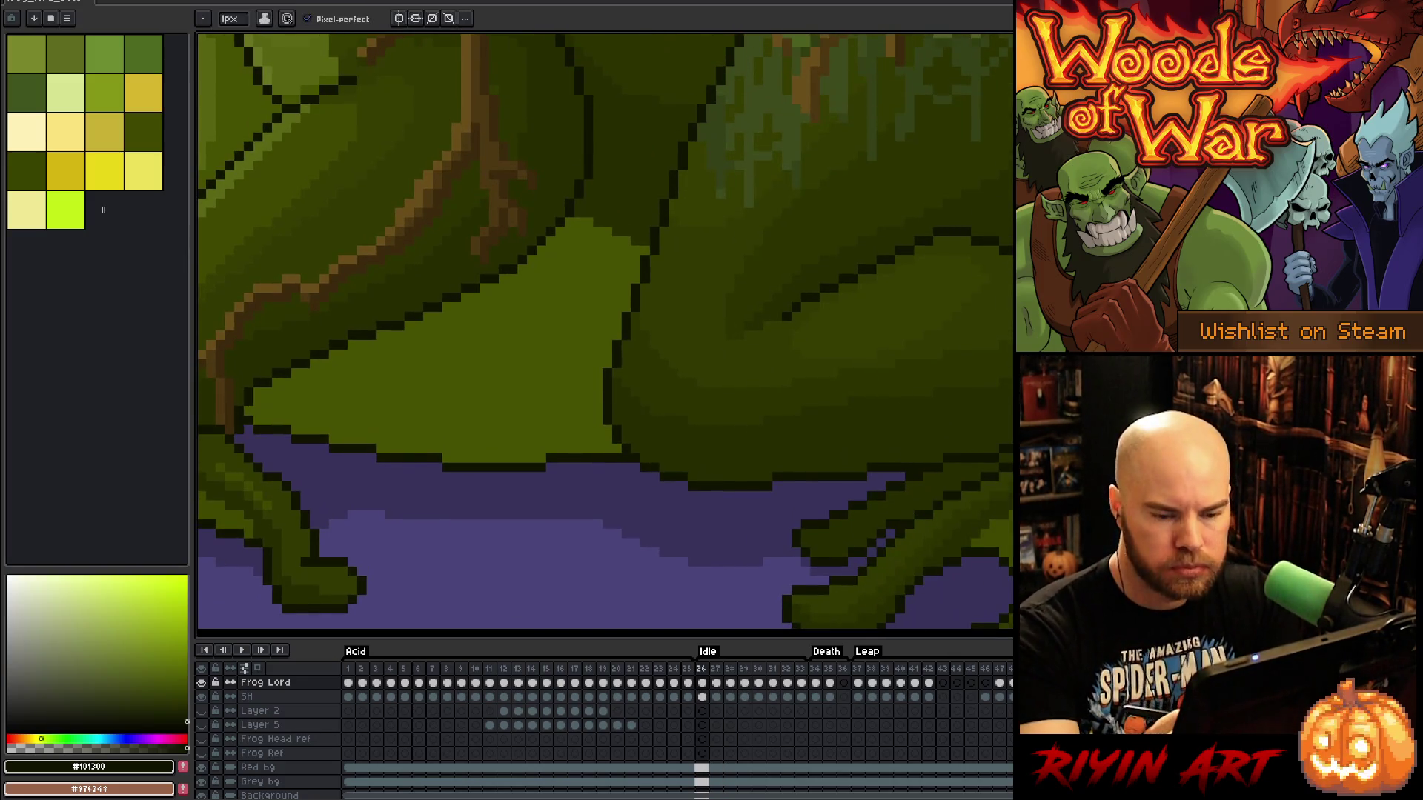
key(period)
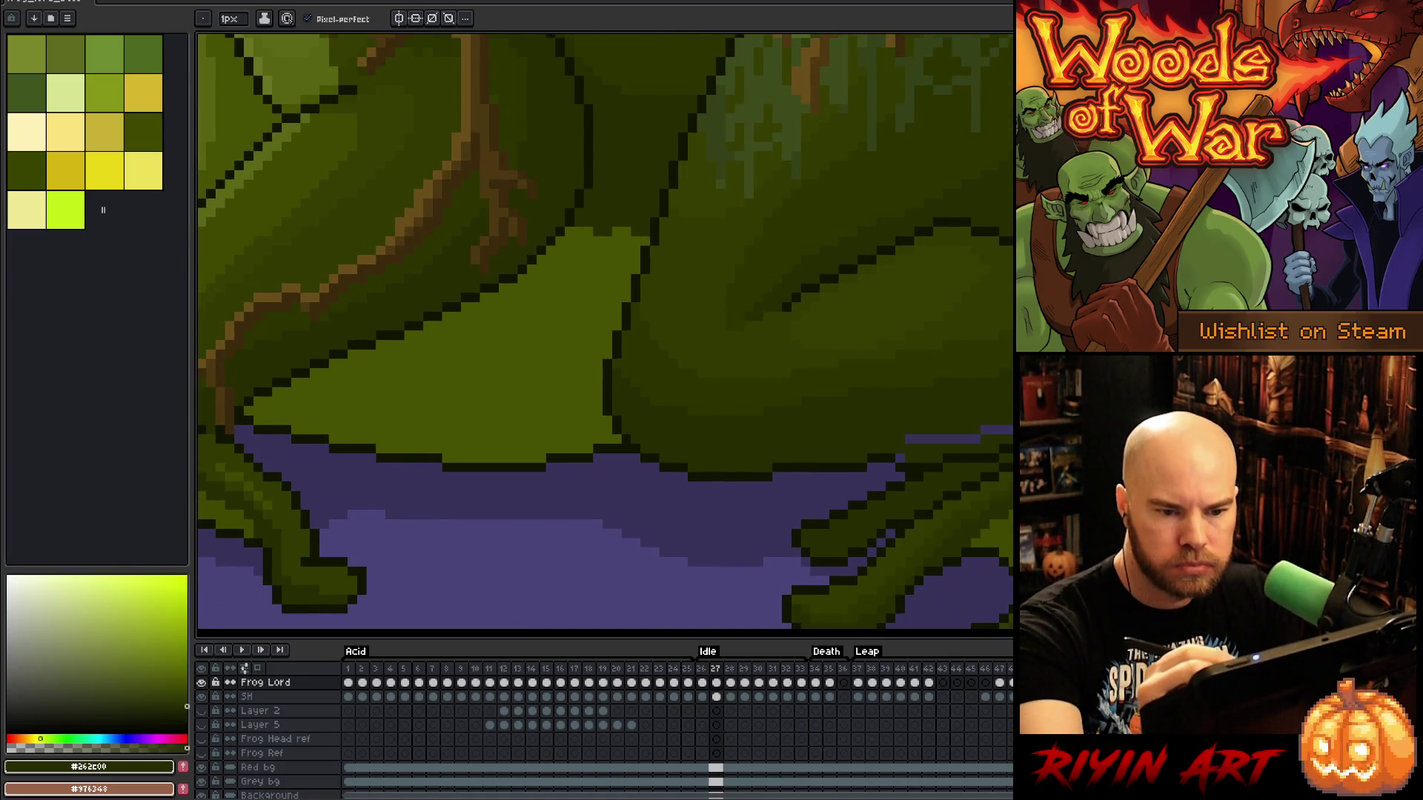
alt+click(652, 415)
alt+click(637, 400)
alt+click(638, 401)
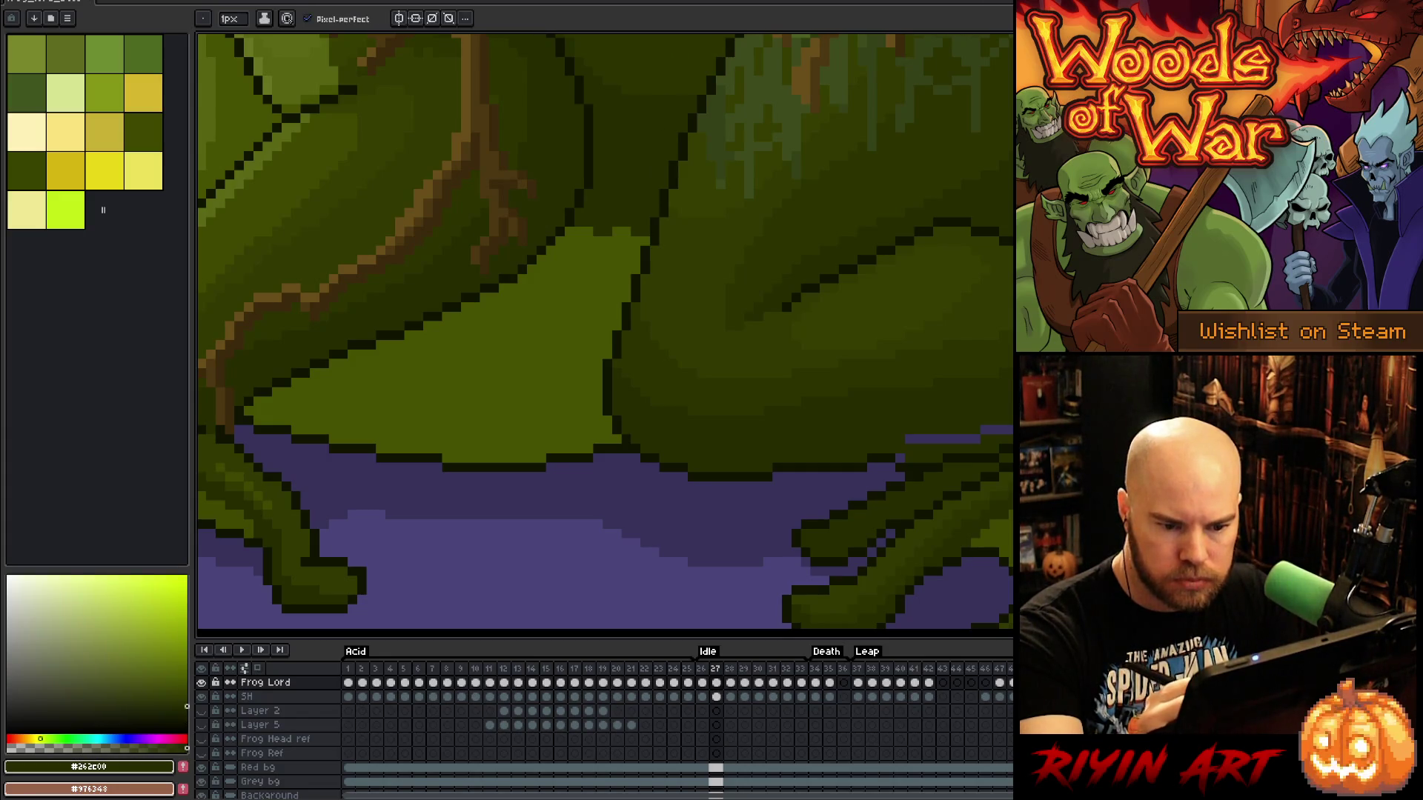
Fill the two purple strips under the belly and remaining notches with dark green
key(g)
click(997, 429)
click(947, 439)
click(900, 458)
key(b)
click(889, 468)
click(878, 468)
click(885, 458)
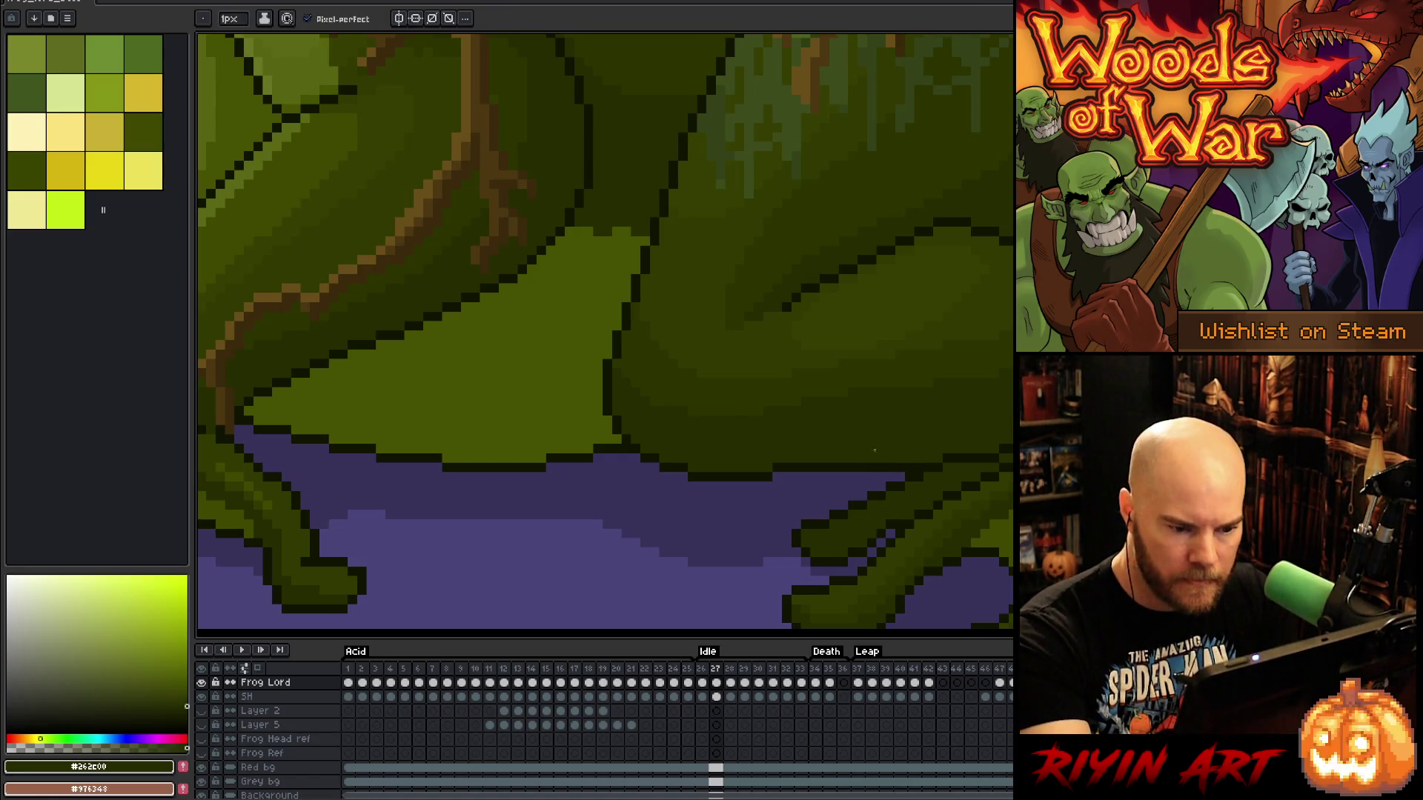
Try covering the stray purple dots on the body with green, then undo it
drag(875, 450, 748, 316)
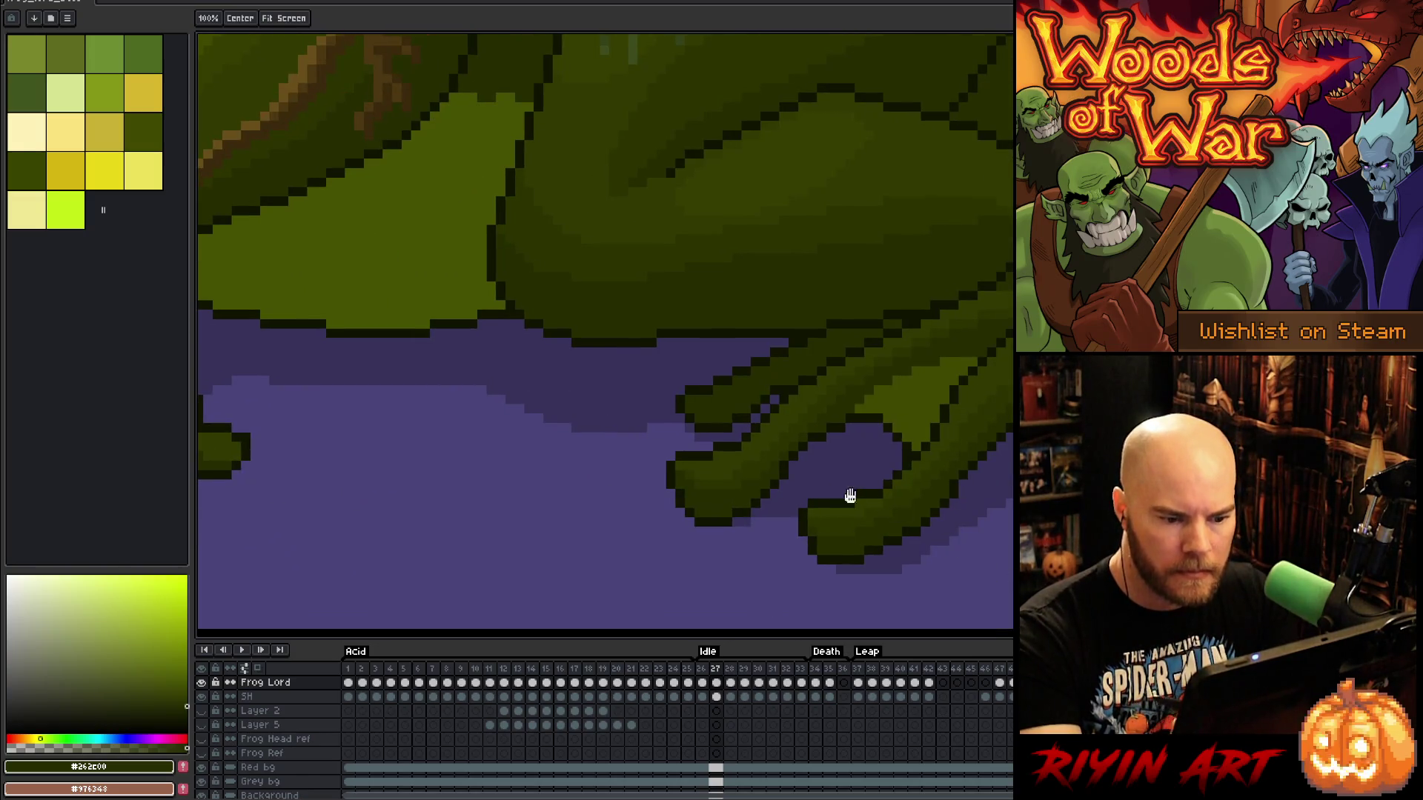
scroll(850, 496, up, 5)
scroll(849, 497, left, 5)
scroll(661, 564, down, 5)
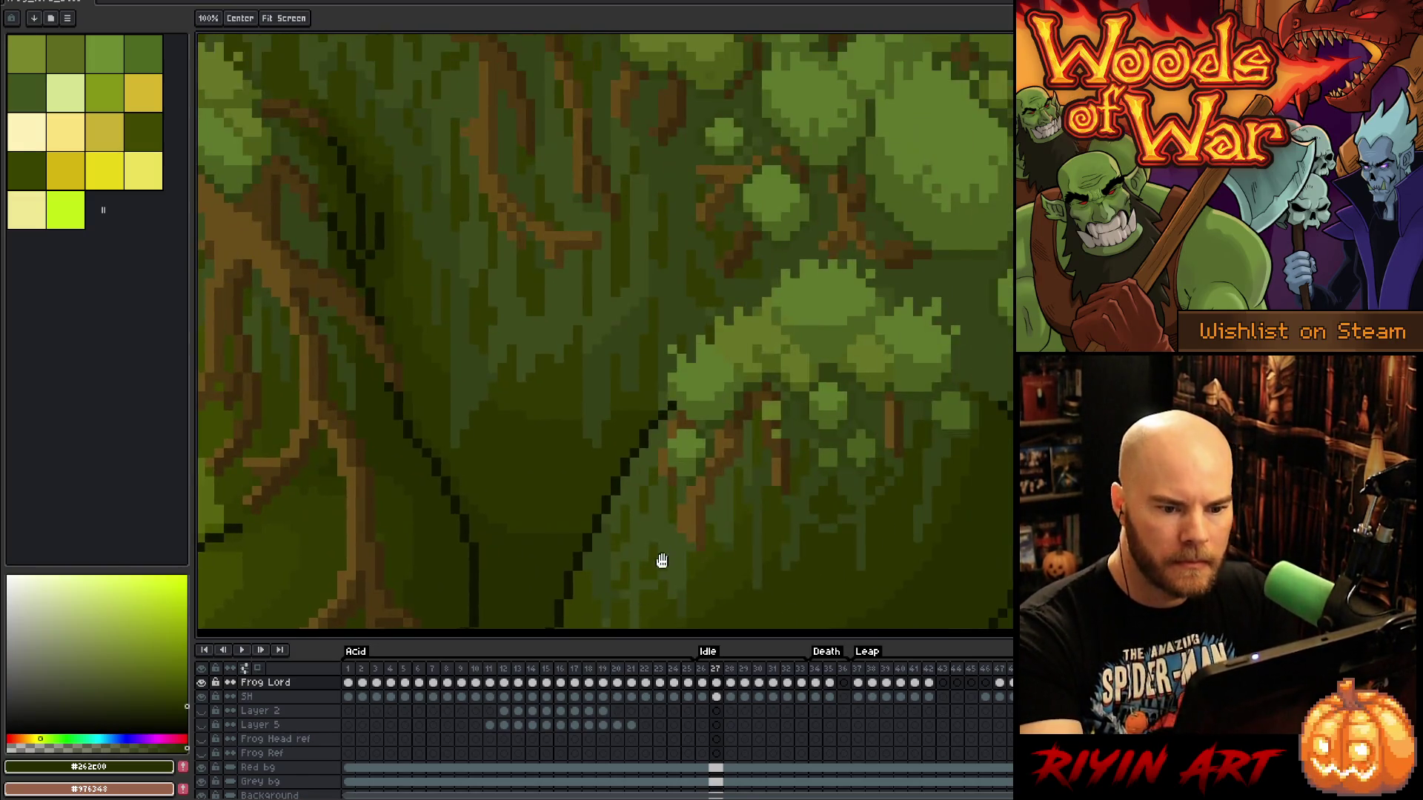
scroll(661, 564, up, 5)
scroll(661, 564, left, 3)
key(b)
alt+click(708, 393)
key(ctrl+z)
key(ctrl+z)
key(ctrl+z)
Look over the frog's side and arm, then advance to frame 28
drag(916, 289, 932, 311)
scroll(933, 310, up, 10)
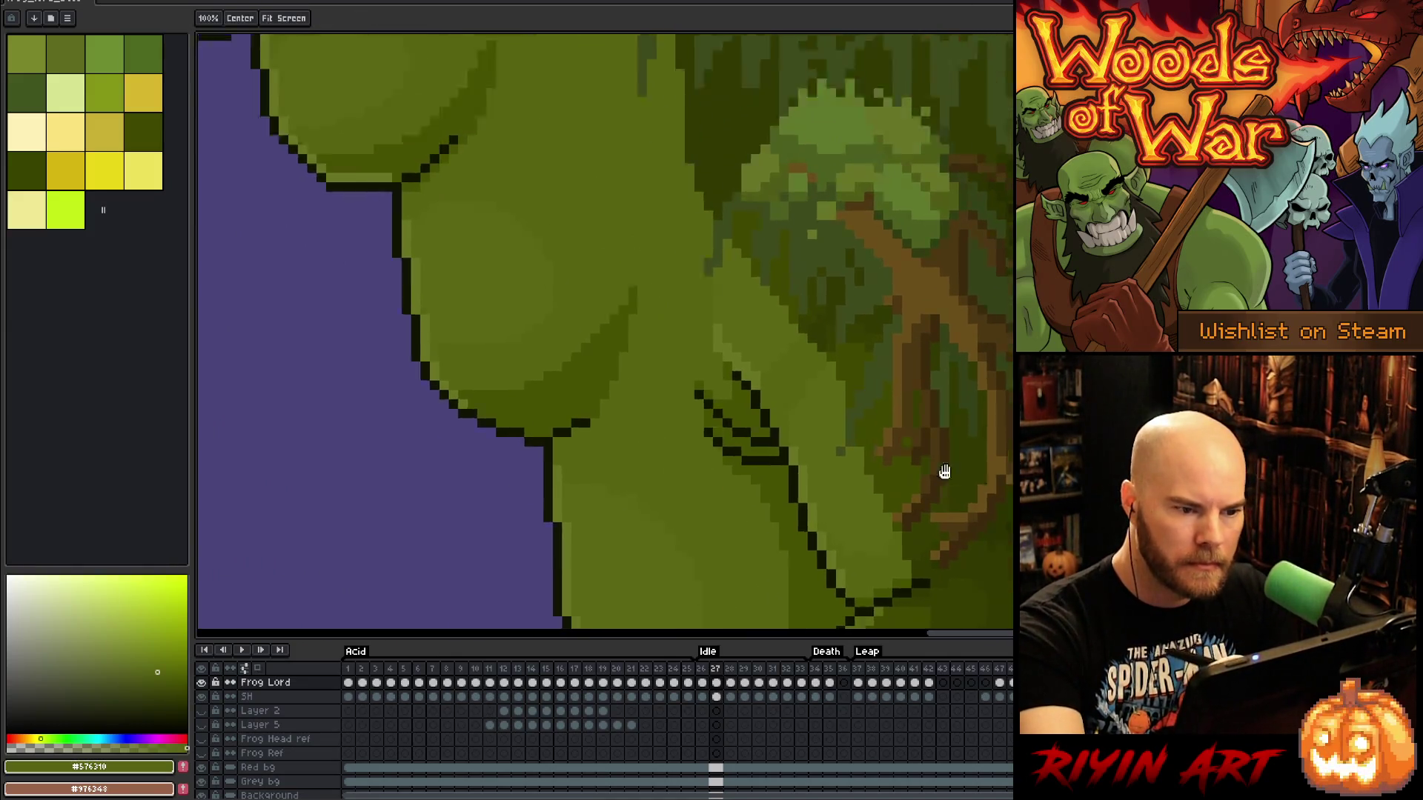
scroll(864, 460, up, 8)
scroll(864, 460, right, 5)
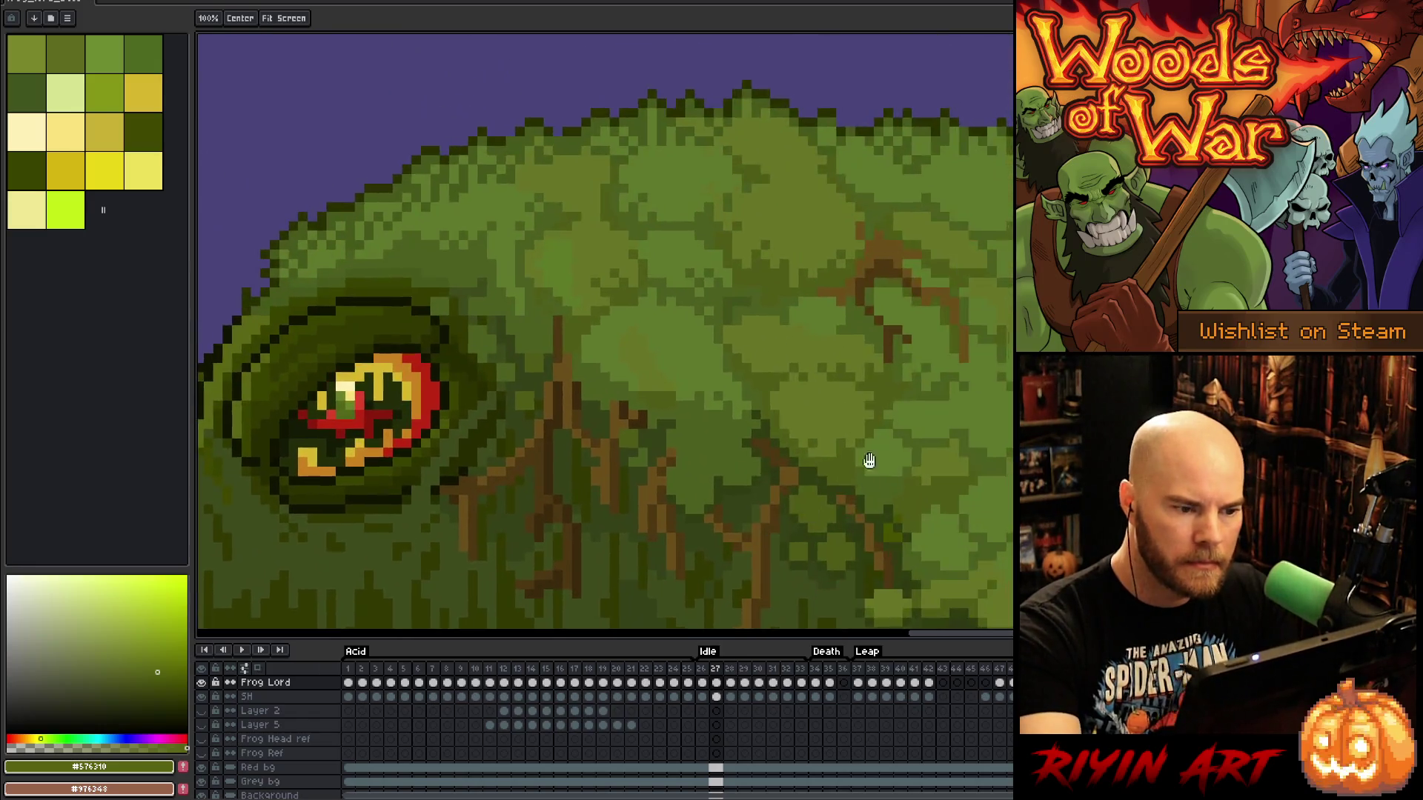
key(b)
scroll(912, 214, down, 5)
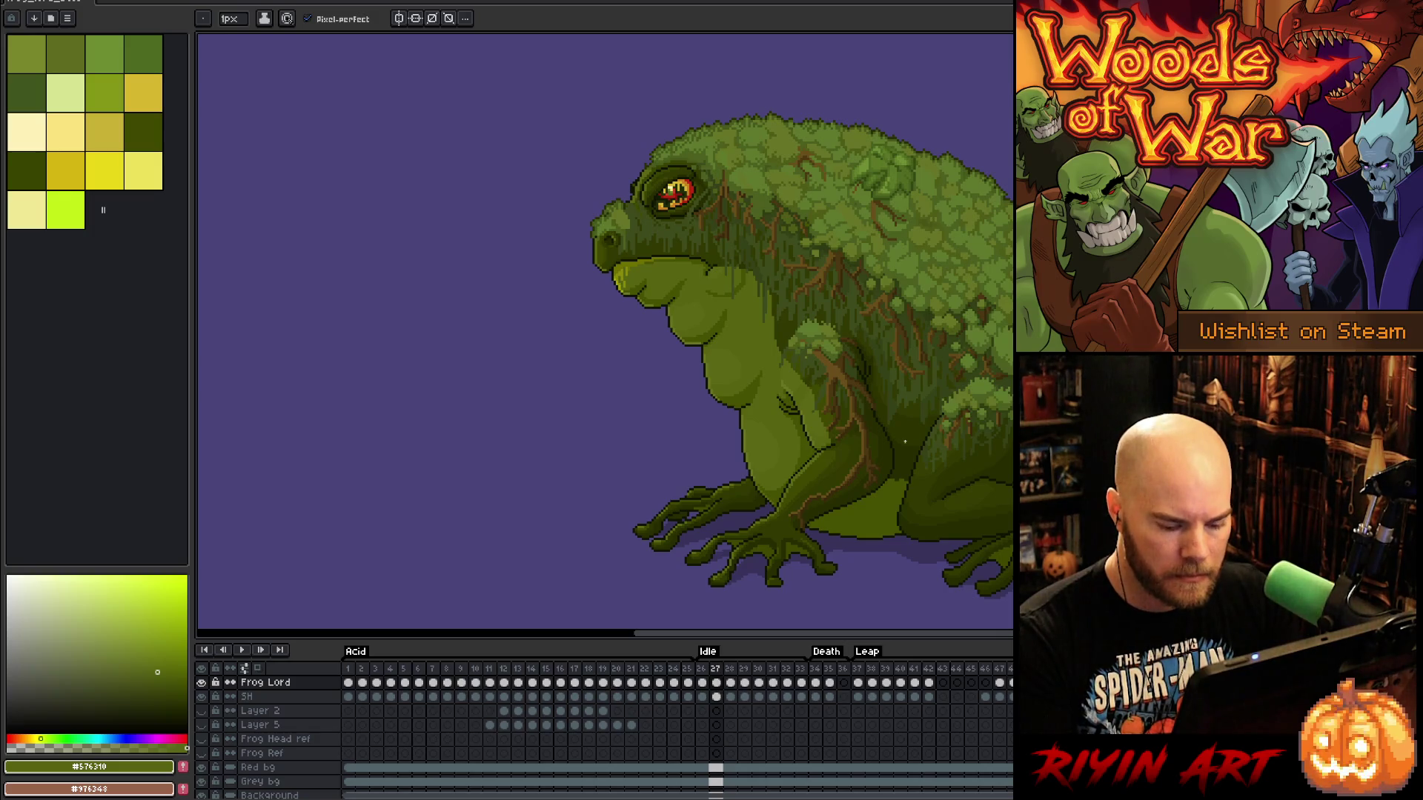
key(period)
scroll(865, 534, up, 4)
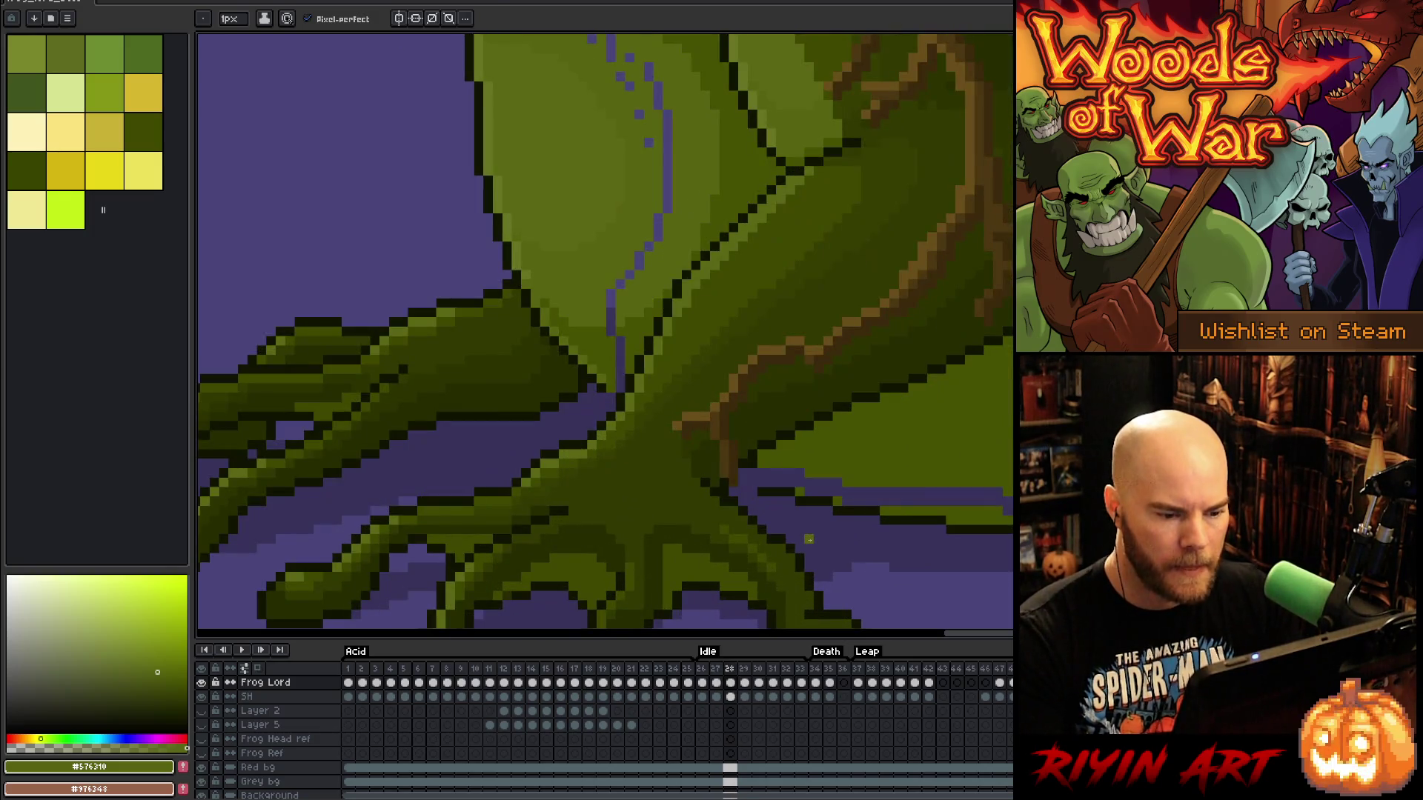
Sample outline and foot greens on frame 28, settling on olive #465100
alt+click(768, 476)
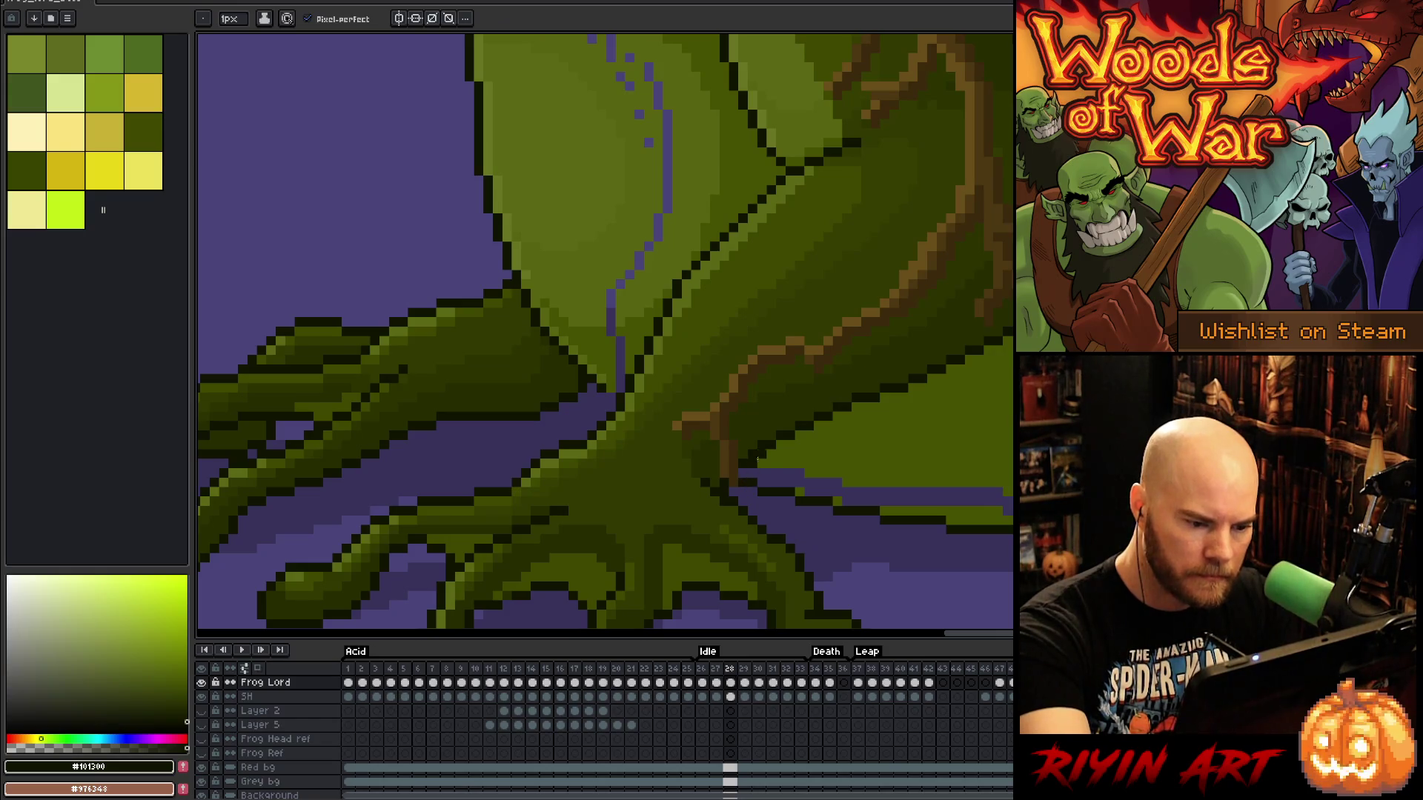
alt+click(762, 454)
alt+click(747, 466)
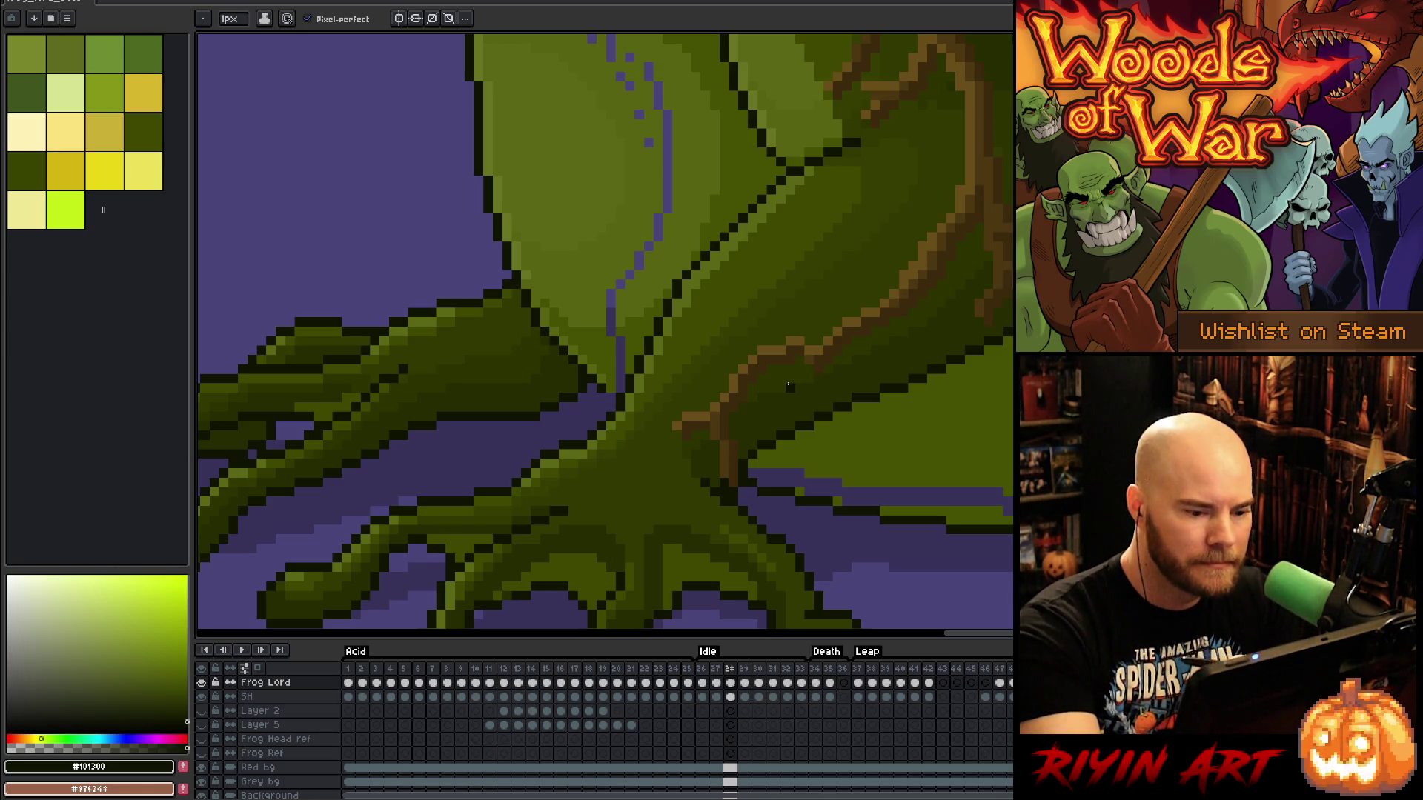
alt+click(782, 463)
key(g)
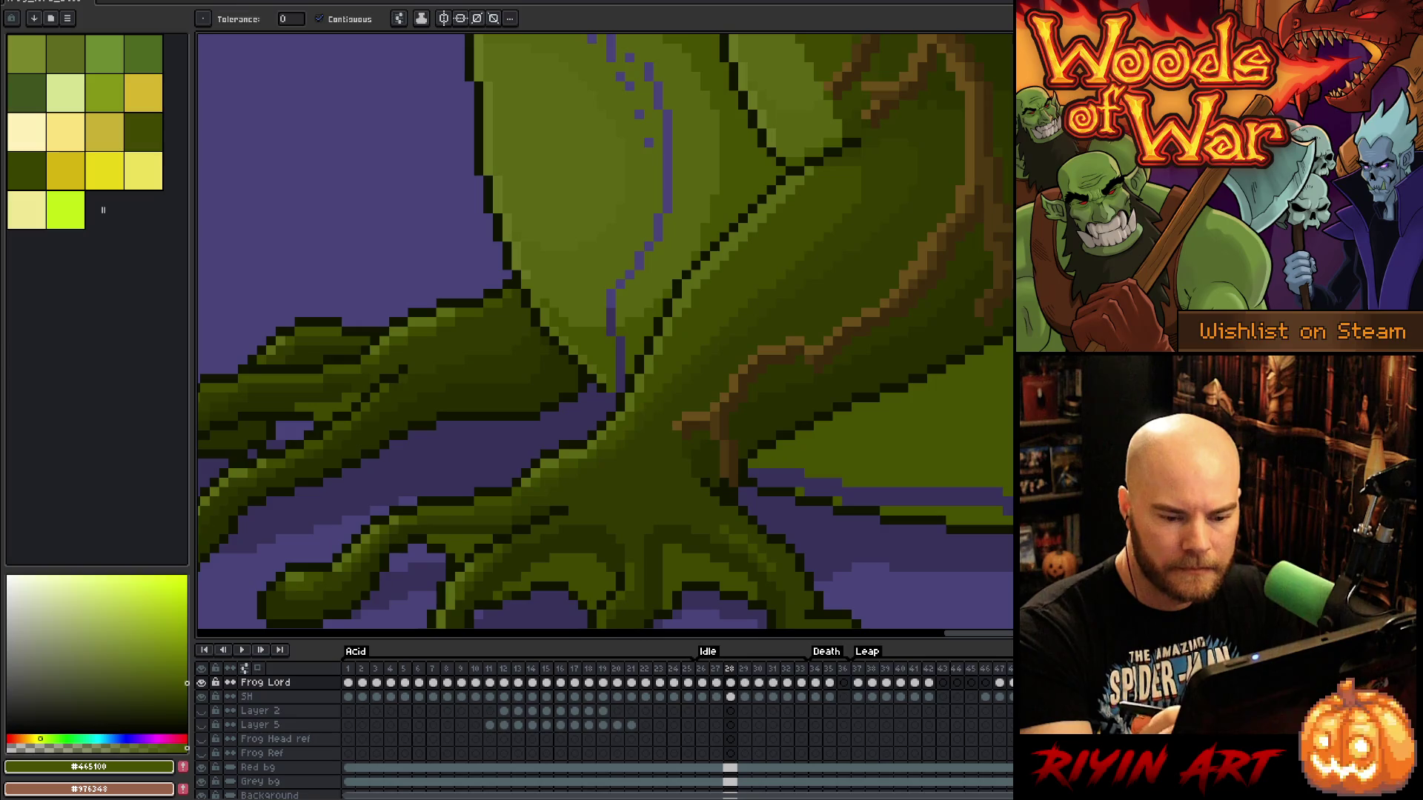
key(b)
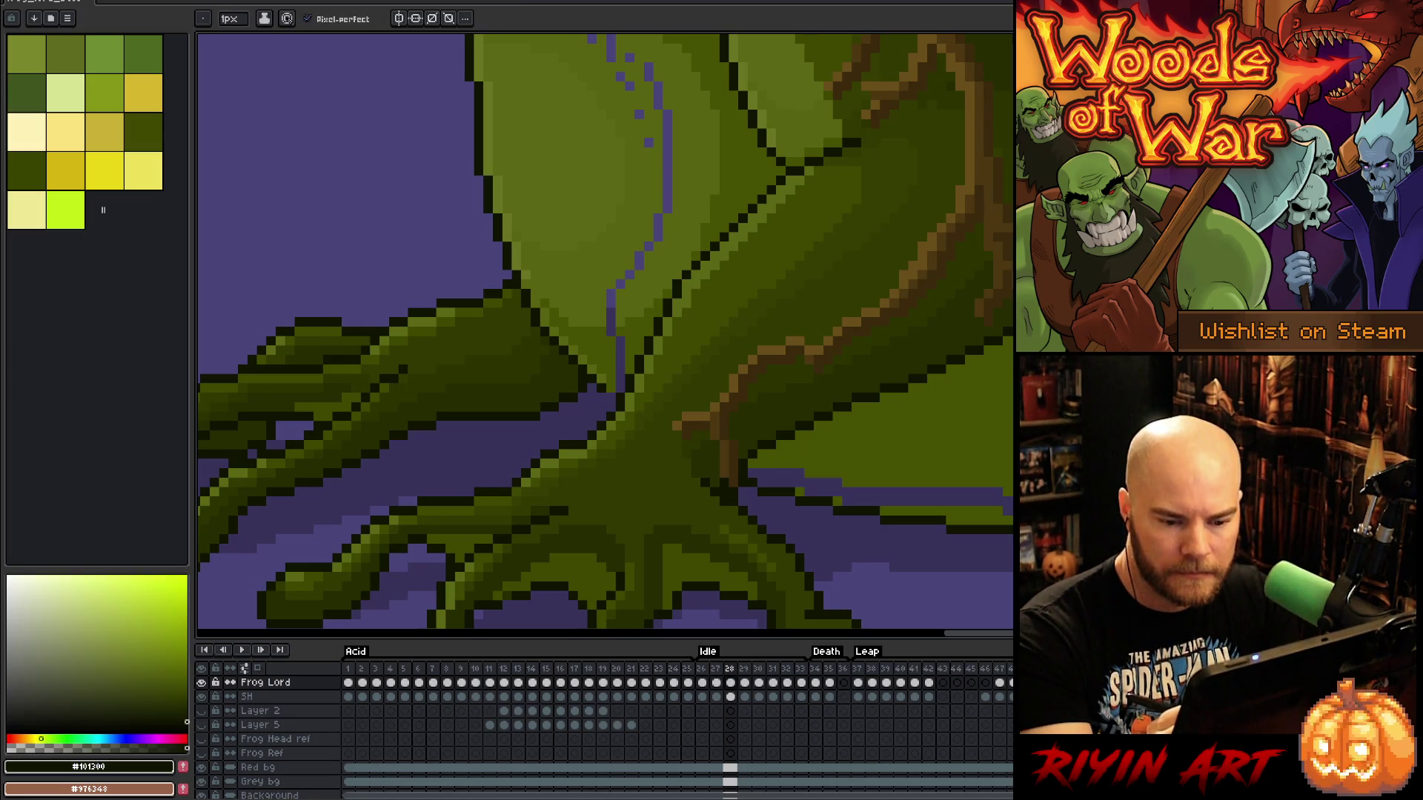
alt+click(782, 464)
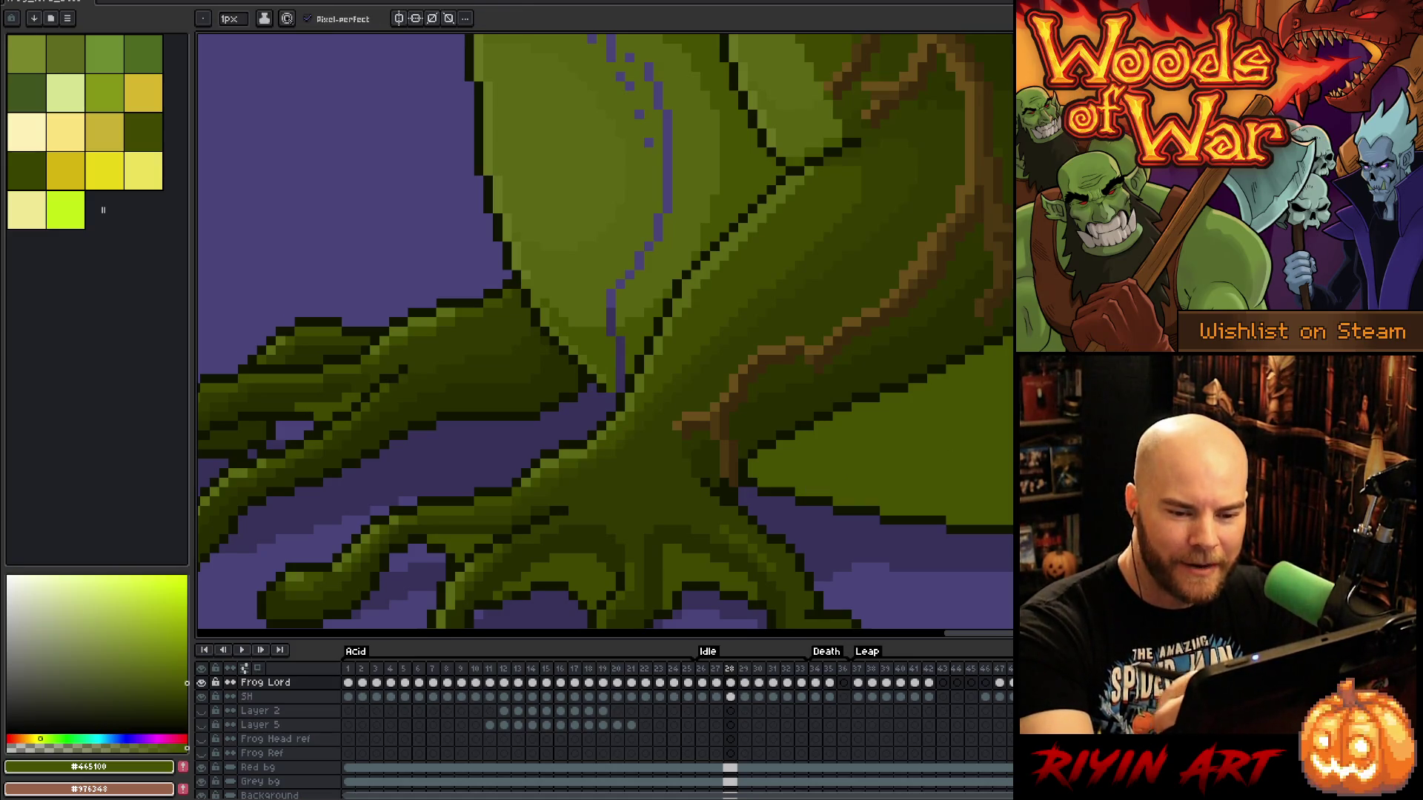
drag(564, 312, 526, 548)
alt+click(319, 593)
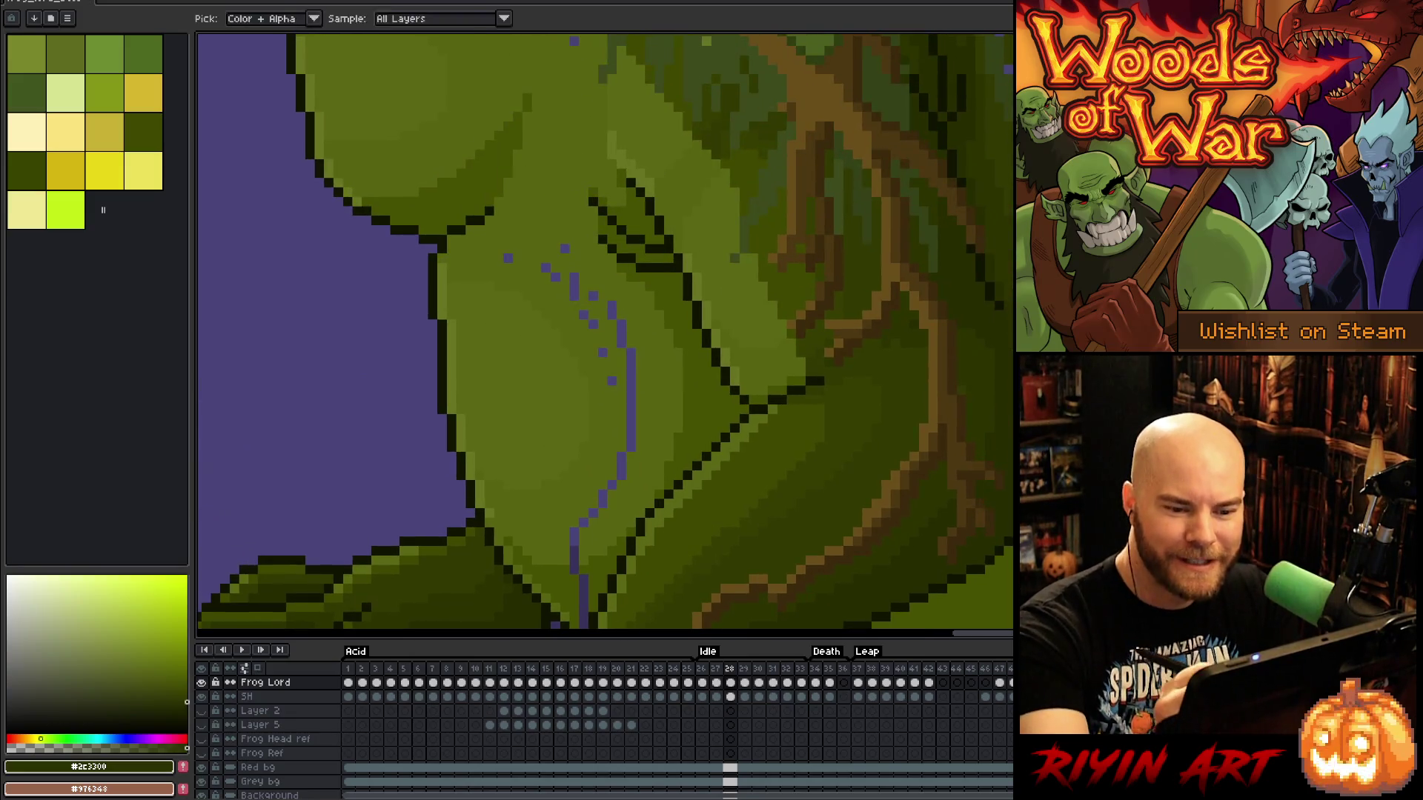
Paint the upper part of the purple body streak with sampled body green
key(alt)
alt+click(518, 371)
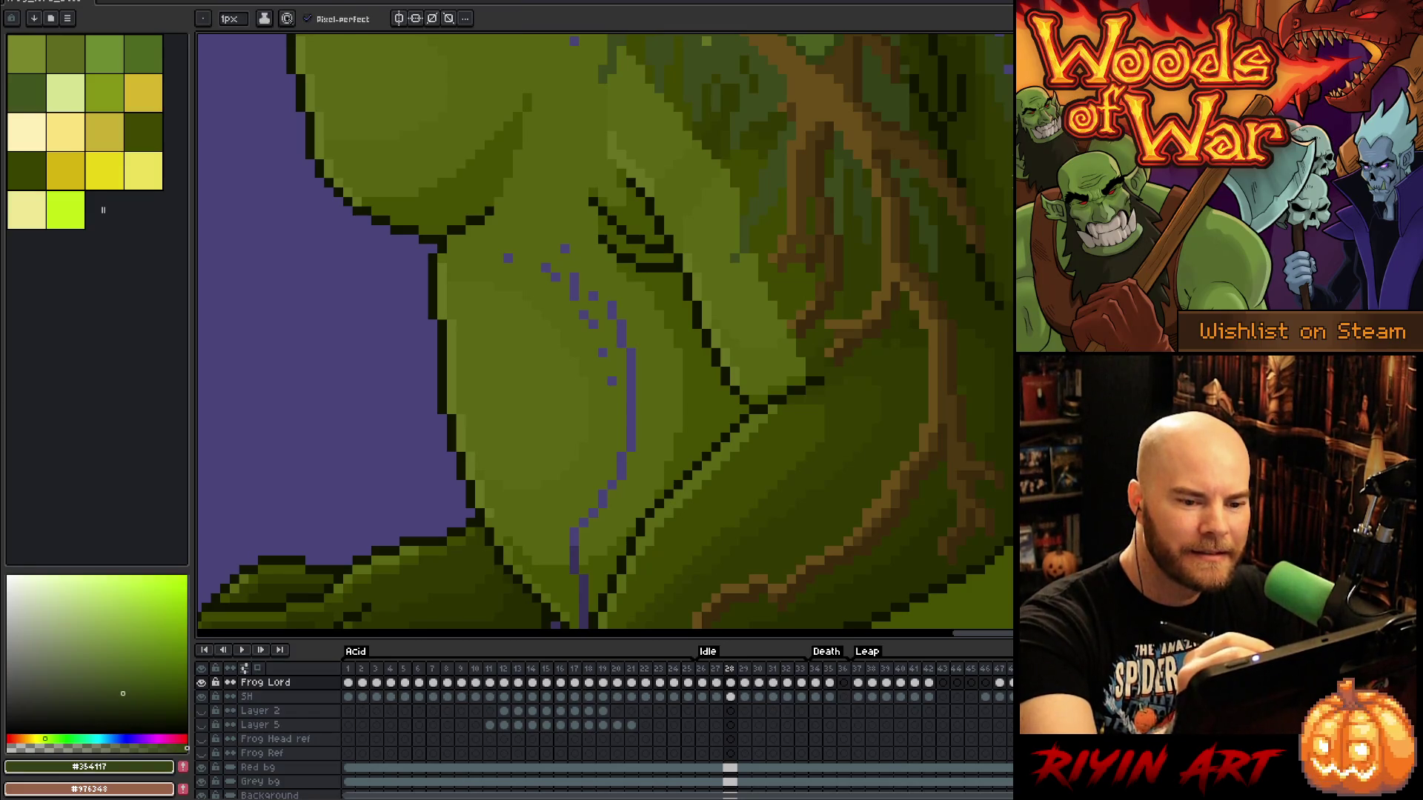
drag(519, 371, 678, 252)
drag(745, 463, 742, 502)
alt+click(742, 507)
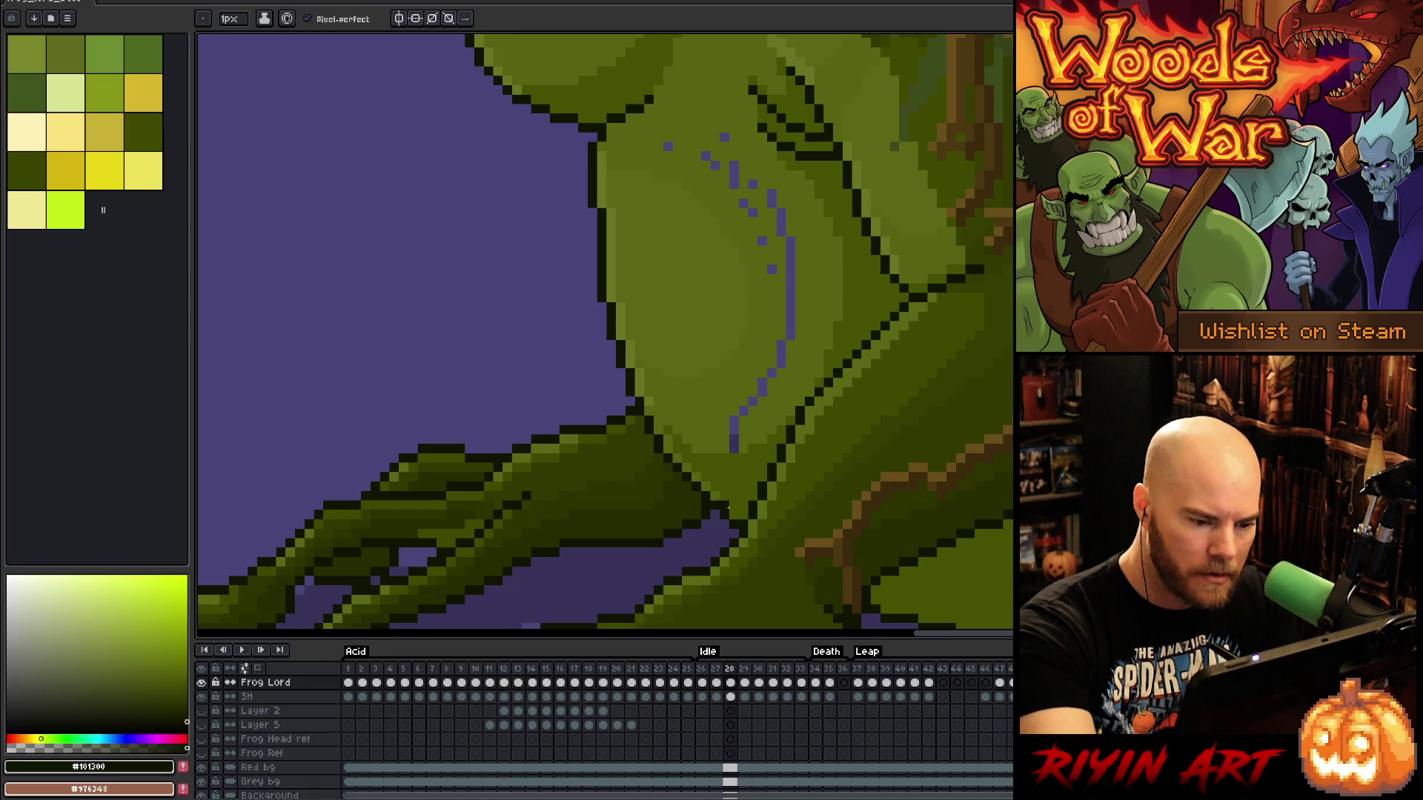
alt+click(725, 511)
Paint out the remaining purple pixels down the body, a lone speck and a line segment
key(space)
drag(881, 408, 988, 292)
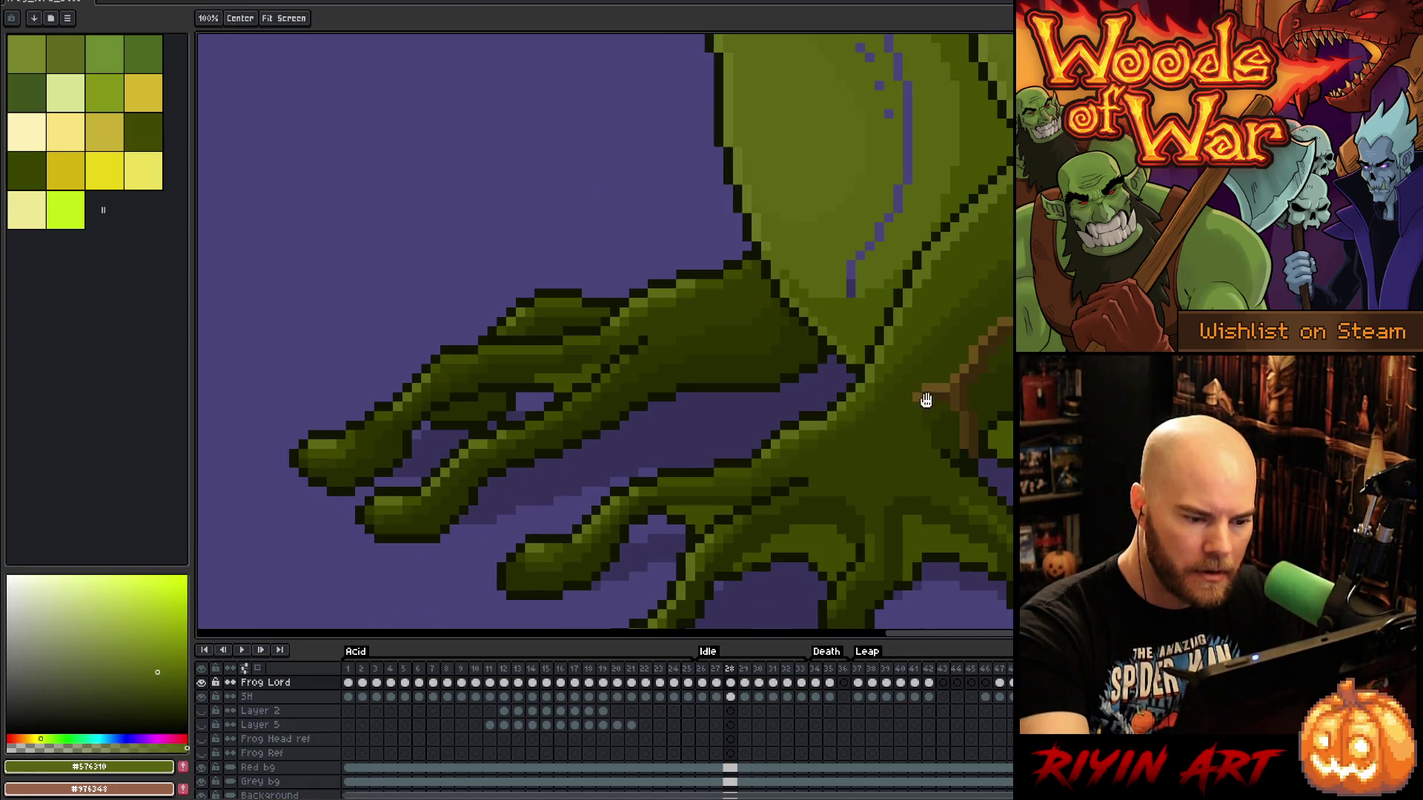
drag(976, 381, 922, 562)
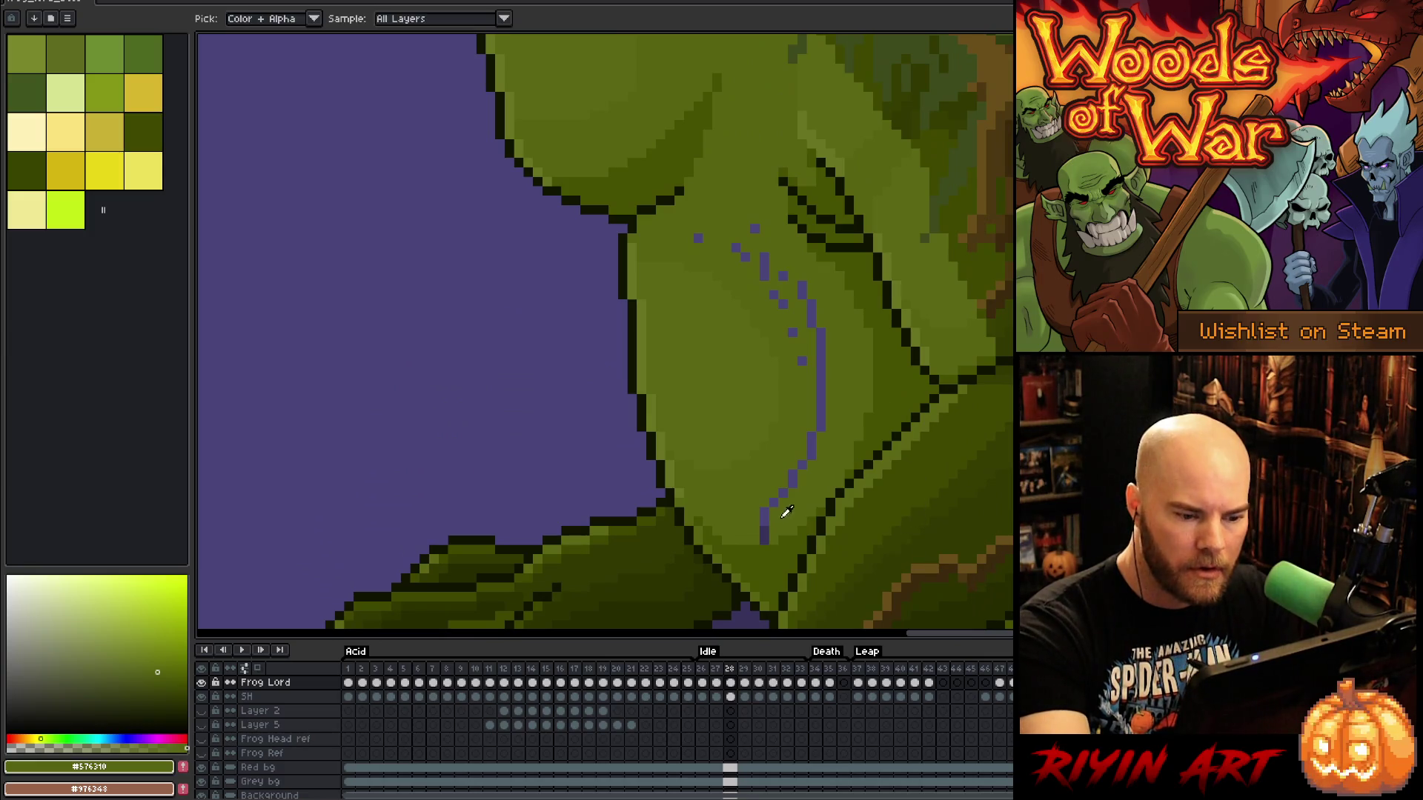
mouse_move(812, 449)
mouse_down()
mouse_move(820, 377)
mouse_move(802, 361)
mouse_move(802, 287)
mouse_move(731, 238)
mouse_up()
mouse_move(985, 389)
mouse_down()
mouse_move(994, 461)
mouse_move(919, 563)
mouse_up()
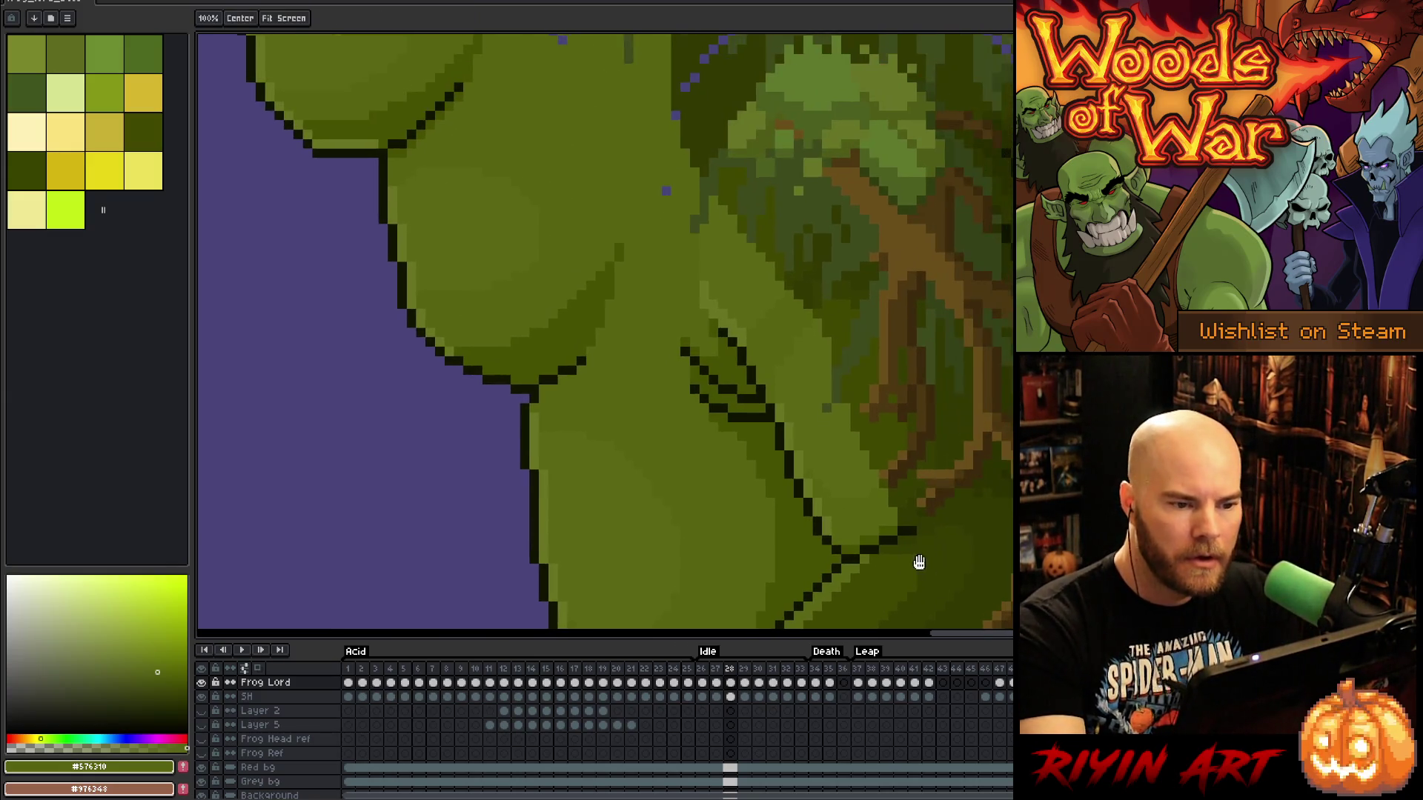
click(666, 191)
drag(748, 377, 744, 658)
drag(504, 274, 554, 311)
click(563, 320)
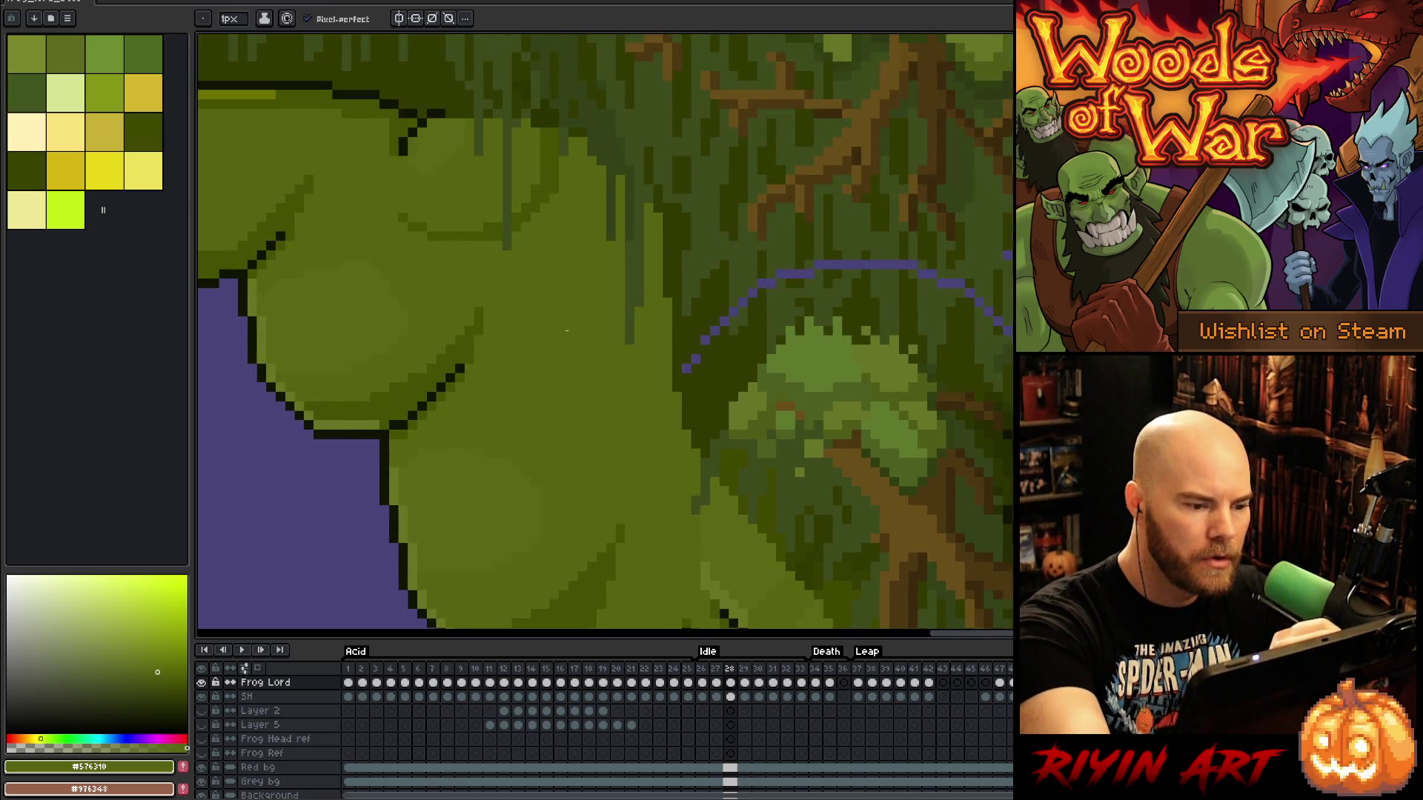
Paint the purple pixels on the moss curve and diagonal dark green
alt+click(692, 375)
click(687, 366)
drag(702, 340, 773, 278)
alt+click(748, 305)
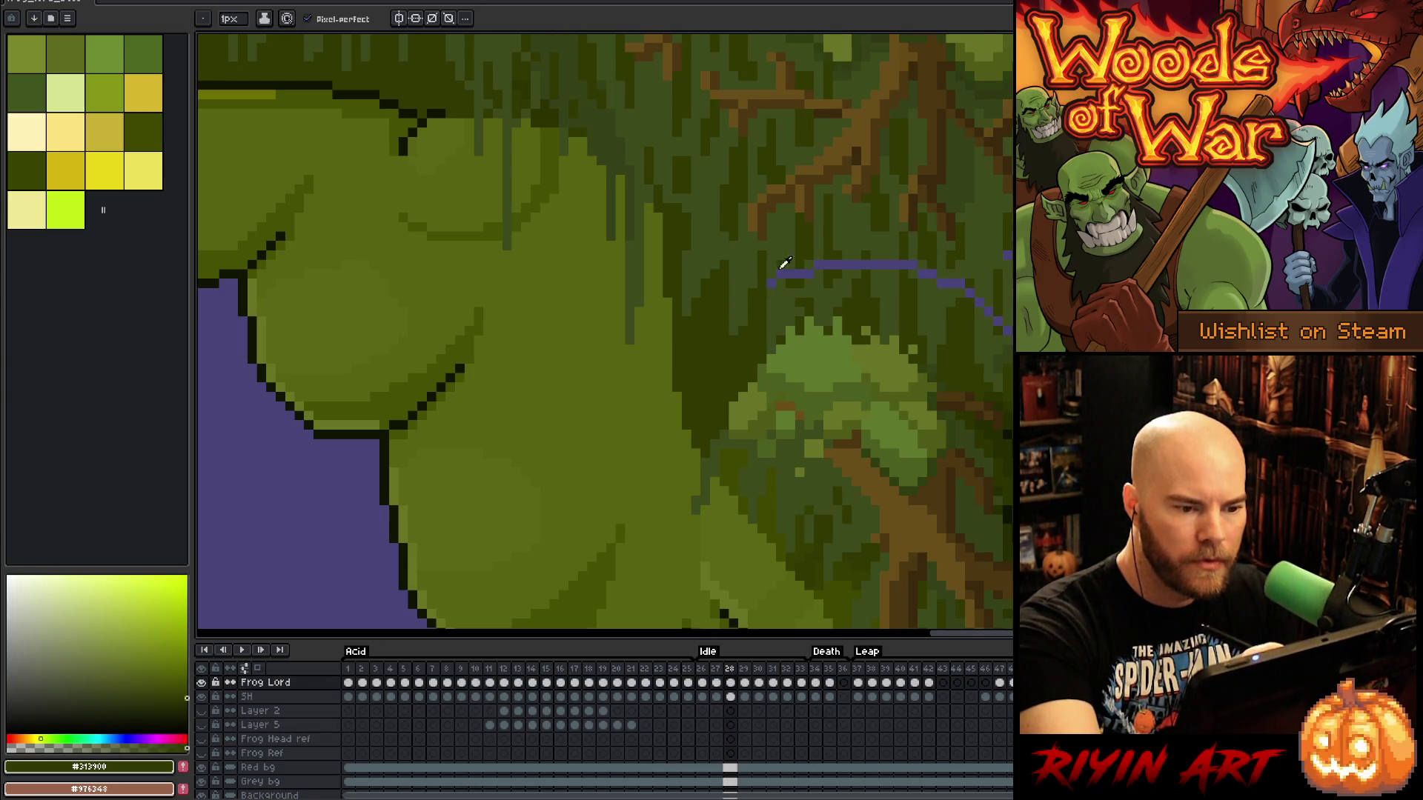
alt+click(800, 268)
click(792, 275)
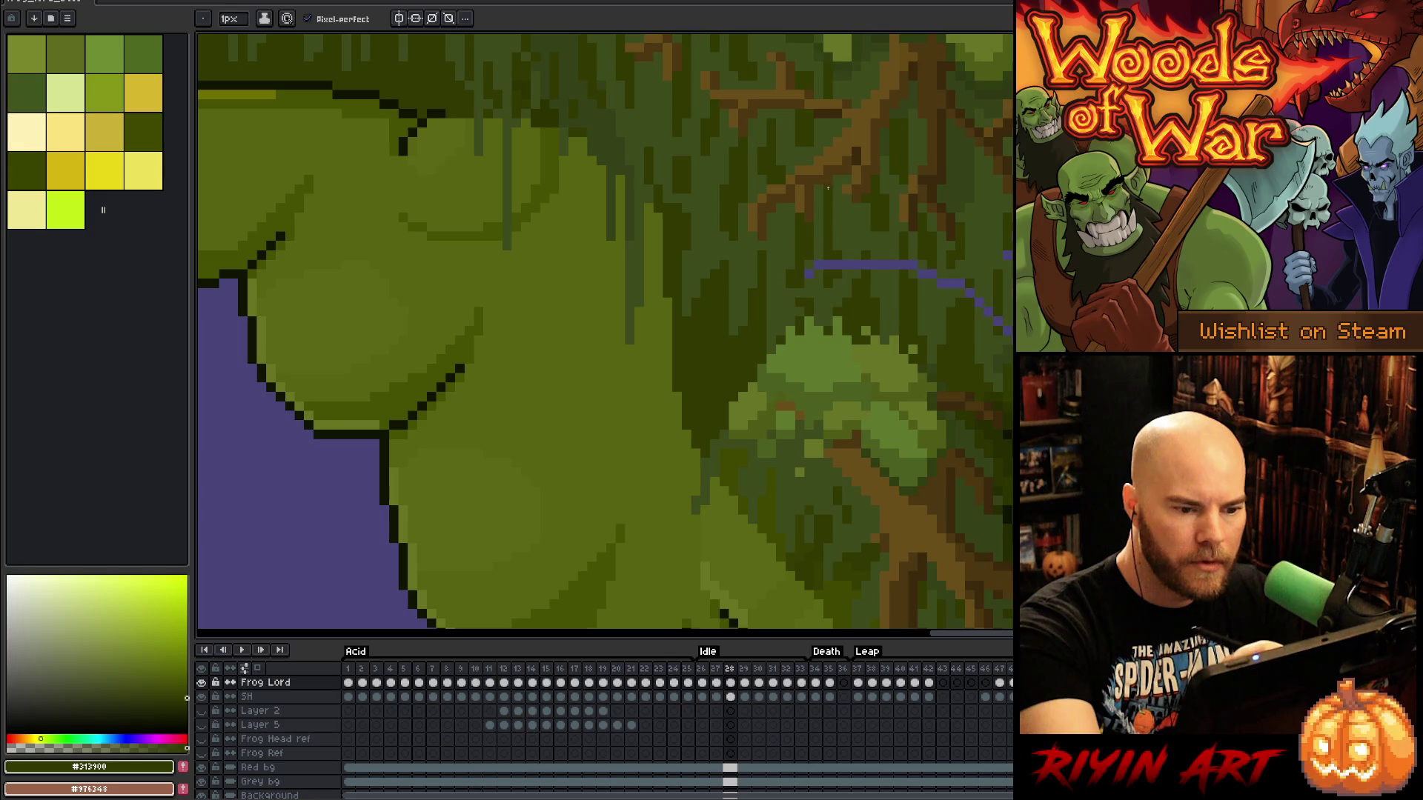
click(810, 275)
Paint out the purple line across the moss with matching dark moss greens
alt+click(812, 280)
drag(826, 265, 850, 265)
click(876, 264)
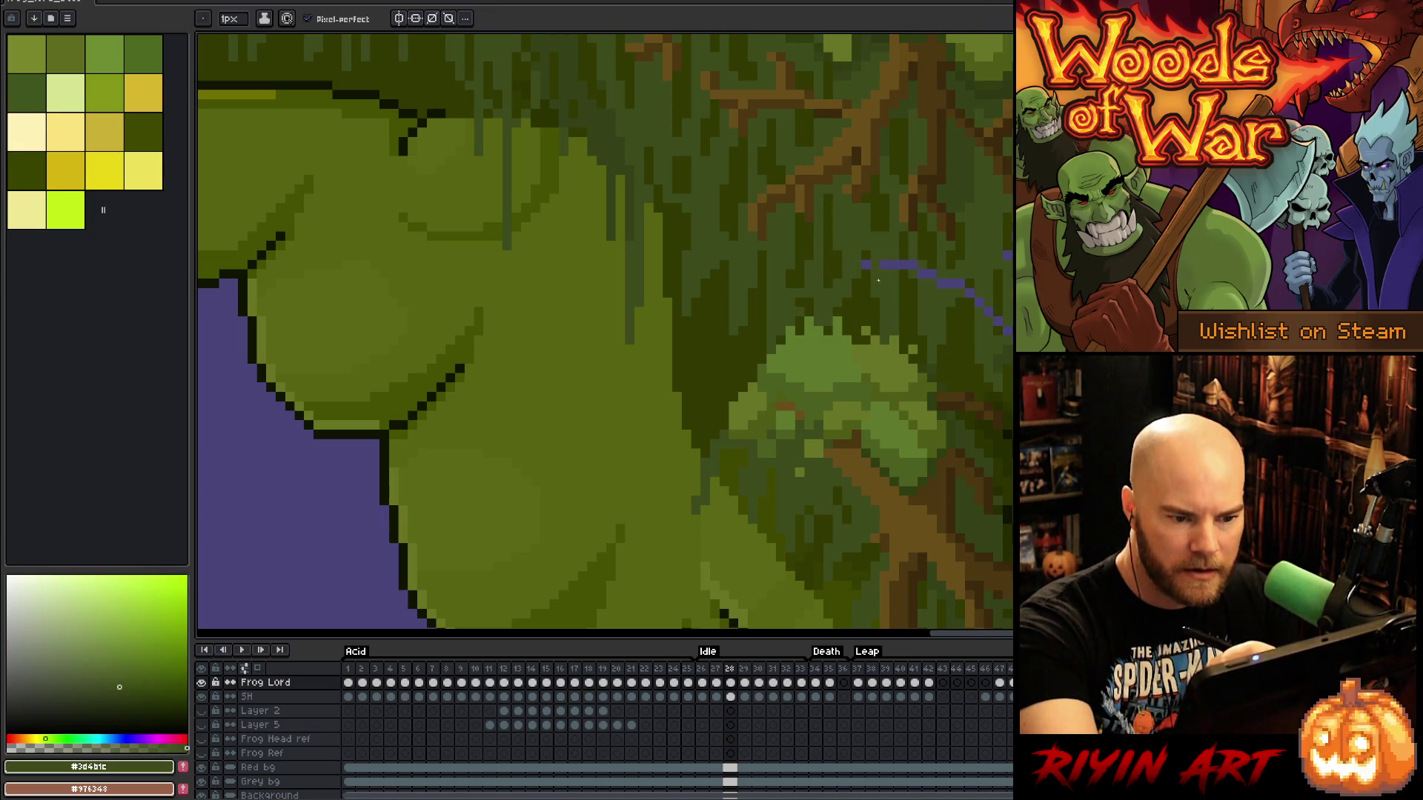
alt+click(878, 242)
click(865, 265)
click(905, 264)
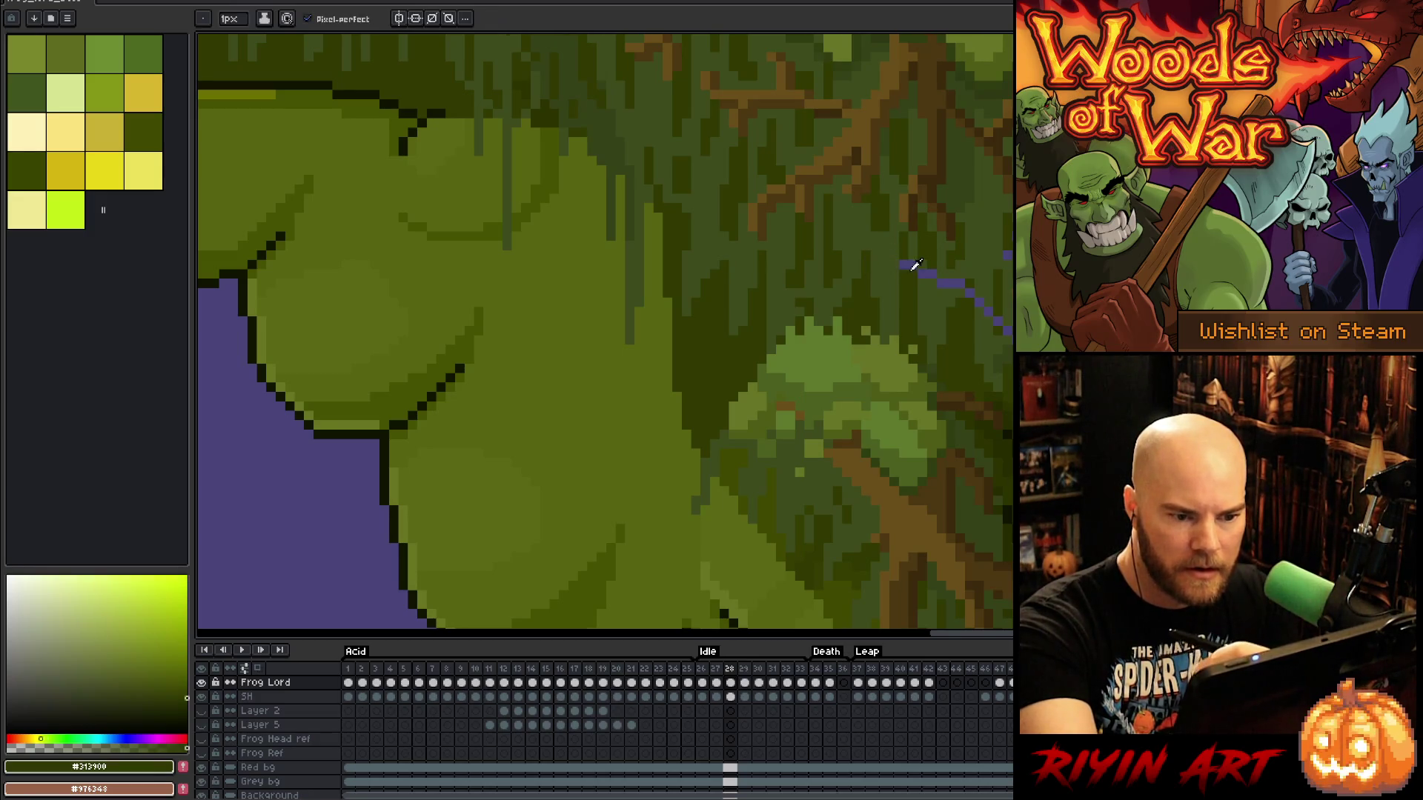
alt+click(914, 254)
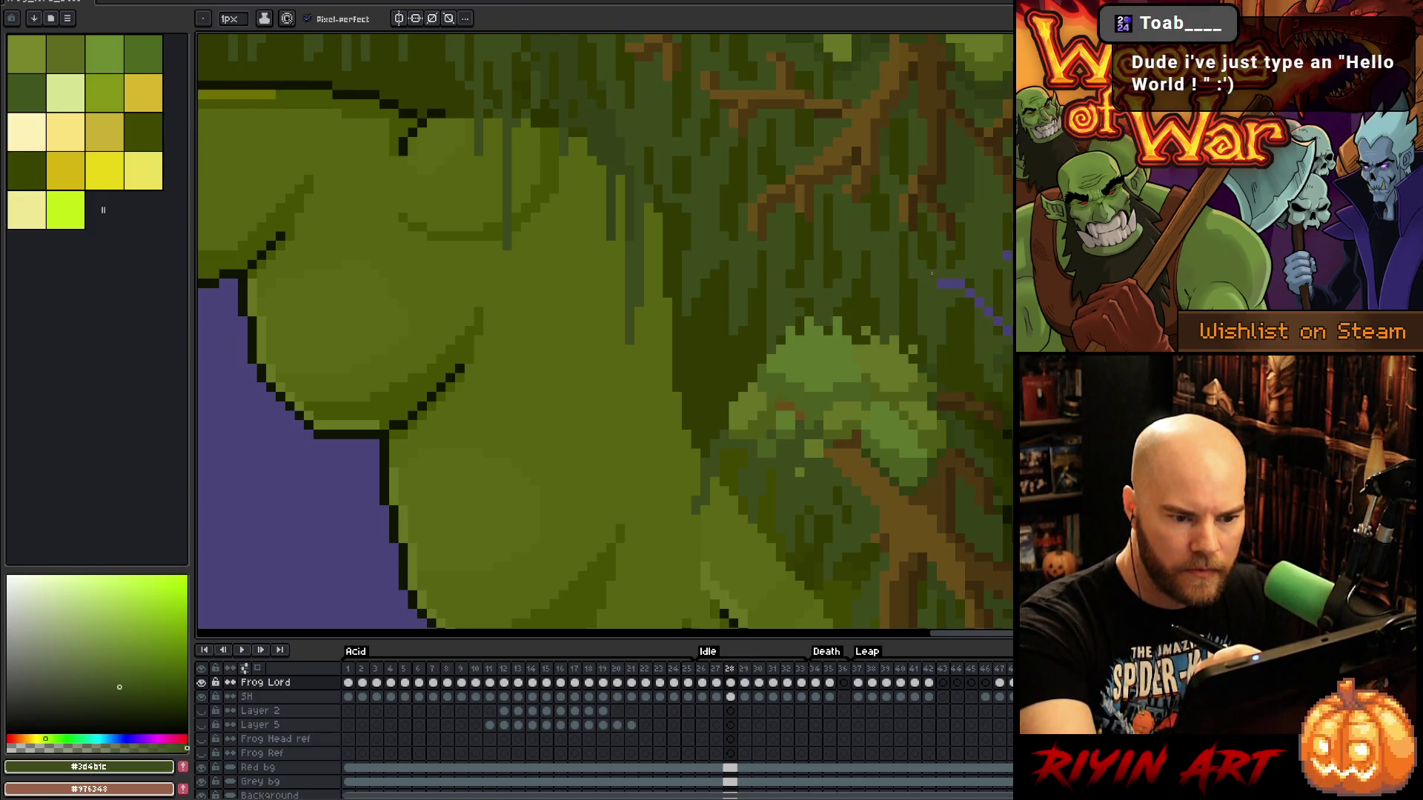
click(940, 282)
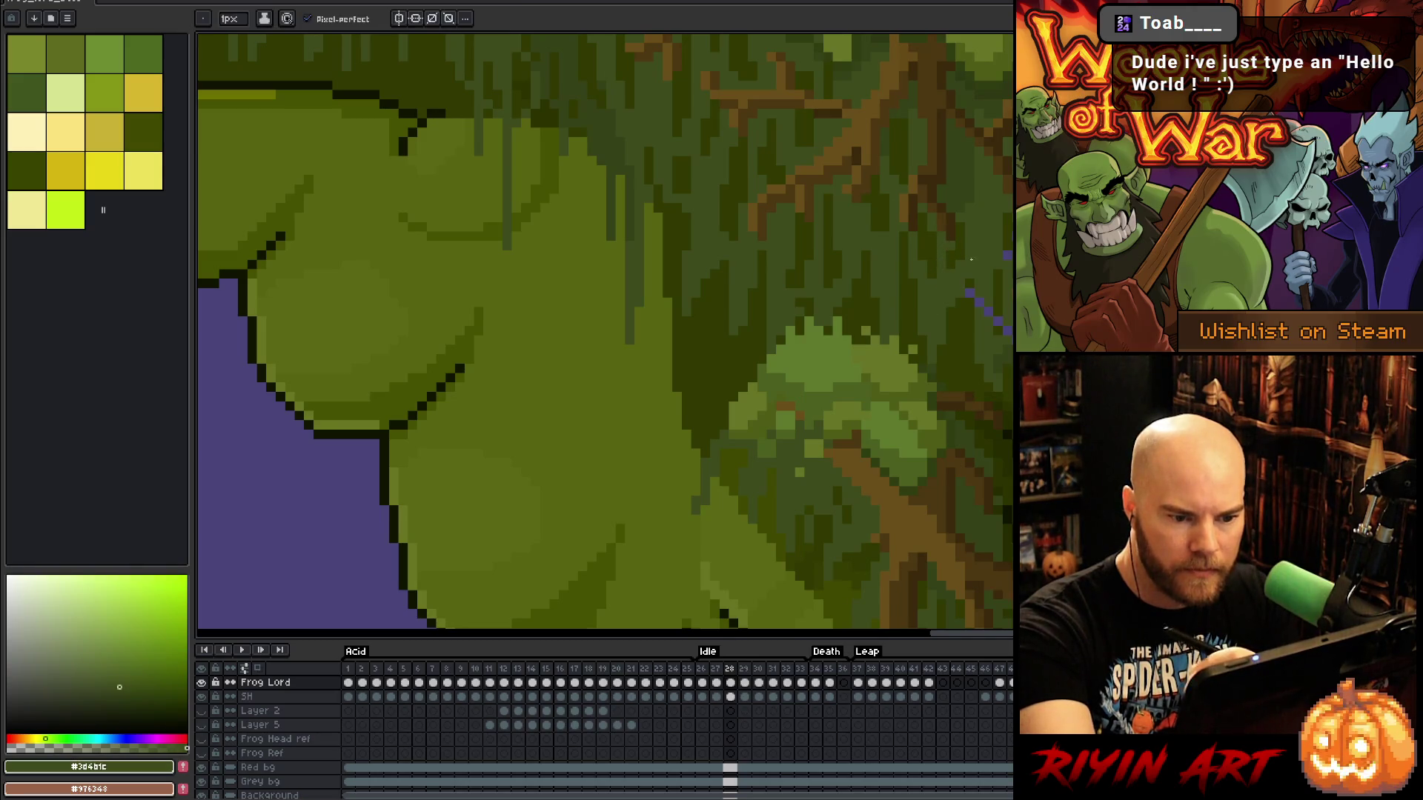
click(970, 291)
click(979, 299)
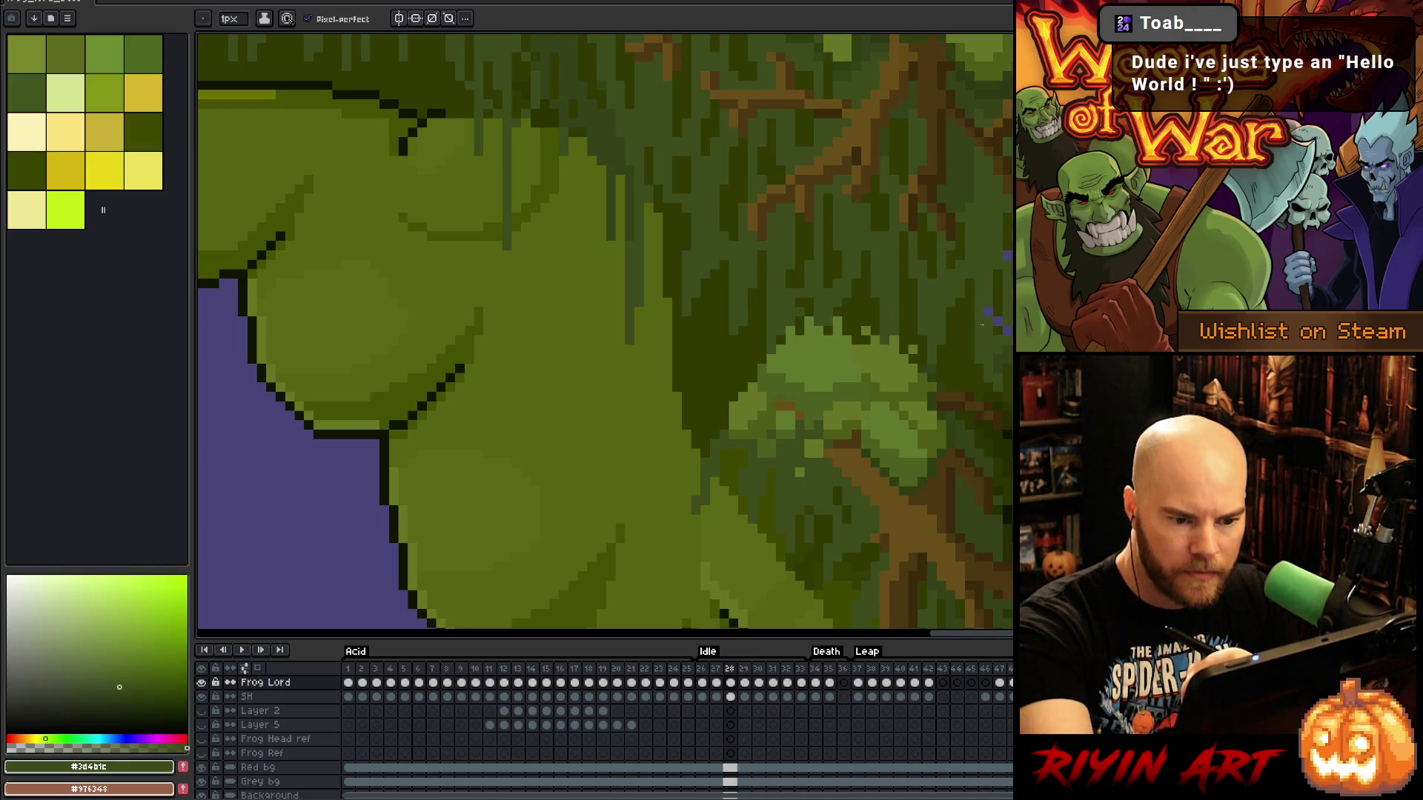
alt+click(1005, 326)
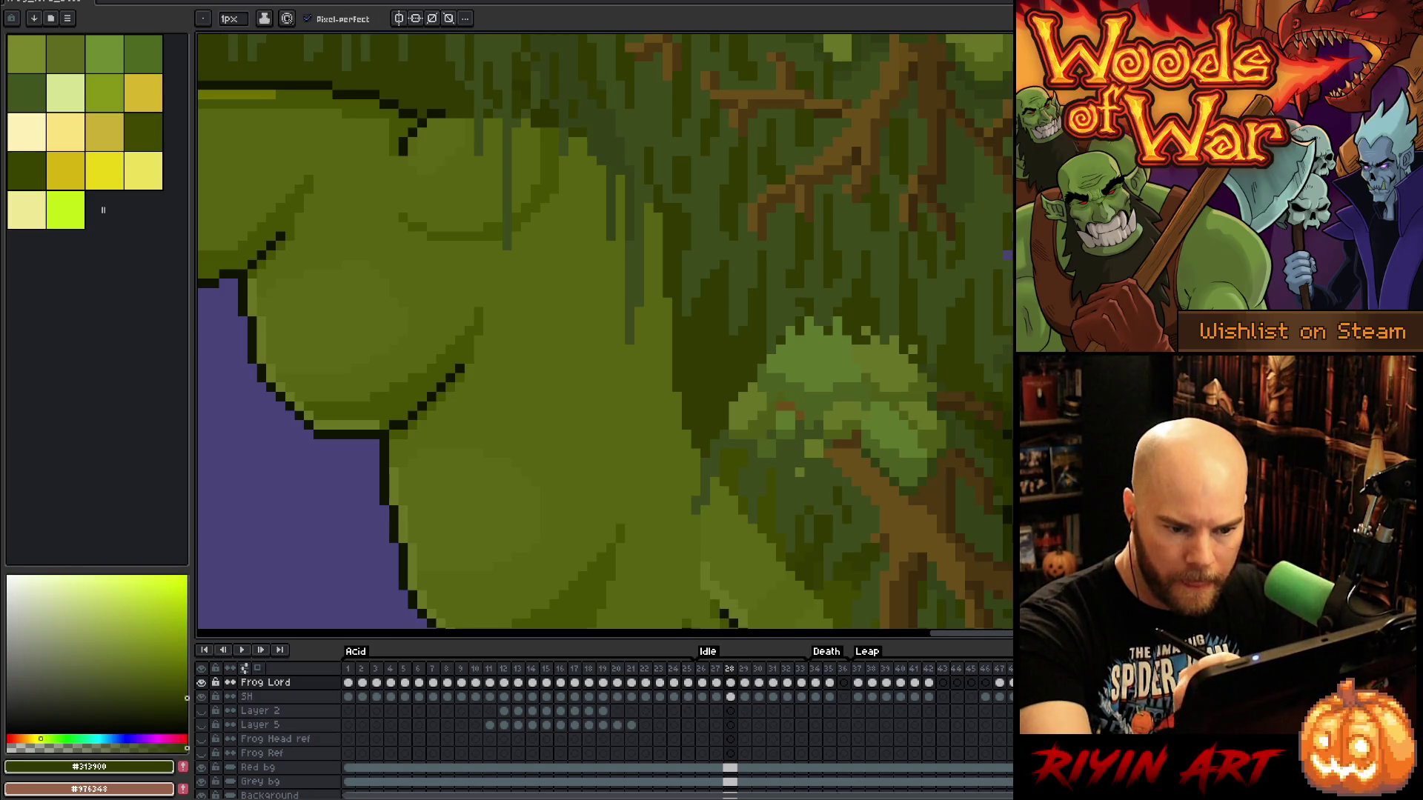
alt+click(1005, 327)
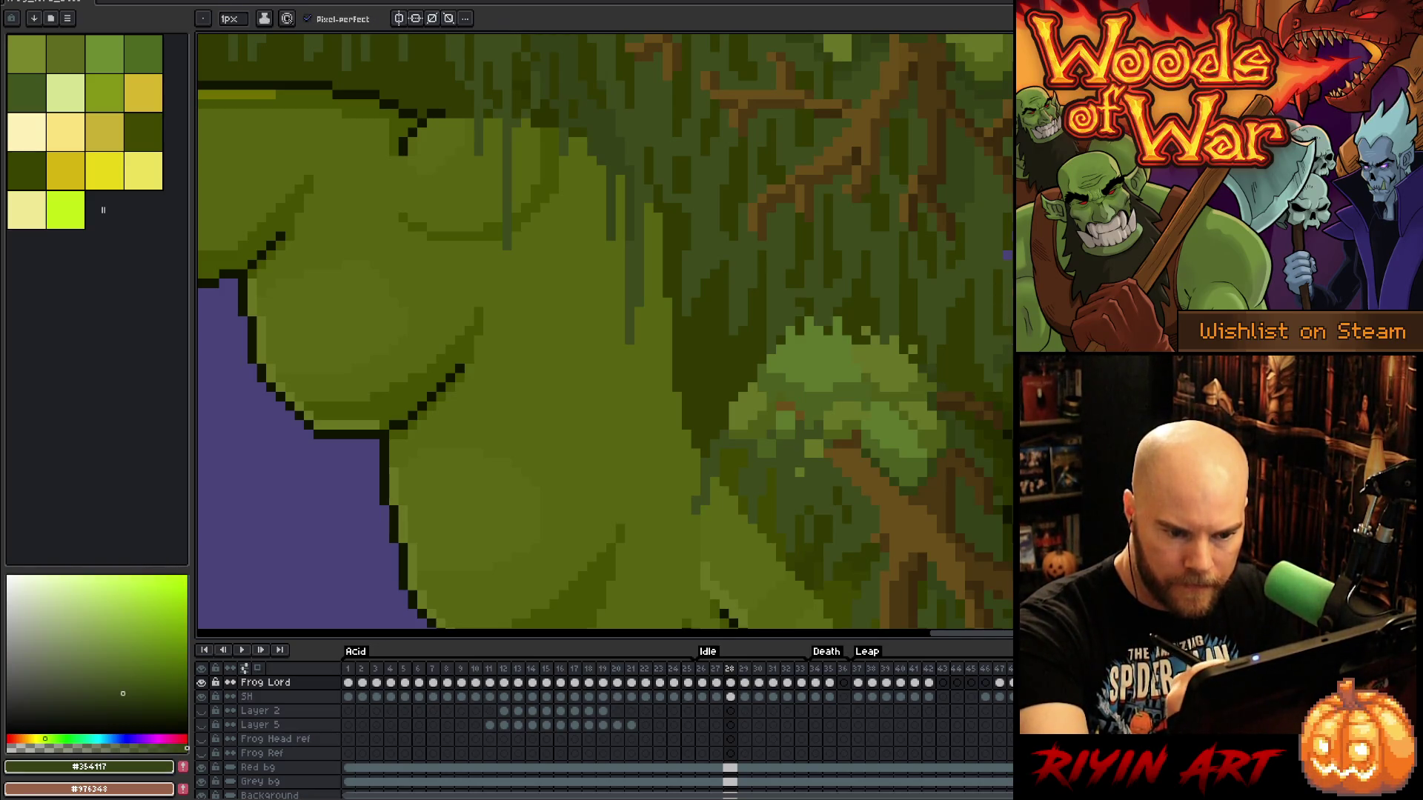
Paint out the remaining purple pixels at the end of the diagonal
drag(1056, 328, 904, 261)
click(902, 318)
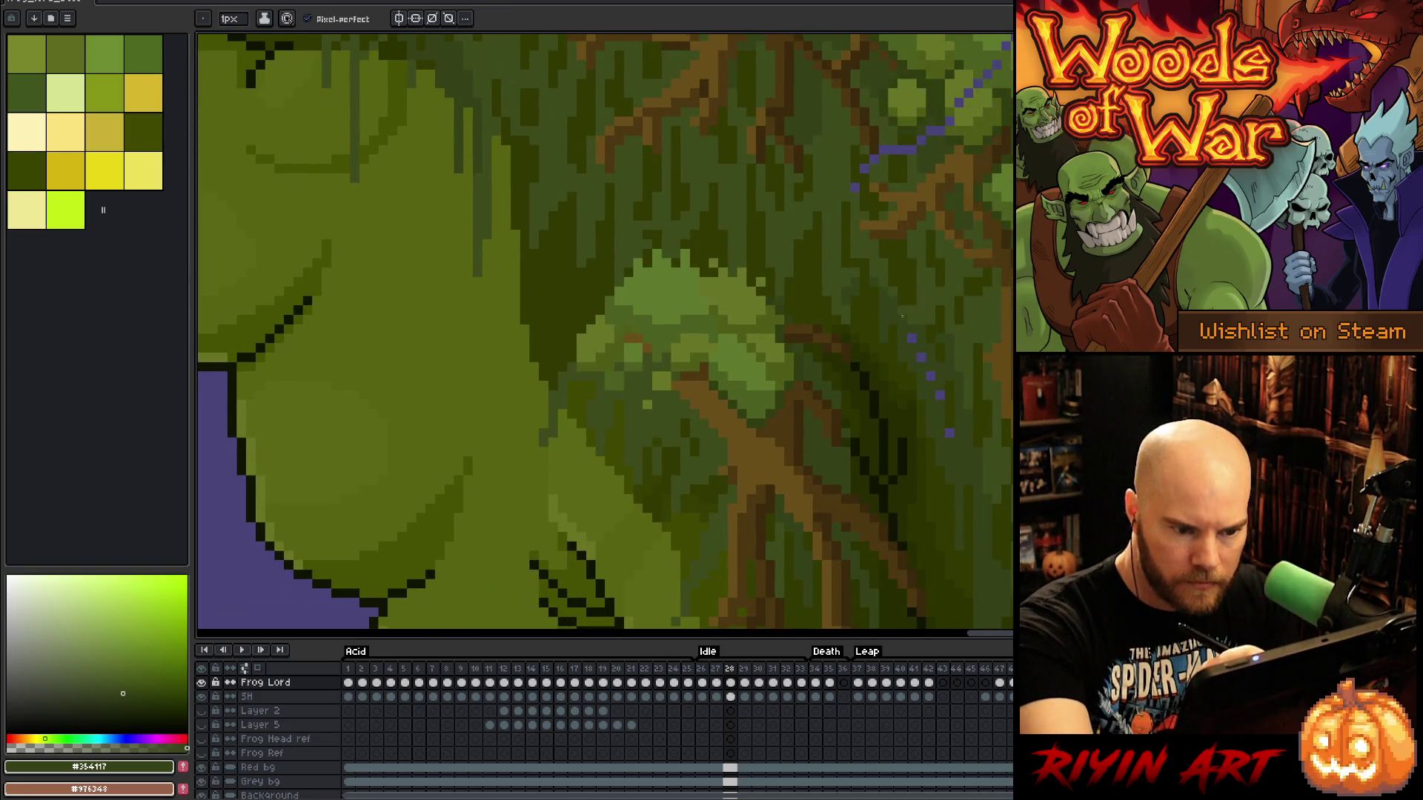
click(930, 374)
click(941, 396)
click(913, 338)
alt+click(1045, 615)
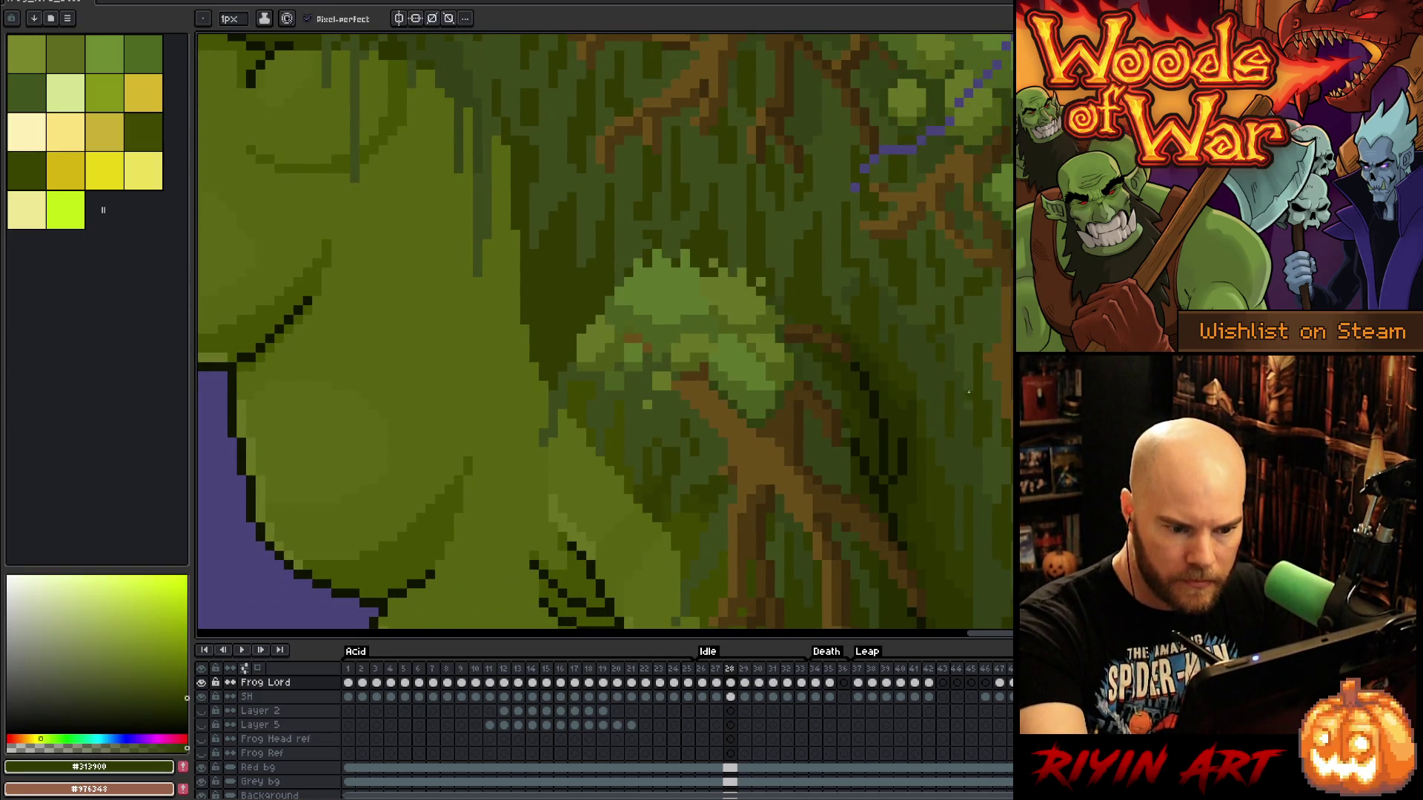
Fill the purple gap near the legs with the dark leg green
drag(1045, 615, 1045, 360)
mouse_move(608, 445)
mouse_down()
mouse_move(518, 75)
mouse_move(230, 30)
mouse_up()
alt+click(904, 457)
alt+click(880, 470)
alt+click(906, 454)
key(g)
click(993, 421)
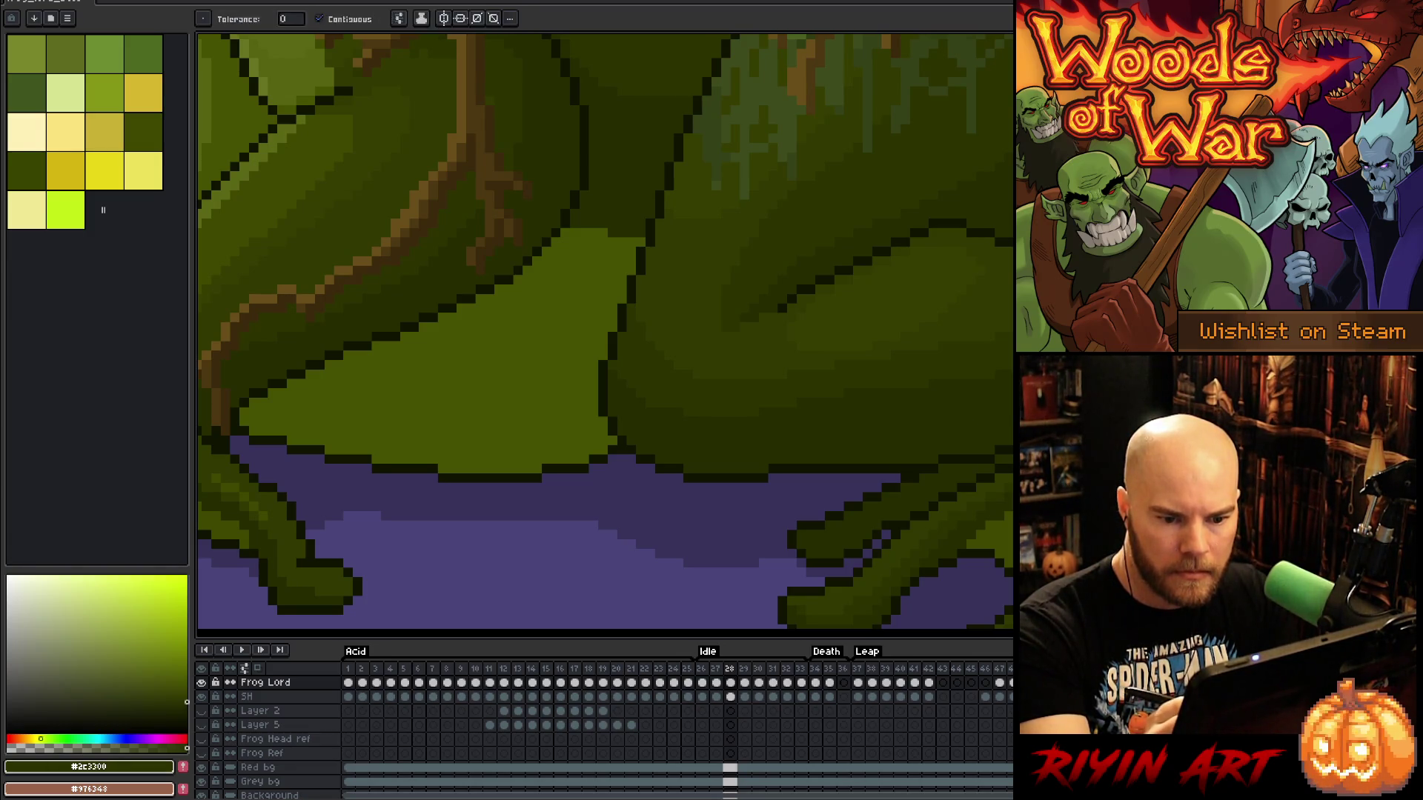
Pan to the treetops and sample dark moss, bright and darker leaf greens
key(b)
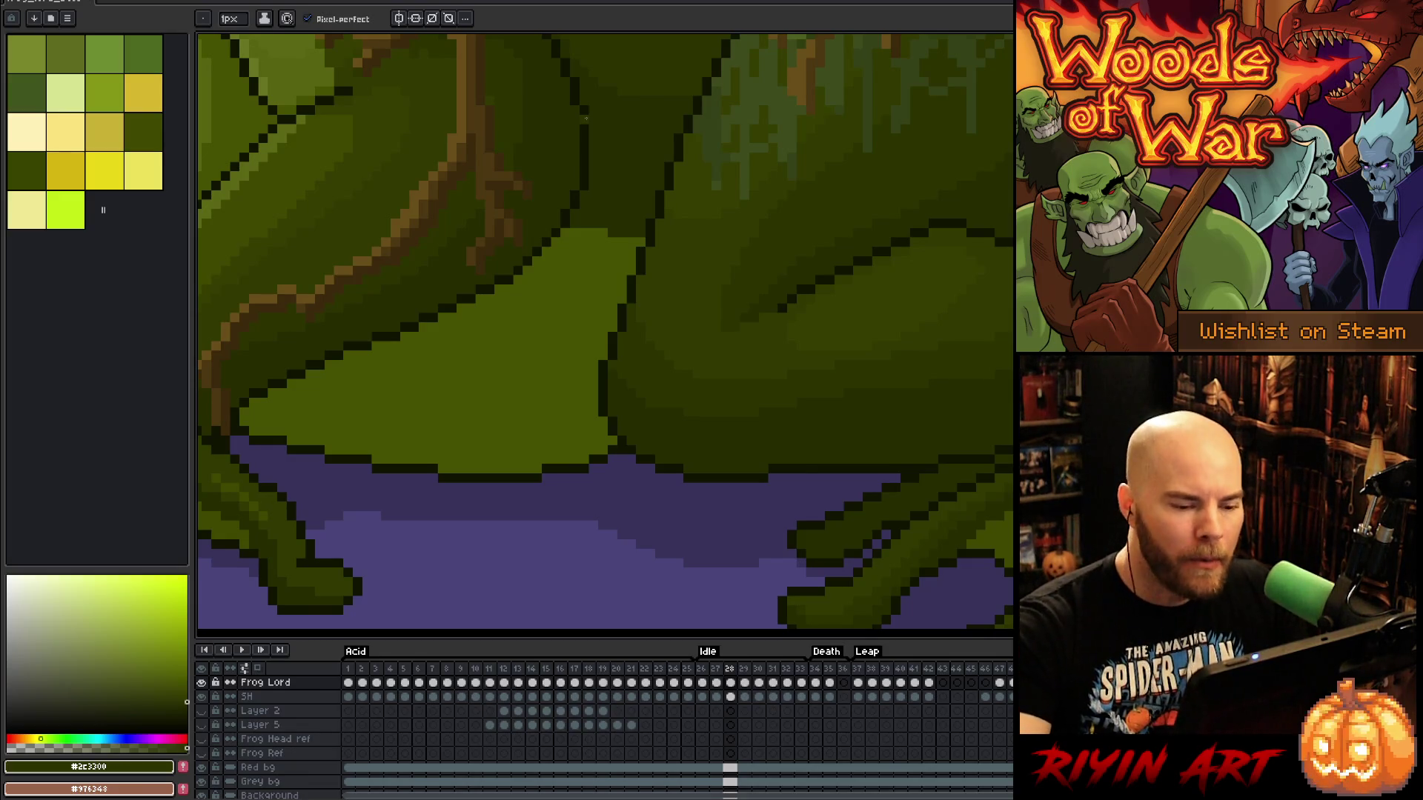
drag(585, 117, 230, 221)
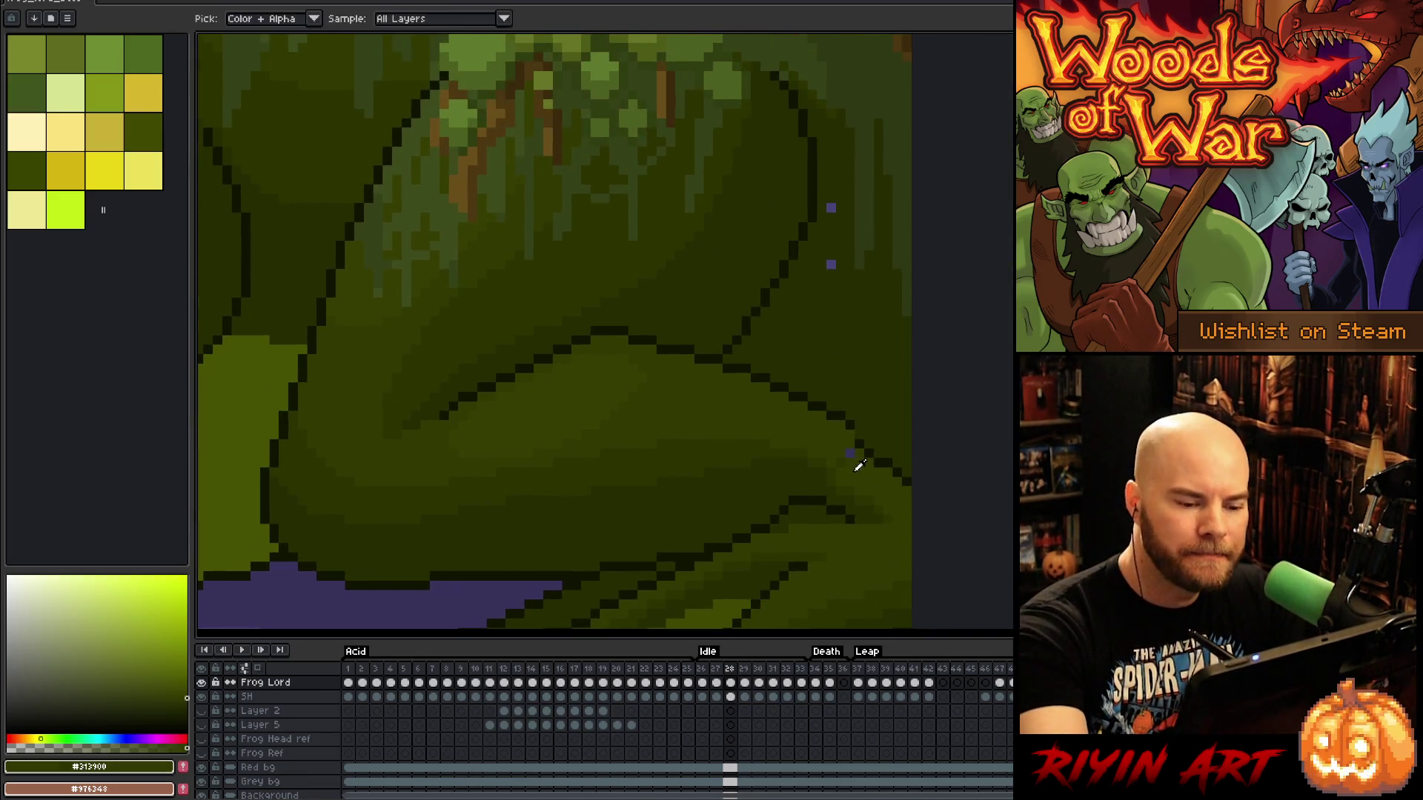
alt+click(852, 432)
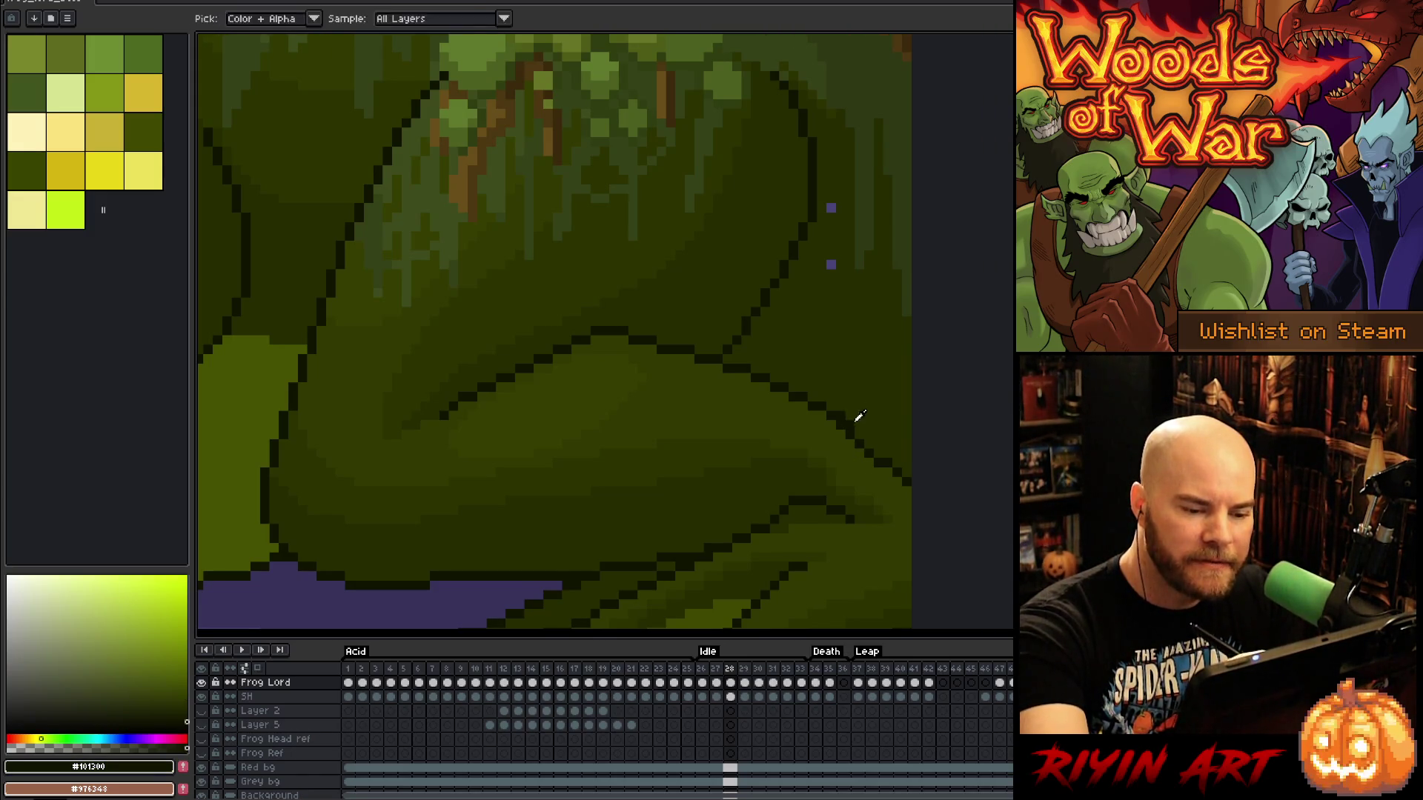
alt+click(852, 424)
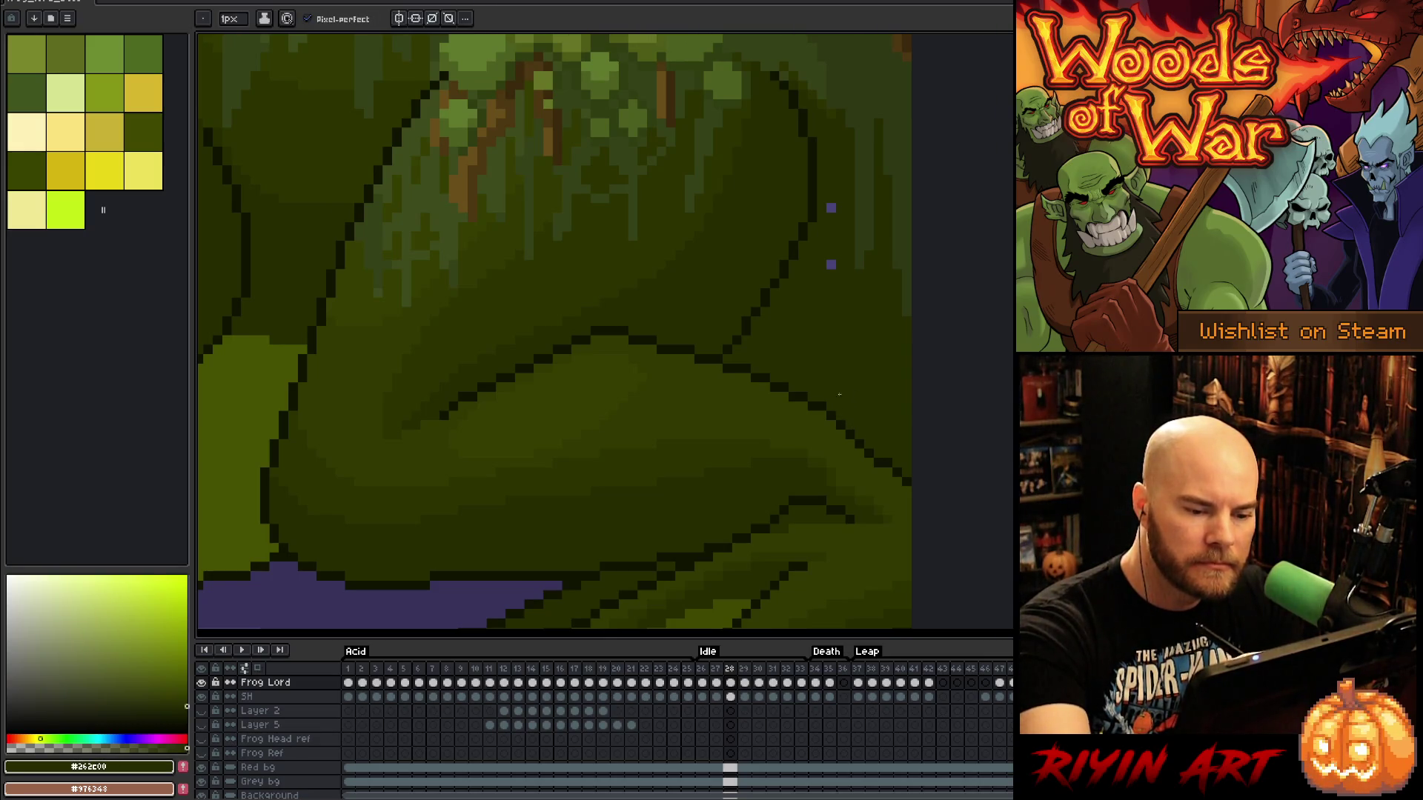
alt+click(864, 399)
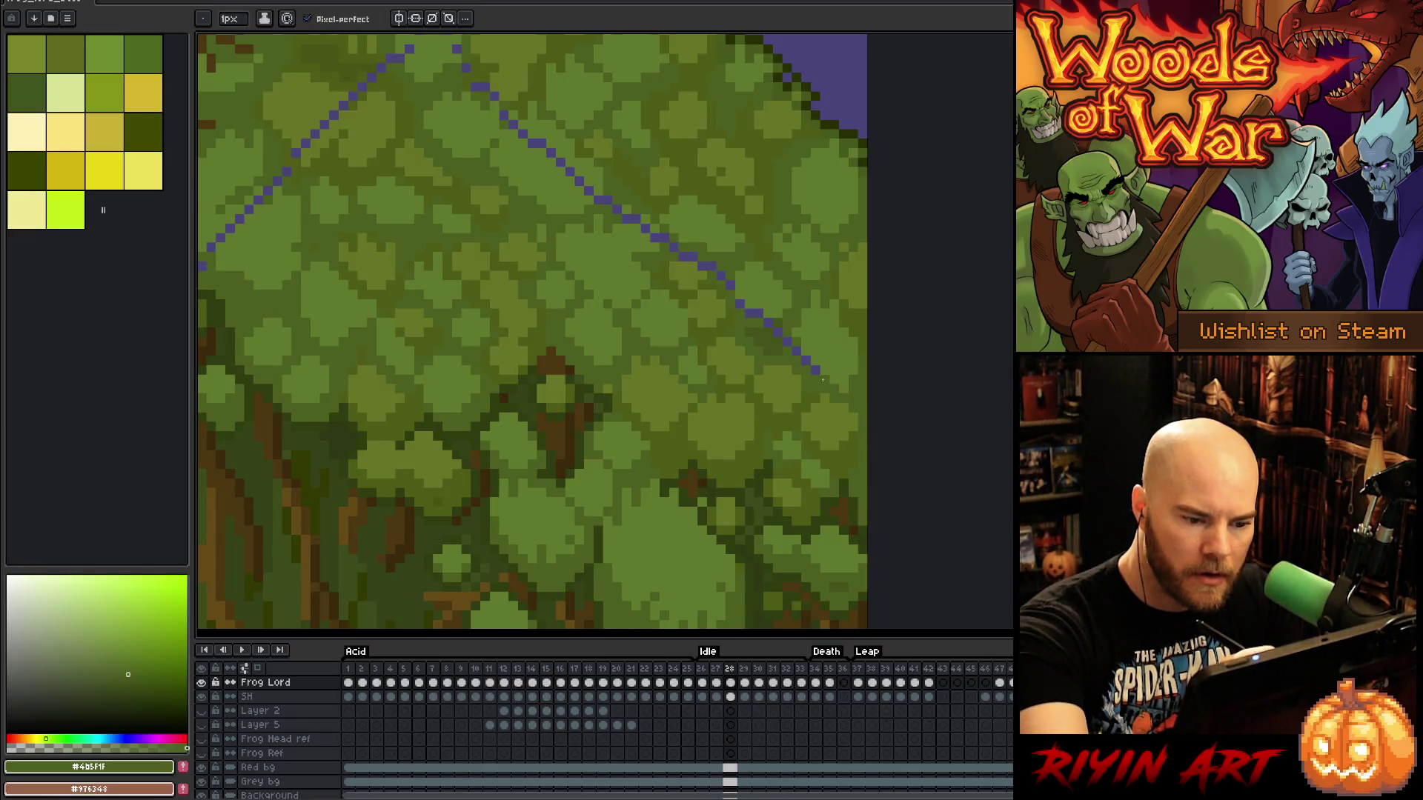
alt+click(776, 331)
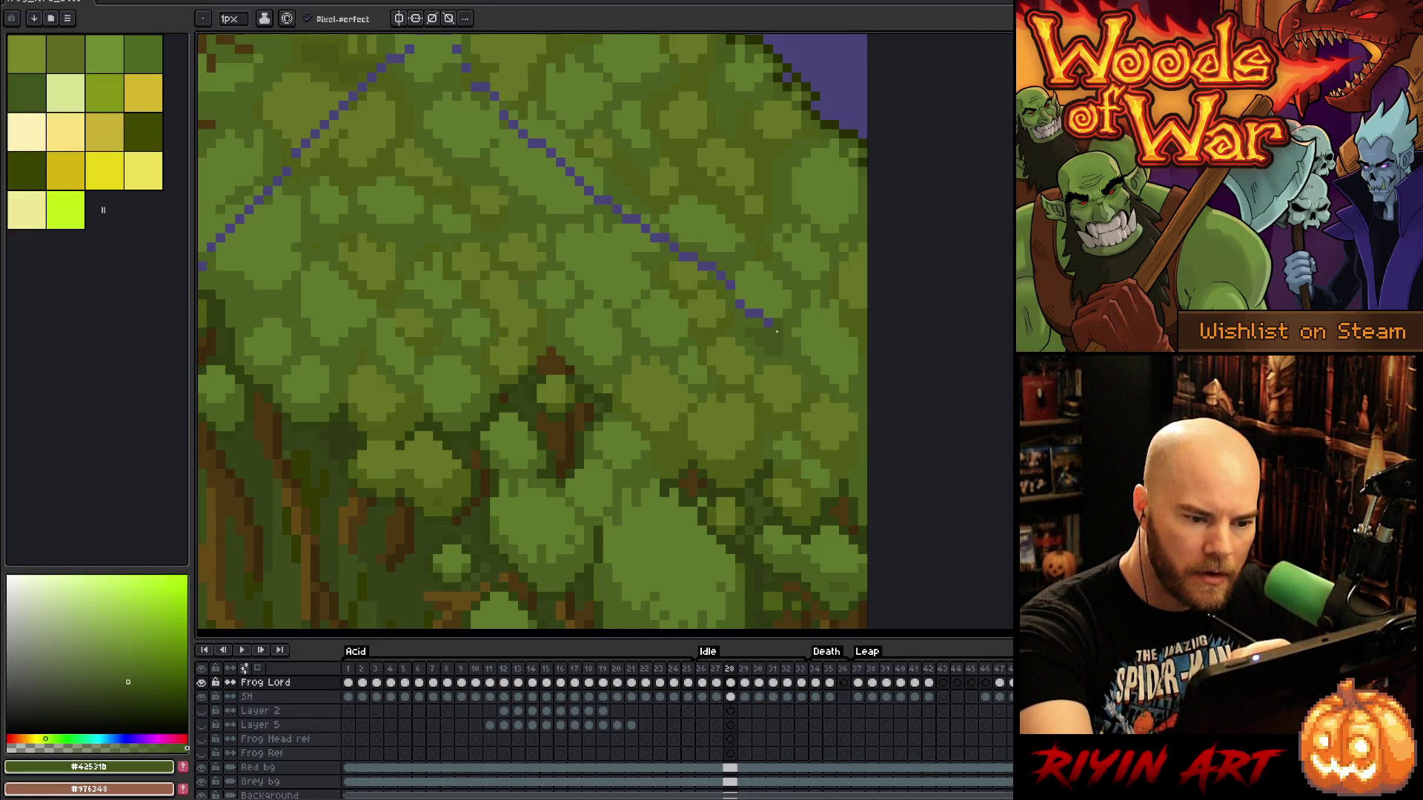
alt+click(753, 314)
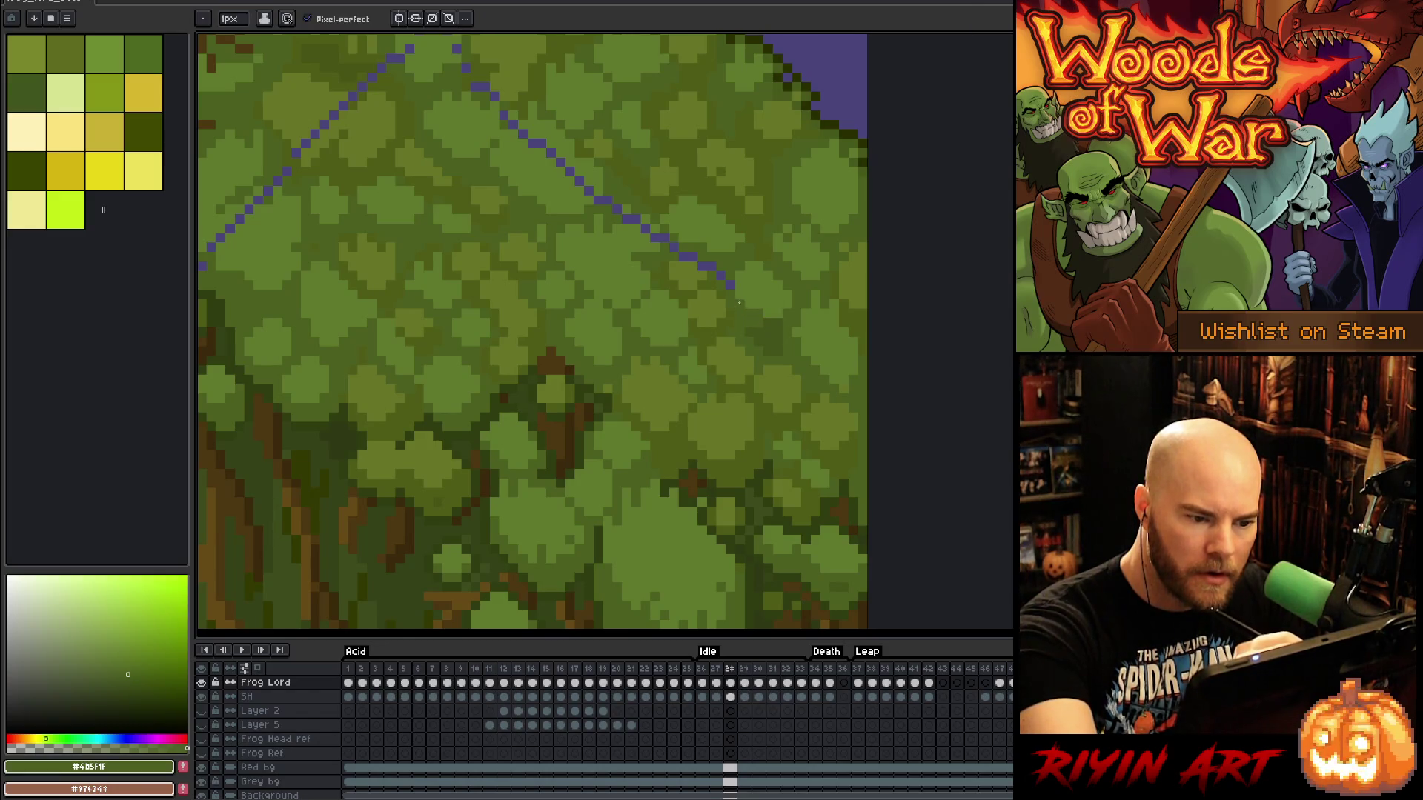
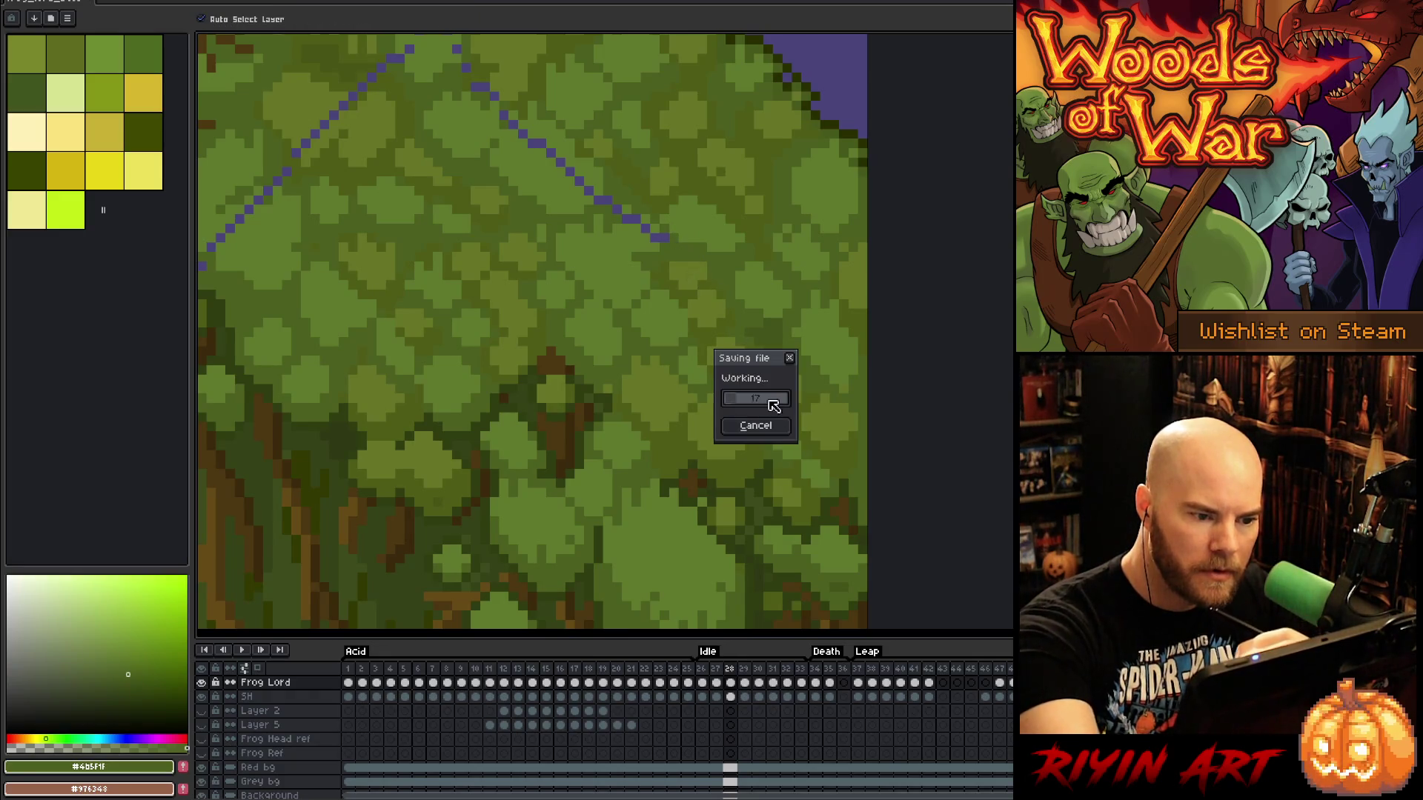
Paint over the tail of the purple line with sampled light and dark moss greens
scroll(766, 395, up, 2)
alt+click(765, 395)
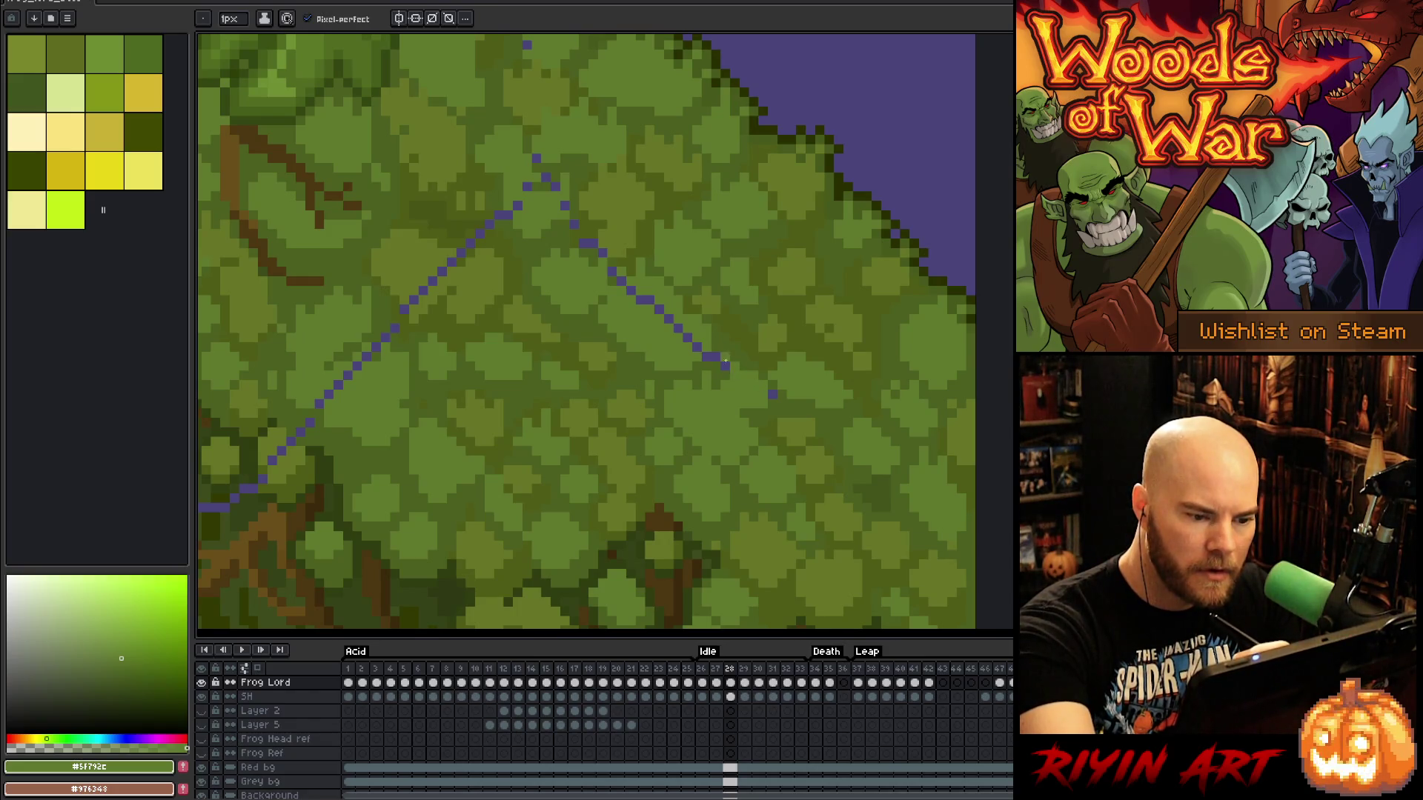
alt+click(729, 349)
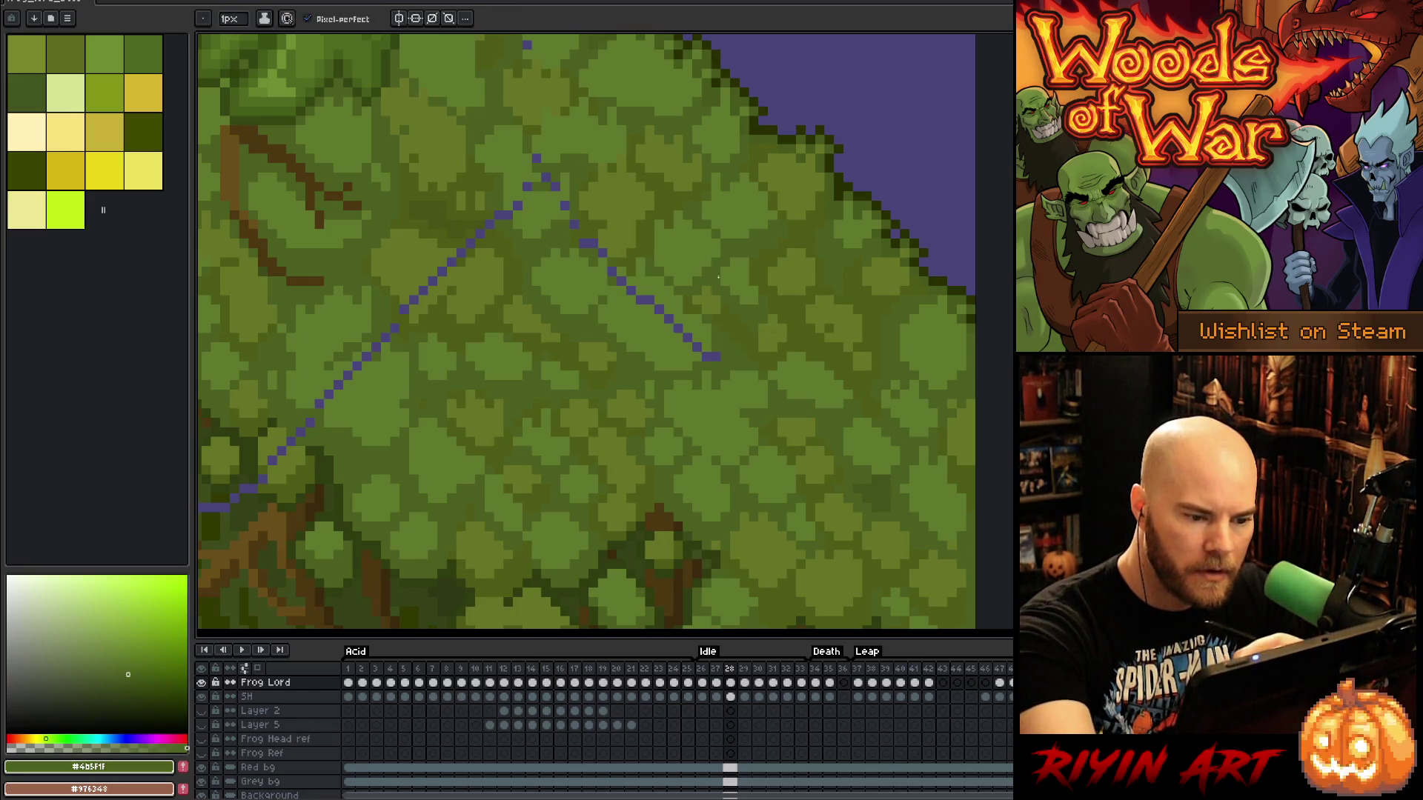
alt+click(712, 356)
mouse_move(663, 311)
mouse_down()
mouse_move(637, 297)
mouse_move(763, 318)
mouse_move(709, 333)
mouse_up()
alt+click(737, 359)
click(704, 331)
alt+click(715, 315)
click(697, 315)
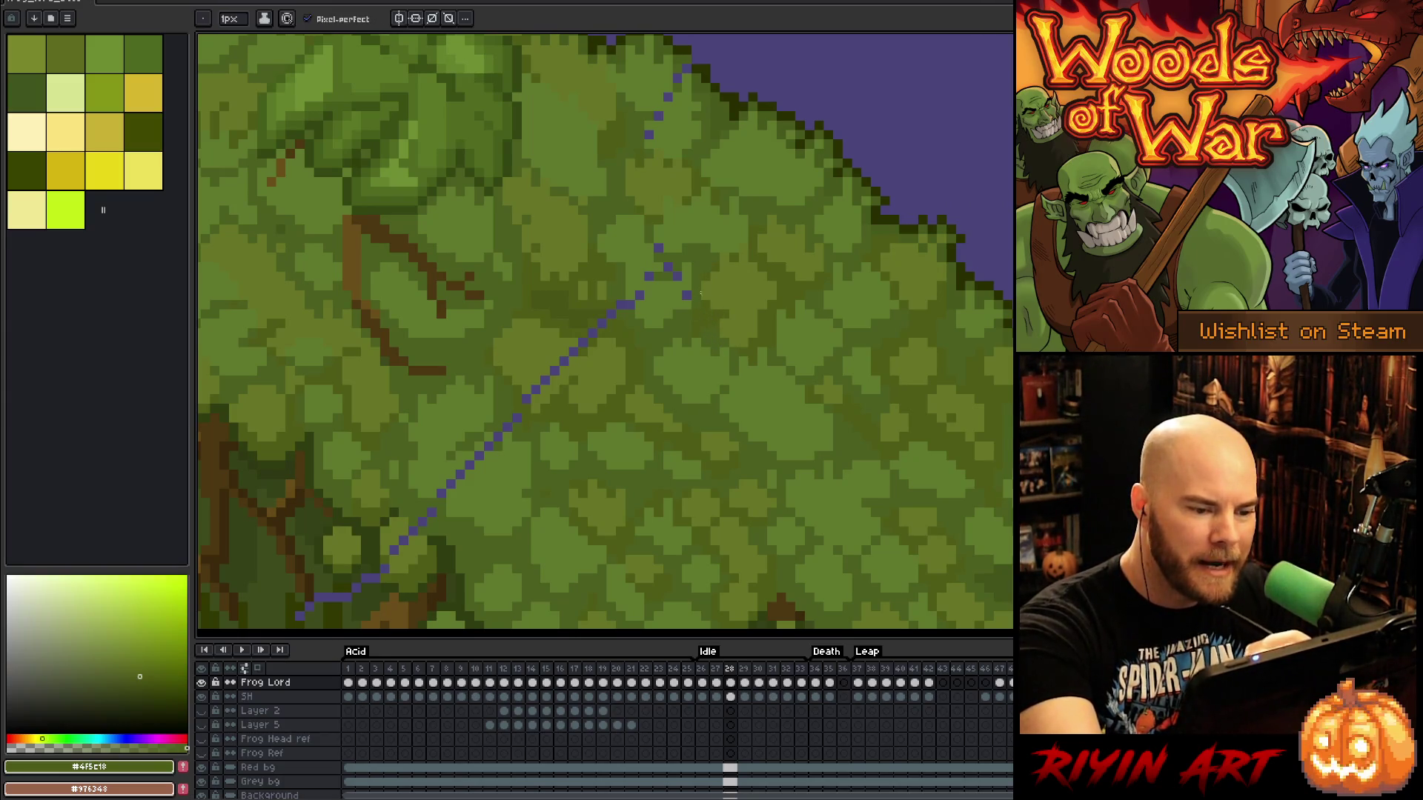
Cover the stray purple pixels further along the line with matching moss greens
click(686, 295)
alt+click(689, 285)
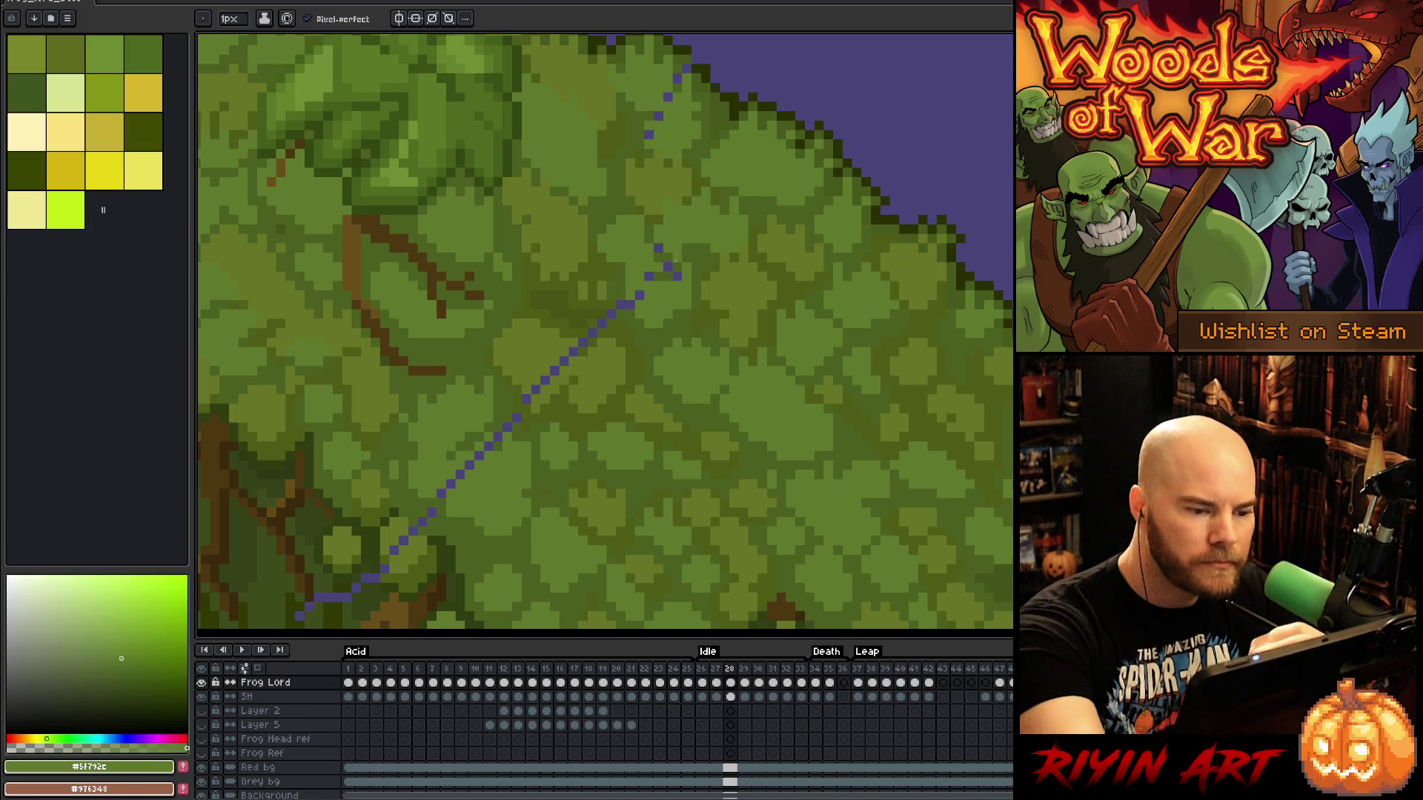
alt+click(670, 273)
click(676, 266)
alt+click(665, 265)
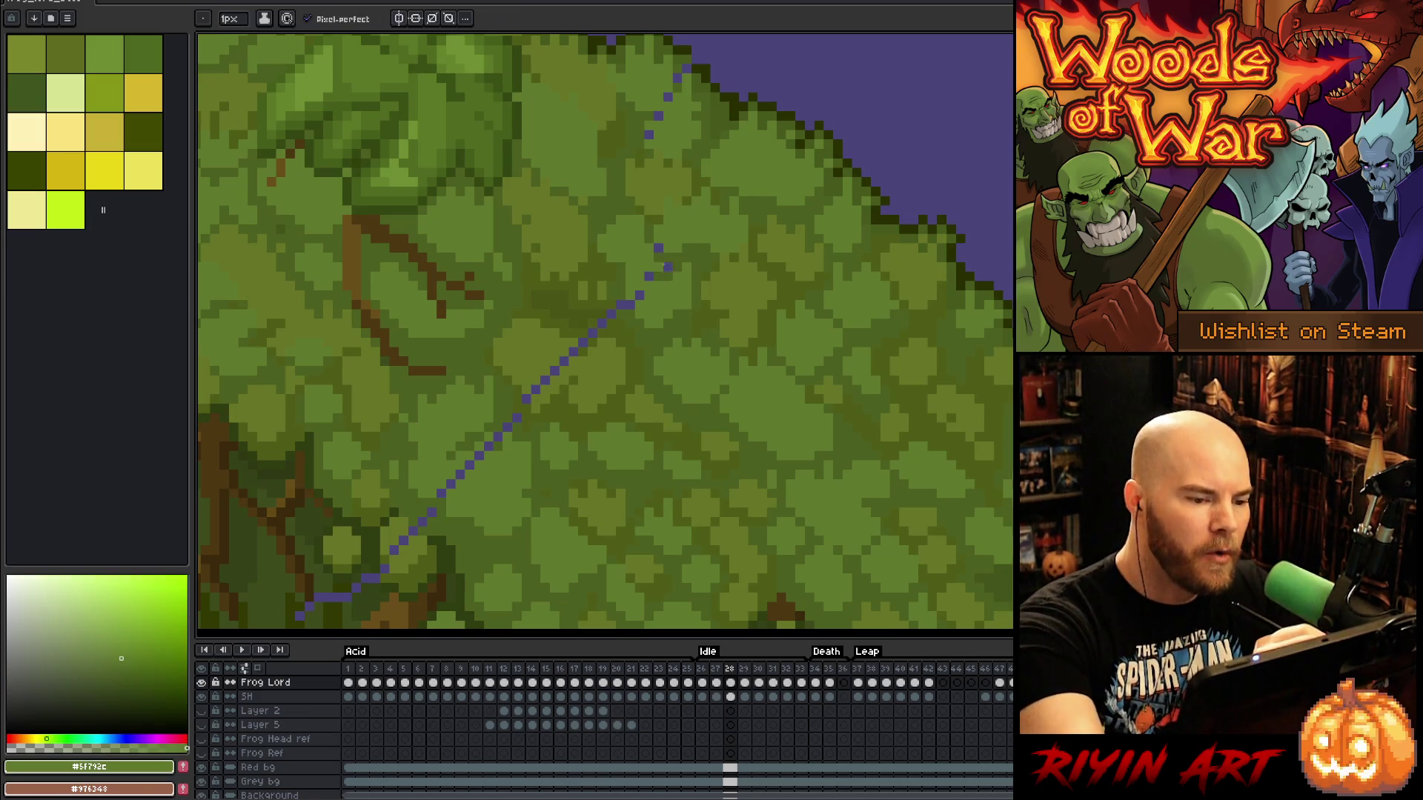
Paint out the purple pixels at the line's end with darker moss and shadow greens
click(630, 304)
alt+click(635, 311)
click(621, 305)
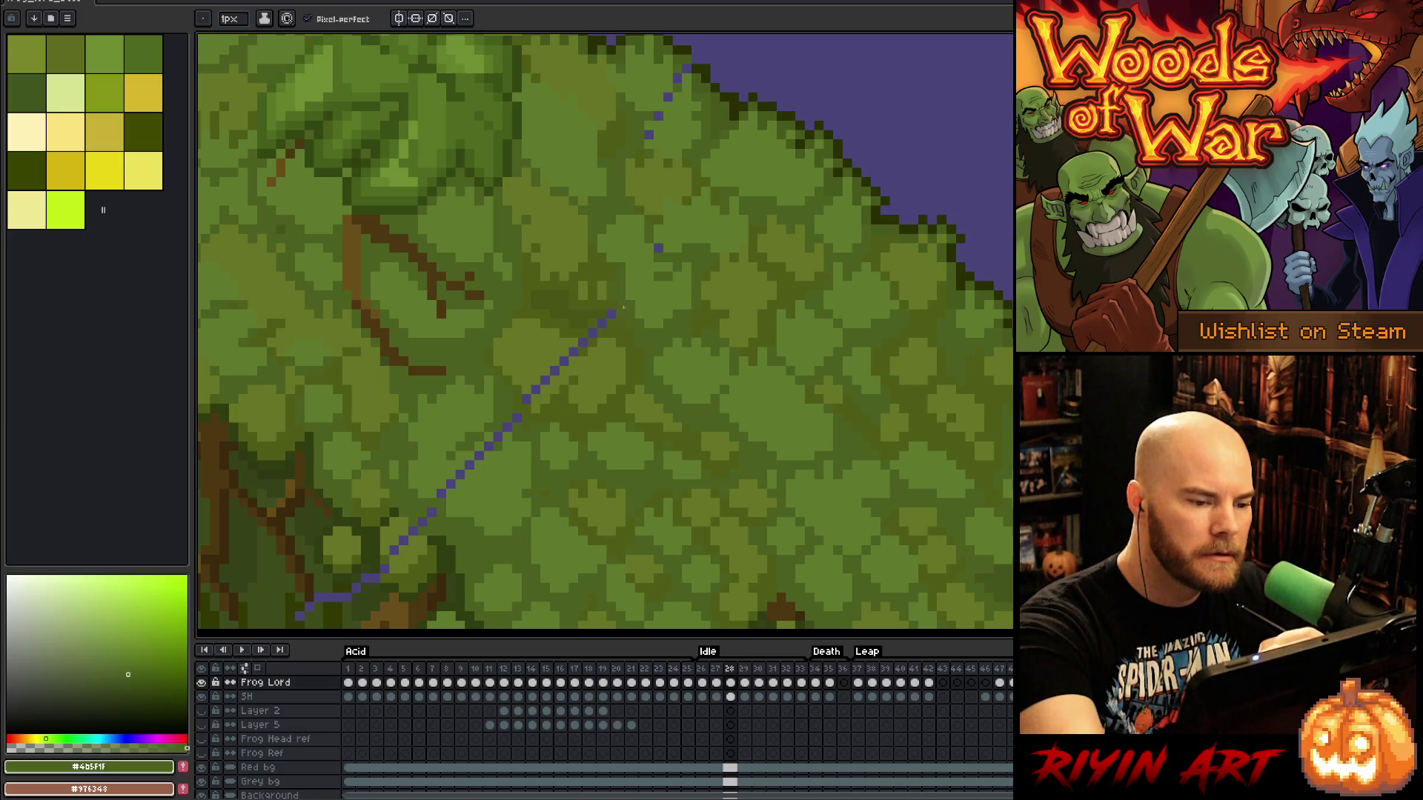
alt+click(613, 317)
click(602, 324)
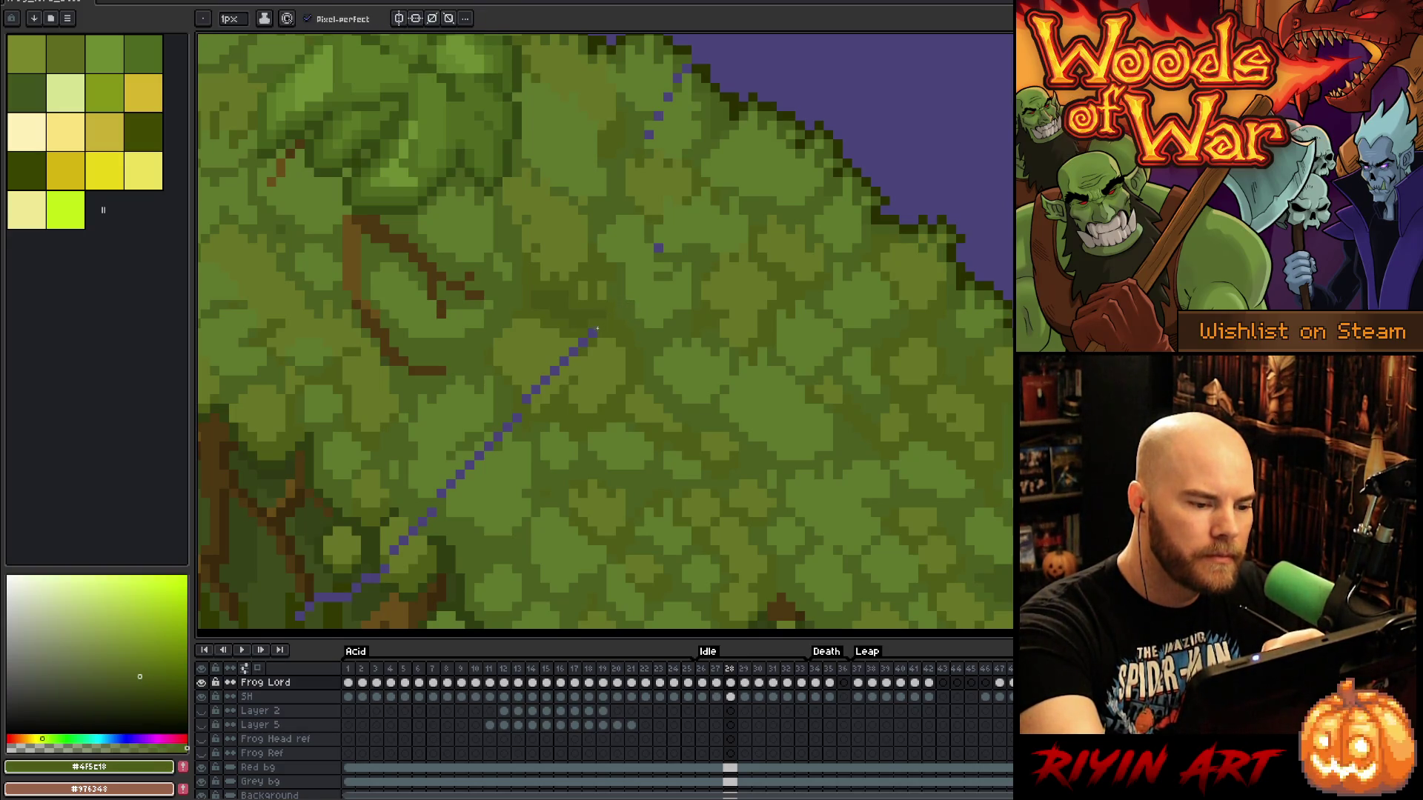
click(658, 248)
alt+click(664, 248)
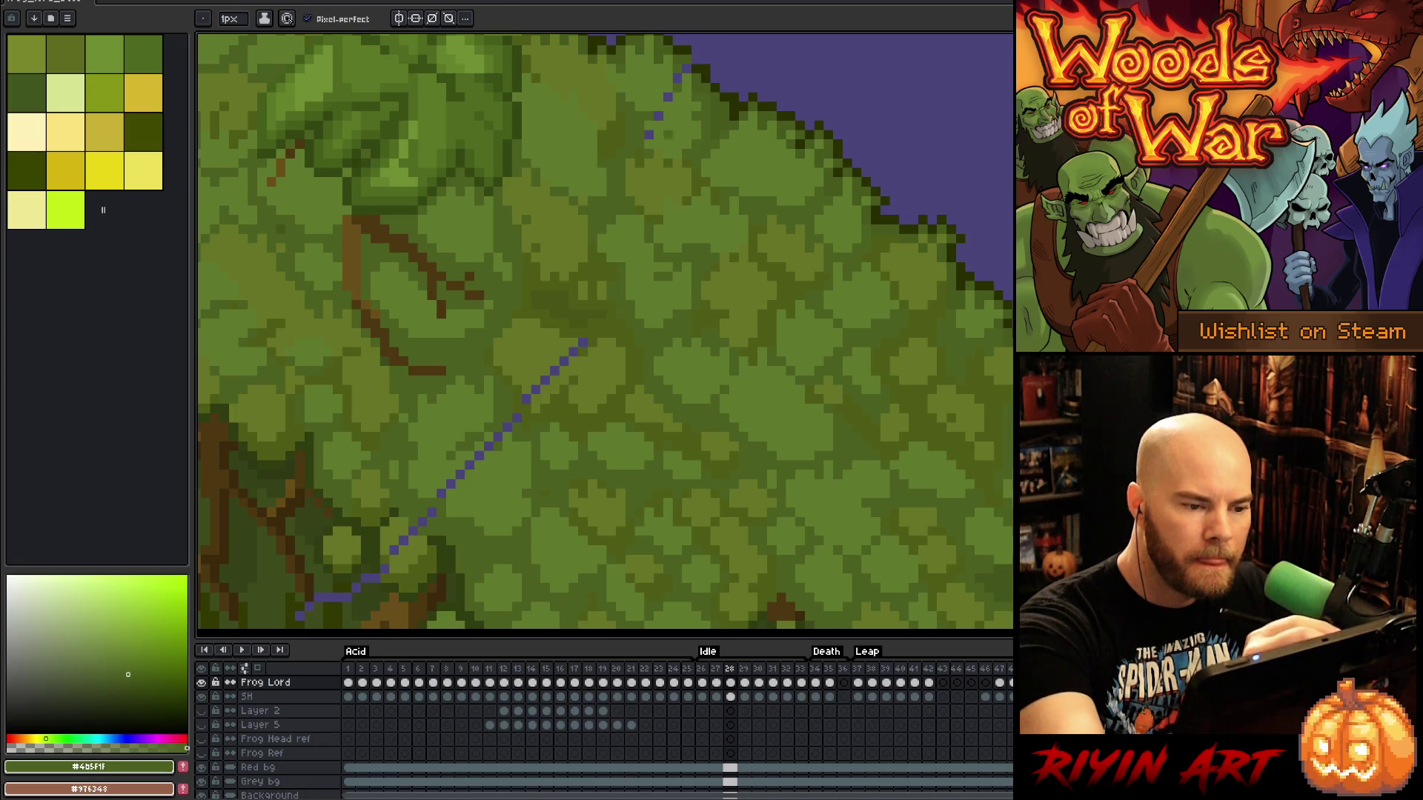
Paint over the purple pixels higher up the line with light moss green
alt+click(664, 112)
click(659, 115)
click(667, 96)
alt+click(680, 86)
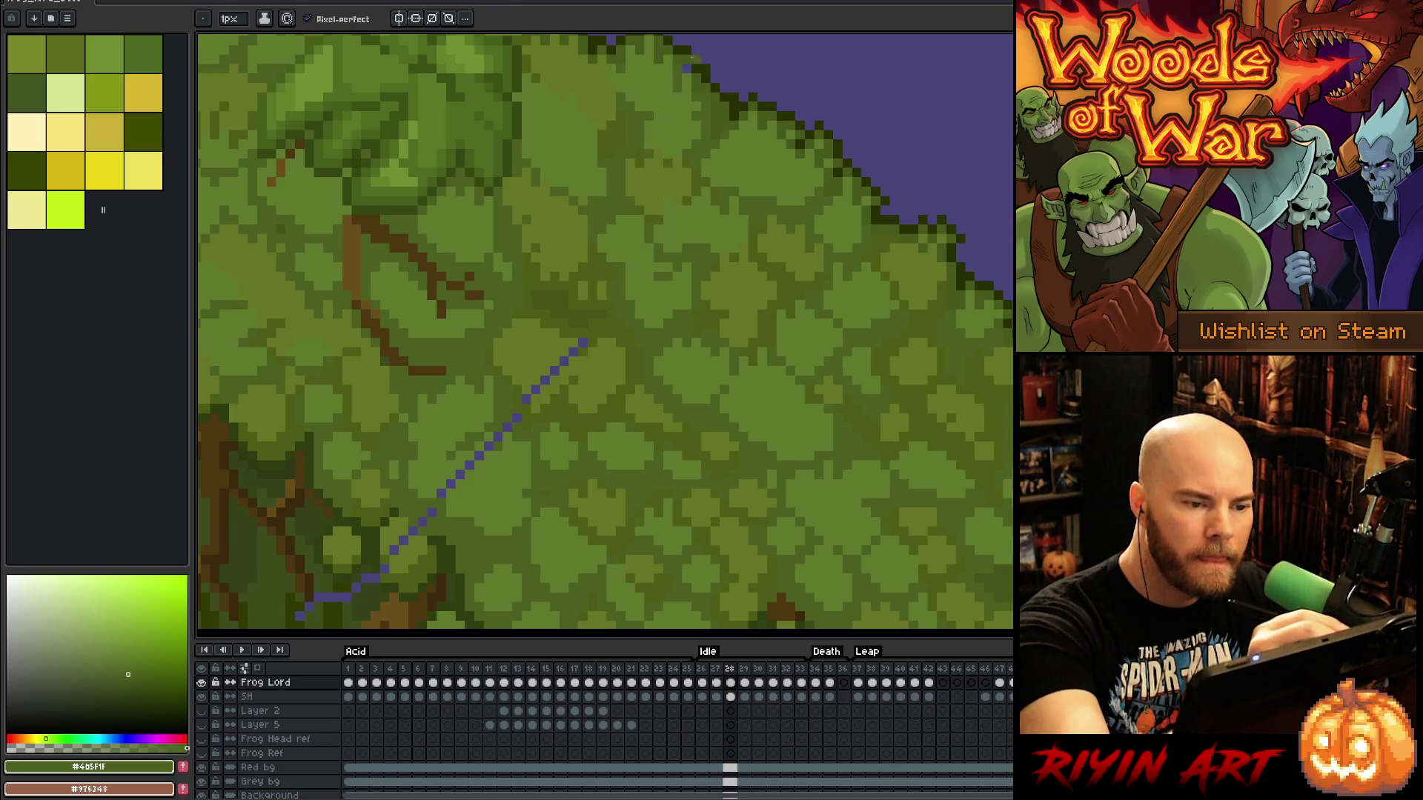
alt+click(693, 57)
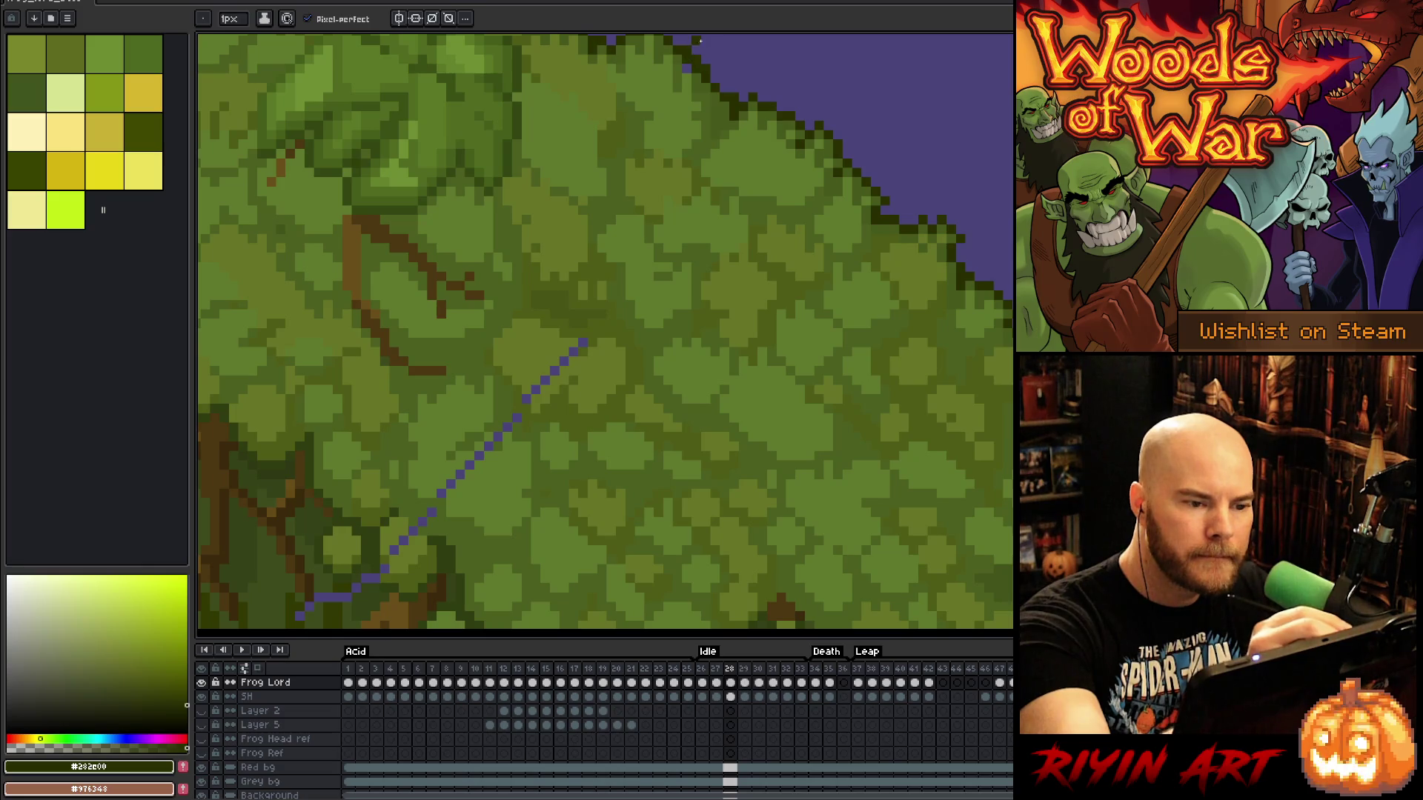
alt+click(697, 44)
drag(750, 465, 935, 429)
Cover the top and middle of the diagonal purple line with light and darker moss greens
alt+click(790, 306)
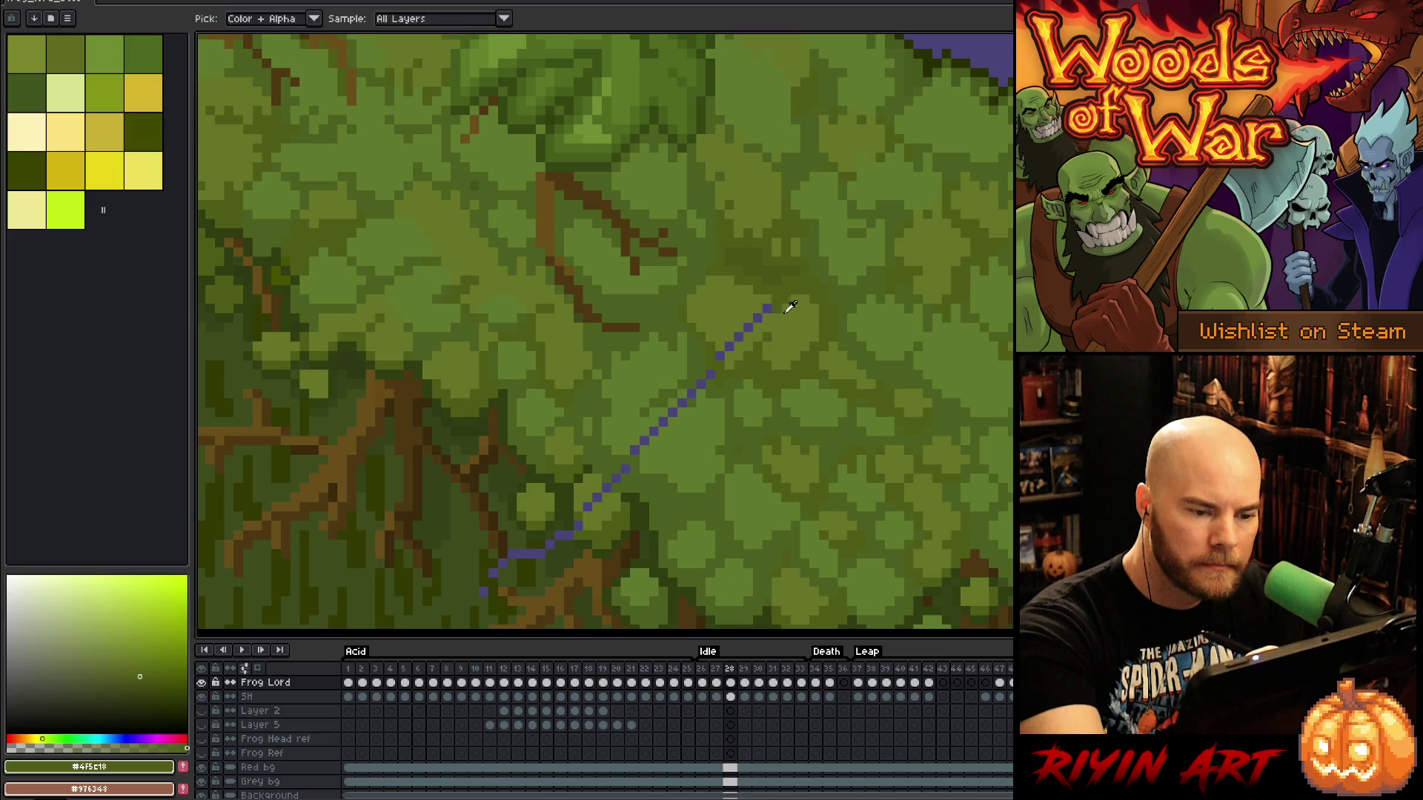
alt+click(790, 306)
drag(753, 324, 637, 448)
alt+click(732, 324)
alt+click(717, 364)
alt+click(693, 412)
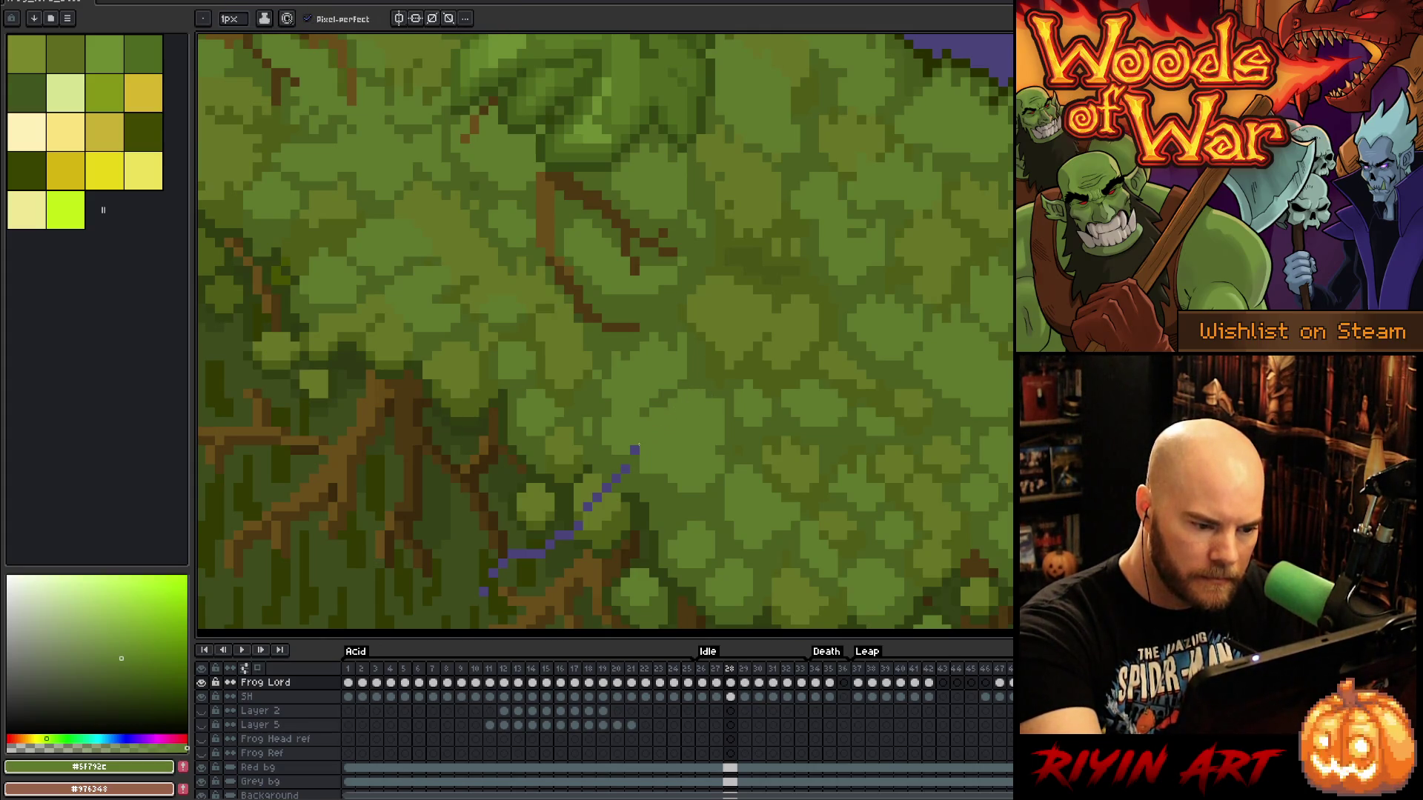
Paint the top purple pixel over with a light moss green
alt+click(627, 468)
alt+click(602, 488)
click(597, 498)
alt+click(589, 513)
Paint out the purple pixels and short purple row at the line's end with deep shadow greens
mouse_move(581, 510)
mouse_down()
mouse_move(686, 467)
mouse_move(771, 406)
mouse_up()
alt+click(770, 406)
click(755, 422)
click(745, 432)
click(764, 422)
alt+click(737, 423)
click(734, 443)
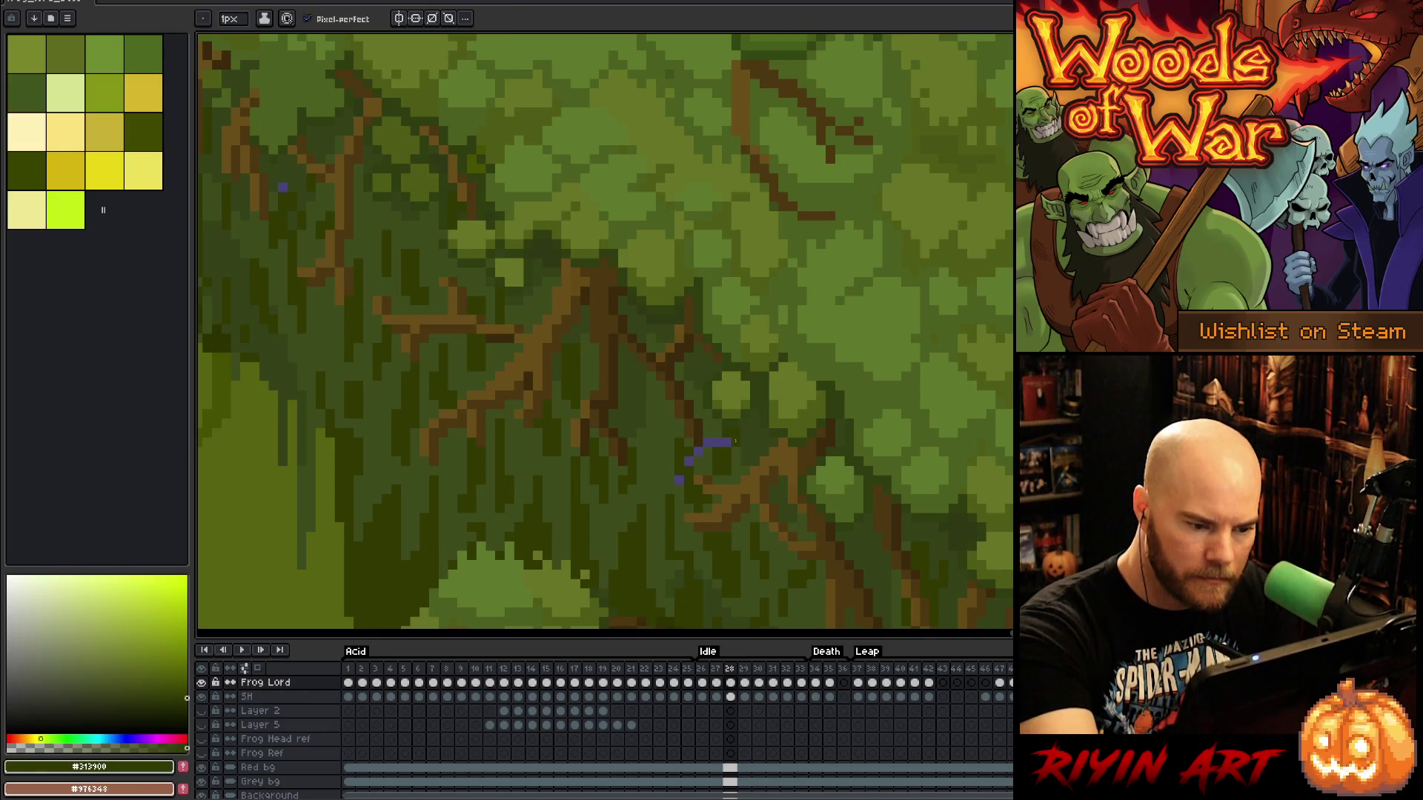
alt+click(730, 437)
drag(730, 443, 706, 442)
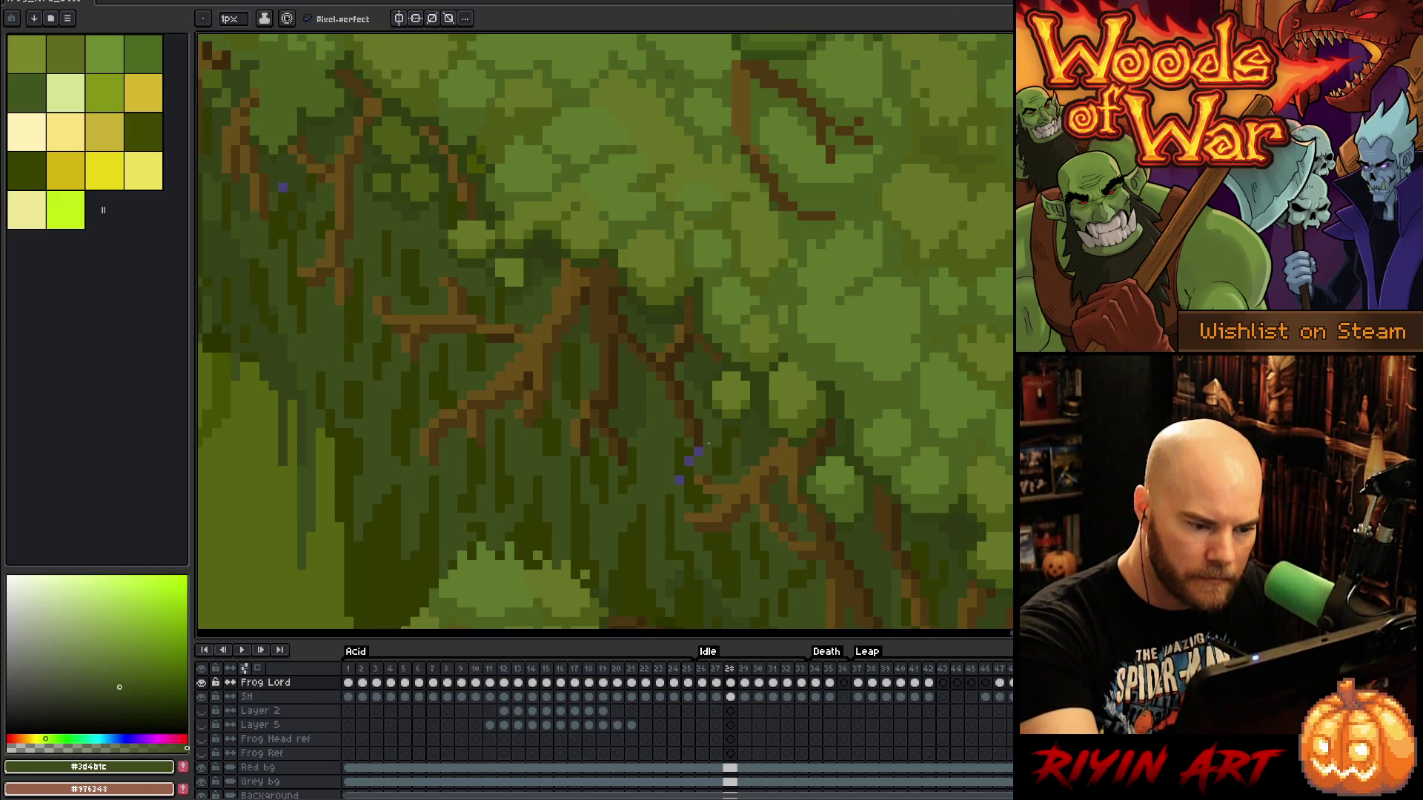
alt+click(690, 458)
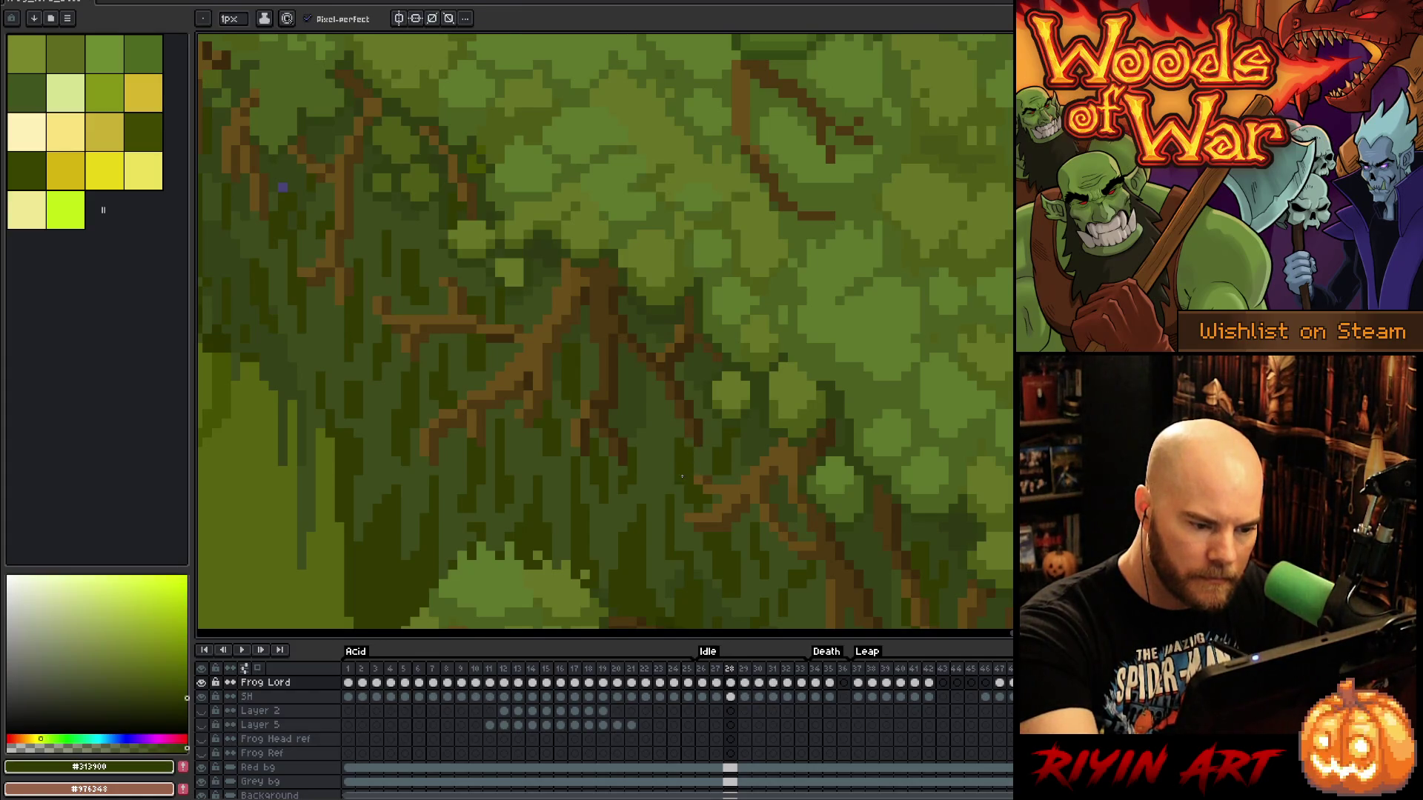
Paint the stray purple specks near the sky light moss green
drag(830, 461, 971, 427)
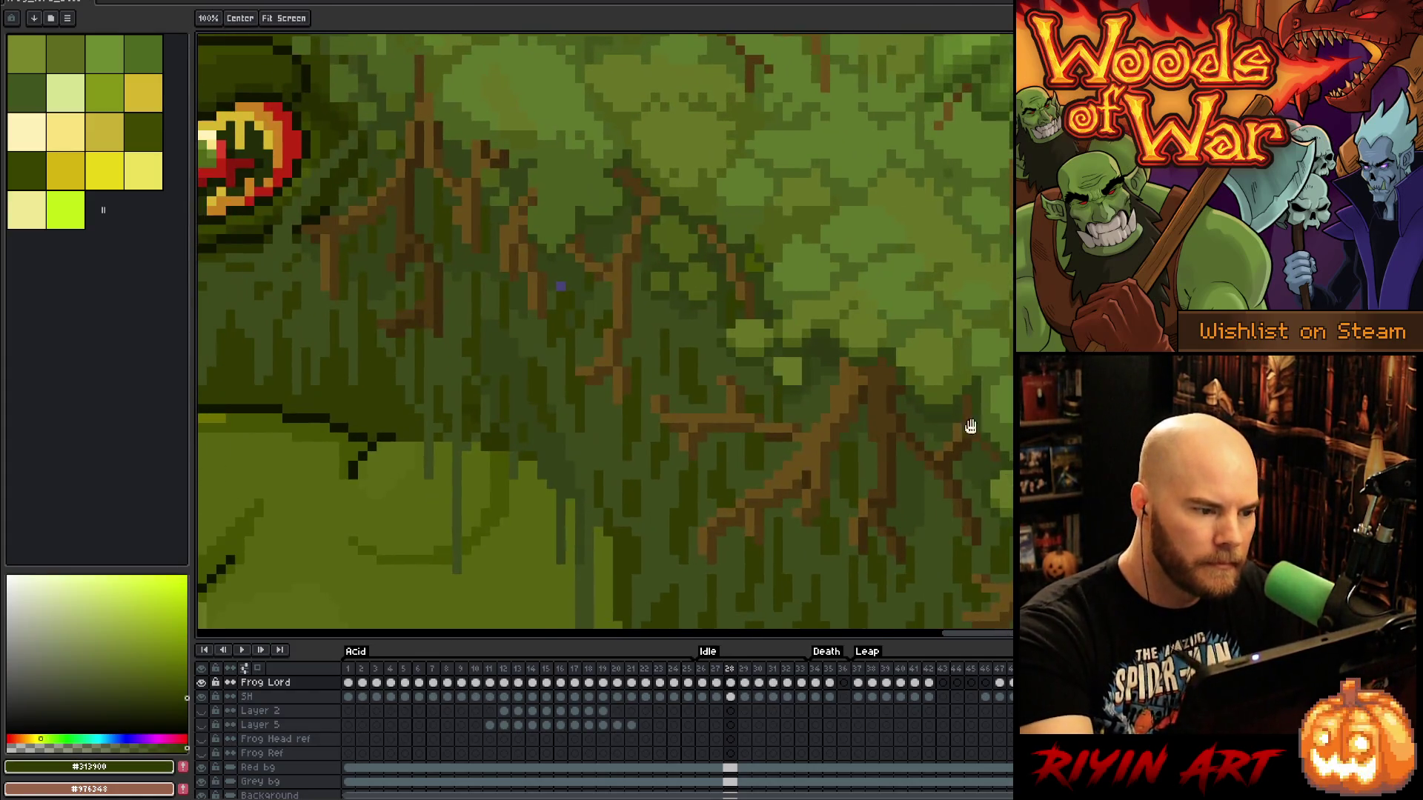
drag(492, 411, 545, 535)
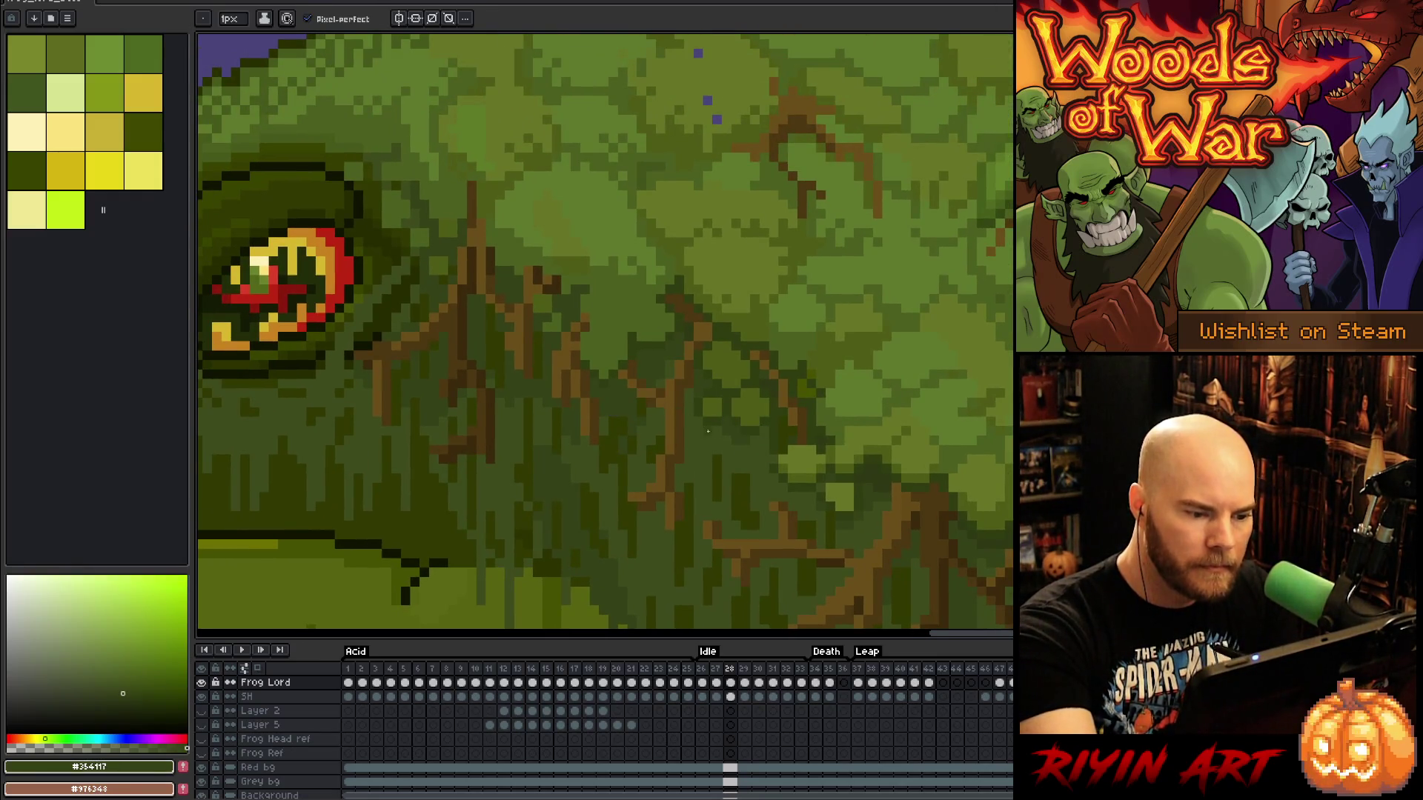
mouse_move(718, 101)
mouse_down()
mouse_move(739, 257)
mouse_move(486, 148)
mouse_up()
alt+click(734, 259)
click(729, 256)
click(718, 209)
Zoom and pan over the moss, head and belly to inspect the cleaned frog
scroll(581, 418, down, 1)
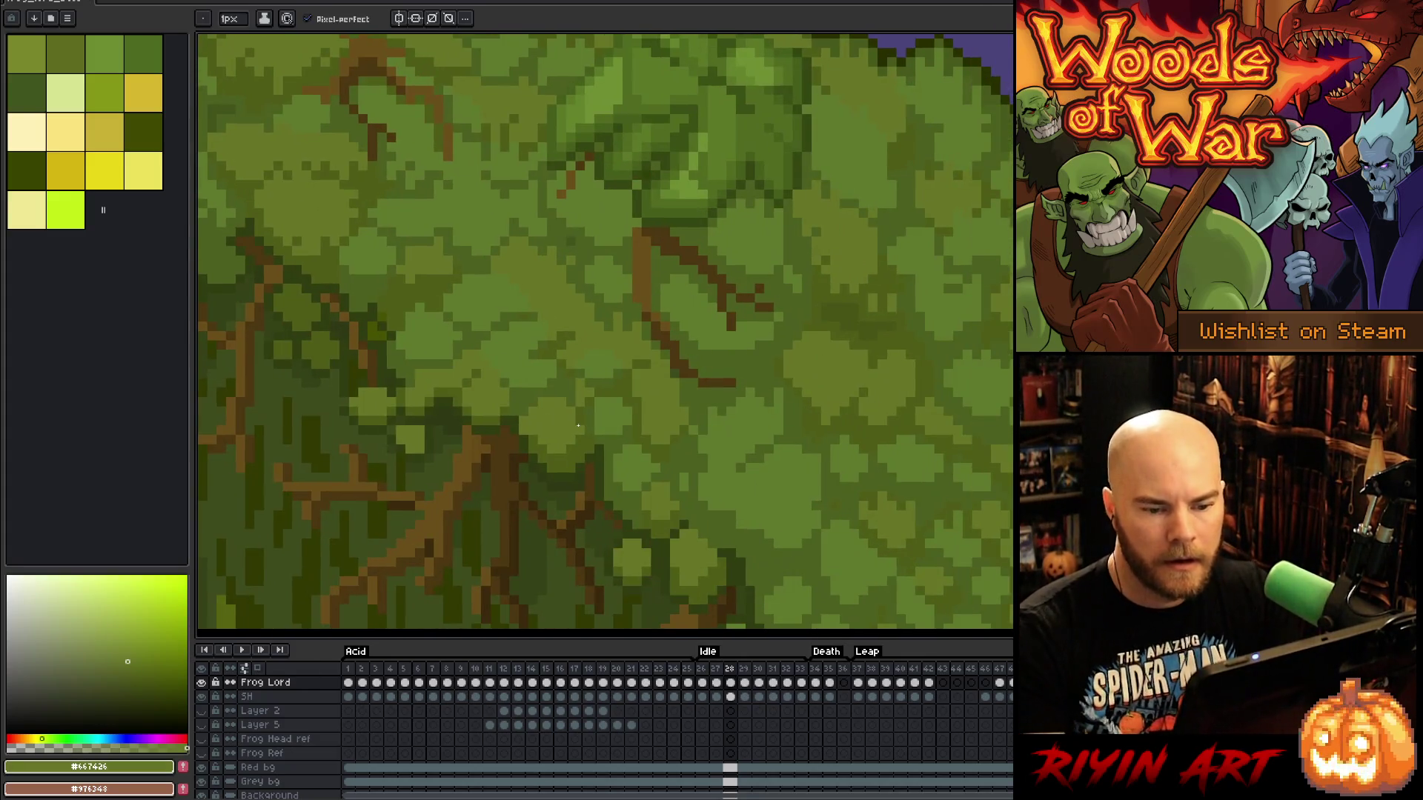
drag(580, 428, 793, 474)
scroll(793, 474, down, 2)
drag(762, 540, 822, 334)
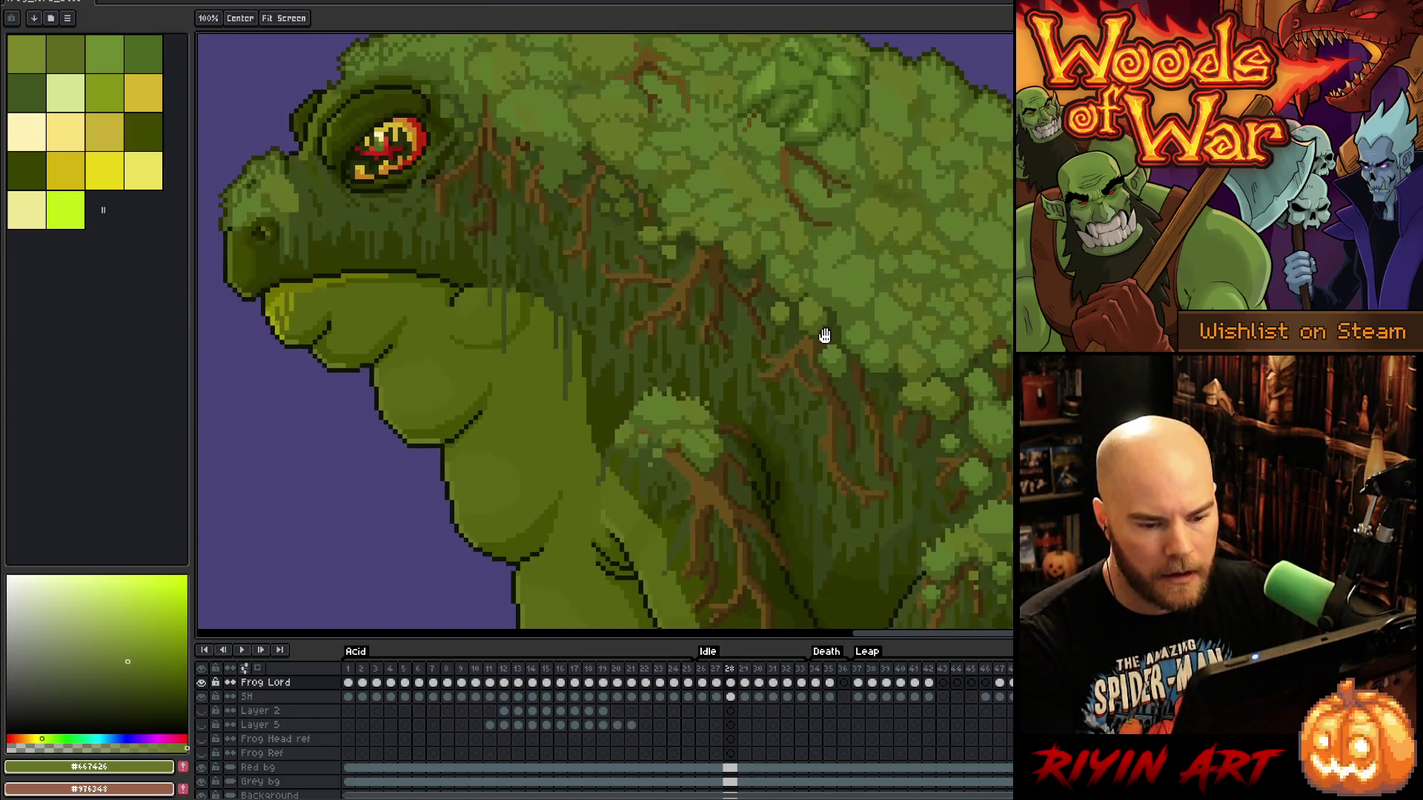
scroll(718, 385, up, 2)
drag(718, 384, 787, 241)
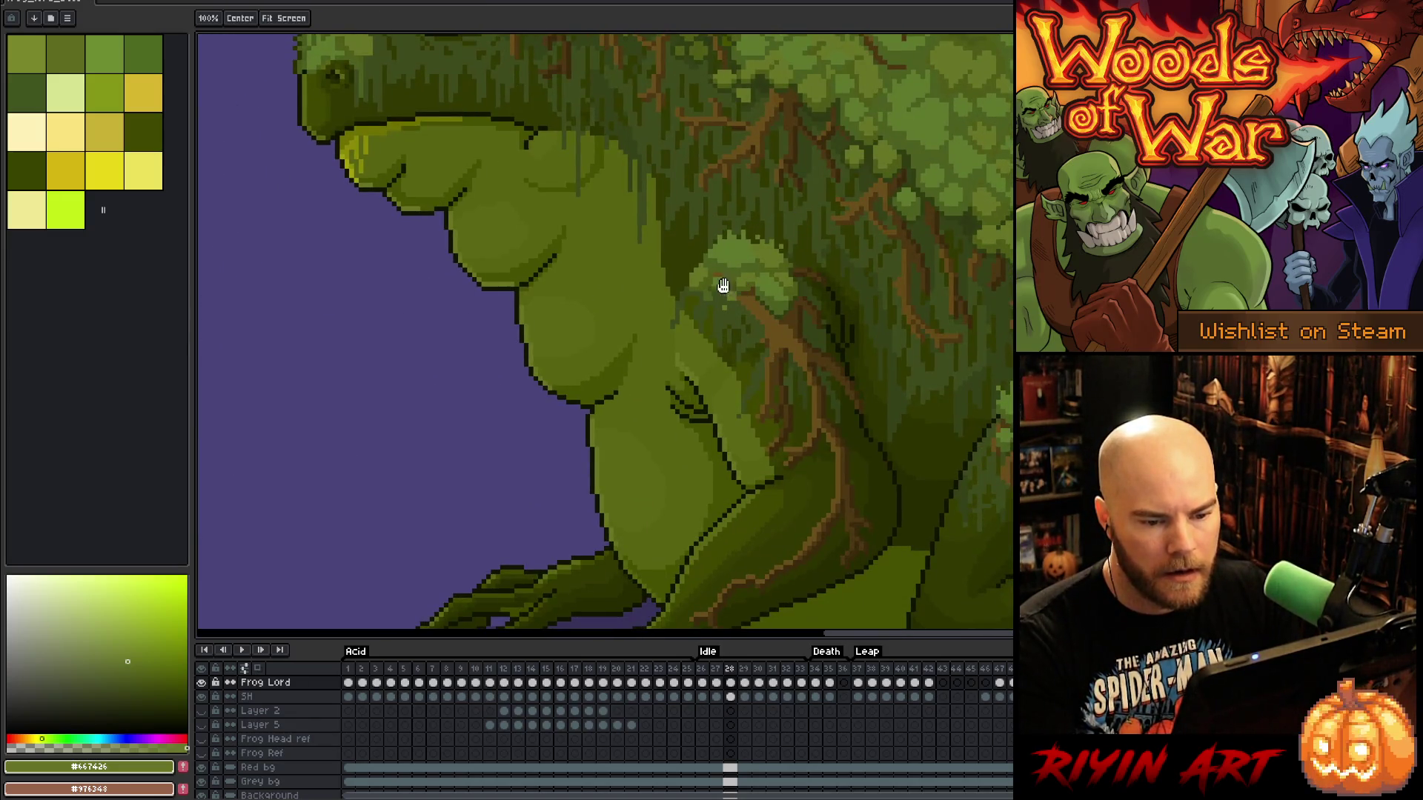
scroll(871, 291, up, 2)
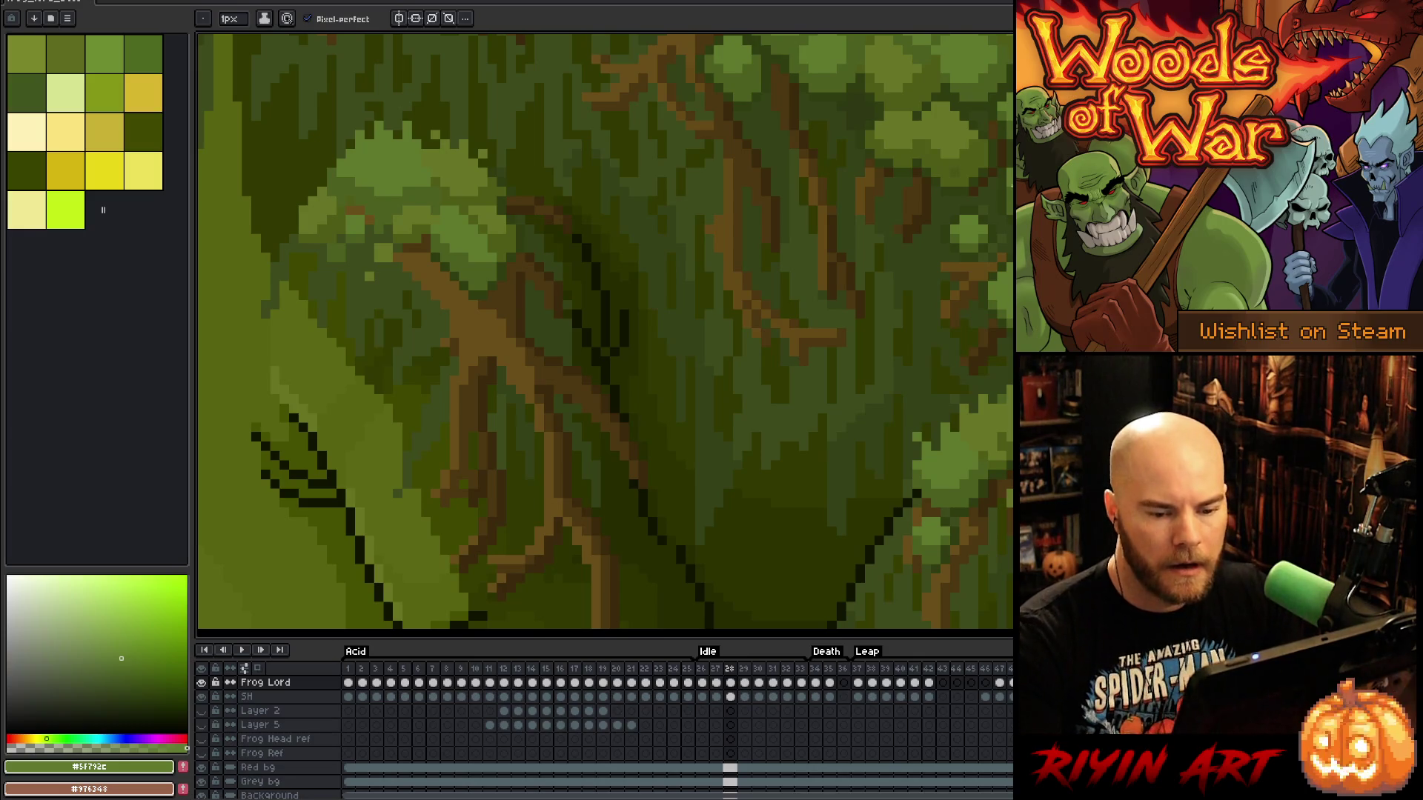
scroll(769, 308, down, 3)
scroll(980, 452, up, 1)
scroll(980, 452, down, 2)
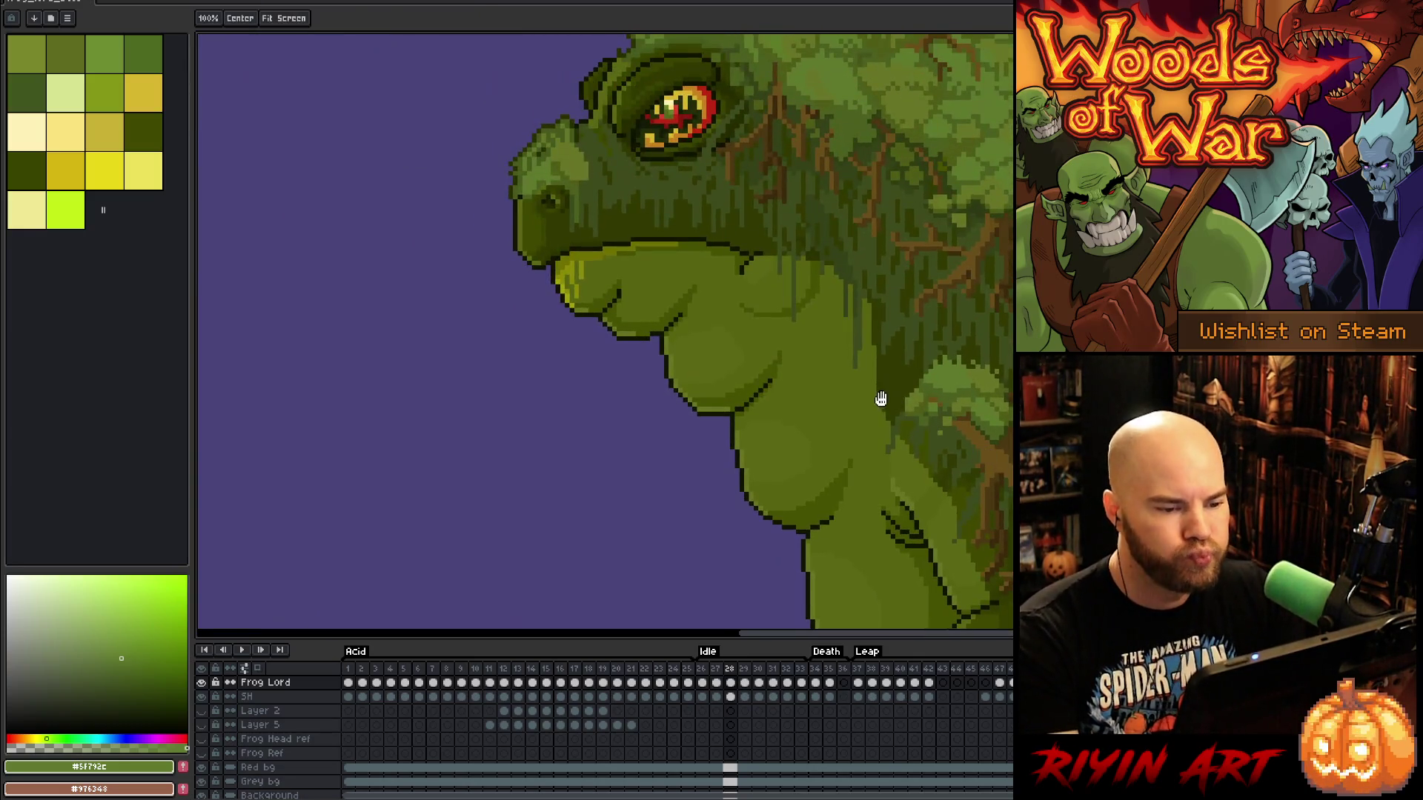
scroll(758, 330, up, 1)
Return to the pencil and step through frames 27 and 28 to frame 29
key(b)
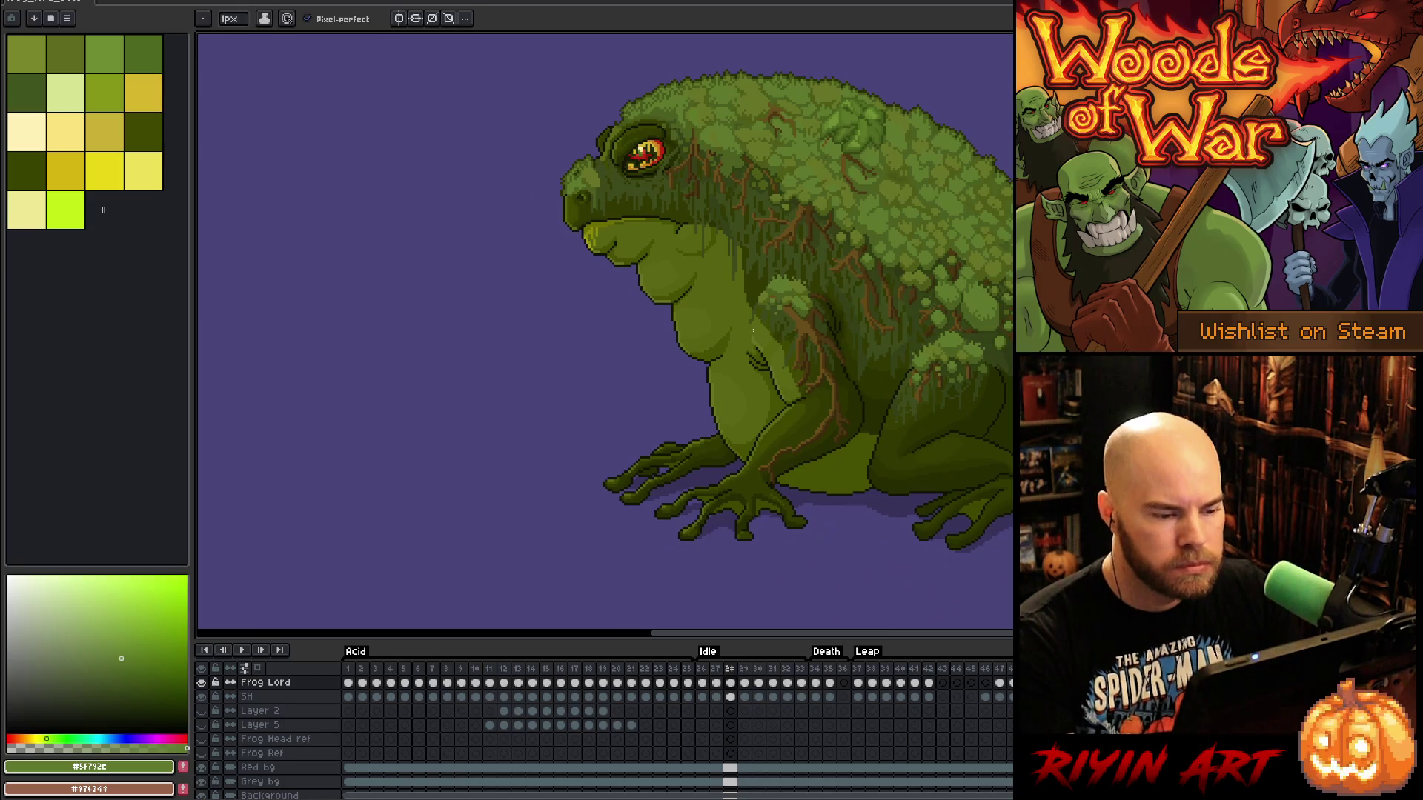
key(Left)
key(Right)
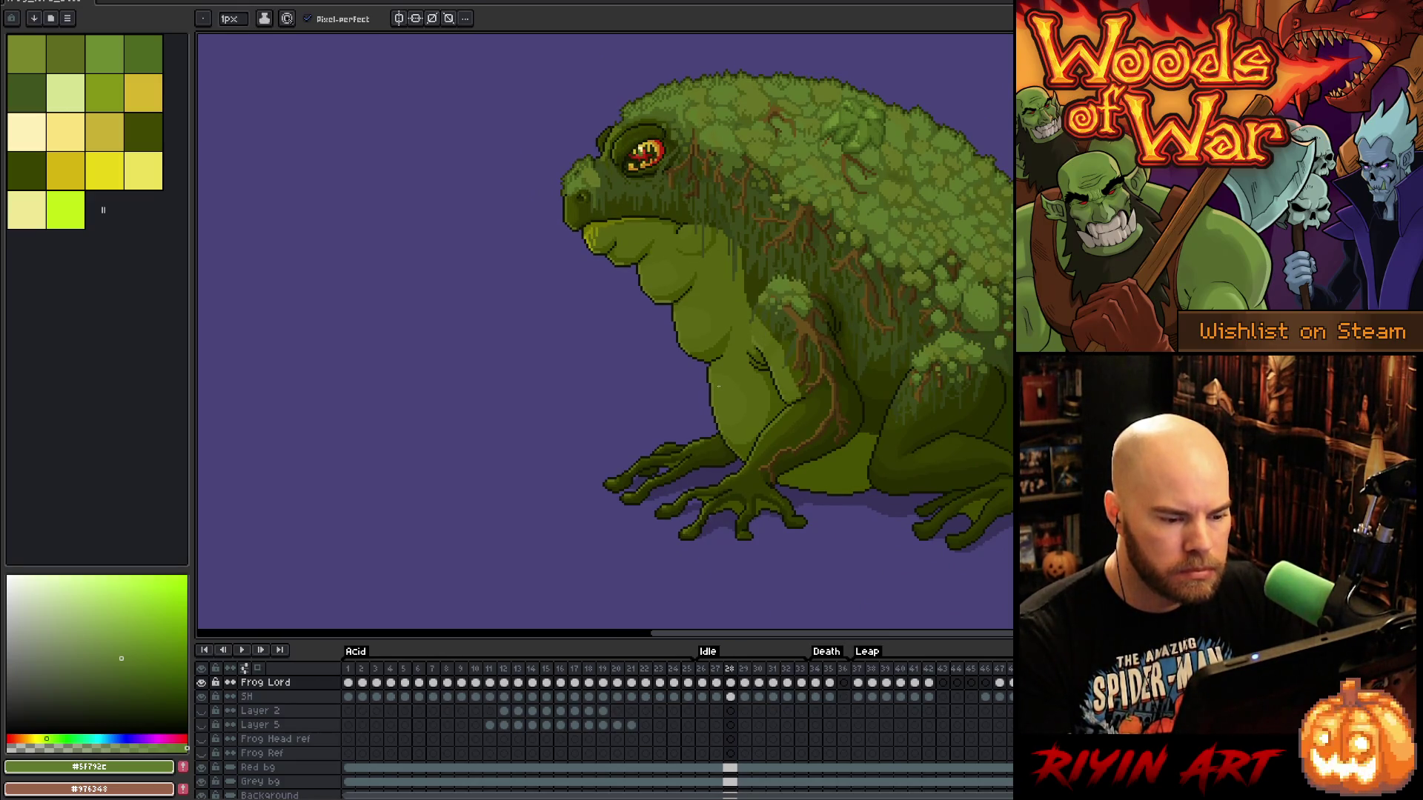
key(Right)
scroll(806, 511, up, 5)
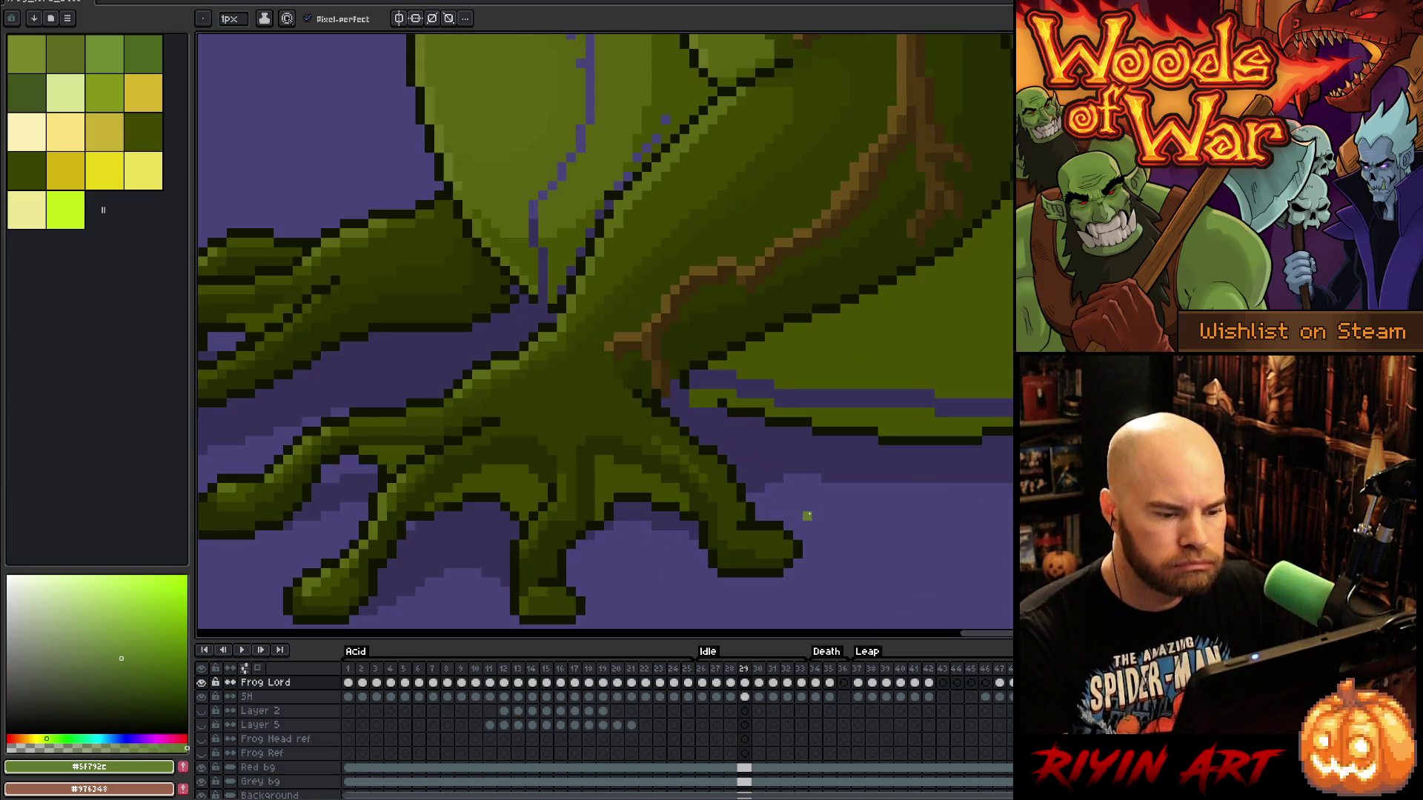
Darken pixels on the foot outline with the sampled dark outline colour
alt+click(689, 375)
click(703, 376)
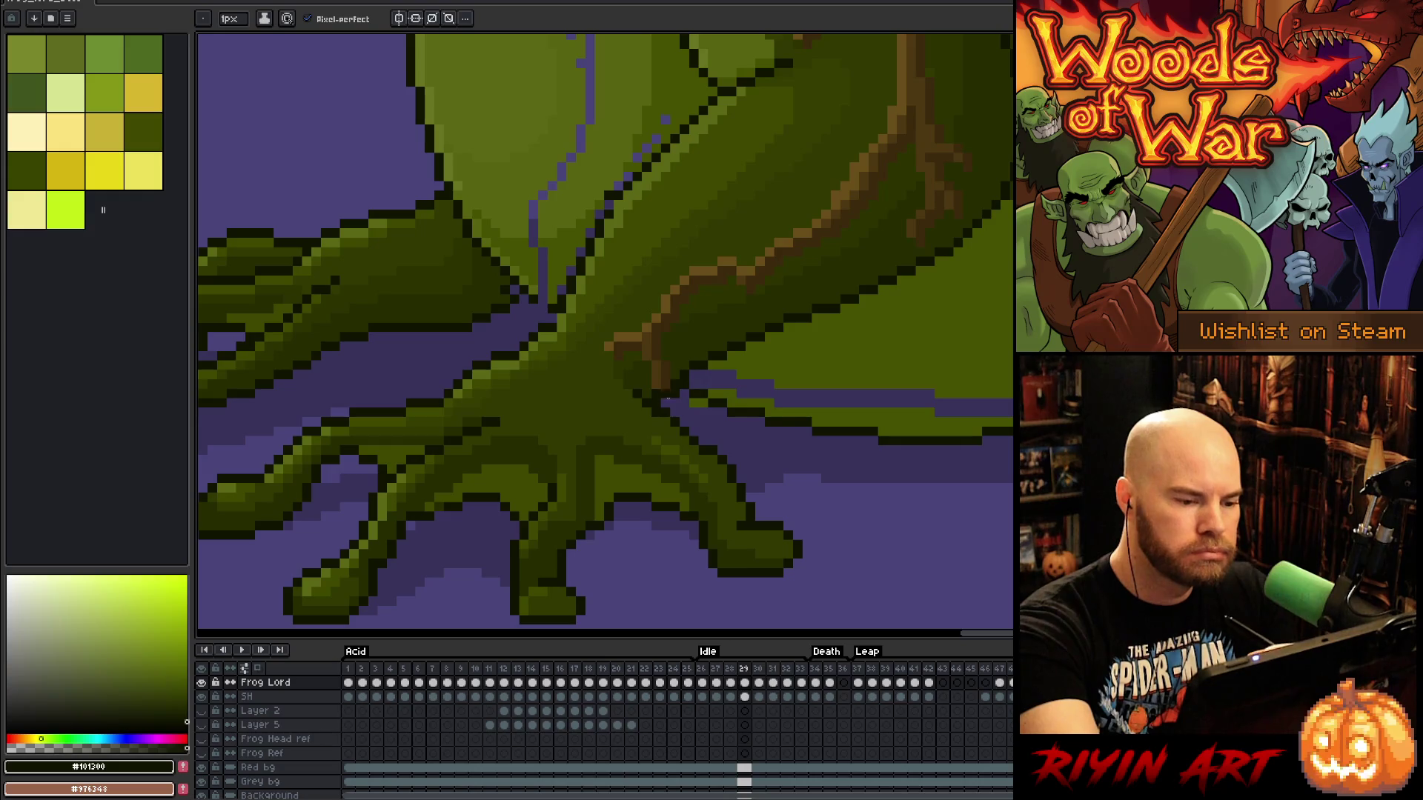
click(685, 365)
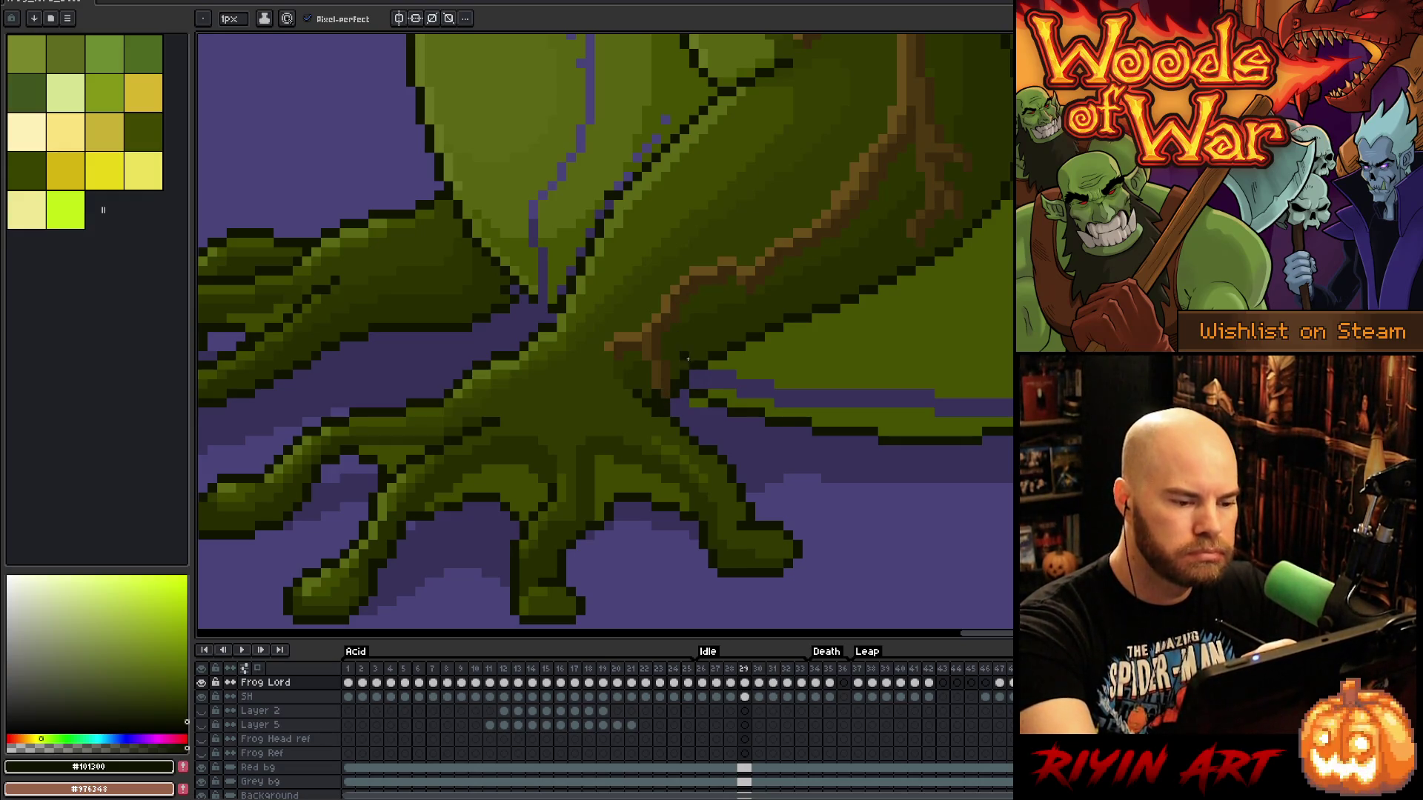
key(e)
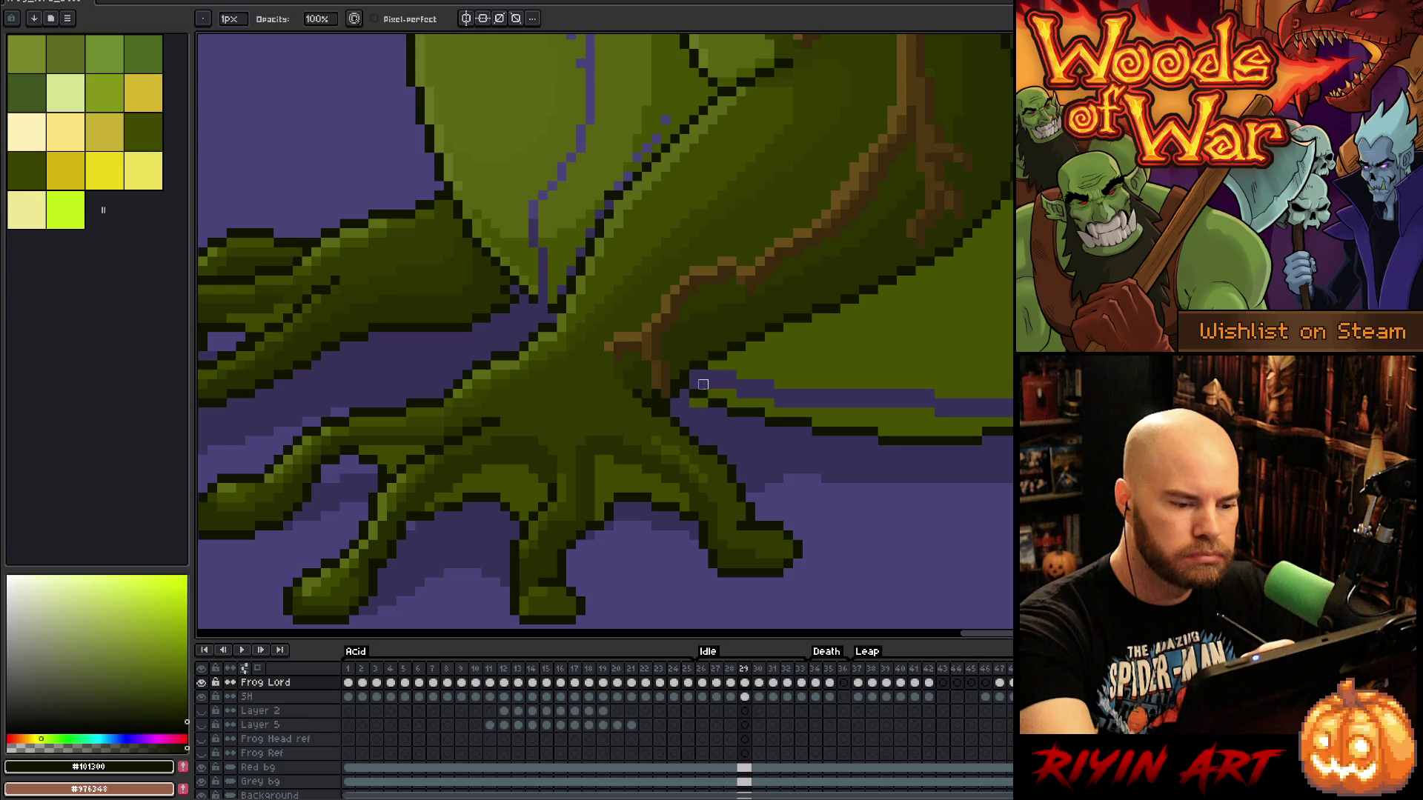
alt+click(702, 403)
key(g)
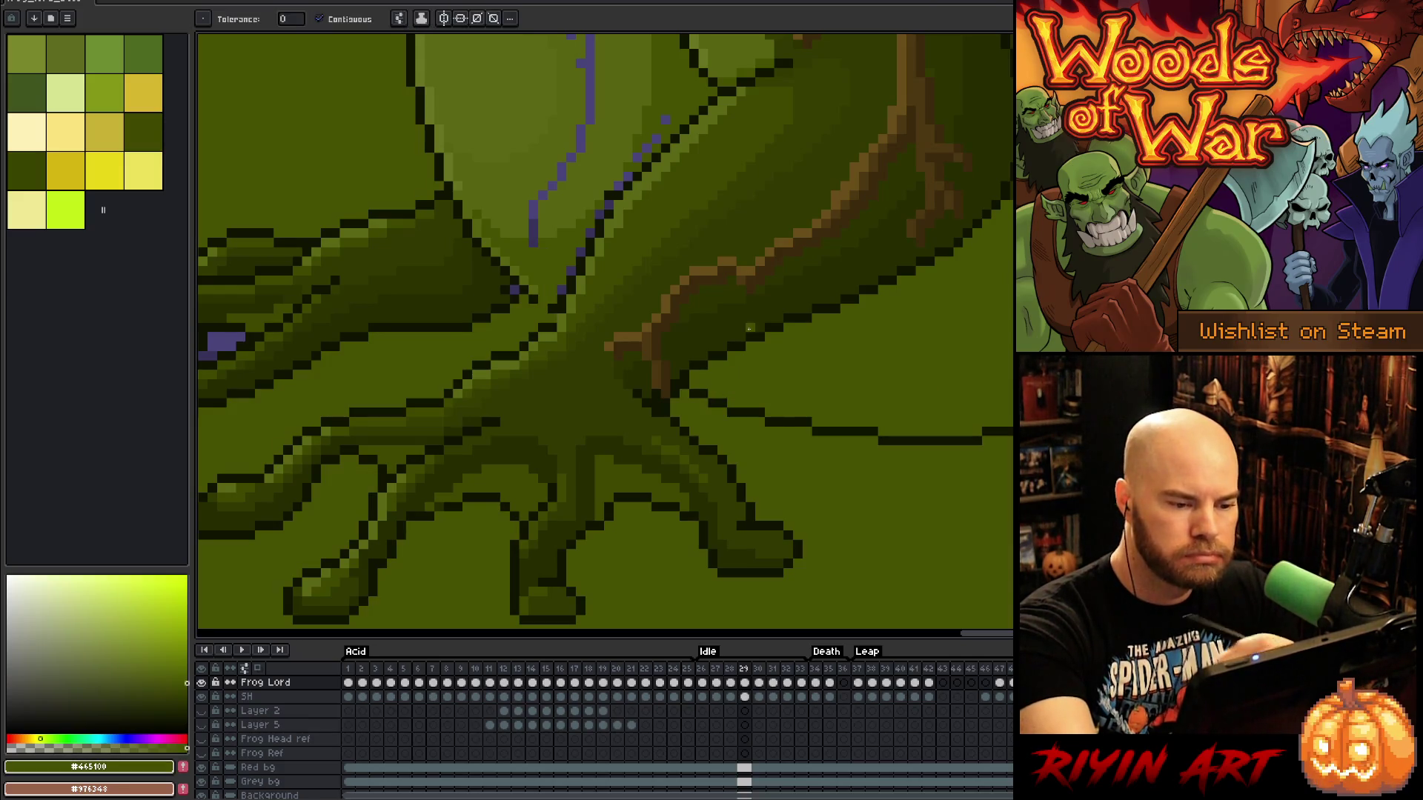
key(b)
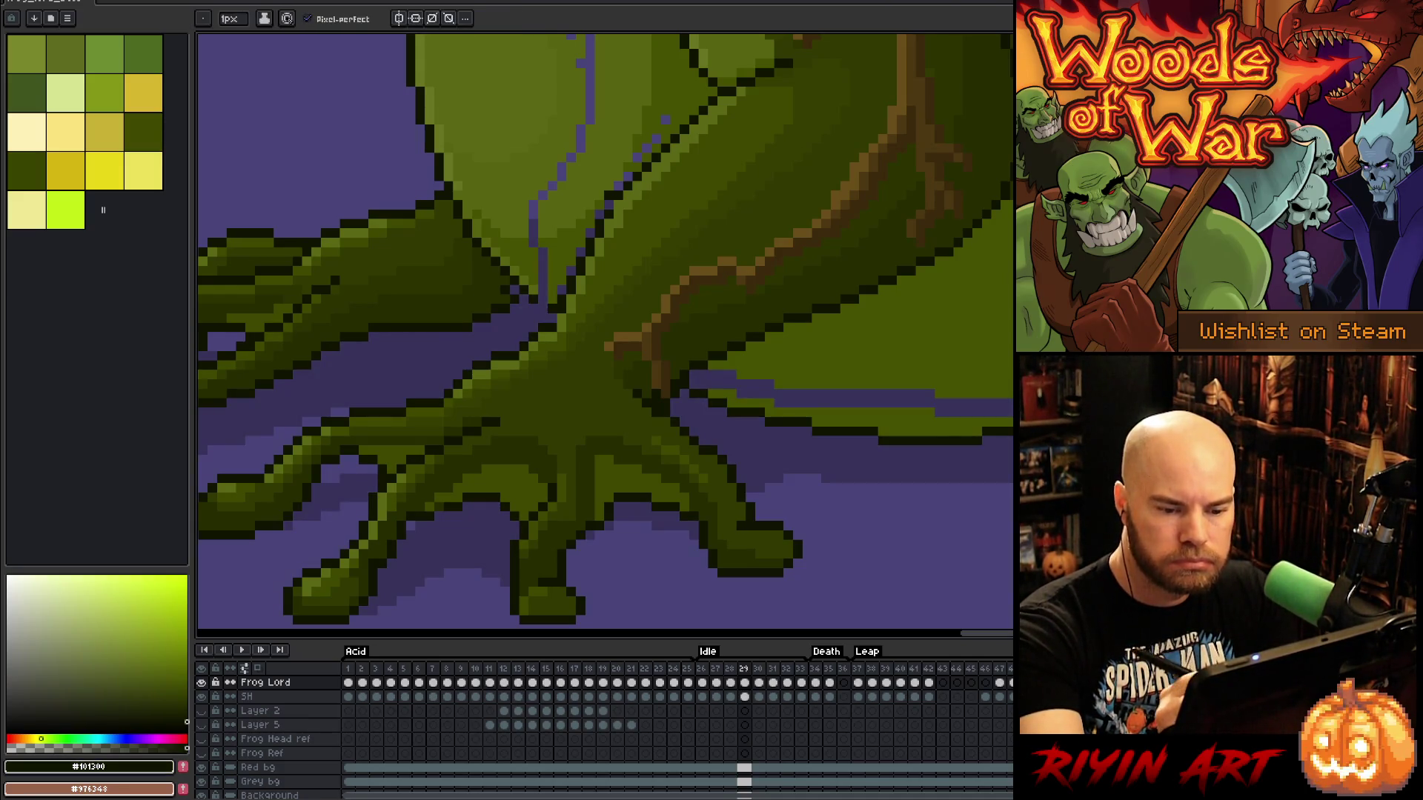
Sample the leg's olive and outline colours and fill gaps in the dark outline
alt+click(967, 203)
drag(968, 204, 982, 300)
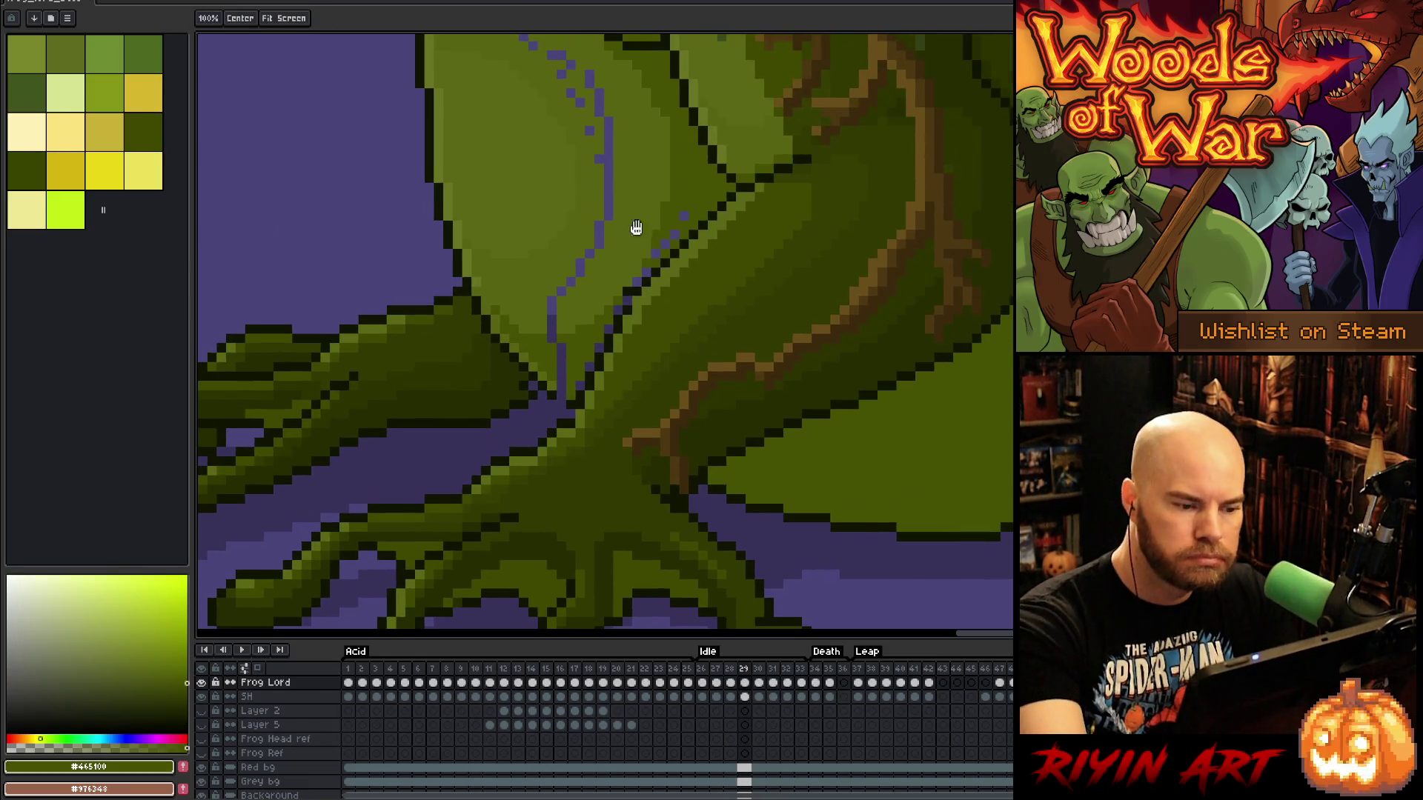
alt+click(565, 397)
alt+click(563, 391)
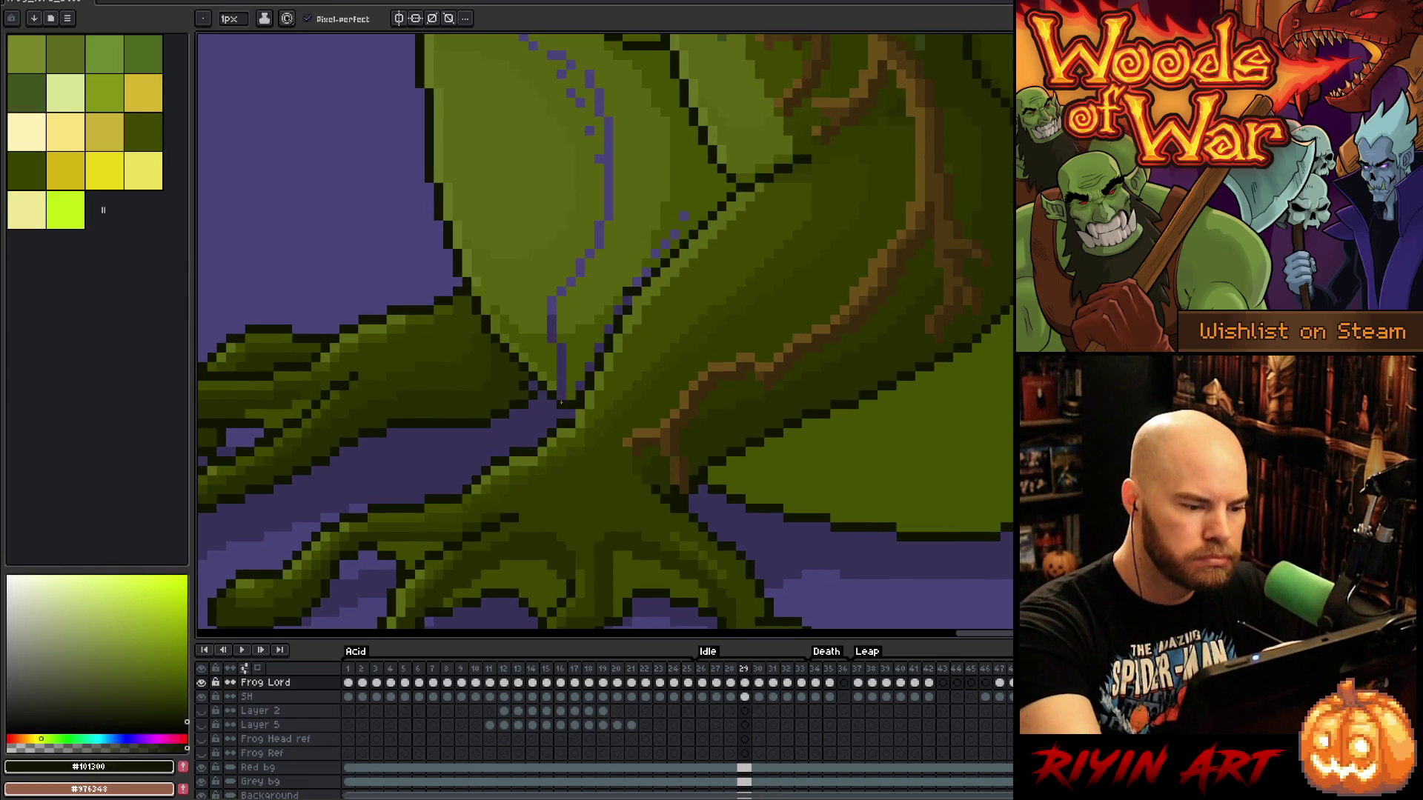
alt+click(569, 384)
alt+click(570, 412)
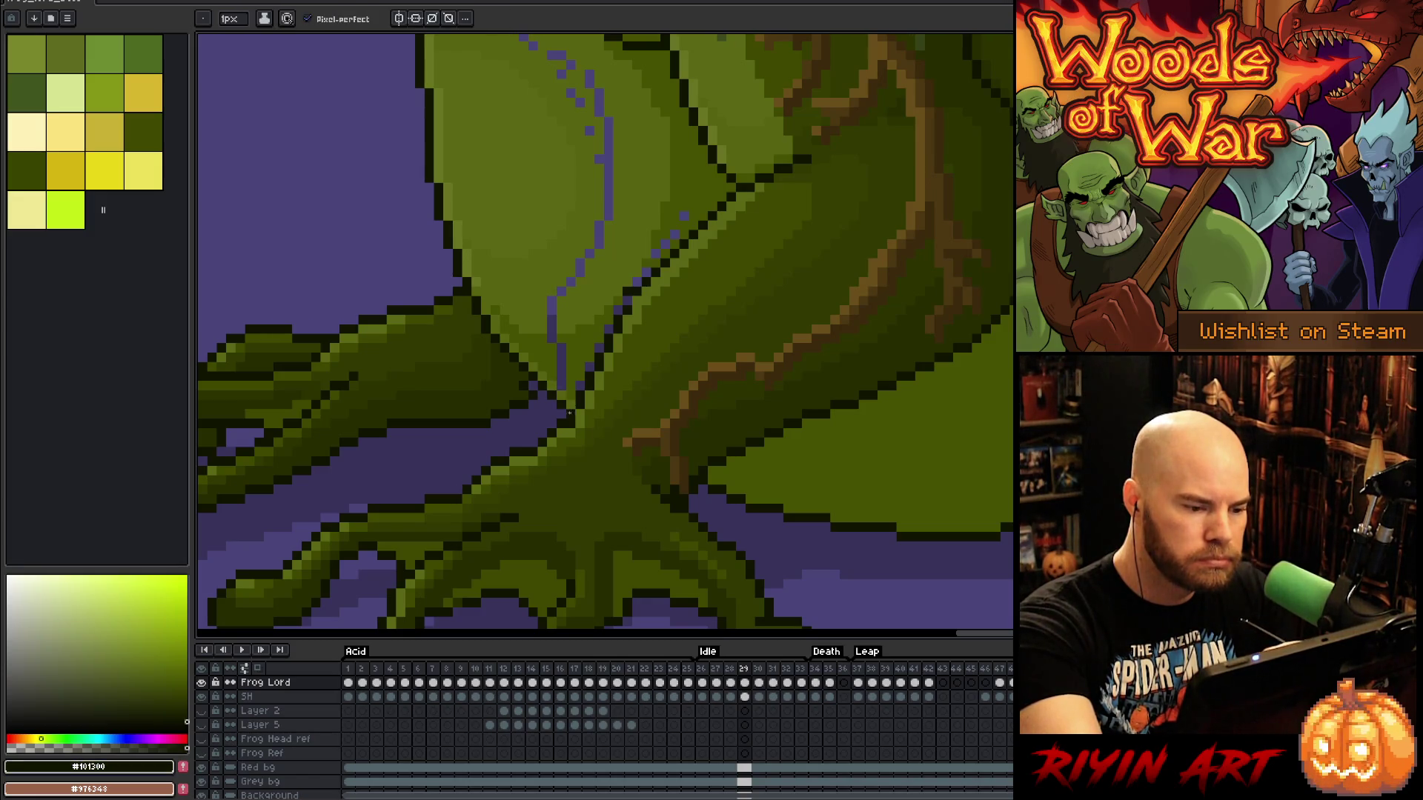
alt+click(579, 387)
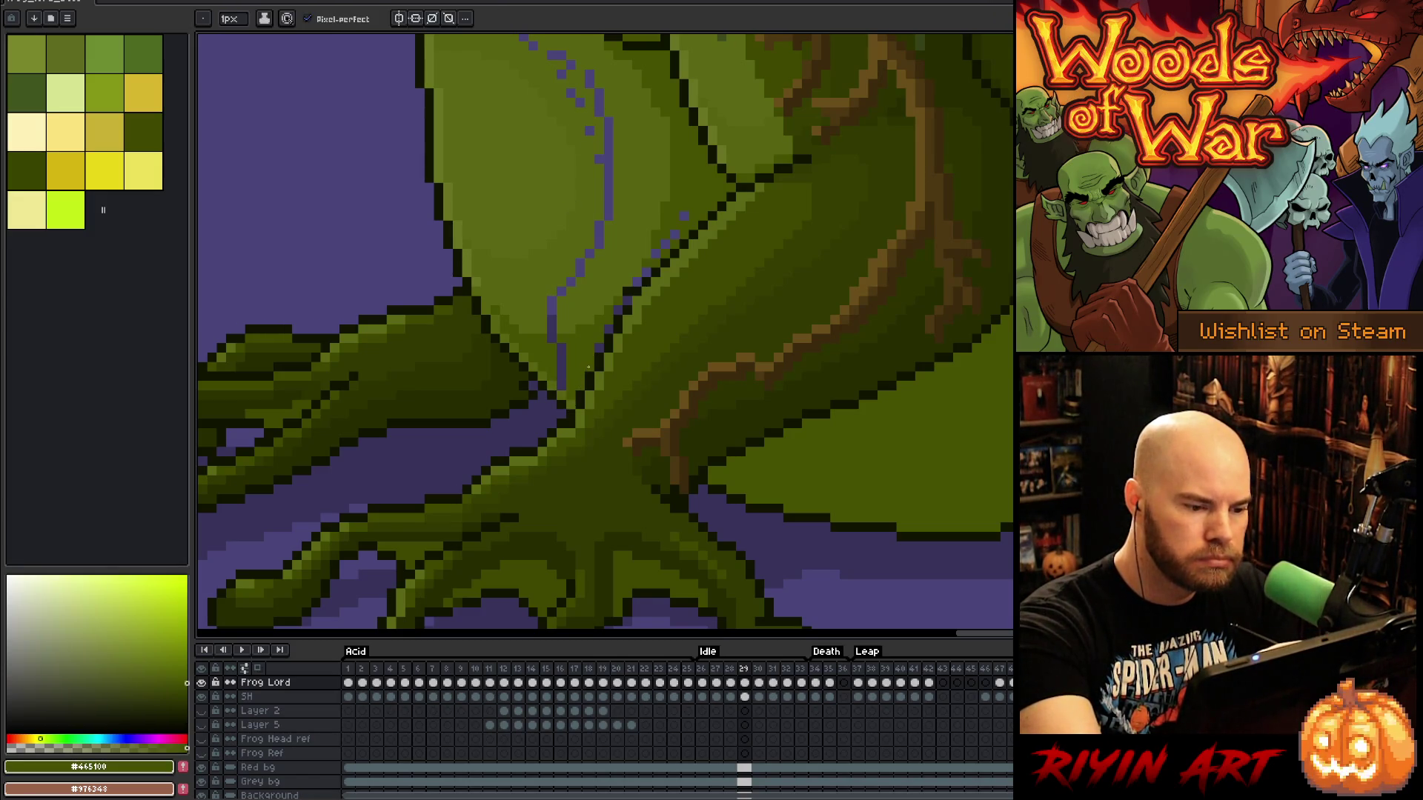
alt+click(638, 287)
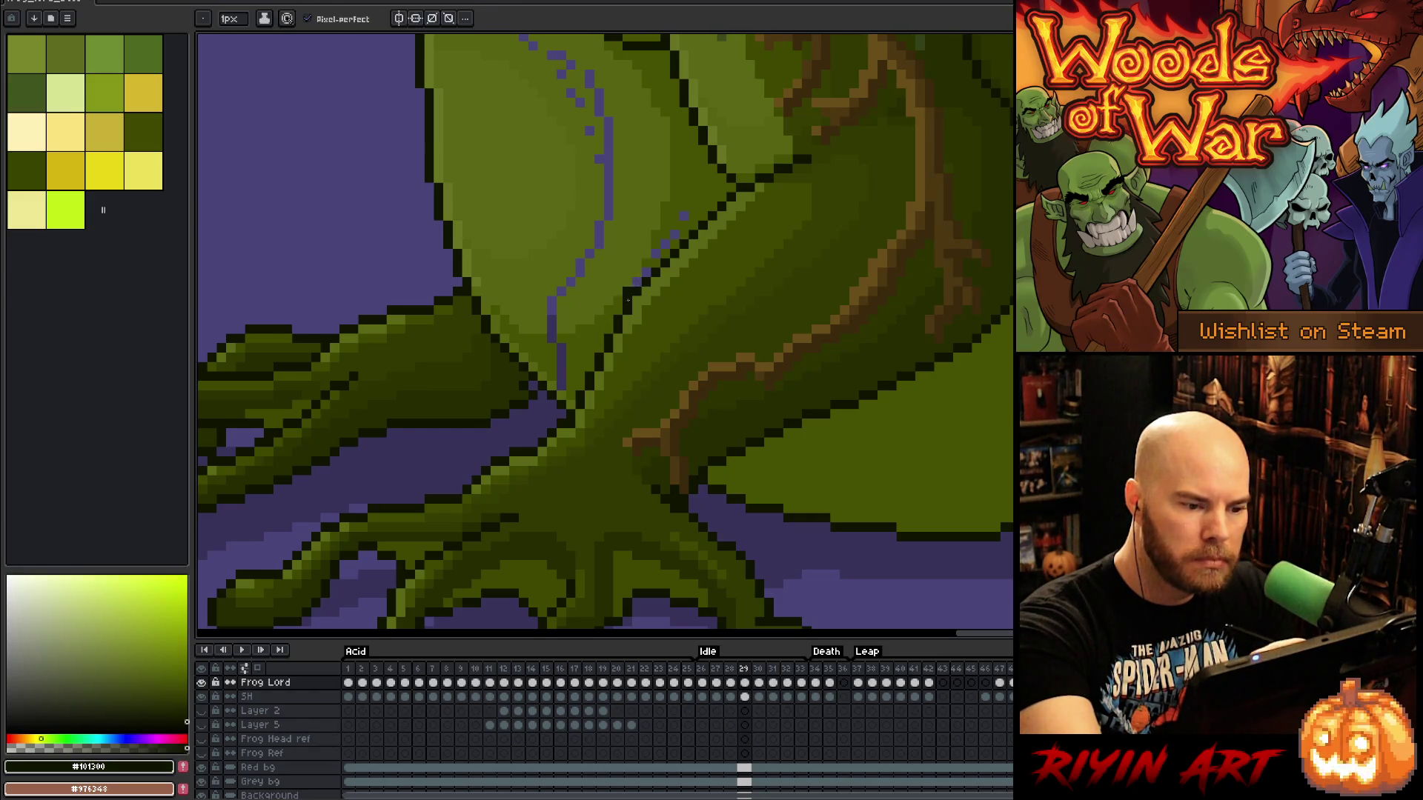
click(636, 280)
alt+click(644, 264)
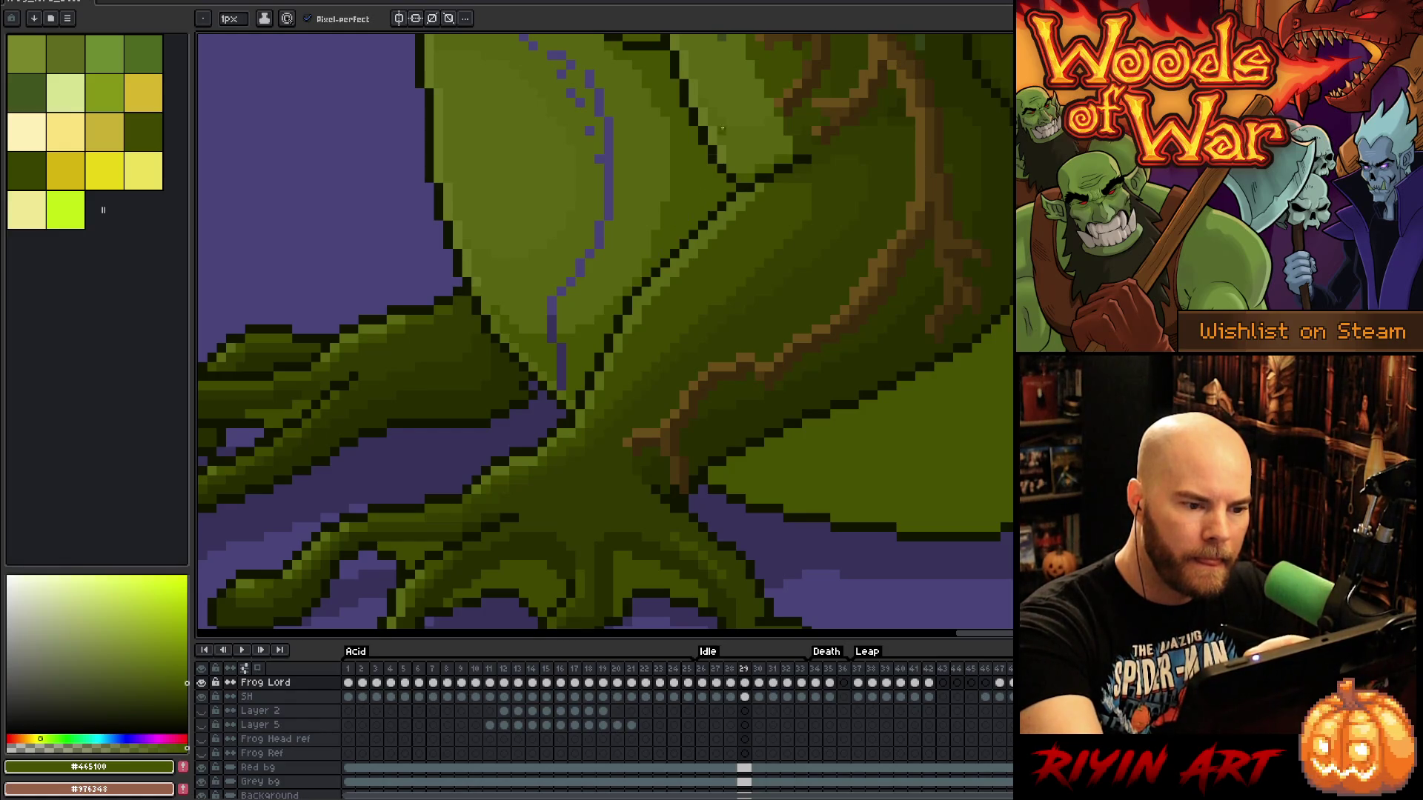
Paint the purple line down the leg and nearby specks olive green with pencil and bucket
drag(556, 343, 563, 378)
alt+click(561, 341)
key(g)
mouse_move(553, 329)
mouse_down()
mouse_move(599, 235)
mouse_move(604, 122)
mouse_up()
key(b)
mouse_move(620, 213)
mouse_down()
mouse_move(655, 371)
mouse_move(636, 306)
mouse_up()
drag(674, 360, 646, 352)
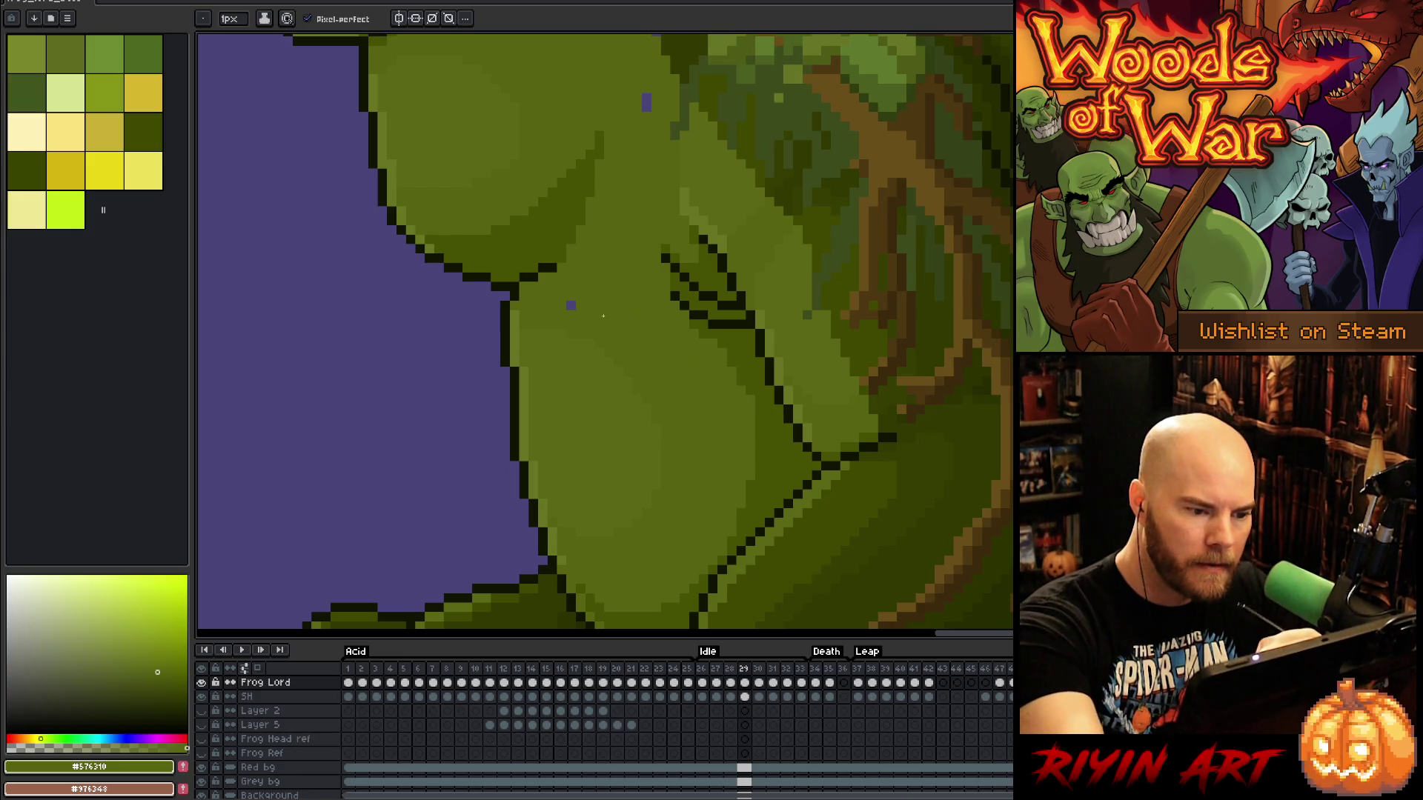
Sample the dark outline and body greens, then paint over the purple specks on the frog's body
mouse_move(591, 309)
mouse_down()
mouse_move(945, 196)
mouse_move(875, 221)
mouse_up()
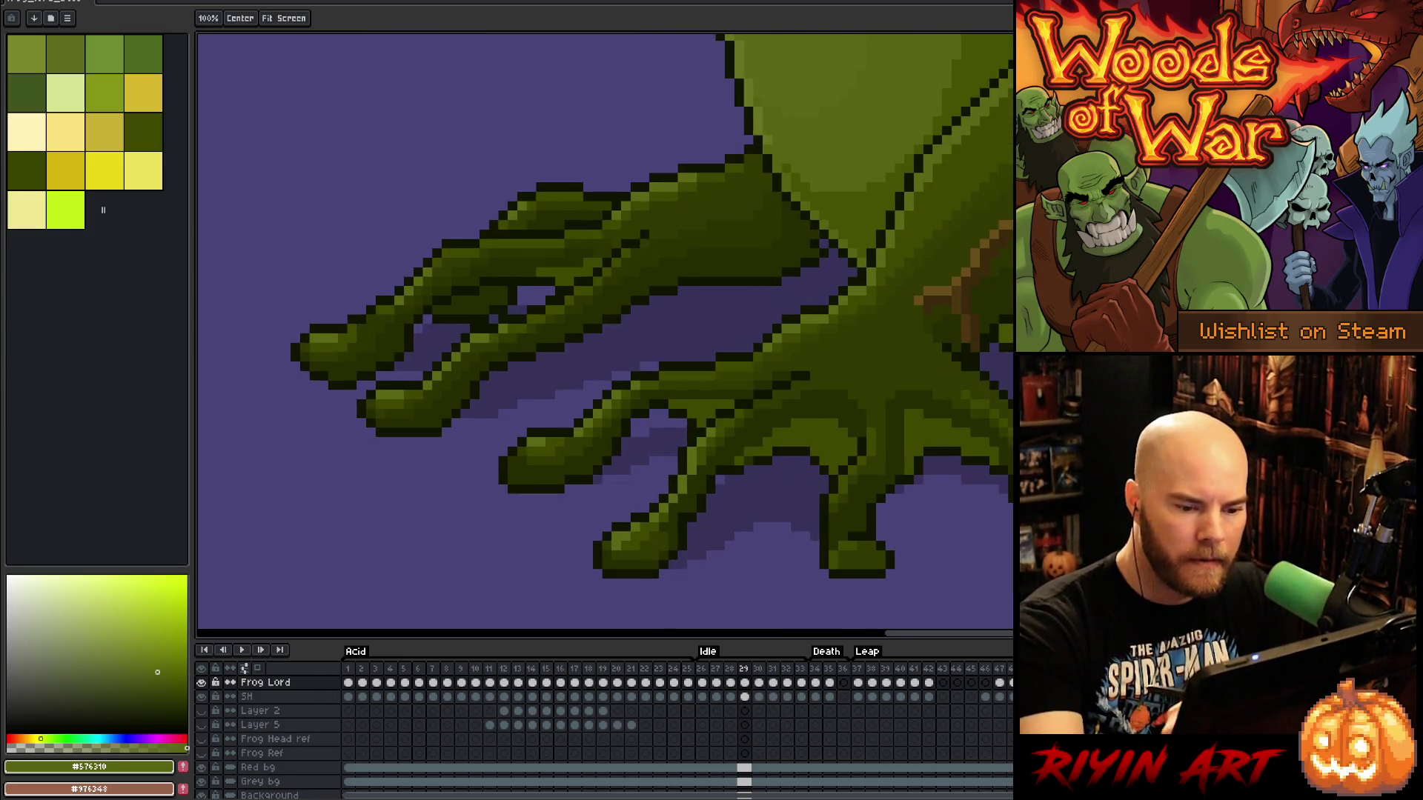
alt+click(750, 461)
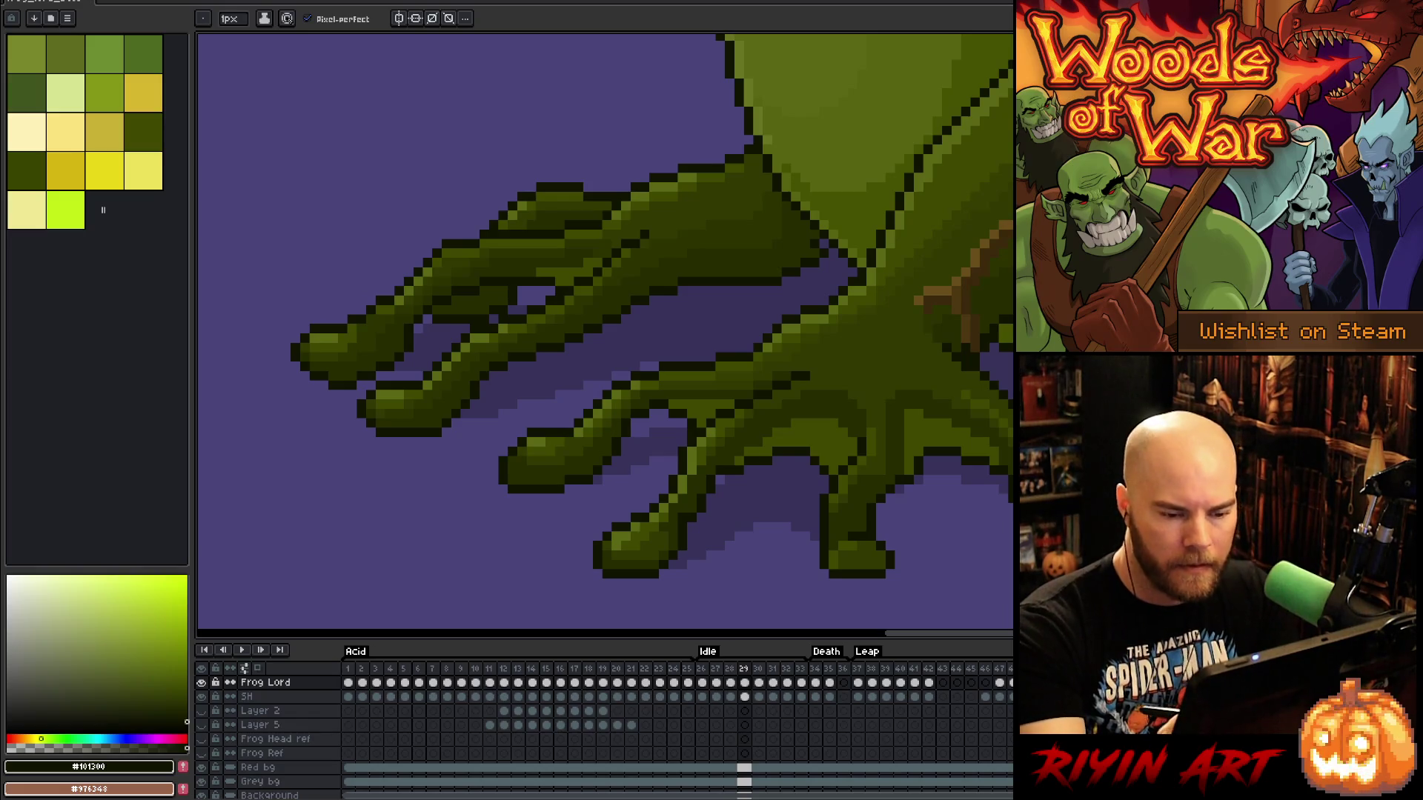
drag(1037, 374, 944, 613)
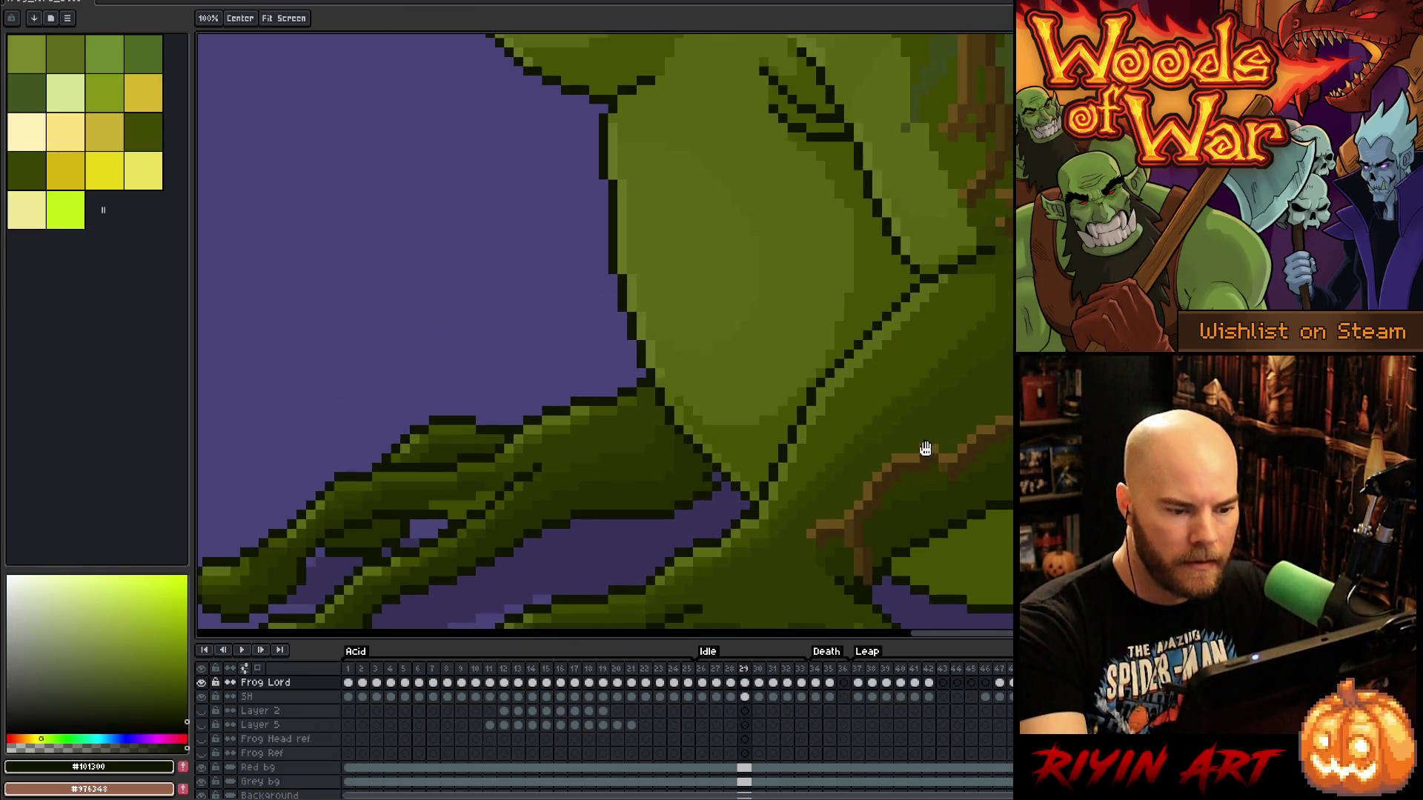
alt+click(714, 476)
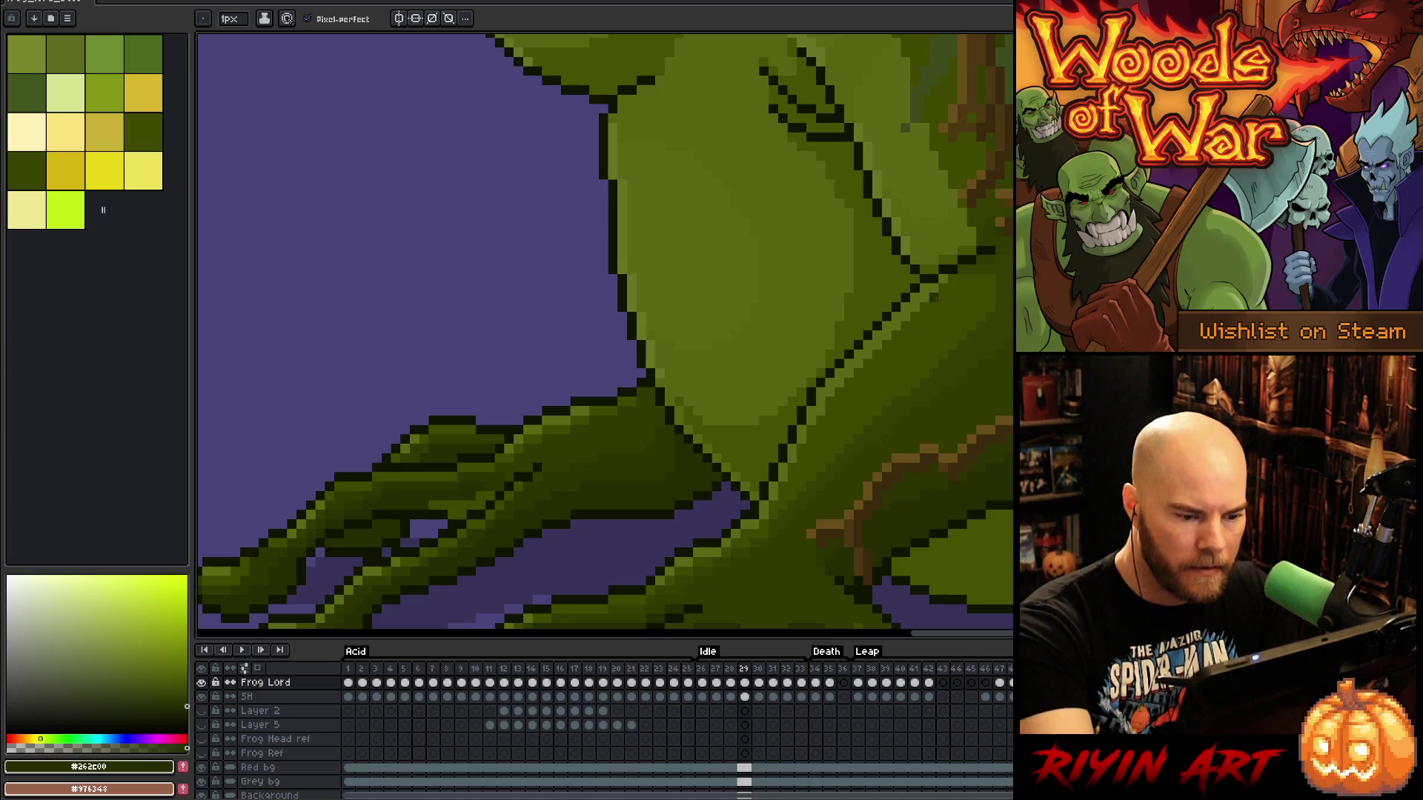
drag(846, 319, 854, 556)
drag(858, 321, 859, 511)
alt+click(756, 297)
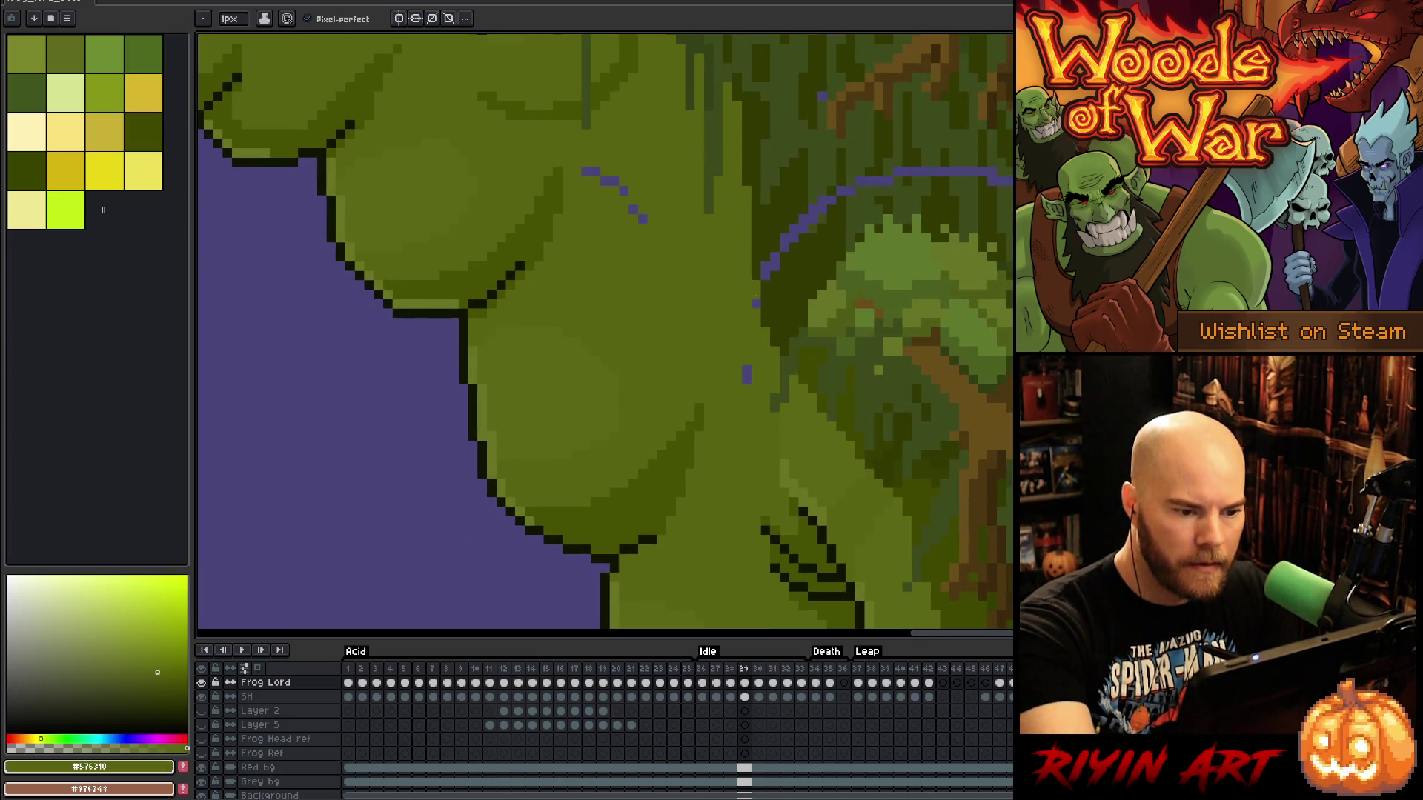
drag(634, 211, 606, 182)
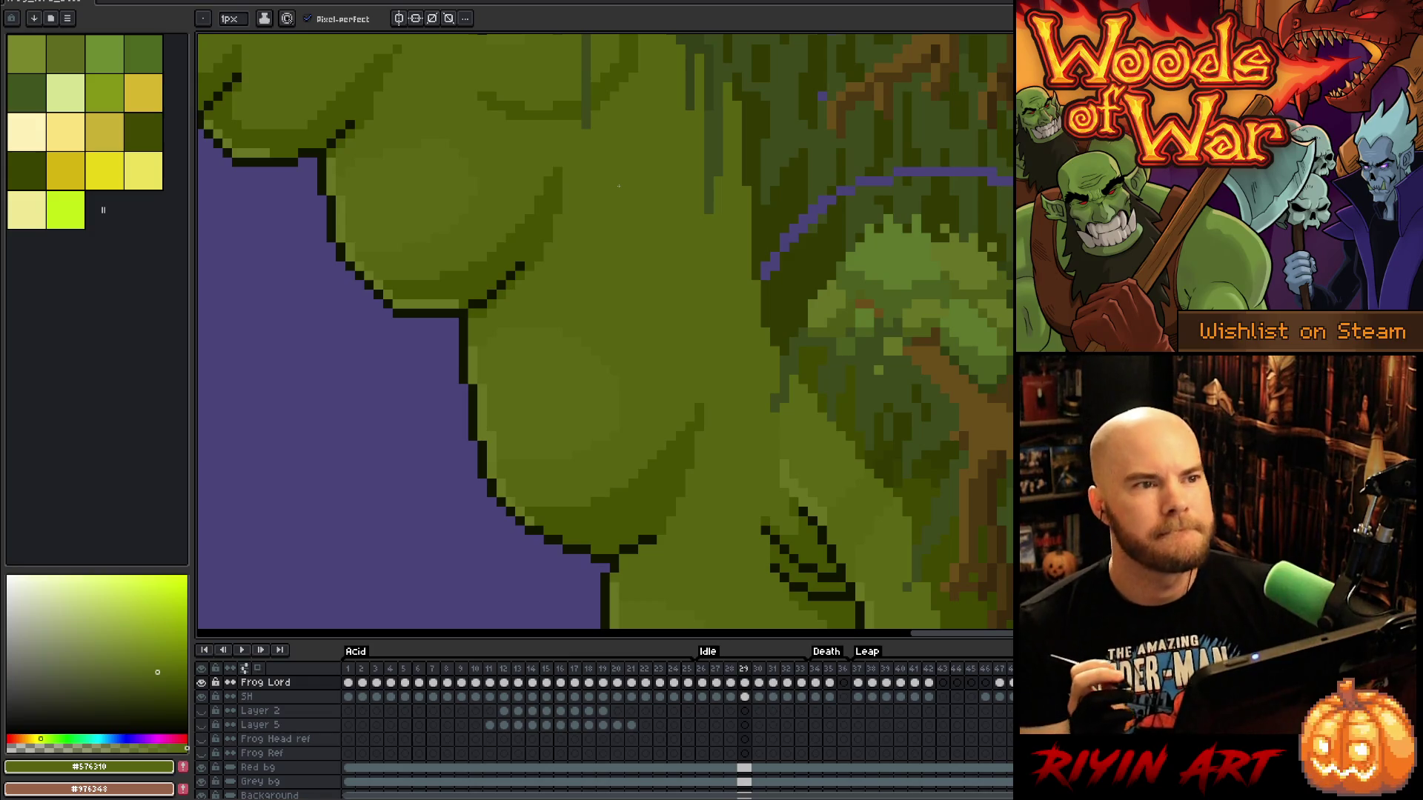
Pan to the mossy shoulder and fill its stray pixels with dark green
key(space)
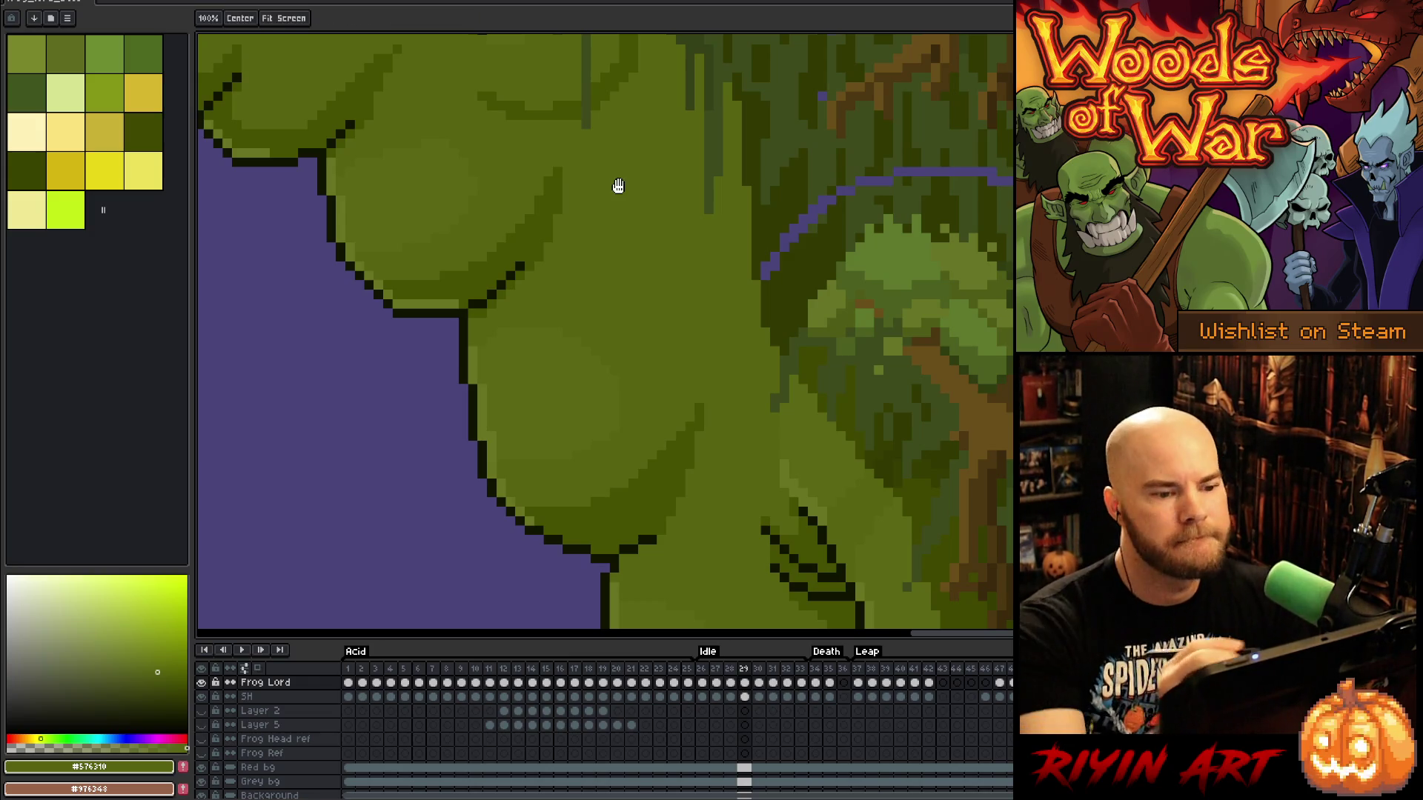
drag(618, 185, 544, 293)
alt+click(697, 401)
click(687, 378)
click(712, 352)
click(759, 379)
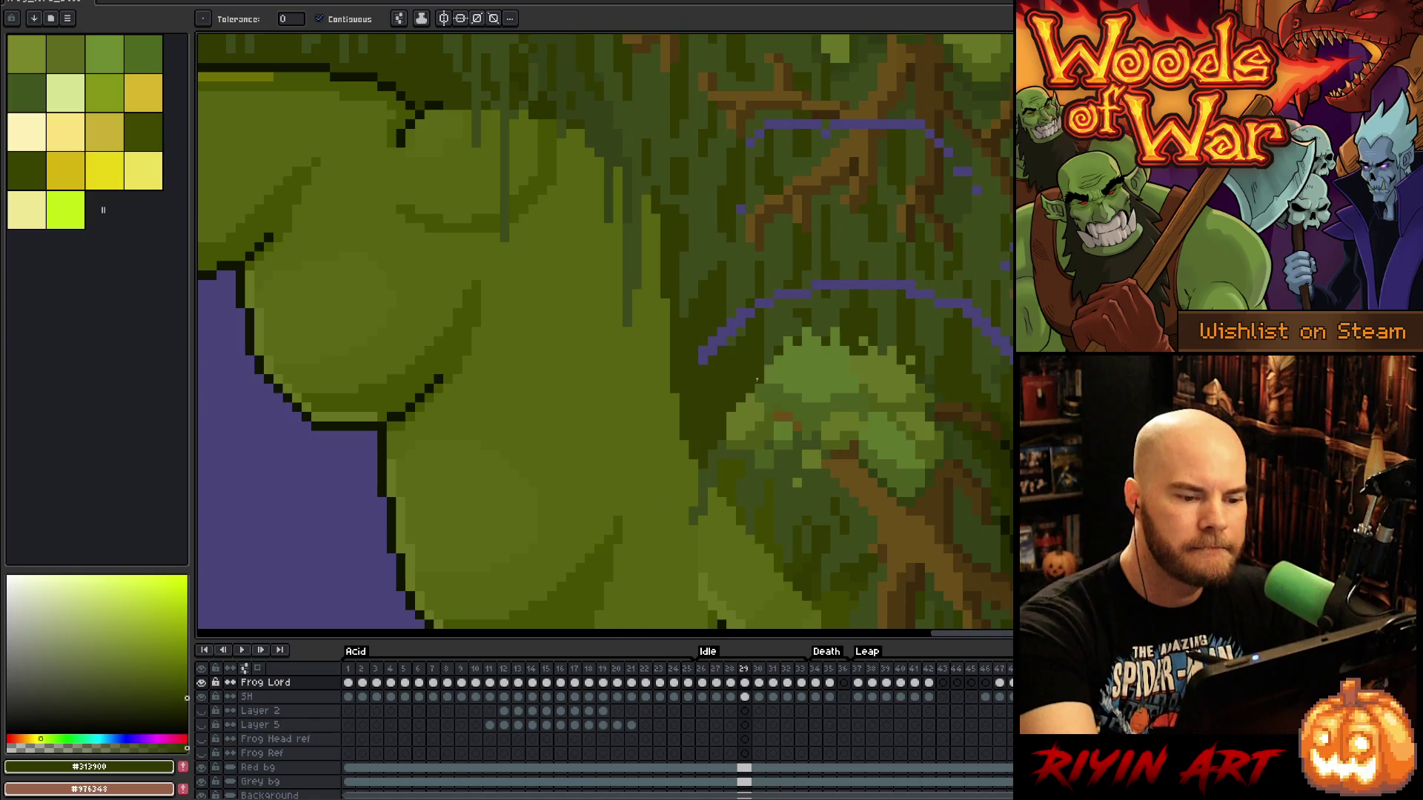
Pencil out the horizontal purple line across the shoulder in dark and moss green
key(b)
drag(730, 329, 750, 309)
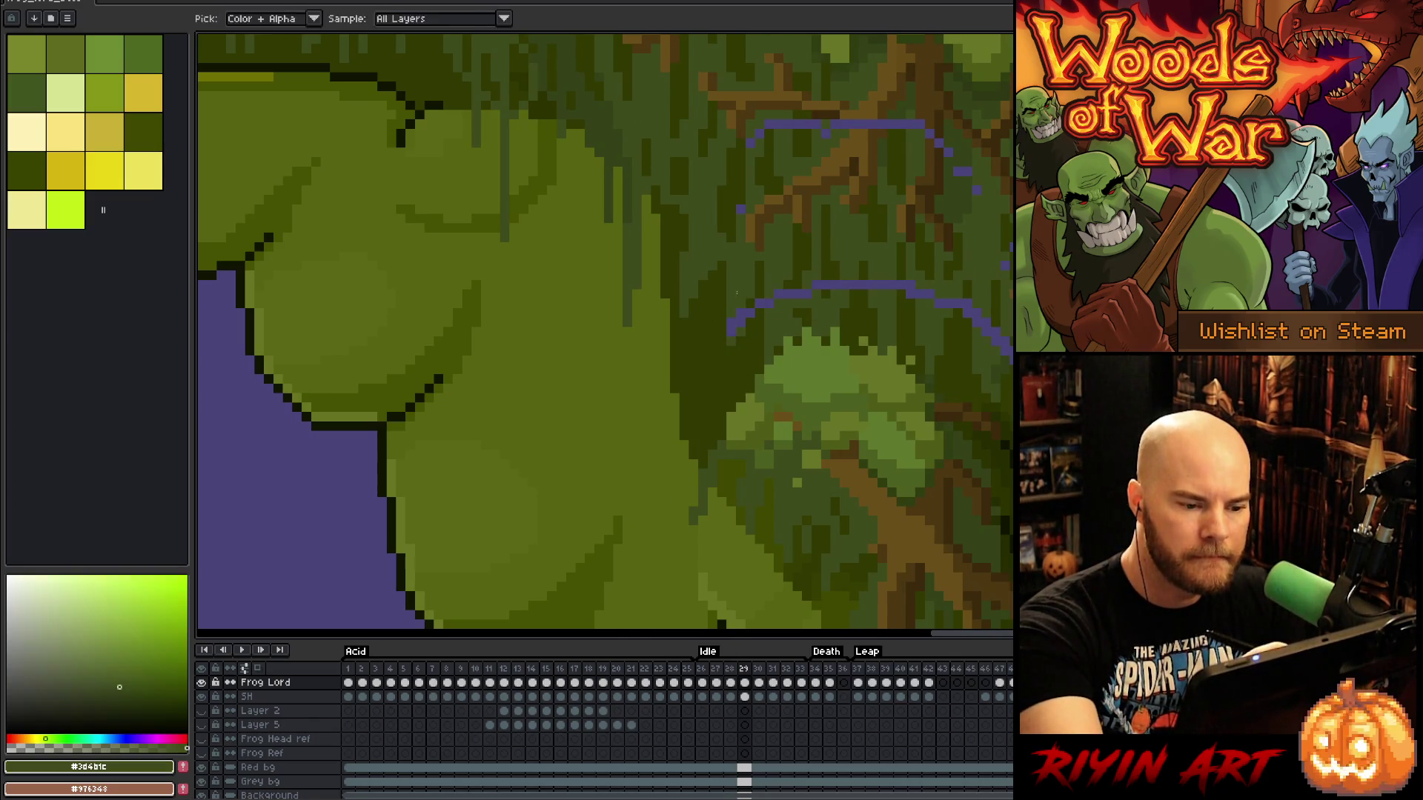
click(759, 304)
alt+click(773, 330)
drag(787, 294, 802, 295)
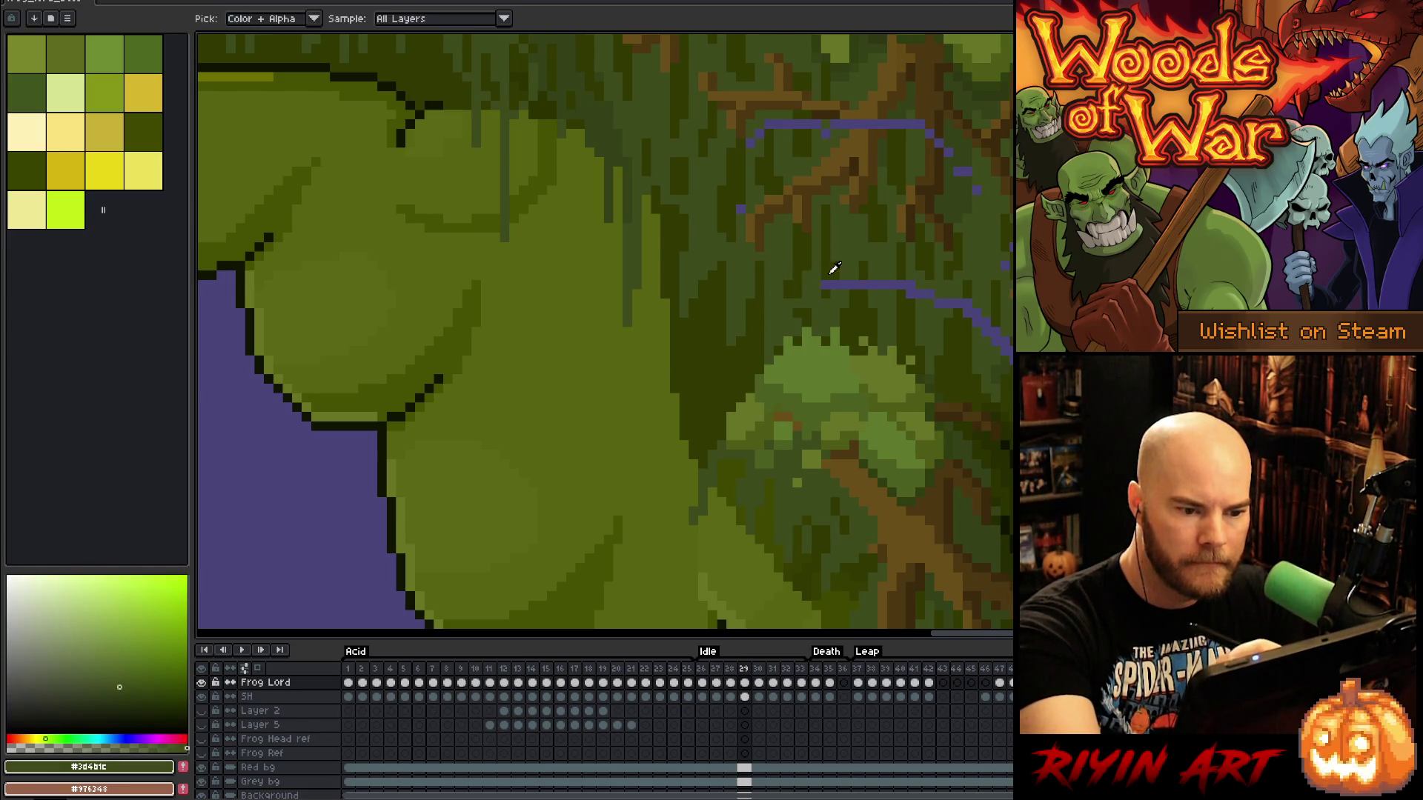
click(825, 286)
alt+click(834, 276)
click(834, 285)
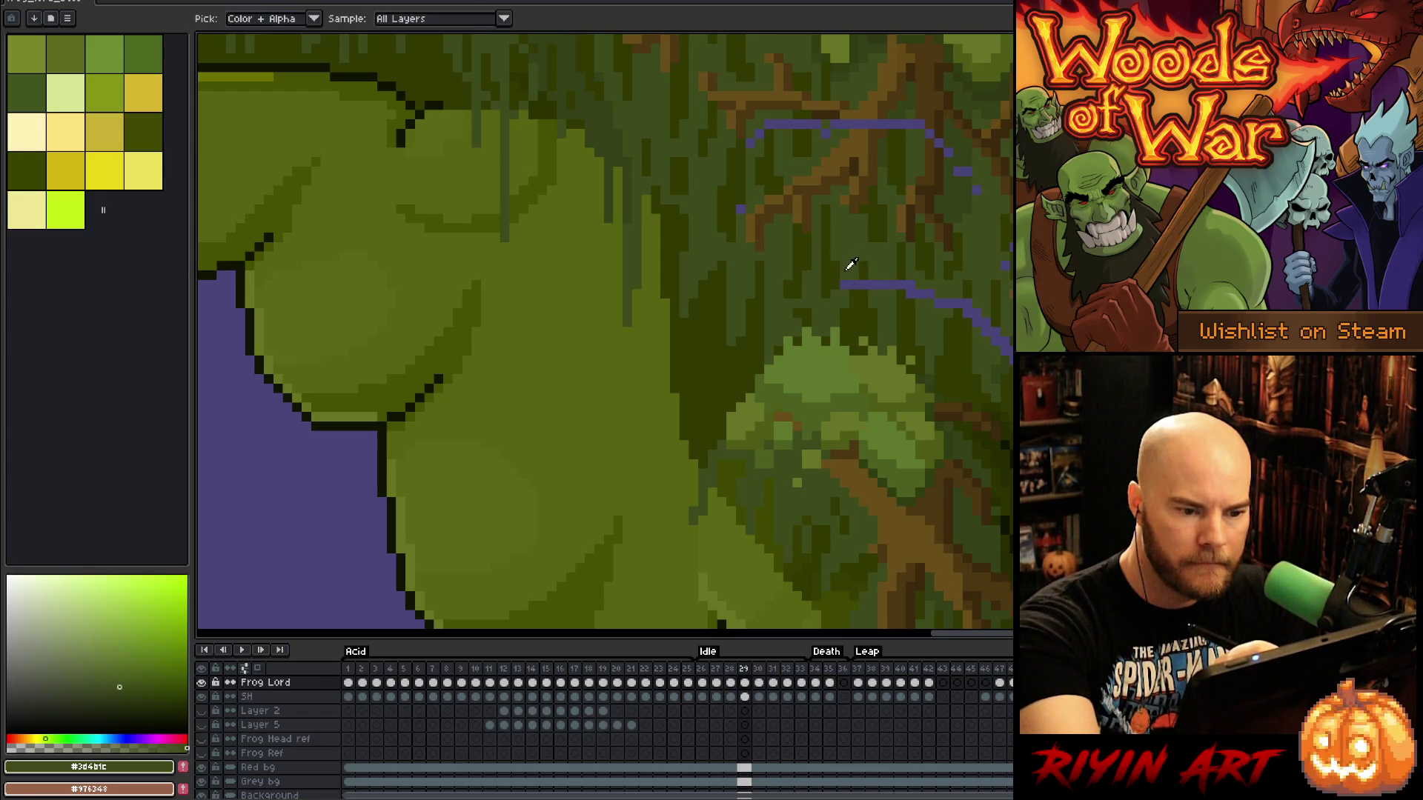
drag(845, 284, 863, 284)
Sample a mossy green and cover the purple pixels at the line's right end
alt+click(875, 277)
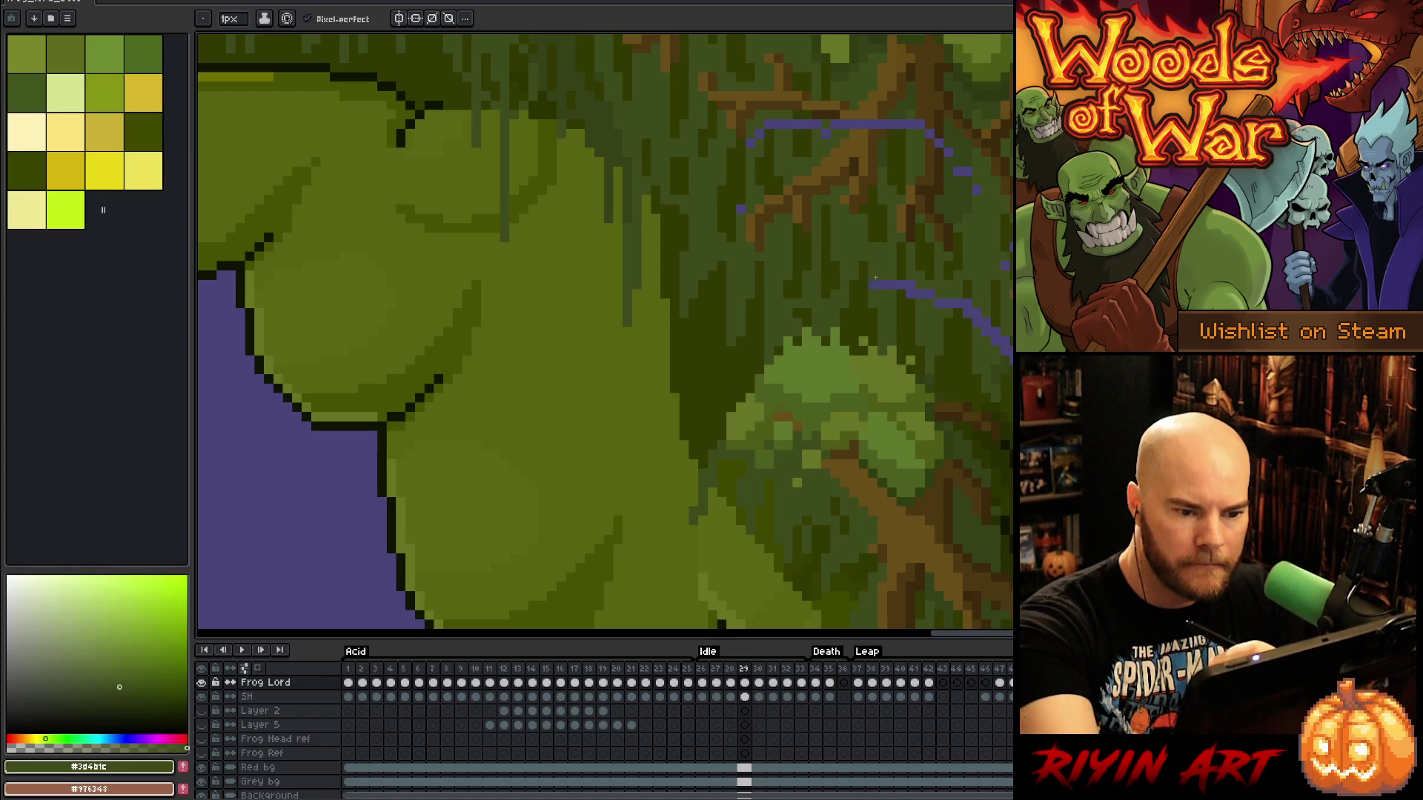
alt+click(900, 255)
click(901, 285)
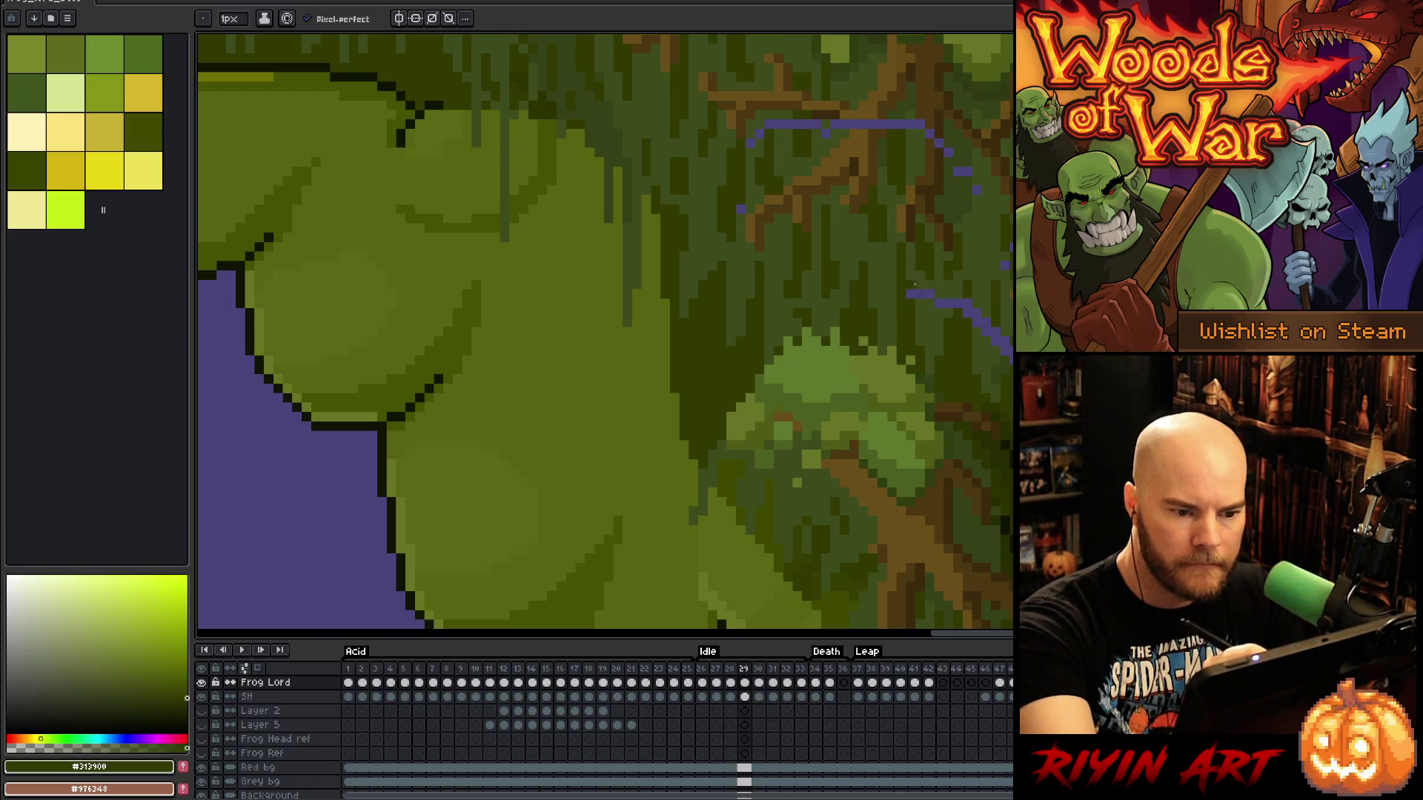
drag(919, 293, 931, 294)
alt+click(933, 312)
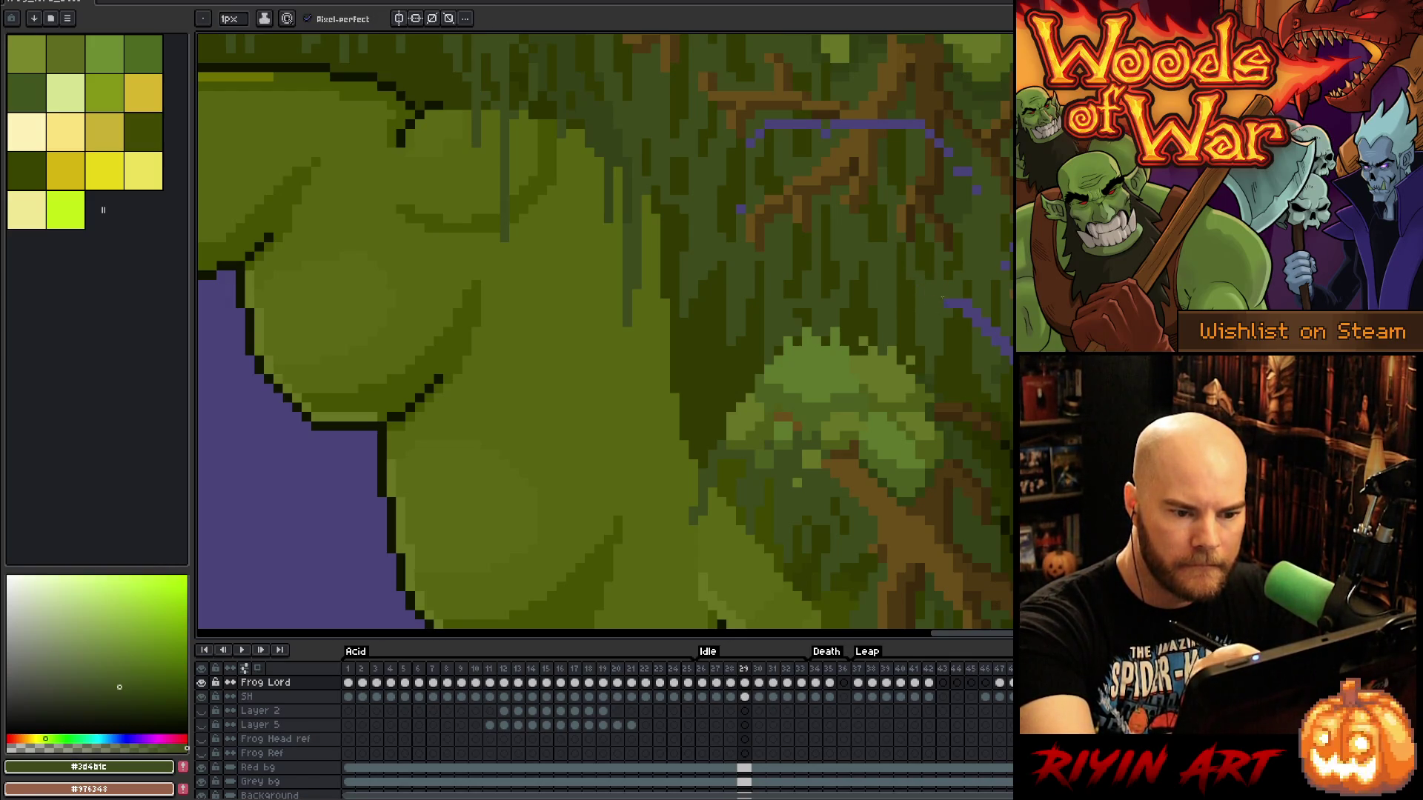
Pick darker and lighter moss greens, then cover the purple pixels further along the line
alt+click(967, 297)
alt+click(983, 349)
alt+click(993, 326)
key(g)
key(b)
alt+click(540, 79)
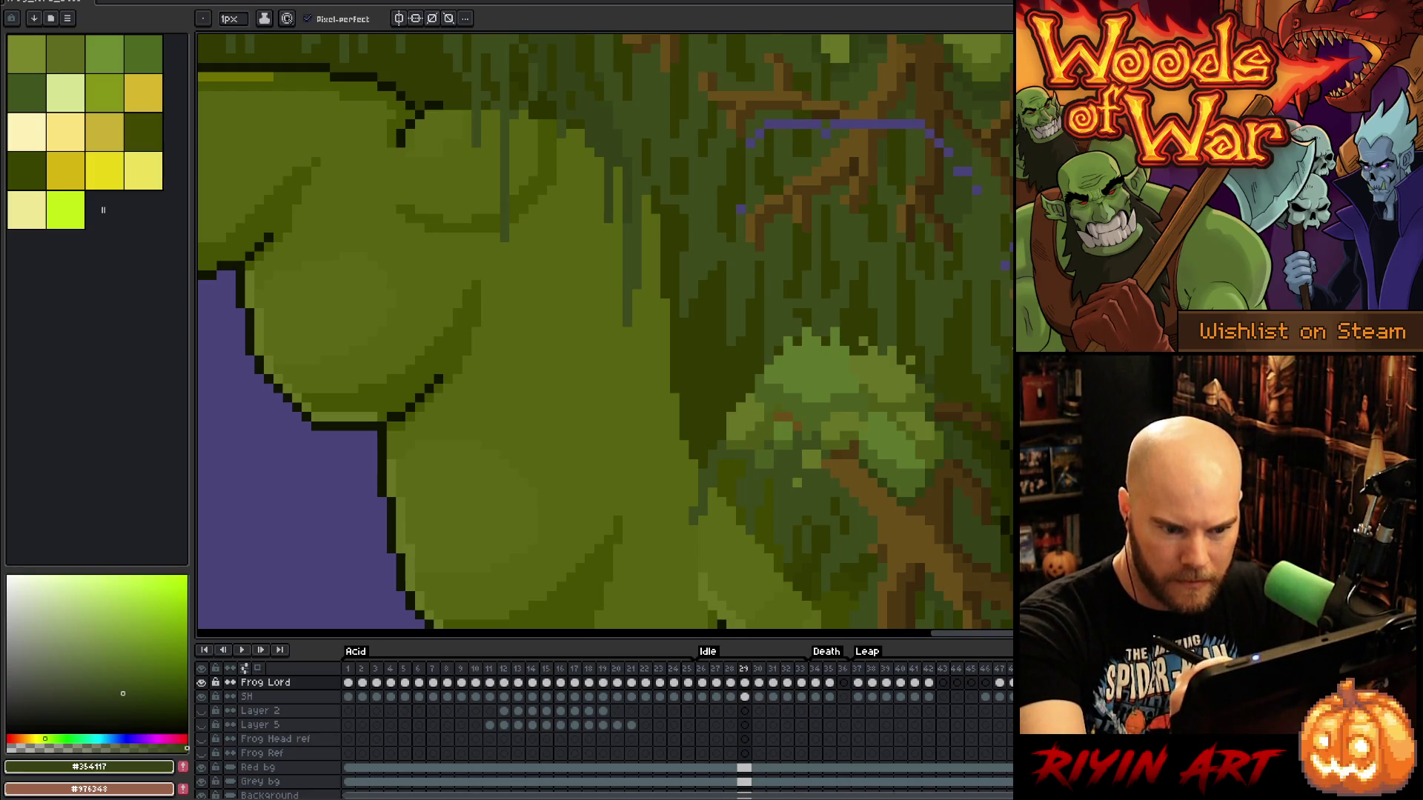
alt+click(540, 79)
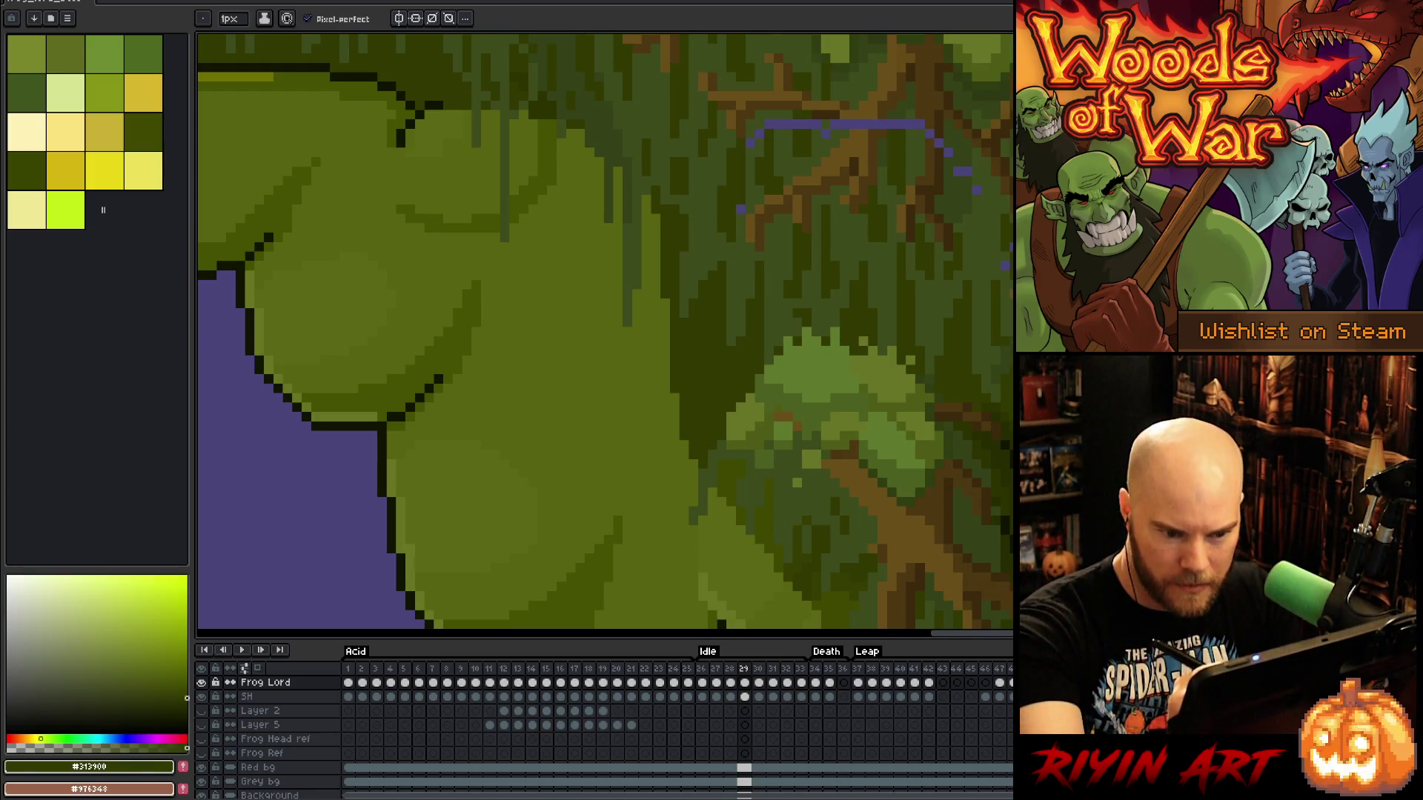
alt+click(539, 79)
drag(539, 78, 383, 45)
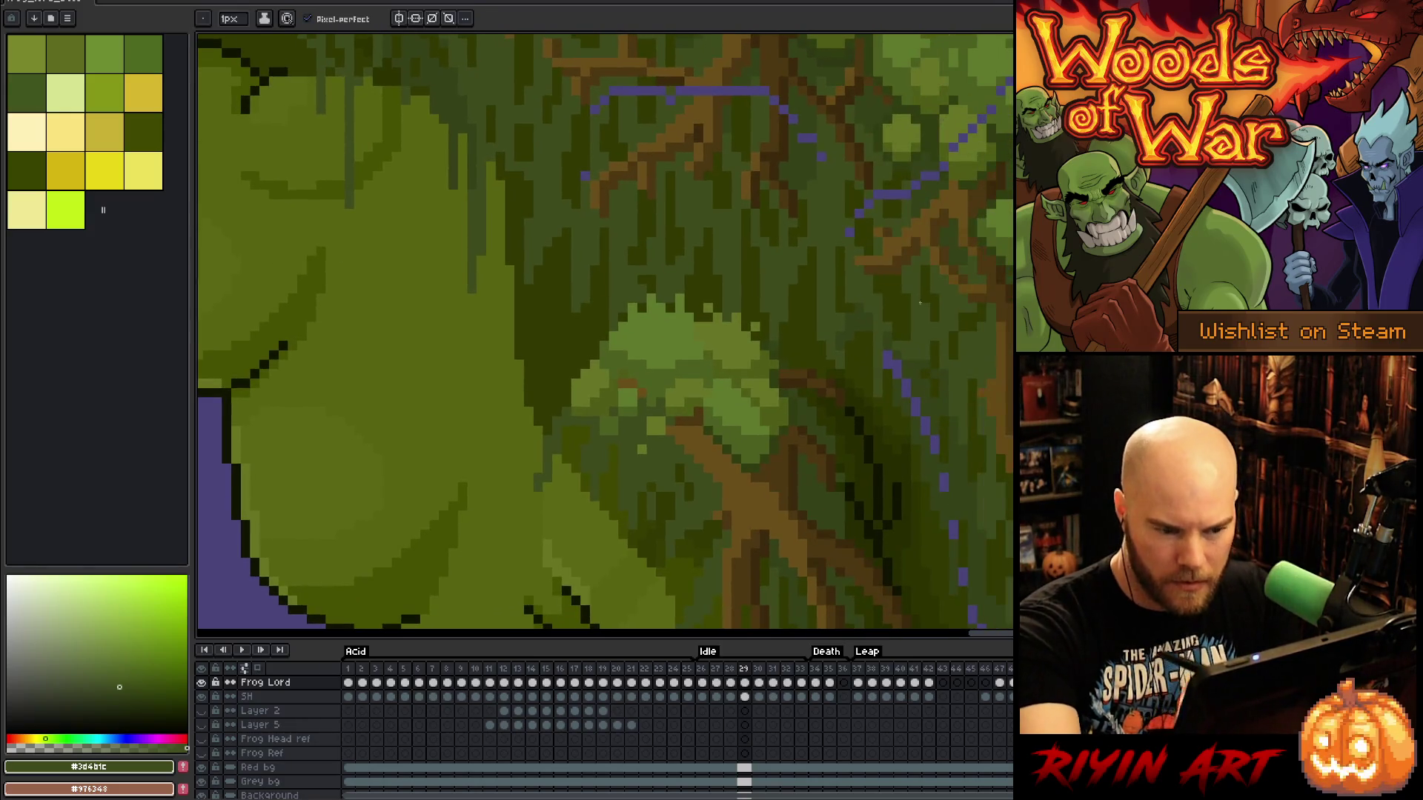
alt+click(885, 352)
click(882, 354)
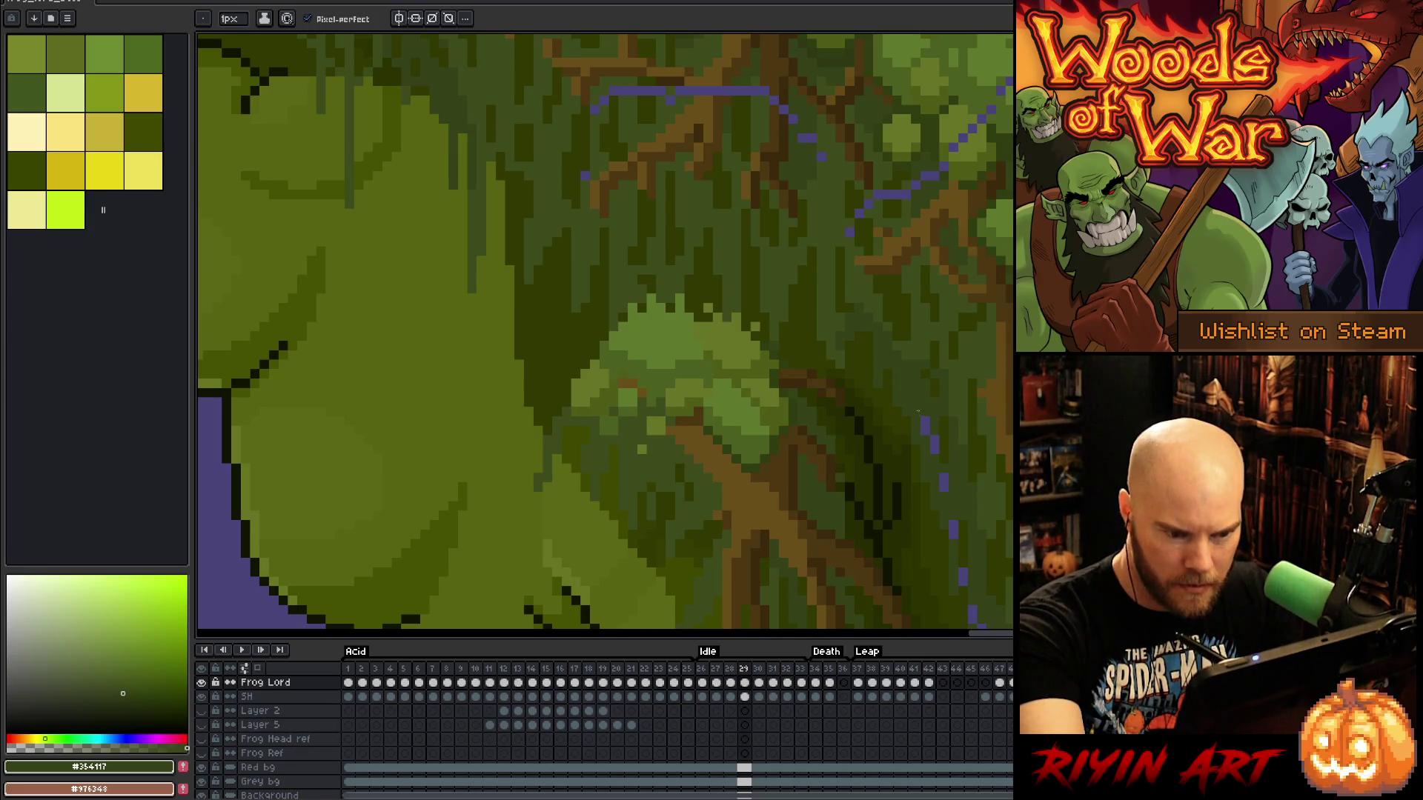
Cover the last lower purple specks, then pan up toward the foliage above the frog
scroll(979, 467, up, 1)
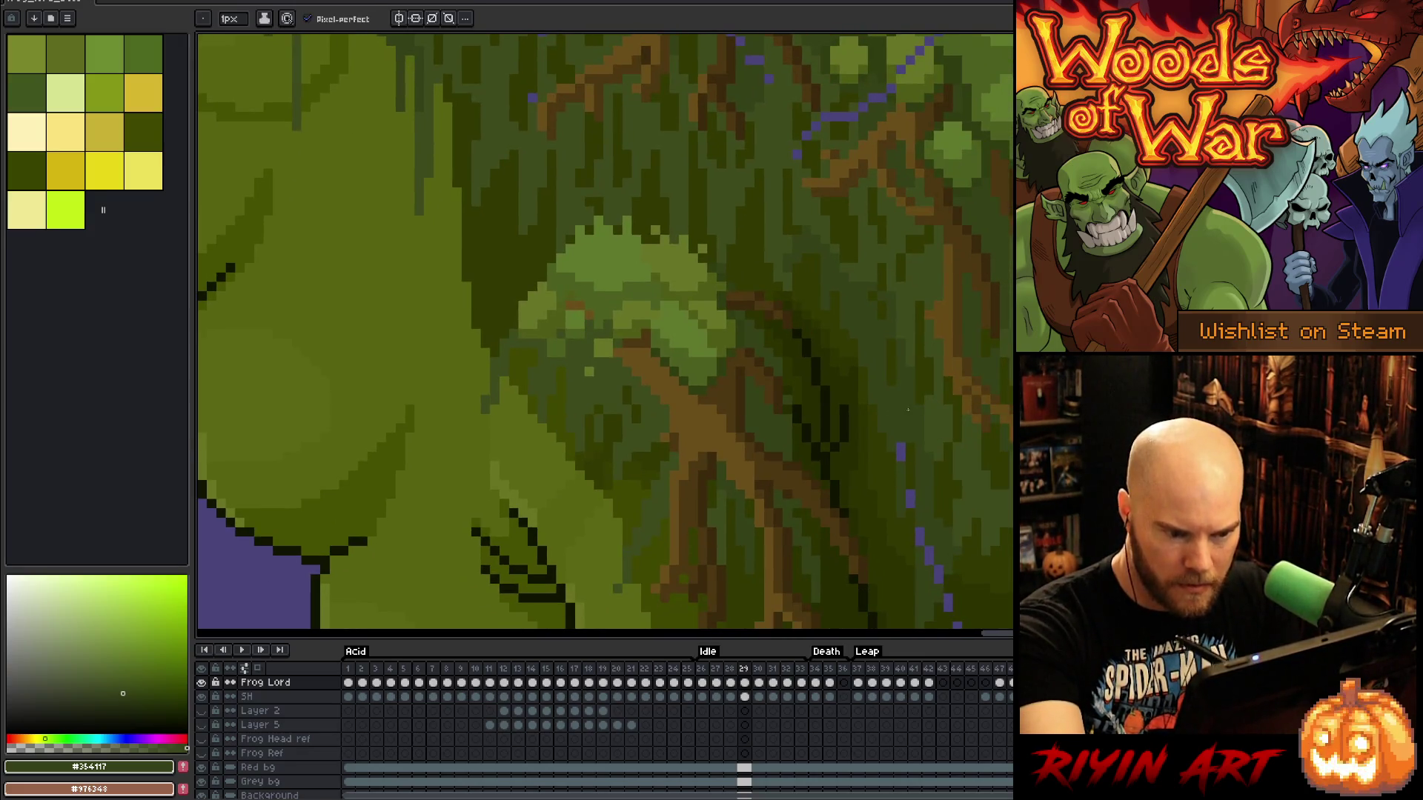
alt+click(912, 454)
drag(911, 454, 917, 309)
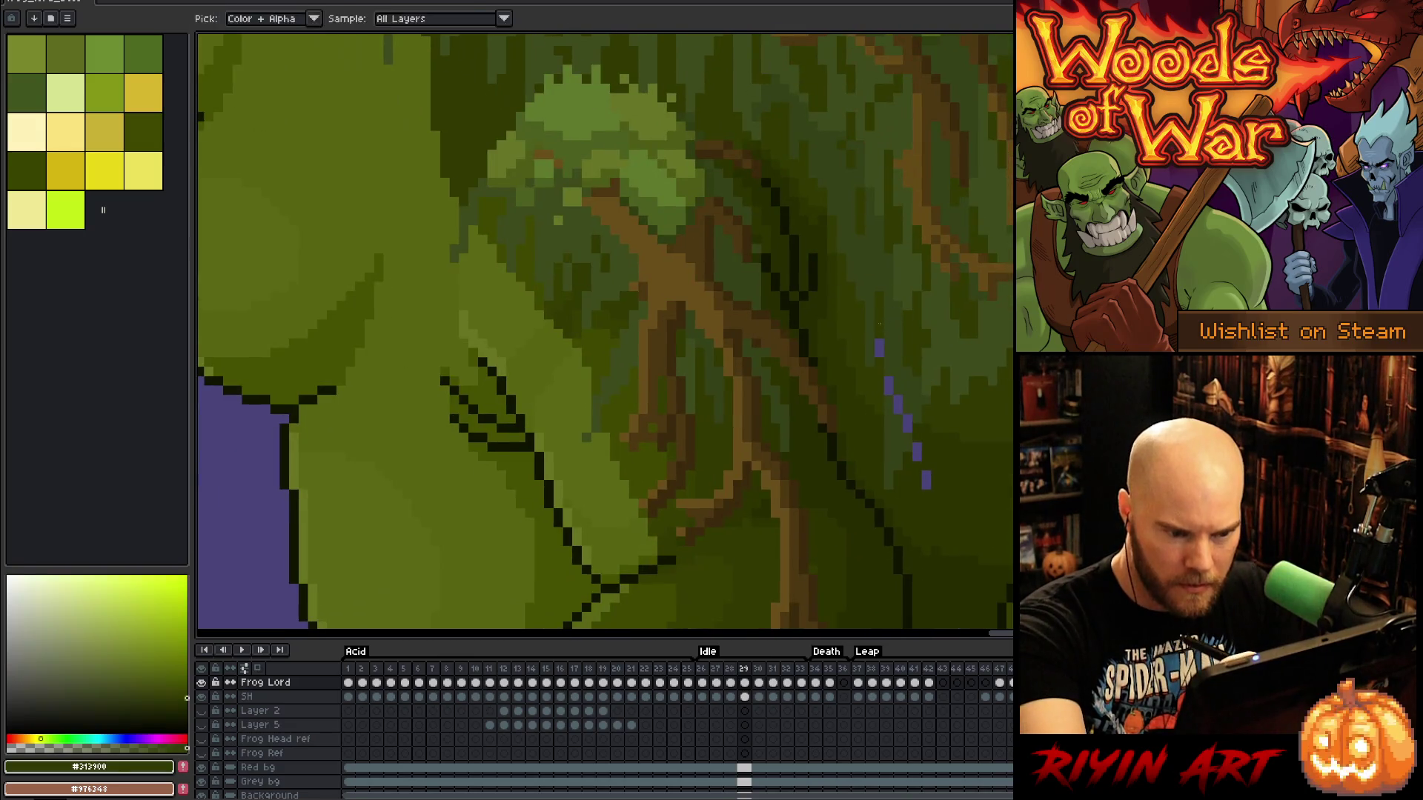
alt+click(891, 349)
drag(897, 406, 894, 378)
alt+click(914, 395)
mouse_move(916, 446)
mouse_down()
mouse_move(925, 475)
mouse_move(681, 281)
mouse_up()
drag(608, 445, 607, 148)
drag(897, 296, 898, 445)
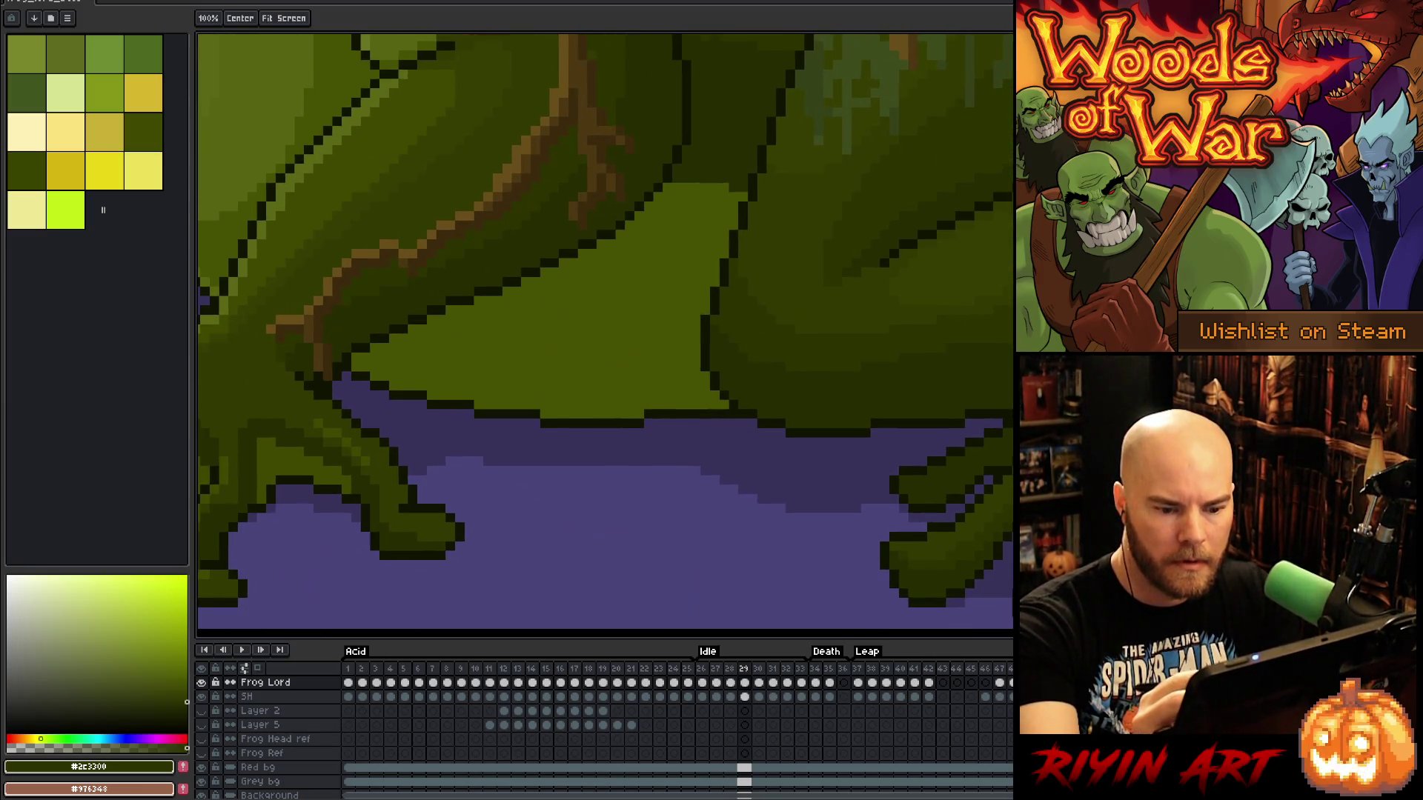
Cover the purple pixels in the foliage above the frog with sampled foliage greens
drag(898, 371, 899, 578)
drag(963, 223, 986, 341)
drag(993, 245, 1005, 449)
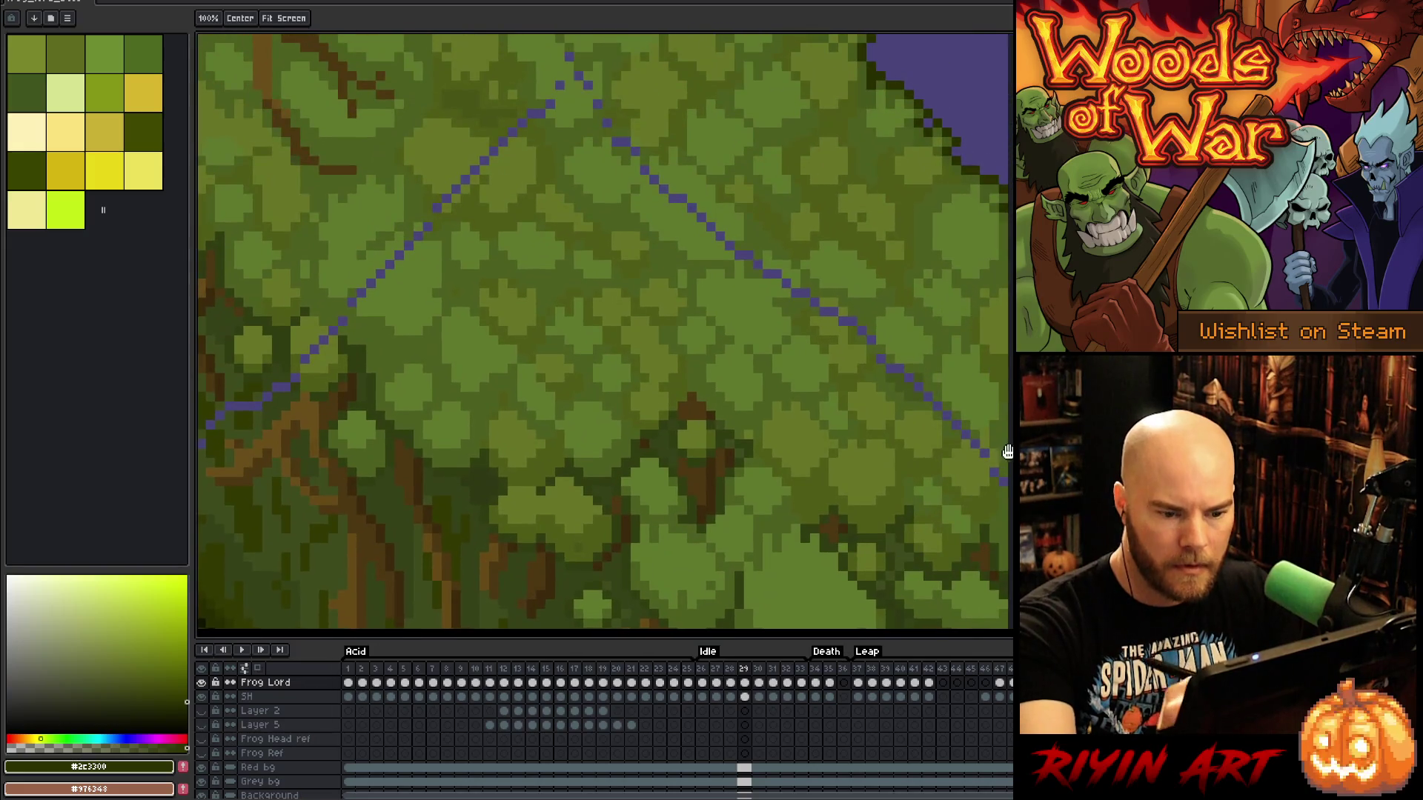
drag(963, 312, 889, 415)
alt+click(884, 423)
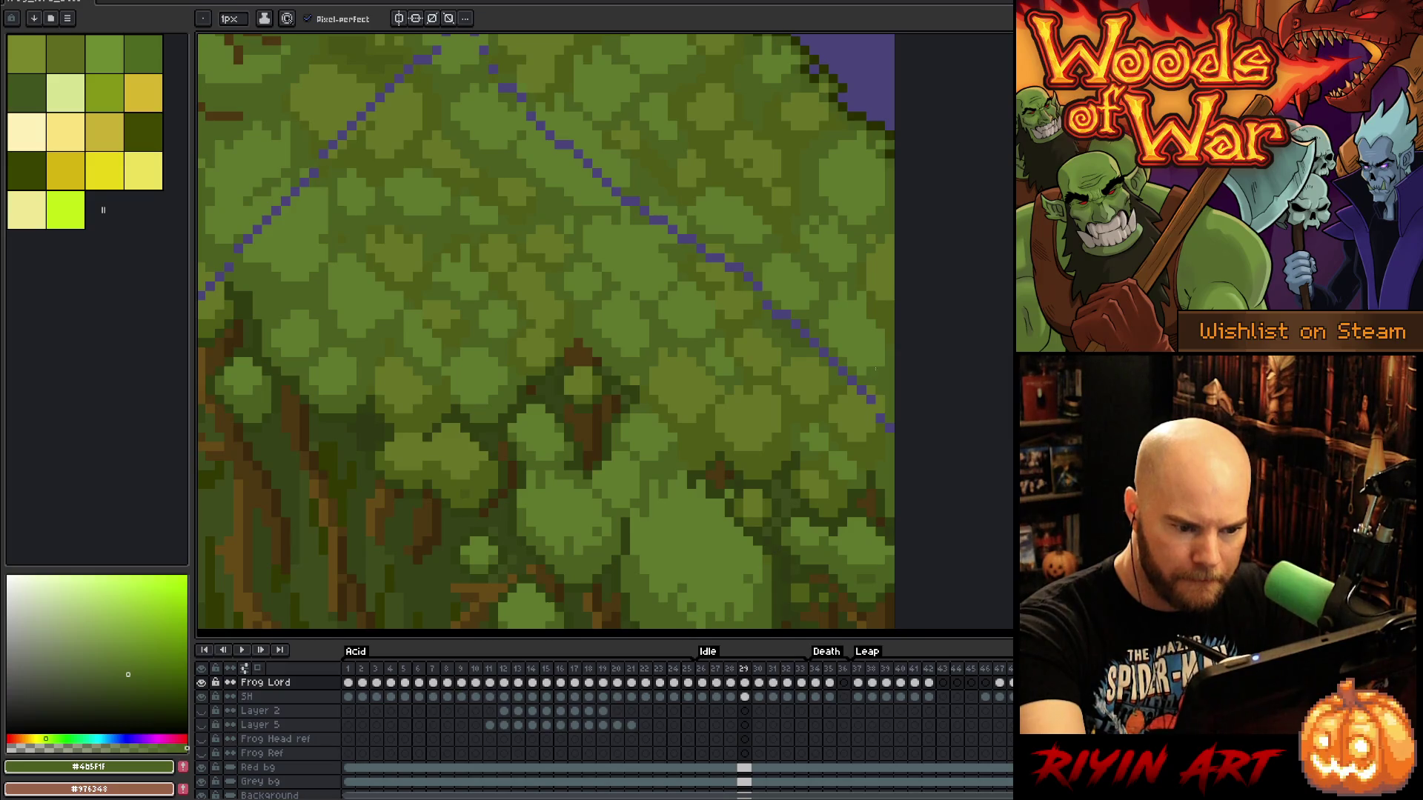
alt+click(873, 391)
alt+click(889, 400)
click(887, 422)
Paint out both ends of the diagonal purple line with lighter and darker moss greens
drag(853, 381, 845, 370)
alt+click(808, 333)
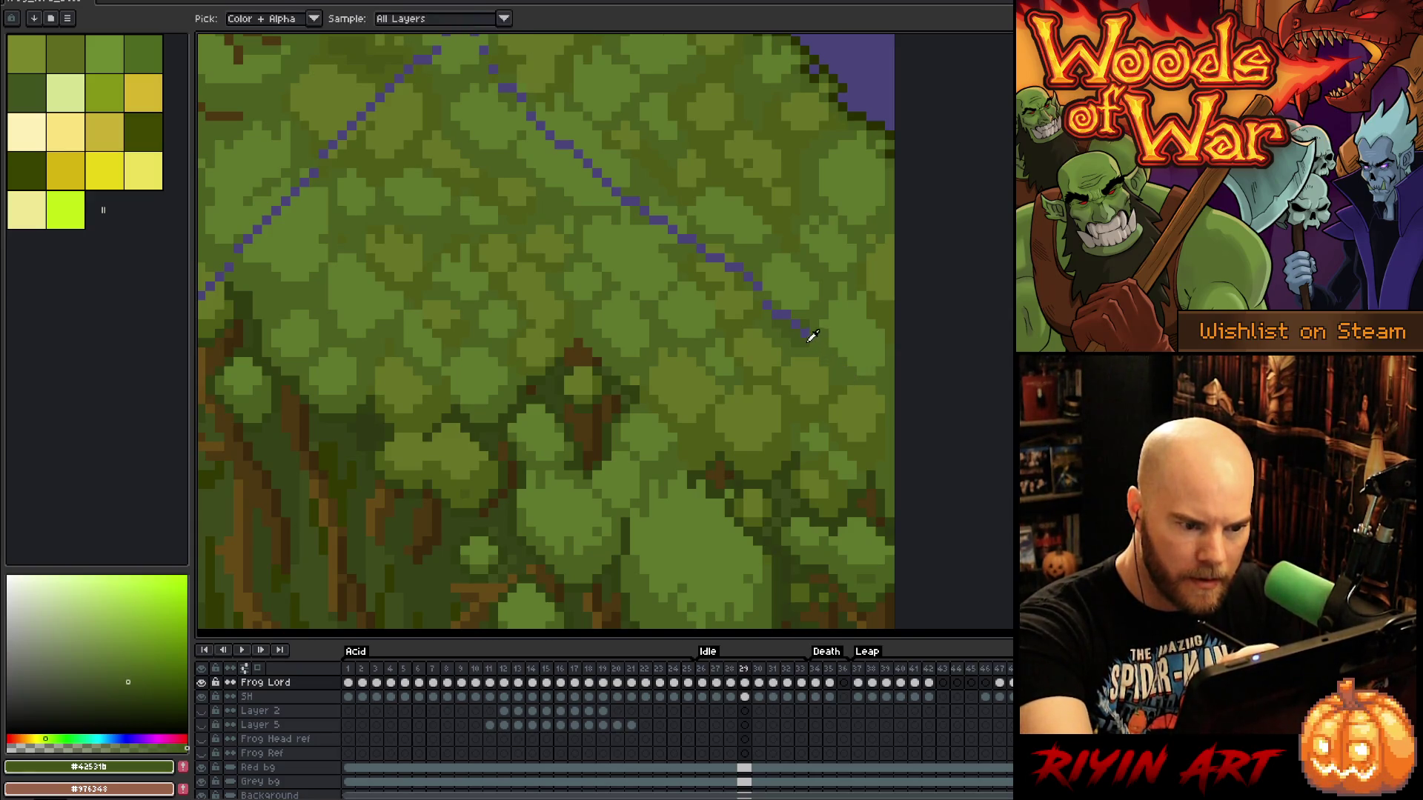
click(777, 314)
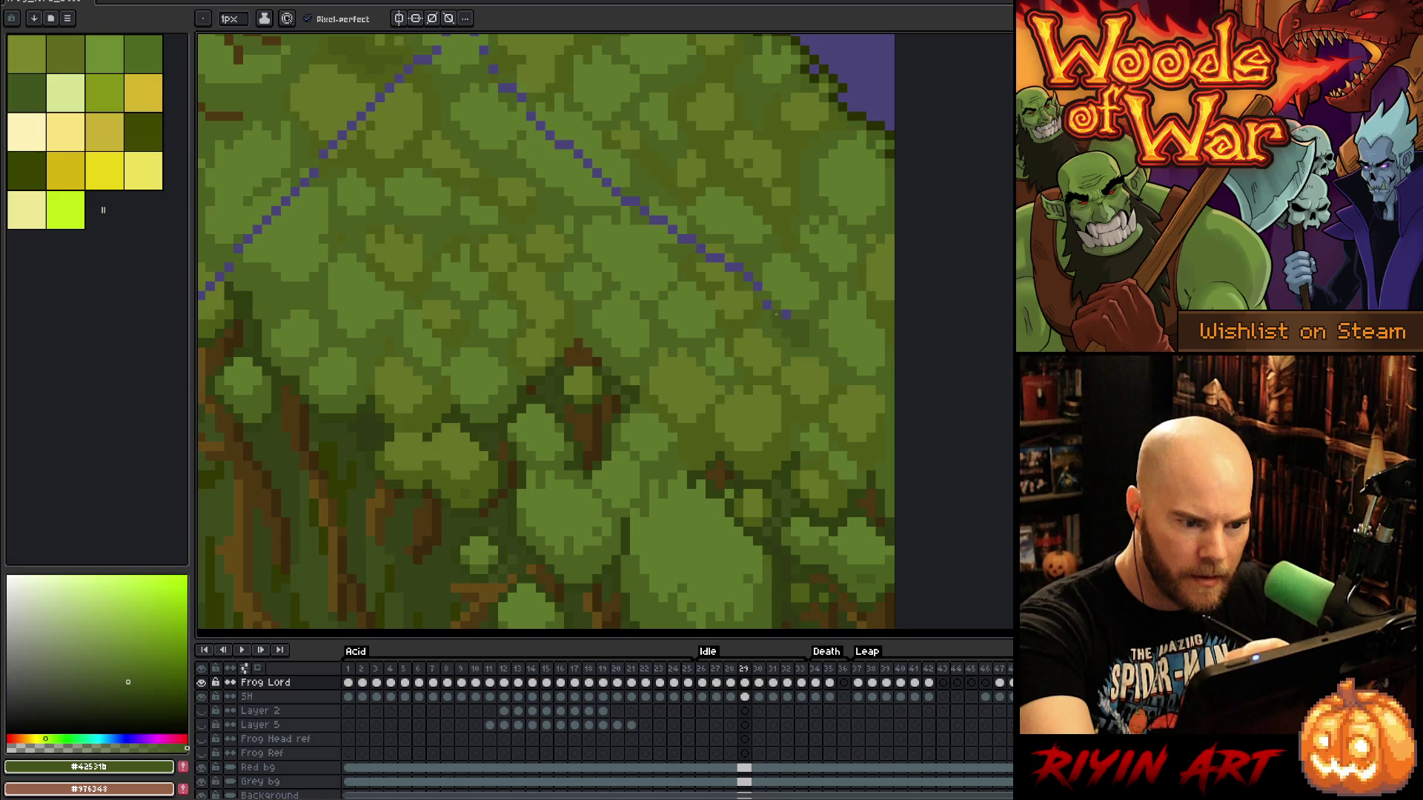
alt+click(792, 312)
click(783, 314)
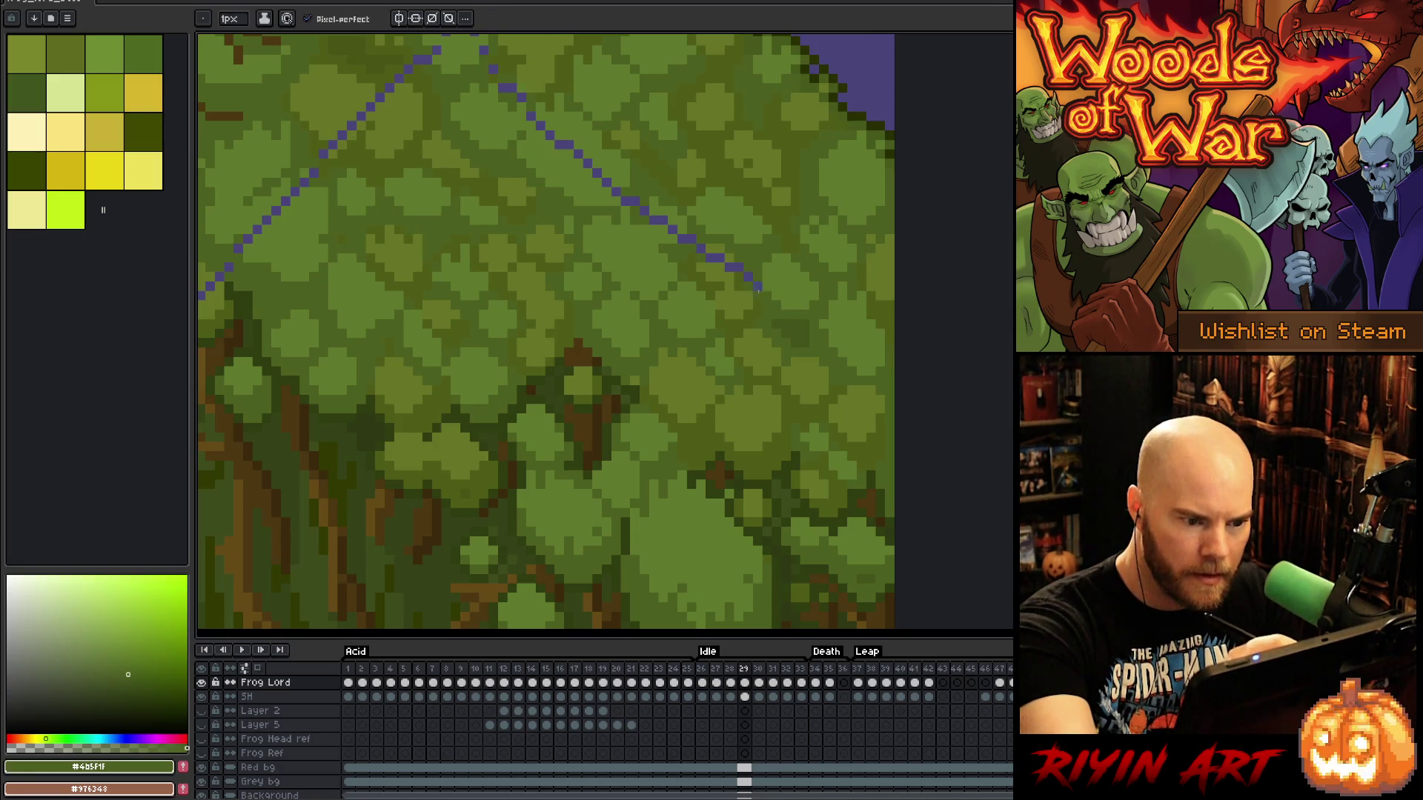
alt+click(730, 269)
click(730, 267)
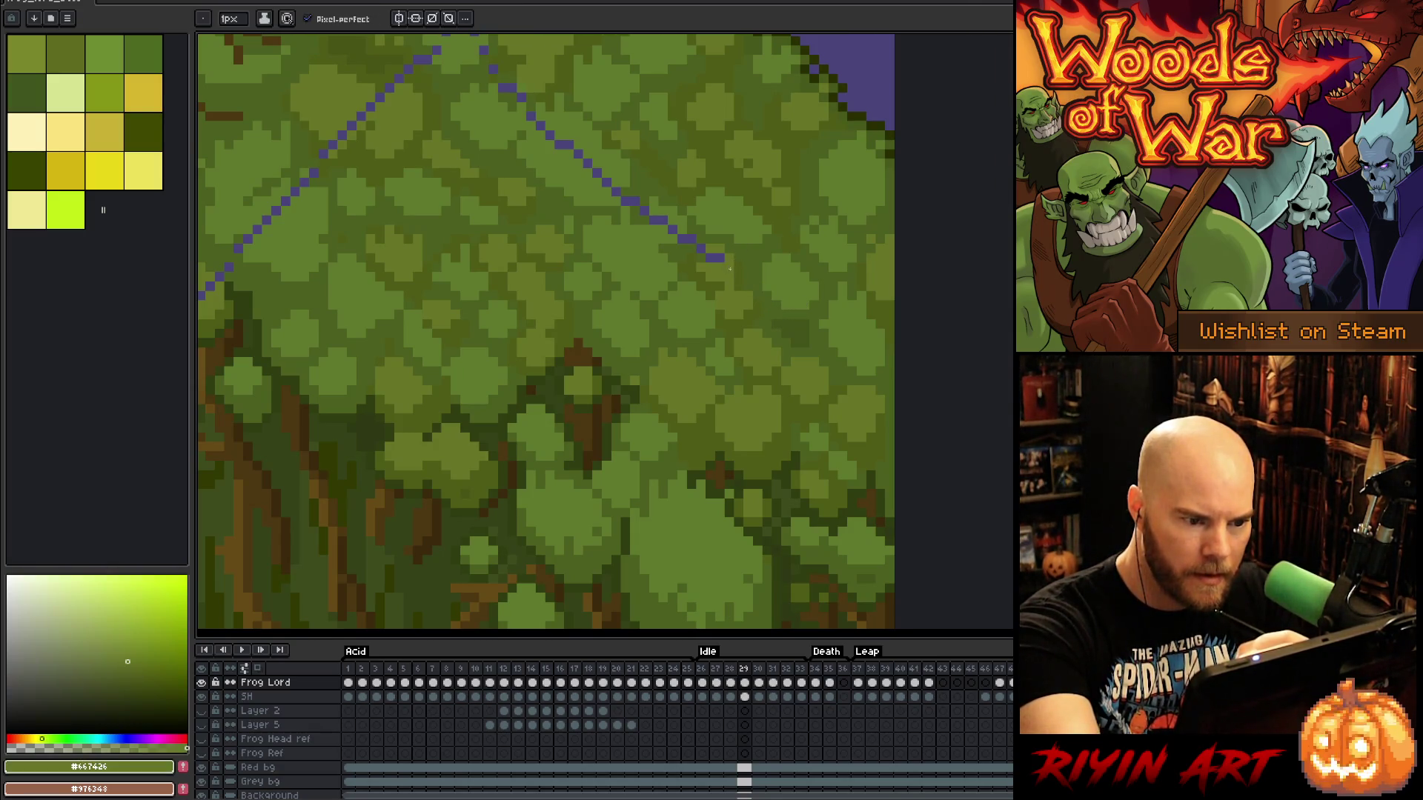
alt+click(704, 246)
click(701, 248)
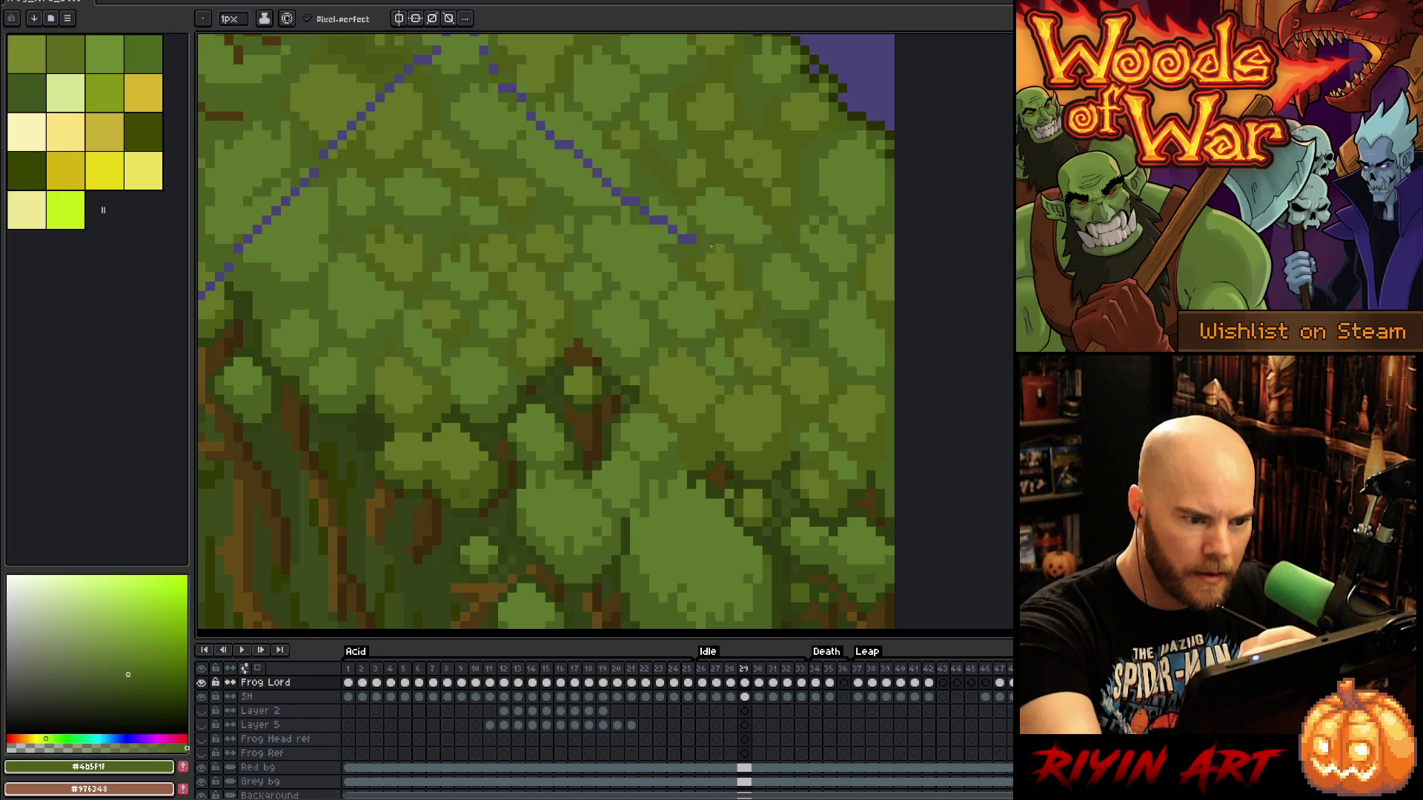
drag(710, 246, 789, 367)
drag(767, 363, 628, 265)
alt+click(720, 335)
Cover the scattered purple stray pixels along the next line with dark moss green
drag(704, 304, 848, 426)
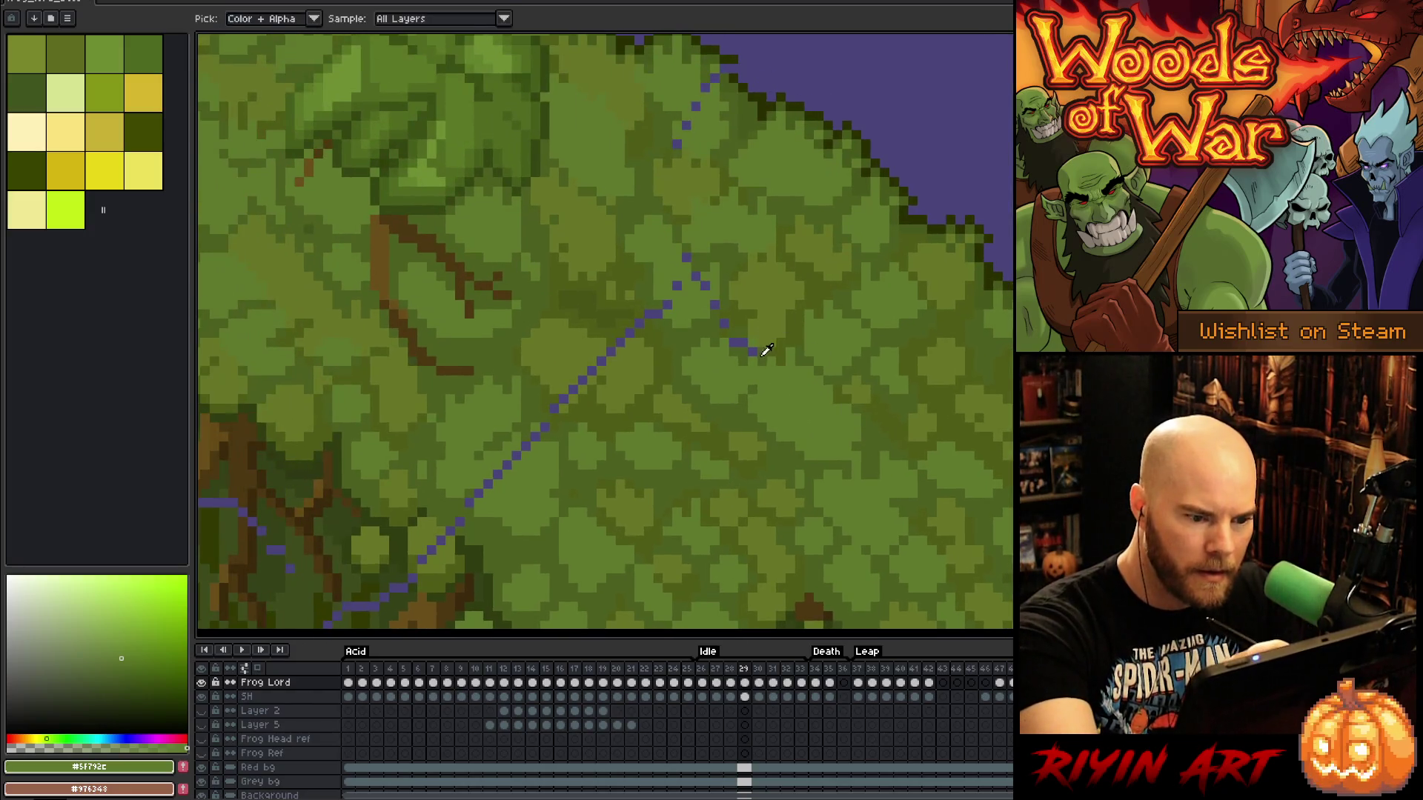
alt+click(754, 351)
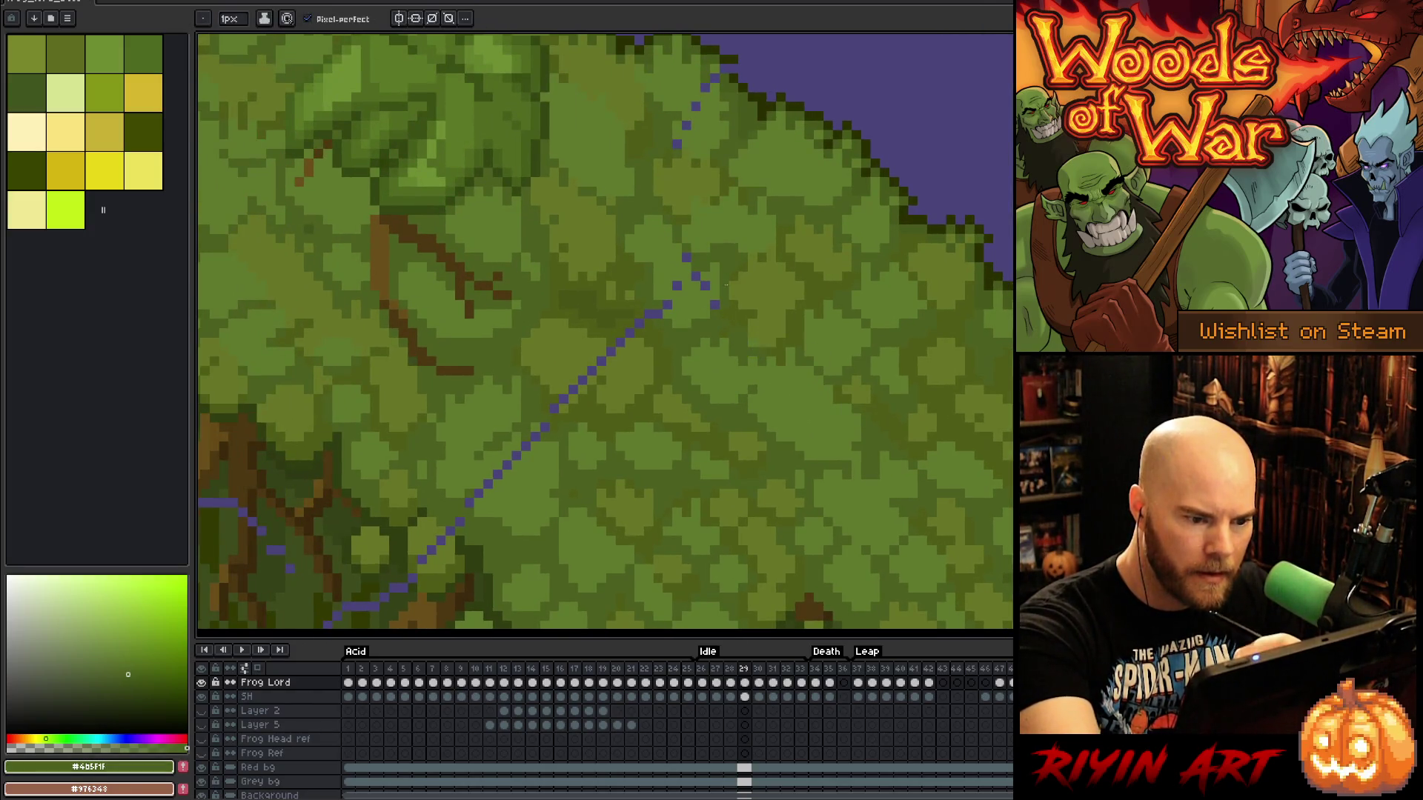
alt+click(735, 310)
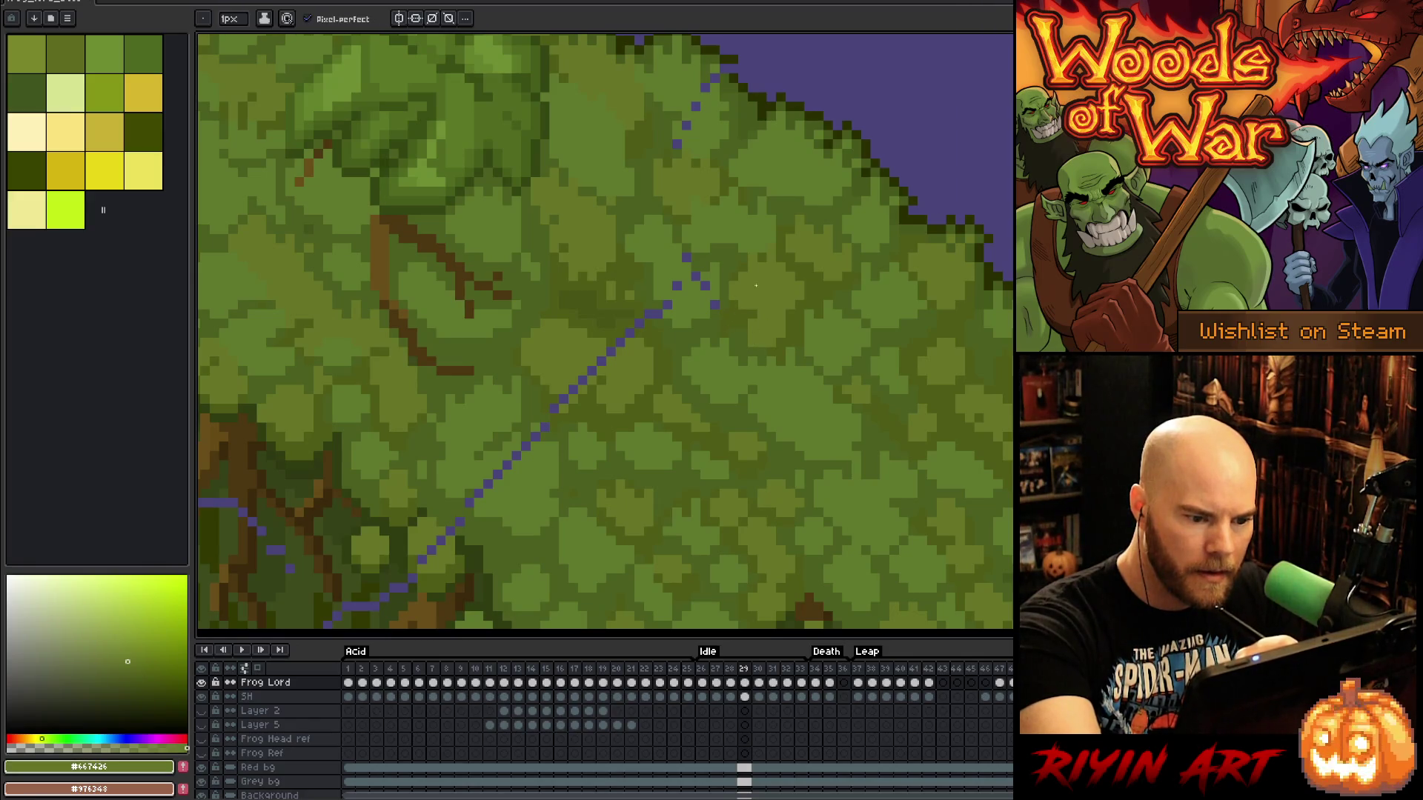
alt+click(726, 295)
click(716, 304)
alt+click(713, 269)
click(697, 277)
alt+click(685, 281)
alt+click(680, 289)
click(677, 286)
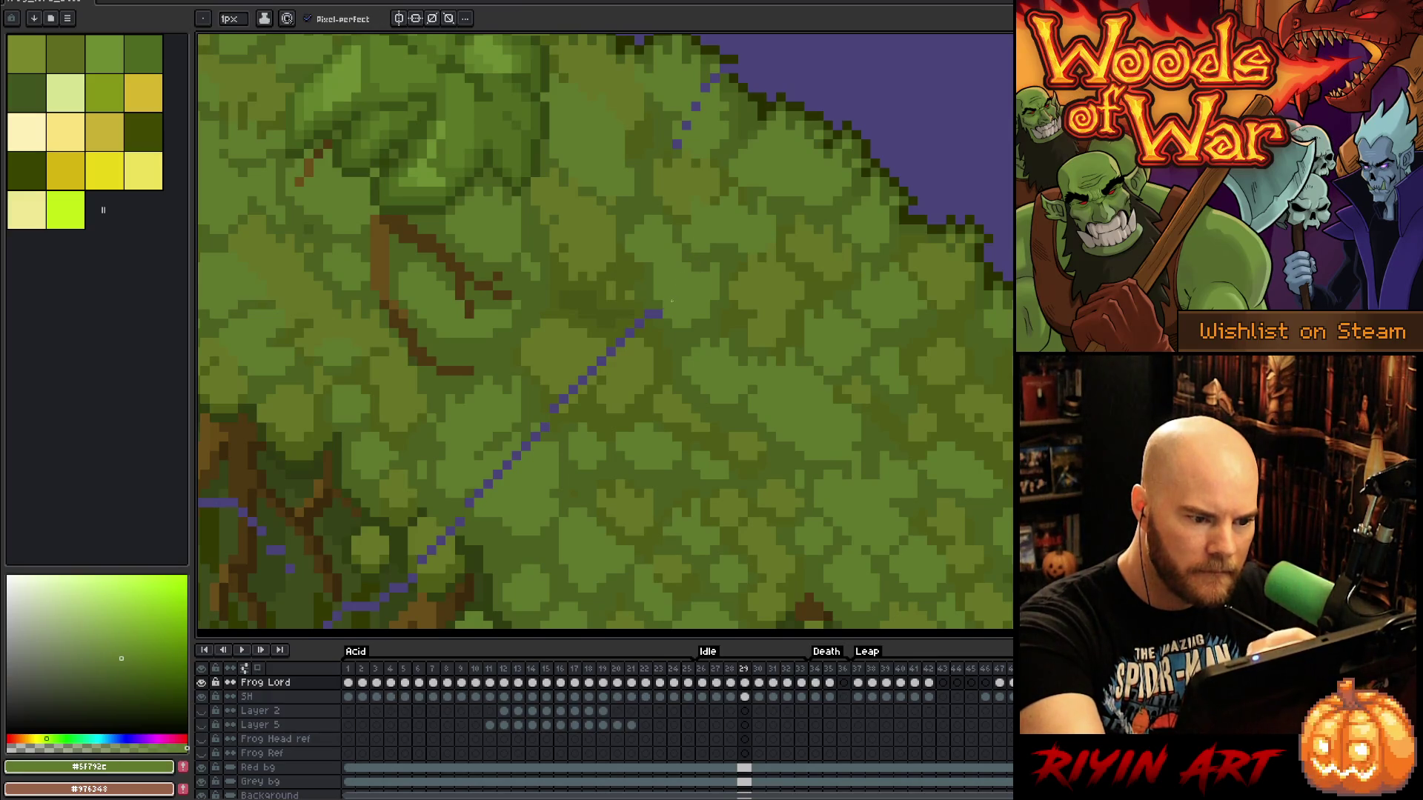
alt+click(662, 297)
click(651, 315)
Paint over five purple diagonal pixels with olive and lighter moss greens
alt+click(643, 320)
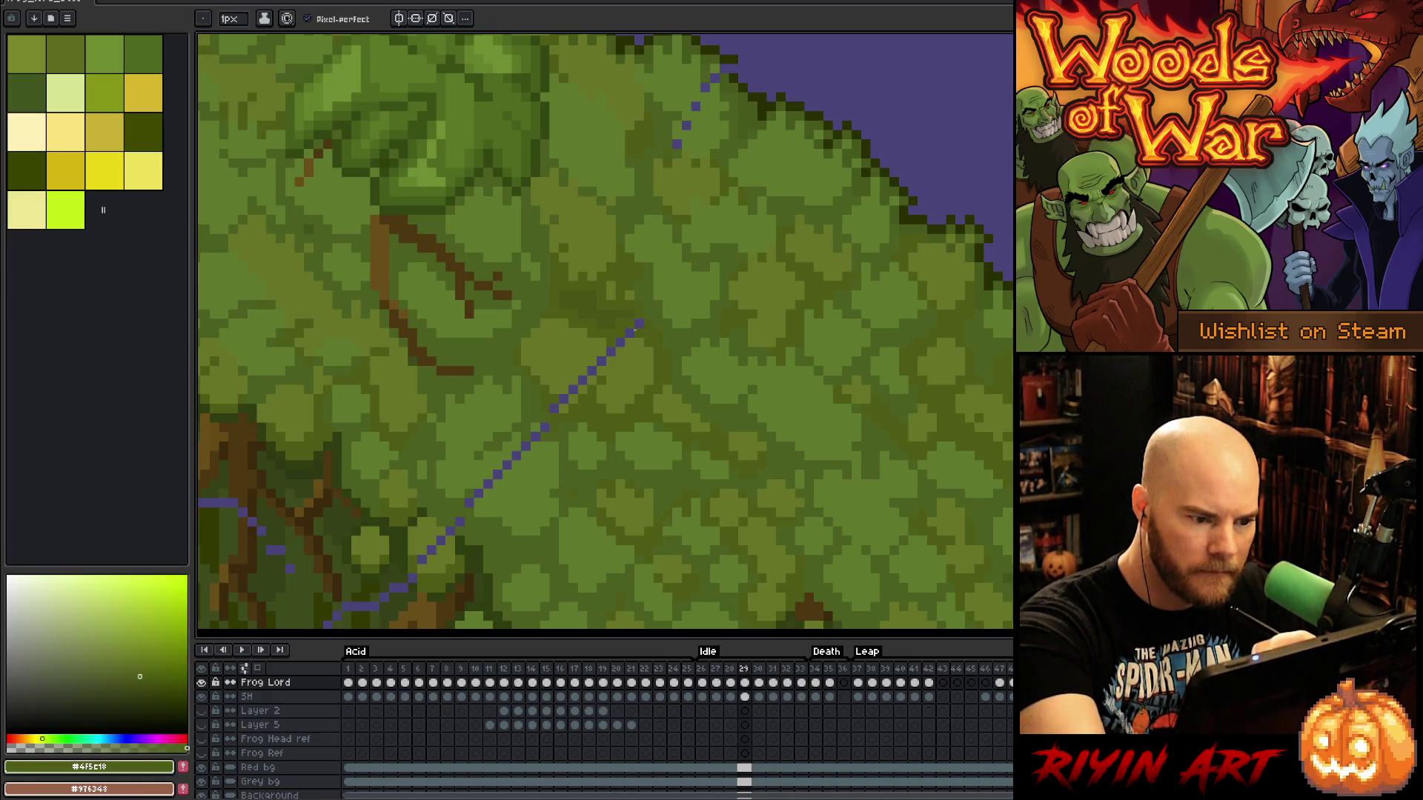
alt+click(608, 360)
drag(599, 362, 561, 398)
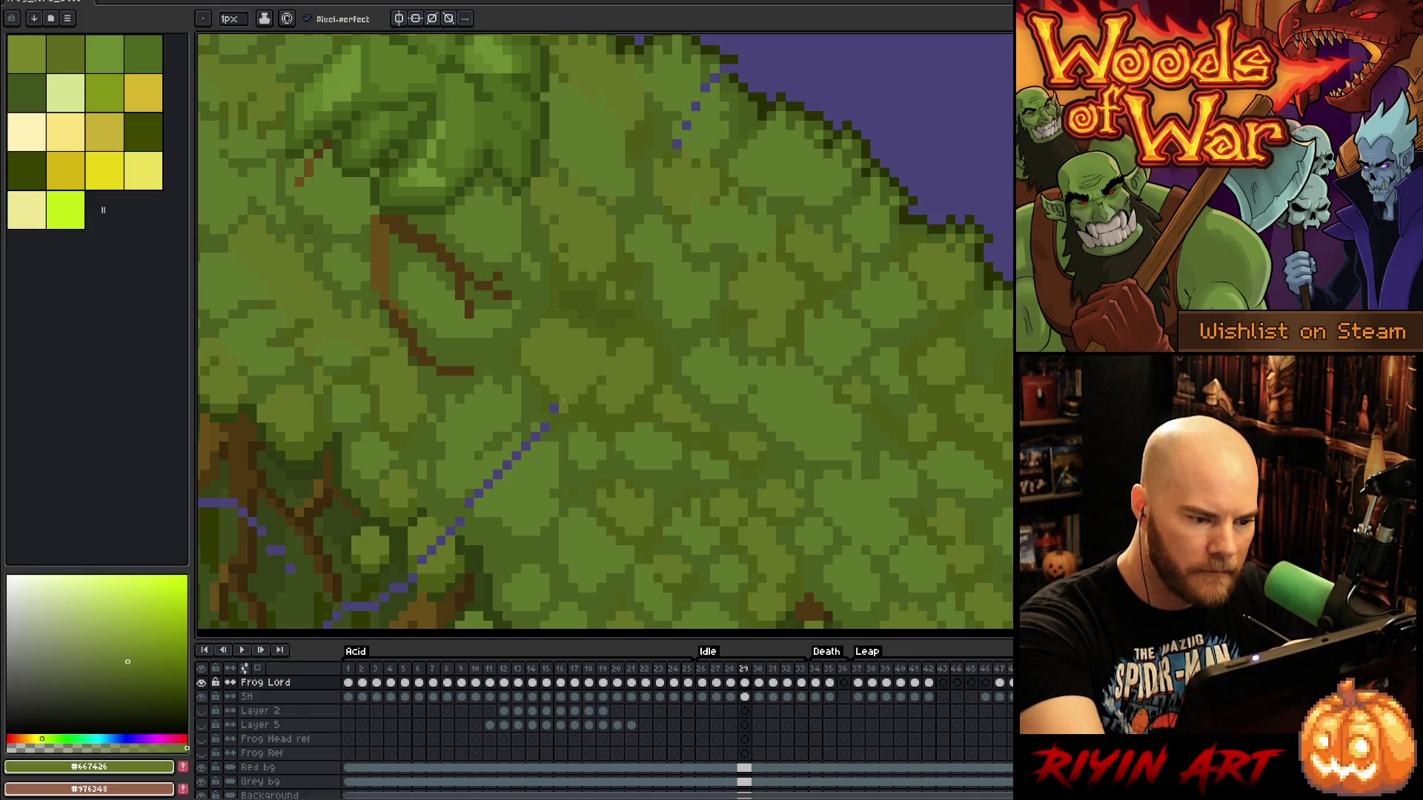
alt+click(565, 397)
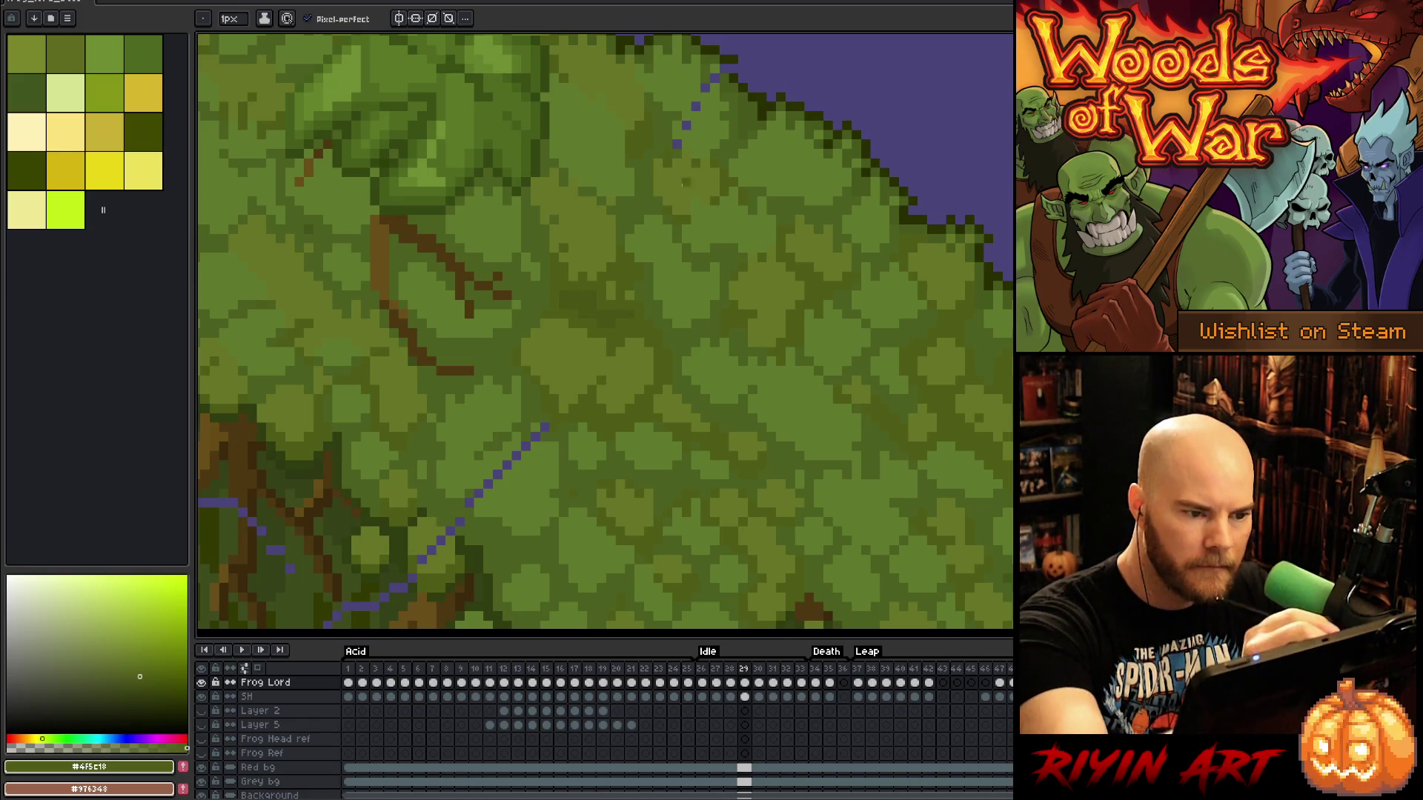
alt+click(565, 408)
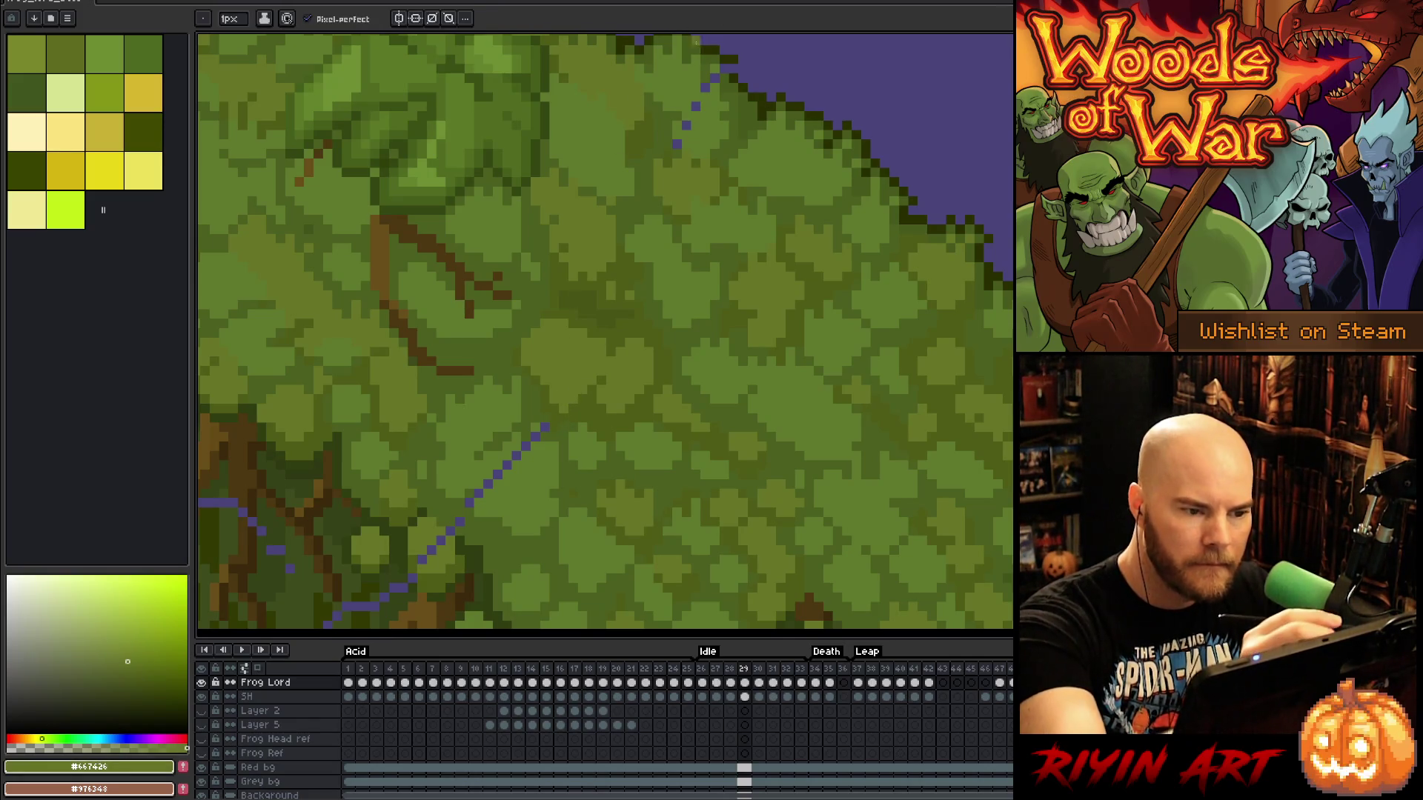
Sample mid and dark moss greens and paint over the line's upper end
alt+click(689, 120)
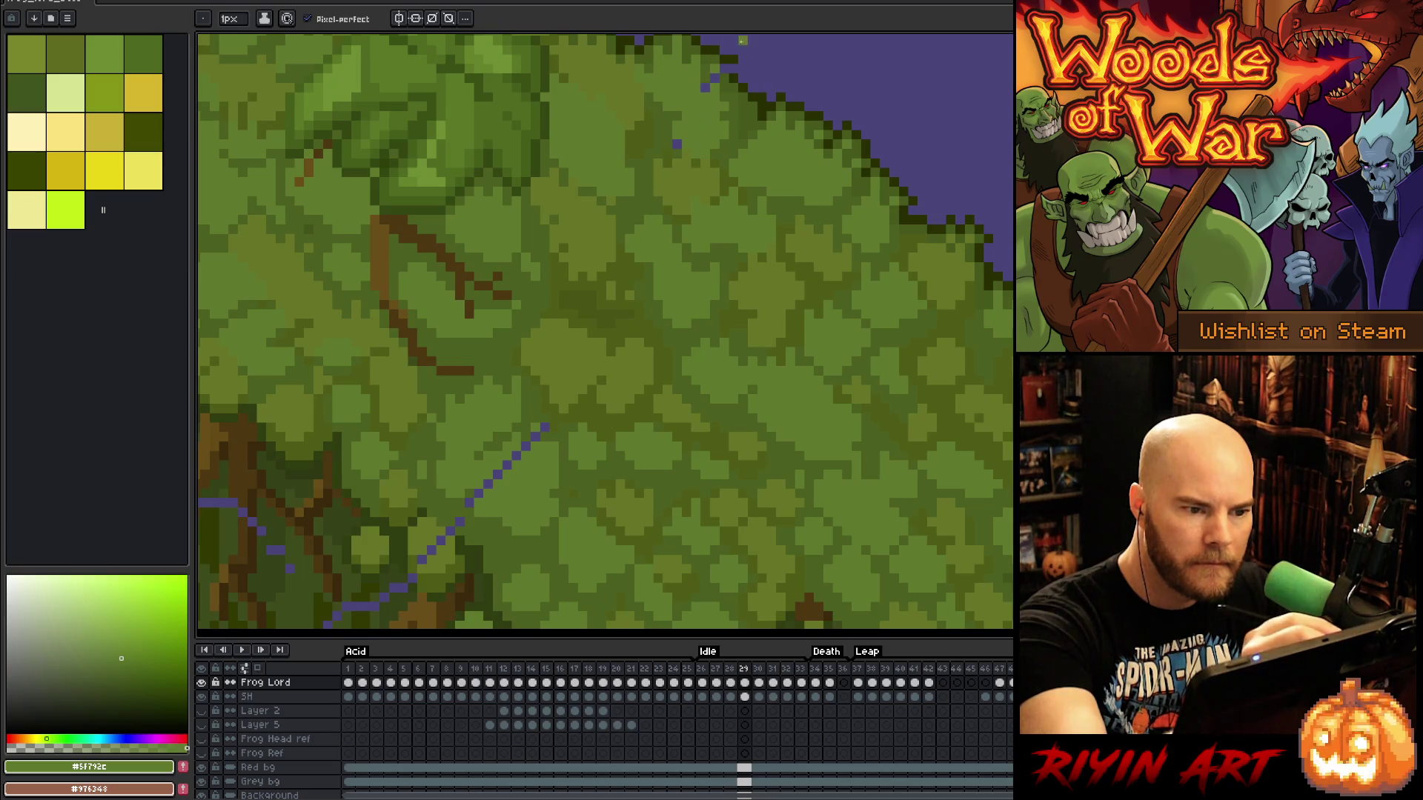
alt+click(728, 61)
alt+click(712, 68)
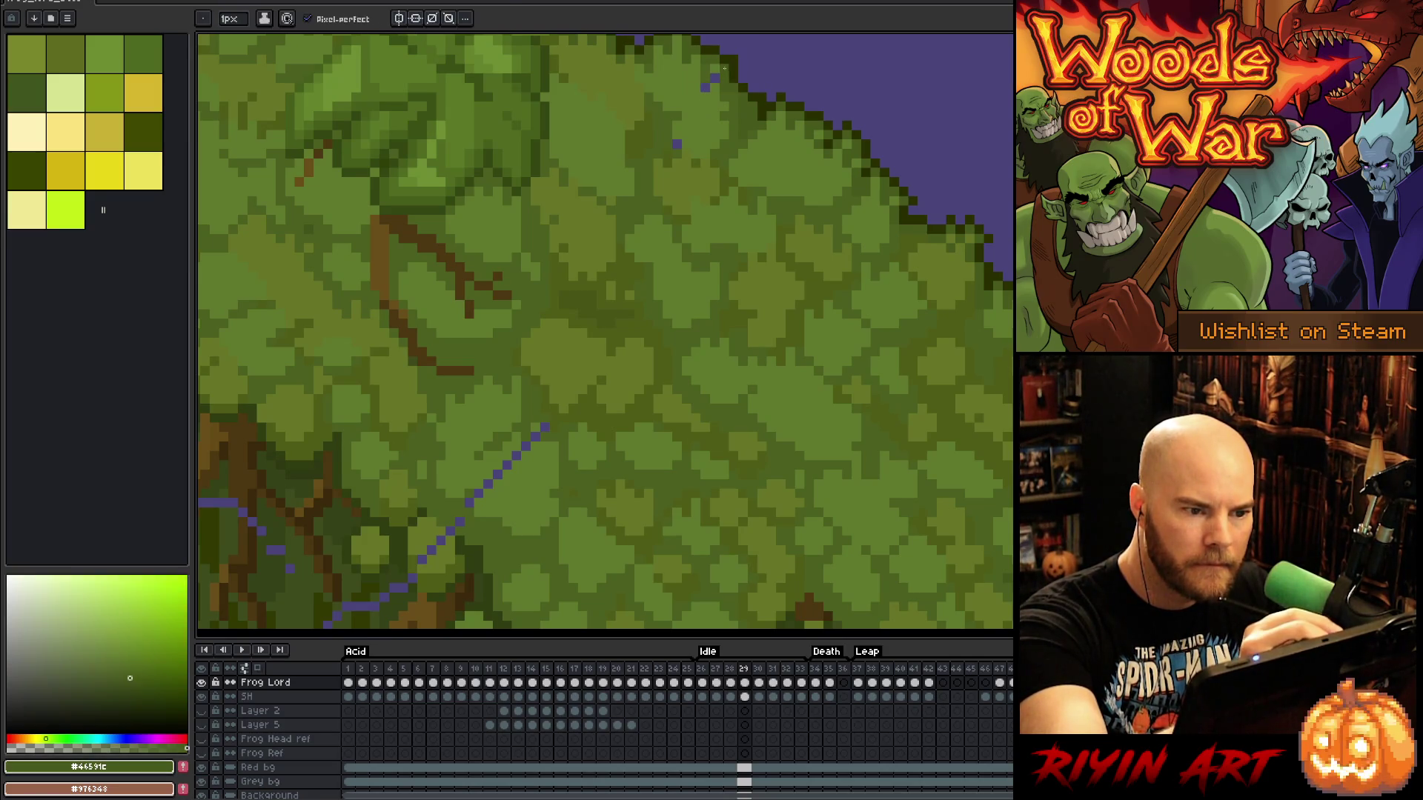
alt+click(687, 124)
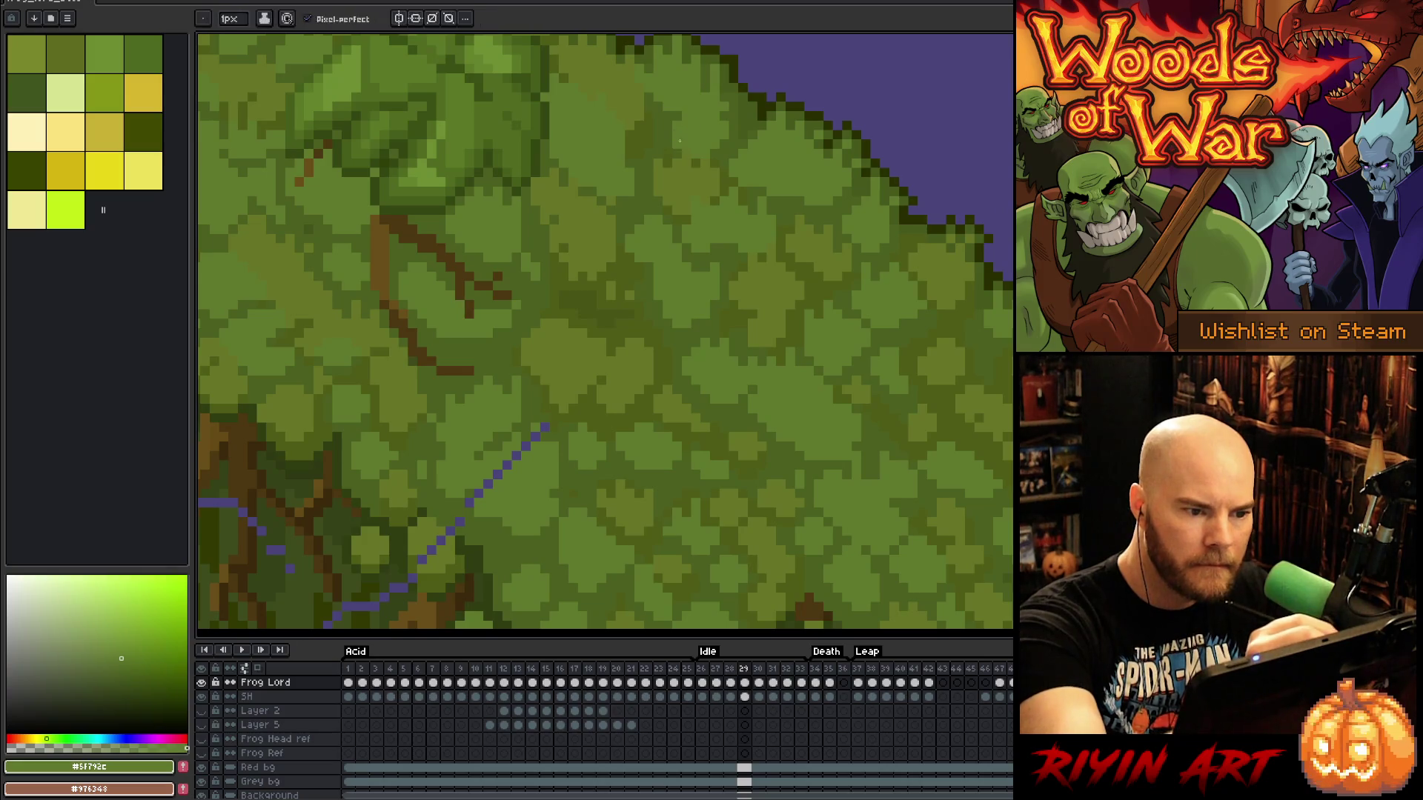
drag(615, 385, 826, 301)
drag(753, 340, 629, 474)
alt+click(689, 410)
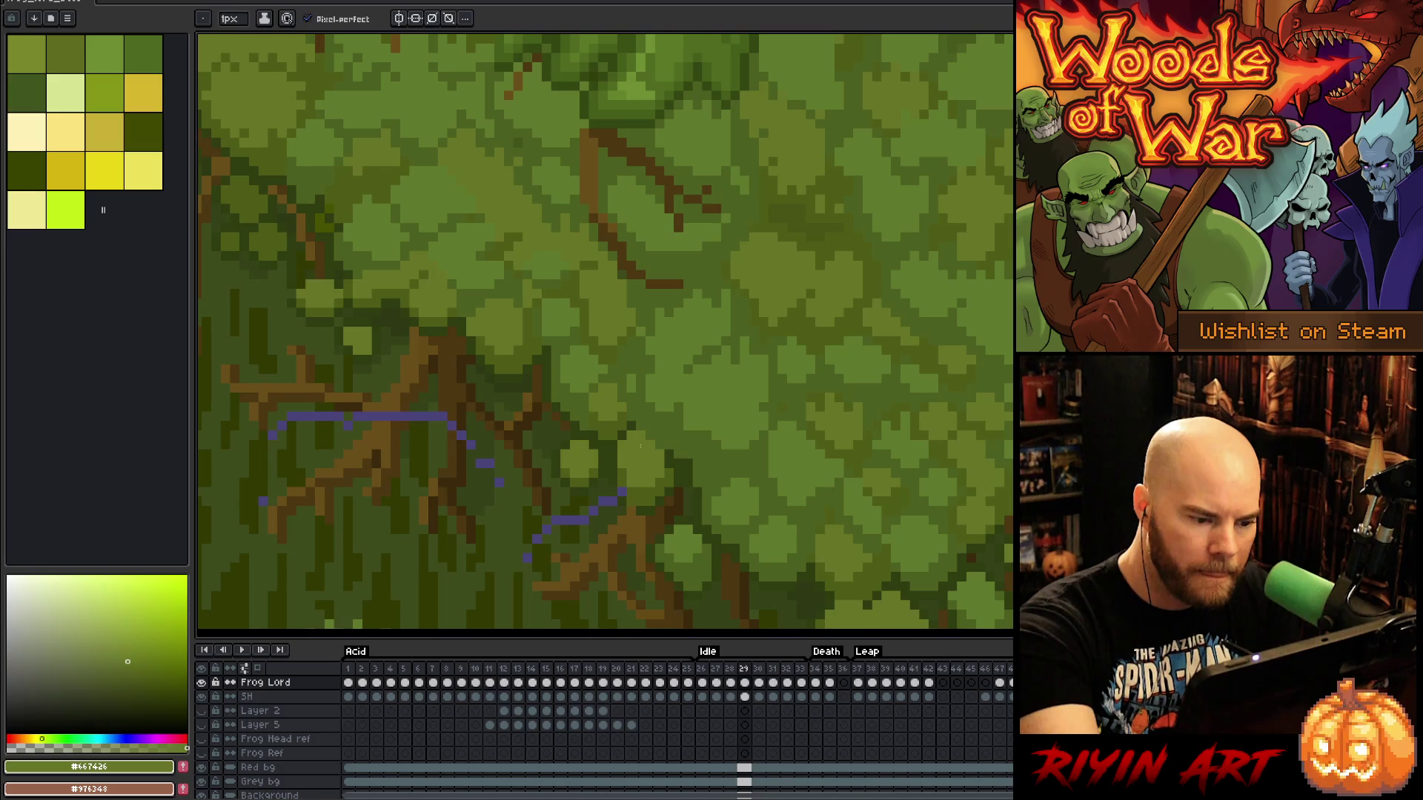
Finish the line's upper end and cover purple pixels among the roots with dark shadow greens
drag(674, 431, 762, 340)
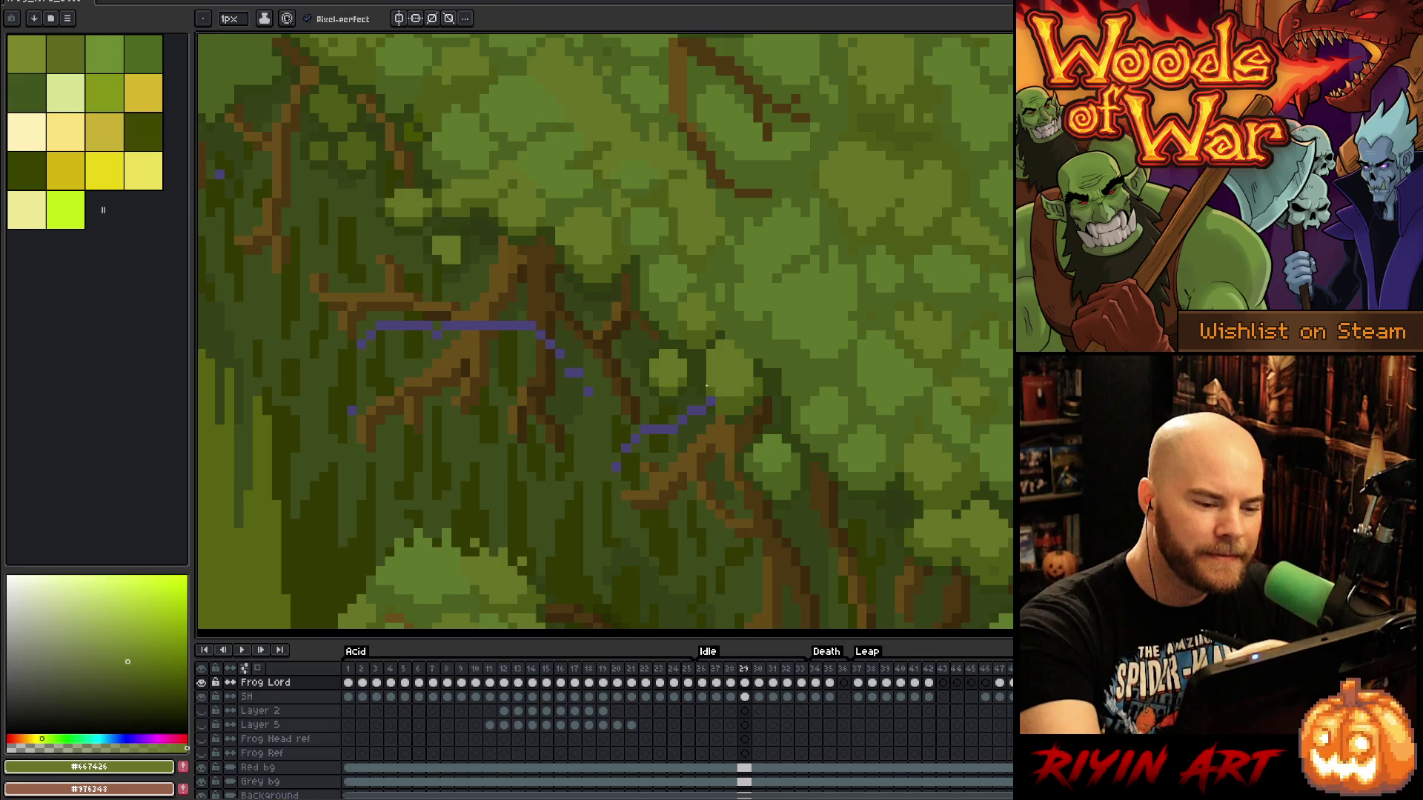
alt+click(685, 407)
alt+click(682, 421)
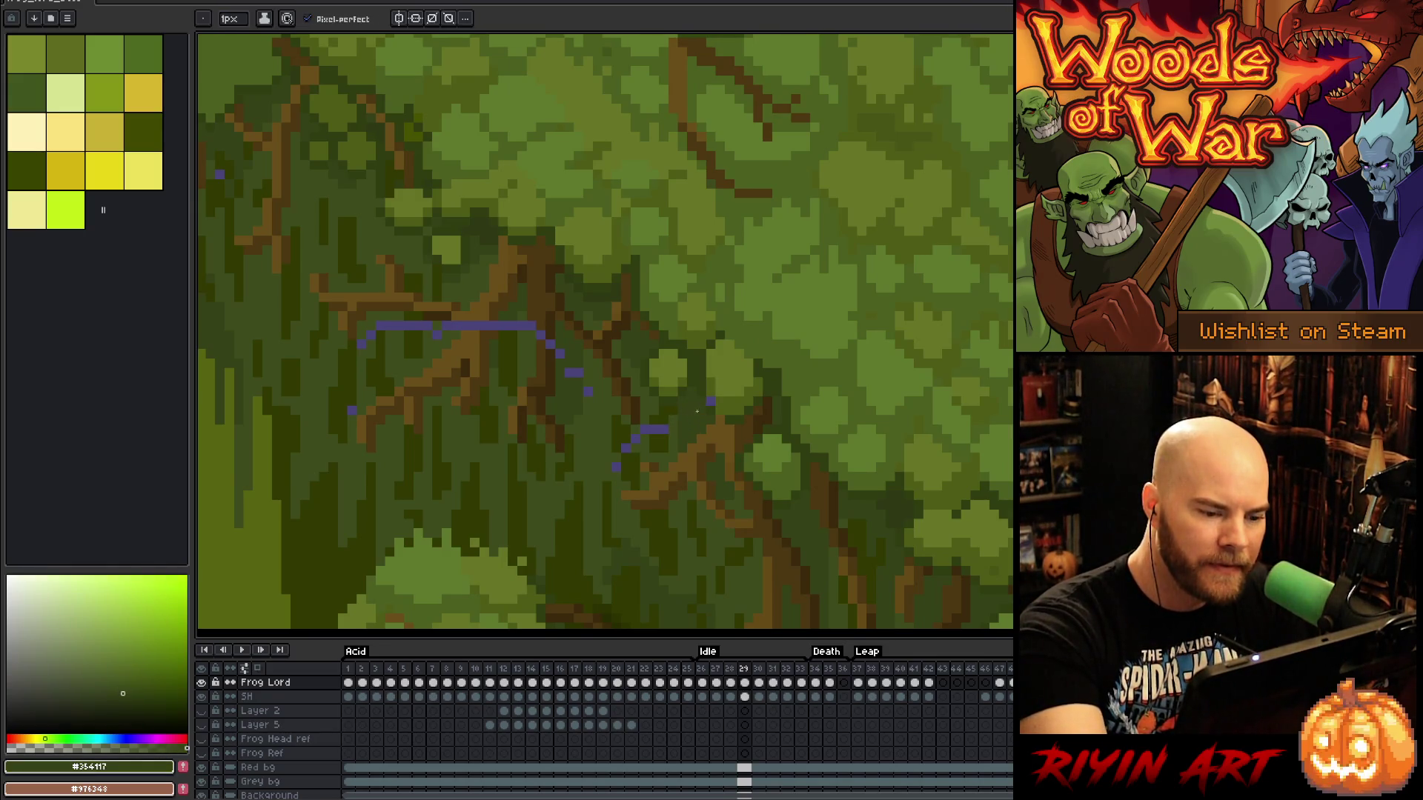
alt+click(653, 419)
drag(650, 428, 667, 428)
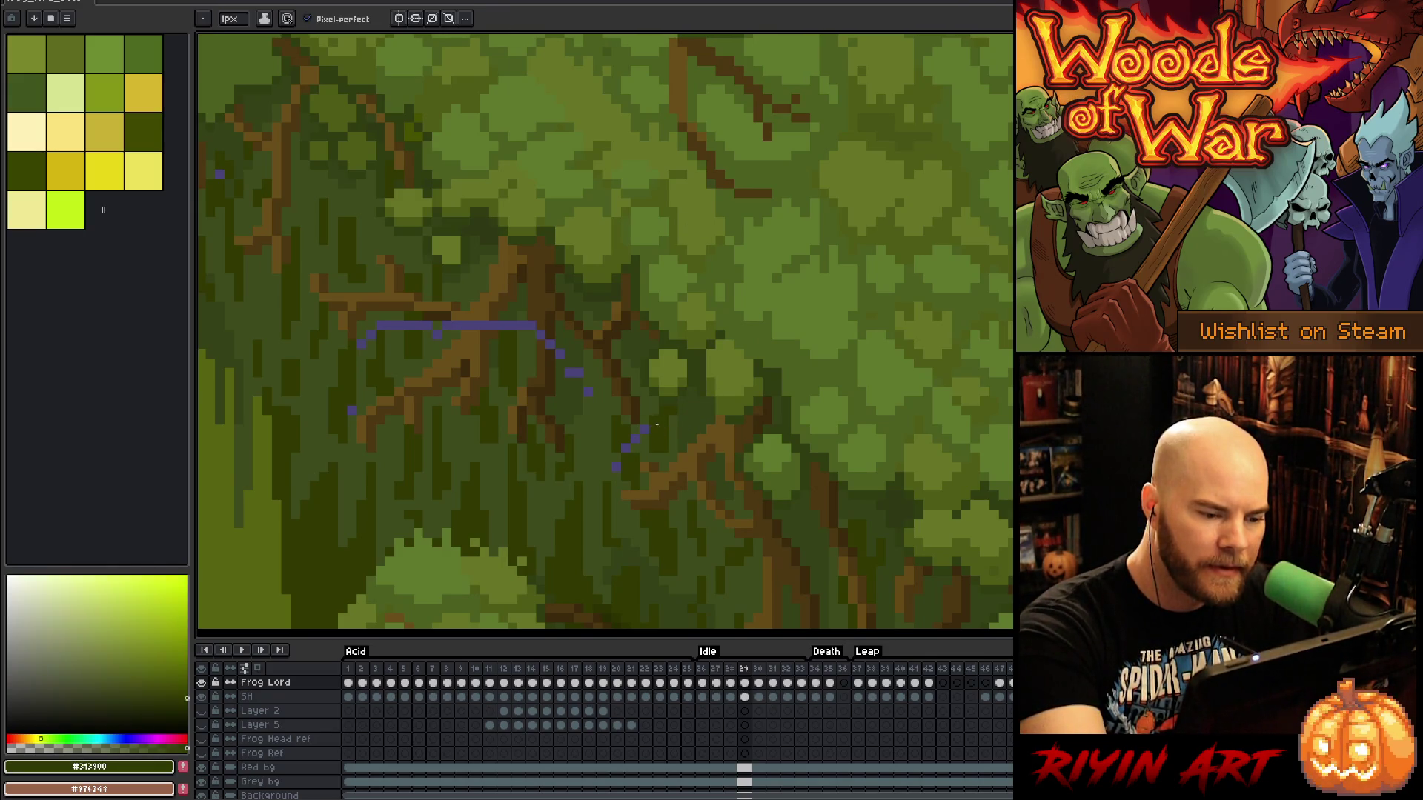
alt+click(648, 417)
click(644, 429)
Paint over the stray purple pixels near the roots and the line's right end in dark green
click(627, 448)
click(616, 467)
click(587, 391)
alt+click(585, 348)
click(572, 373)
alt+click(556, 330)
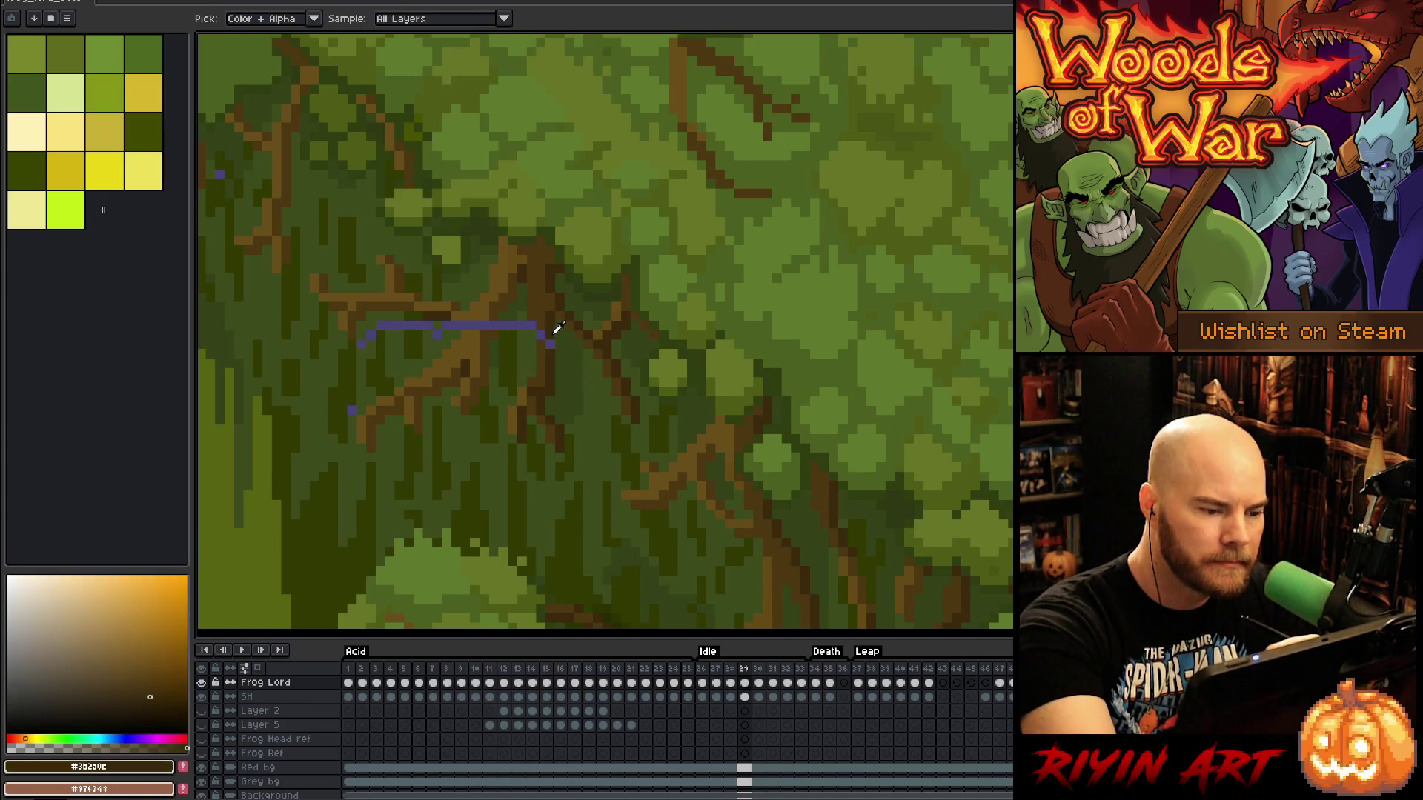
click(540, 332)
alt+click(531, 340)
click(526, 326)
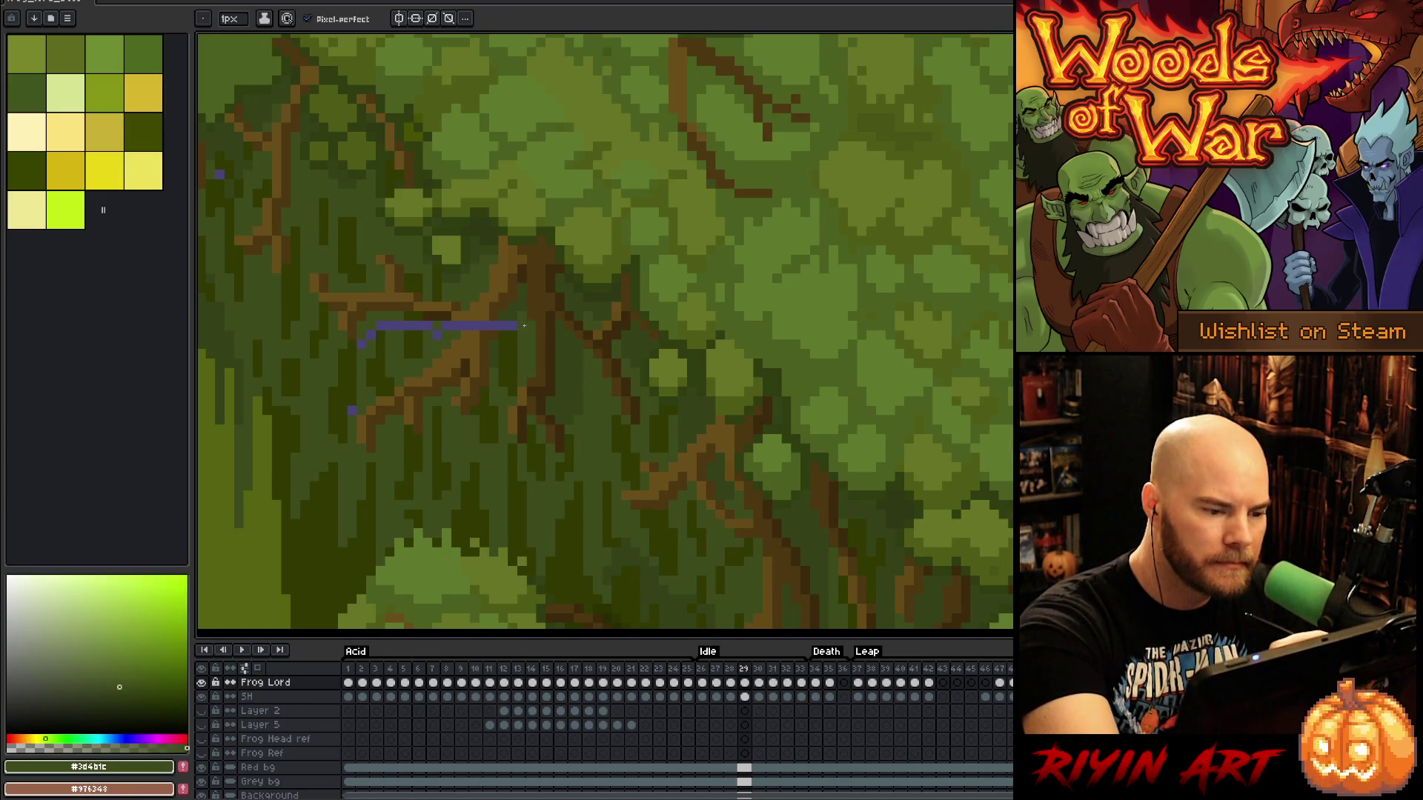
Paint the line's end and tip where it crosses a root in dark and lighter root brown
click(505, 325)
alt+click(492, 331)
click(485, 325)
alt+click(485, 310)
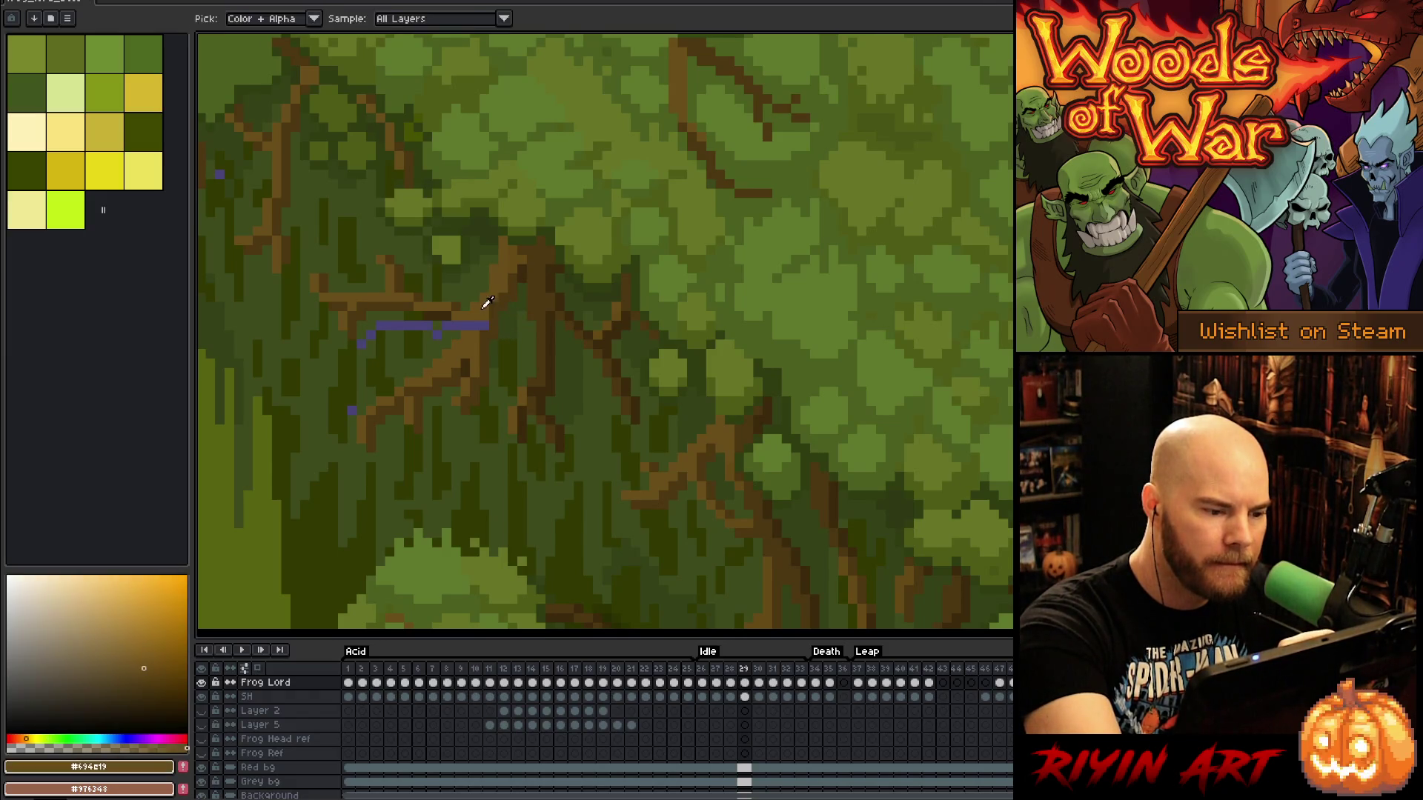
Cover the remaining right end of the purple line with dark moss and shadow greens
mouse_move(466, 329)
mouse_down()
mouse_move(677, 450)
mouse_move(677, 378)
mouse_move(673, 391)
mouse_up()
alt+click(674, 392)
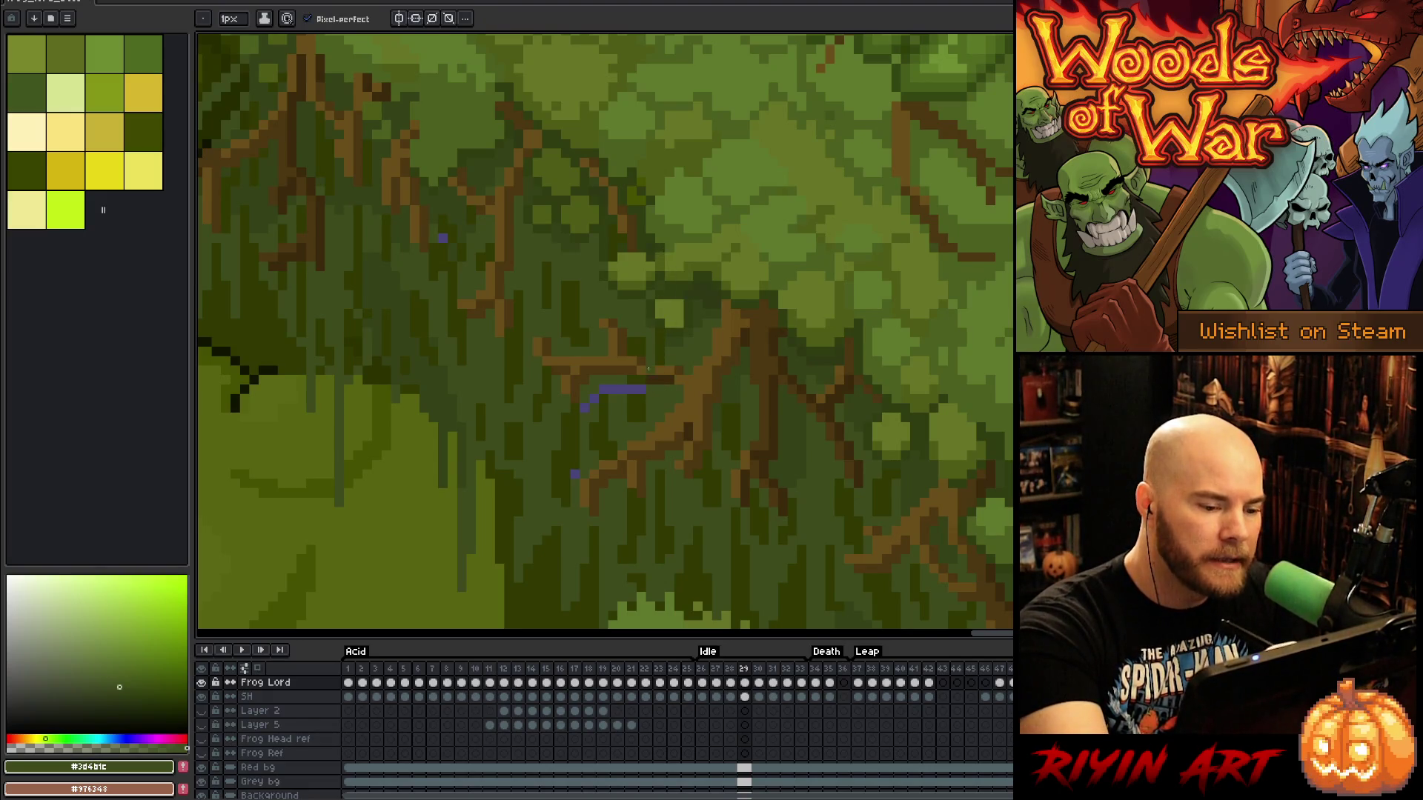
alt+click(645, 375)
drag(644, 389, 594, 399)
alt+click(621, 391)
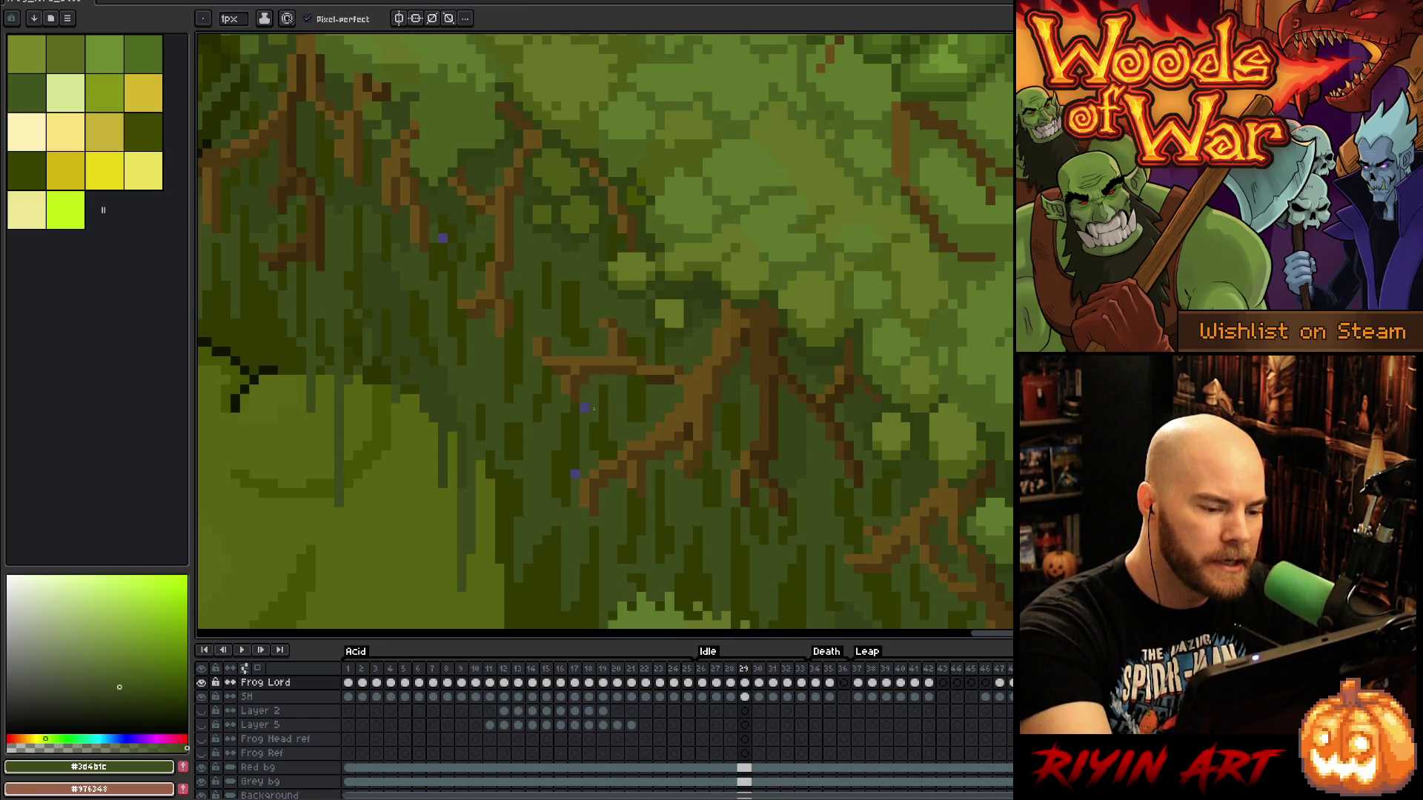
alt+click(578, 451)
Paint the purple specks on the frog's back green
scroll(578, 451, up, 3)
scroll(578, 452, left, 3)
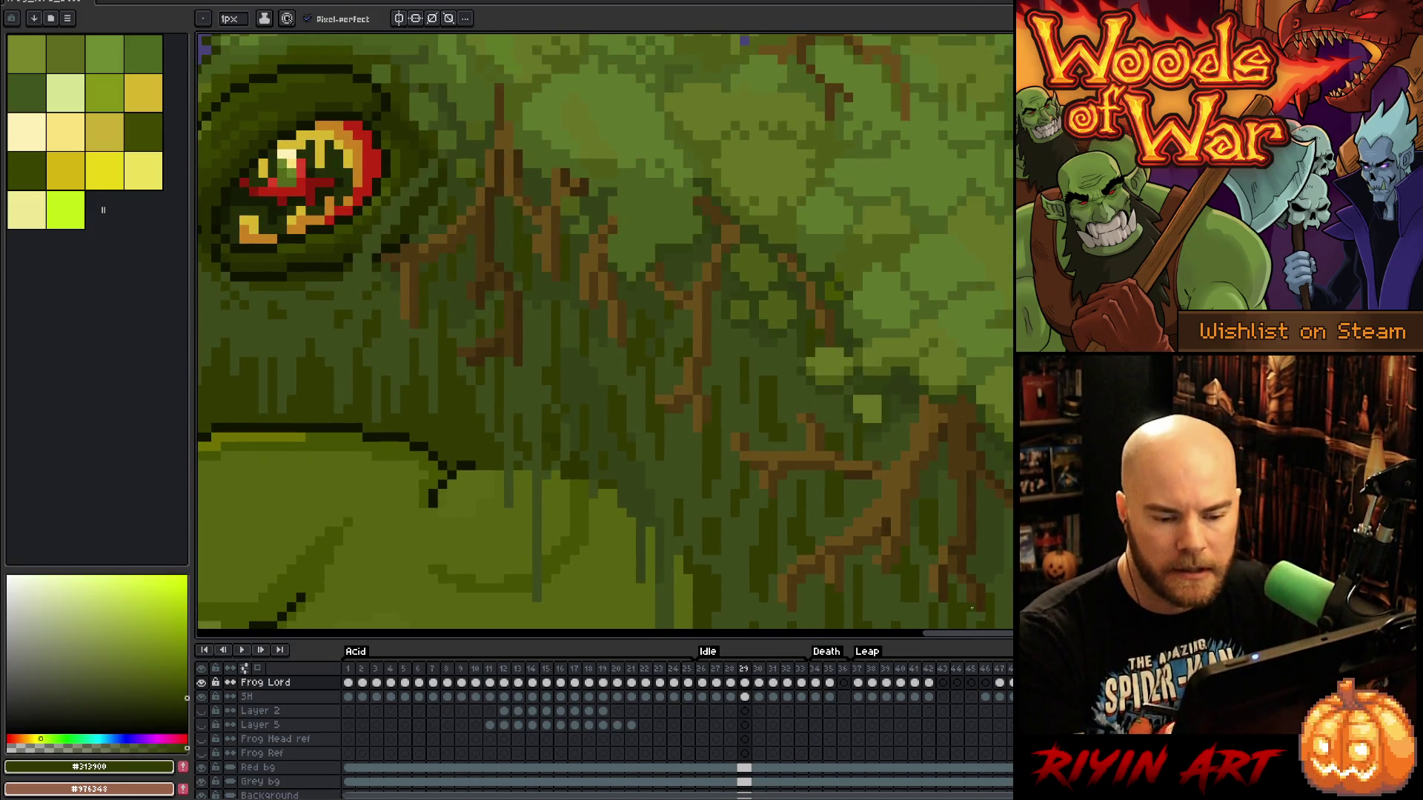
scroll(971, 607, down, 3)
scroll(890, 518, up, 3)
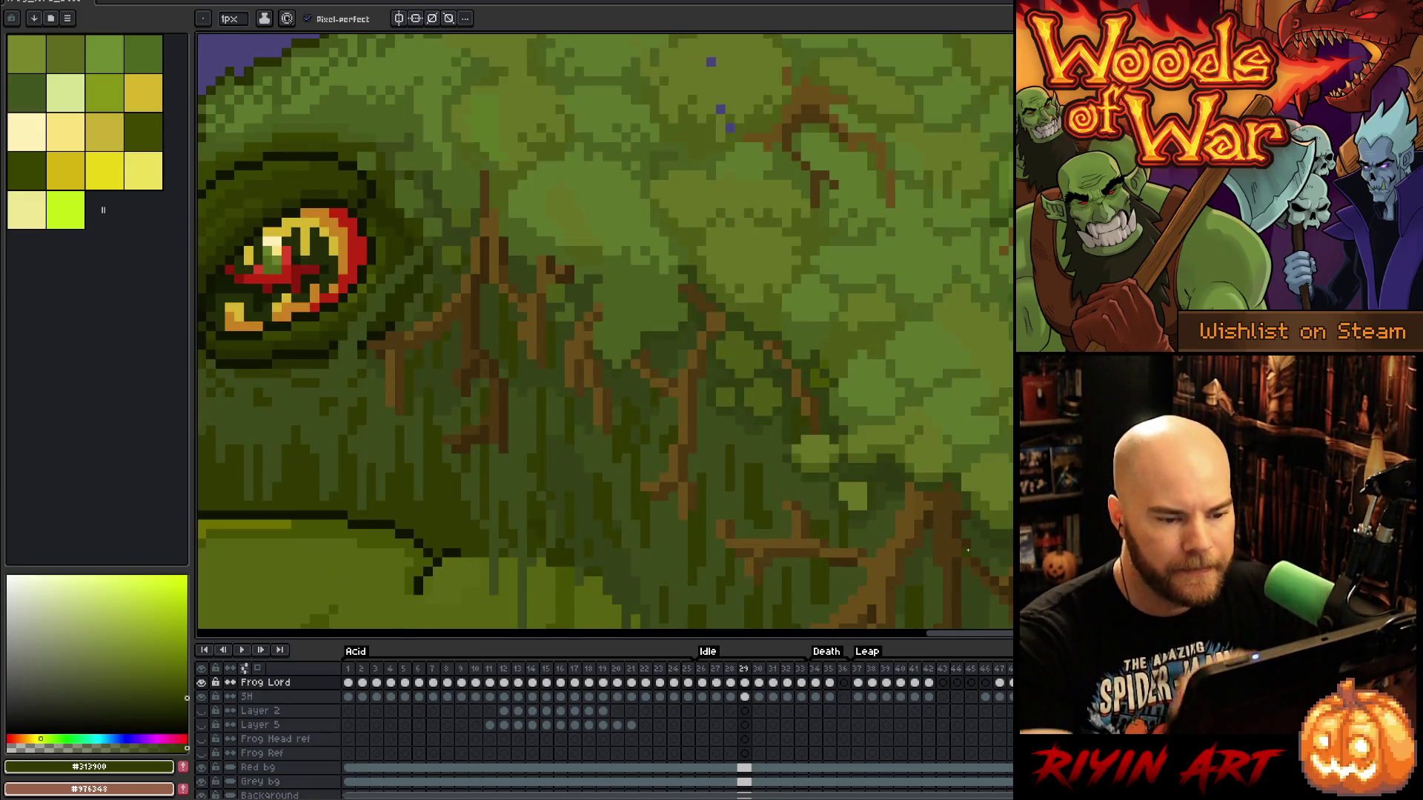
drag(767, 334, 812, 480)
click(748, 294)
alt+click(747, 258)
click(739, 274)
click(731, 227)
scroll(733, 228, down, 3)
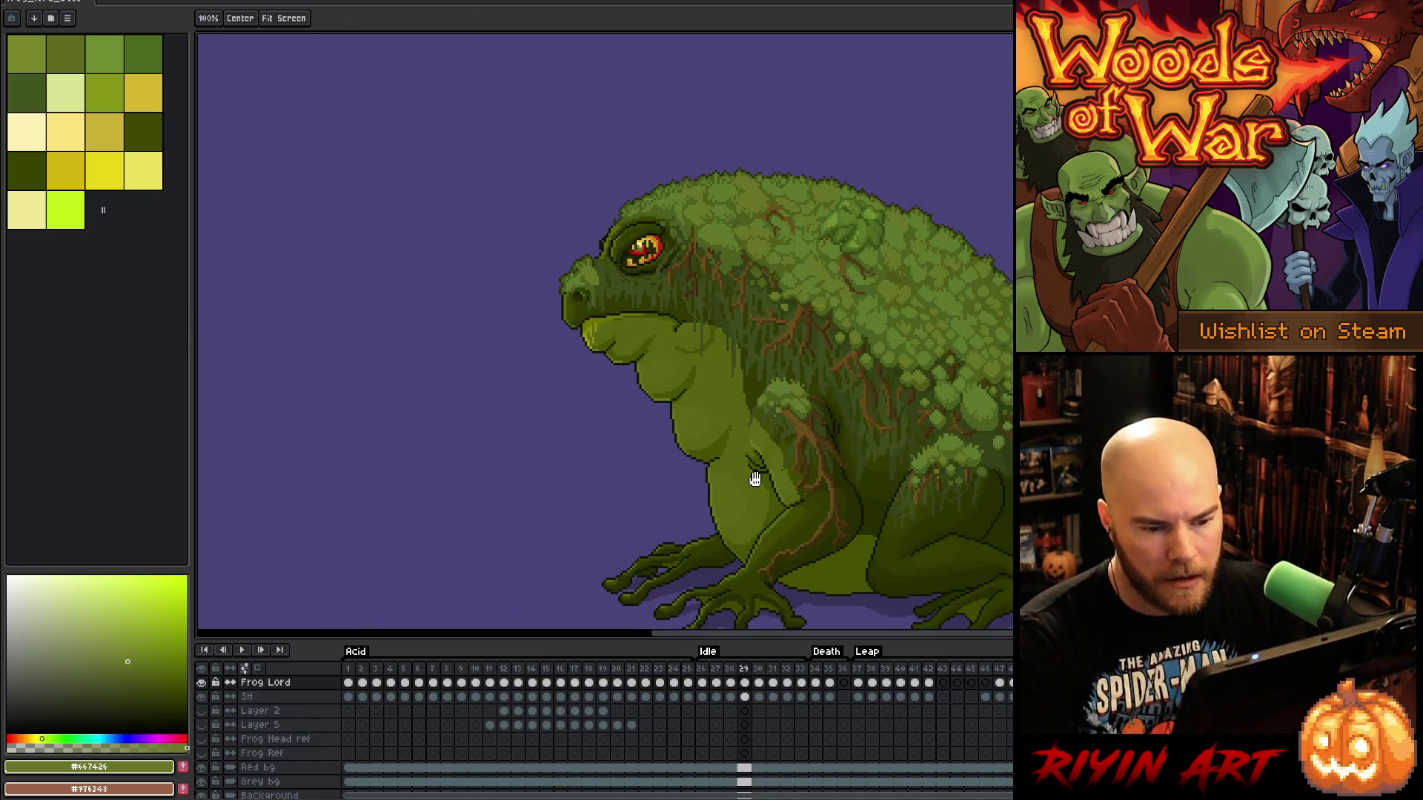
Zoom out to check the whole Frog Lord, then step to the next animation frame
drag(756, 477, 741, 402)
key(b)
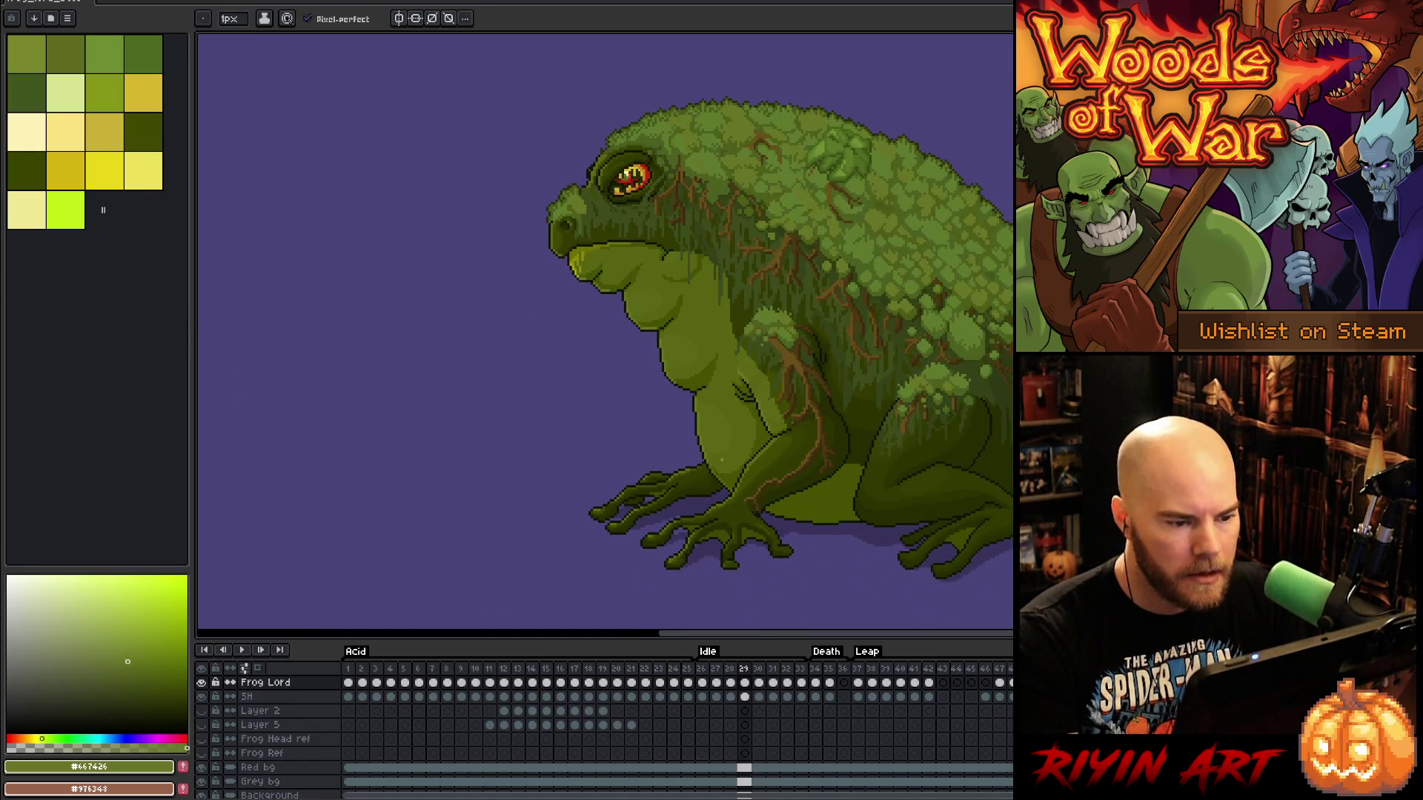
scroll(722, 460, up, 1)
scroll(886, 442, down, 1)
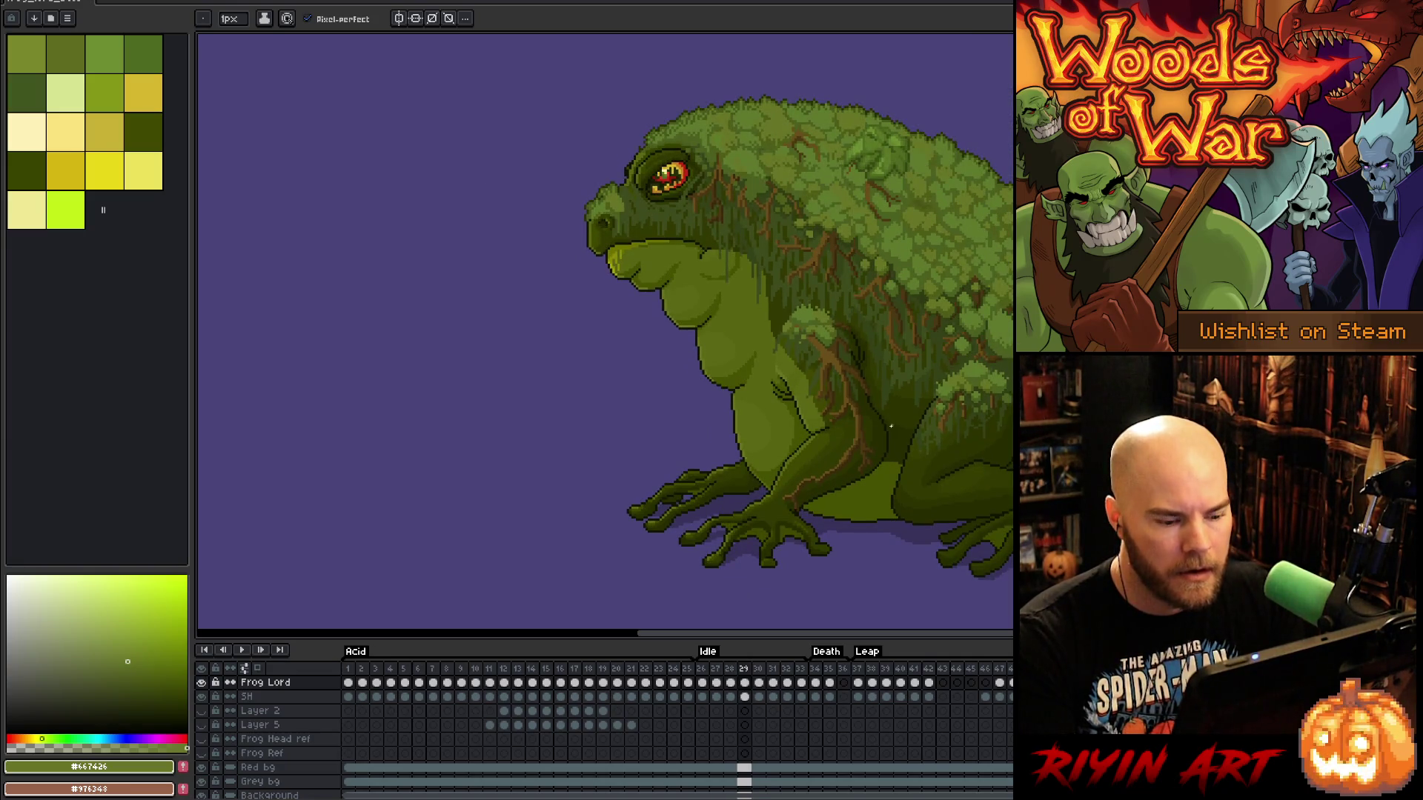
key(Right)
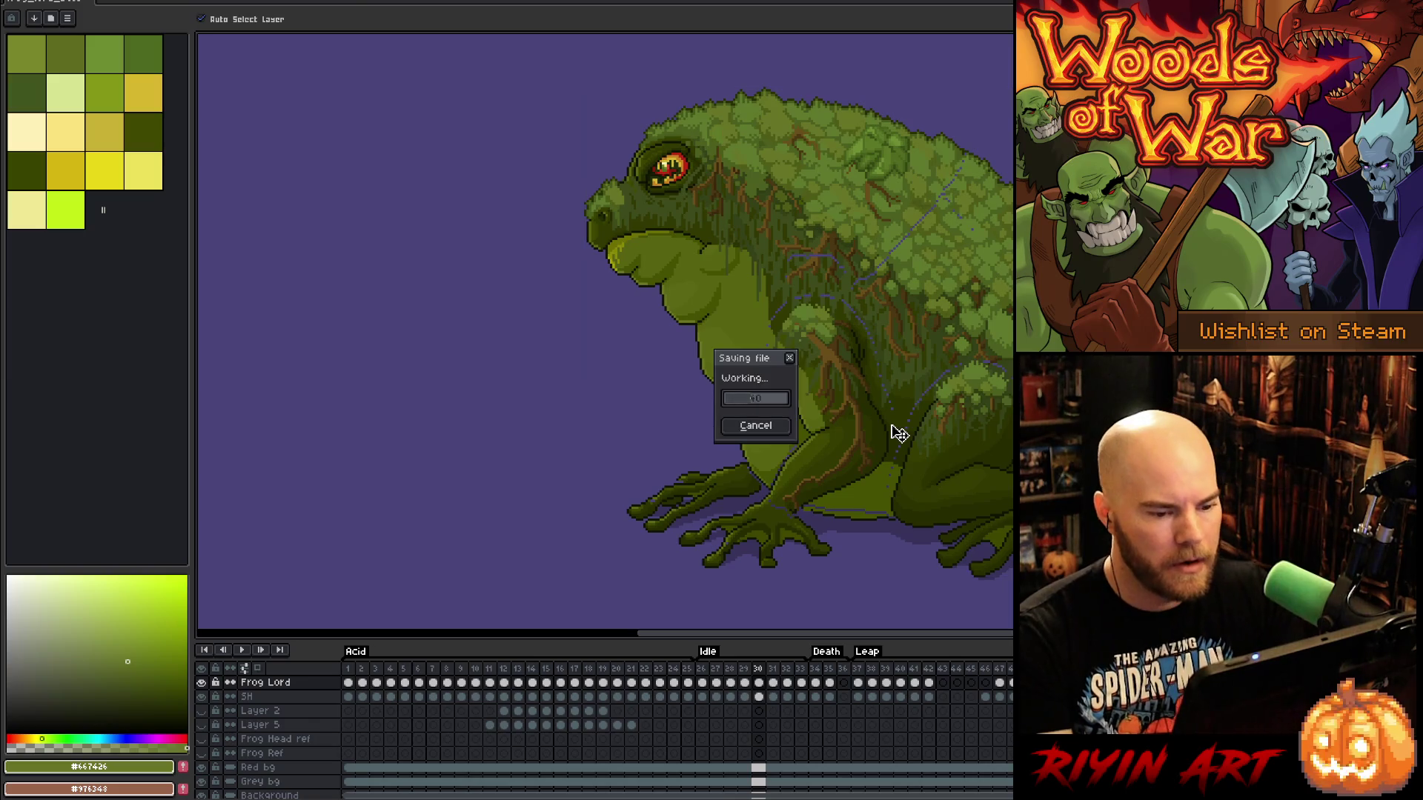
Zoom in on the frog's clawed hand, sampling light and dark body greens and the outline colour
scroll(891, 424, up, 3)
alt+click(792, 322)
alt+click(873, 381)
drag(874, 381, 852, 244)
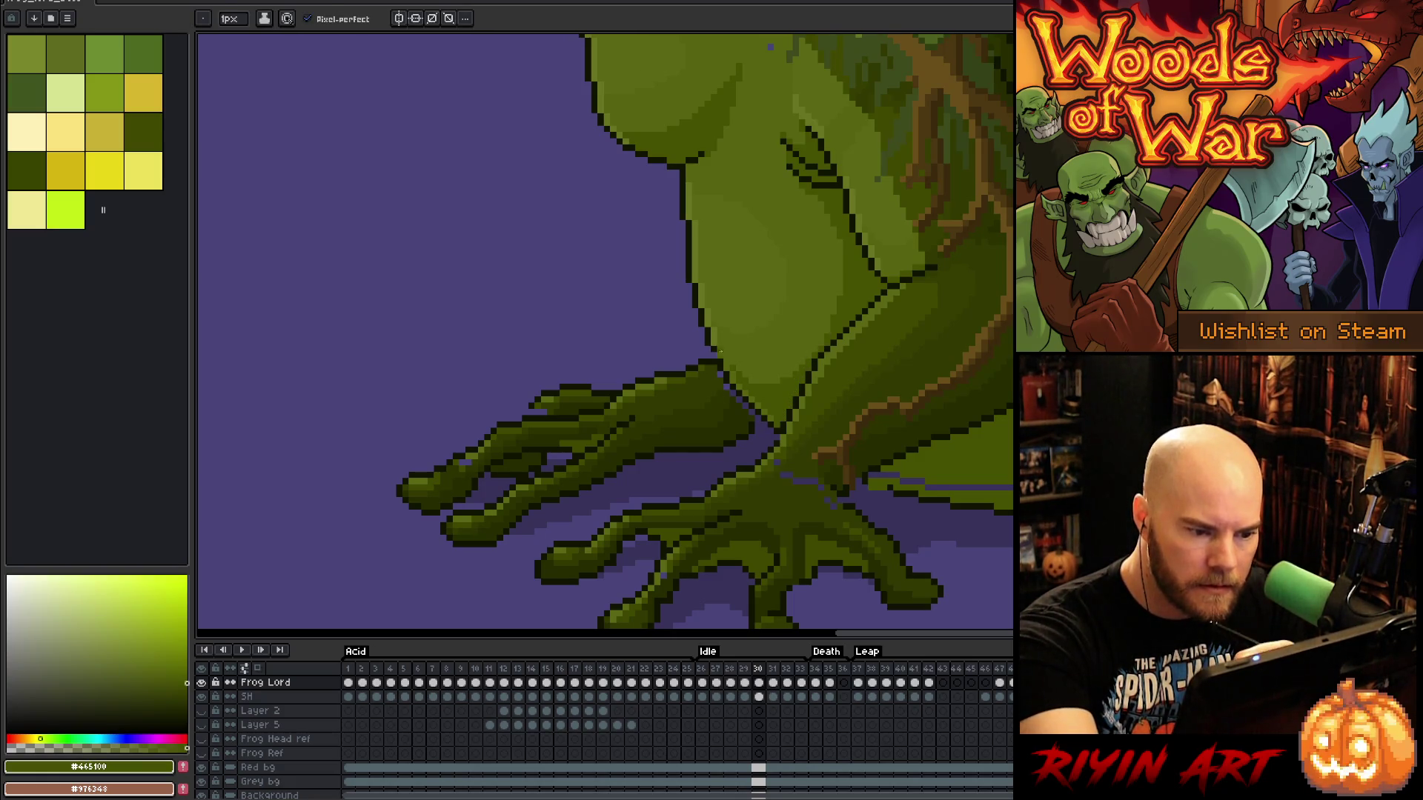
alt+click(722, 340)
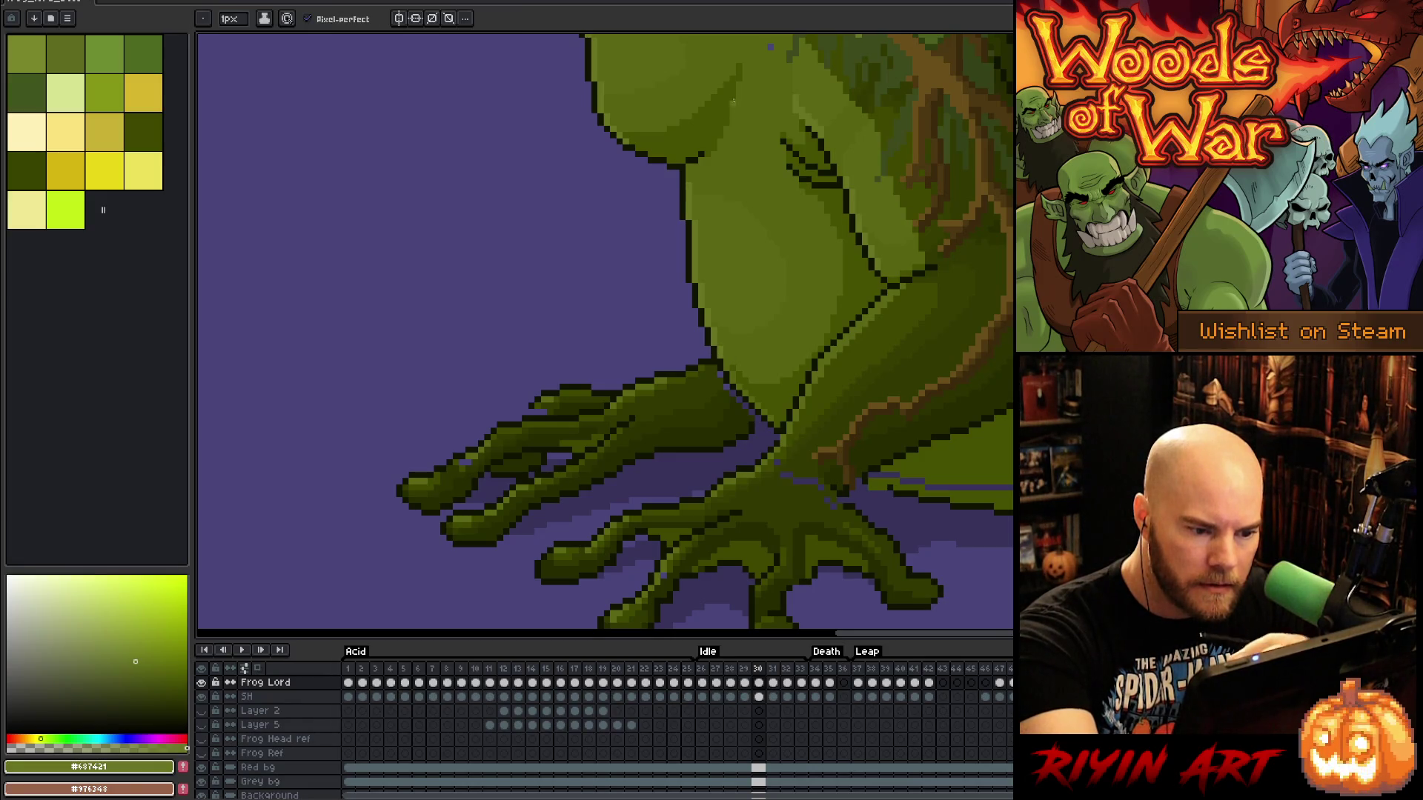
alt+click(719, 376)
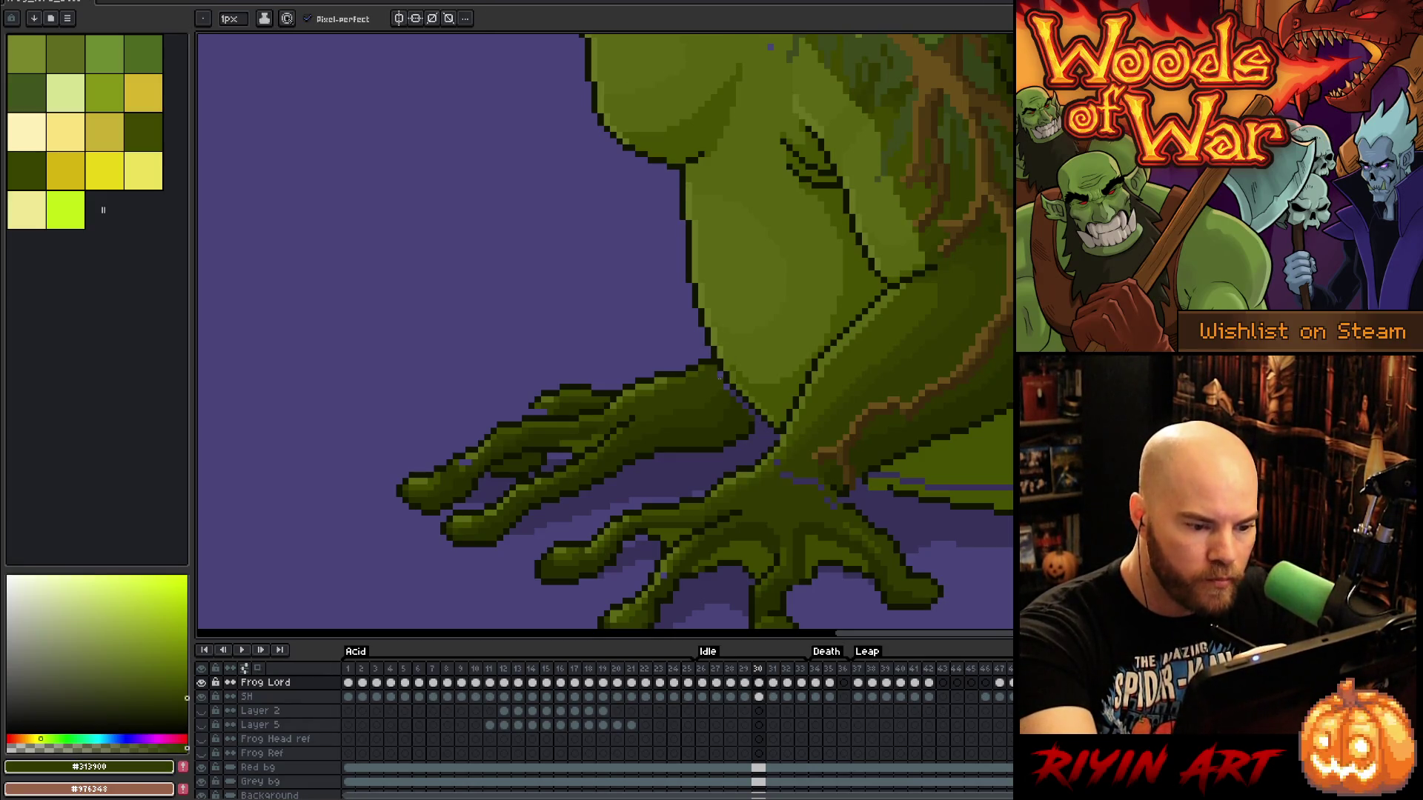
Eyedrop progressively darker outline greens, then pick #3f4900 for the first fingers
alt+click(730, 372)
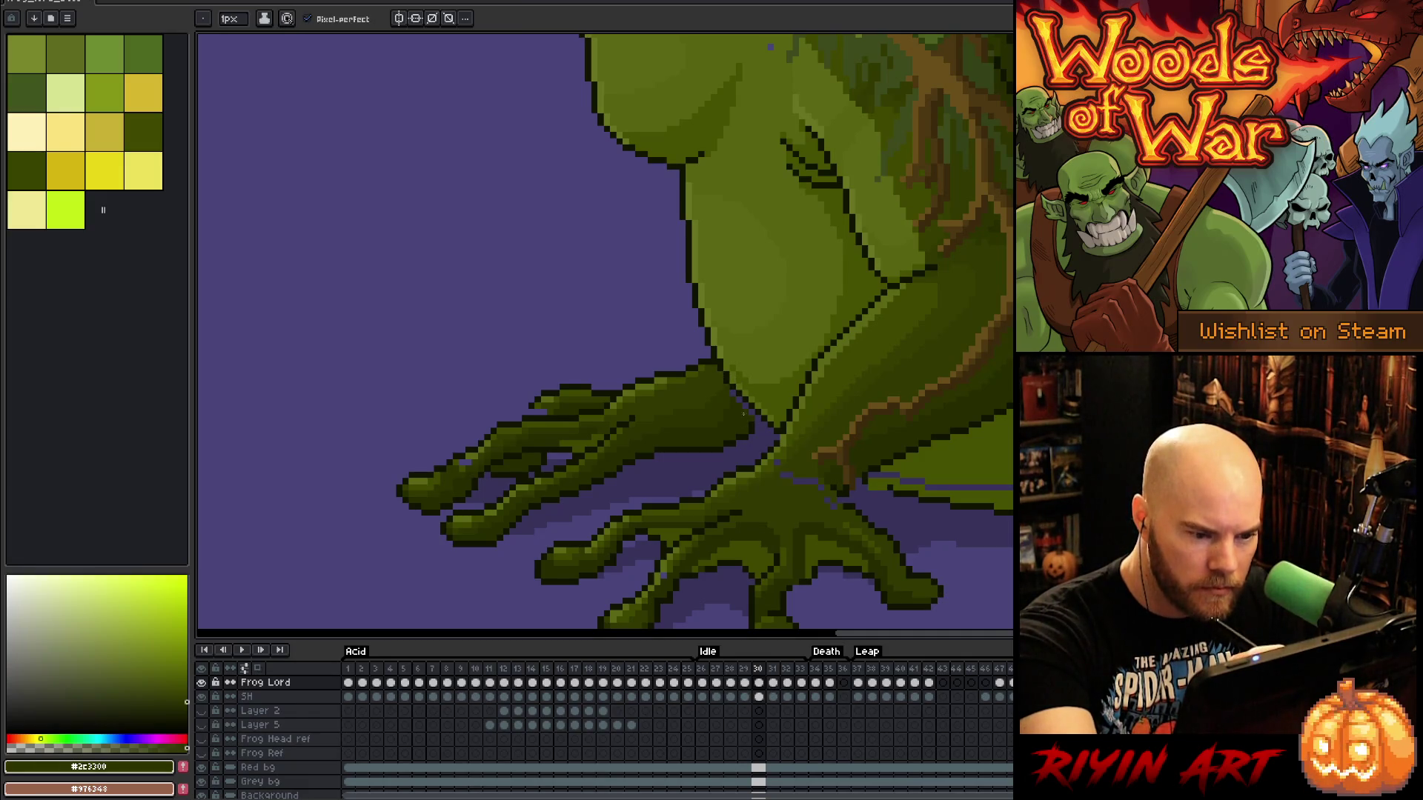
alt+click(747, 406)
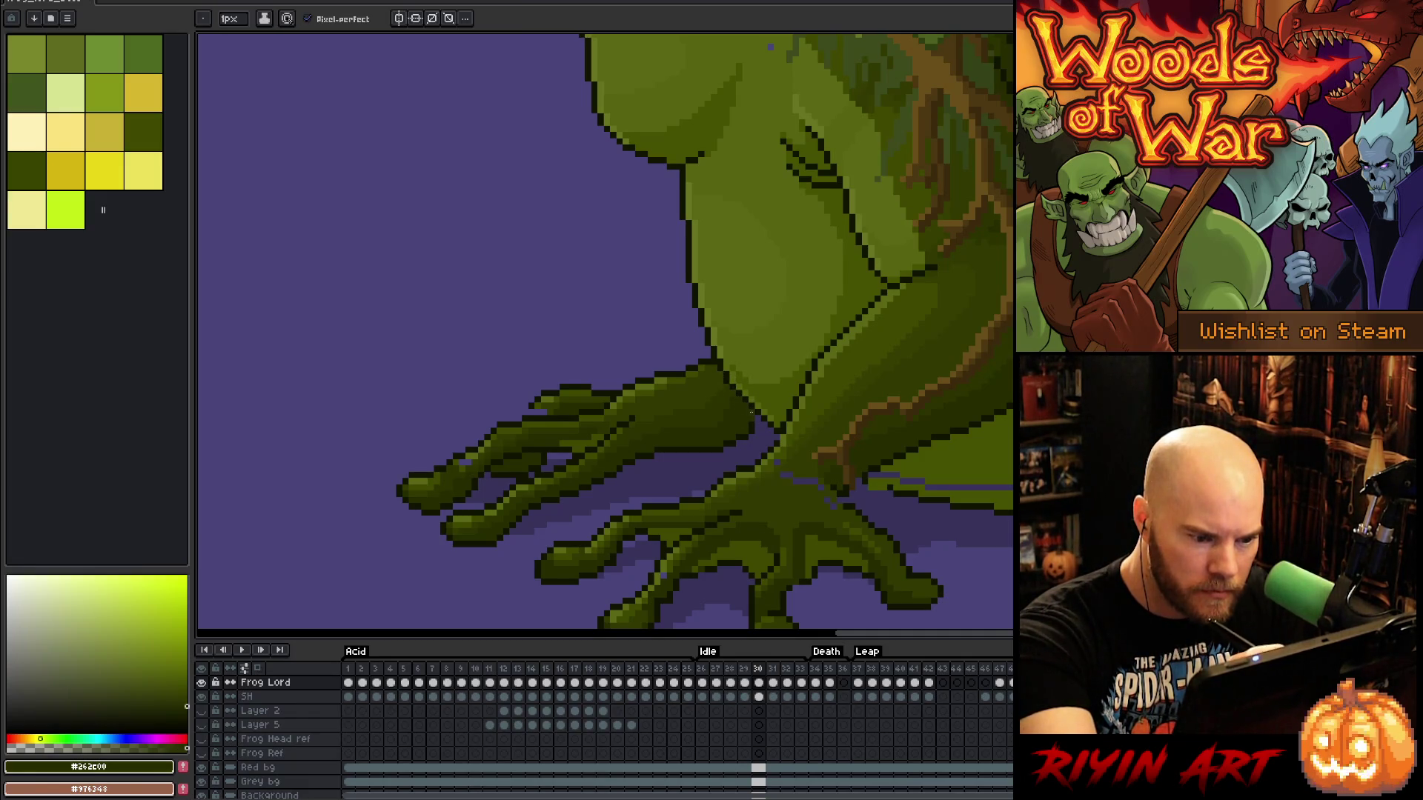
alt+click(753, 414)
drag(883, 444, 1048, 349)
alt+click(693, 311)
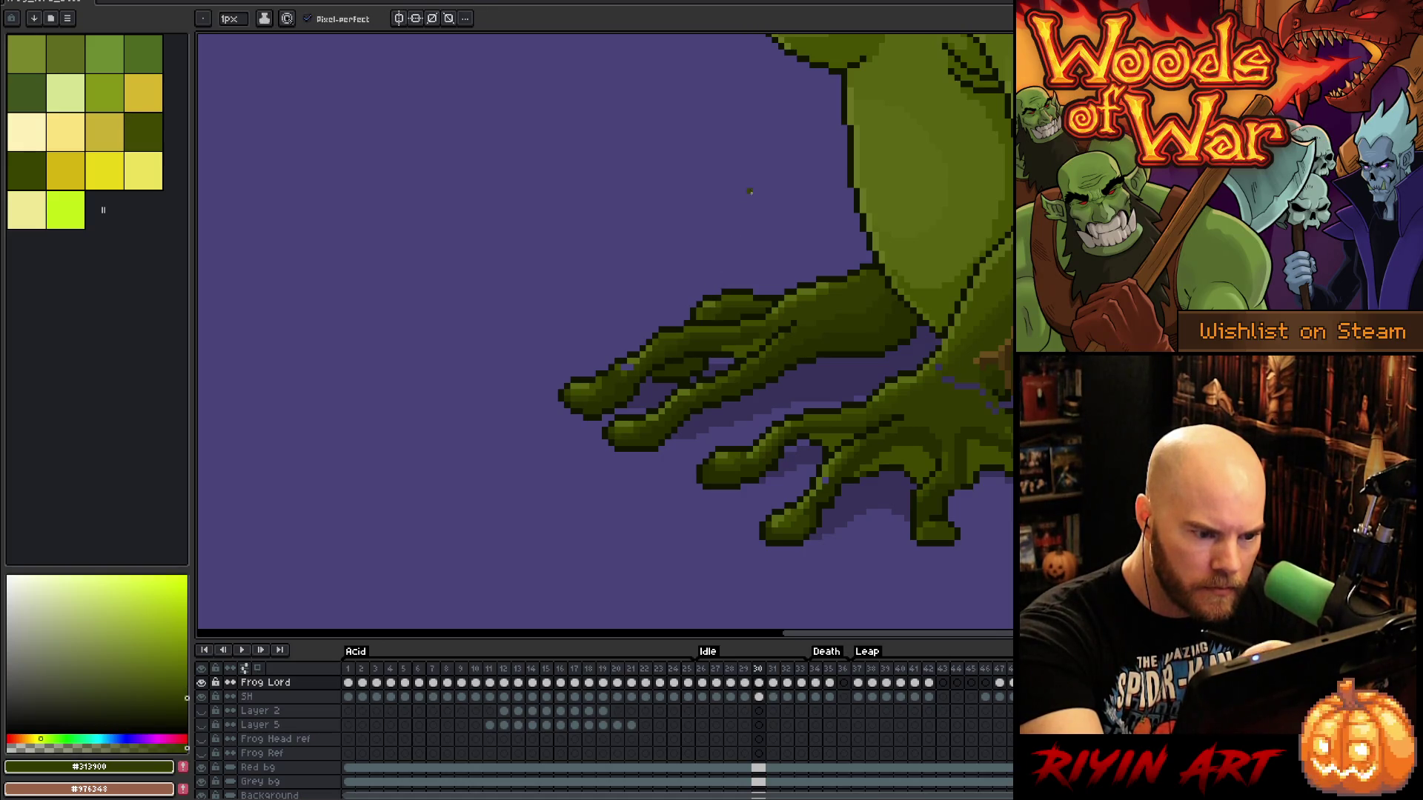
Sample the #2c3300 and #313900 finger-edge greens, then return to #3f4900 for the other fingers
alt+click(642, 360)
alt+click(634, 359)
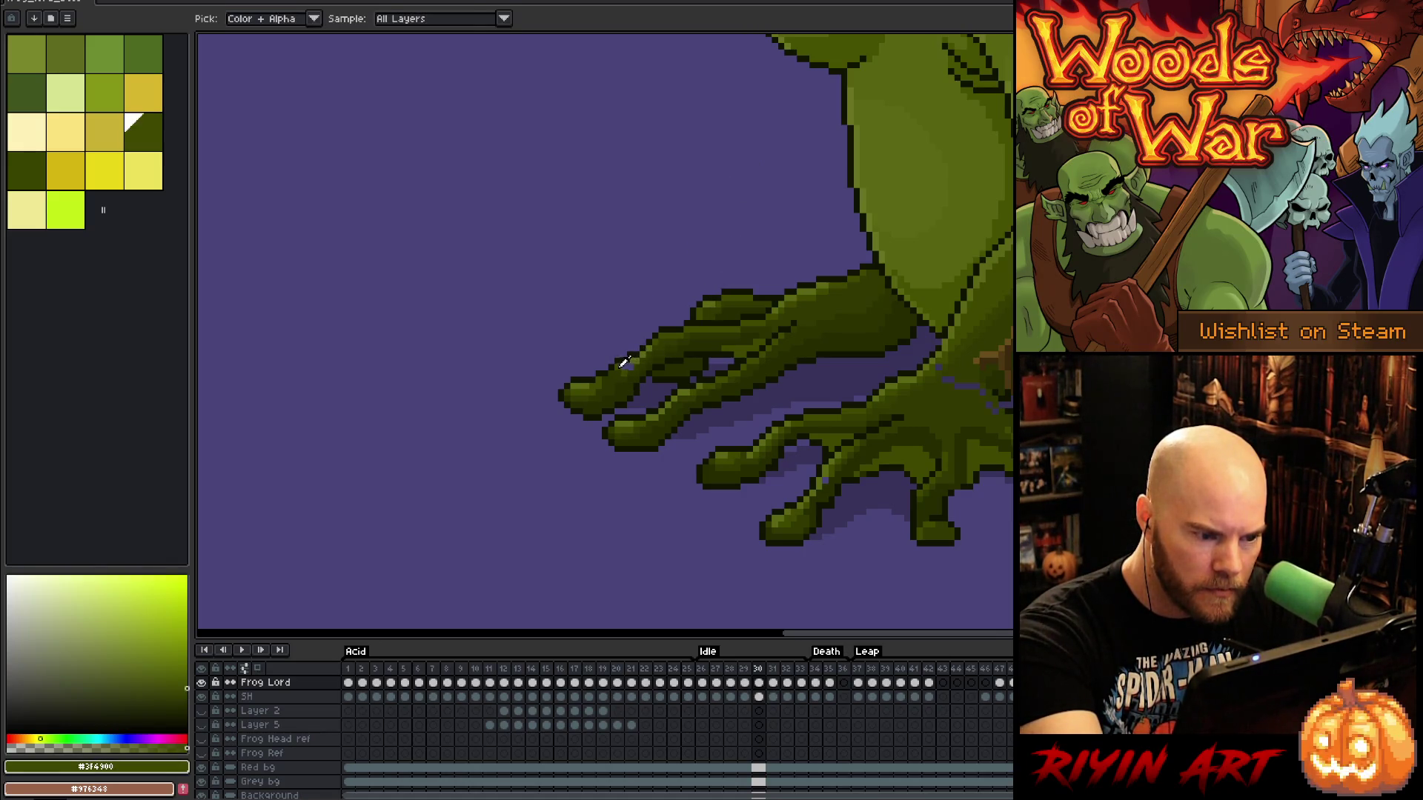
alt+click(630, 370)
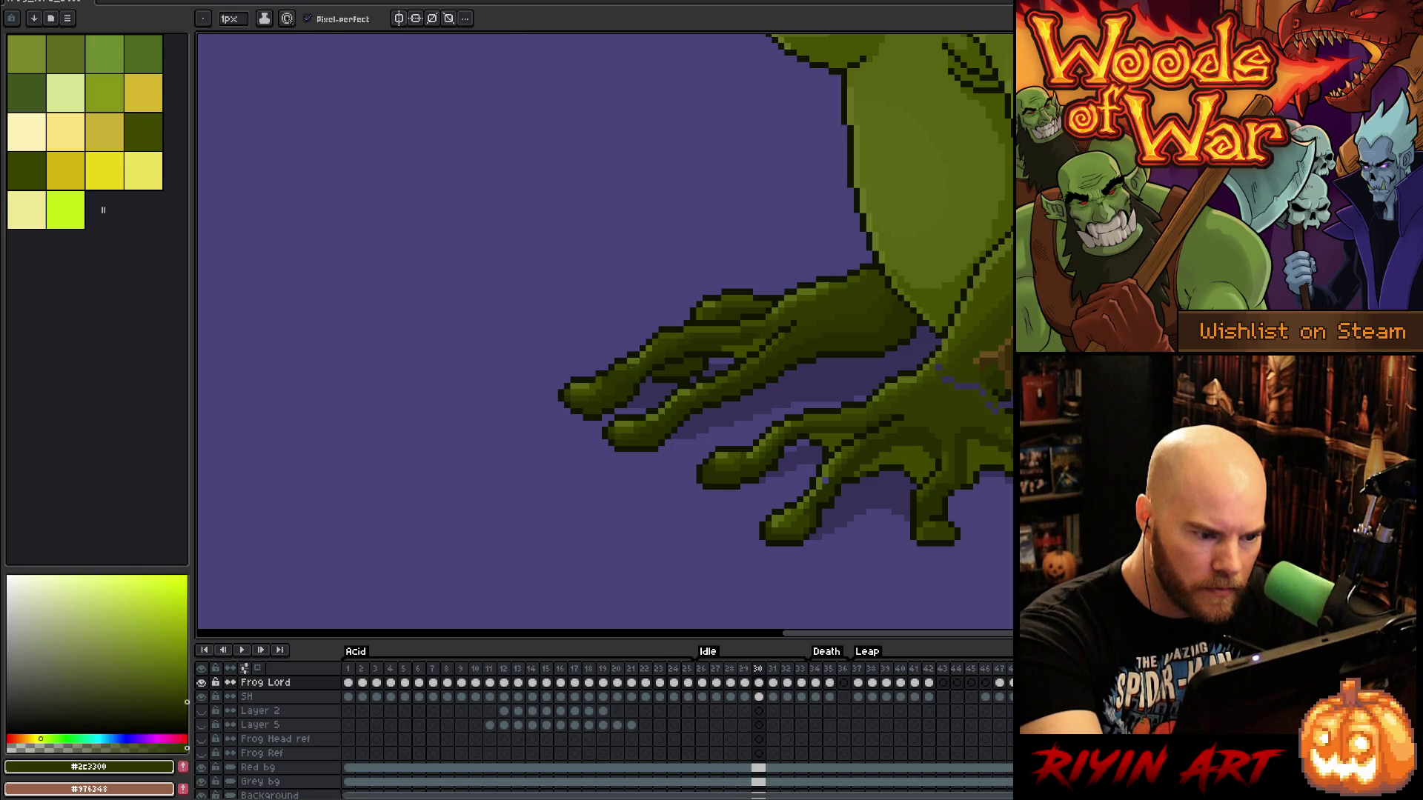
alt+click(641, 355)
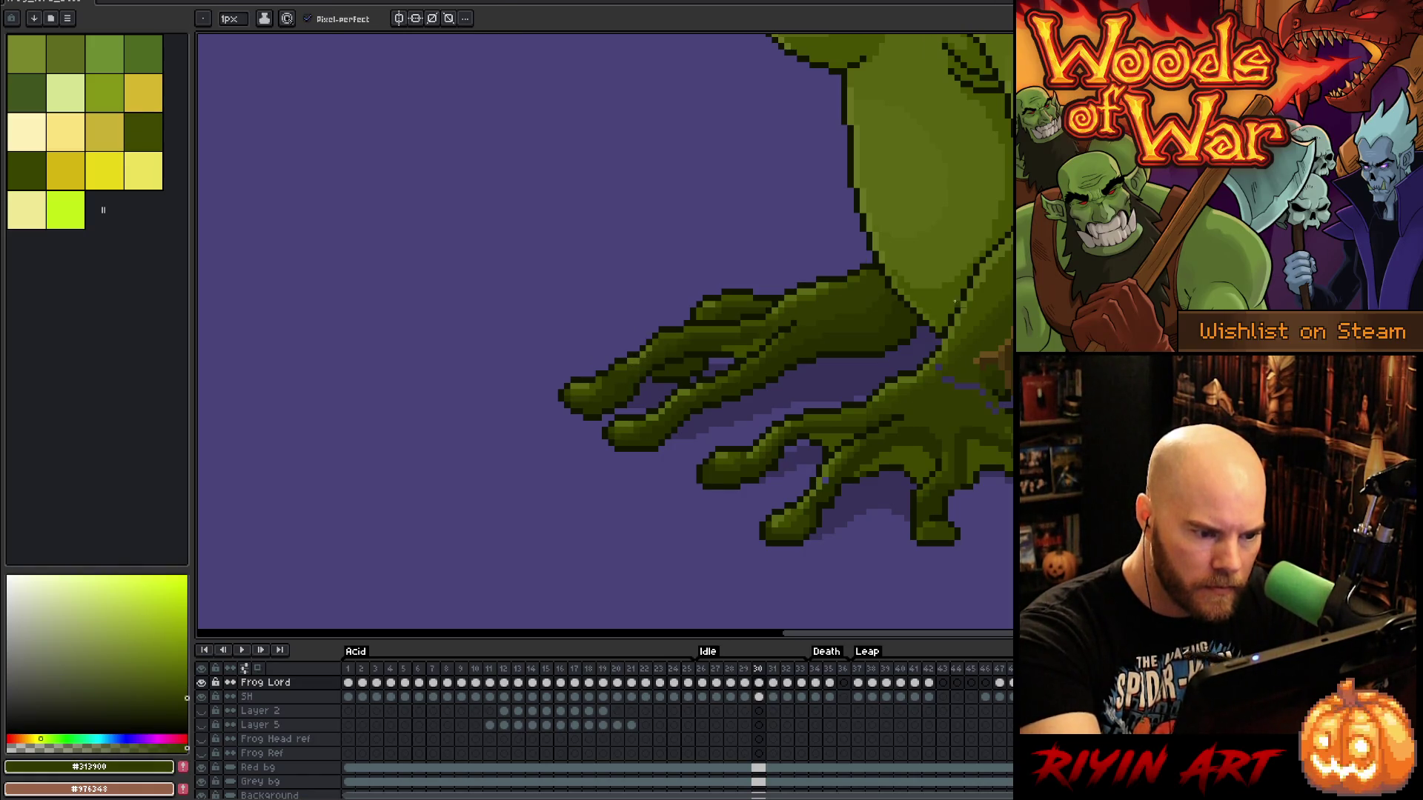
drag(965, 500, 927, 441)
alt+click(868, 344)
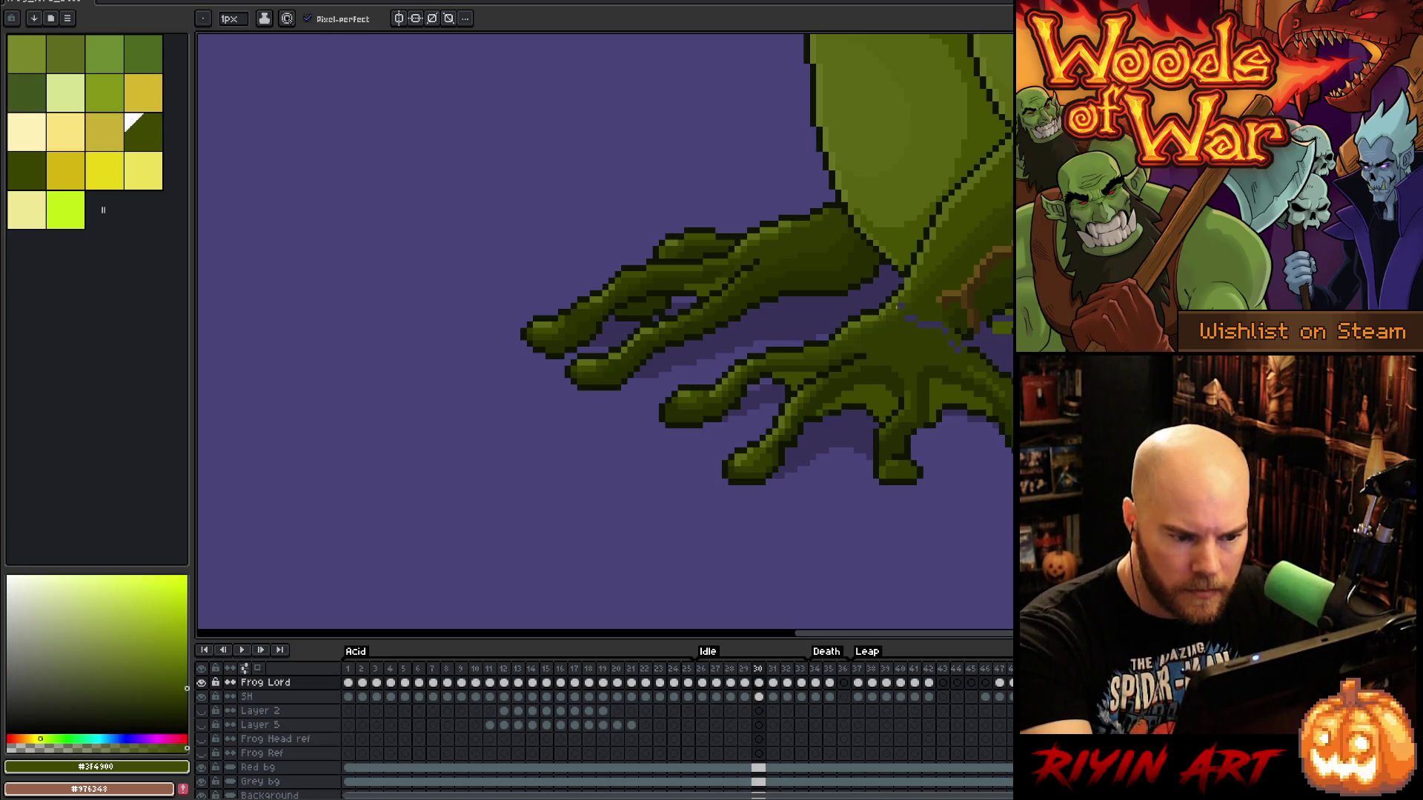
Resume the pixel-perfect pencil and cover purple finger pixels using #101300, #313900 and #3F4900
key(l)
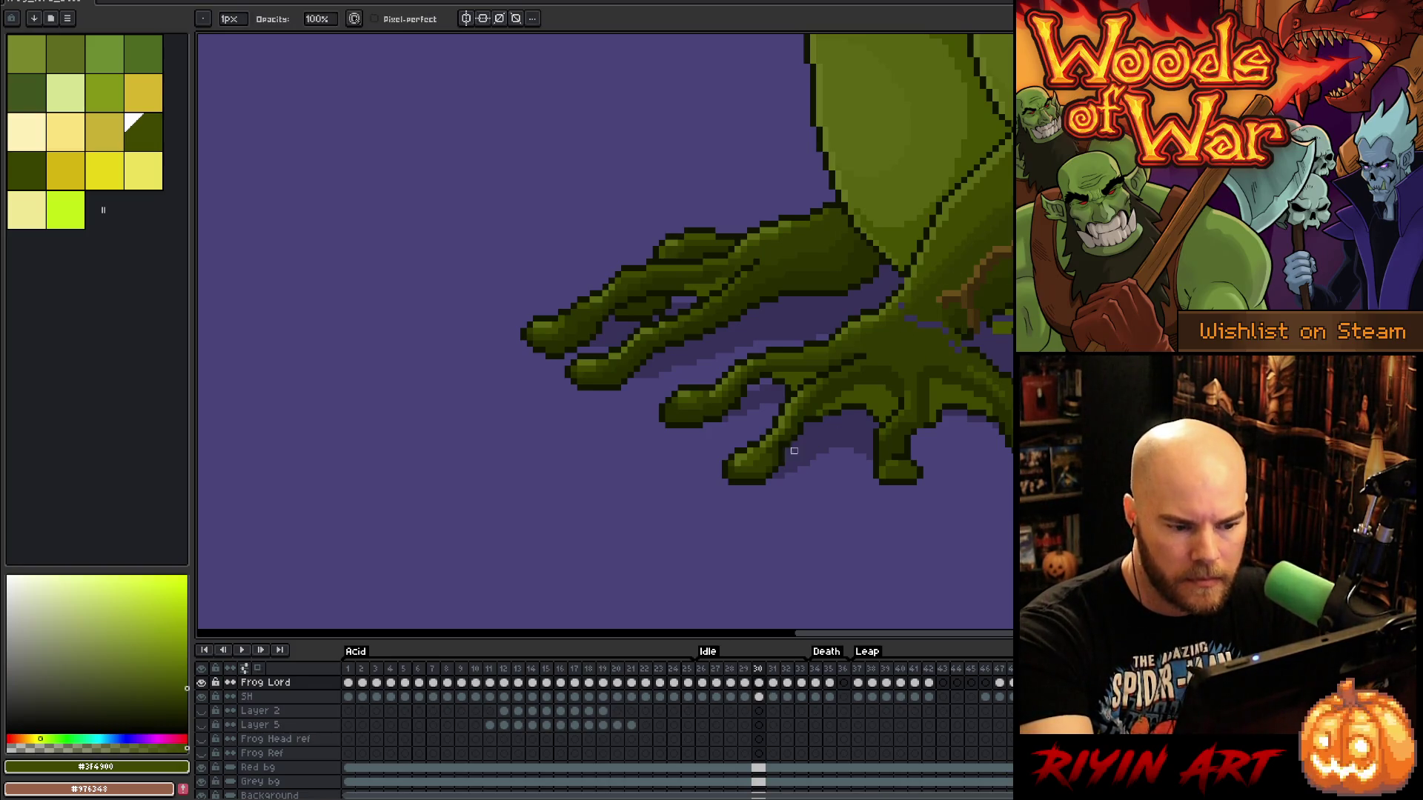
key(b)
alt+click(826, 413)
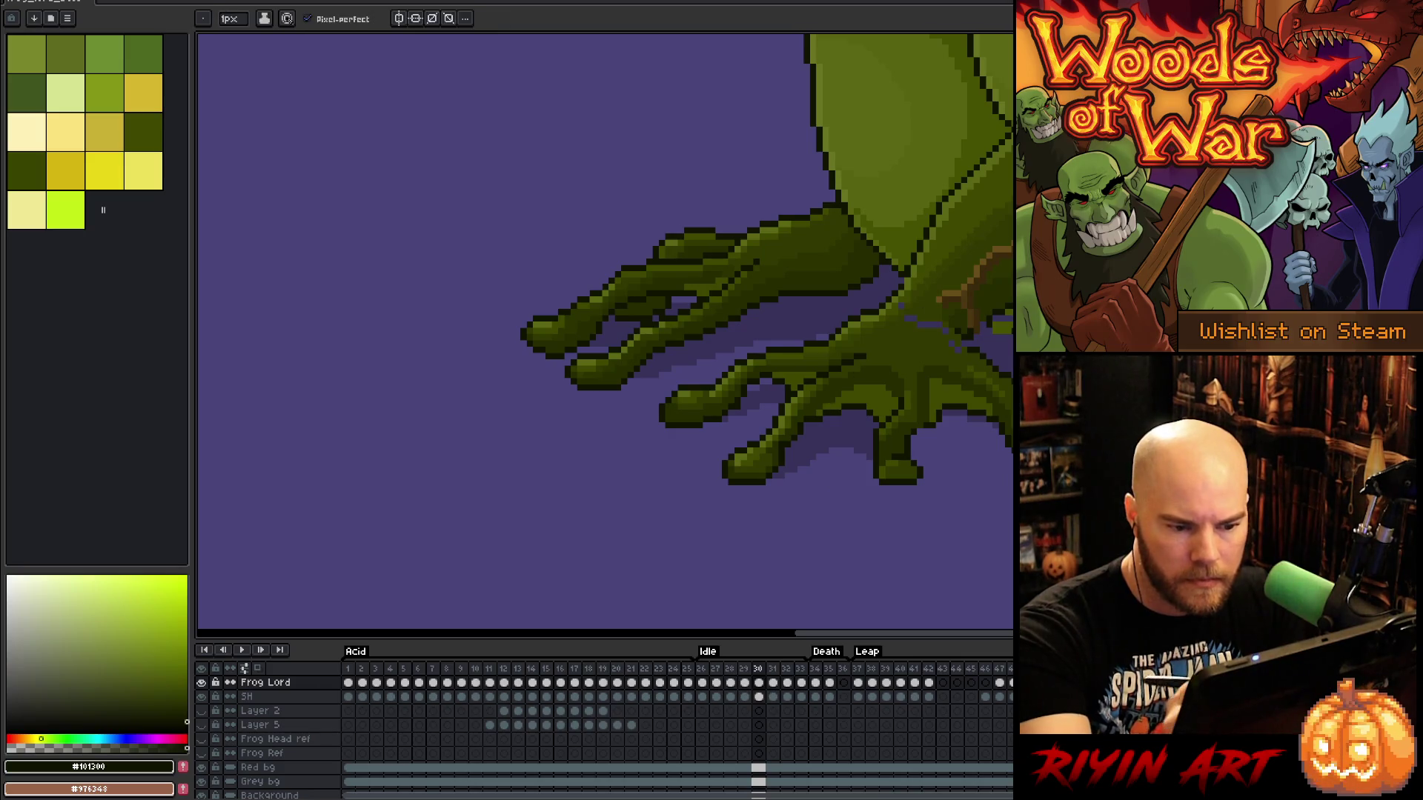
alt+click(971, 340)
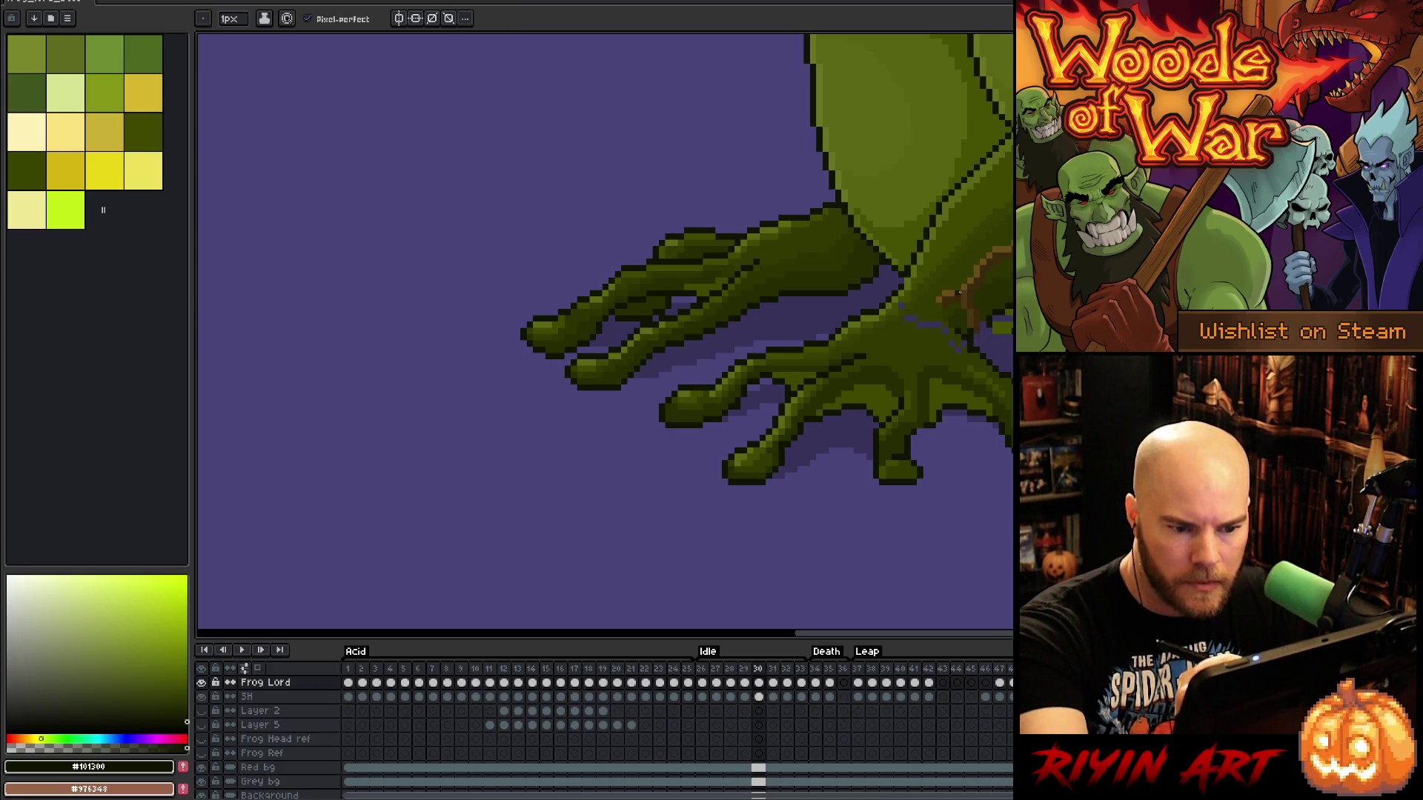
alt+click(955, 346)
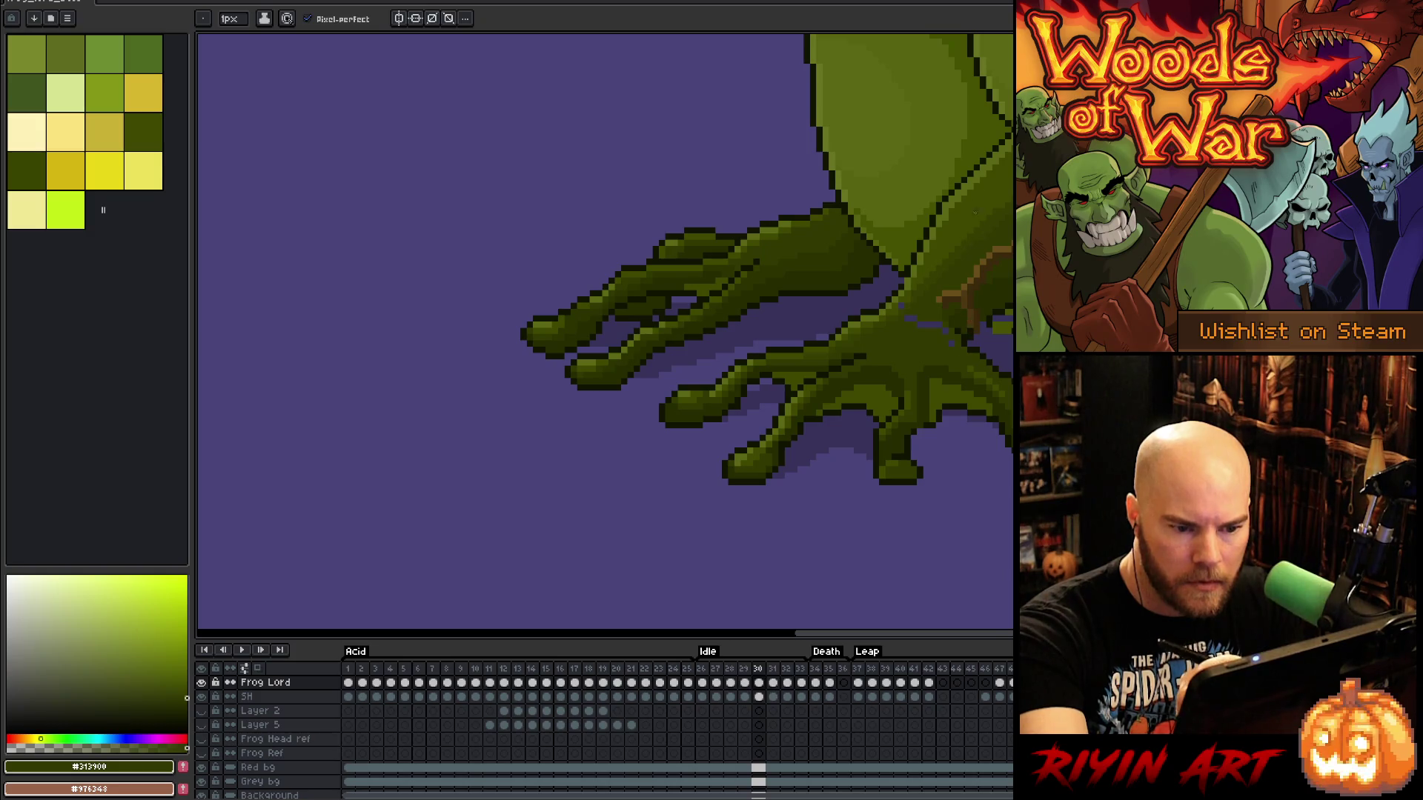
alt+click(978, 326)
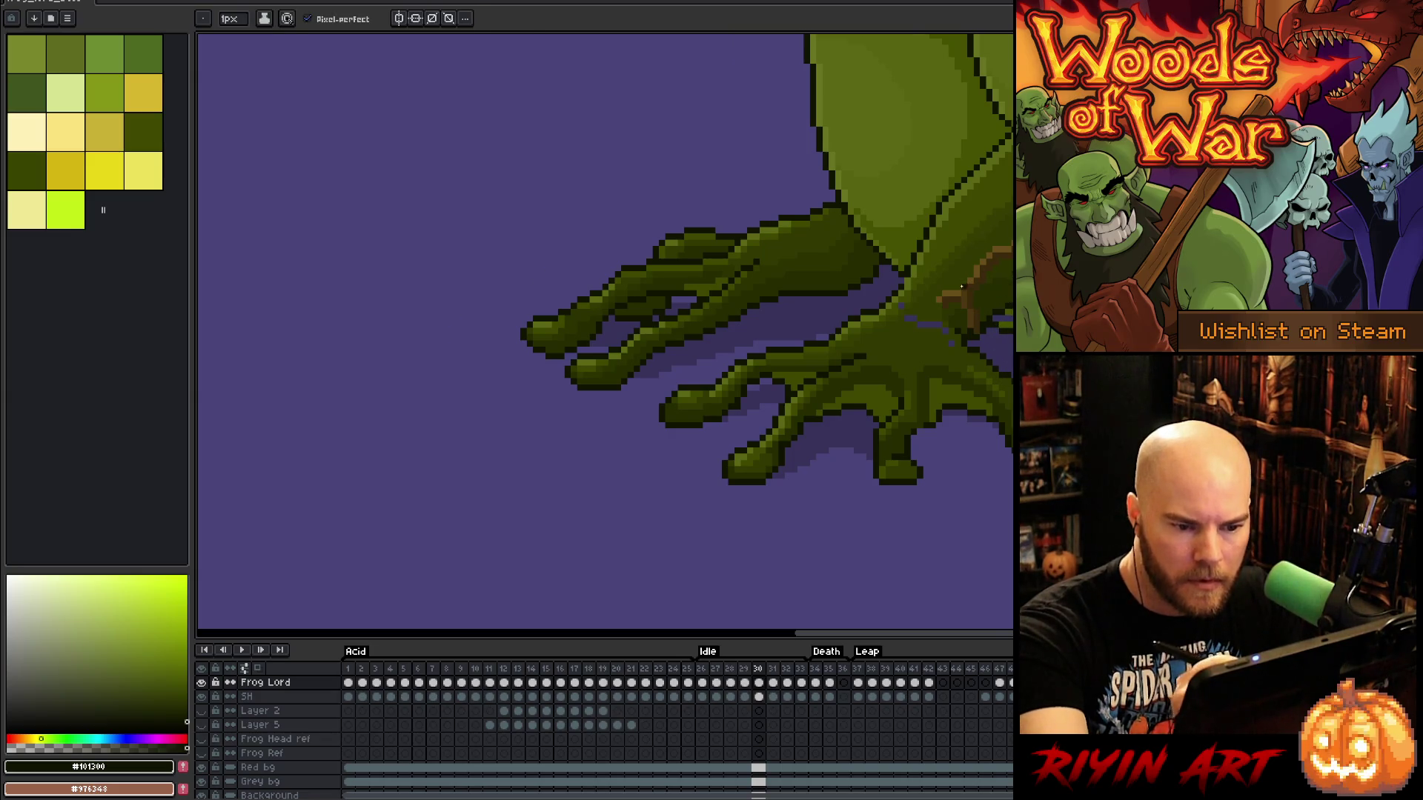
alt+click(956, 348)
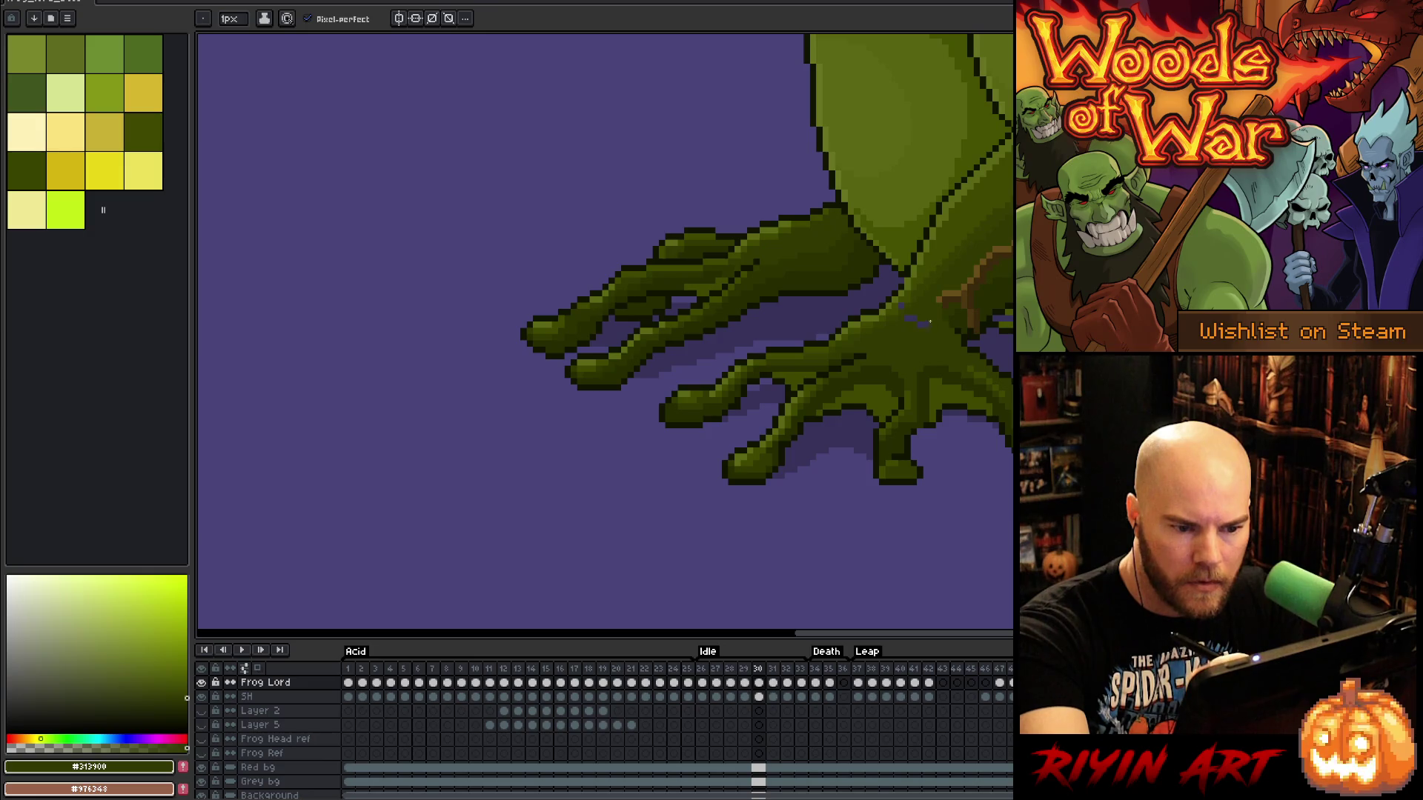
alt+click(904, 296)
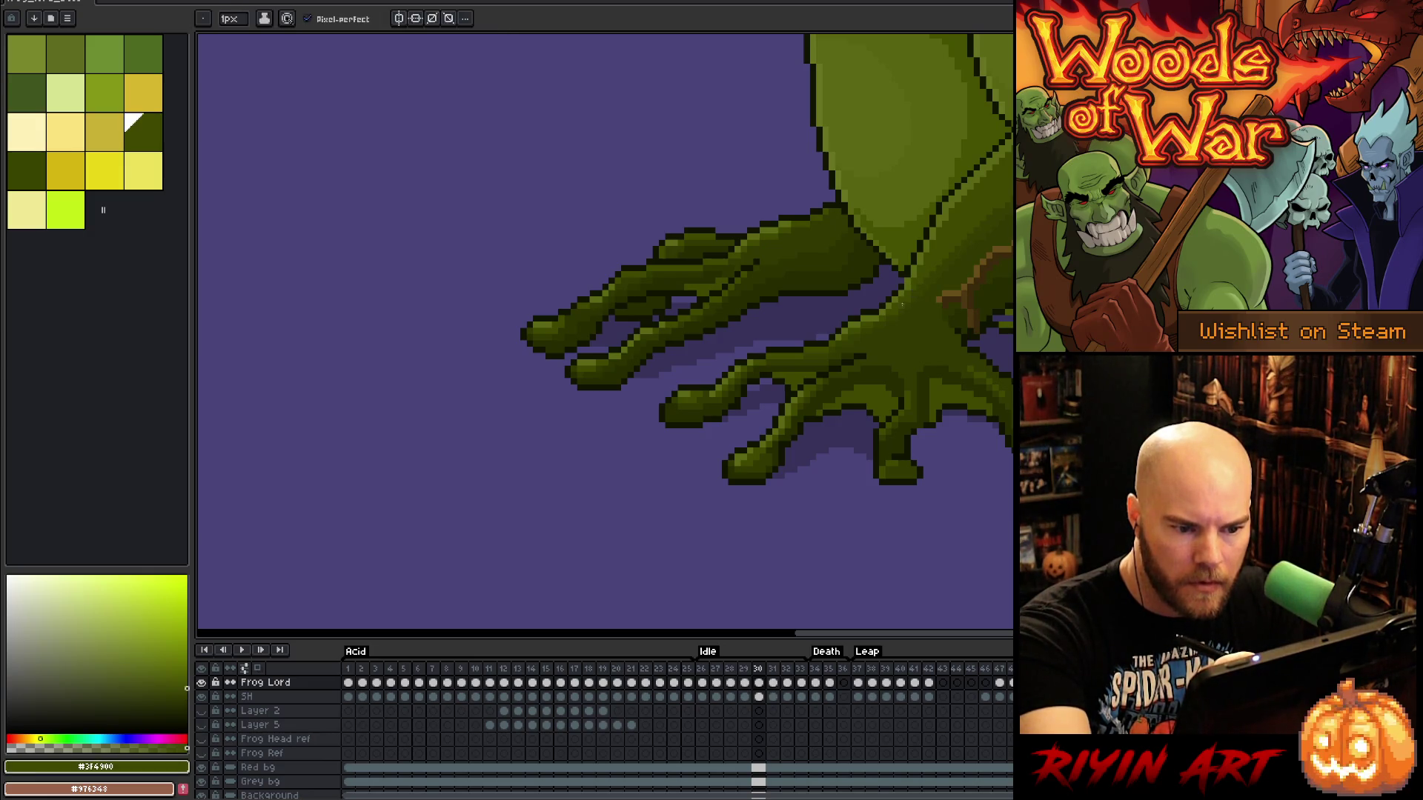
drag(904, 297, 796, 331)
Bucket-fill the four purple pixel runs under the belly with #465100 green, then resume the pencil
alt+click(808, 329)
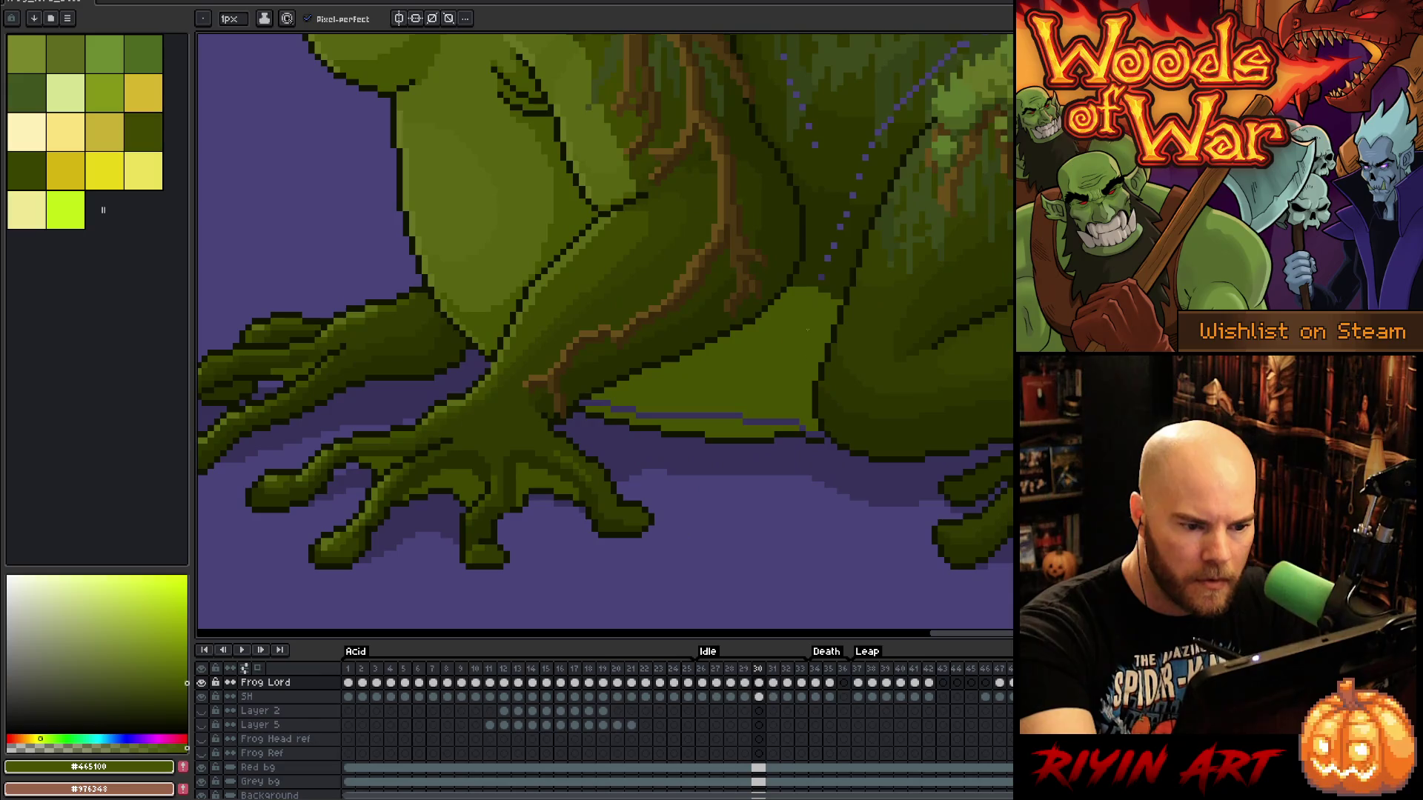
alt+click(811, 434)
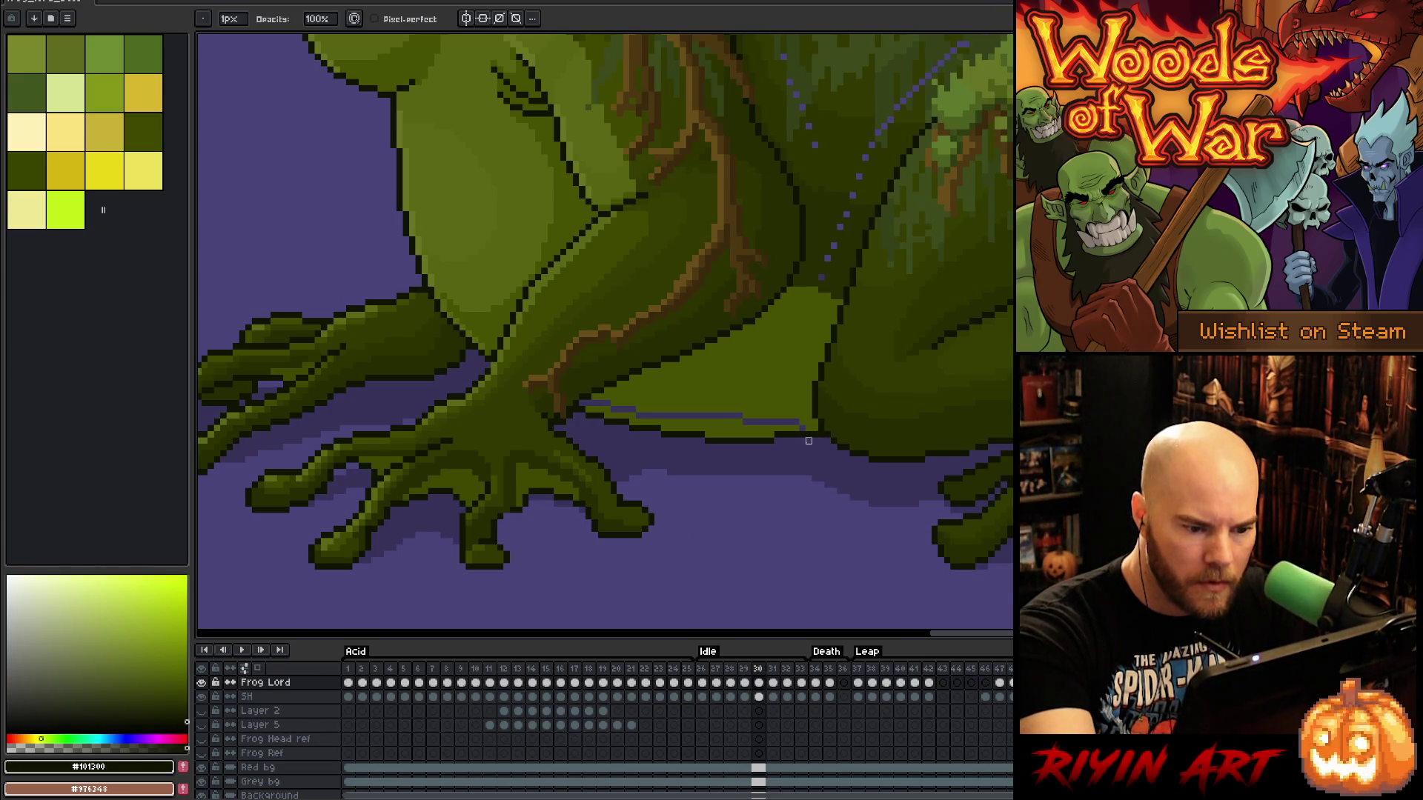
alt+click(802, 429)
key(g)
click(790, 420)
click(727, 417)
click(626, 410)
click(594, 403)
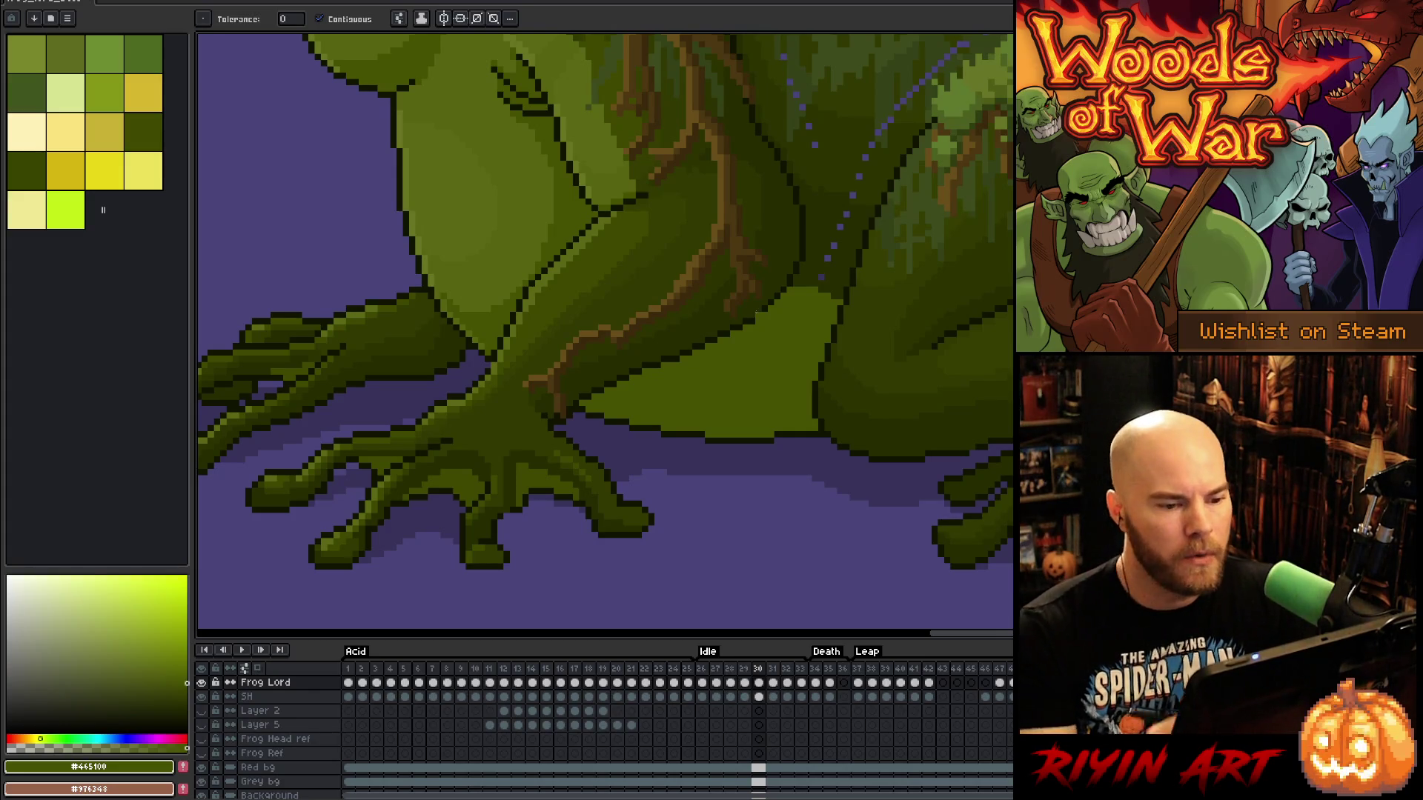
key(b)
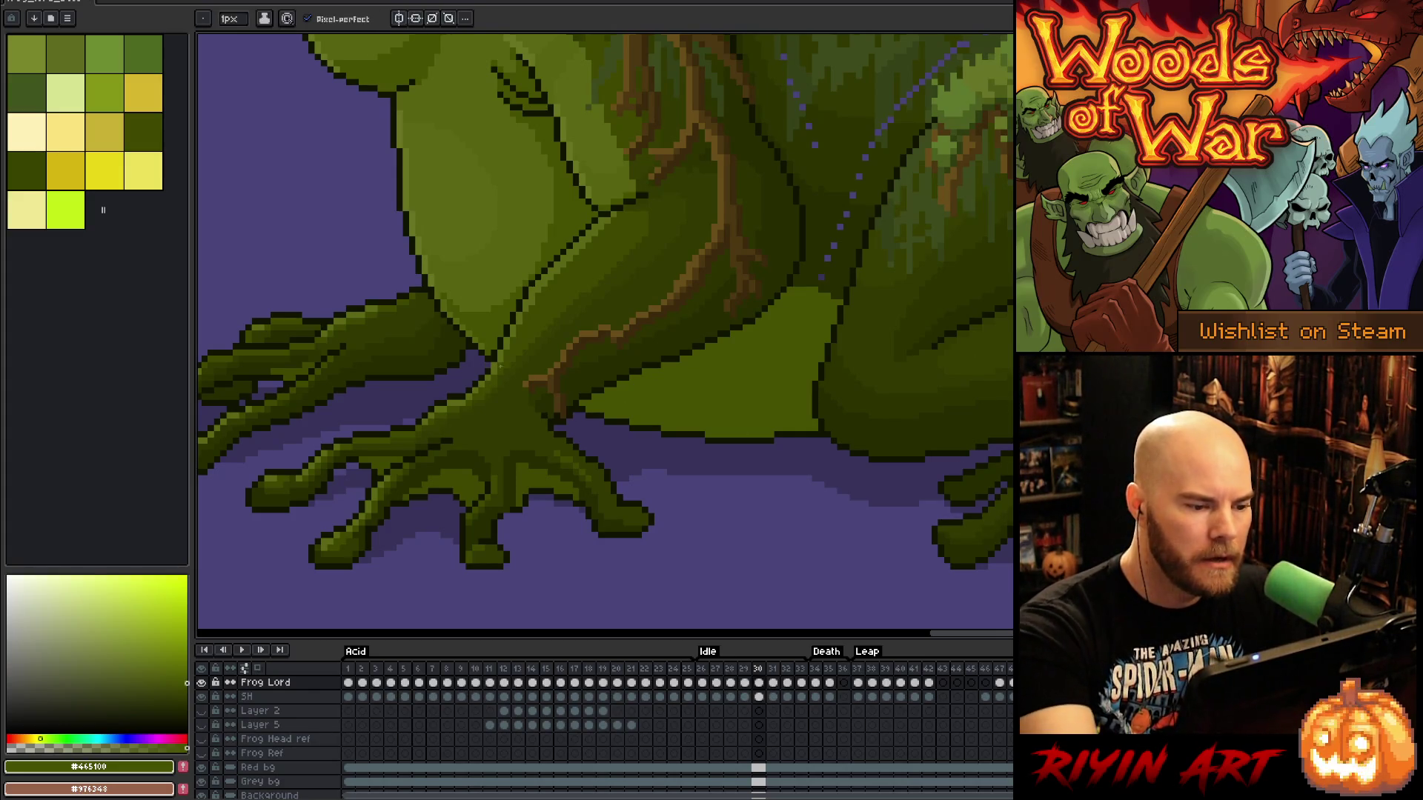
alt+click(491, 356)
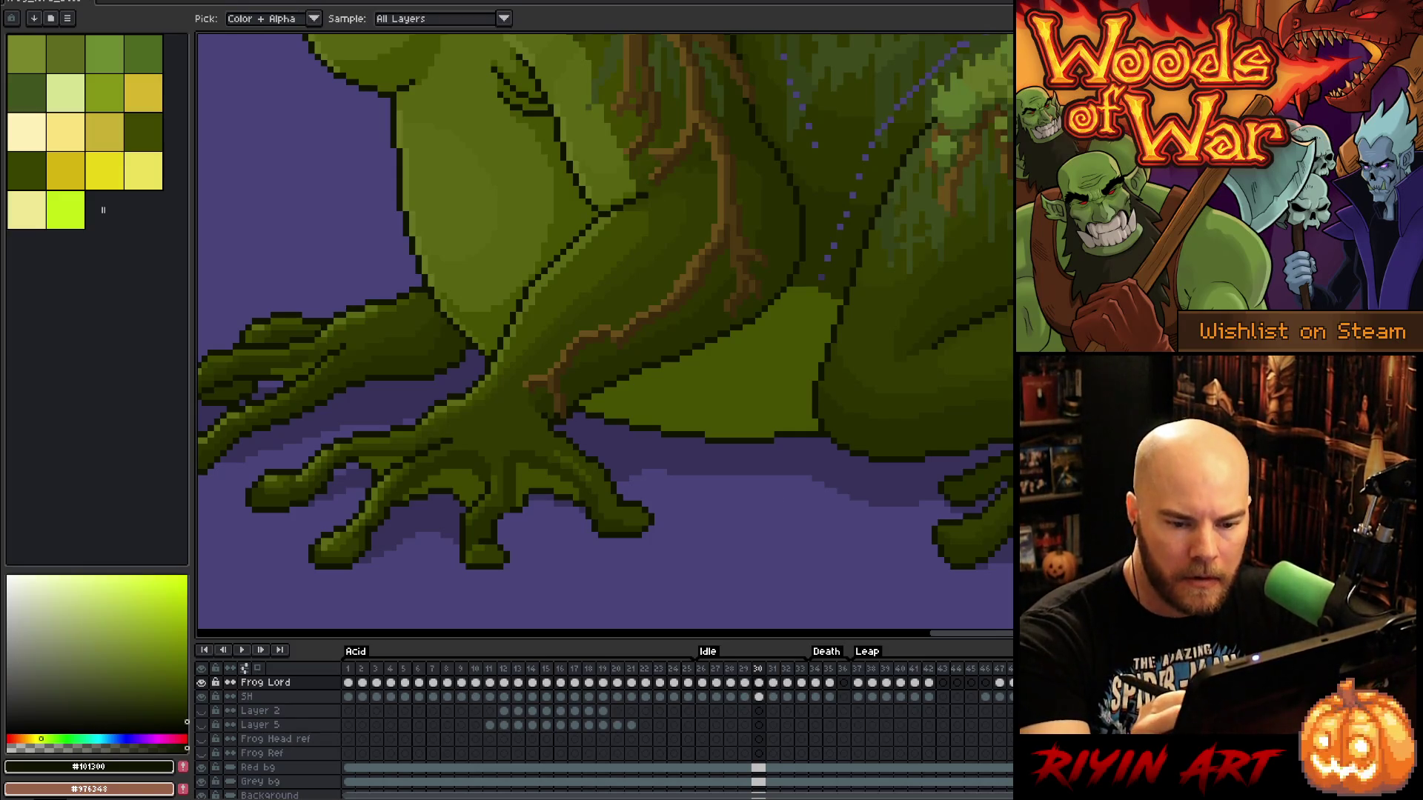
scroll(605, 336, up, 5)
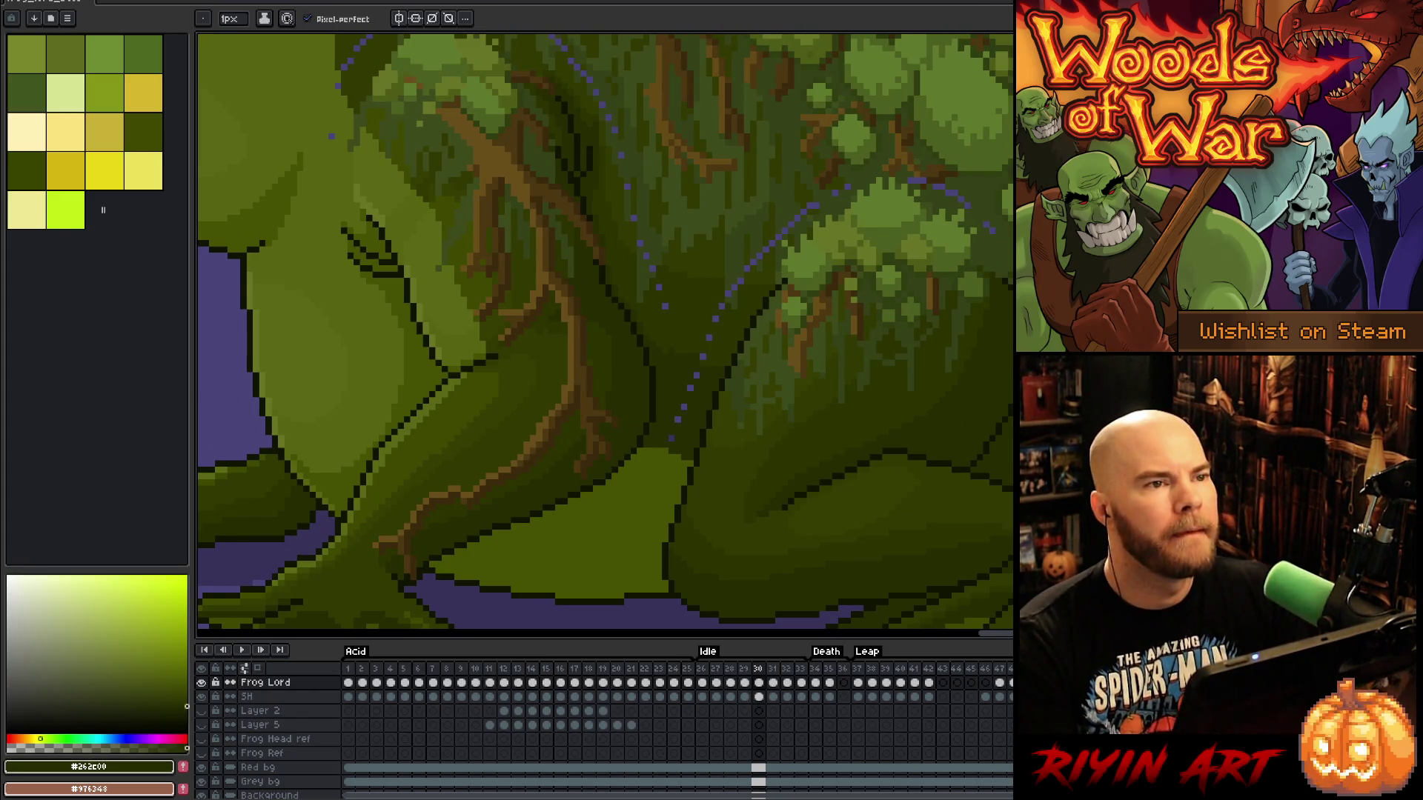
Zoom in and sample the #313900, #354117, #303d11 and #667426 moss greens
scroll(818, 375, up, 5)
alt+click(810, 389)
alt+click(823, 382)
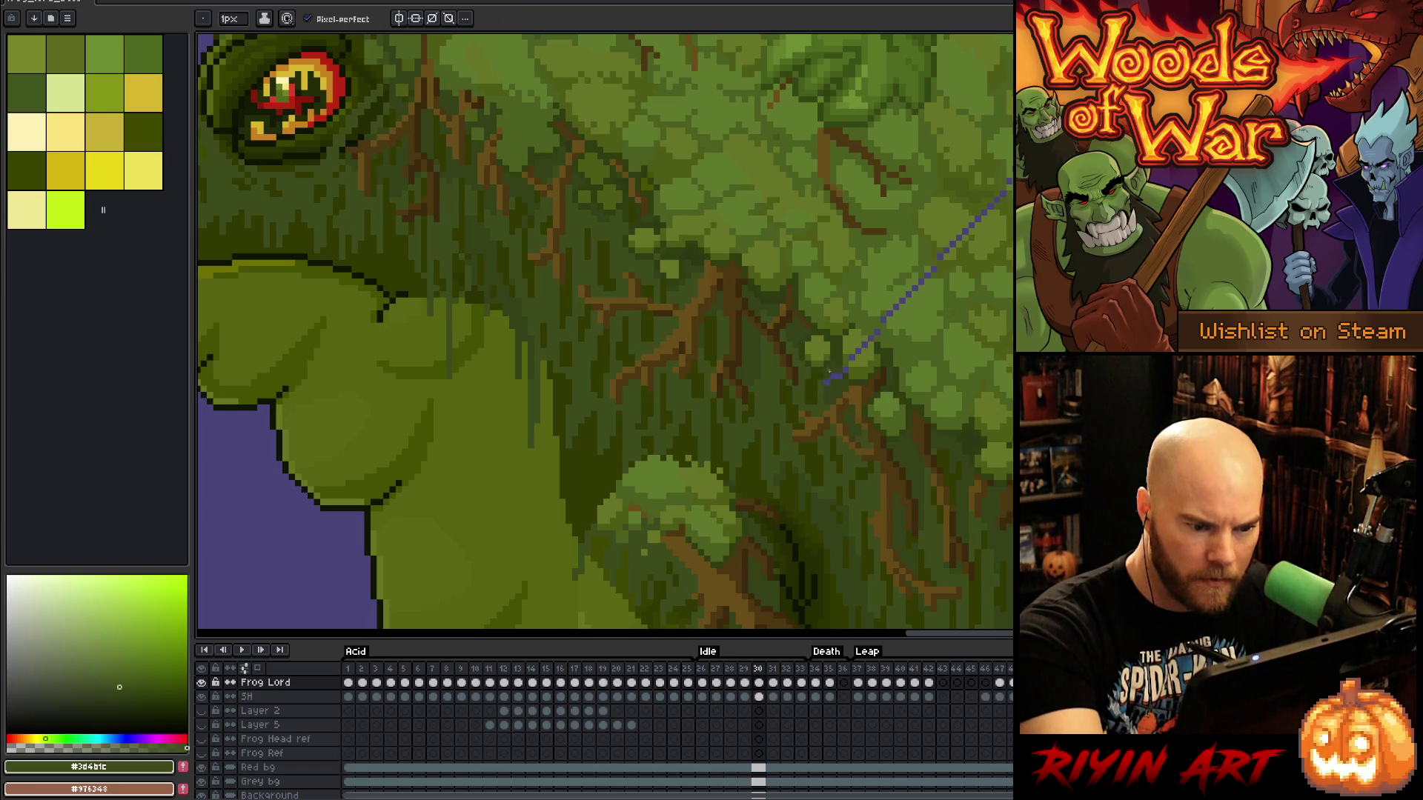
drag(848, 370, 749, 423)
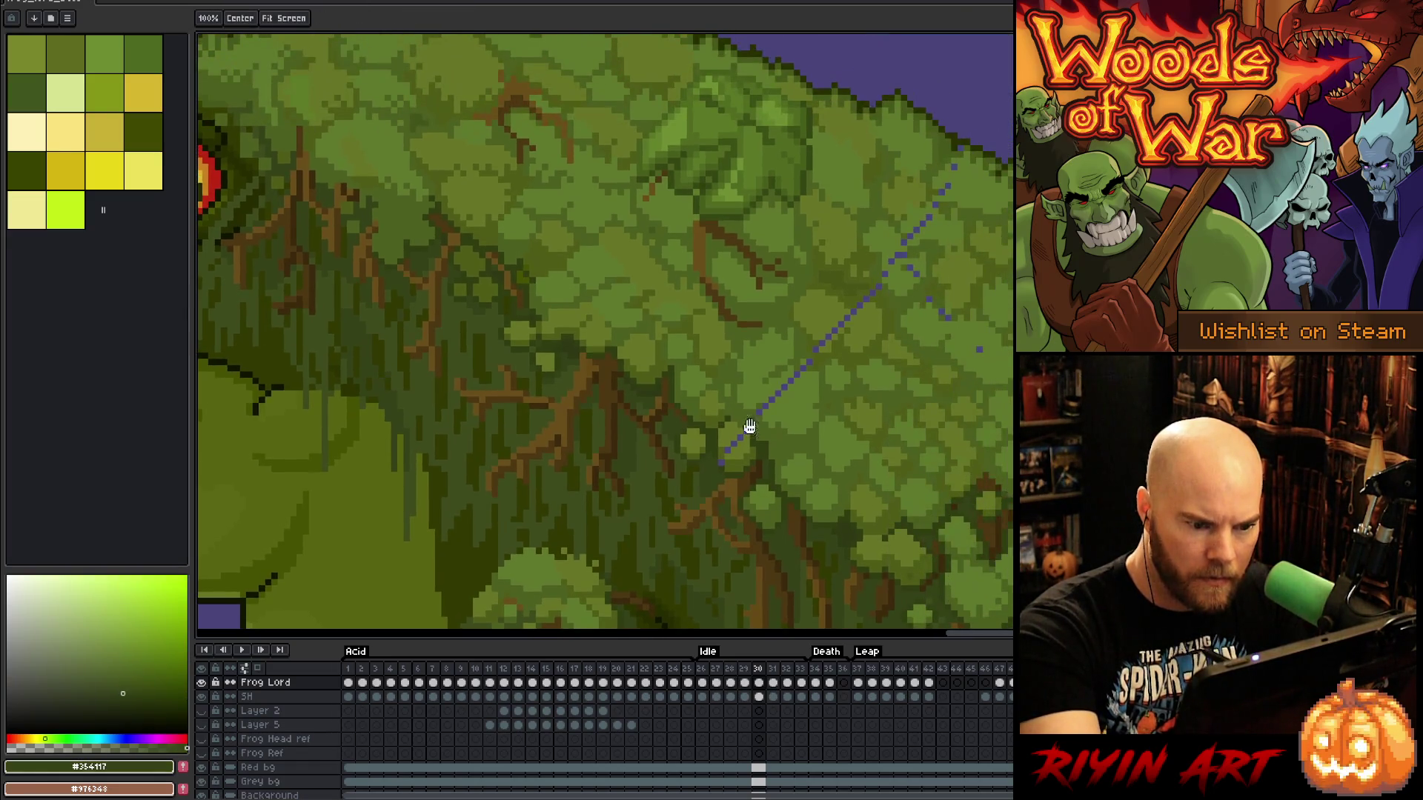
alt+click(748, 406)
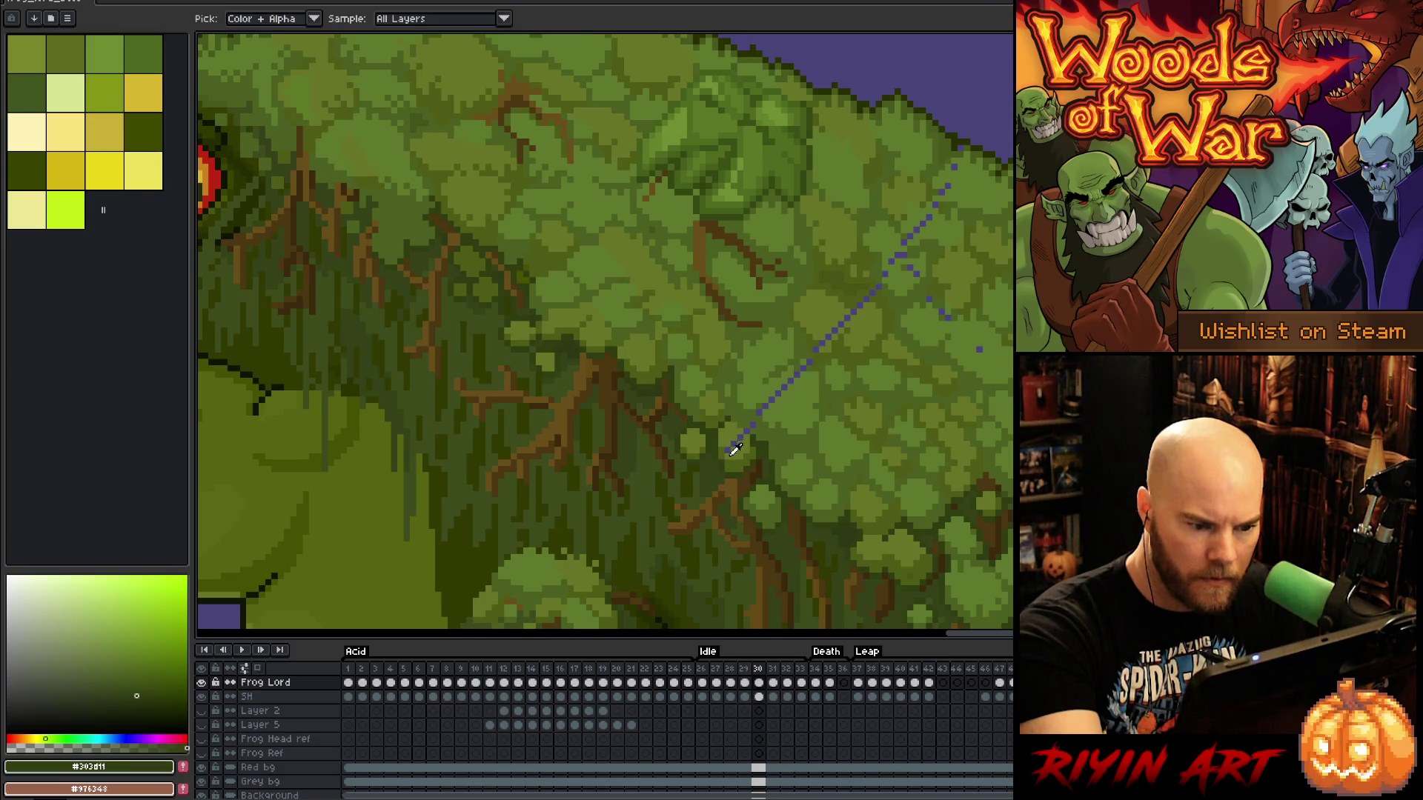
alt+click(732, 444)
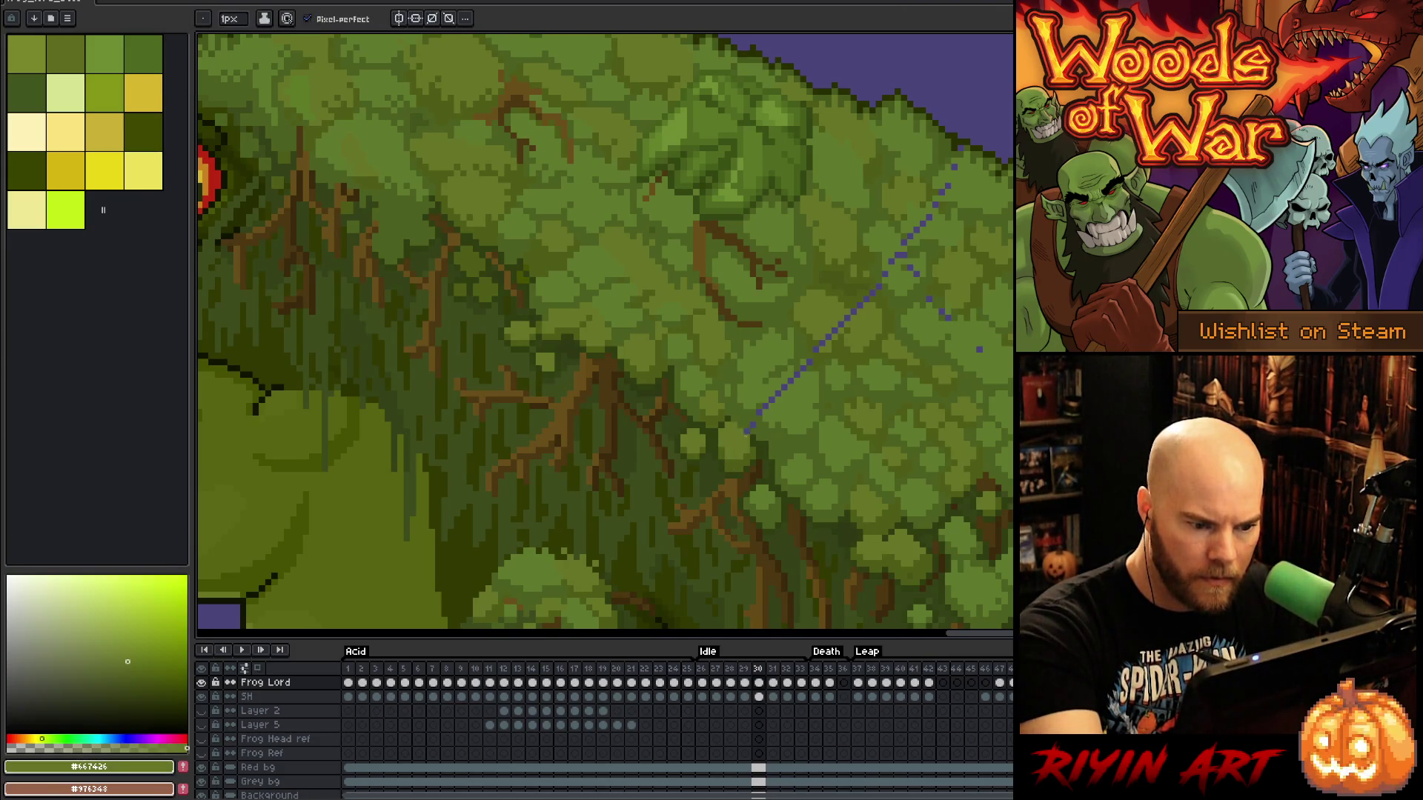
Sample the #4b5f1f, #5f792c, #4f5c18 and #667426 moss greens along the purple line
alt+click(762, 400)
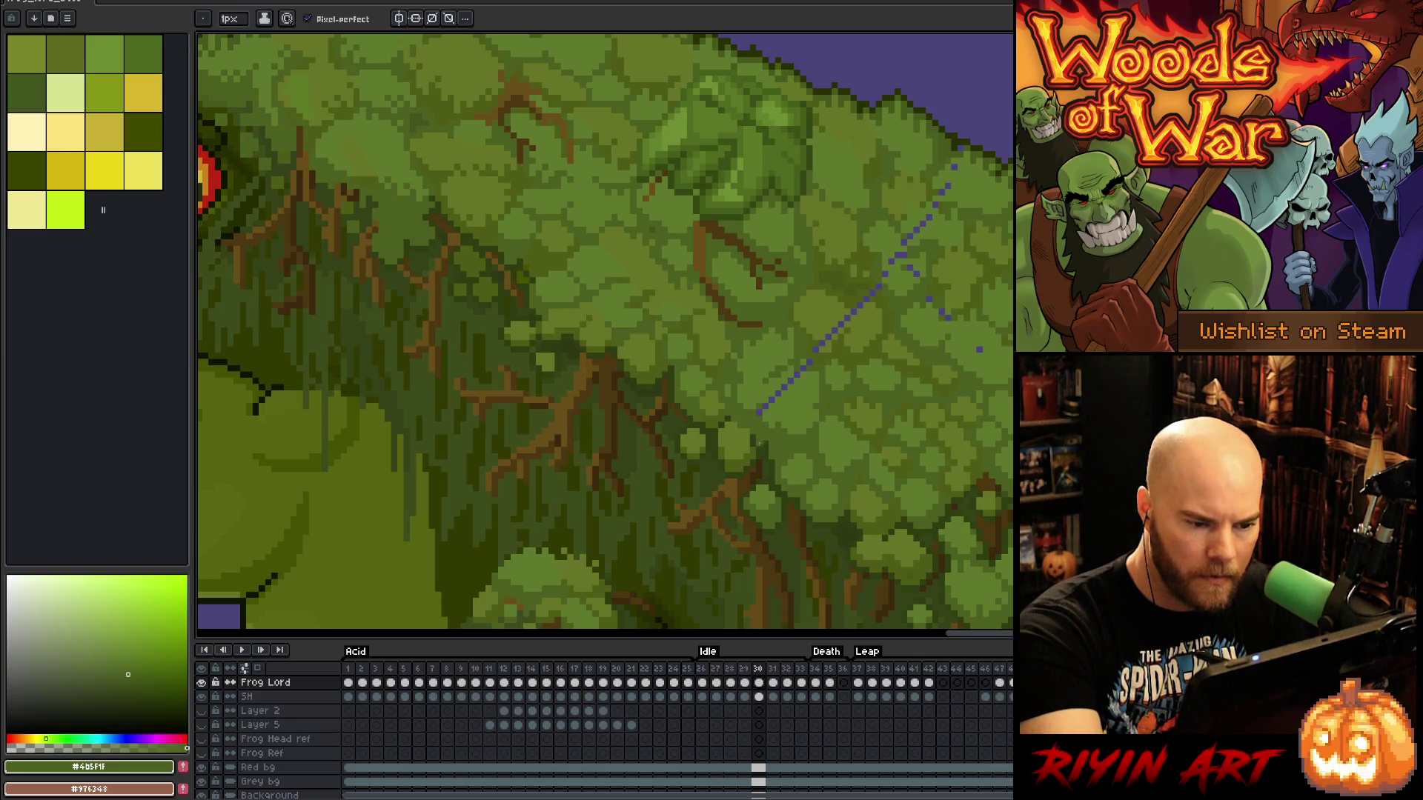
alt+click(771, 404)
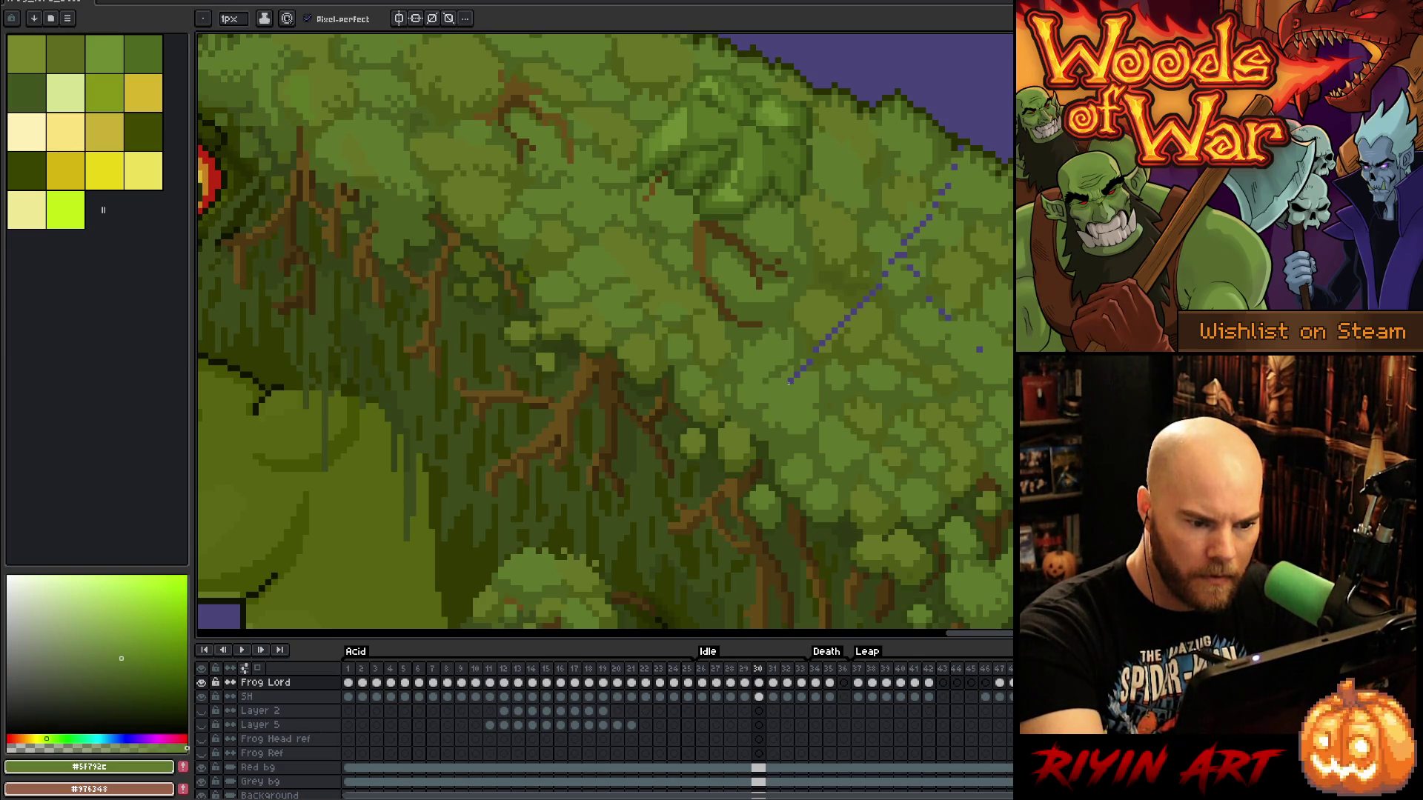
alt+click(805, 369)
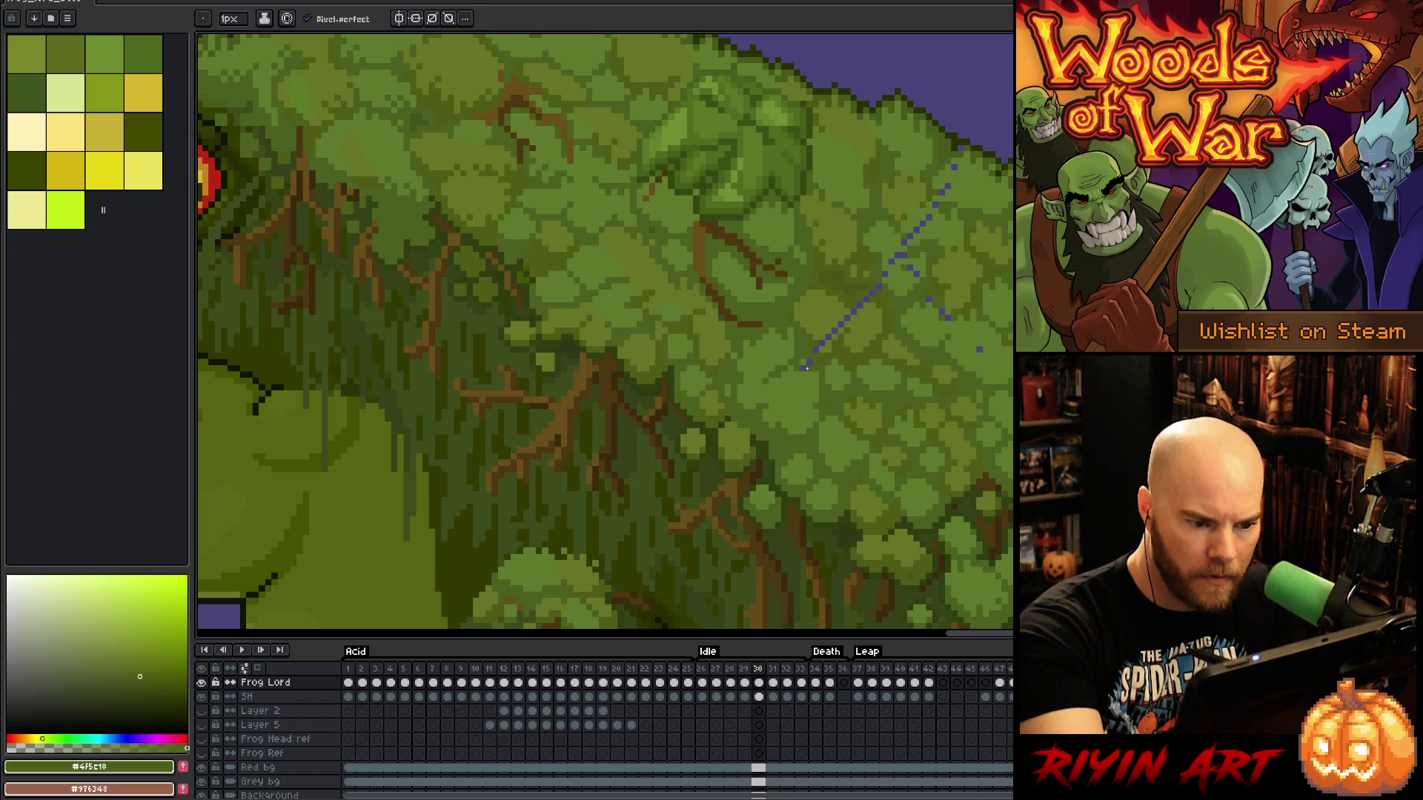
alt+click(810, 356)
drag(867, 296, 719, 365)
alt+click(676, 406)
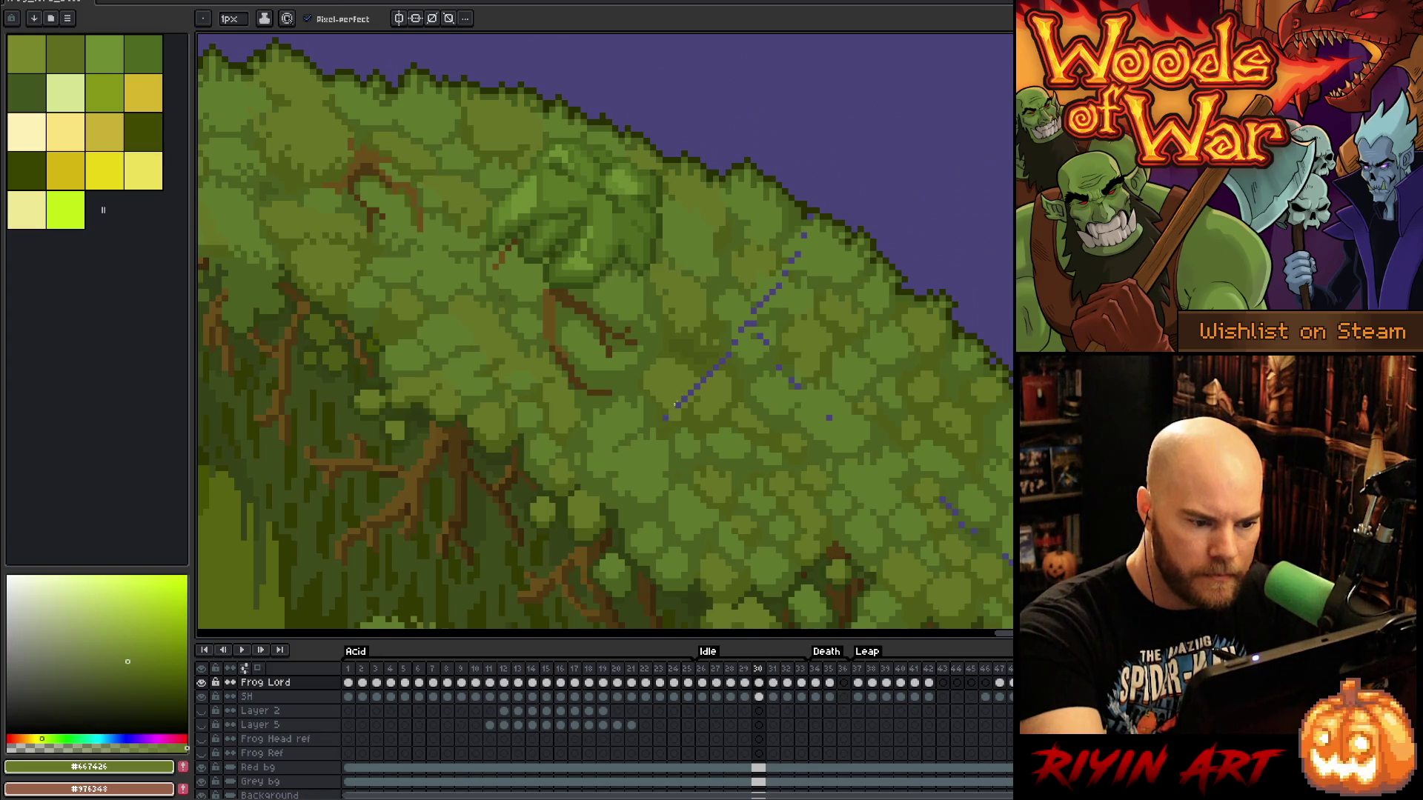
Paint over the stray purple pixels in the moss, using #5f792c green
right_click(713, 350)
click(741, 397)
alt+click(714, 369)
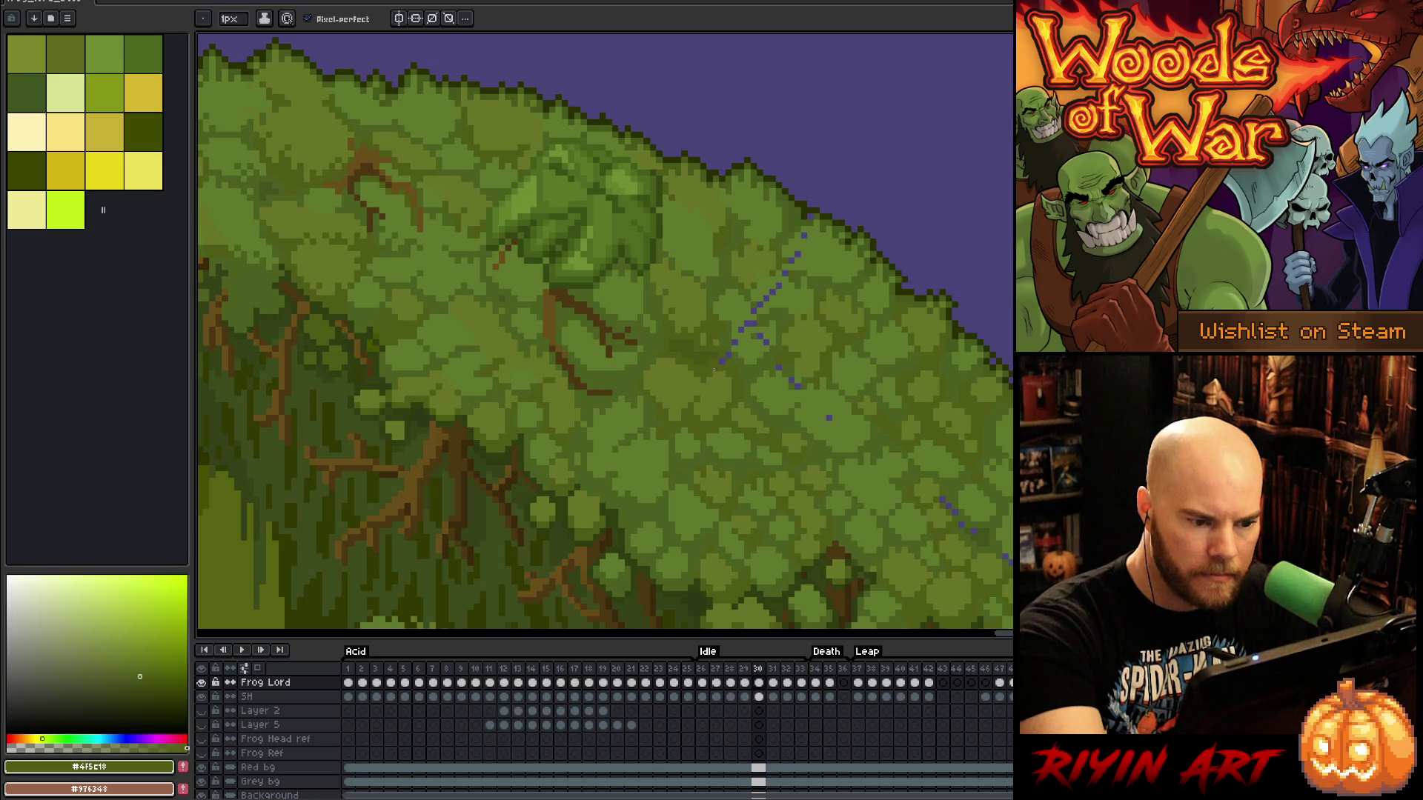
alt+click(739, 332)
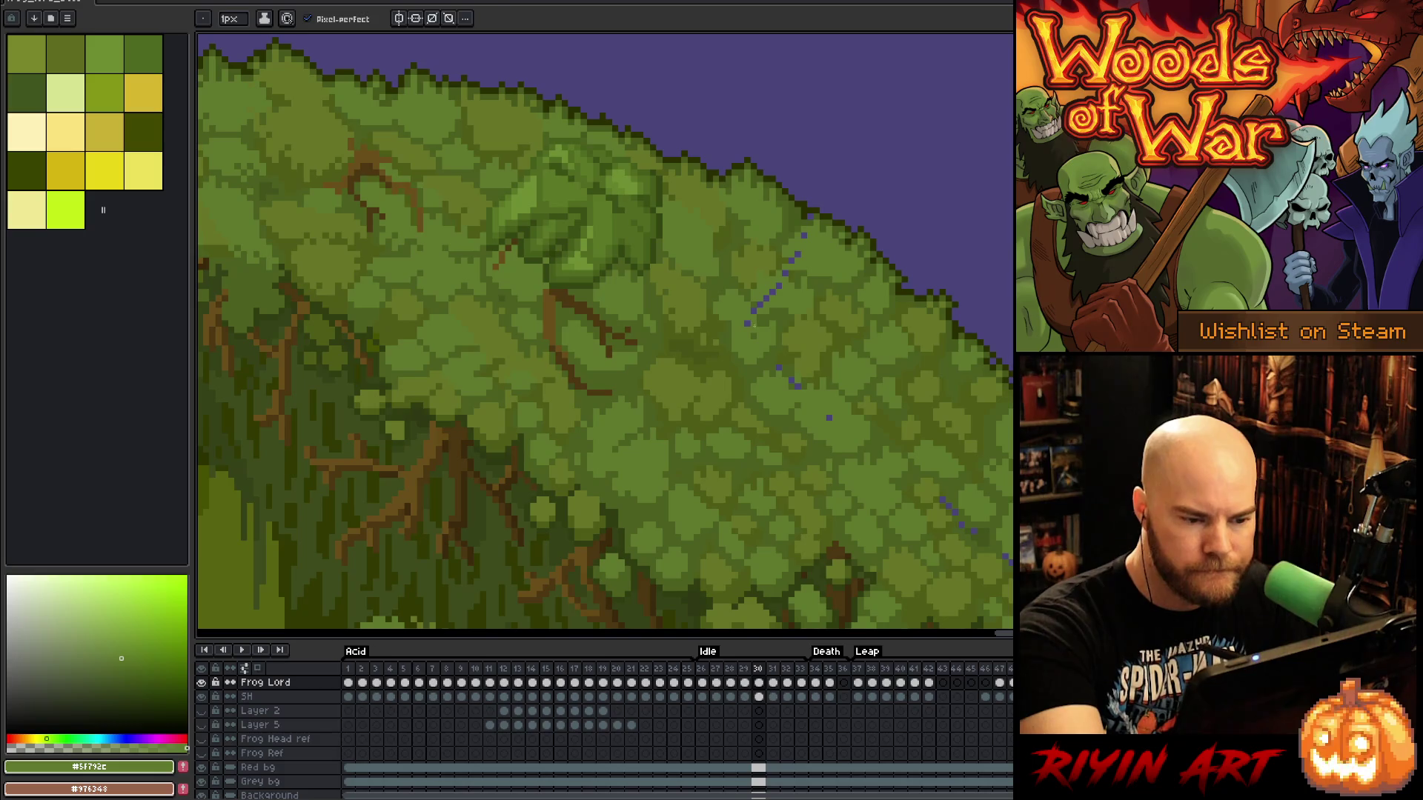
drag(774, 293, 759, 305)
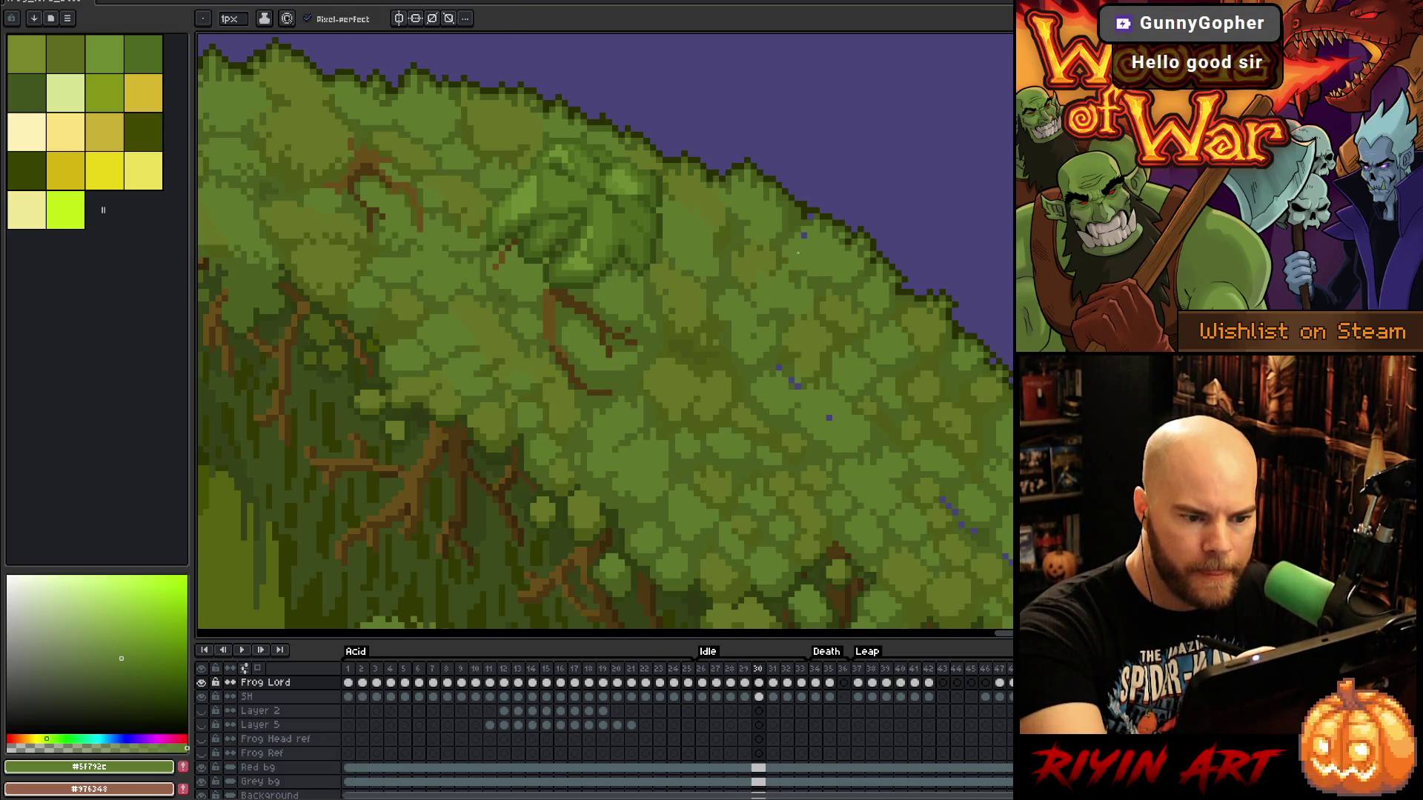
alt+click(827, 200)
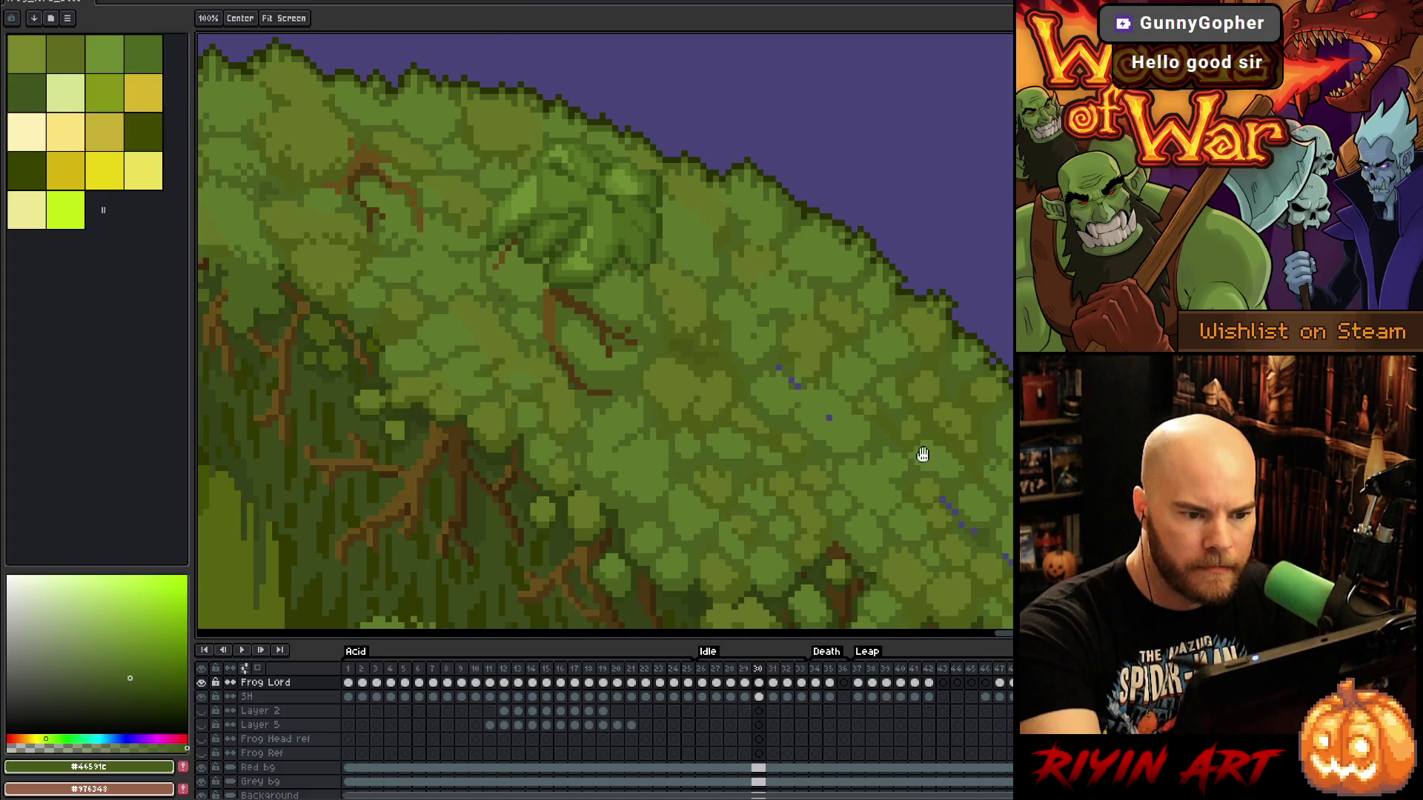
Move across the mossy back, sampling nearby, lighter, olive and darker moss shades
drag(817, 311, 723, 266)
key(alt)
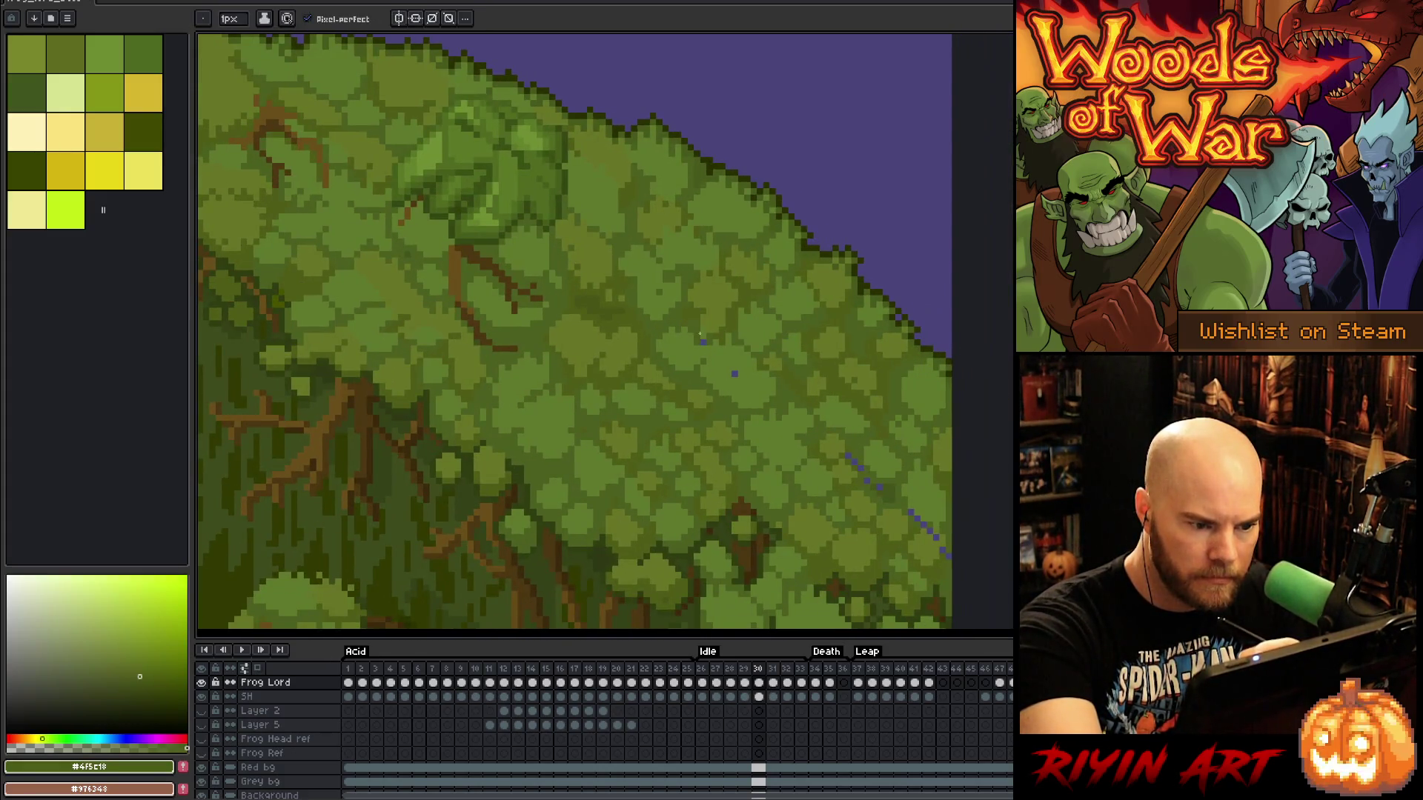
alt+click(703, 342)
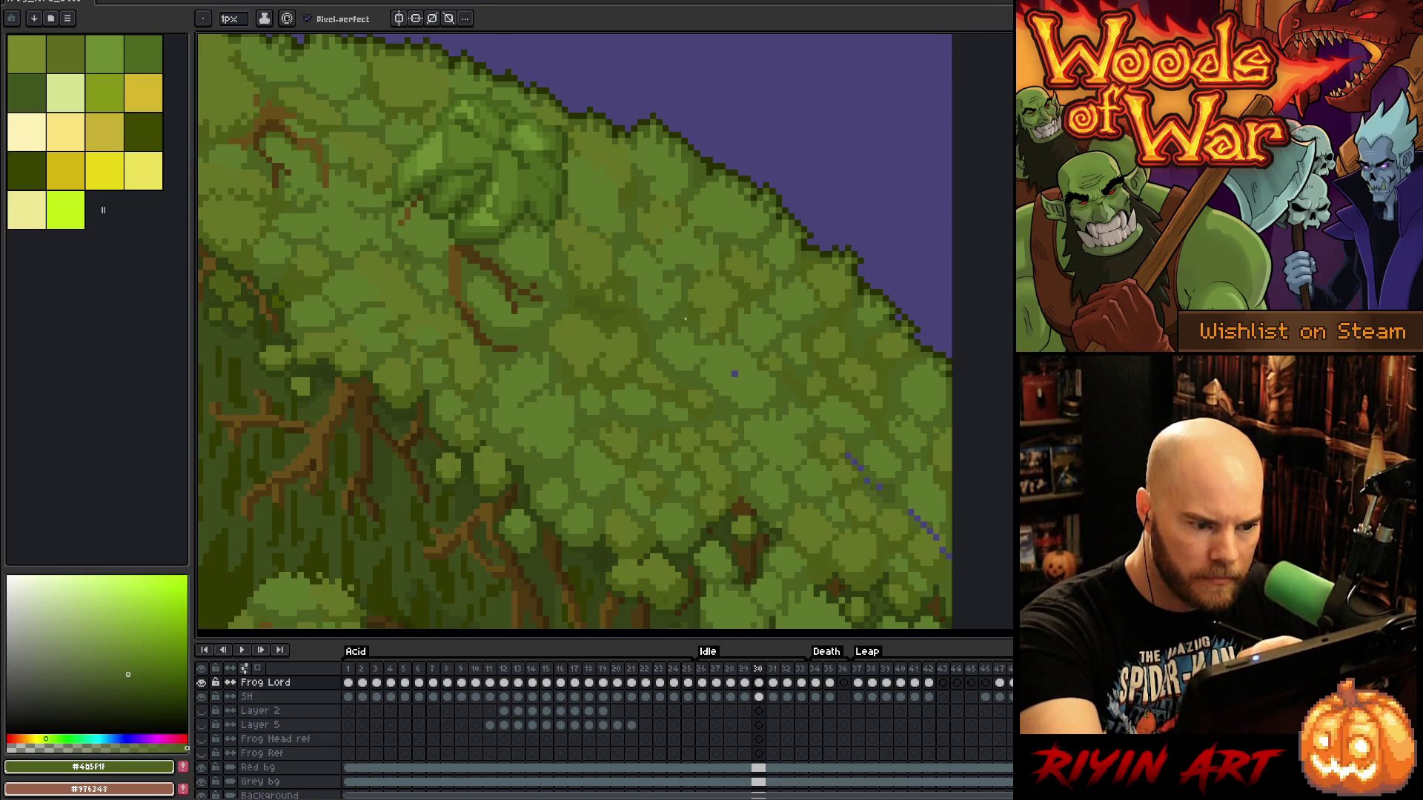
alt+click(734, 374)
drag(737, 358, 622, 303)
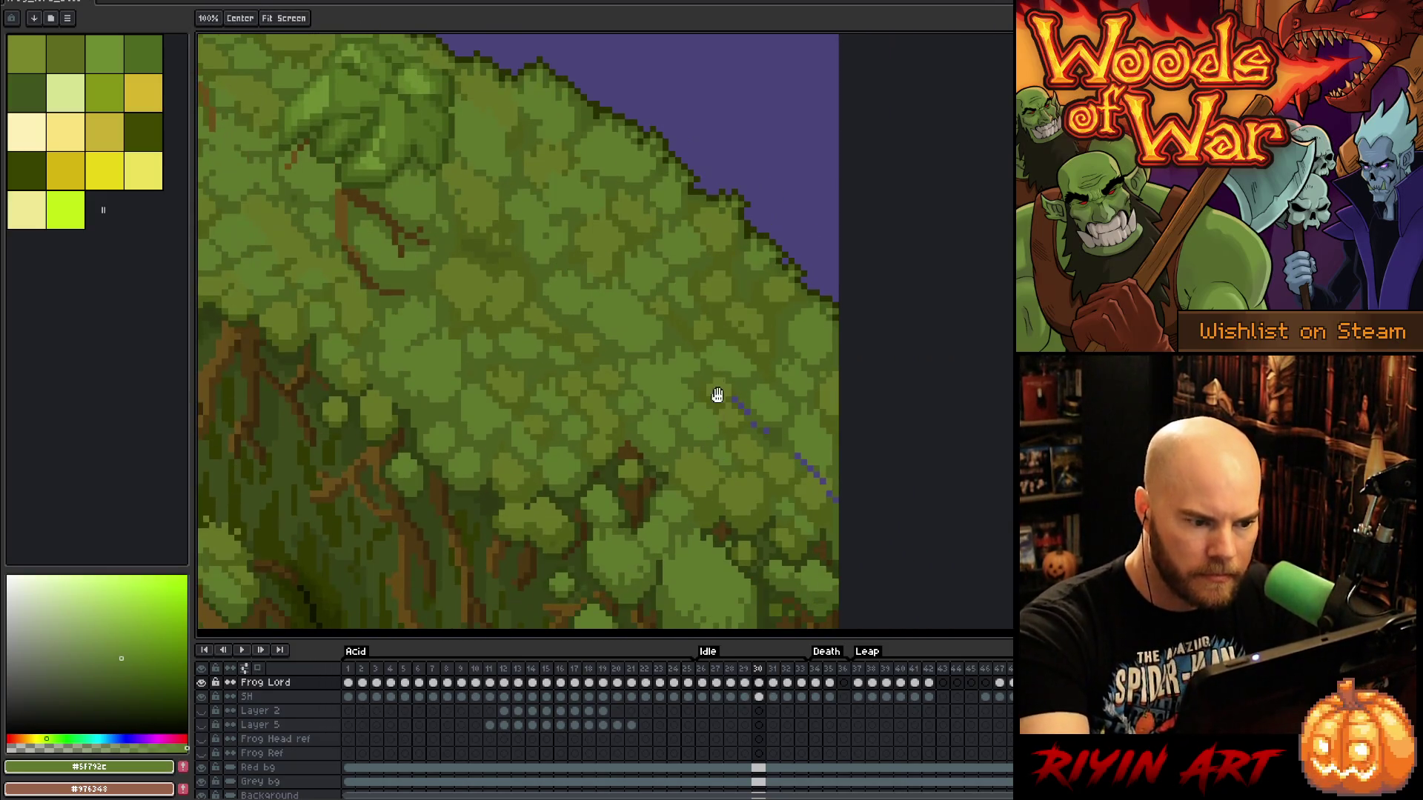
alt+click(736, 400)
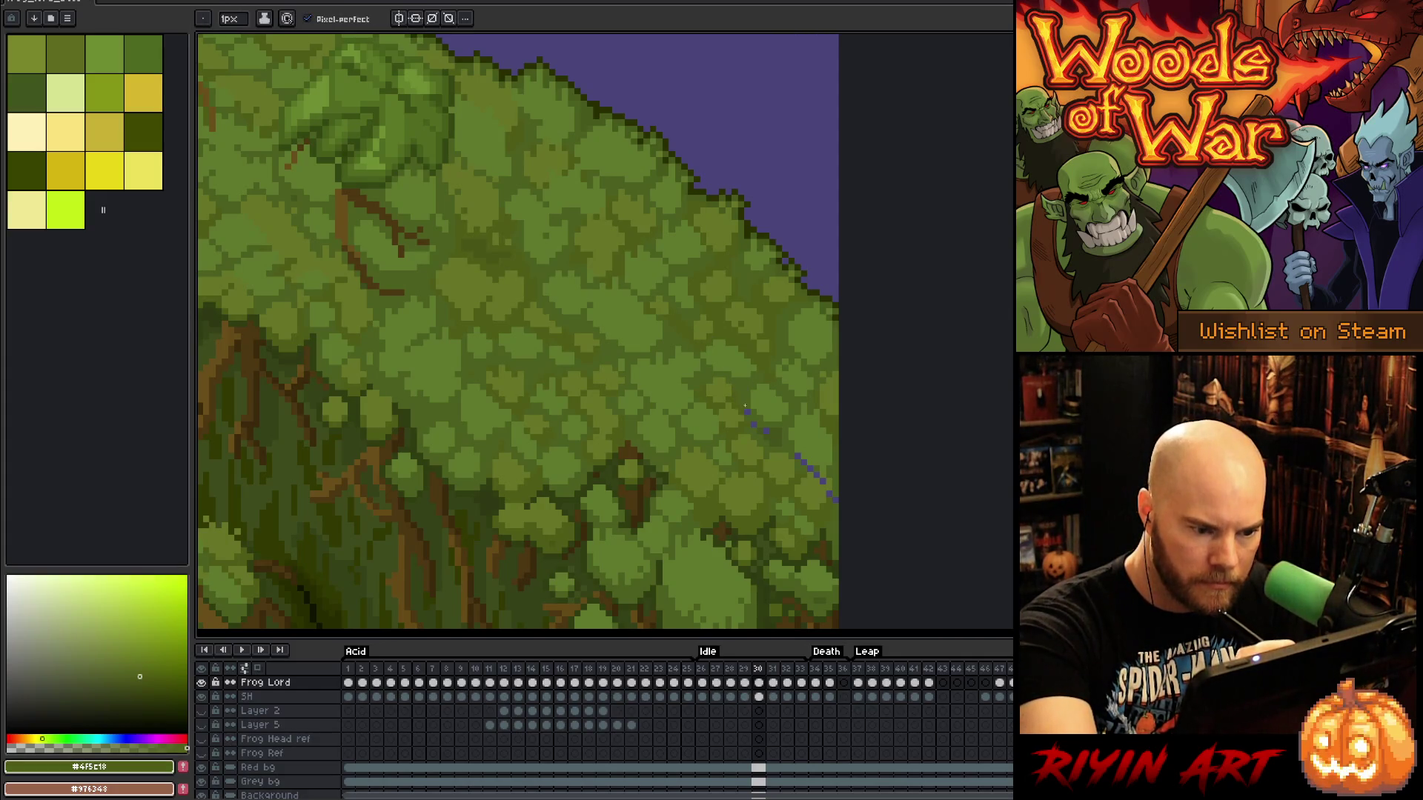
alt+click(769, 432)
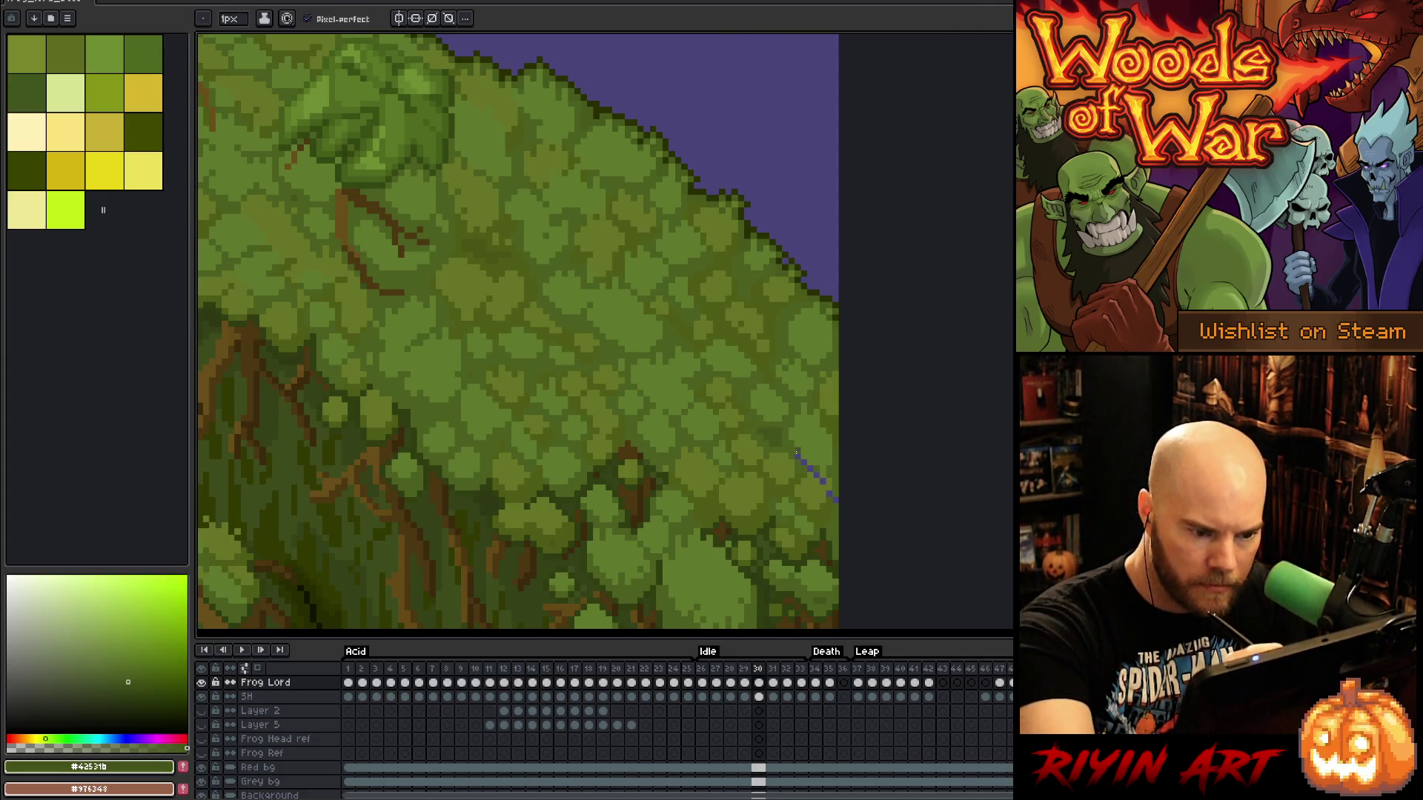
Sample mid moss greens beside the remaining stray pixels, then bring the feet into view
alt+click(801, 456)
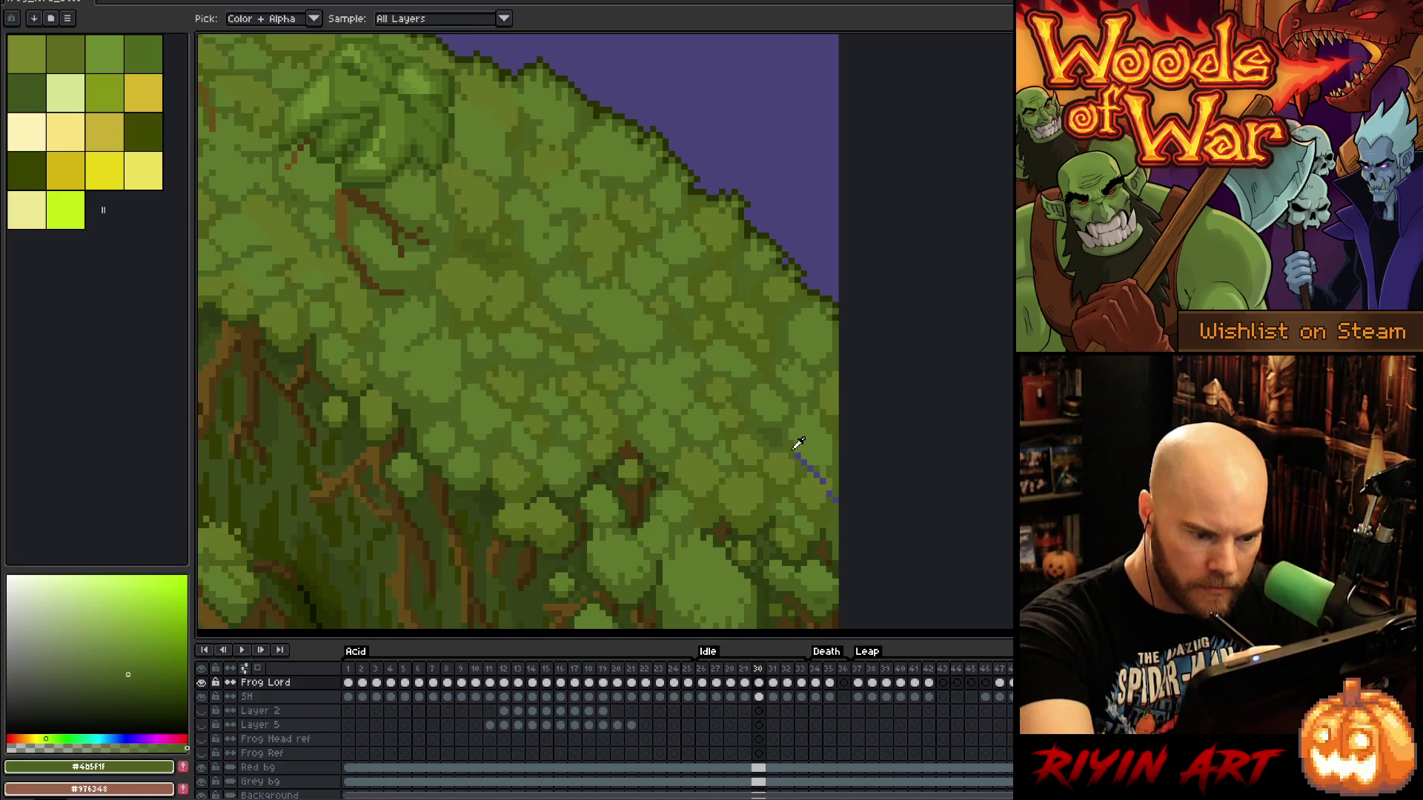
alt+click(819, 477)
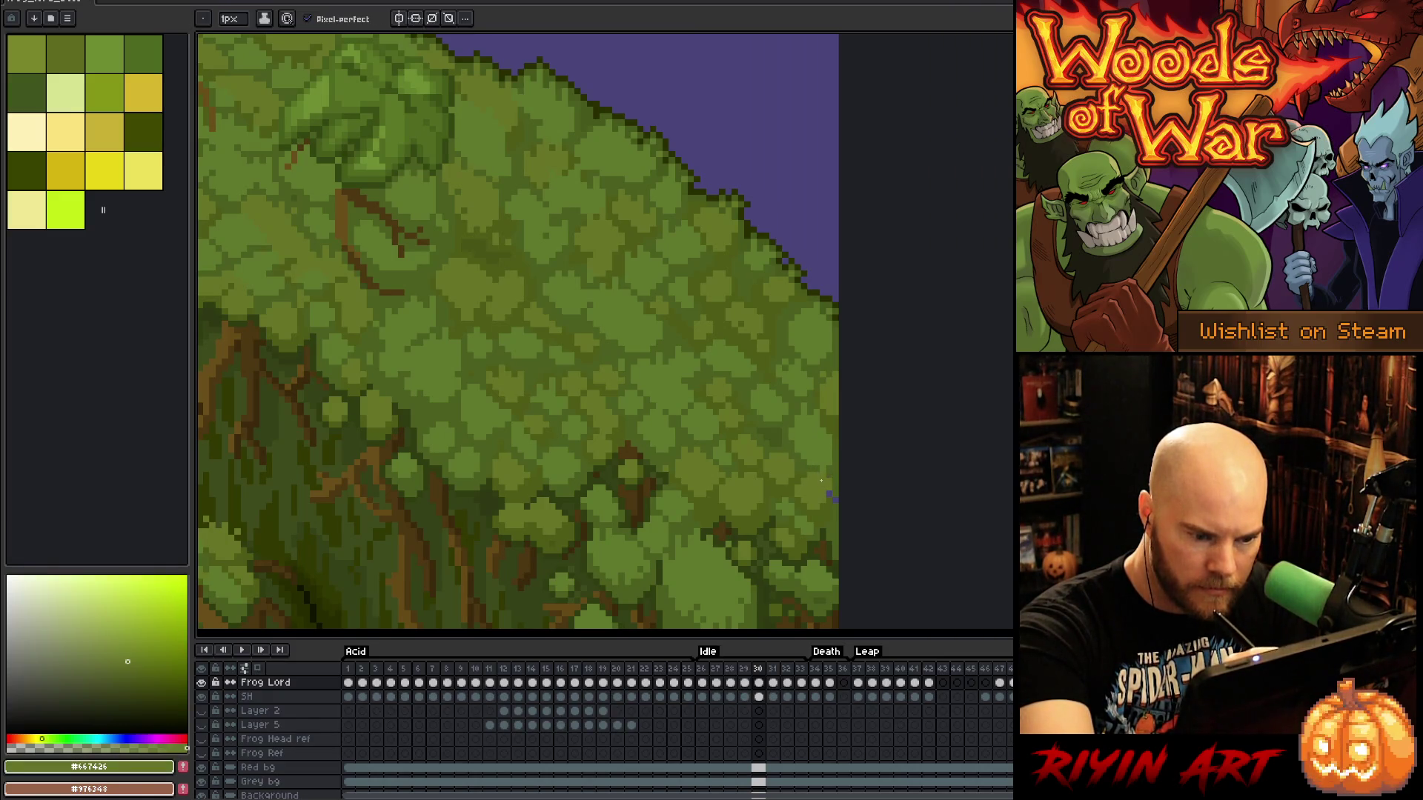
alt+click(831, 499)
alt+click(839, 476)
drag(838, 477, 993, 174)
drag(972, 412, 931, 236)
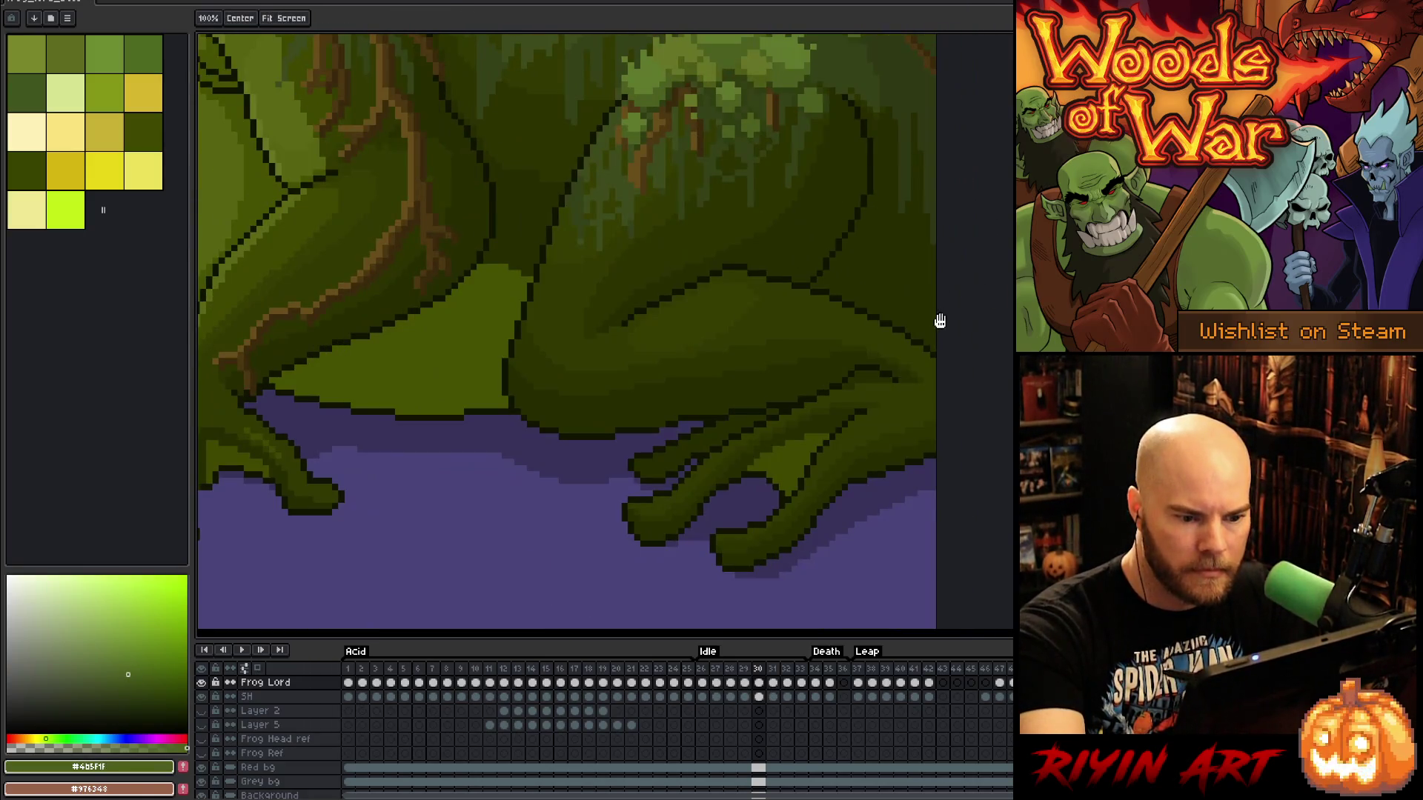
Zoom out over the lower body, advance to frame 31, and zoom in on the front foot
scroll(843, 336, down, 2)
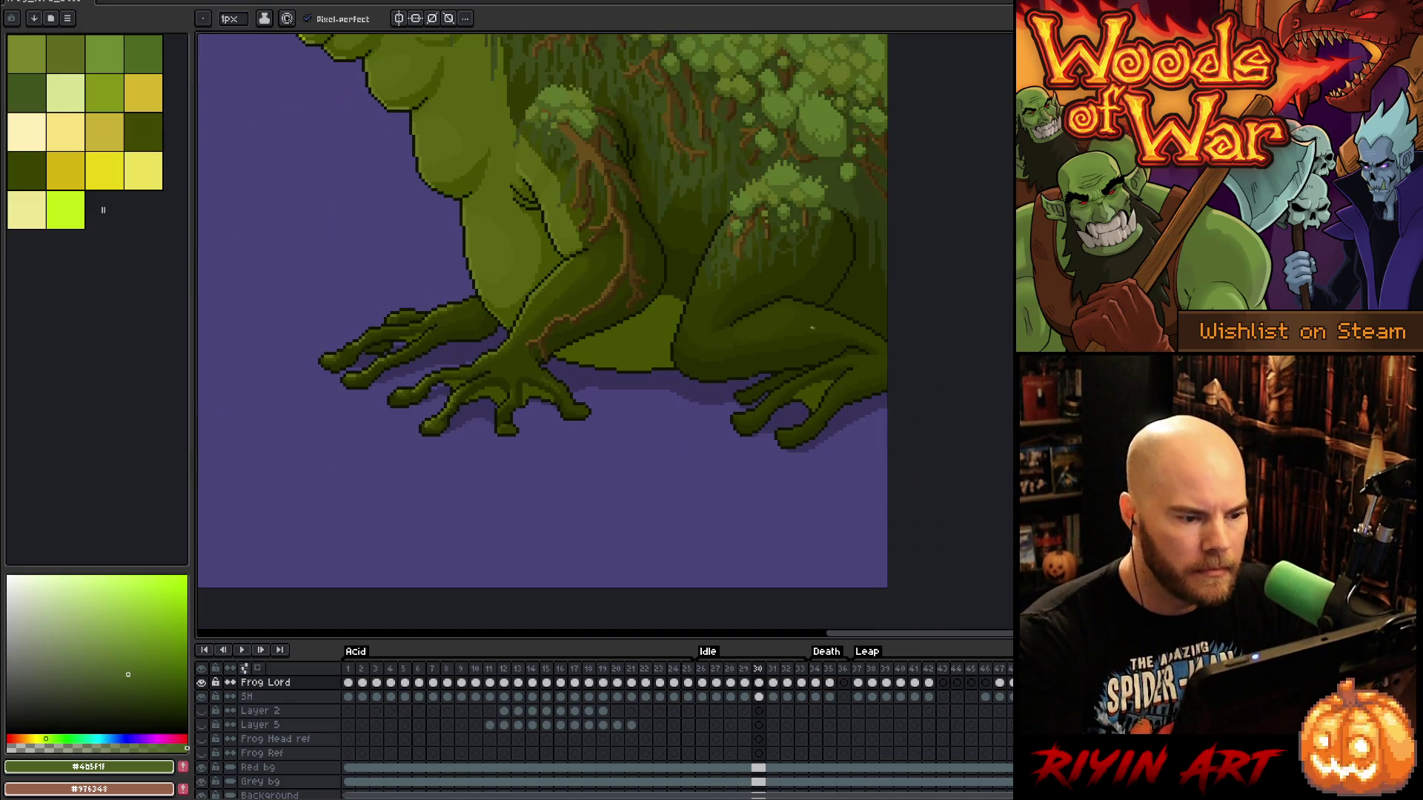
drag(632, 378, 685, 503)
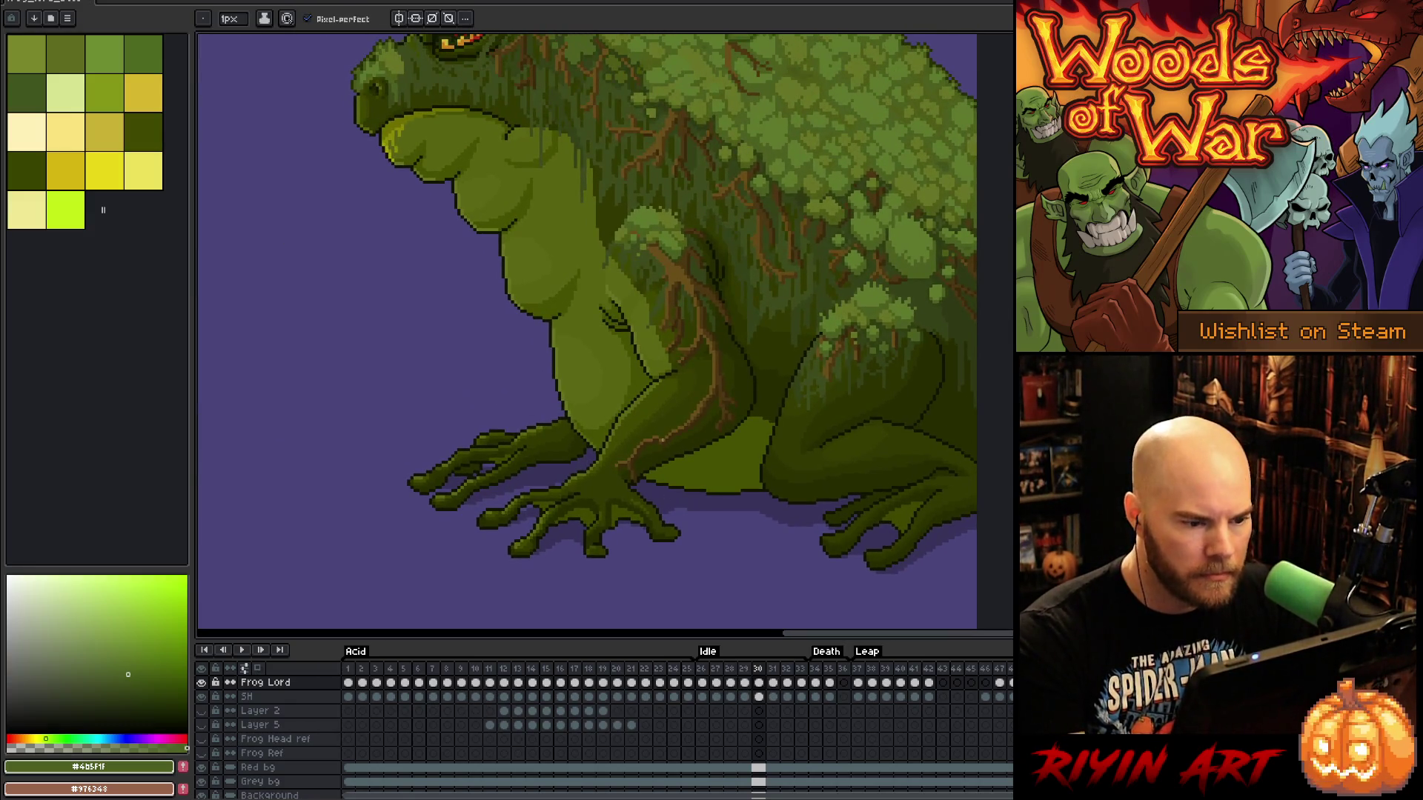
scroll(662, 440, down, 1)
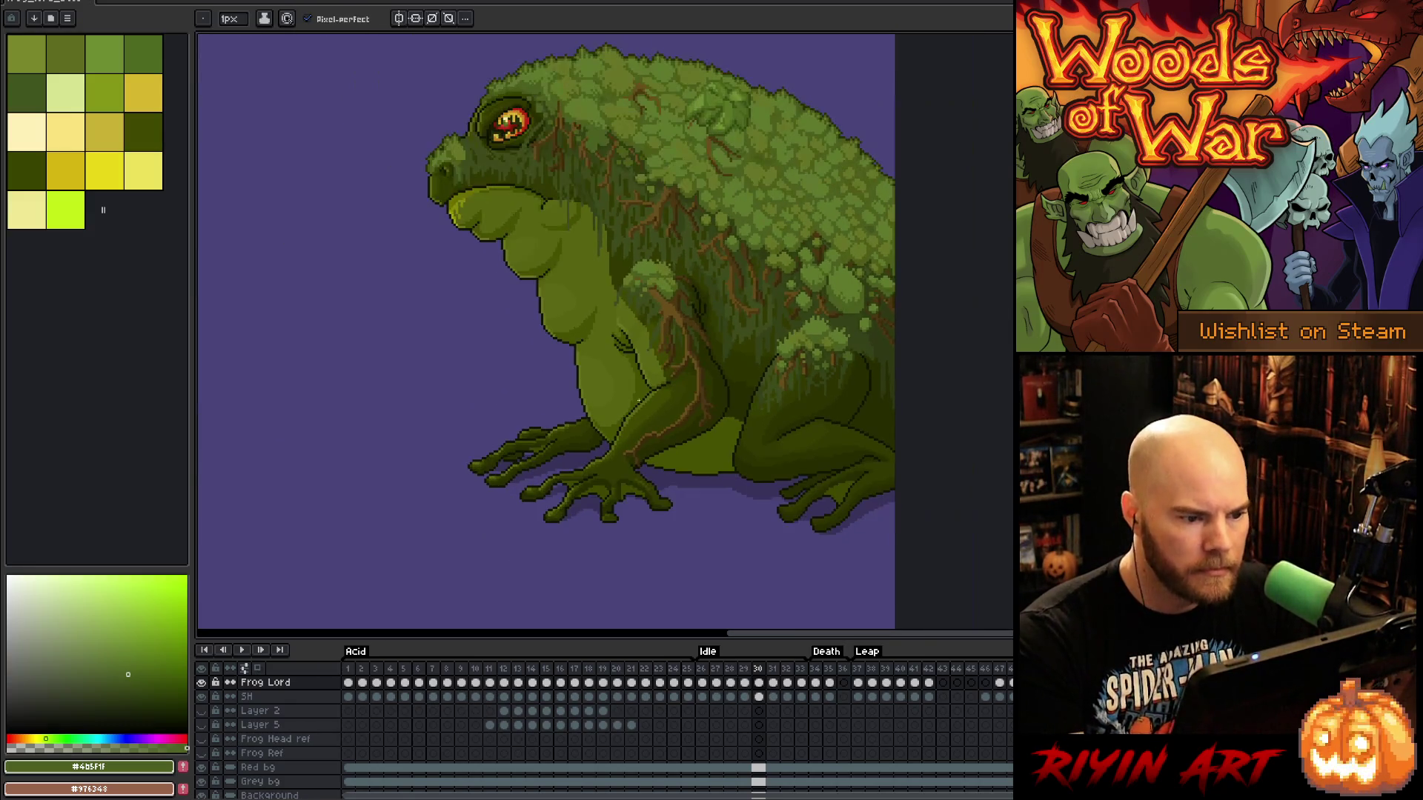
right_click(690, 307)
key(Escape)
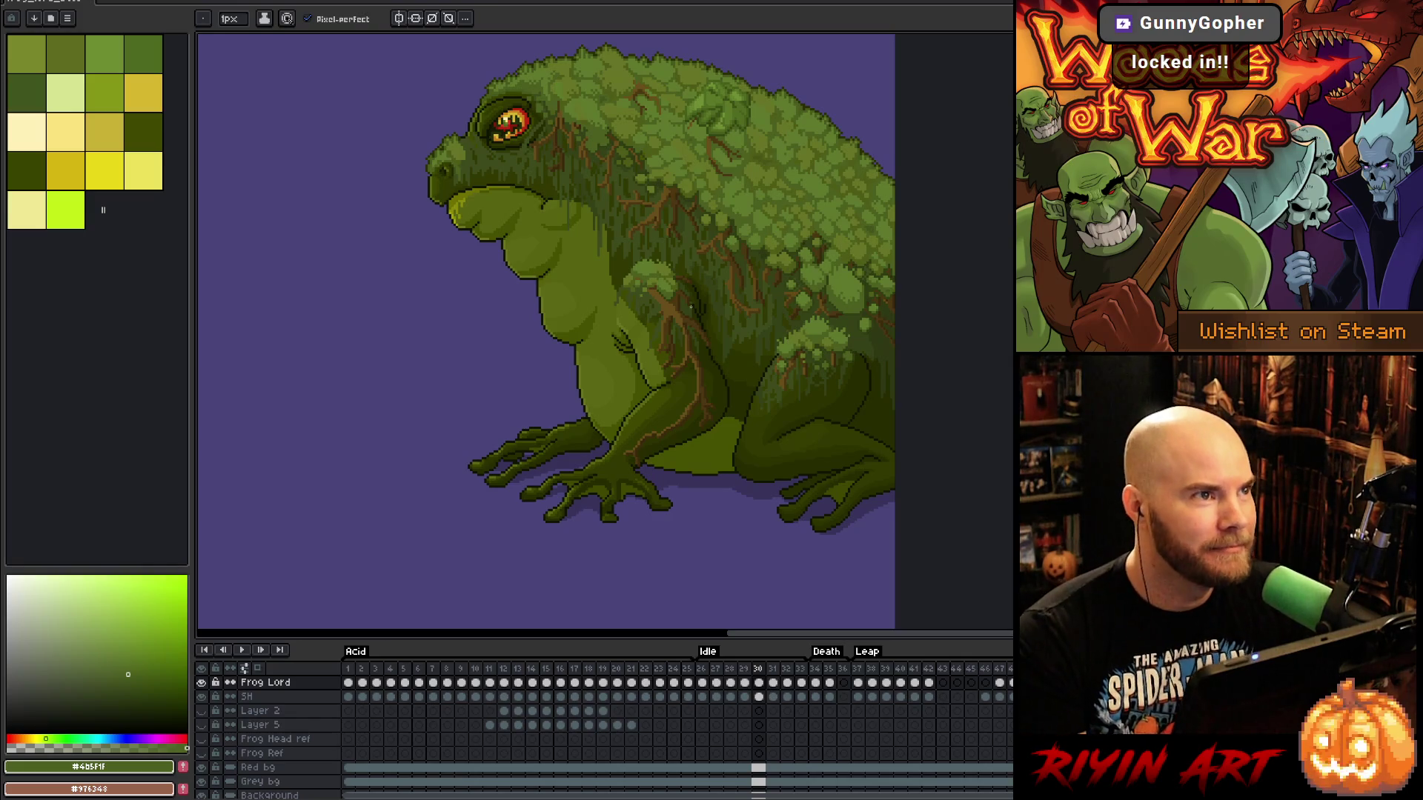
key(Right)
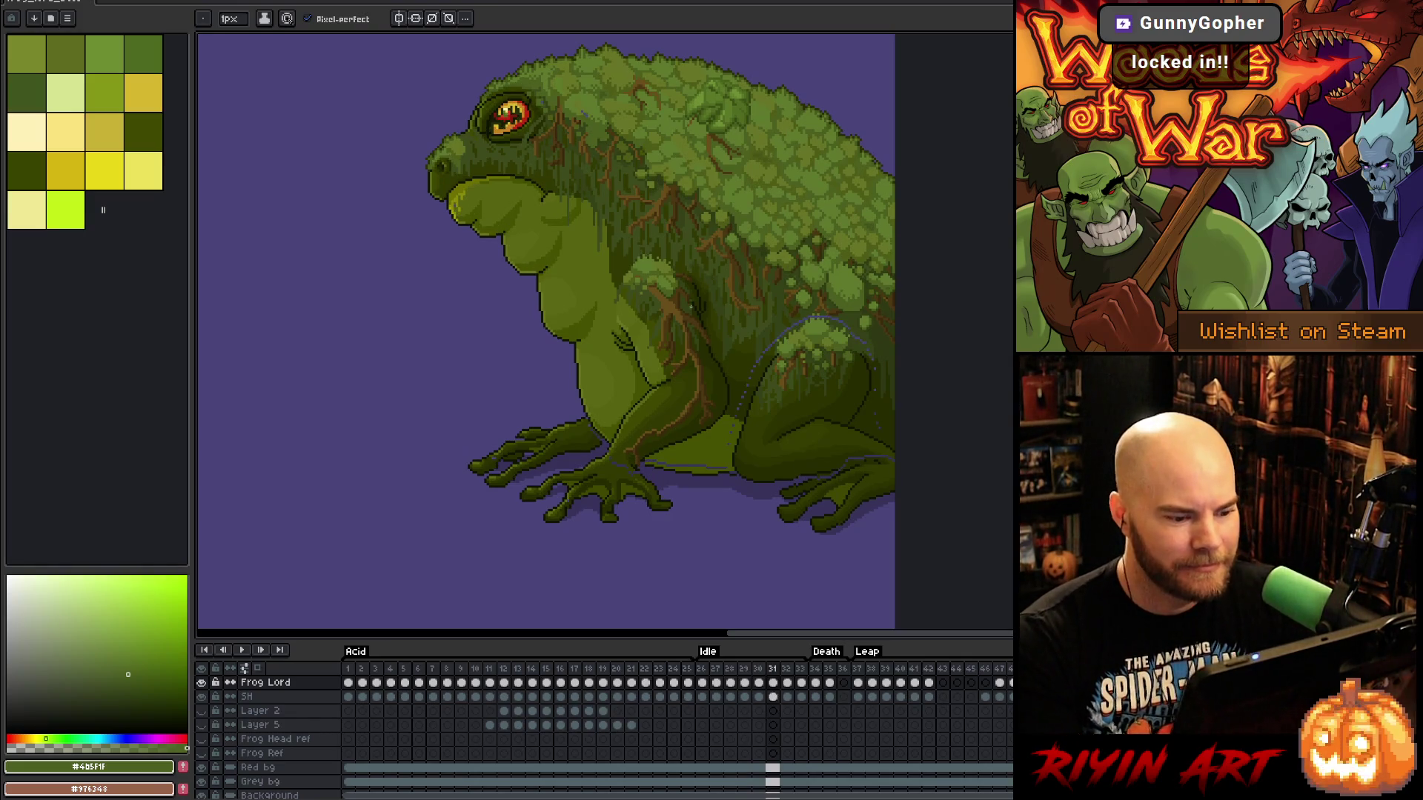
scroll(541, 410, up, 3)
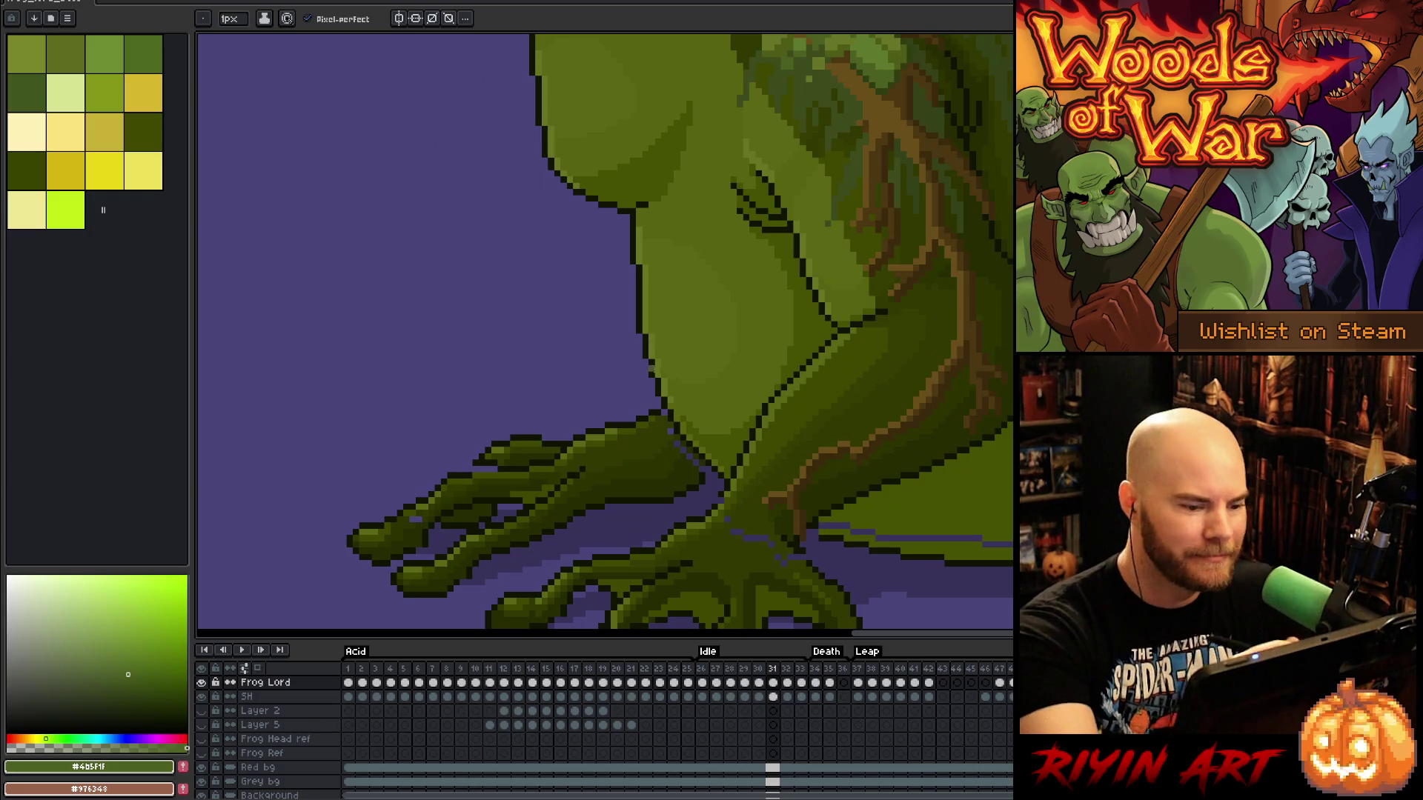
alt+click(664, 416)
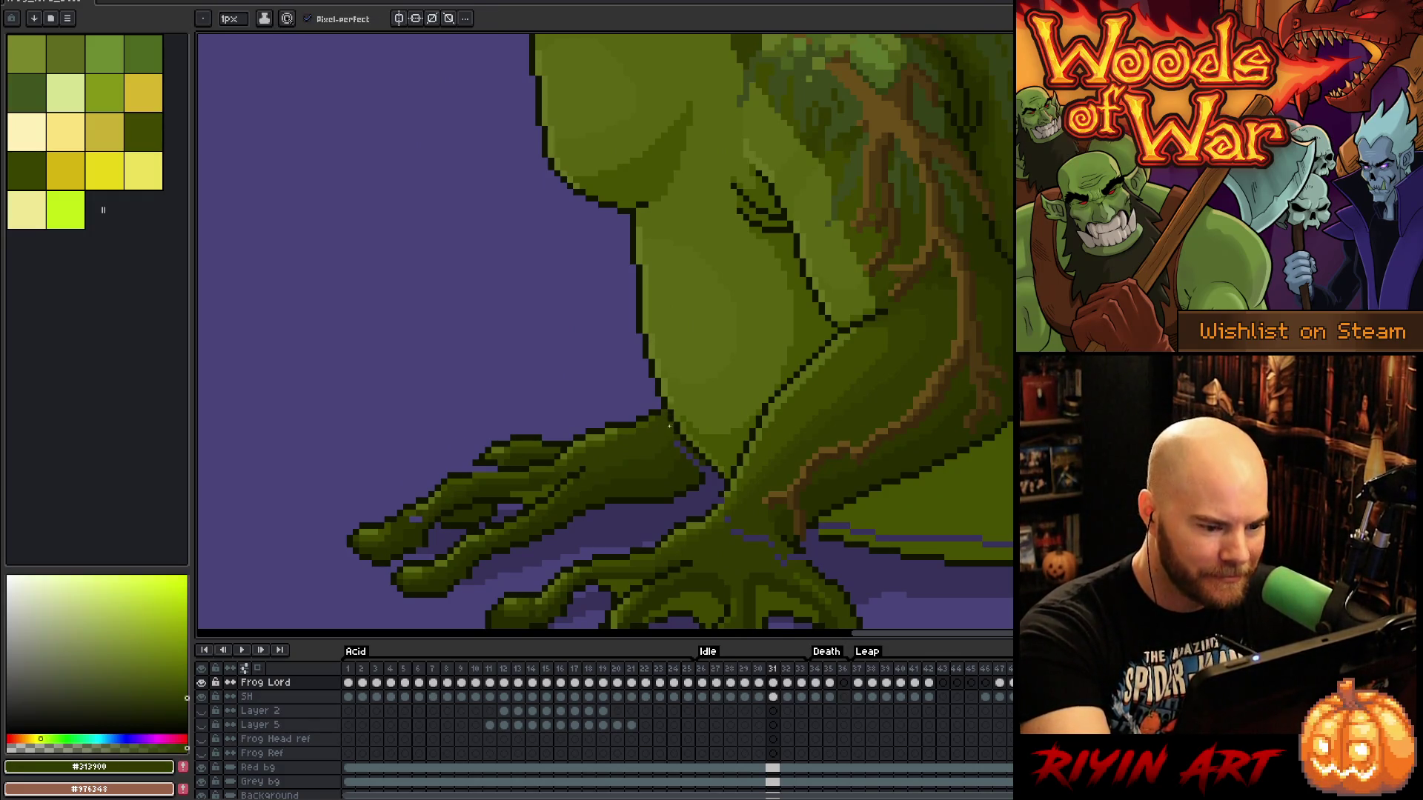
Sample progressively darker outline shades and the front foot's dark olive colour
alt+click(679, 430)
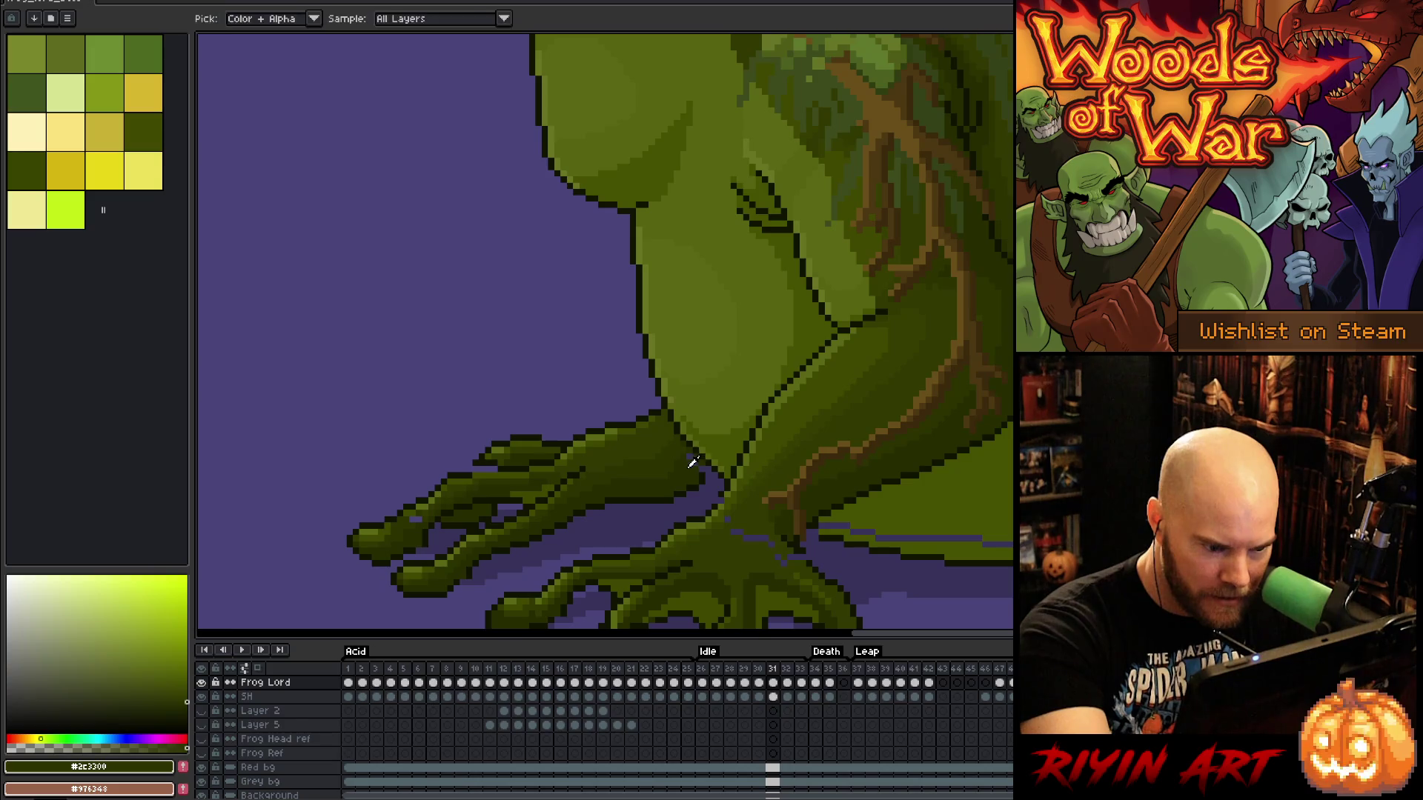
alt+click(692, 450)
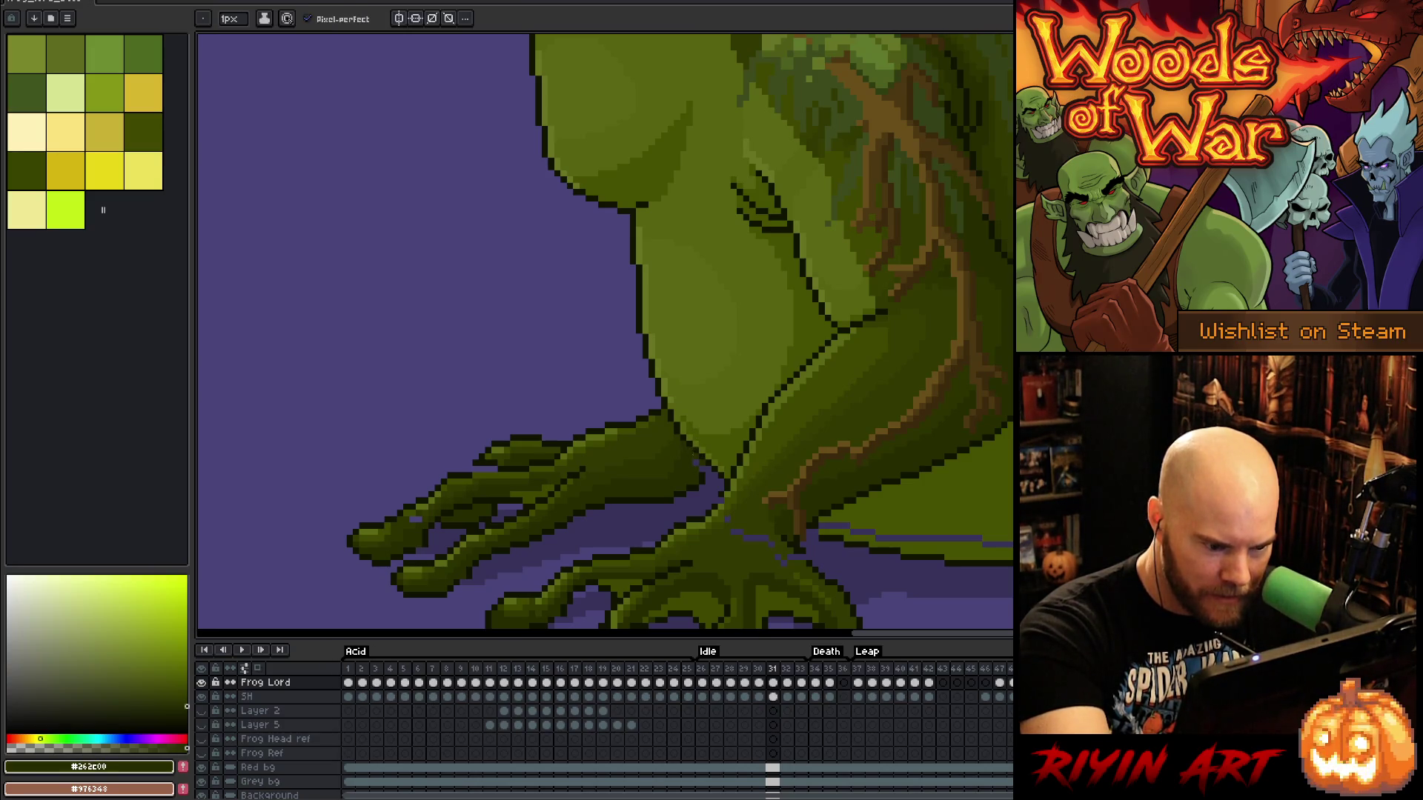
alt+click(702, 466)
drag(817, 510, 736, 406)
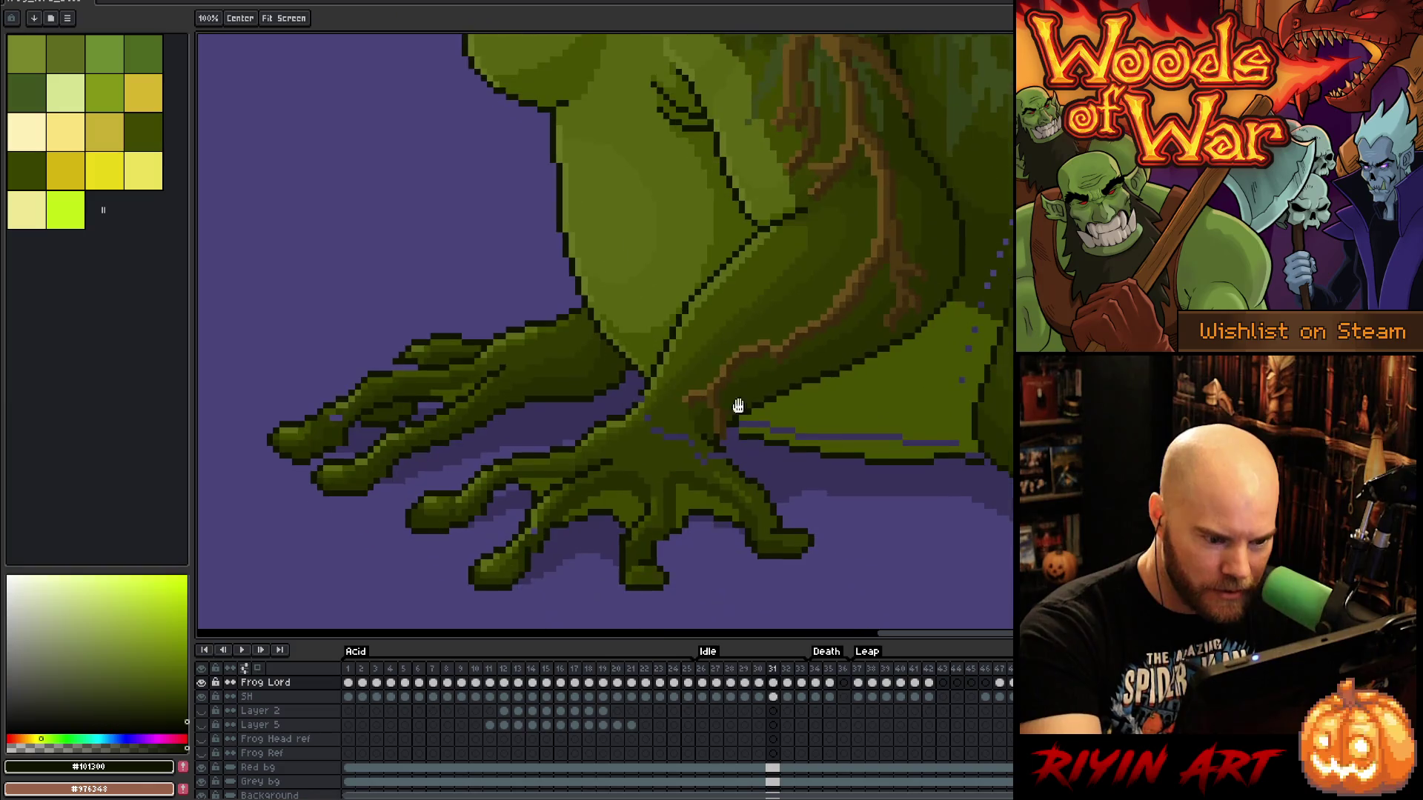
key(alt)
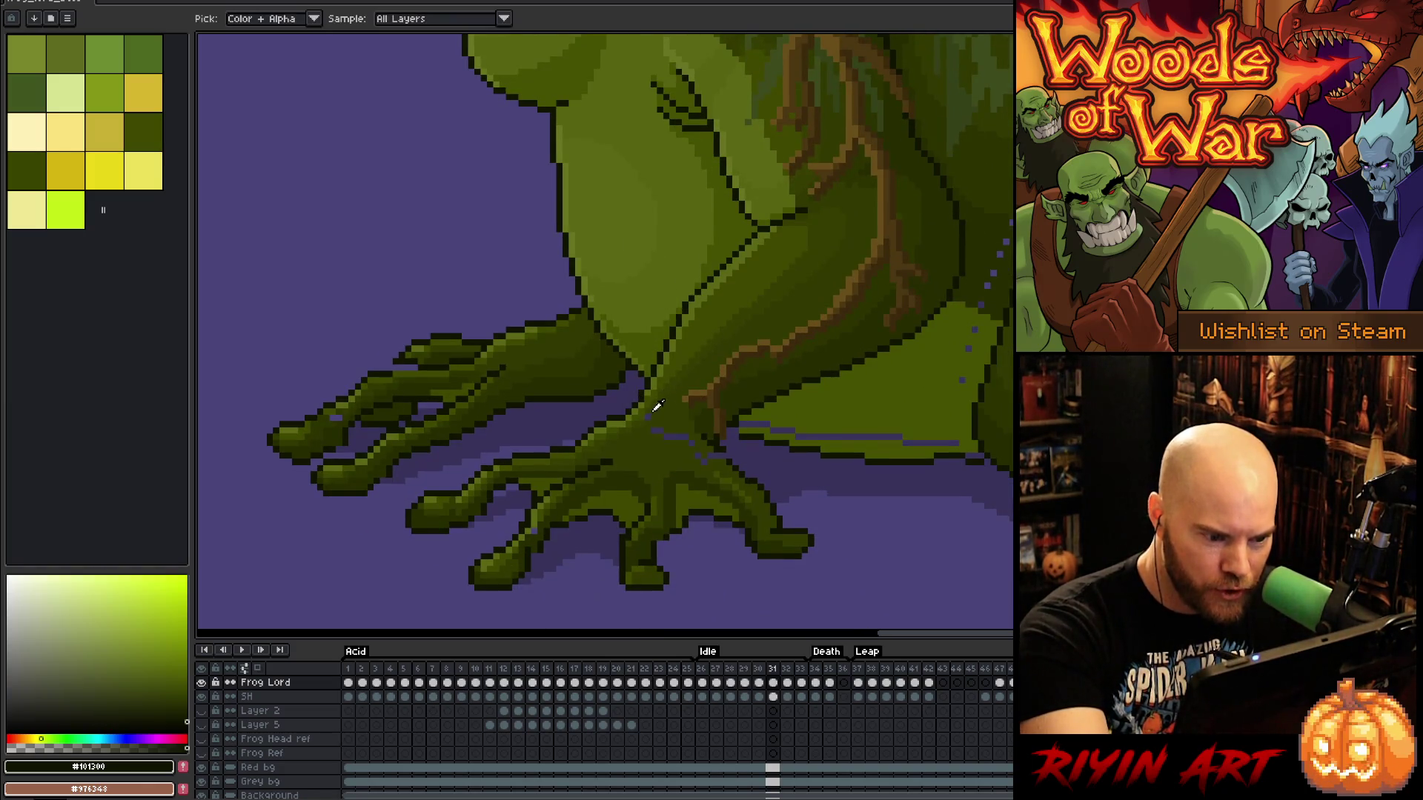
alt+click(655, 408)
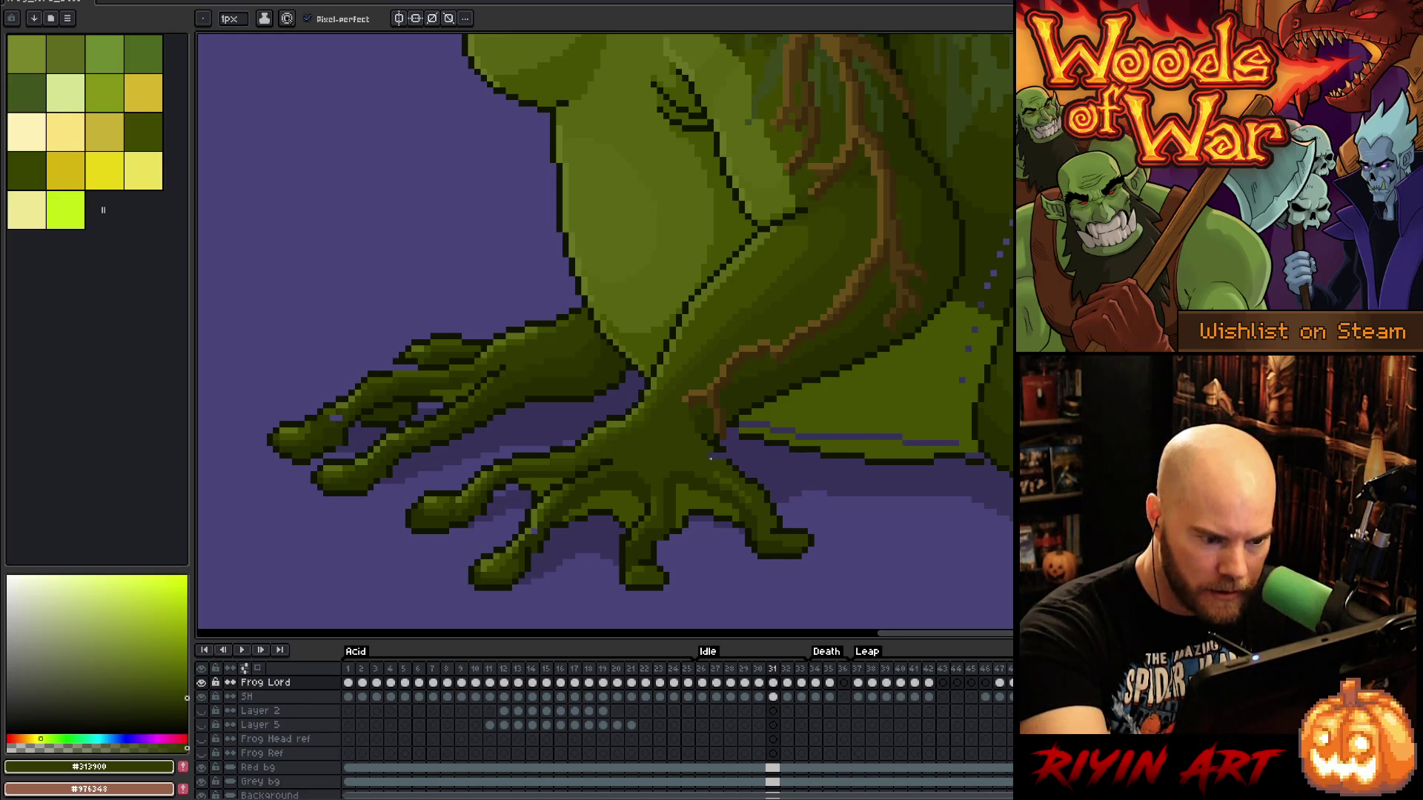
Sample the toe shading and dark outline colours, toggling between eraser and pencil
alt+click(540, 525)
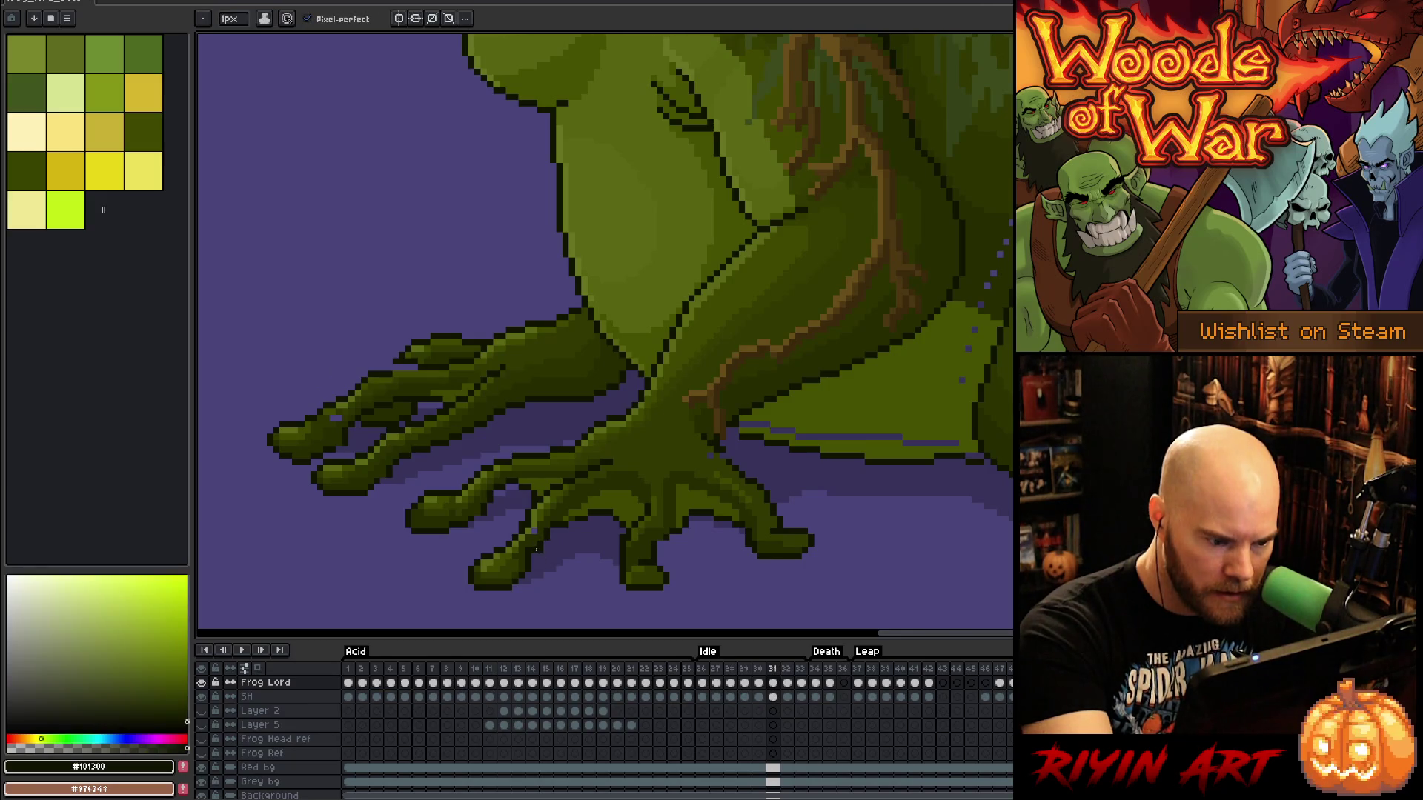
key(e)
key(b)
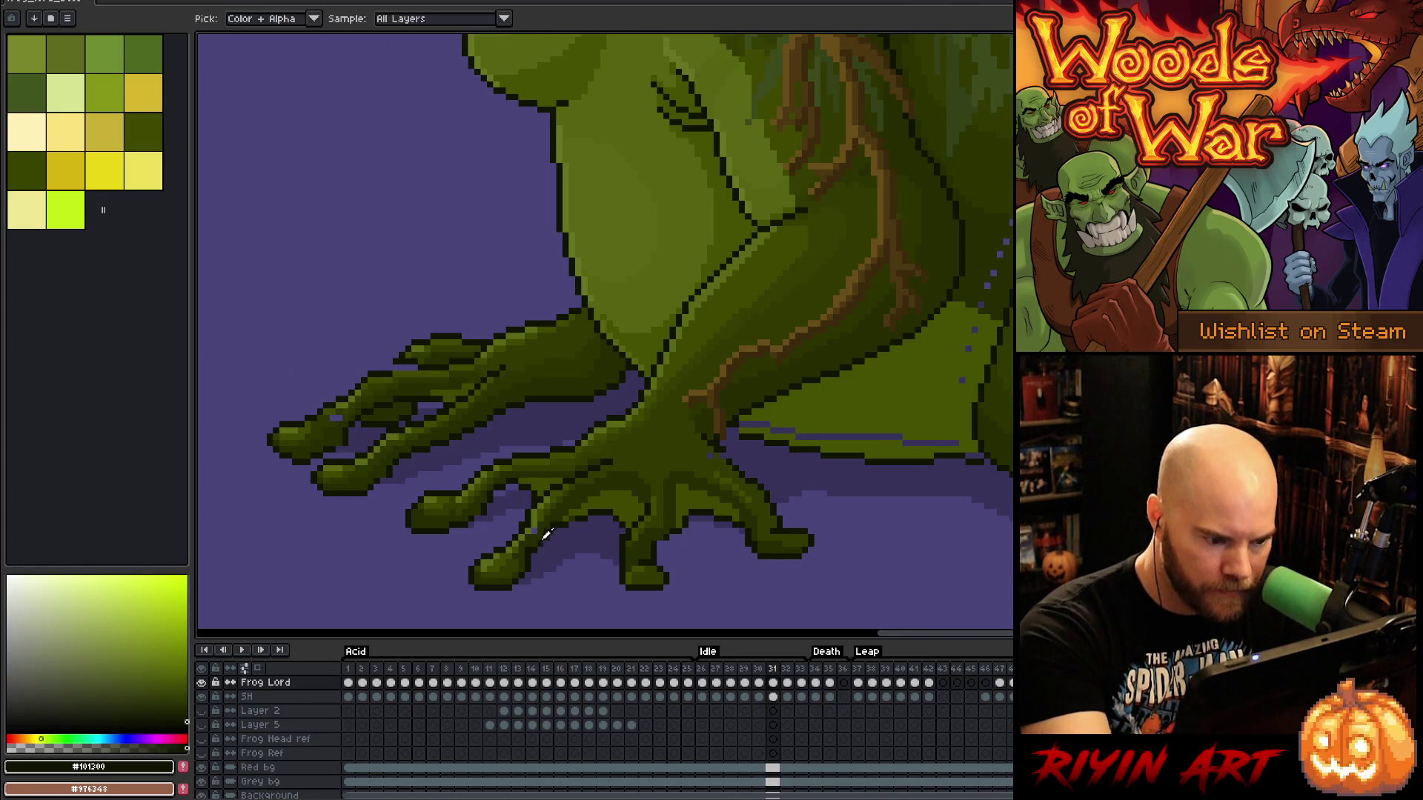
alt+click(685, 279)
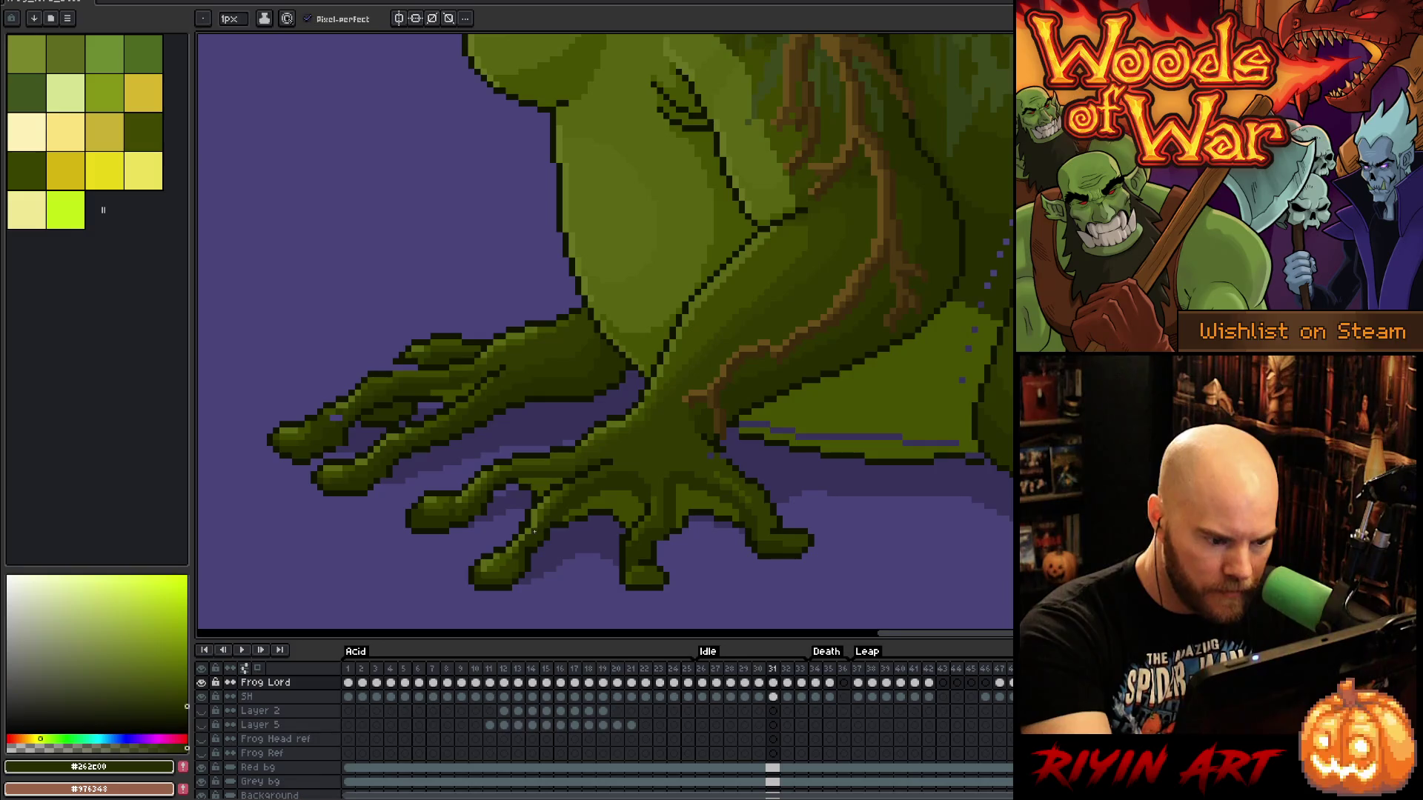
alt+click(341, 419)
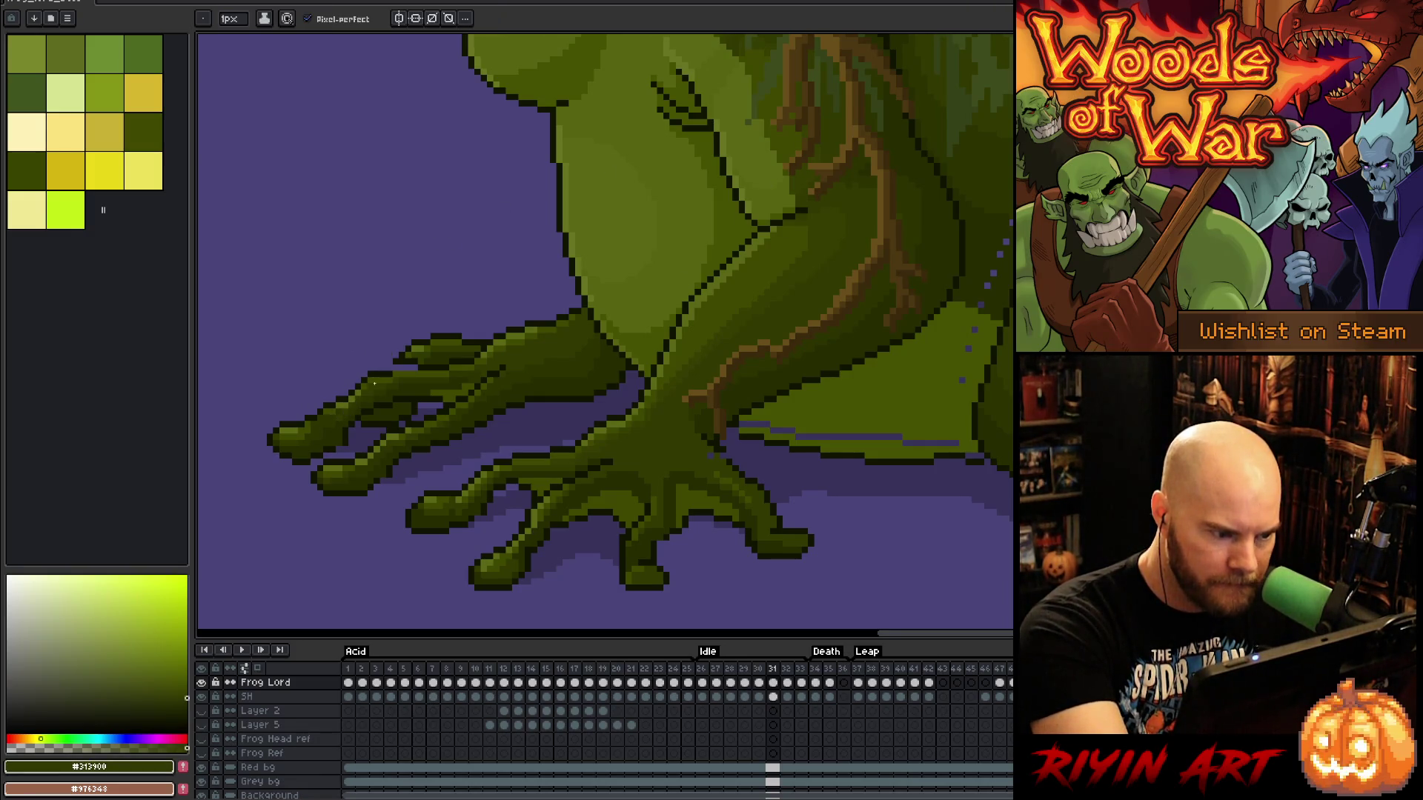
alt+click(358, 455)
key(e)
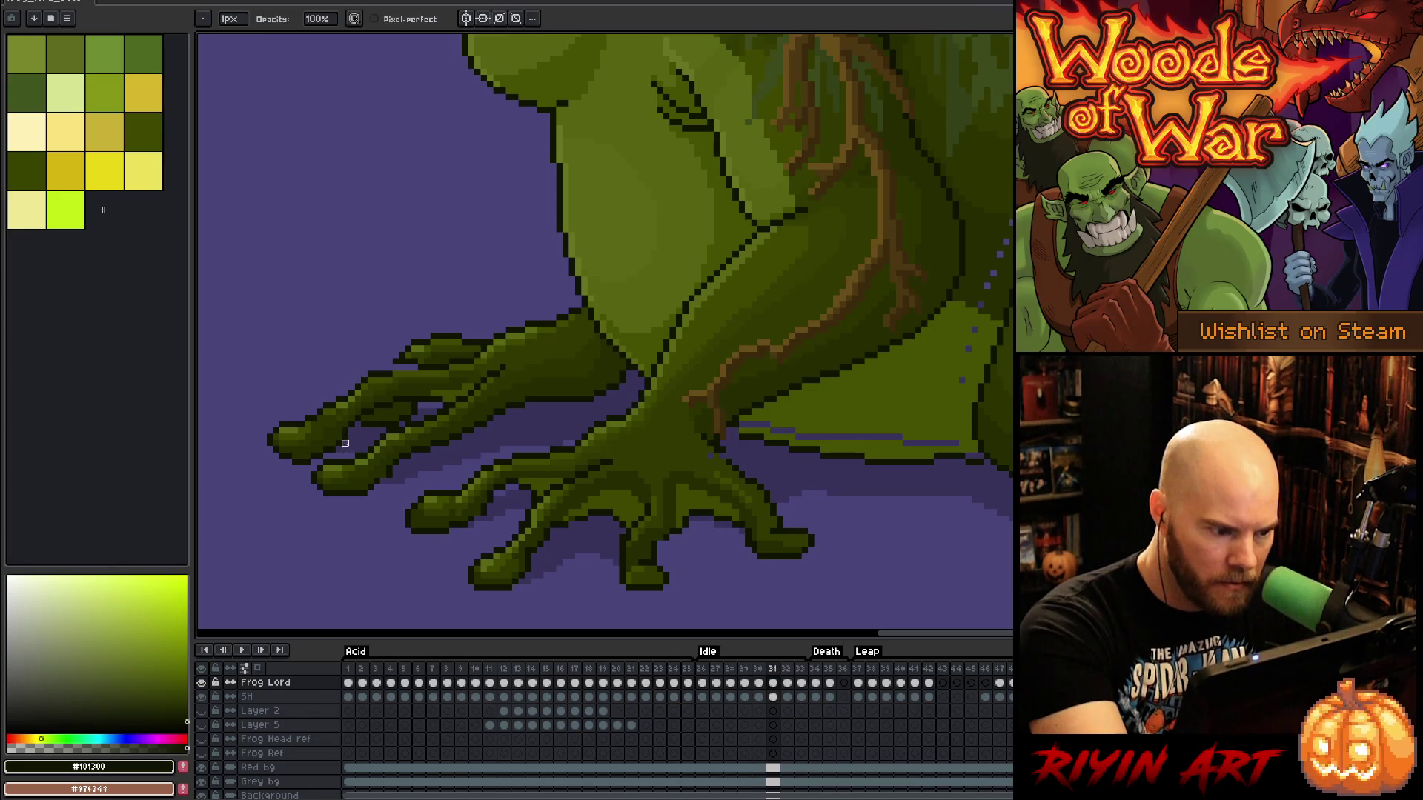
key(b)
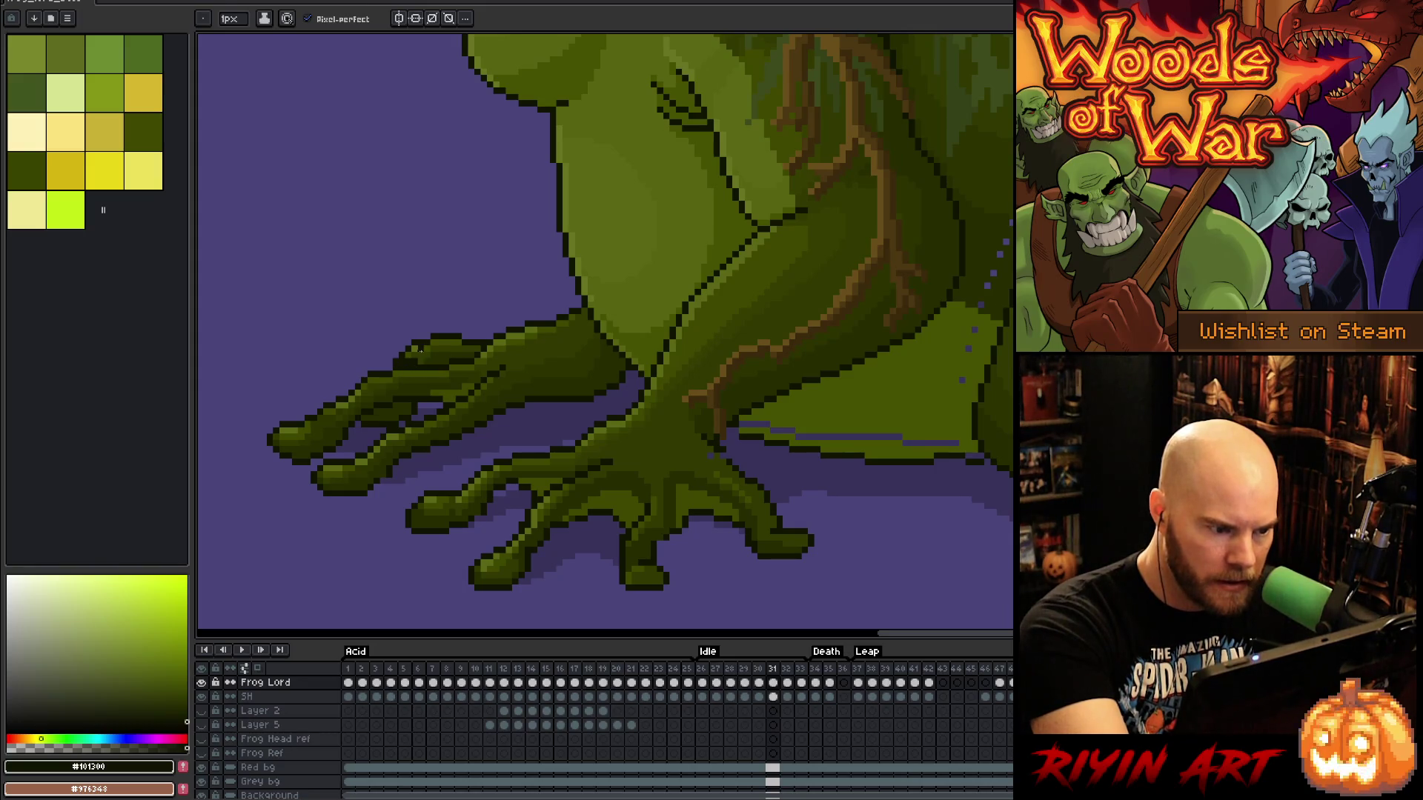
Cover the stray purple pixels beside the front foot with the leg's olive green
alt+click(402, 364)
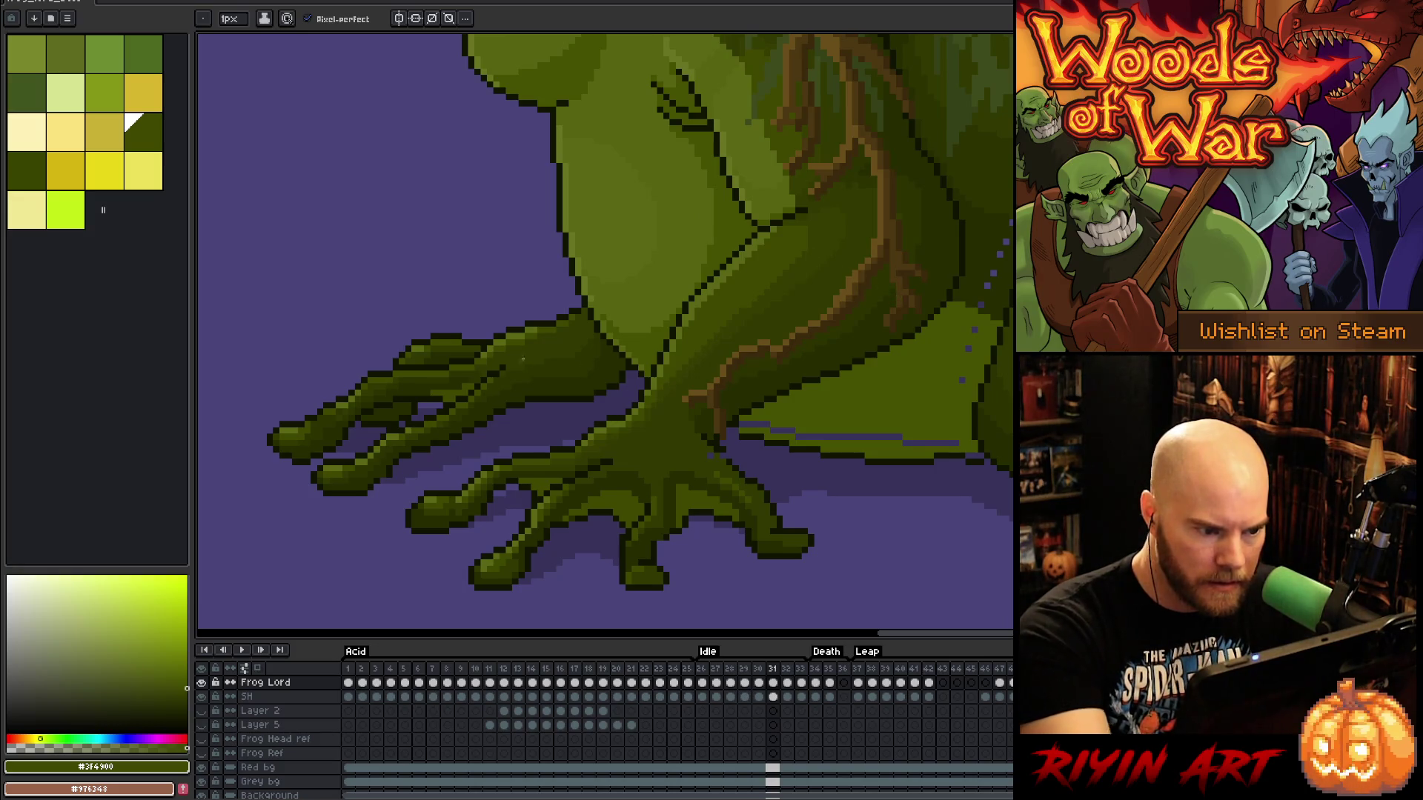
alt+click(573, 518)
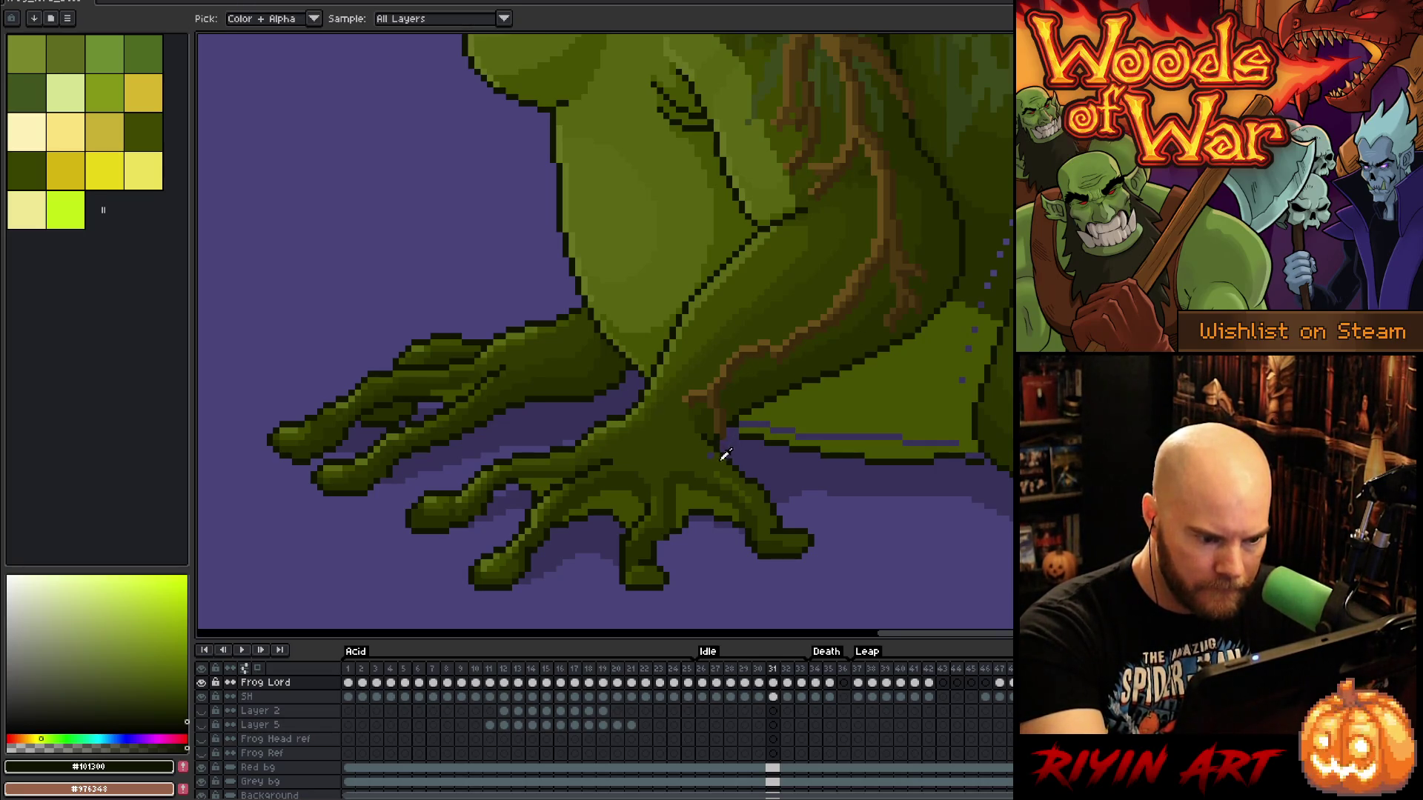
alt+click(721, 442)
alt+click(720, 440)
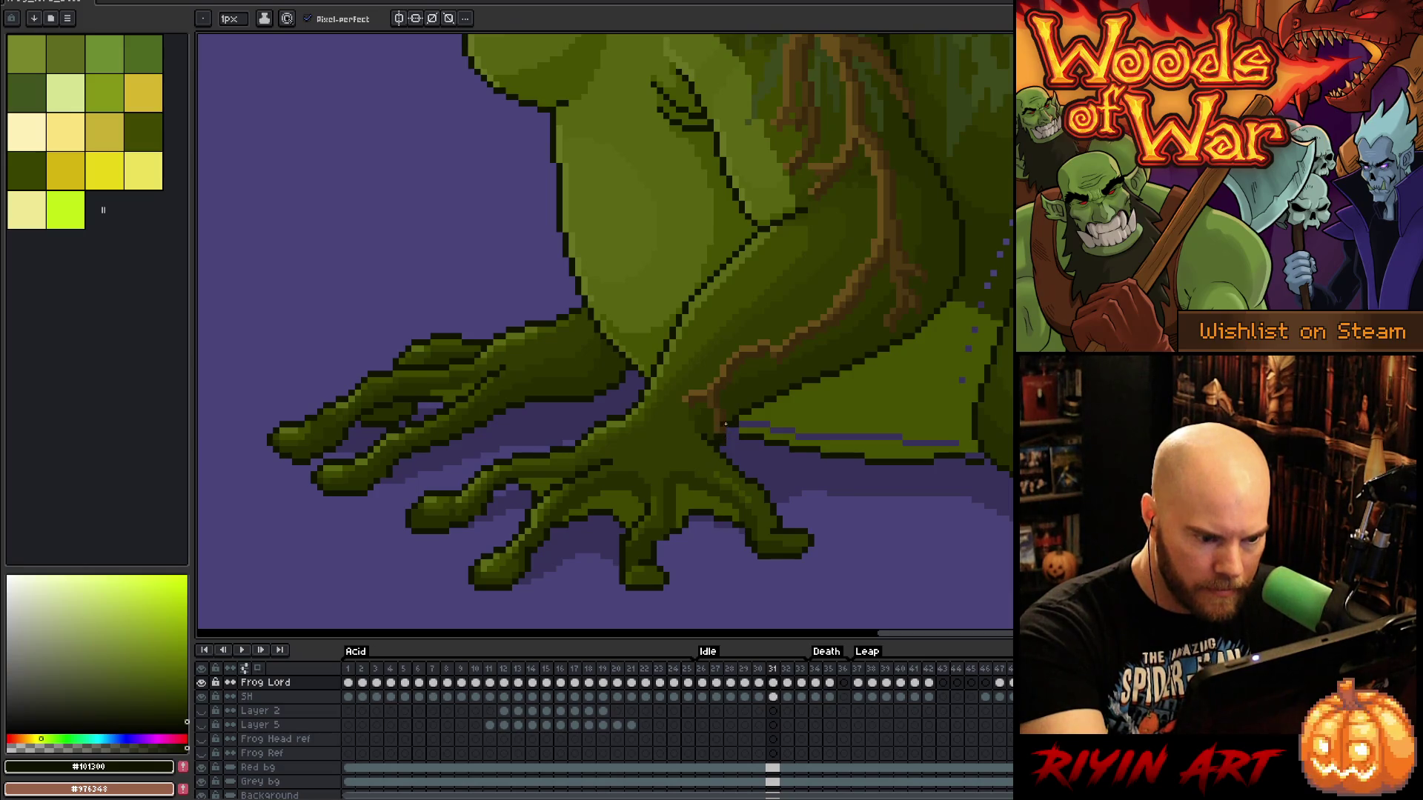
alt+click(738, 429)
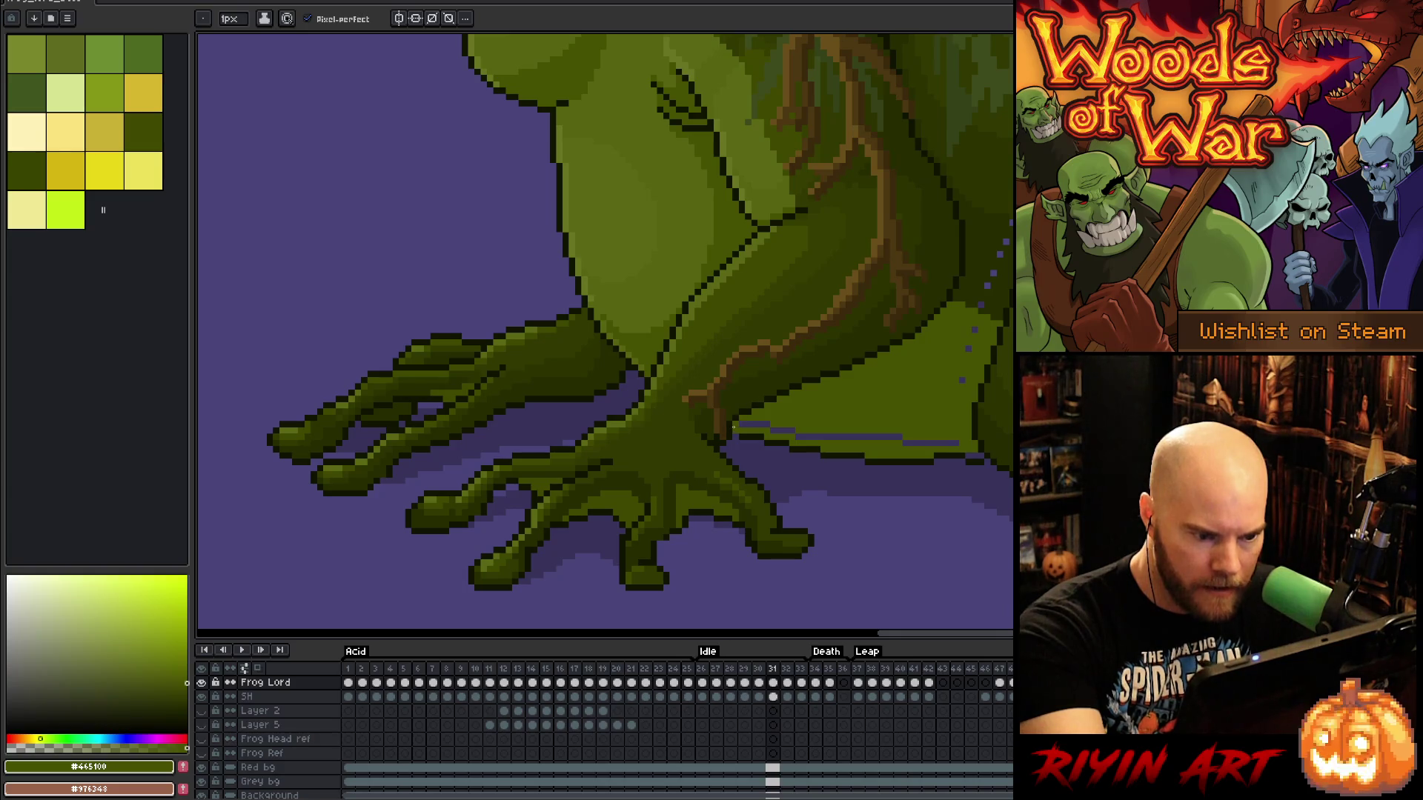
alt+click(739, 436)
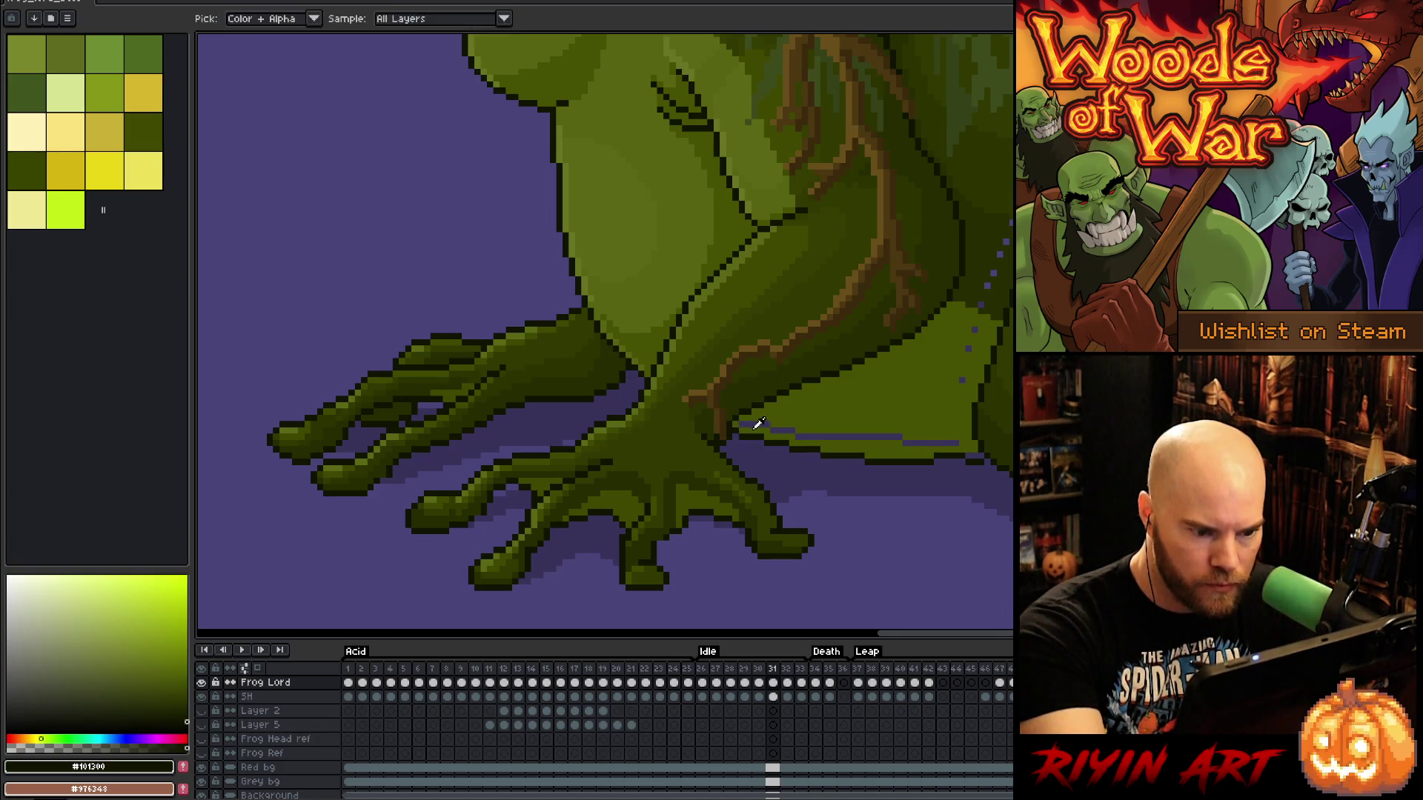
alt+click(753, 423)
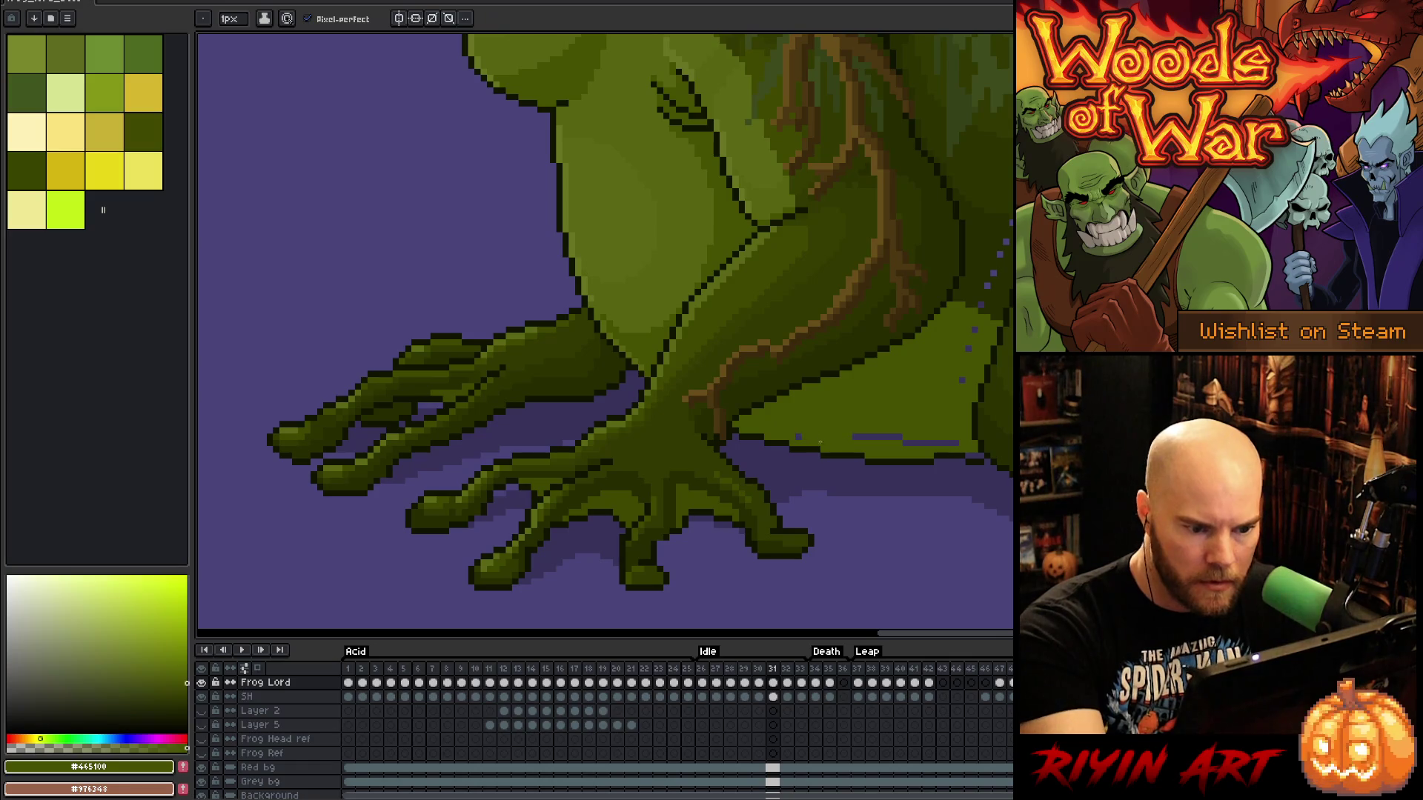
Add dark outline pixels along the frog's right side
drag(939, 443, 743, 419)
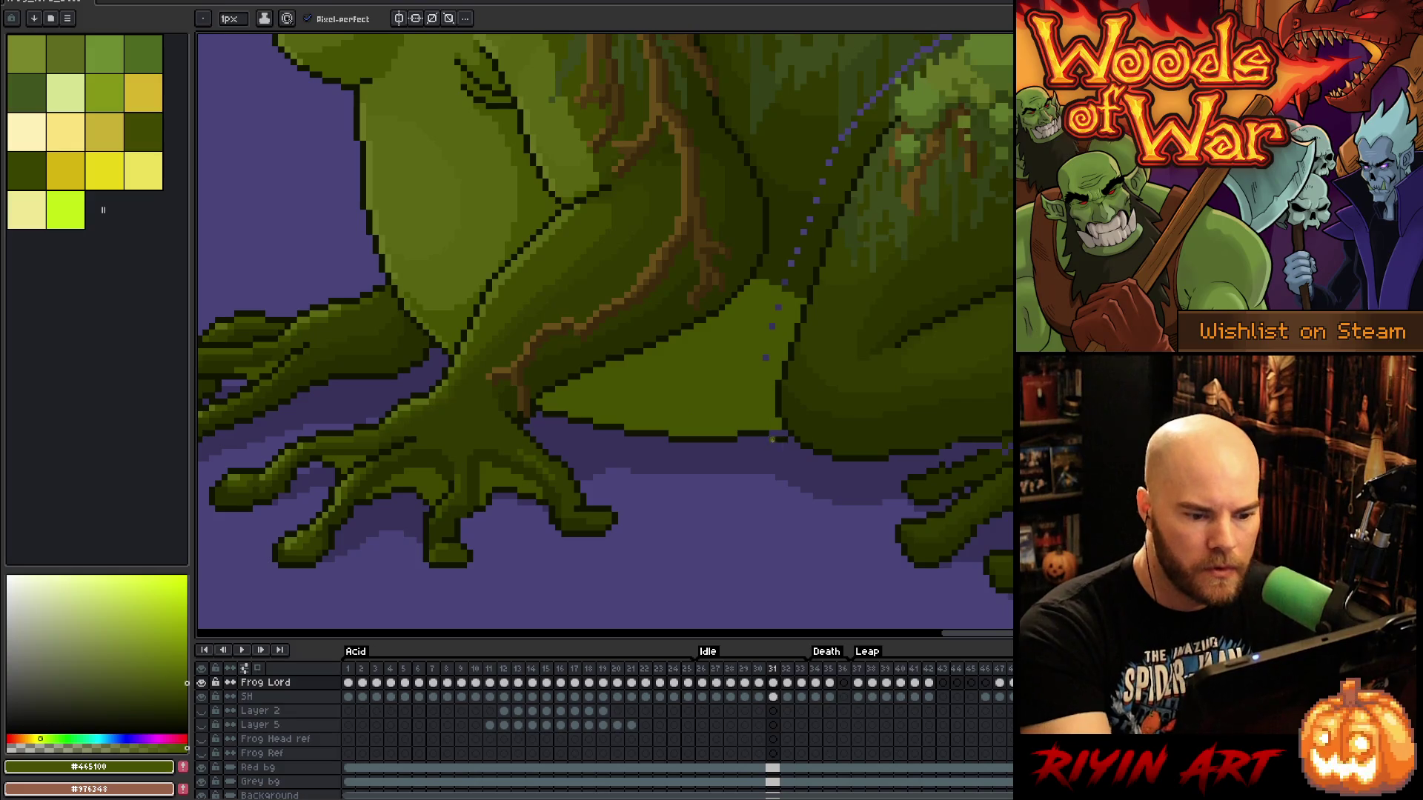
alt+click(791, 428)
click(776, 441)
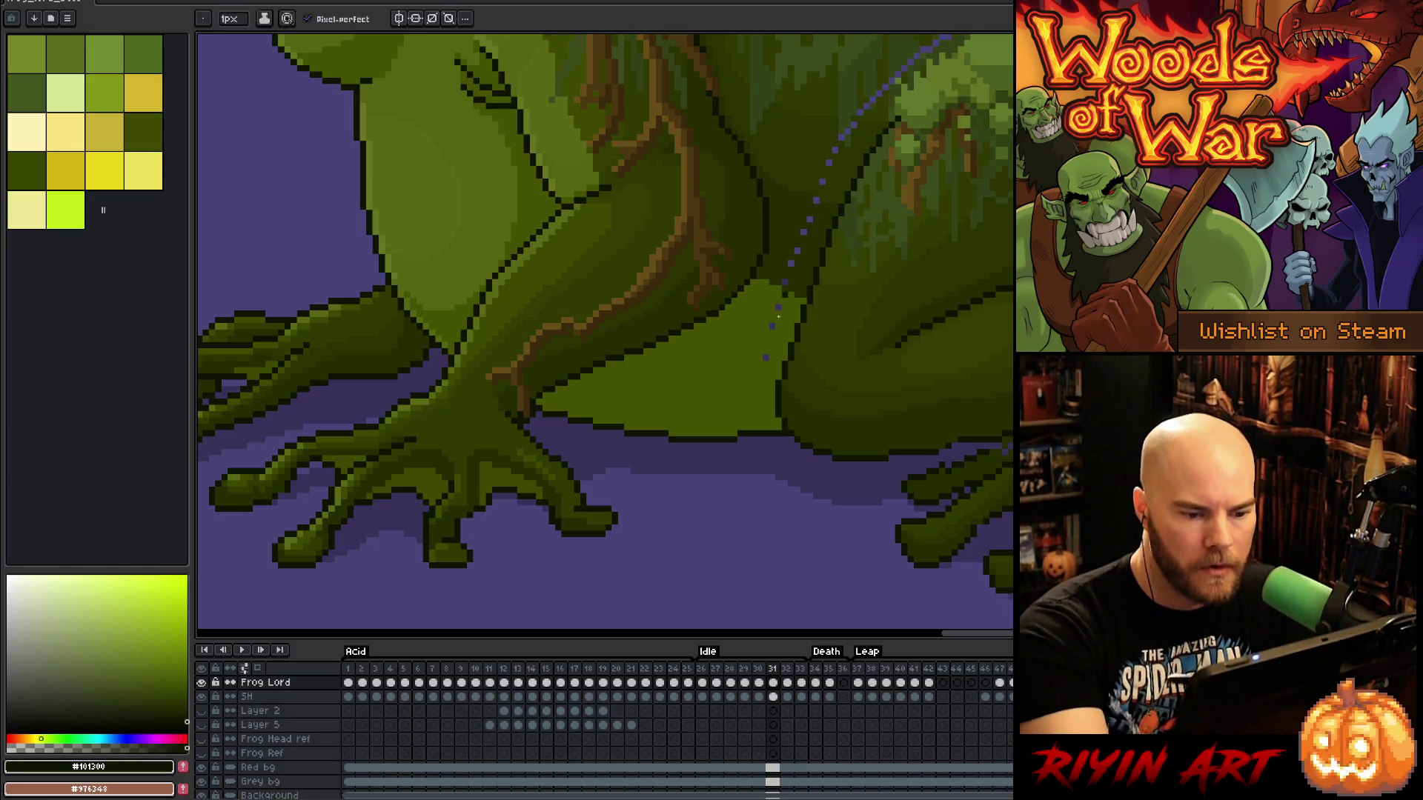
alt+click(776, 310)
alt+click(795, 250)
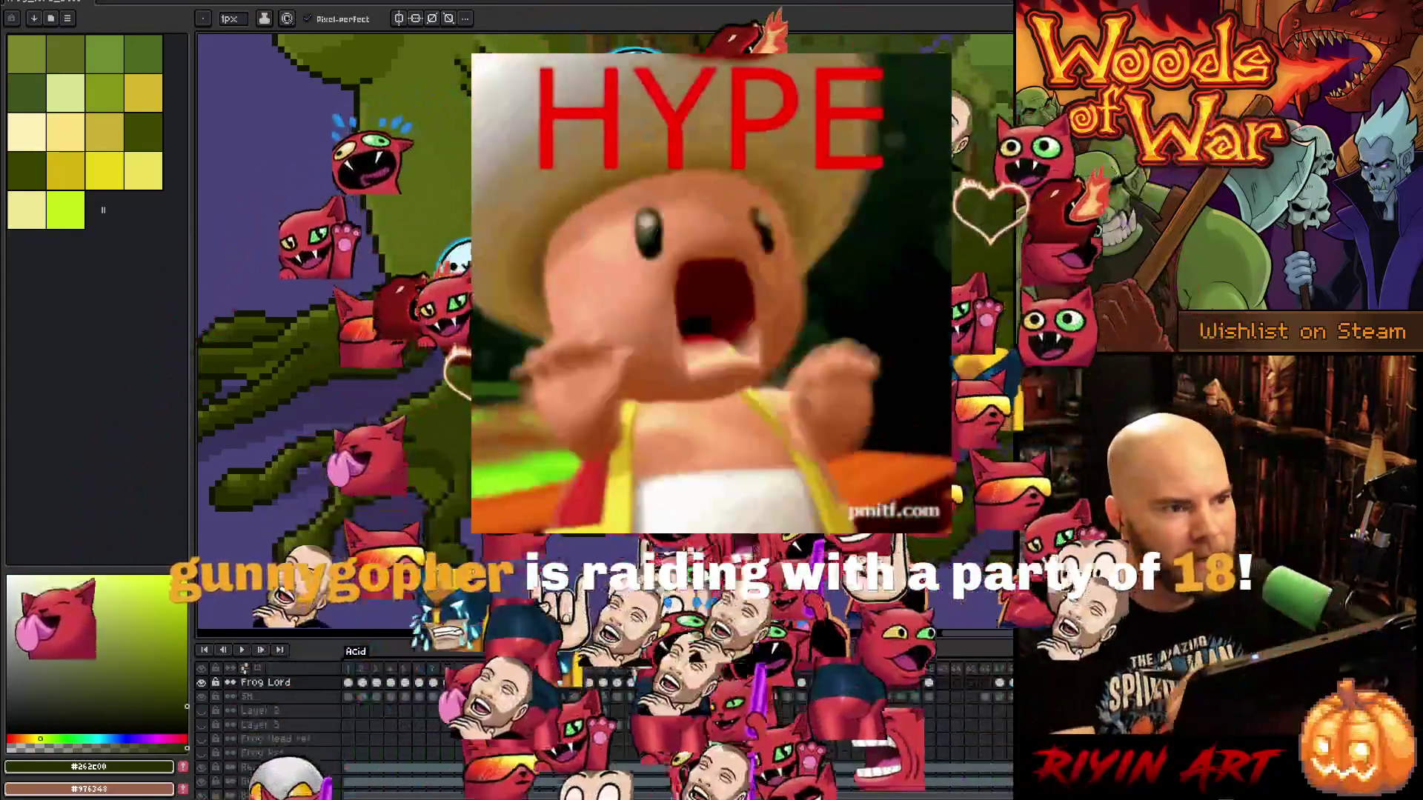
key(z)
key(b)
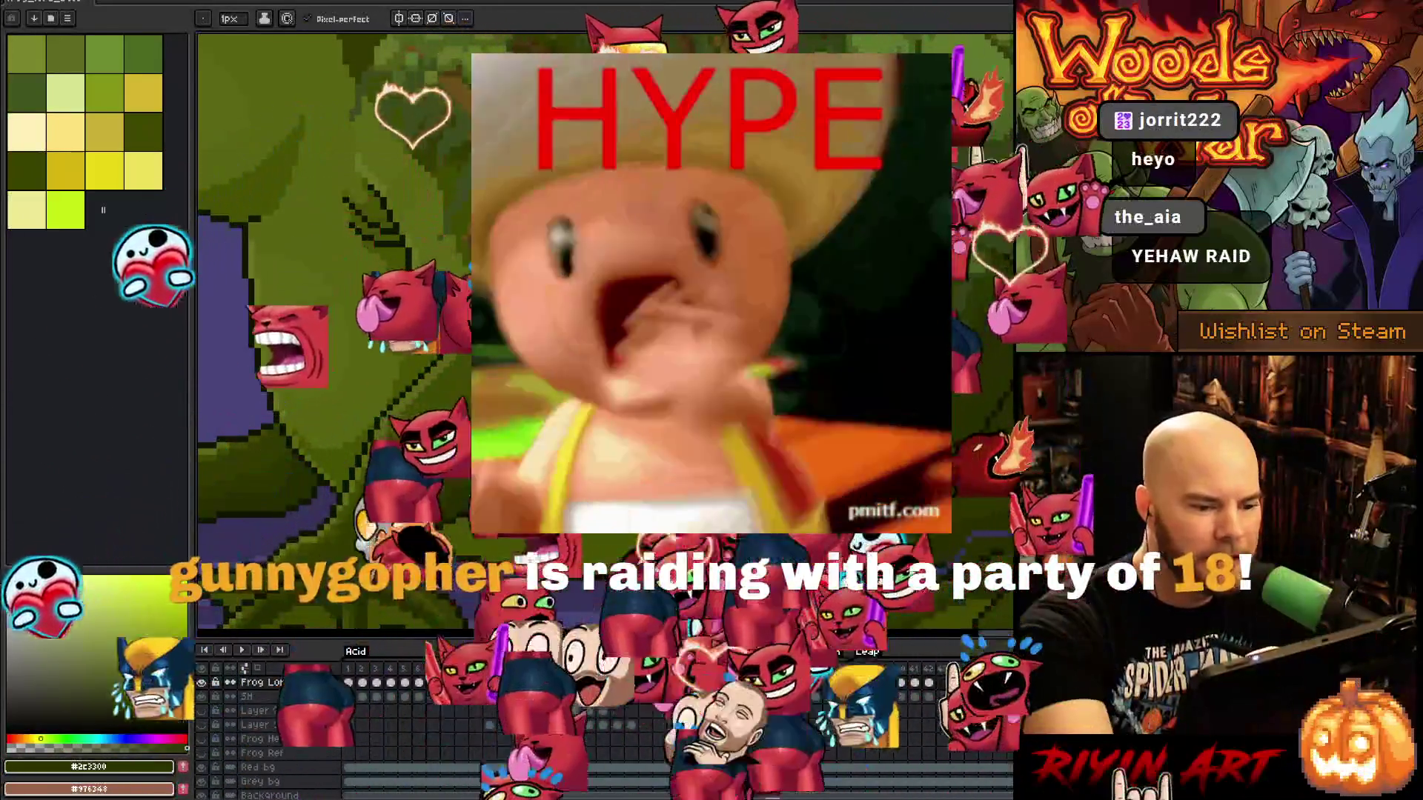
key(i)
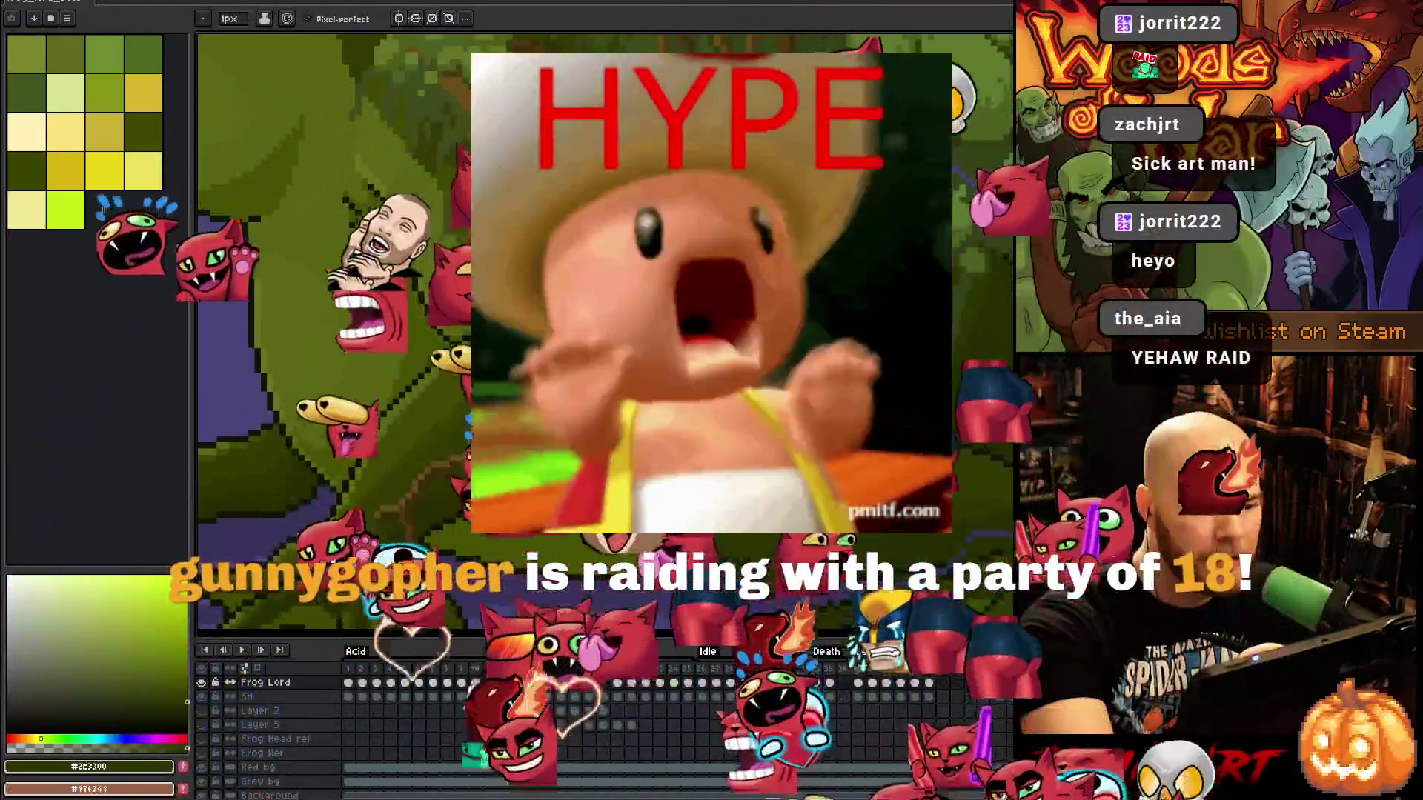
key(b)
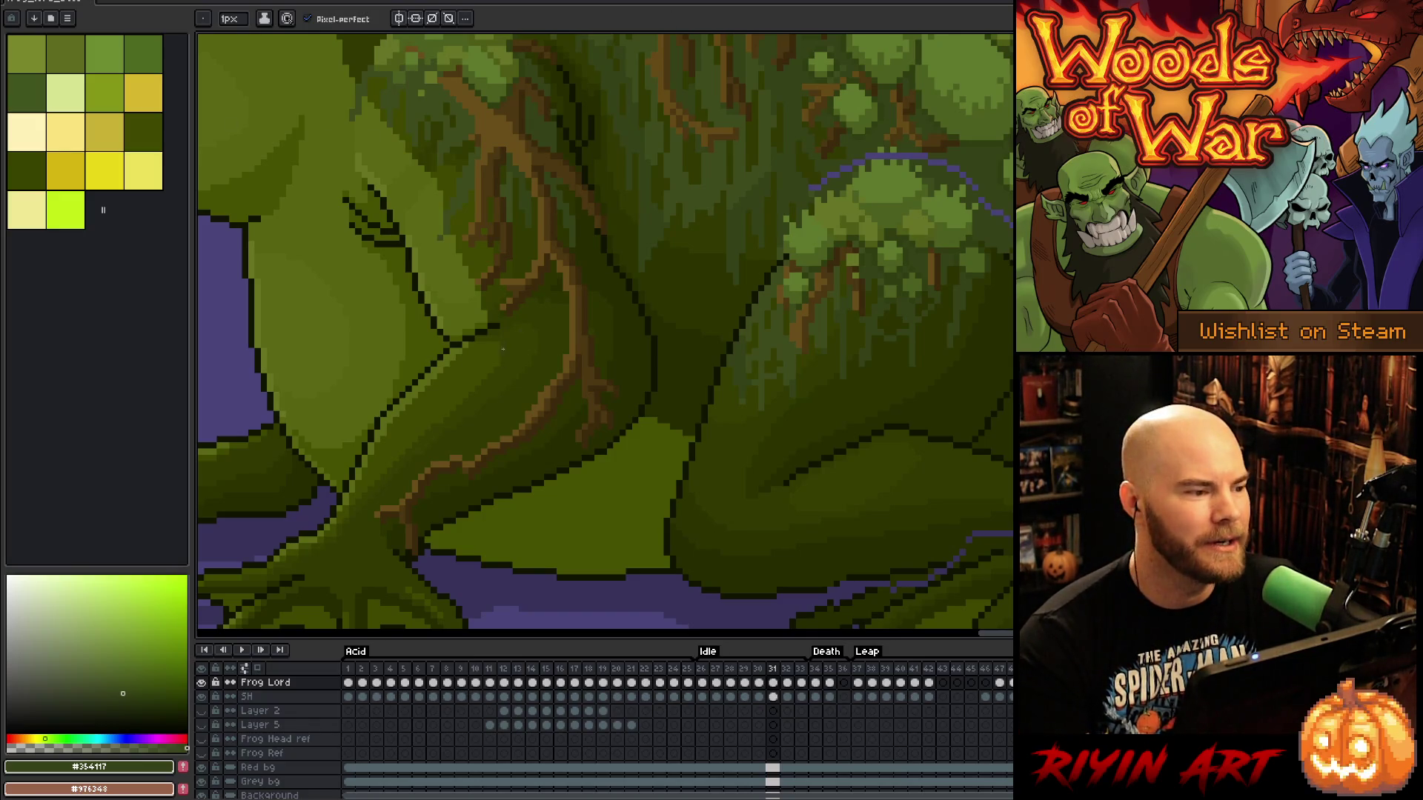
Save the Frog Lord file, zoom out, and play the animation with the whole frog framed
key(p)
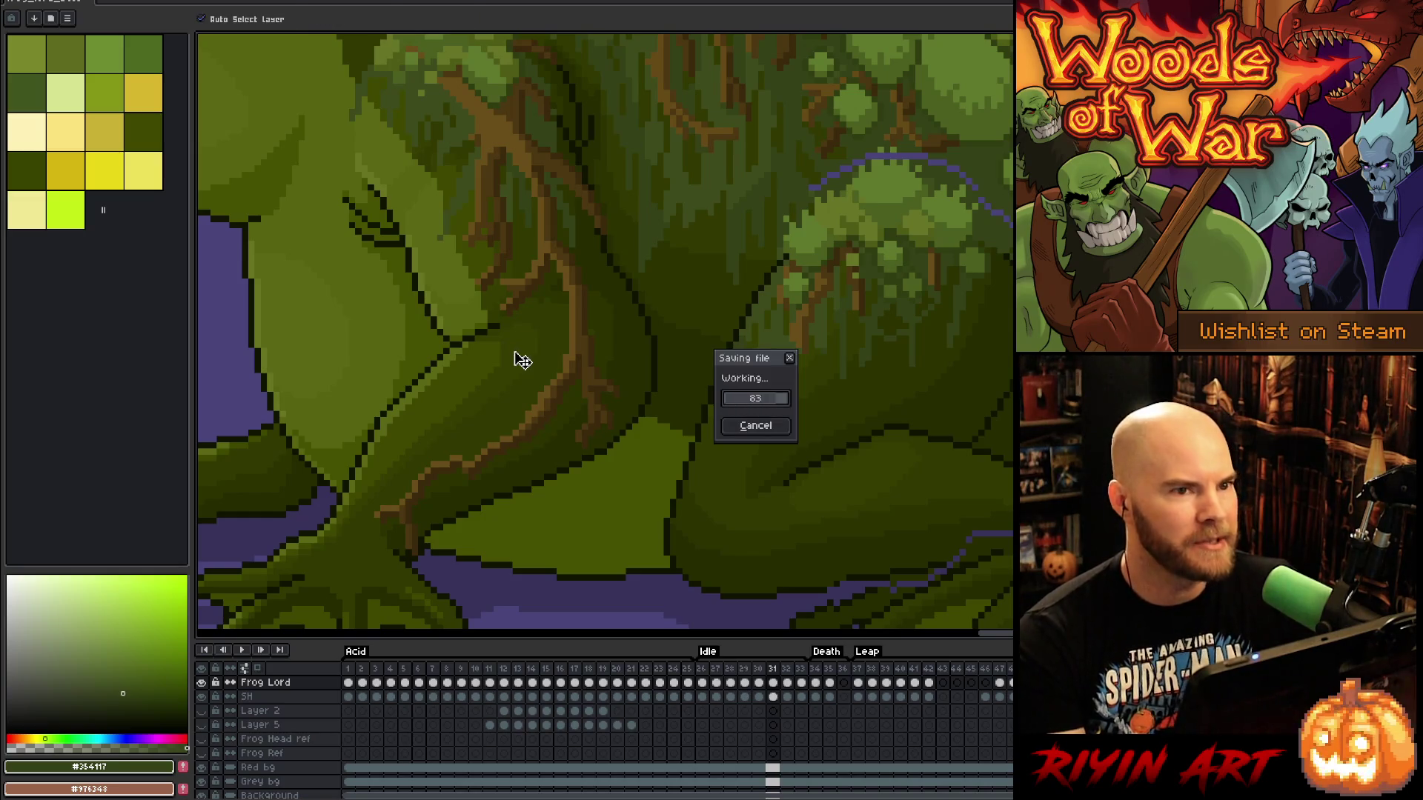
key(Return)
scroll(701, 407, down, 3)
key(Return)
mouse_move(604, 292)
mouse_down()
mouse_move(651, 381)
mouse_move(660, 452)
mouse_up()
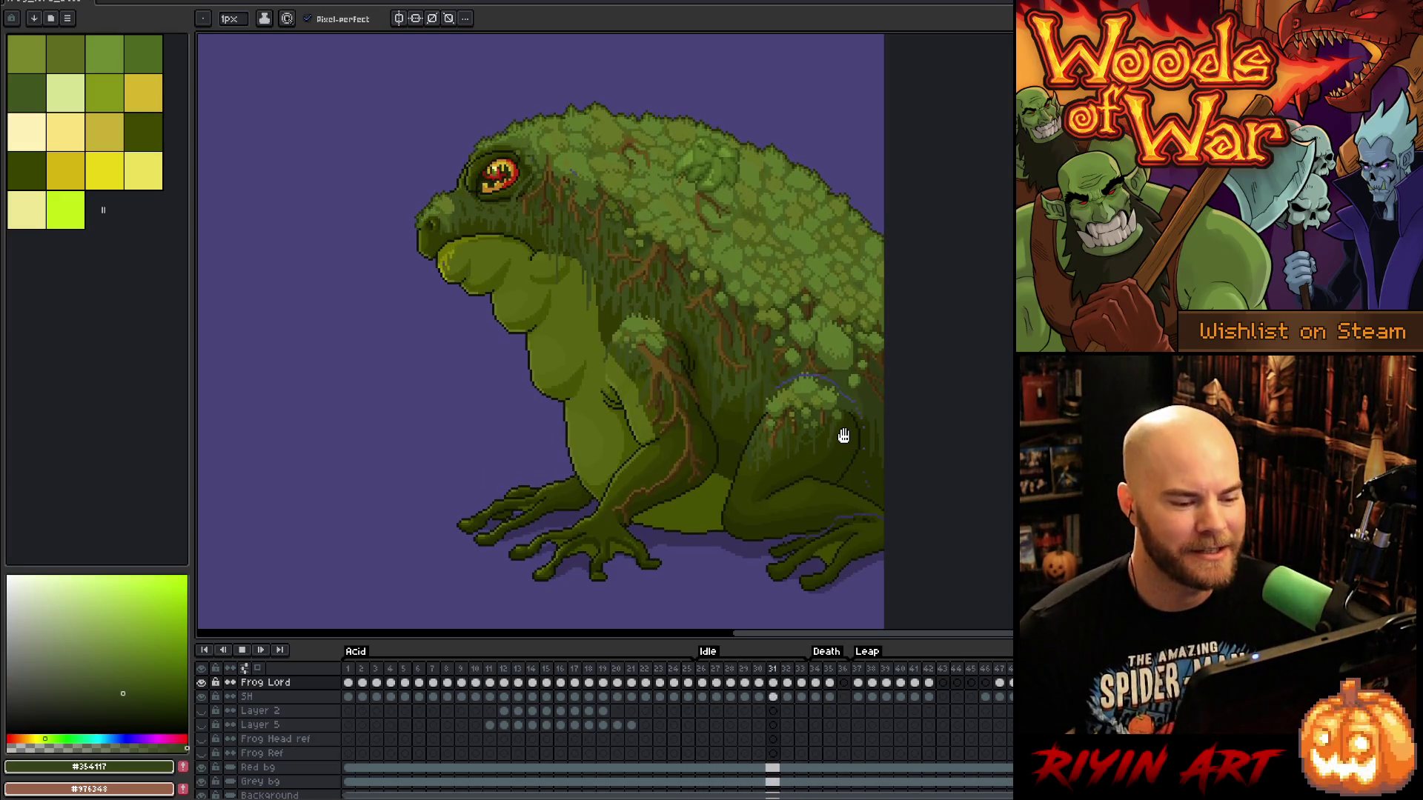
scroll(611, 407, up, 1)
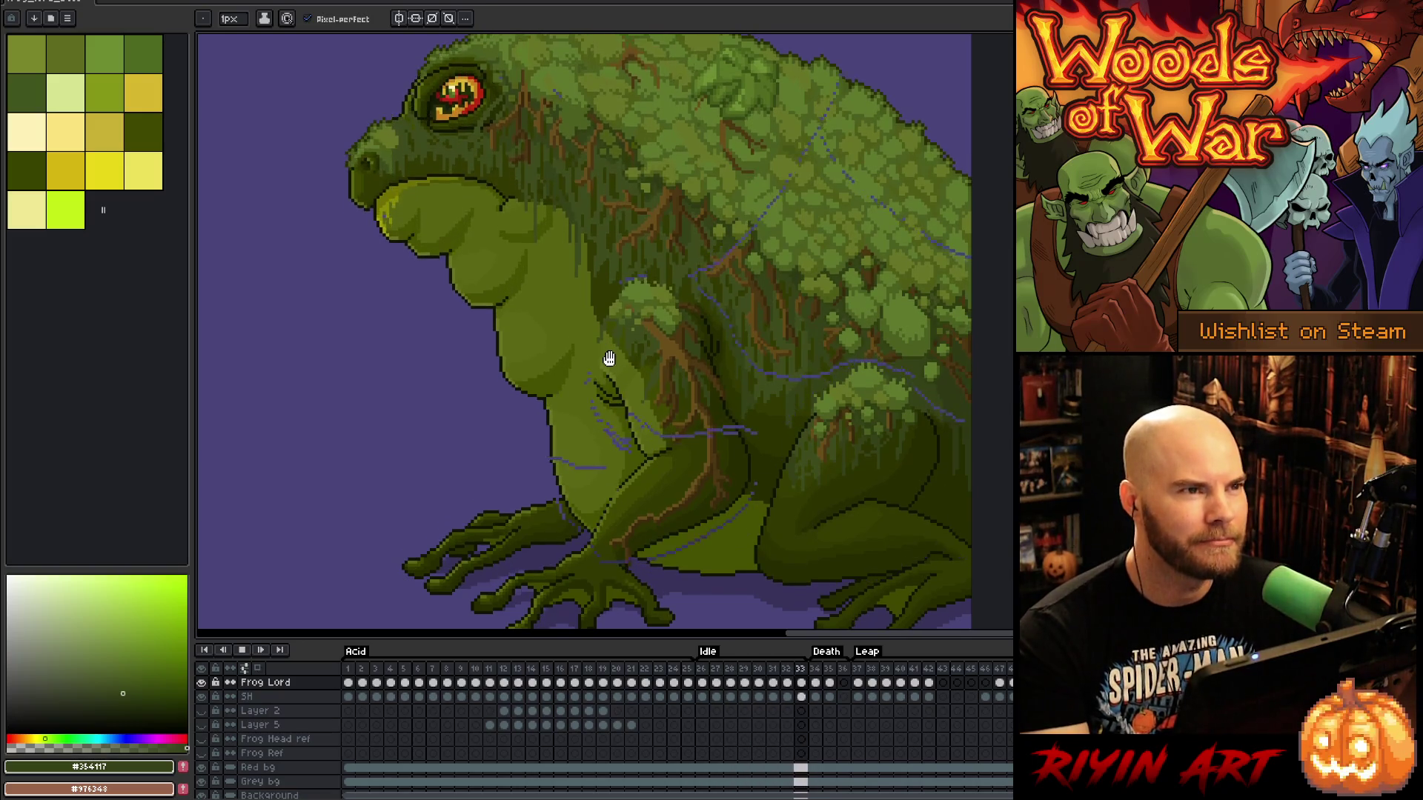
scroll(609, 369, down, 1)
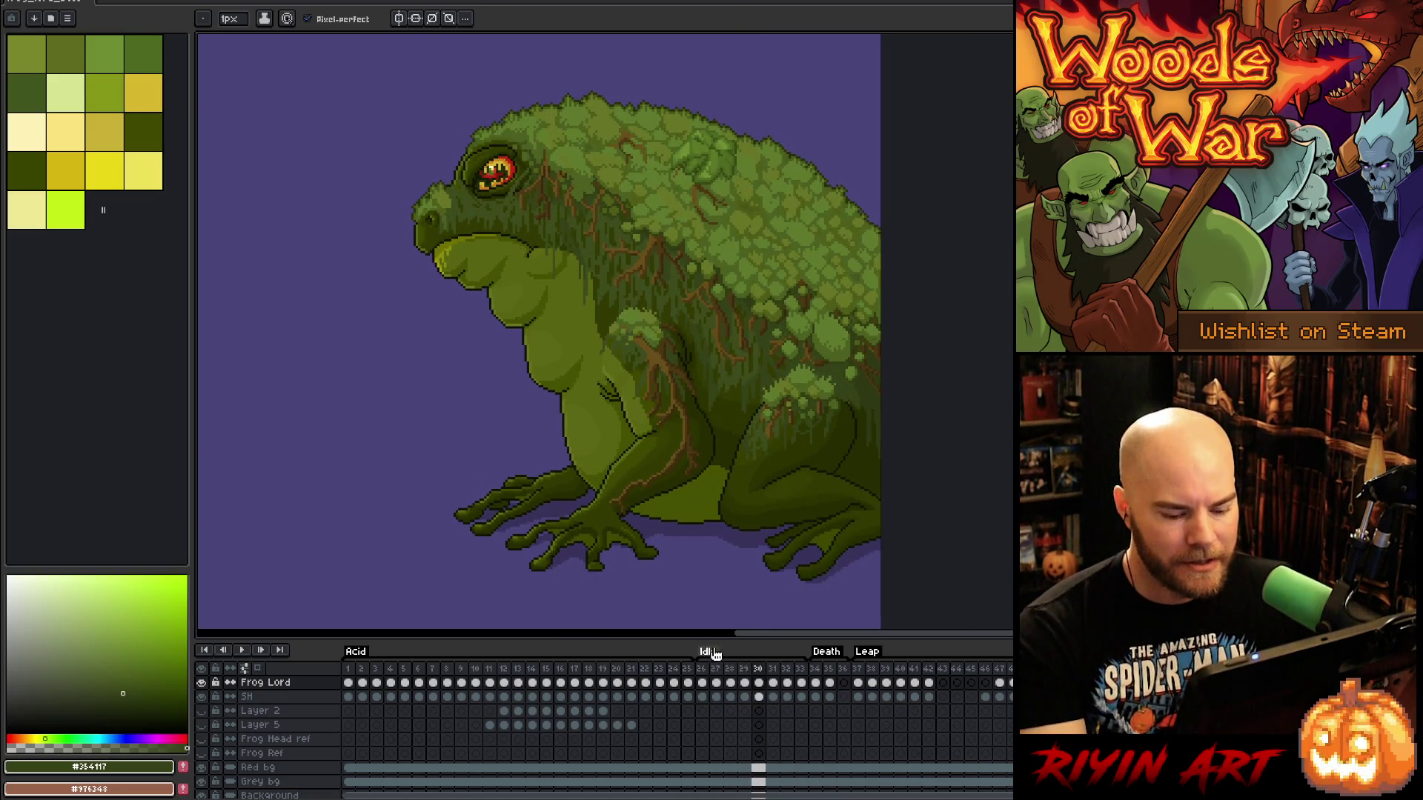
scroll(700, 462, up, 1)
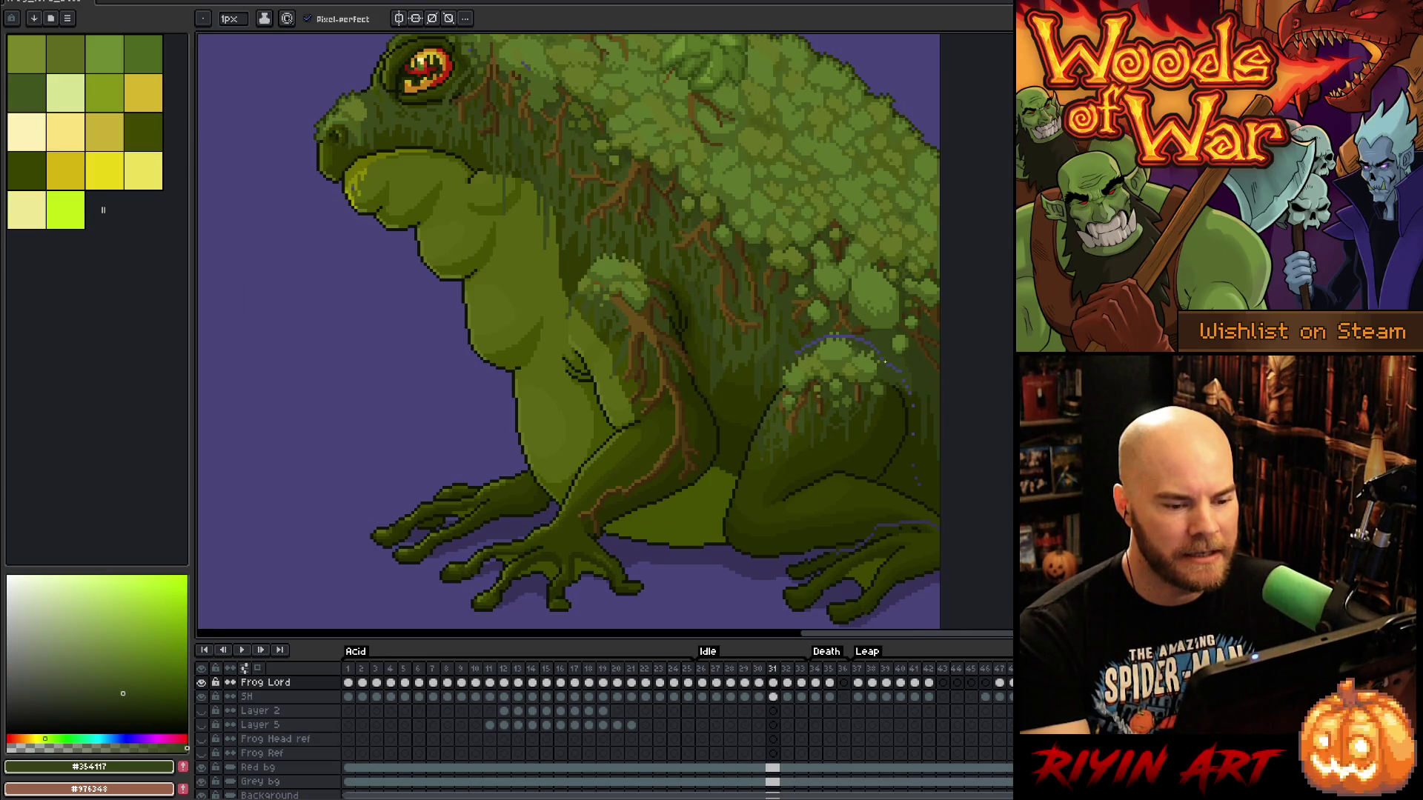
scroll(884, 362, down, 1)
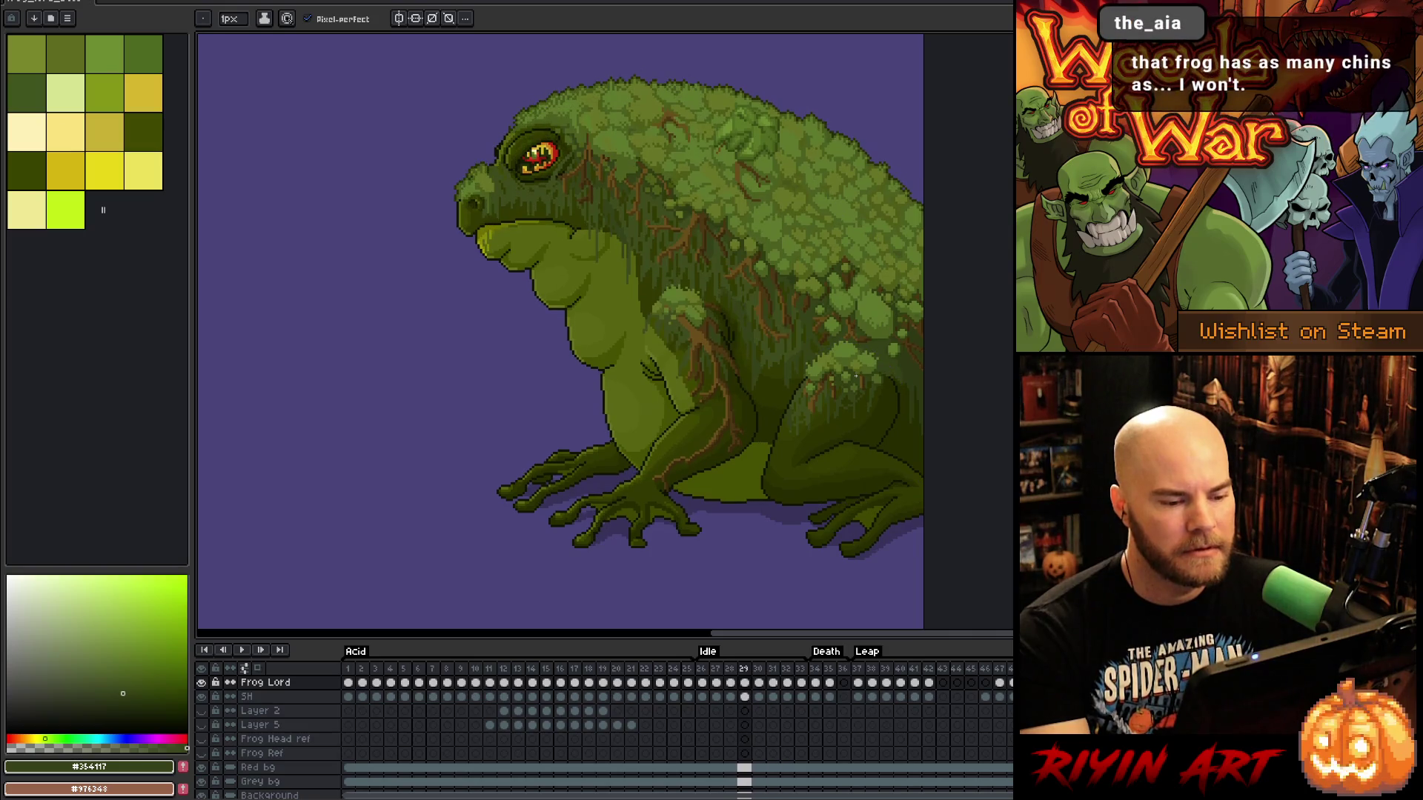
scroll(856, 376, up, 3)
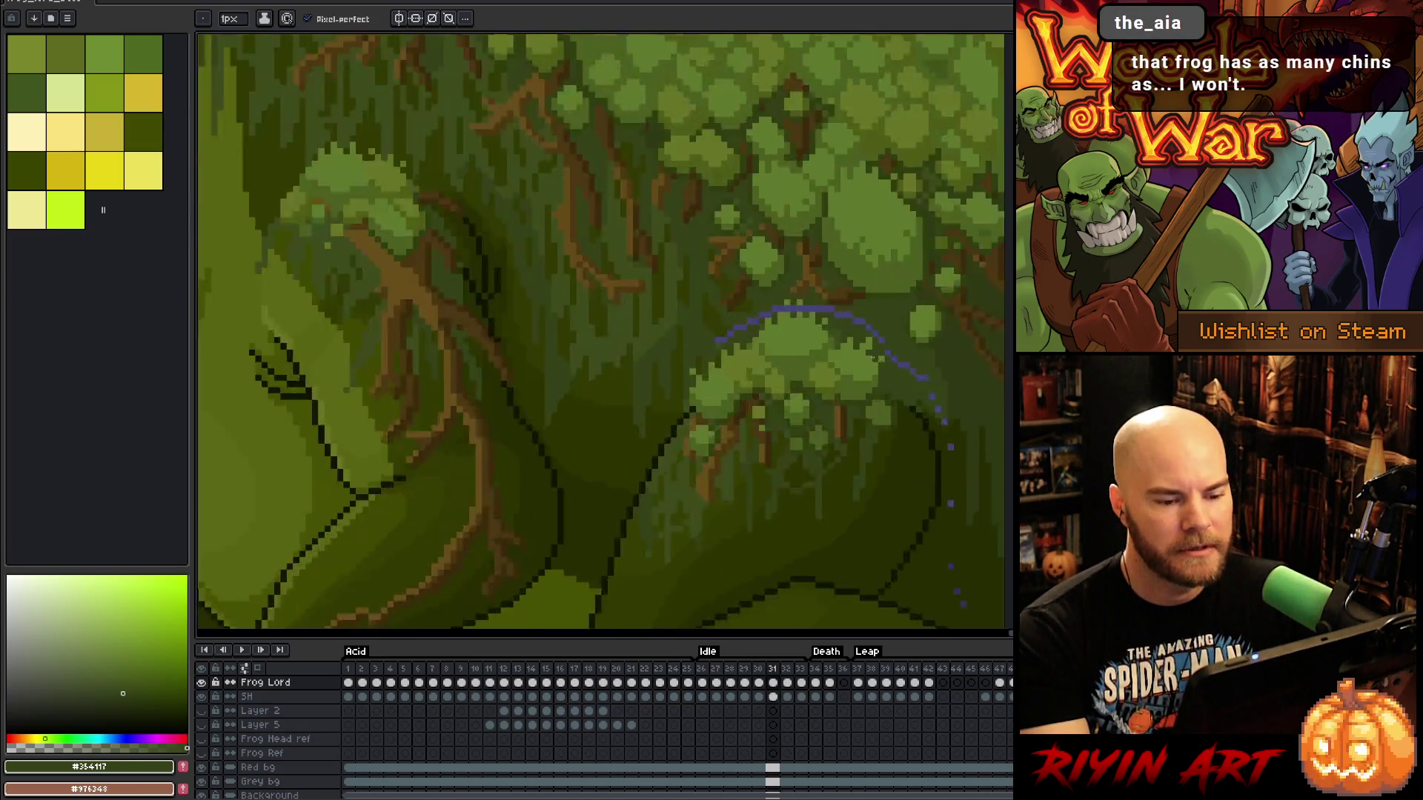
Paint the arc's left half and two leftover purple pixels dark green, then fit the frog on screen
scroll(874, 357, up, 2)
alt+click(763, 283)
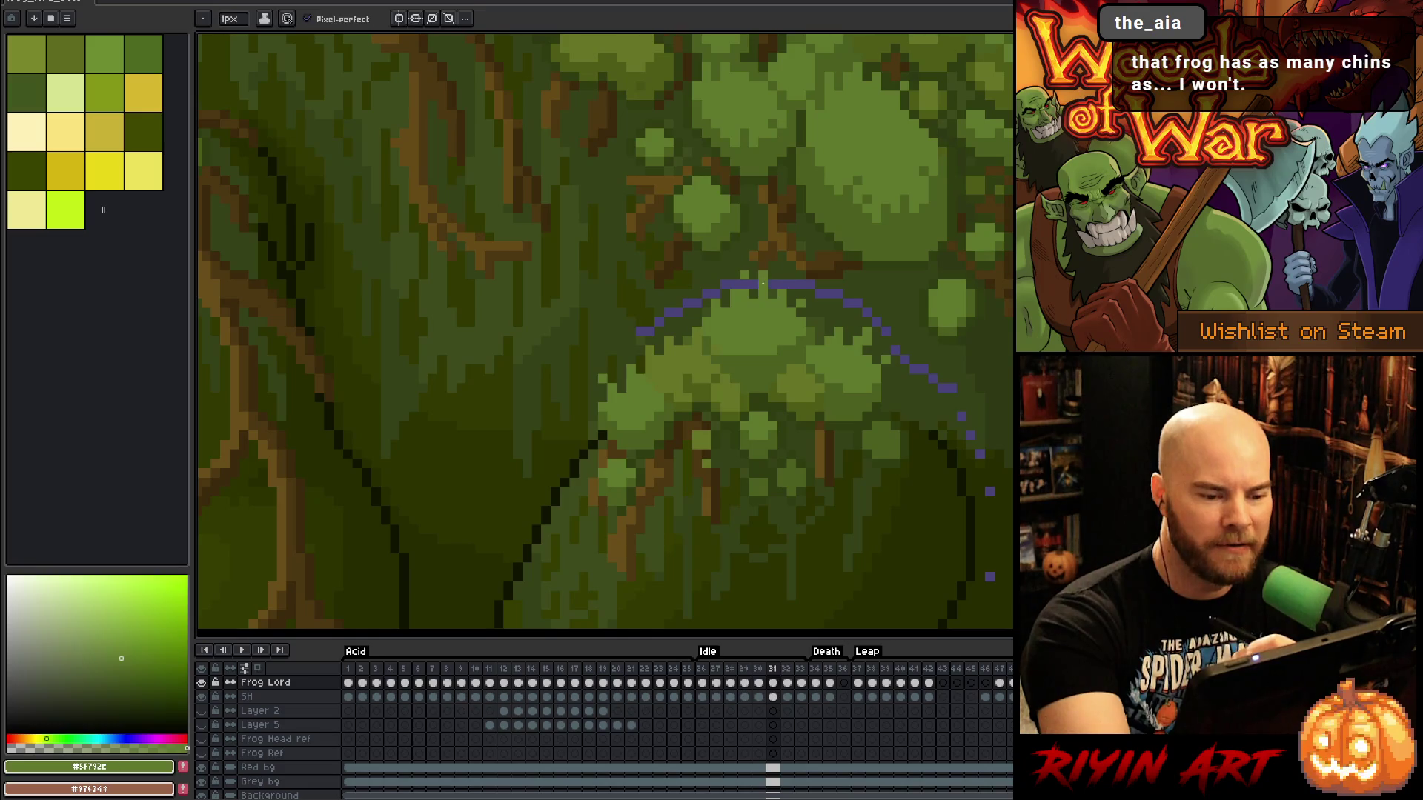
alt+click(765, 273)
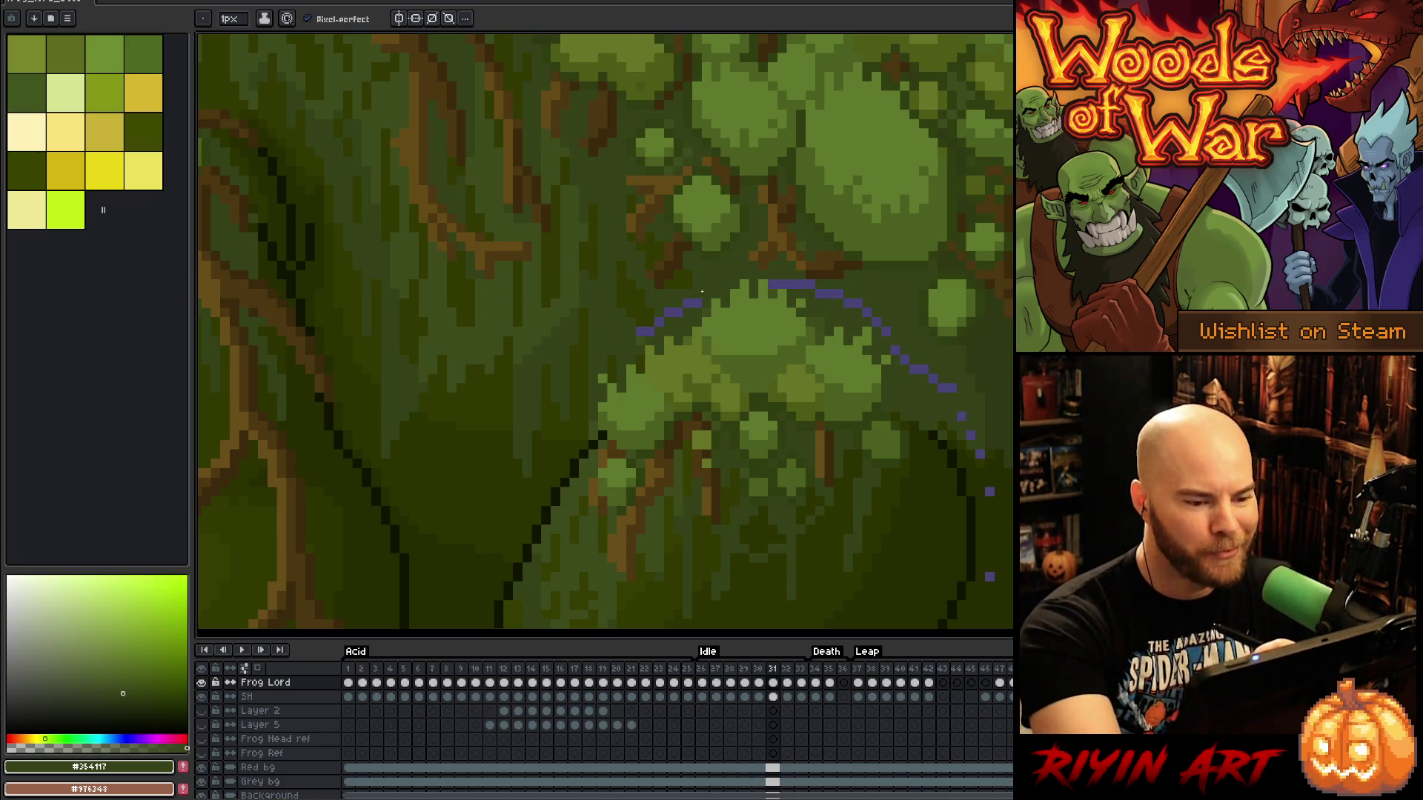
drag(699, 302, 688, 301)
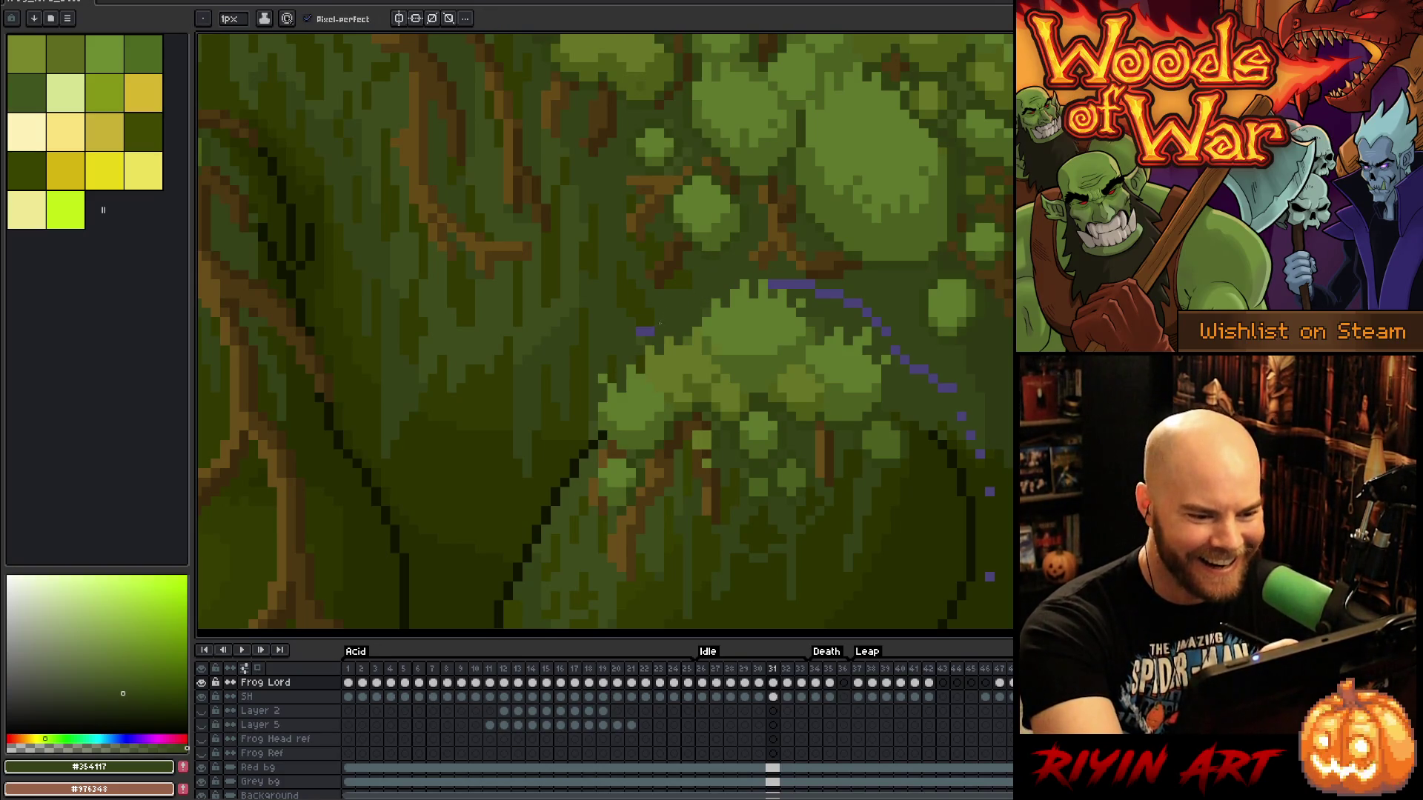
alt+click(650, 310)
click(649, 331)
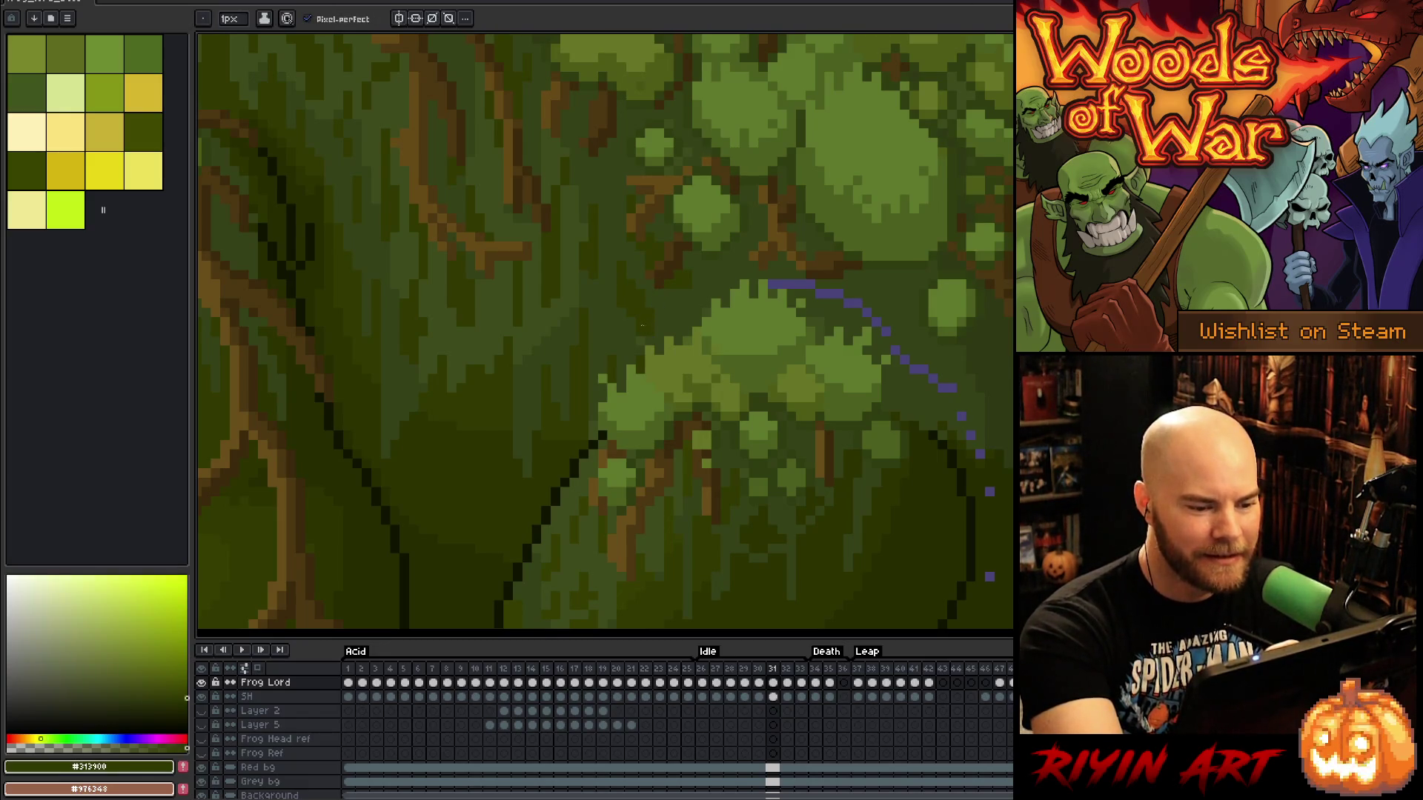
alt+click(637, 309)
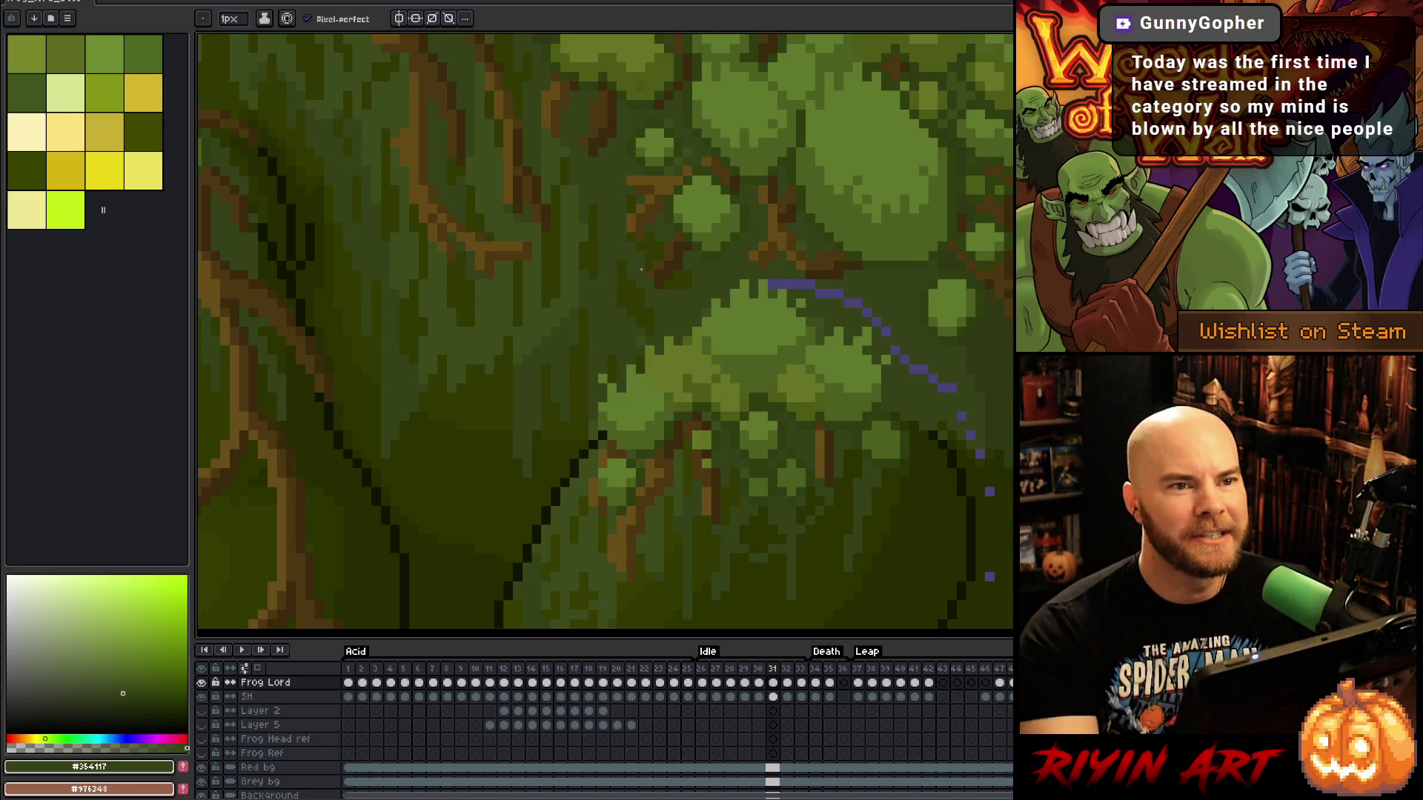
key(ctrl+0)
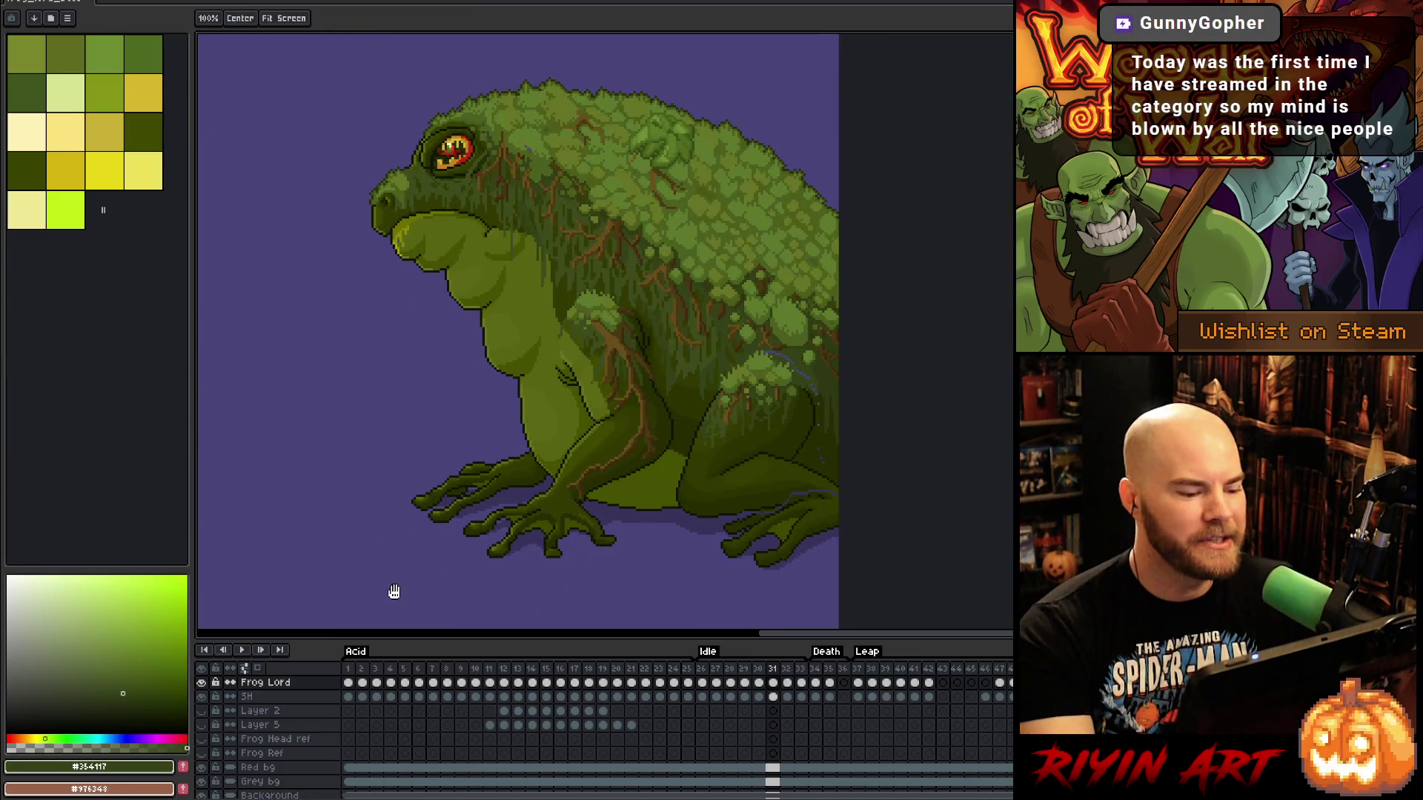
Play from Acid frame 1 with the frog recentred, then jump playback to the Leap frames
click(347, 669)
mouse_move(333, 371)
mouse_down()
mouse_move(396, 424)
mouse_move(648, 444)
mouse_up()
drag(739, 436, 652, 434)
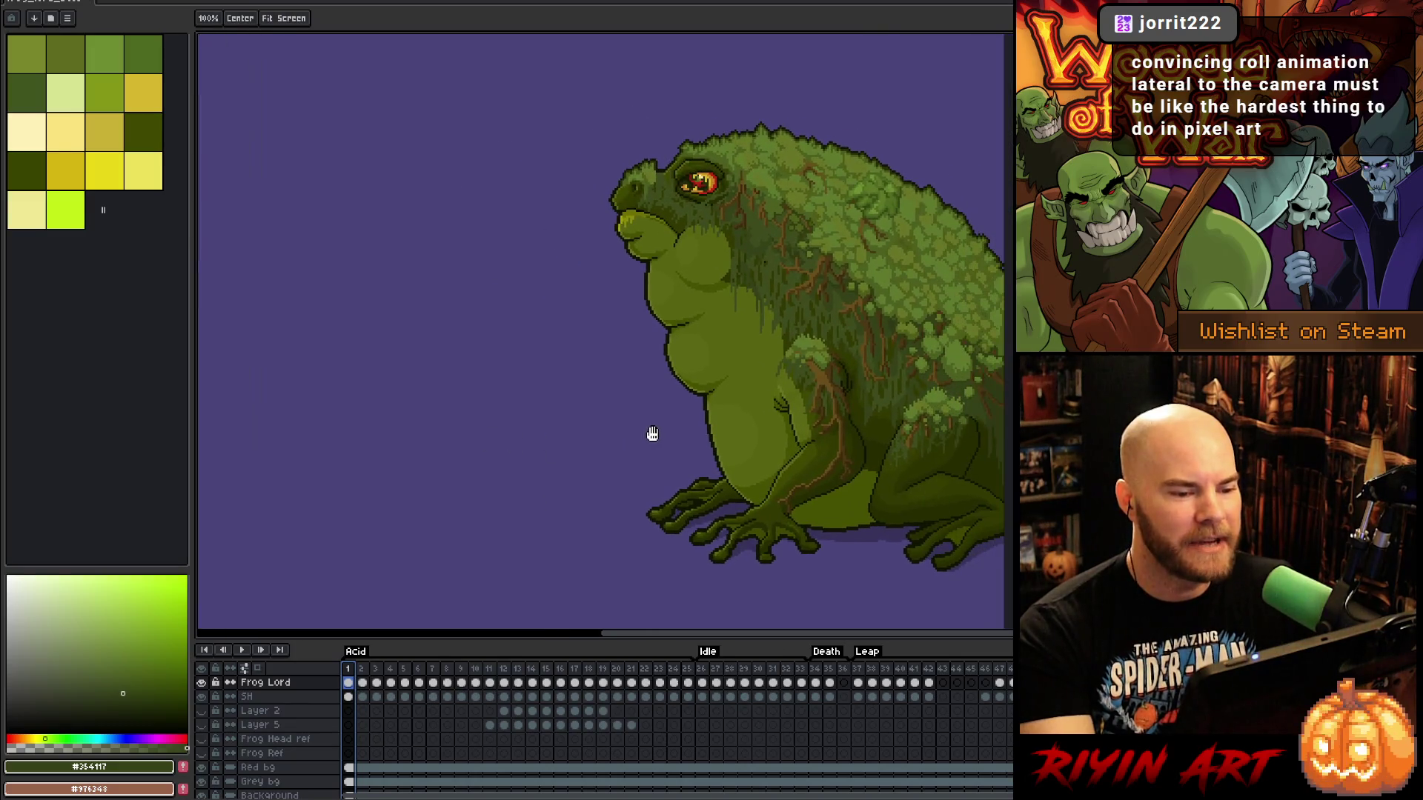
key(Return)
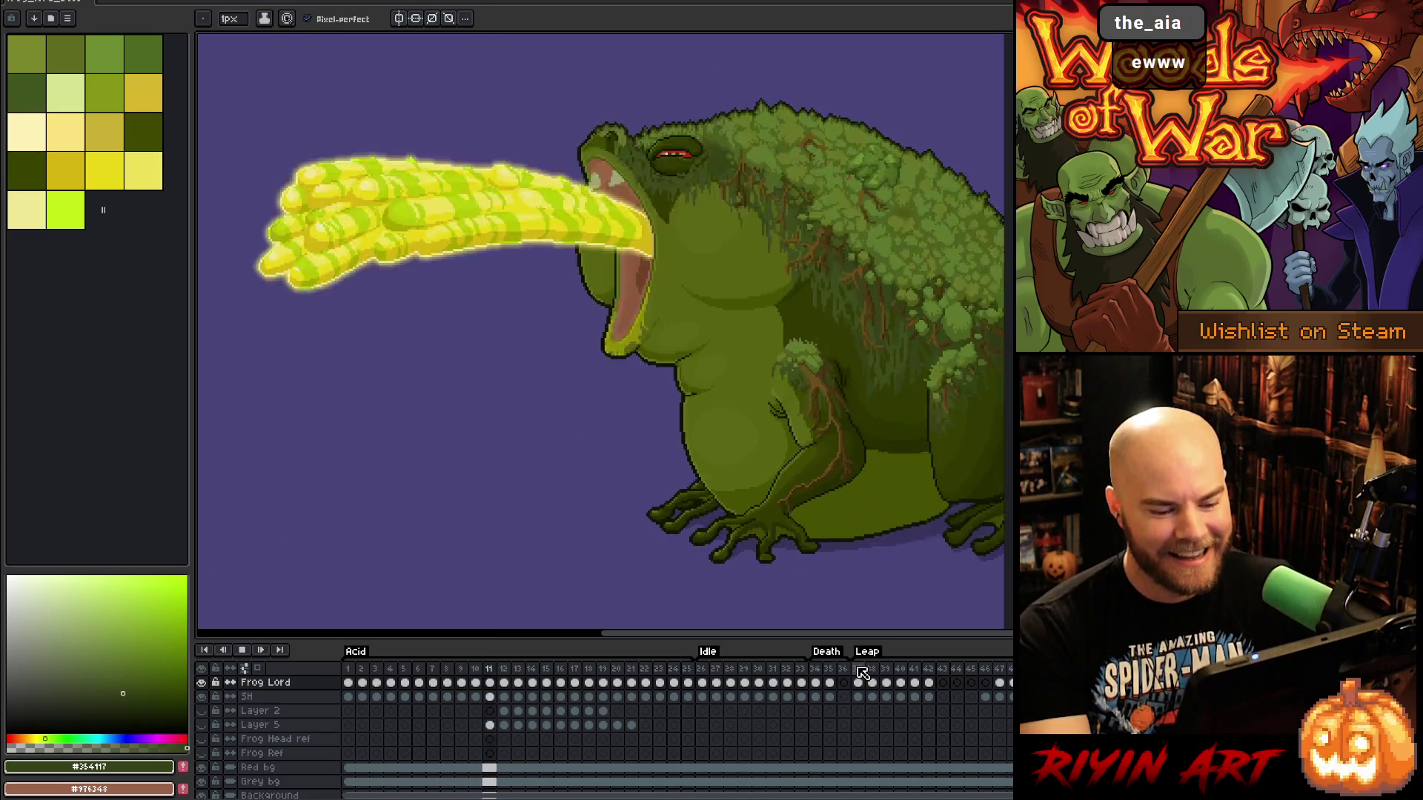
click(862, 677)
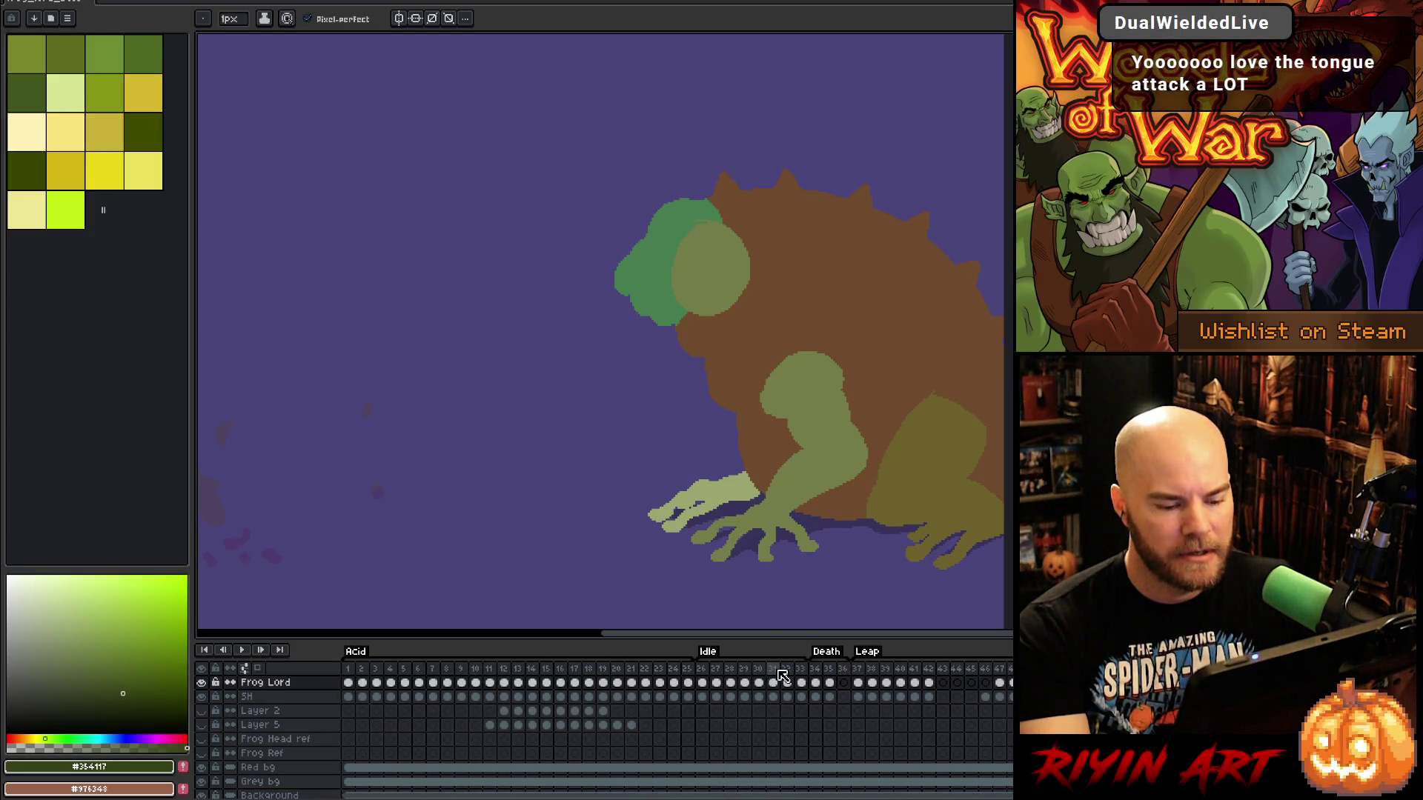
Loop the Idle frames, zoom in on the frog, and step forward one frame
click(766, 672)
key(Return)
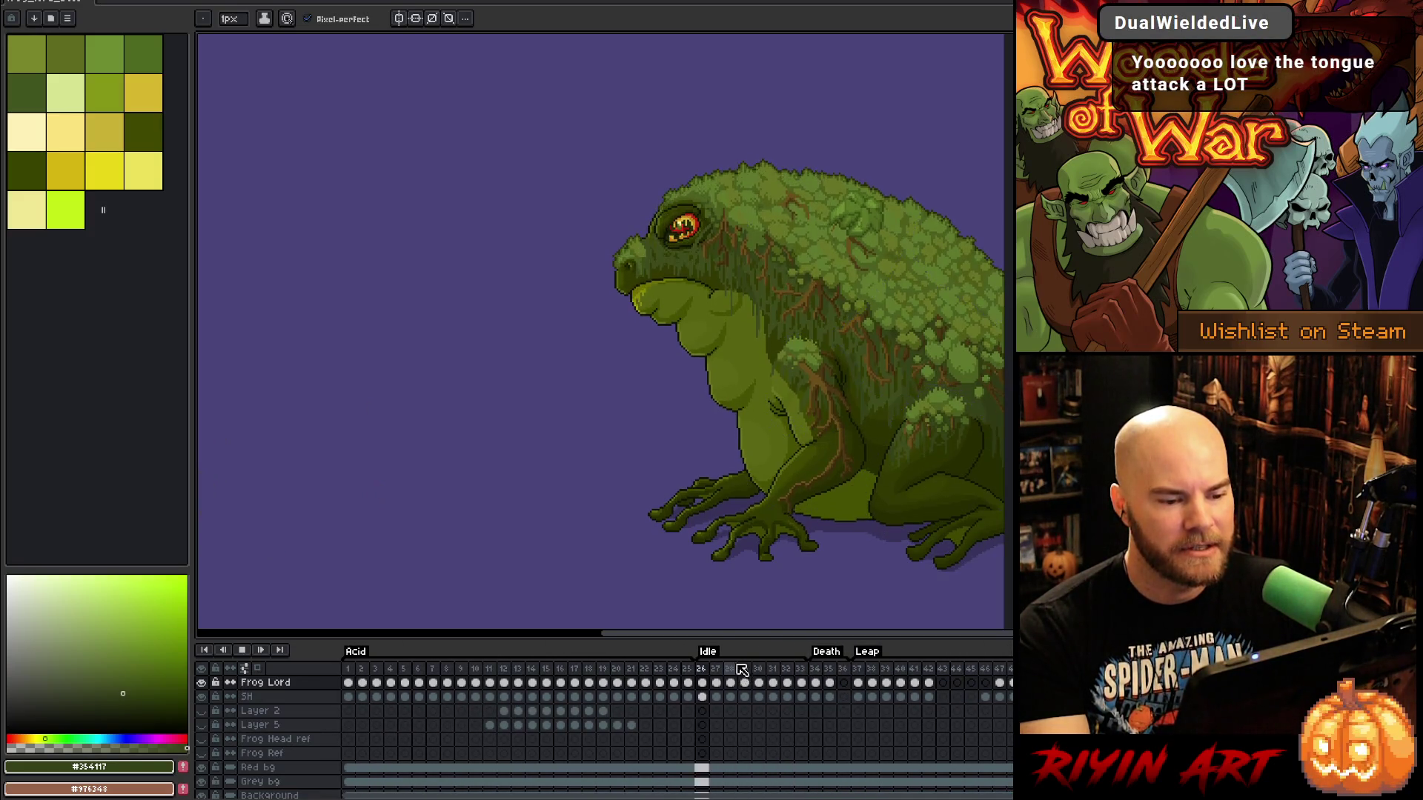
scroll(886, 426, up, 1)
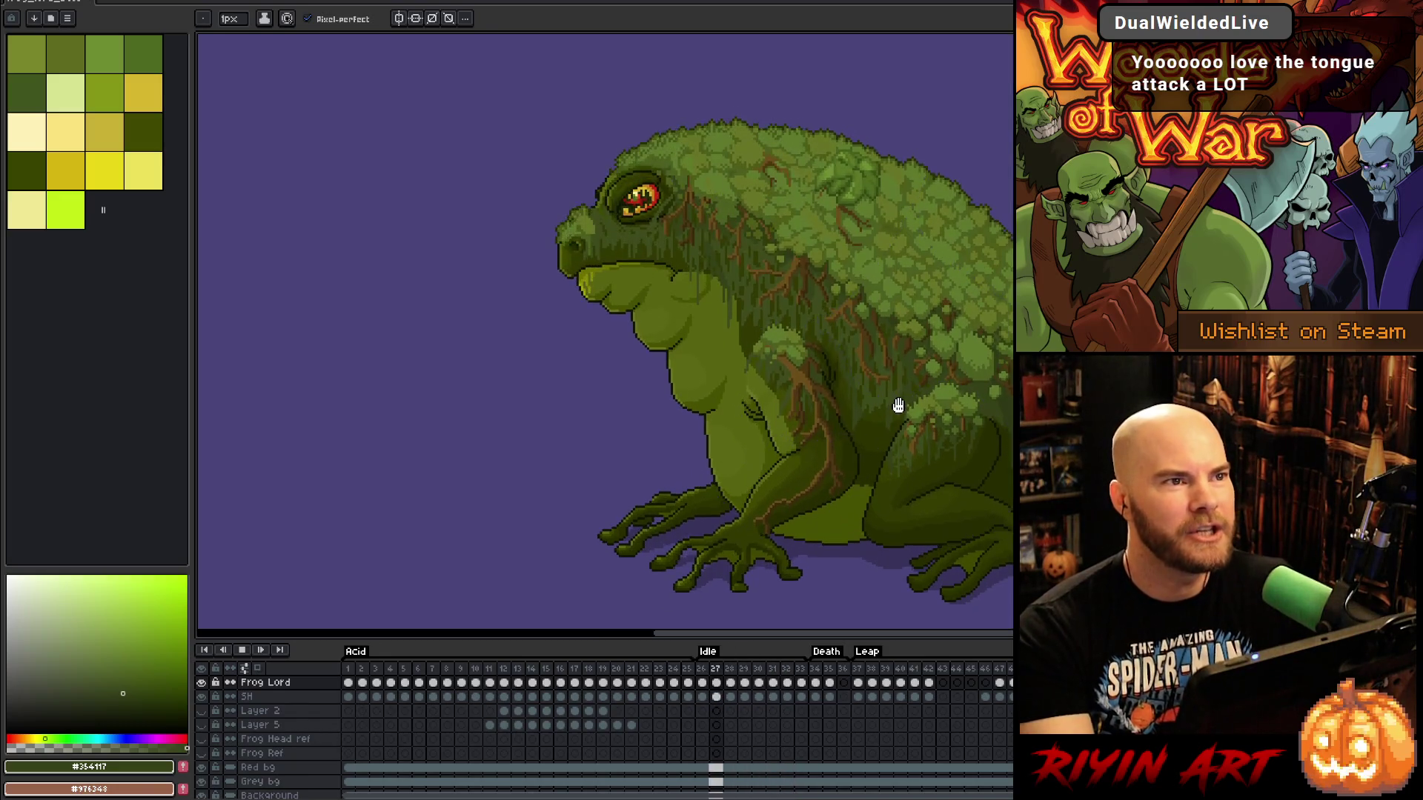
drag(884, 436, 777, 424)
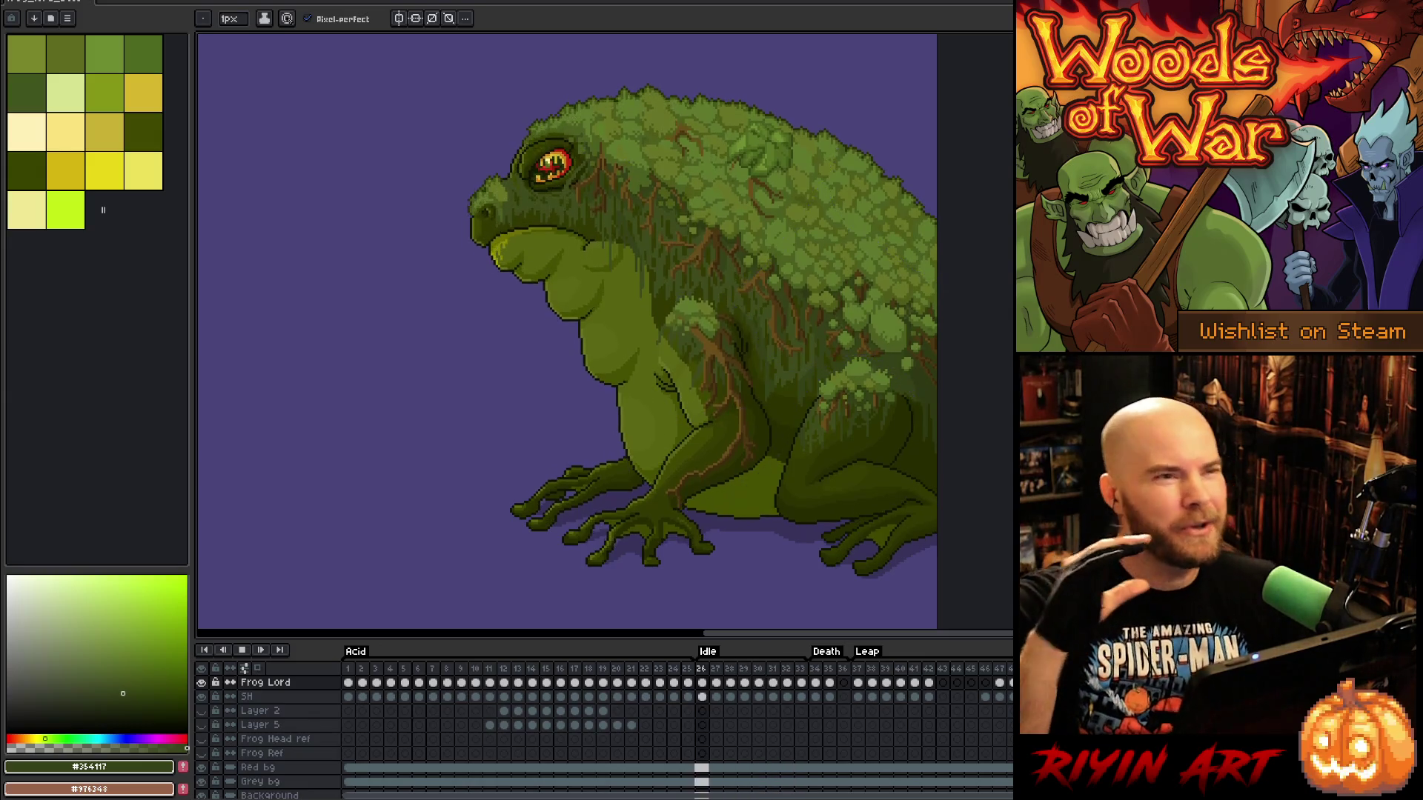
key(Right)
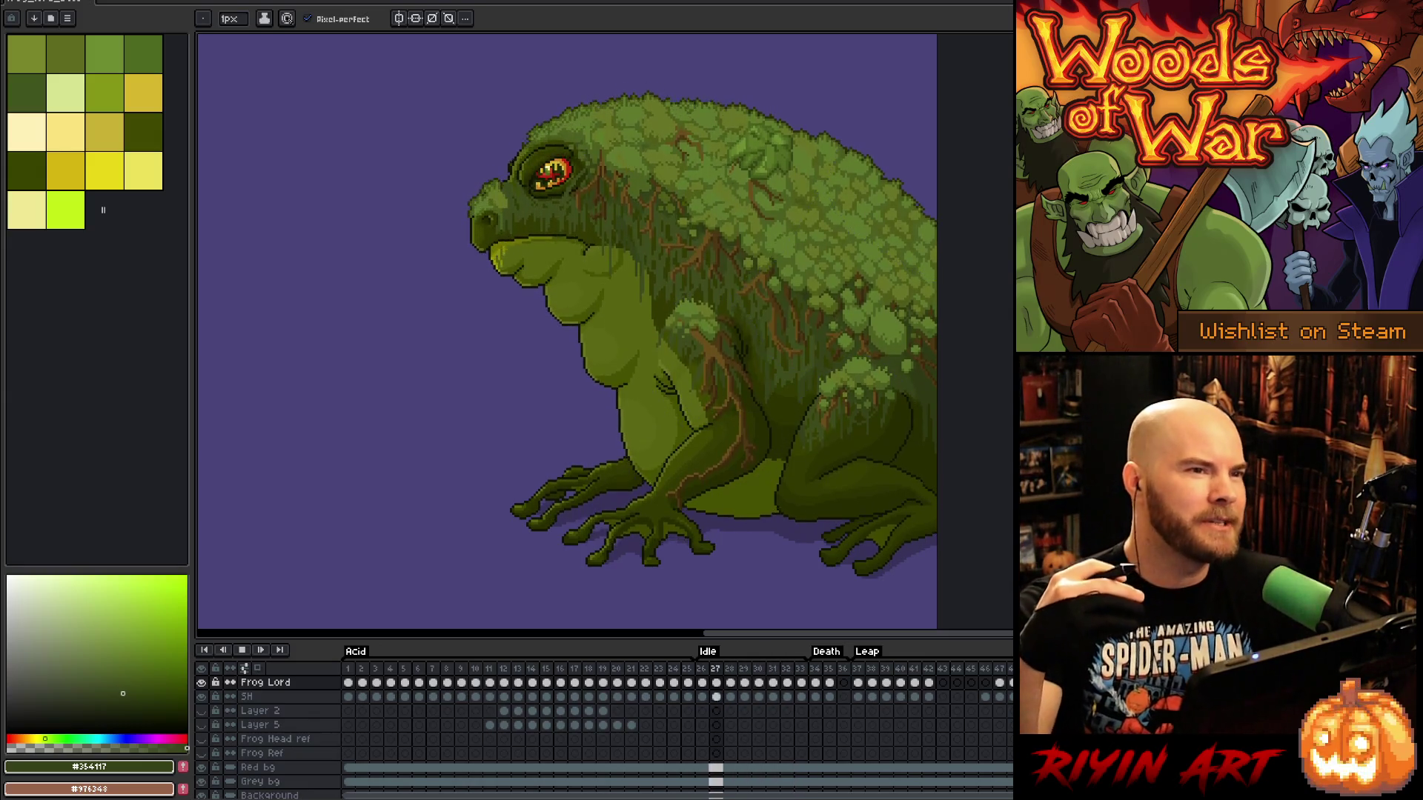